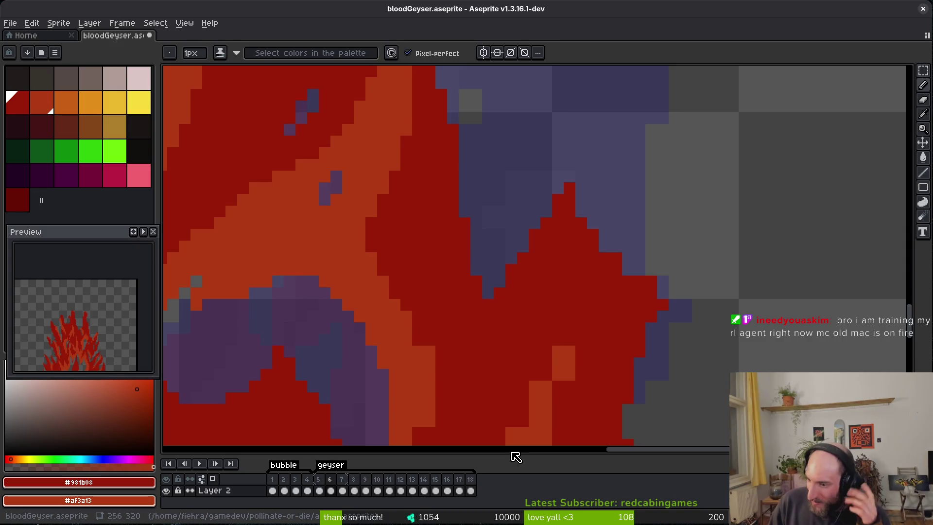
# Step: Erase a strip of stray red pixels to reveal the purple beneath
pyautogui.scroll(3, 628, 267)
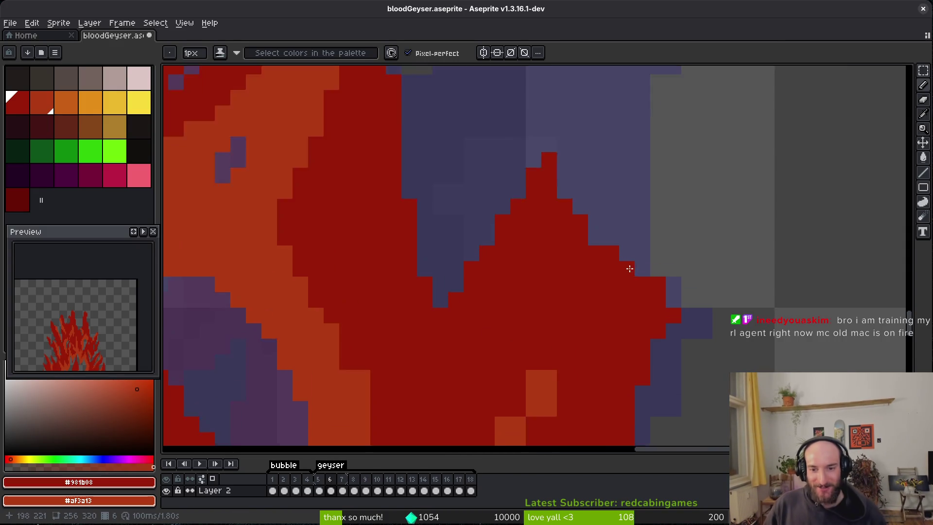
pyautogui.press('e')
pyautogui.moveTo(672, 291)
pyautogui.mouseDown()
pyautogui.moveTo(719, 292)
pyautogui.moveTo(649, 292)
pyautogui.mouseUp()
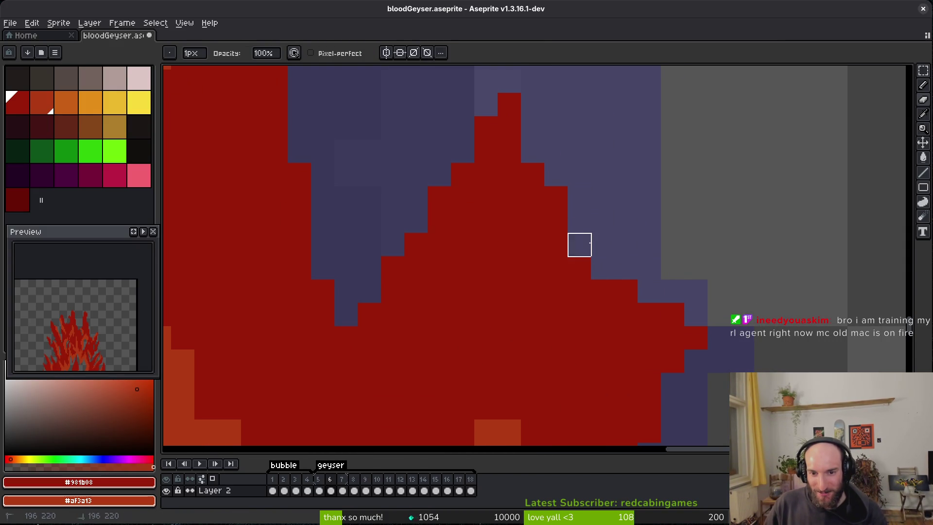
# Step: Redraw the orange edge as a clean diagonal staircase with the pixel-perfect pencil
pyautogui.press('b')
pyautogui.scroll(-5, 642, 214)
pyautogui.scroll(-1, 622, 252)
pyautogui.scroll(5, 606, 246)
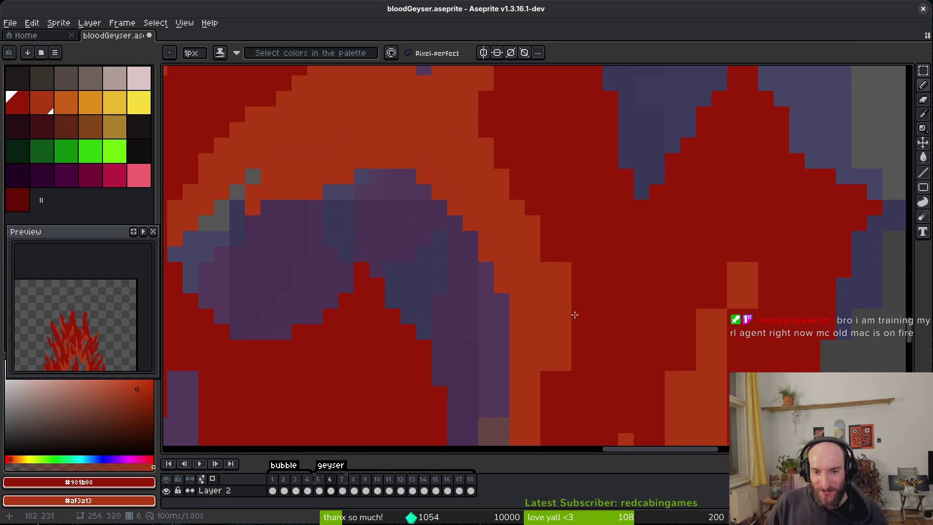
pyautogui.scroll(2, 612, 292)
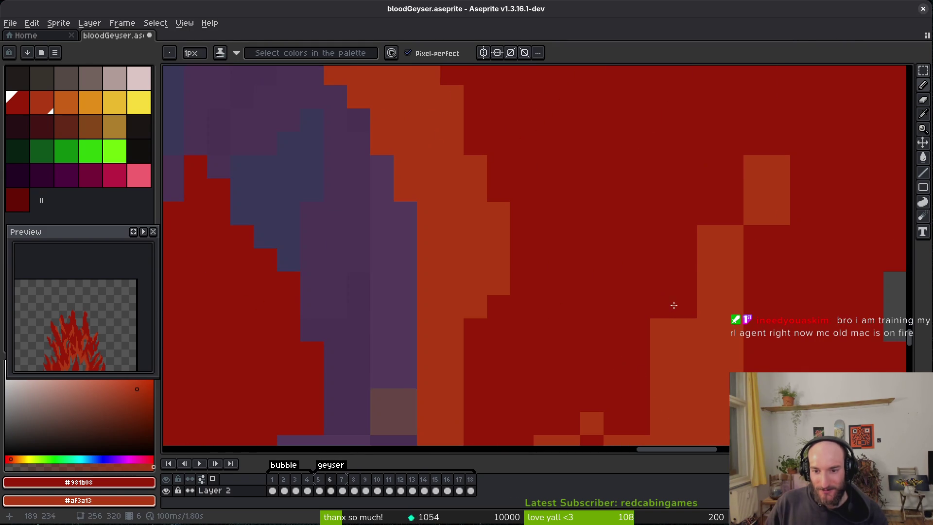
pyautogui.moveTo(677, 301)
pyautogui.mouseDown()
pyautogui.moveTo(781, 163)
pyautogui.moveTo(755, 297)
pyautogui.mouseUp()
# Step: Paint orange pixel columns along the flame edge, replacing a dark-red column
pyautogui.scroll(-3, 755, 297)
pyautogui.scroll(3, 695, 273)
pyautogui.moveTo(694, 190); pyautogui.dragTo(681, 281)
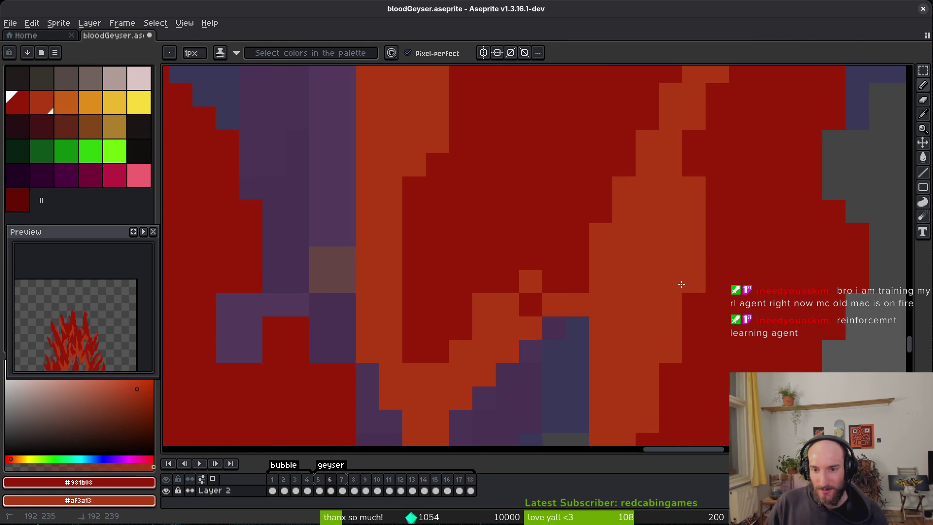
pyautogui.scroll(-3, 666, 323)
pyautogui.scroll(4, 558, 292)
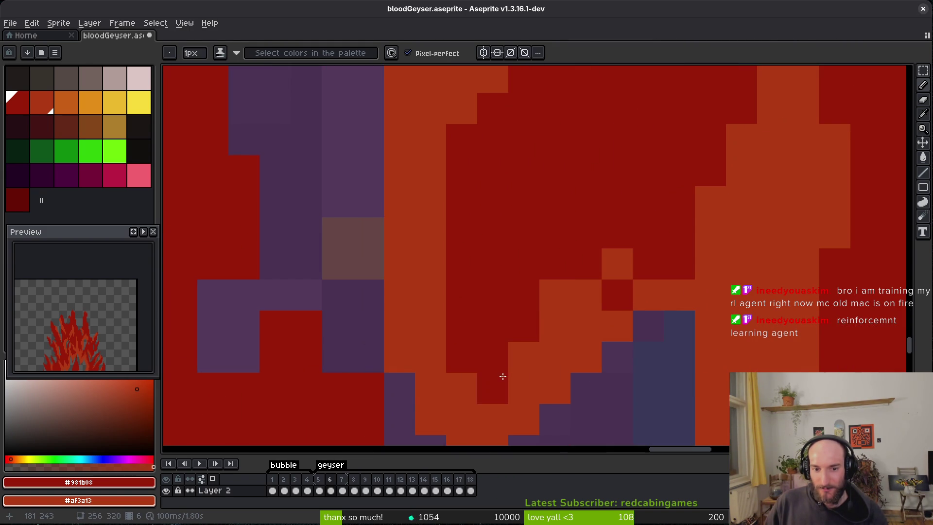
pyautogui.moveTo(455, 271); pyautogui.dragTo(462, 359)
# Step: Move the view up-left across the sprite and save the file
pyautogui.scroll(-3, 555, 309)
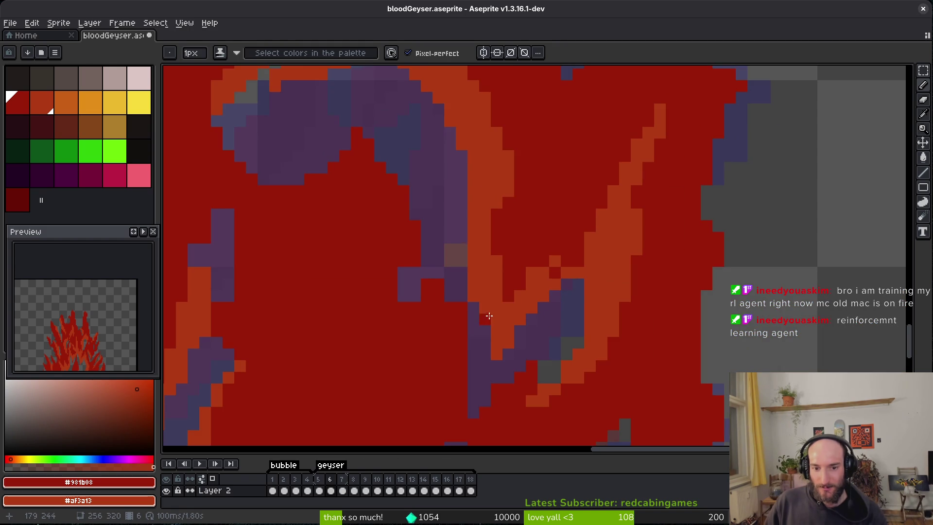
pyautogui.scroll(-2, 610, 343)
pyautogui.scroll(3, 537, 254)
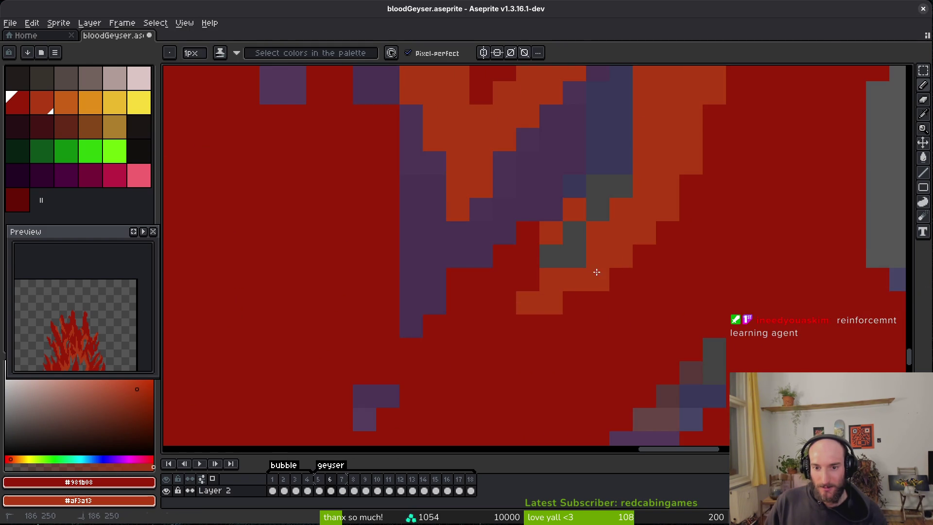
pyautogui.scroll(-4, 593, 271)
pyautogui.moveTo(701, 350); pyautogui.dragTo(688, 328)
pyautogui.hotkey('ctrl', 's')
# Step: Repaint purple cells at the geyser's top-left in red
pyautogui.scroll(4, 622, 303)
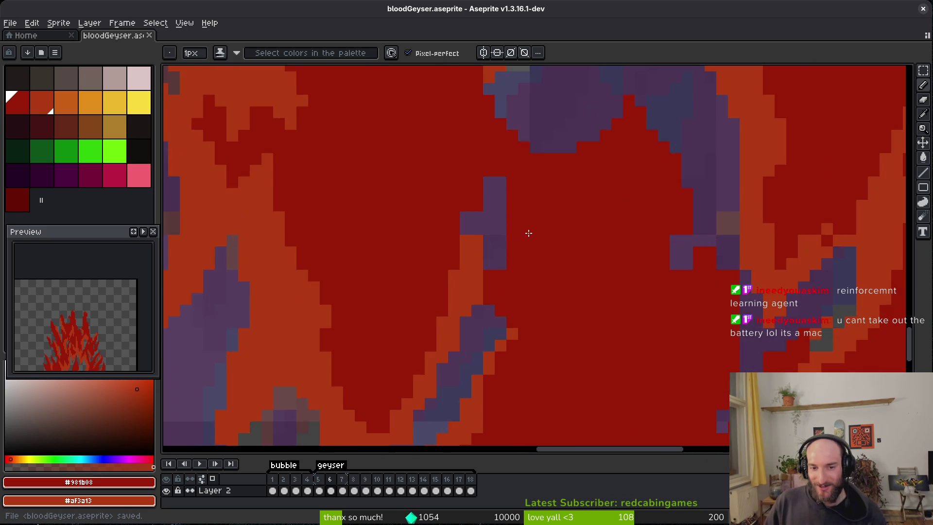
pyautogui.scroll(2, 525, 255)
pyautogui.click(418, 240)
pyautogui.click(467, 148)
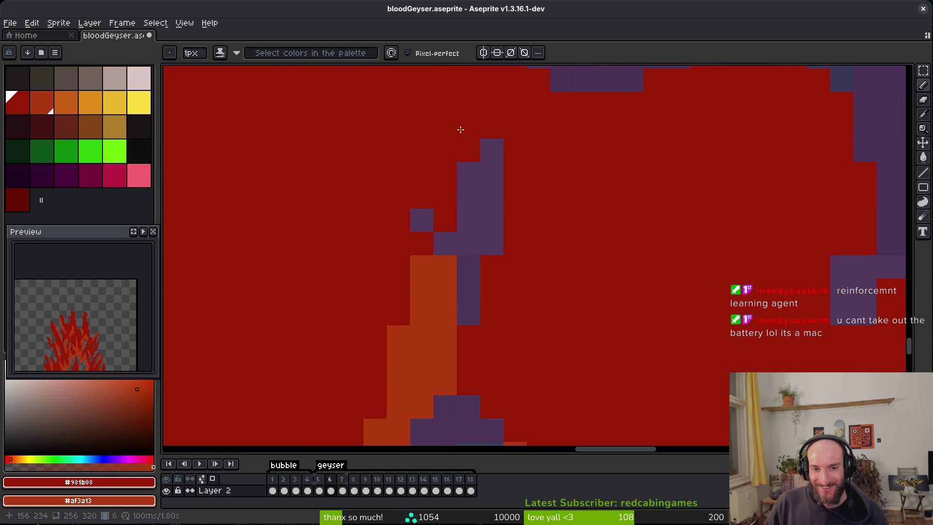
pyautogui.scroll(-3, 666, 293)
pyautogui.scroll(3, 666, 294)
# Step: Erase some red cells to expose purple, then repaint nearby purple edge cells red
pyautogui.press('e')
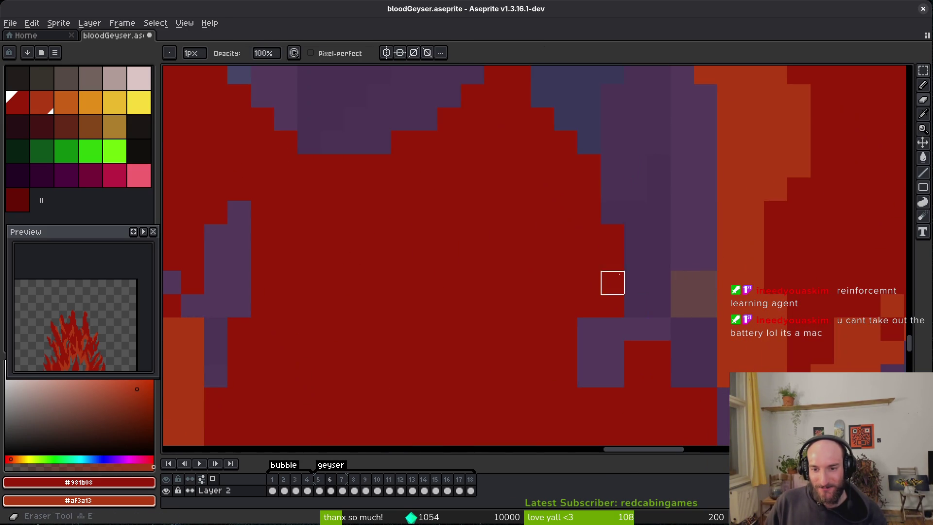
pyautogui.moveTo(599, 287); pyautogui.dragTo(552, 356)
pyautogui.press('b')
pyautogui.click(602, 329)
pyautogui.moveTo(610, 301); pyautogui.dragTo(623, 287)
pyautogui.moveTo(635, 246); pyautogui.dragTo(623, 263)
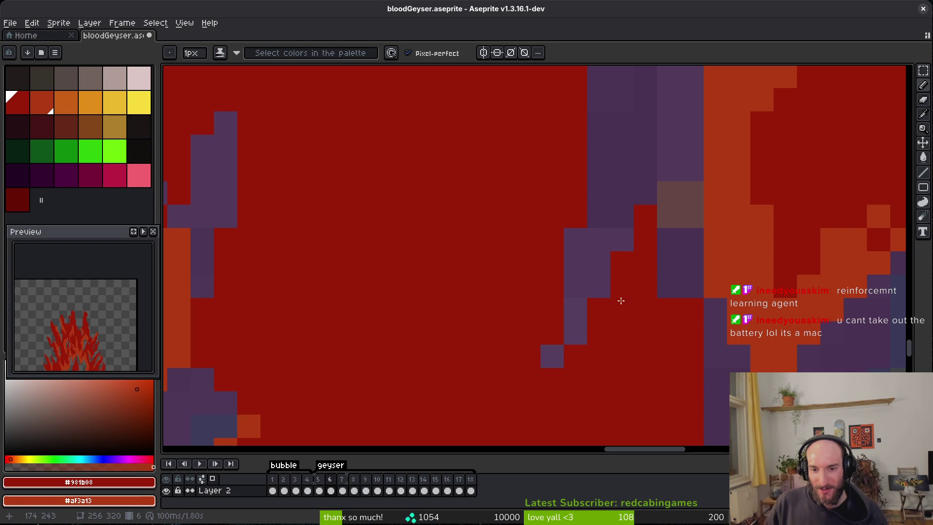
# Step: Erase two red cells back to purple, ending with the pencil selected
pyautogui.press('e')
pyautogui.moveTo(692, 310); pyautogui.dragTo(692, 334)
pyautogui.scroll(-4, 673, 294)
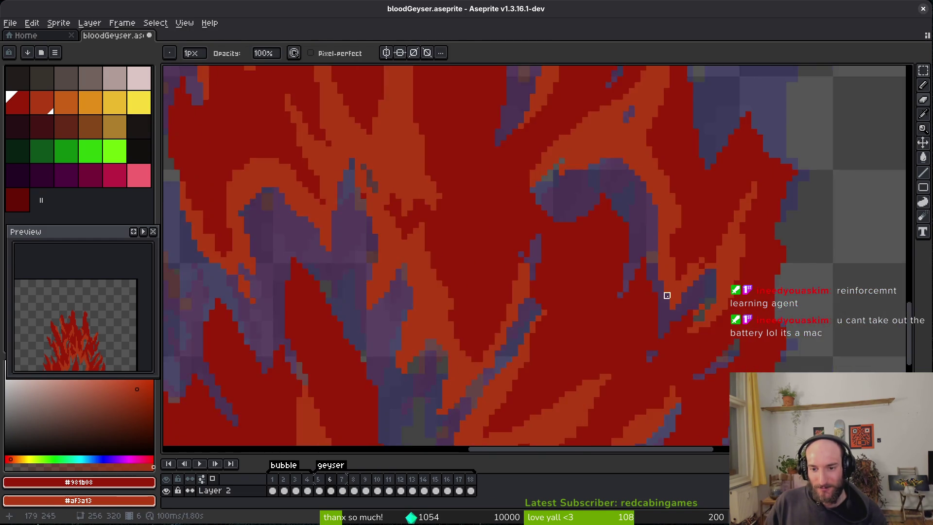
pyautogui.scroll(3, 635, 292)
pyautogui.press('b')
pyautogui.press('e')
pyautogui.scroll(3, 621, 302)
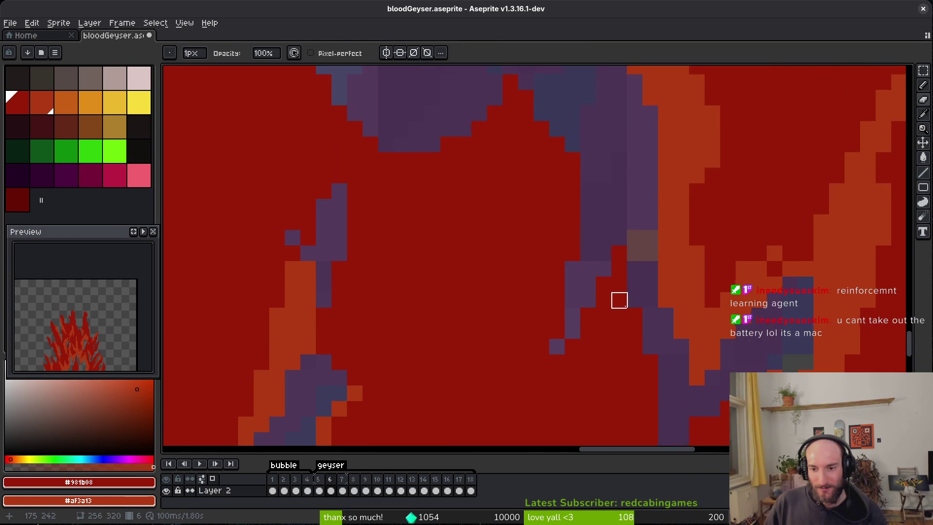
pyautogui.press('b')
pyautogui.scroll(-3, 627, 331)
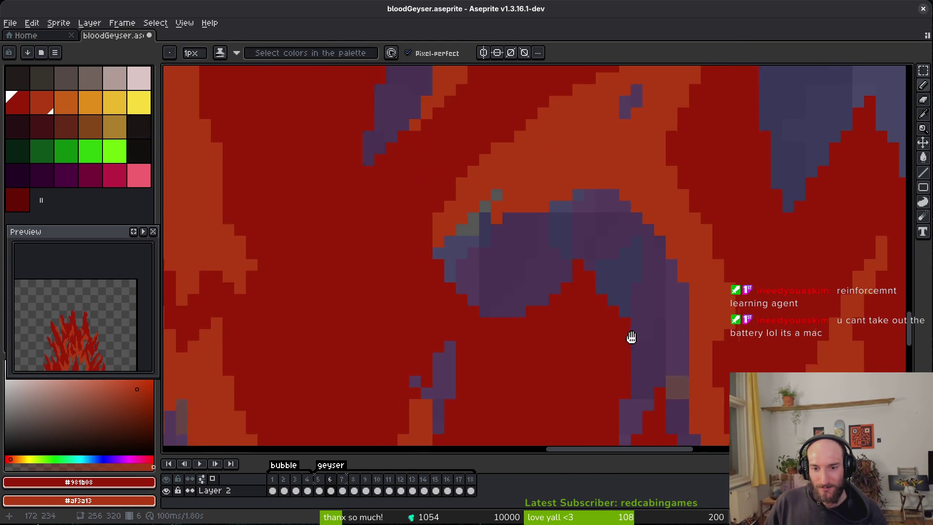
pyautogui.scroll(1, 647, 298)
pyautogui.scroll(-3, 715, 291)
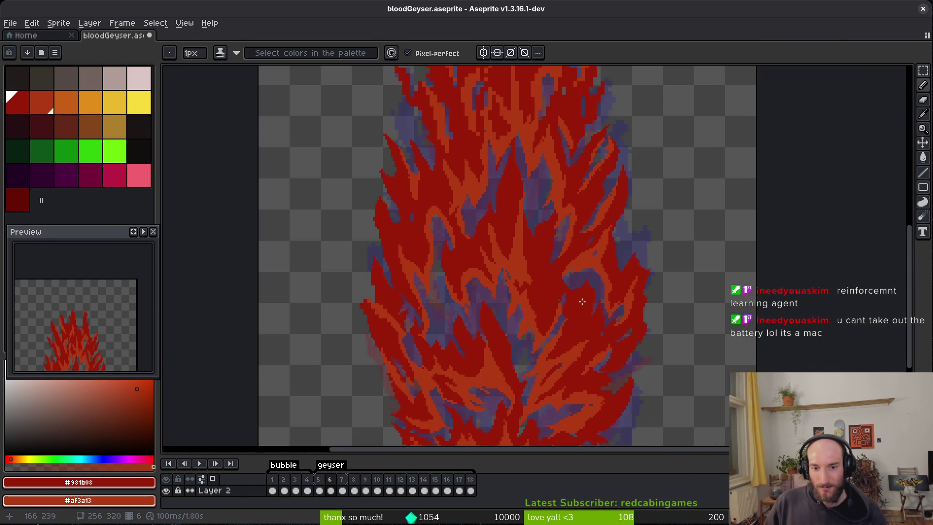
pyautogui.scroll(2, 538, 259)
pyautogui.scroll(3, 538, 259)
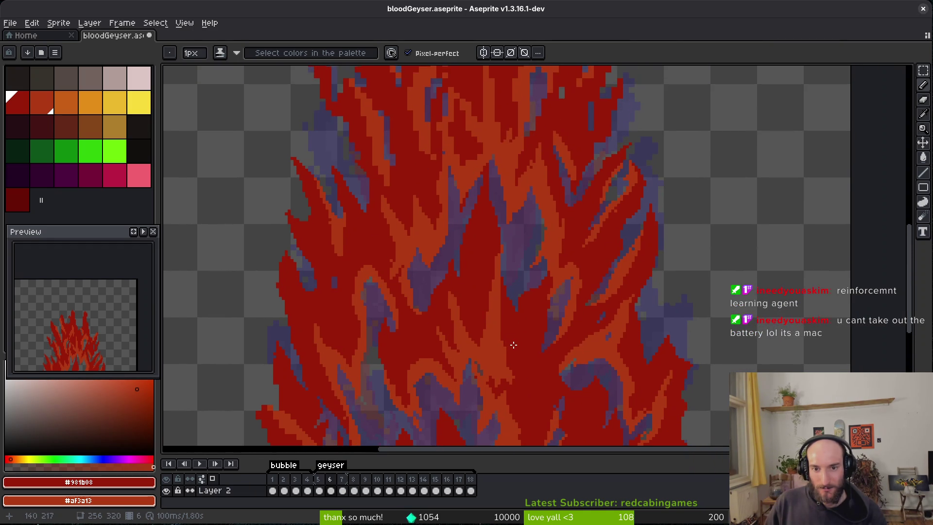
pyautogui.hscroll(-4, 562, 309)
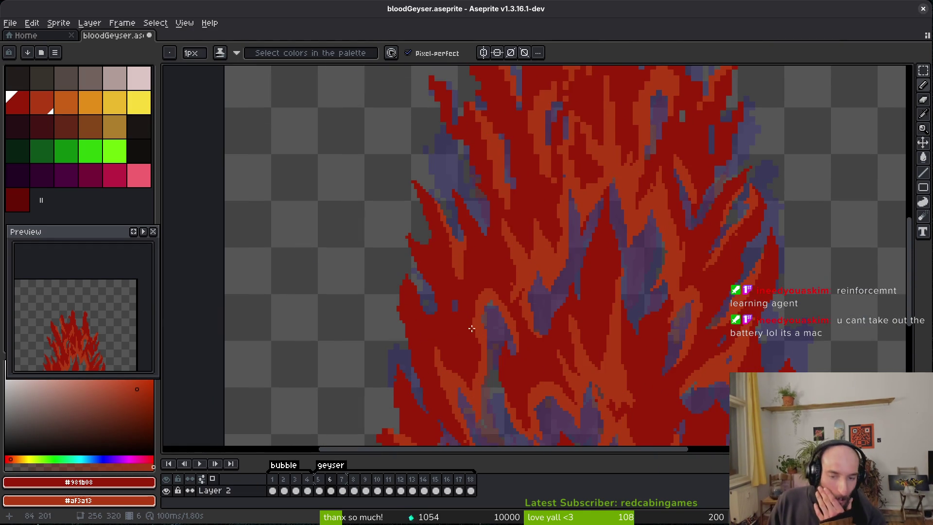
pyautogui.scroll(1, 467, 308)
pyautogui.scroll(2, 468, 277)
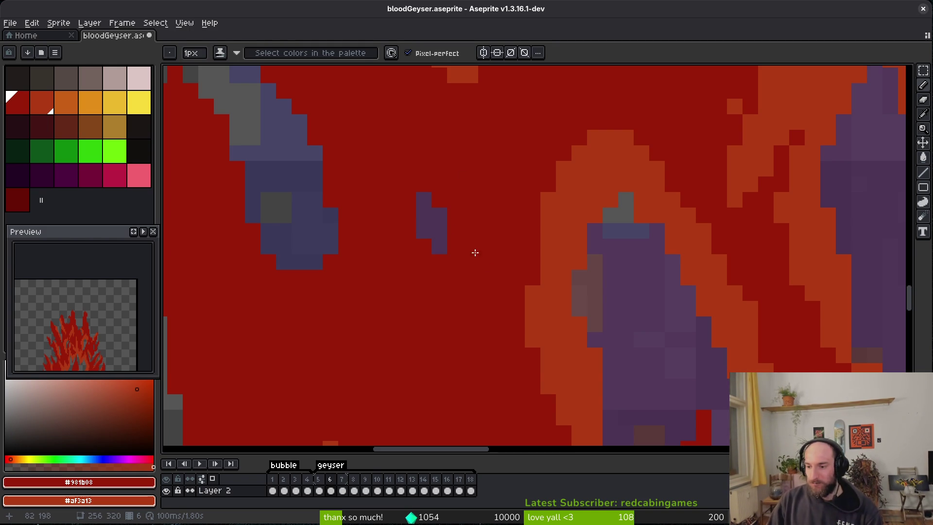
pyautogui.scroll(1, 534, 241)
pyautogui.hscroll(-1, 533, 241)
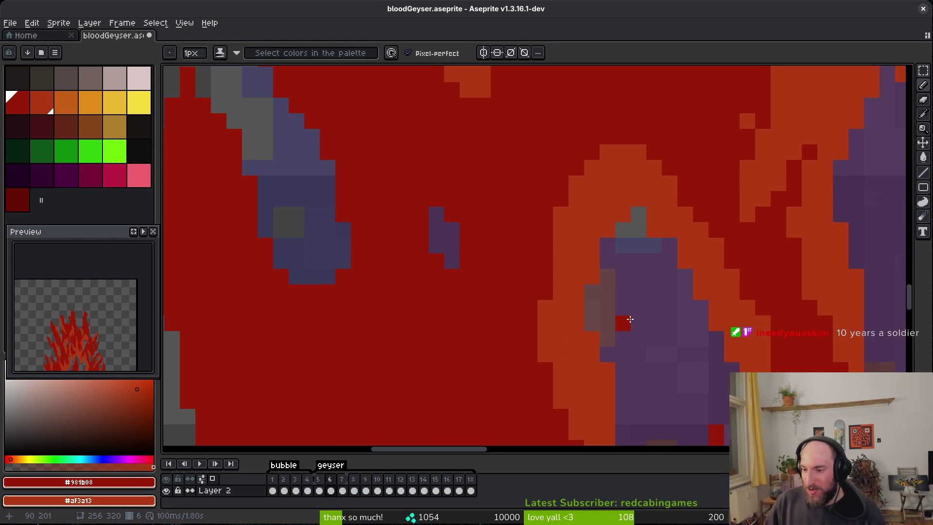
# Step: Paint over the orange streak with dark red and extend the orange column downward
pyautogui.hscroll(-10, 632, 322)
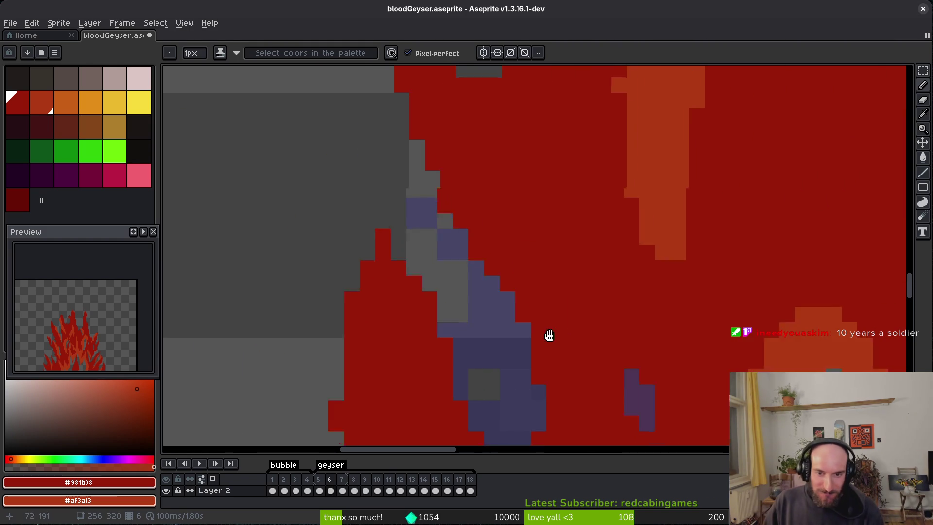
pyautogui.scroll(2, 628, 307)
pyautogui.scroll(-2, 633, 255)
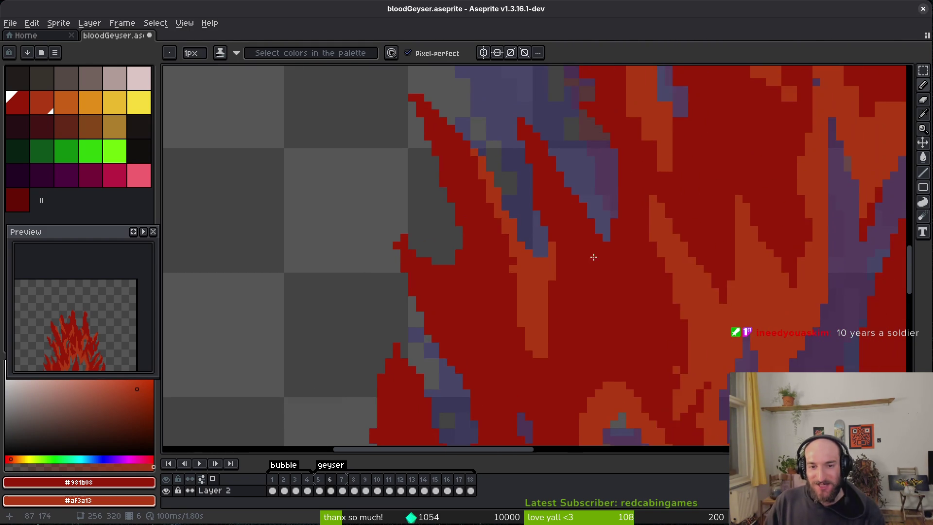
pyautogui.scroll(2, 629, 297)
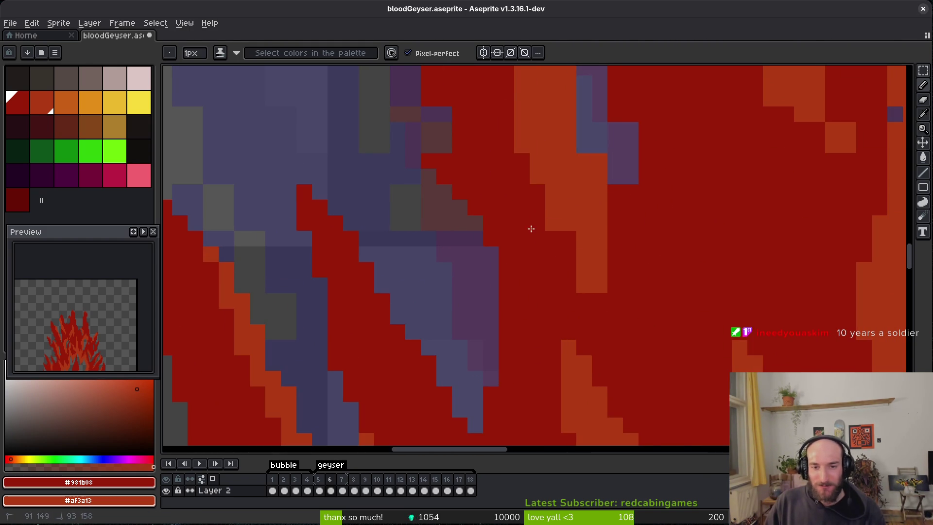
pyautogui.moveTo(529, 193); pyautogui.dragTo(556, 232)
pyautogui.moveTo(593, 294); pyautogui.dragTo(598, 315)
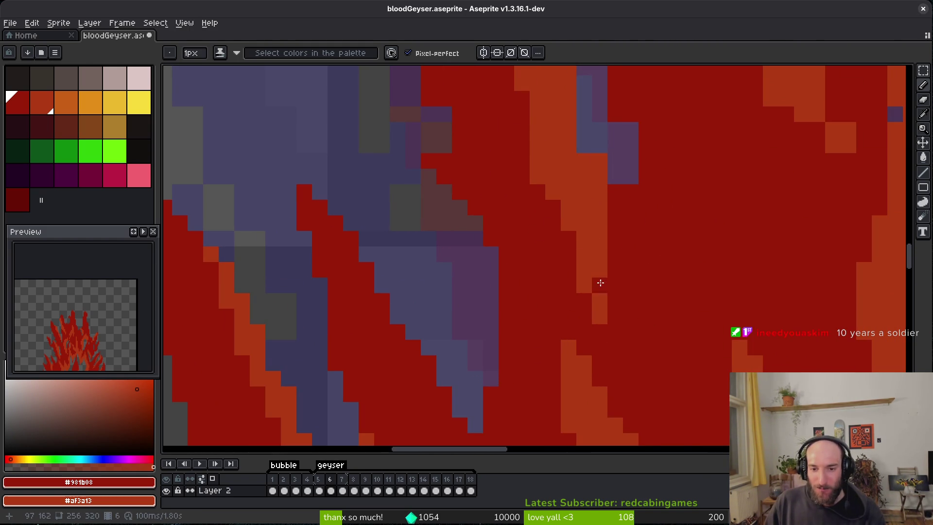
pyautogui.scroll(3, 604, 235)
# Step: Erase a red pixel and a short red column to expose purple
pyautogui.press('e')
pyautogui.click(630, 336)
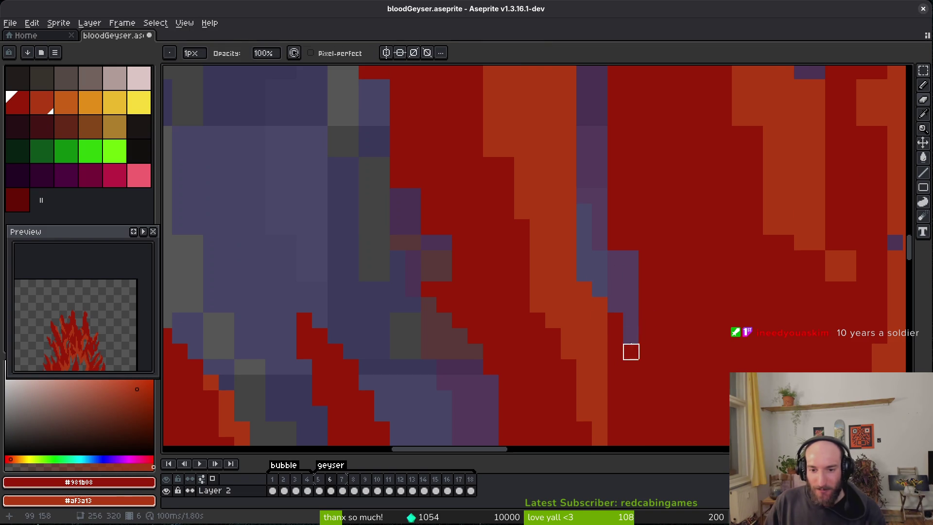
pyautogui.moveTo(615, 180)
pyautogui.mouseDown()
pyautogui.moveTo(600, 210)
pyautogui.moveTo(600, 274)
pyautogui.mouseUp()
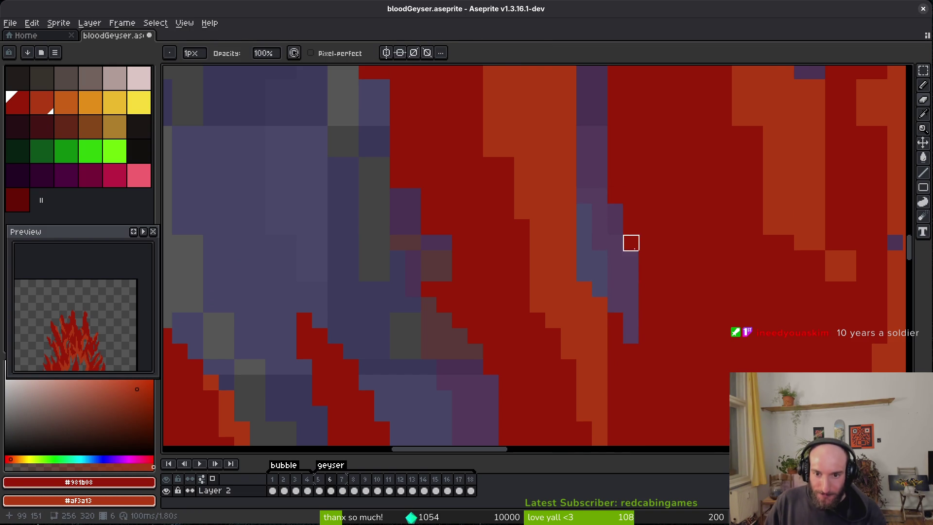
pyautogui.scroll(-3, 650, 307)
pyautogui.scroll(1, 650, 307)
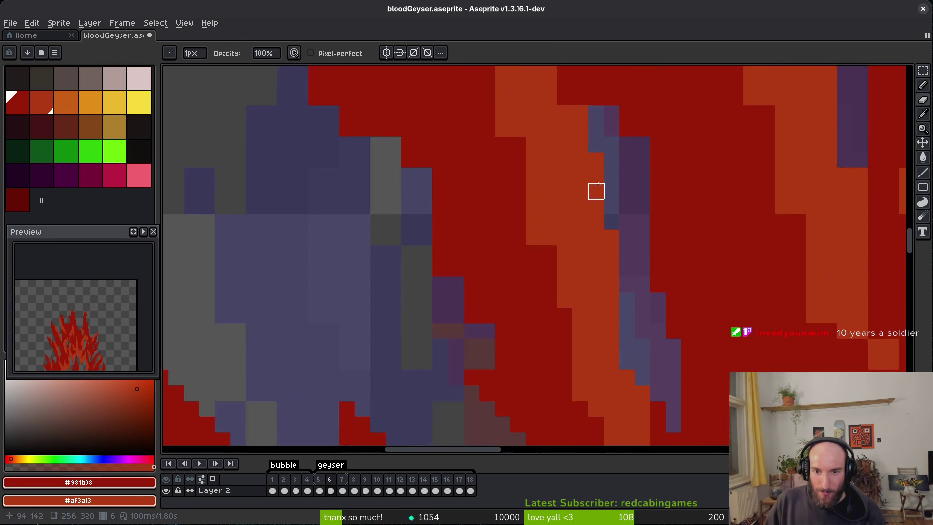
pyautogui.scroll(3, 603, 219)
# Step: Add orange pixels along the diagonal edge and turn a stray purple pixel dark red
pyautogui.press('b')
pyautogui.moveTo(553, 225); pyautogui.dragTo(598, 314)
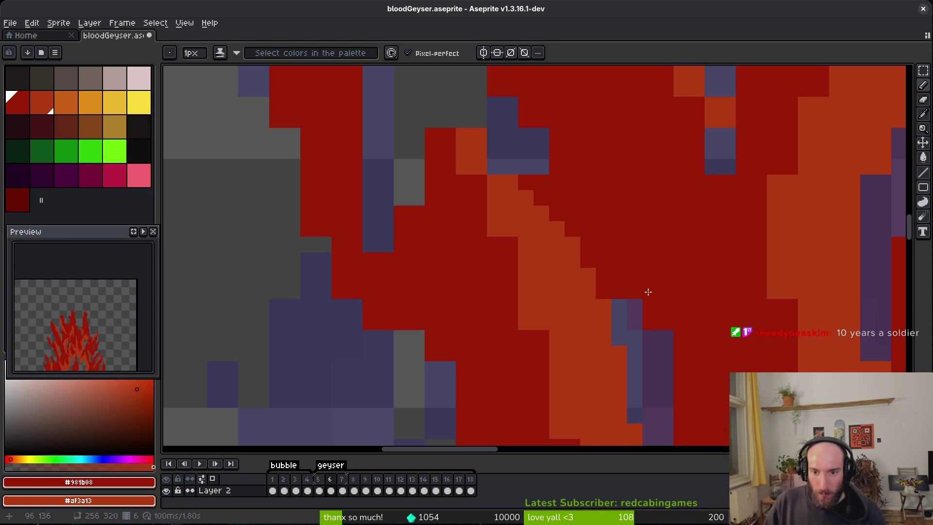
pyautogui.click(635, 306)
# Step: Darken the orange pixels along the diagonal edge to dark red
pyautogui.moveTo(654, 320); pyautogui.dragTo(650, 231)
pyautogui.moveTo(502, 127); pyautogui.dragTo(545, 308)
pyautogui.click(534, 236)
pyautogui.moveTo(591, 378); pyautogui.dragTo(559, 325)
pyautogui.click(559, 325)
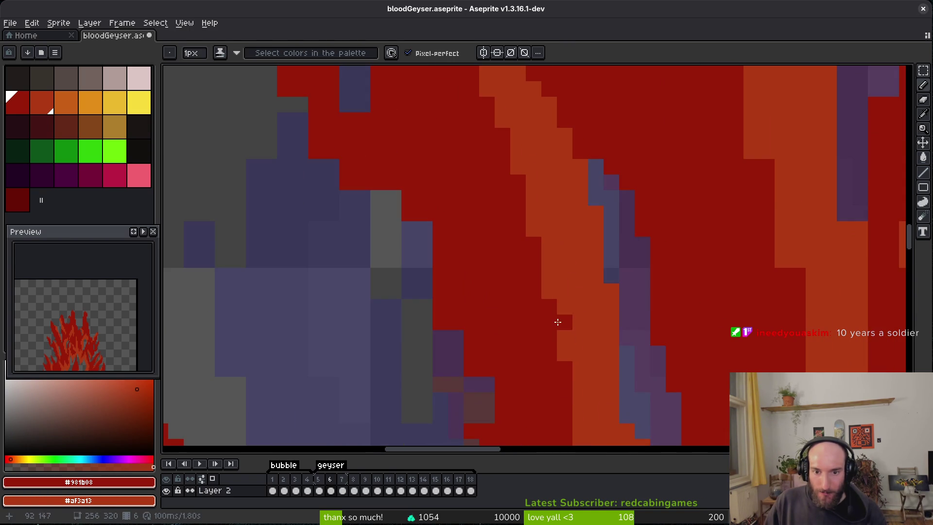
pyautogui.scroll(-4, 559, 325)
pyautogui.scroll(6, 554, 239)
# Step: Erase a stray dark-red pixel and add two dark-red pixels to the upper left
pyautogui.press('e')
pyautogui.click(592, 261)
pyautogui.press('b')
pyautogui.click(471, 192)
pyautogui.click(446, 161)
# Step: Erase the red pixels along and below the edge
pyautogui.moveTo(500, 306); pyautogui.dragTo(487, 211)
pyautogui.press('e')
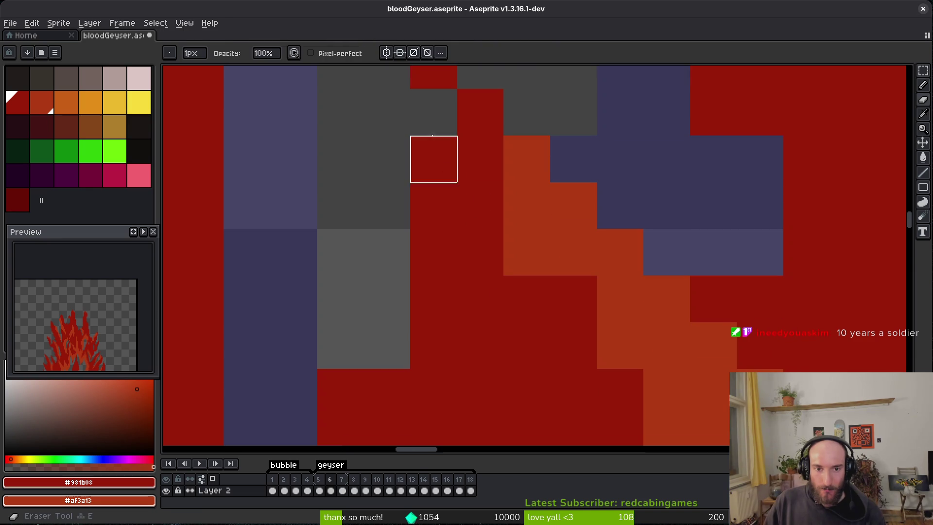
pyautogui.moveTo(434, 159); pyautogui.dragTo(433, 271)
pyautogui.press('b')
pyautogui.scroll(-2, 537, 298)
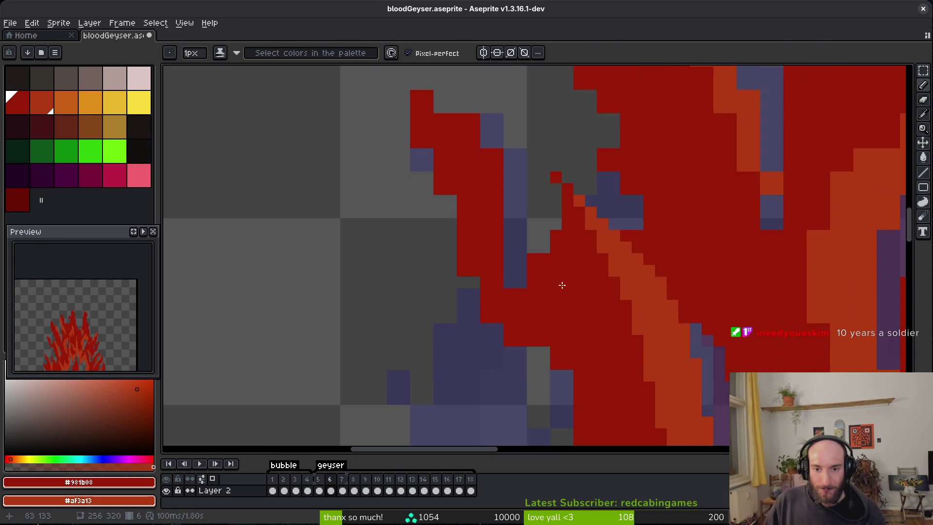
pyautogui.scroll(1, 573, 290)
# Step: Erase another run of red pixels to expose the purple
pyautogui.press('e')
pyautogui.moveTo(493, 264)
pyautogui.mouseDown()
pyautogui.moveTo(455, 251)
pyautogui.moveTo(427, 307)
pyautogui.mouseUp()
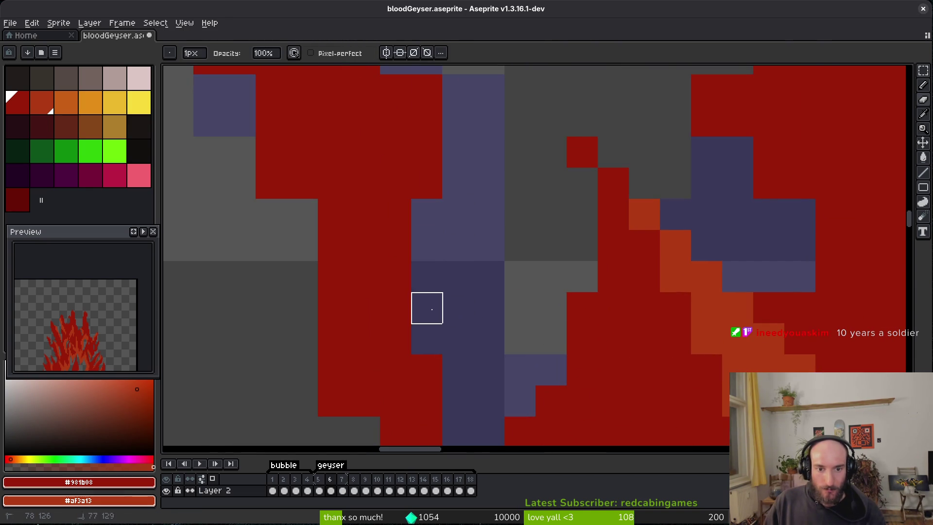
pyautogui.scroll(-2, 427, 308)
pyautogui.scroll(2, 446, 353)
pyautogui.press('b')
pyautogui.scroll(-2, 454, 181)
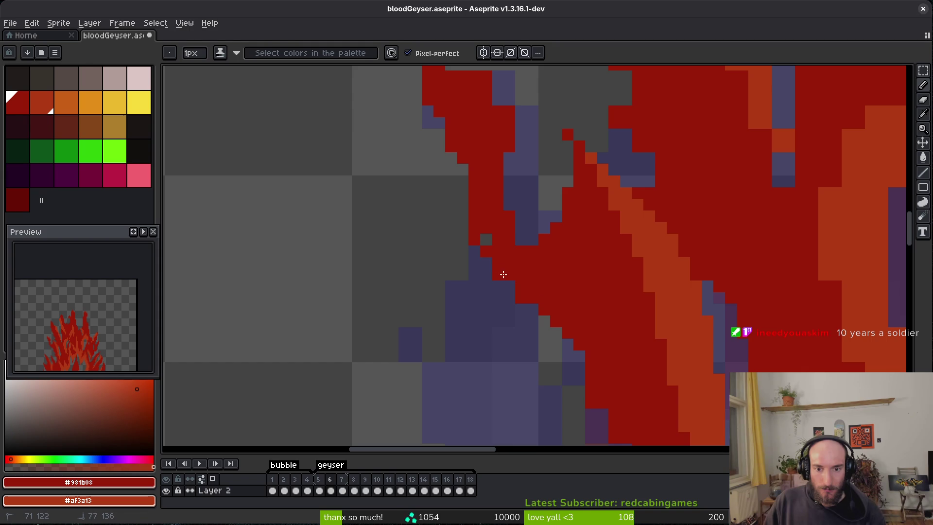
# Step: Erase a diagonal staircase of red edge pixels
pyautogui.press('e')
pyautogui.moveTo(485, 273); pyautogui.dragTo(539, 302)
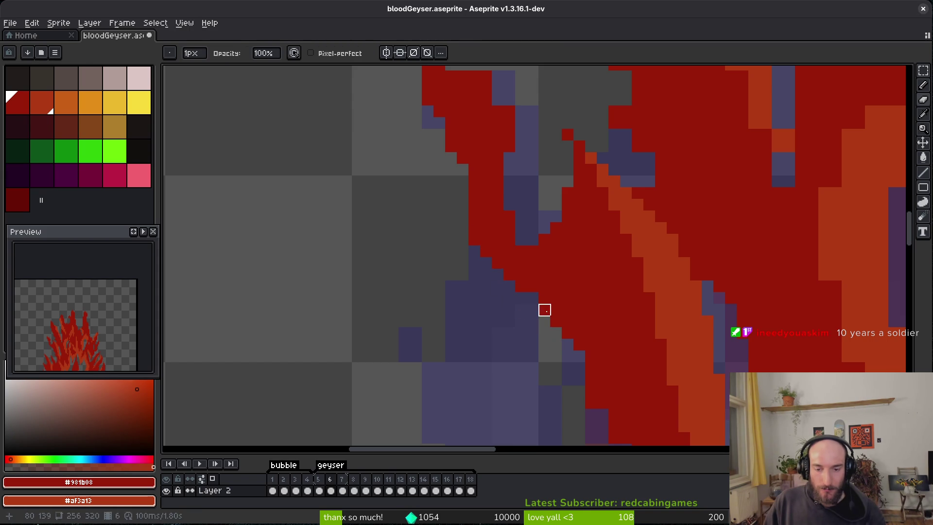
pyautogui.scroll(-2, 579, 350)
pyautogui.press('b')
pyautogui.scroll(2, 554, 163)
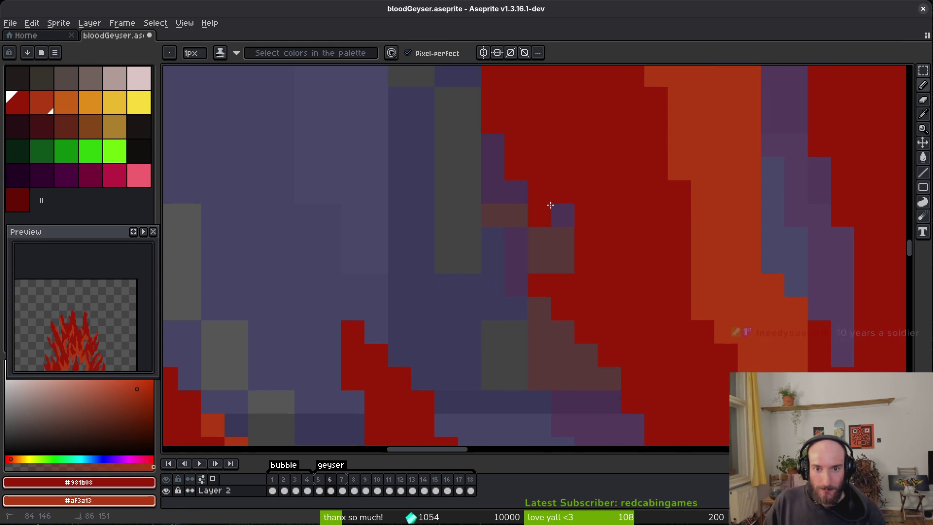
# Step: Fill a gap in the flame with red, darken one more block, and save bloodGeyser.aseprite
pyautogui.moveTo(553, 148); pyautogui.dragTo(606, 267)
pyautogui.click(588, 381)
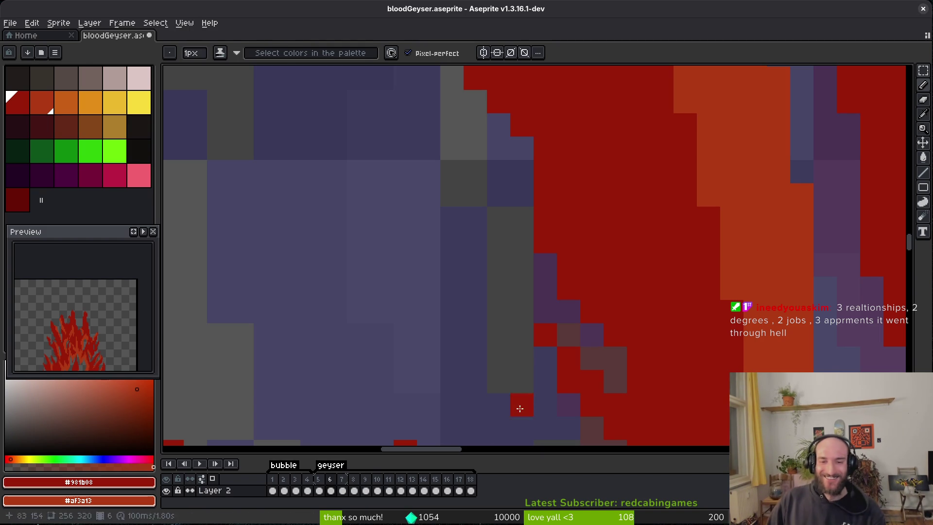
pyautogui.hotkey('ctrl', 's')
pyautogui.scroll(-8, 658, 176)
pyautogui.scroll(4, 587, 253)
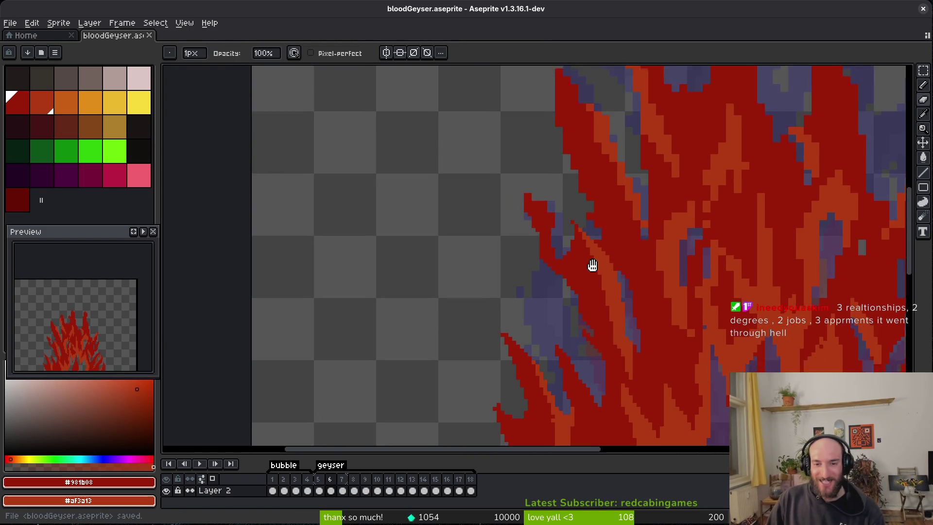
# Step: Undo the last change and draw a red stroke up the flame tip
pyautogui.hotkey('ctrl', 'z')
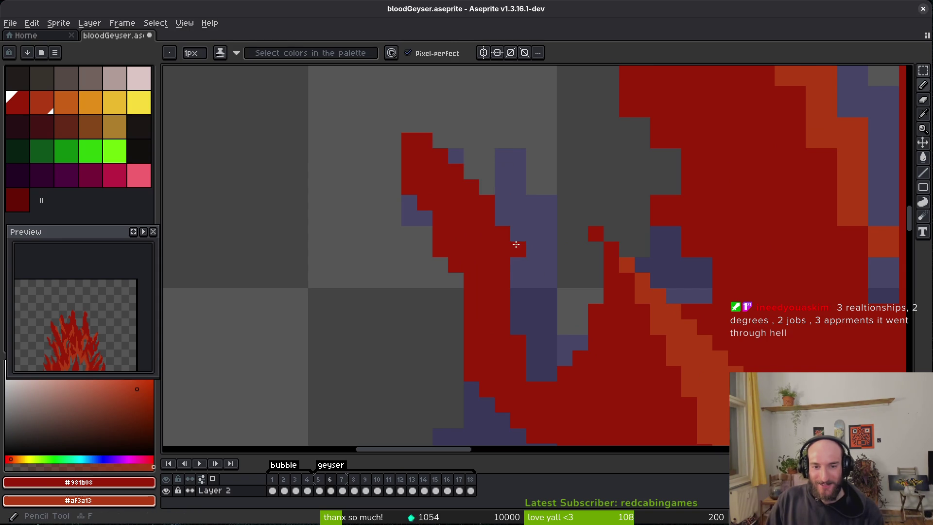
pyautogui.moveTo(517, 265); pyautogui.dragTo(485, 187)
pyautogui.scroll(-5, 583, 233)
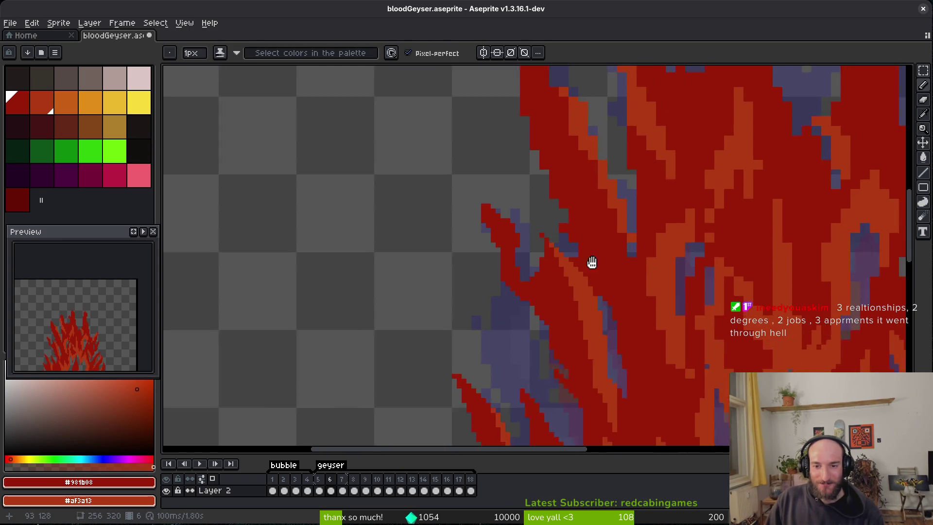
pyautogui.scroll(5, 608, 221)
# Step: Erase a stray red pixel to transparency and two red pixels to show purple
pyautogui.press('e')
pyautogui.click(577, 302)
pyautogui.scroll(-2, 608, 400)
pyautogui.scroll(2, 597, 358)
pyautogui.moveTo(597, 358); pyautogui.dragTo(597, 342)
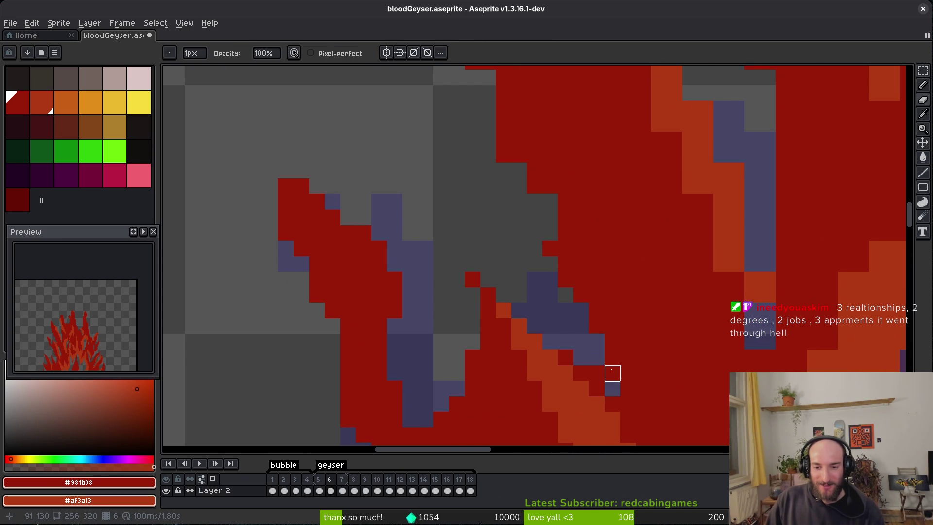
pyautogui.scroll(4, 608, 350)
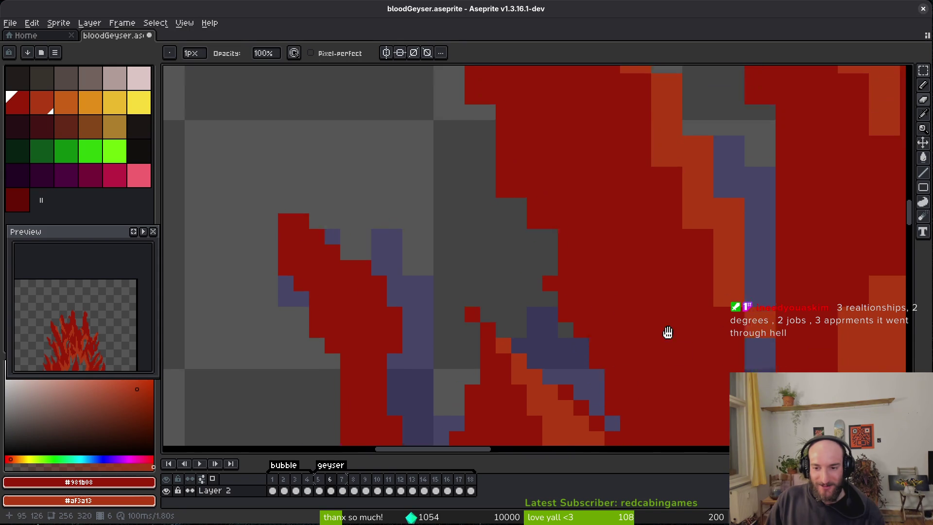
# Step: Smooth the upper-left flame edge with added orange pixels and dark-red pixels
pyautogui.press('b')
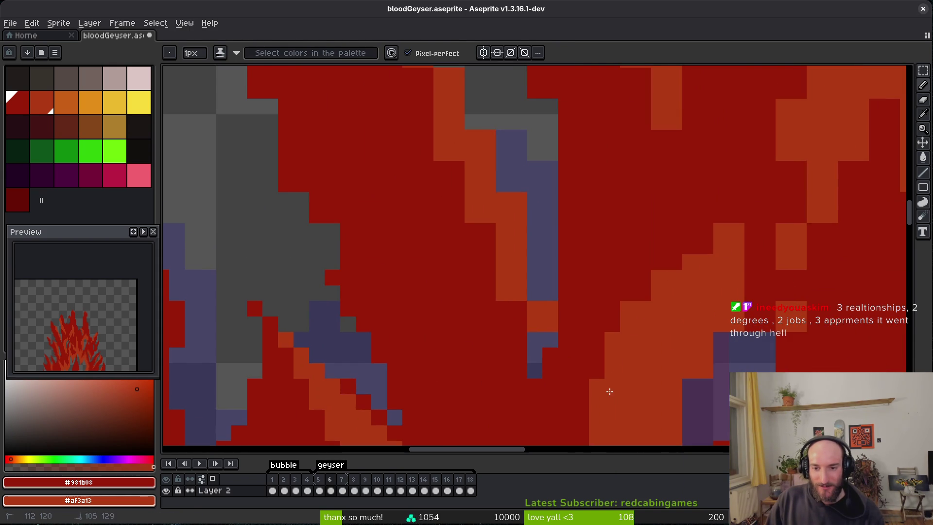
pyautogui.moveTo(660, 312); pyautogui.dragTo(597, 257)
pyautogui.press('e')
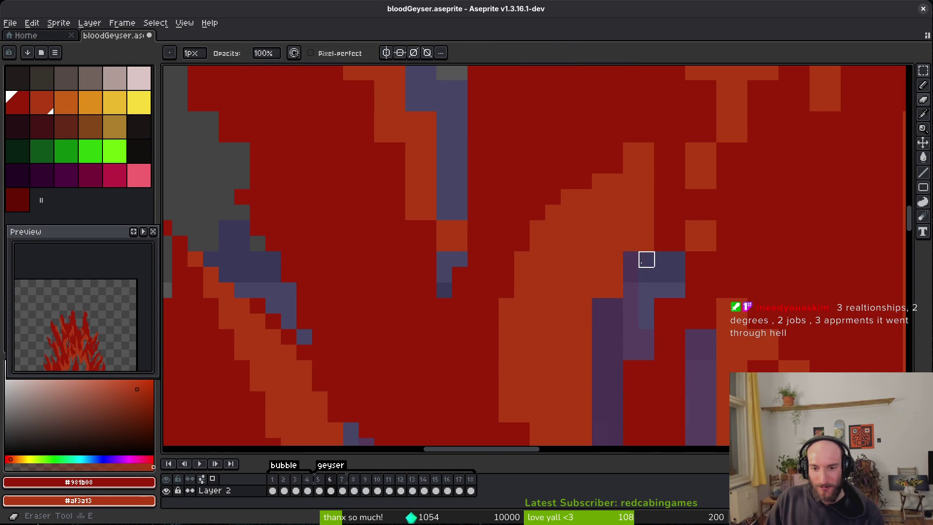
pyautogui.moveTo(614, 335); pyautogui.dragTo(625, 231)
pyautogui.press('b')
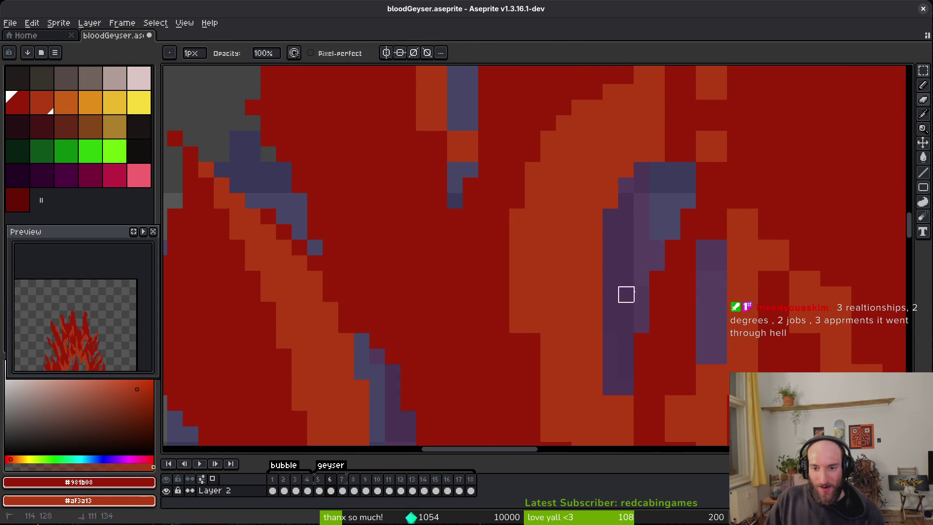
pyautogui.moveTo(617, 418); pyautogui.dragTo(624, 358)
pyautogui.moveTo(527, 249)
pyautogui.mouseDown()
pyautogui.moveTo(552, 323)
pyautogui.moveTo(546, 231)
pyautogui.mouseUp()
pyautogui.moveTo(549, 265)
pyautogui.mouseDown()
pyautogui.moveTo(578, 350)
pyautogui.moveTo(559, 294)
pyautogui.mouseUp()
# Step: Recolour individual edge pixels, alternating dark red and orange, to form a tidy staircase
pyautogui.moveTo(616, 350); pyautogui.dragTo(629, 392)
pyautogui.moveTo(616, 333)
pyautogui.mouseDown()
pyautogui.moveTo(627, 318)
pyautogui.moveTo(609, 348)
pyautogui.mouseUp()
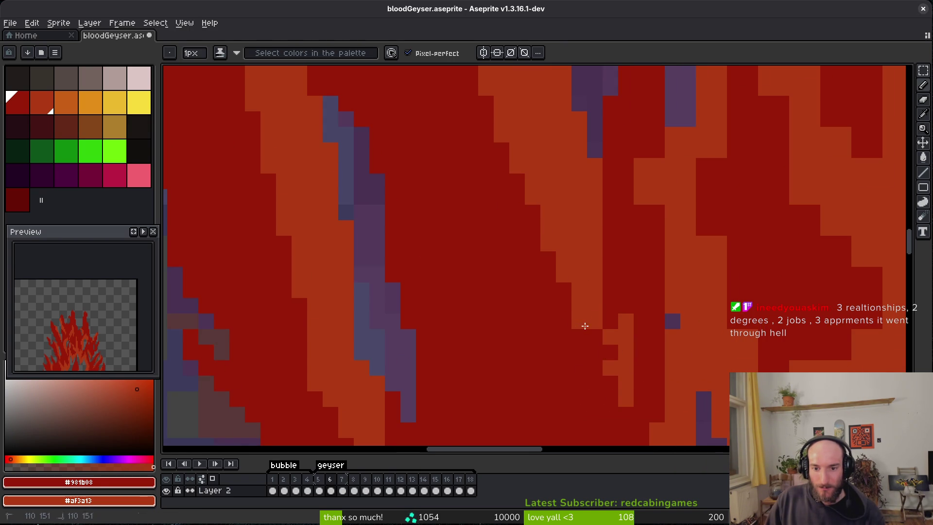
pyautogui.rightClick(630, 382)
pyautogui.click(613, 356)
pyautogui.rightClick(613, 342)
pyautogui.click(615, 370)
pyautogui.rightClick(629, 404)
pyautogui.click(667, 251)
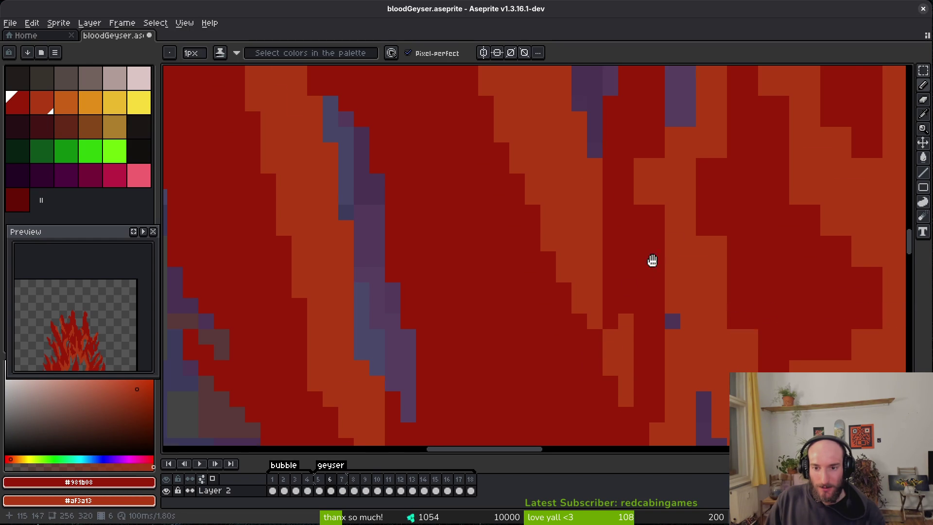
# Step: Paint dark-red runs down the flame edge and fix one stray pixel
pyautogui.hscroll(3, 668, 250)
pyautogui.moveTo(588, 223); pyautogui.dragTo(585, 283)
pyautogui.scroll(-2, 585, 283)
pyautogui.moveTo(570, 168)
pyautogui.mouseDown()
pyautogui.moveTo(569, 224)
pyautogui.moveTo(625, 329)
pyautogui.moveTo(672, 281)
pyautogui.mouseUp()
pyautogui.hscroll(2, 711, 254)
pyautogui.scroll(2, 711, 255)
pyautogui.moveTo(560, 145); pyautogui.dragTo(621, 275)
pyautogui.click(624, 346)
pyautogui.scroll(3, 606, 341)
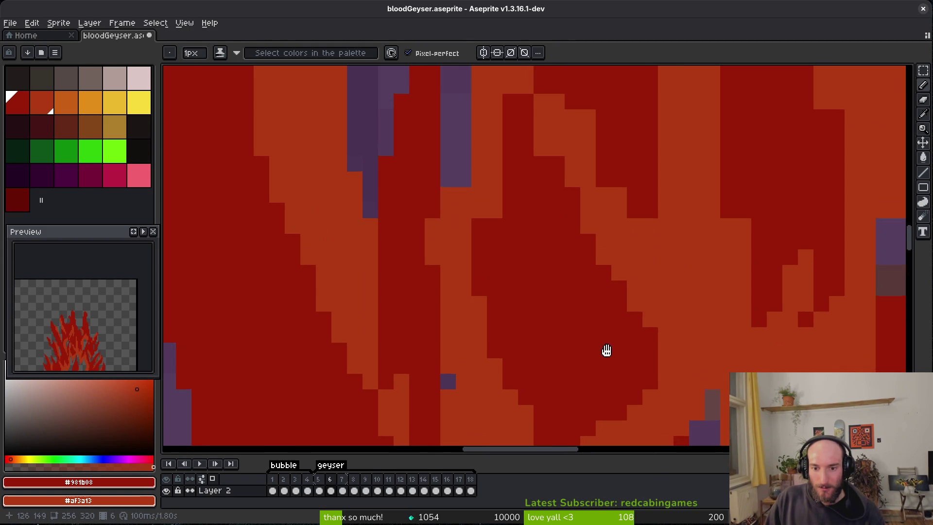
# Step: Tidy the staircase edge and stray pixels in dark red and orange, recolouring one purple-streak pixel
pyautogui.hscroll(-2, 598, 311)
pyautogui.click(602, 206)
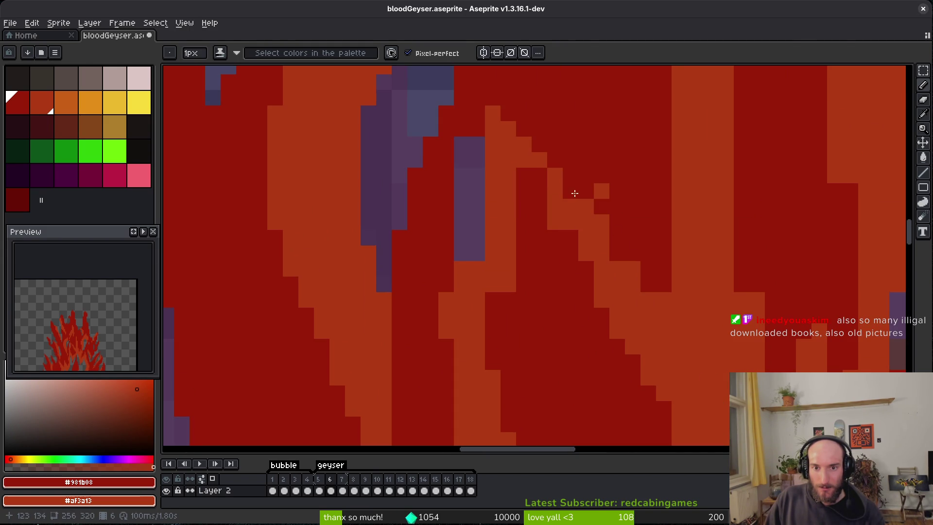
pyautogui.rightClick(555, 160)
pyautogui.click(547, 184)
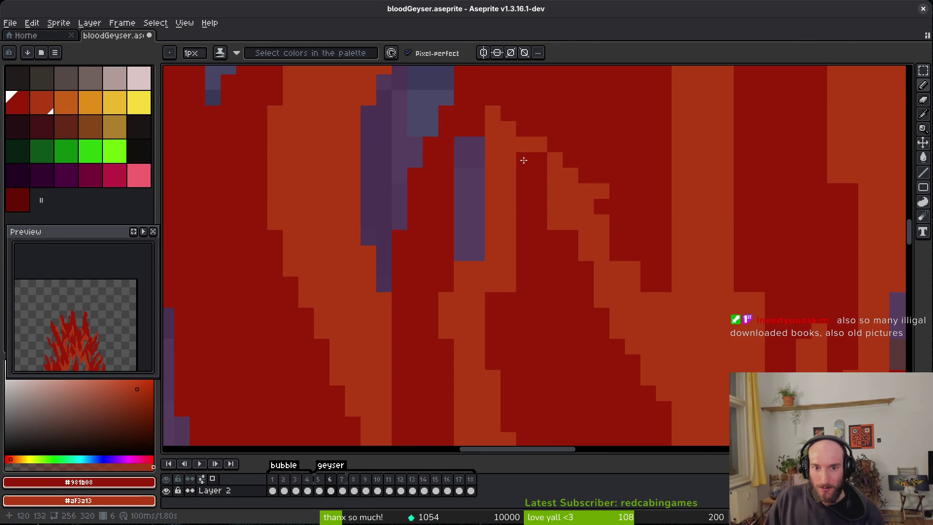
pyautogui.rightClick(524, 161)
pyautogui.click(508, 284)
pyautogui.click(505, 237)
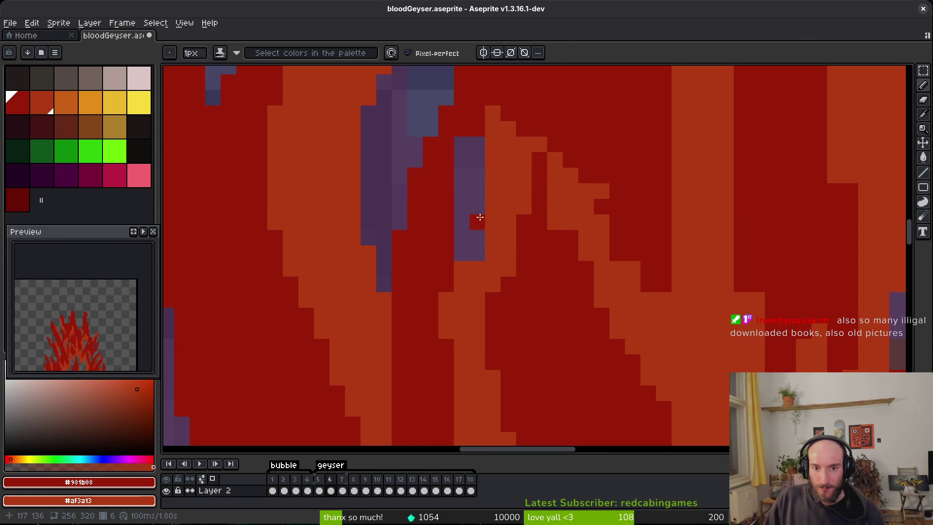
pyautogui.rightClick(480, 217)
# Step: Paint a purple-streak pixel run and two stray orange pixels dark red
pyautogui.scroll(3, 483, 290)
pyautogui.hscroll(-3, 483, 290)
pyautogui.moveTo(509, 209); pyautogui.dragTo(508, 262)
pyautogui.scroll(5, 517, 233)
pyautogui.hscroll(-1, 516, 233)
pyautogui.click(547, 255)
pyautogui.click(492, 240)
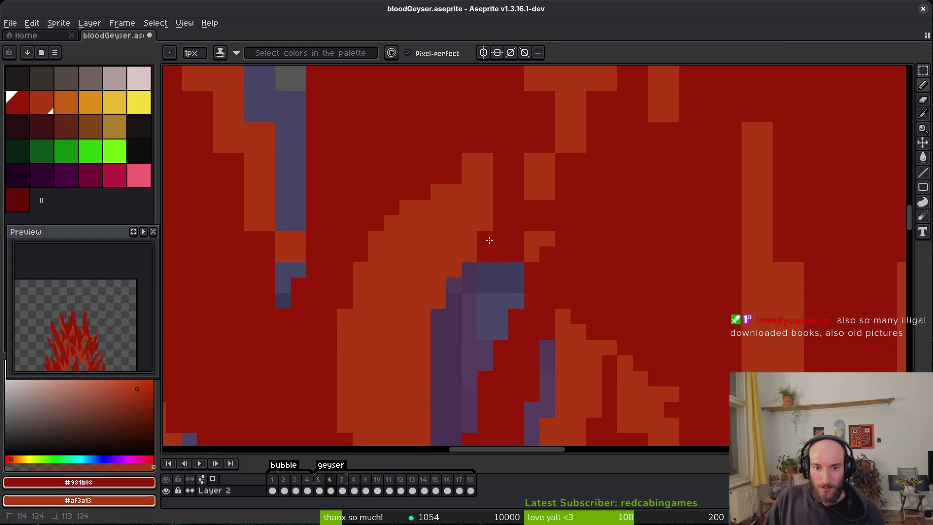
# Step: Draw a dark red diagonal and an orange diagonal run along the flame edge
pyautogui.scroll(3, 523, 209)
pyautogui.hscroll(1, 523, 209)
pyautogui.moveTo(495, 102); pyautogui.dragTo(522, 149)
pyautogui.moveTo(527, 195)
pyautogui.mouseDown()
pyautogui.moveTo(531, 243)
pyautogui.moveTo(512, 215)
pyautogui.mouseUp()
# Step: Repaint an orange column dark red, widen the orange shape by one column, and fix stray pixels
pyautogui.scroll(4, 512, 216)
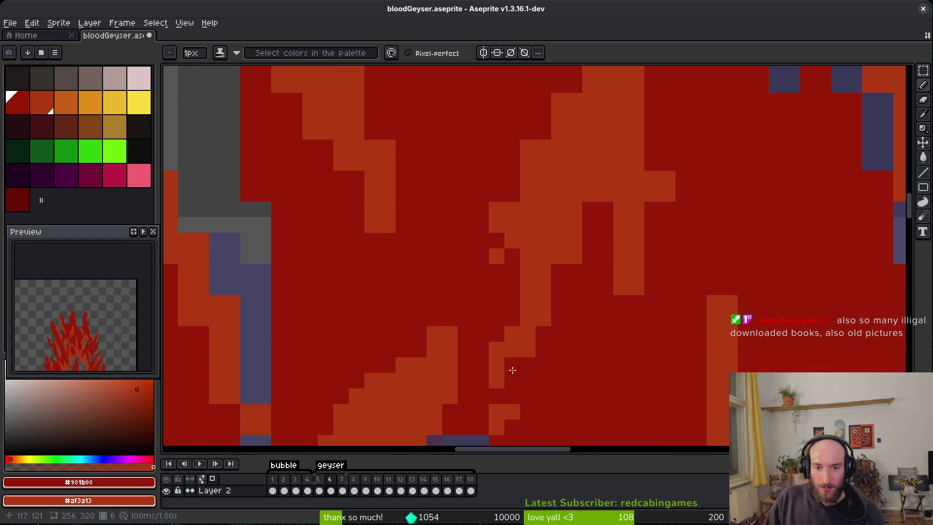
pyautogui.hscroll(1, 543, 308)
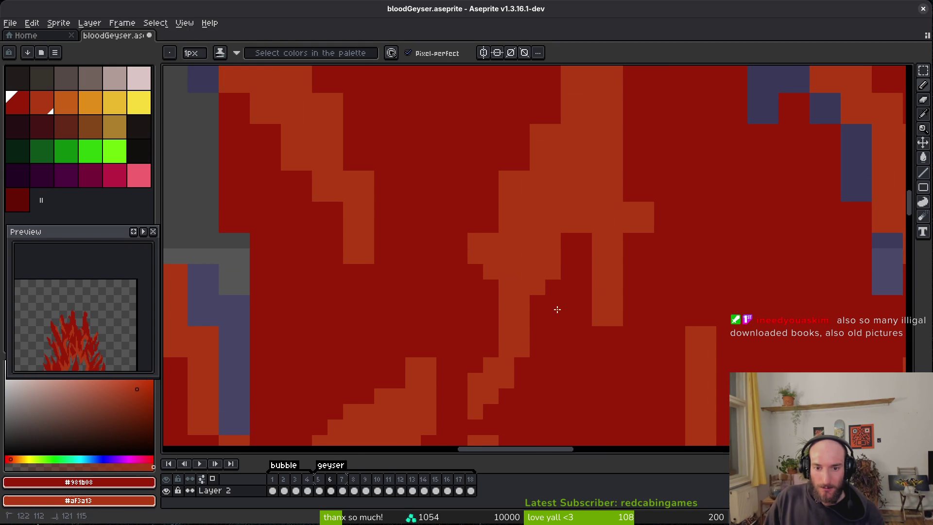
pyautogui.moveTo(600, 321); pyautogui.dragTo(600, 284)
pyautogui.scroll(1, 631, 297)
pyautogui.hscroll(1, 631, 297)
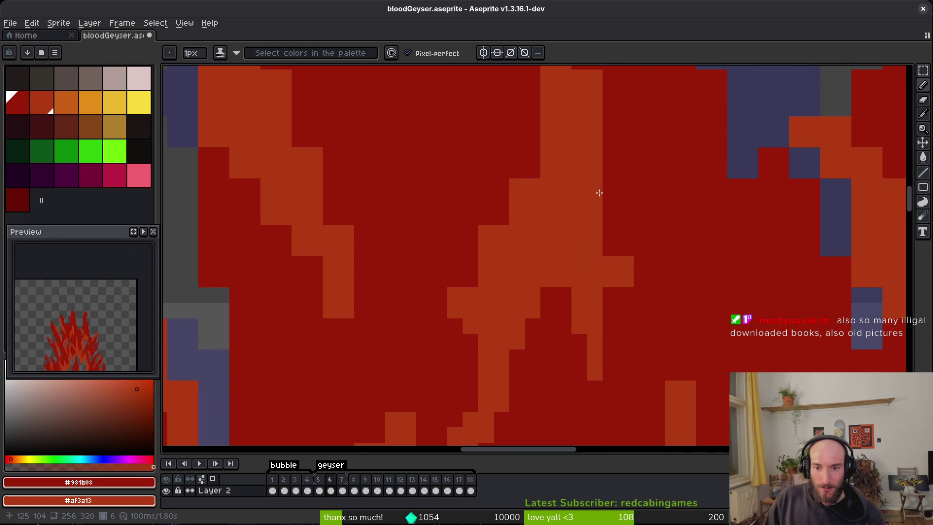
pyautogui.moveTo(608, 195); pyautogui.dragTo(610, 252)
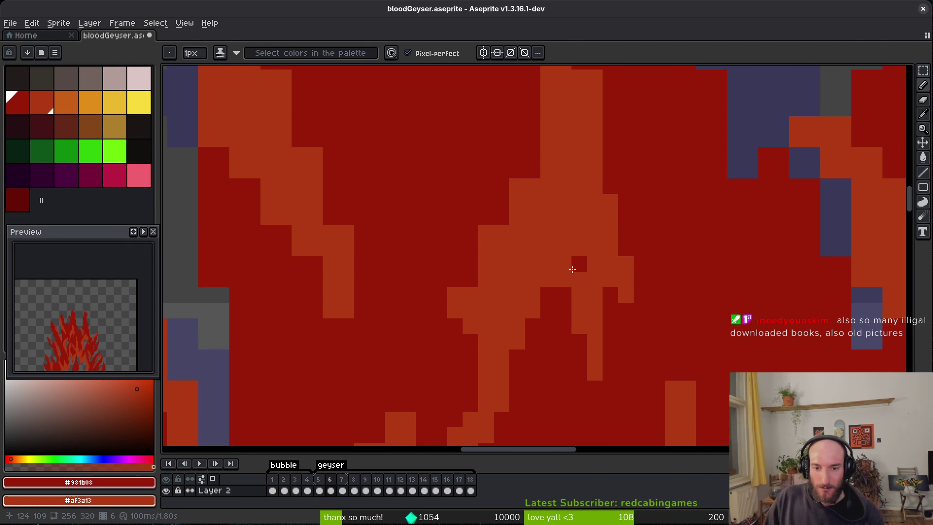
pyautogui.rightClick(582, 298)
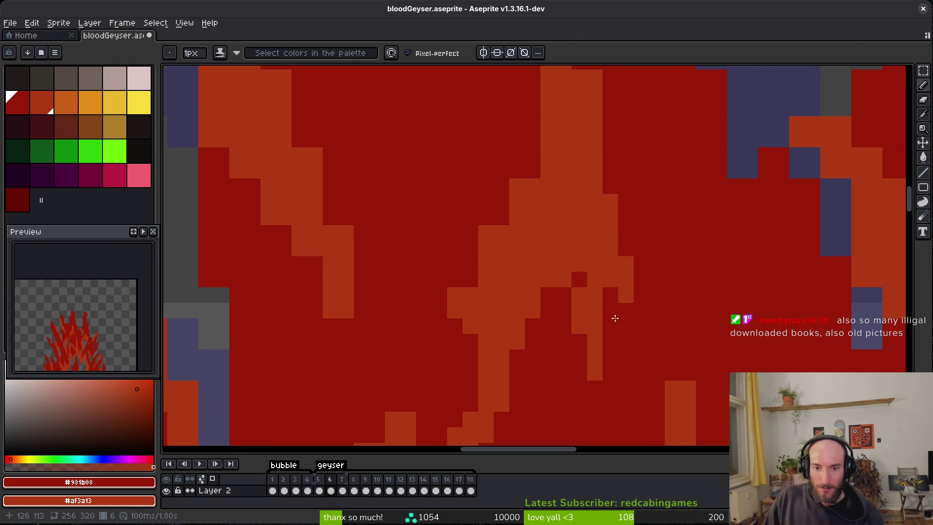
pyautogui.click(598, 297)
# Step: Zoom out to check the sprite and save bloodGeyser.aseprite
pyautogui.scroll(-1, 602, 302)
pyautogui.scroll(4, 544, 235)
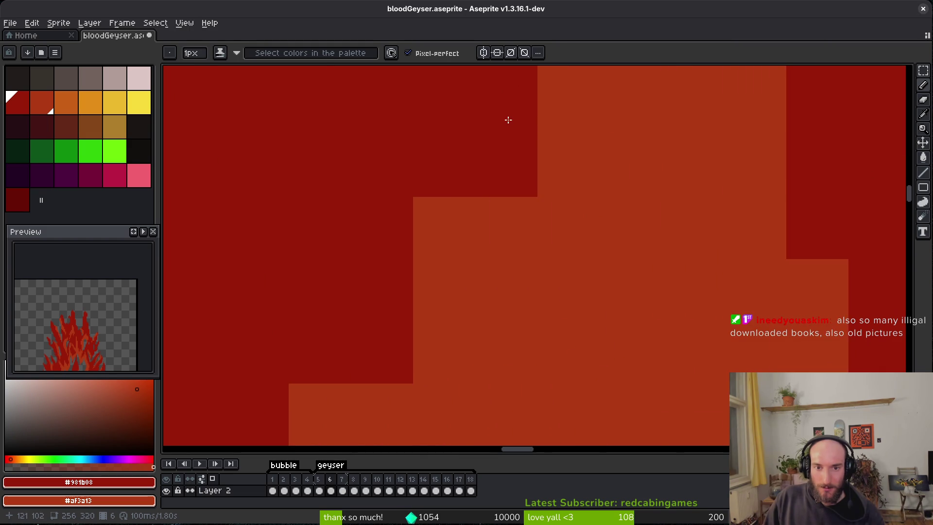
pyautogui.scroll(-5, 506, 131)
pyautogui.scroll(3, 546, 203)
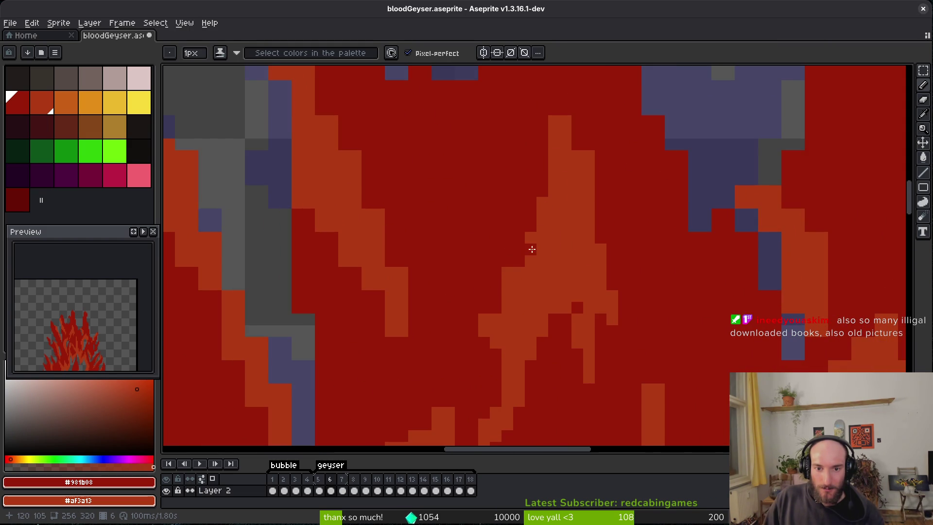
pyautogui.scroll(2, 533, 247)
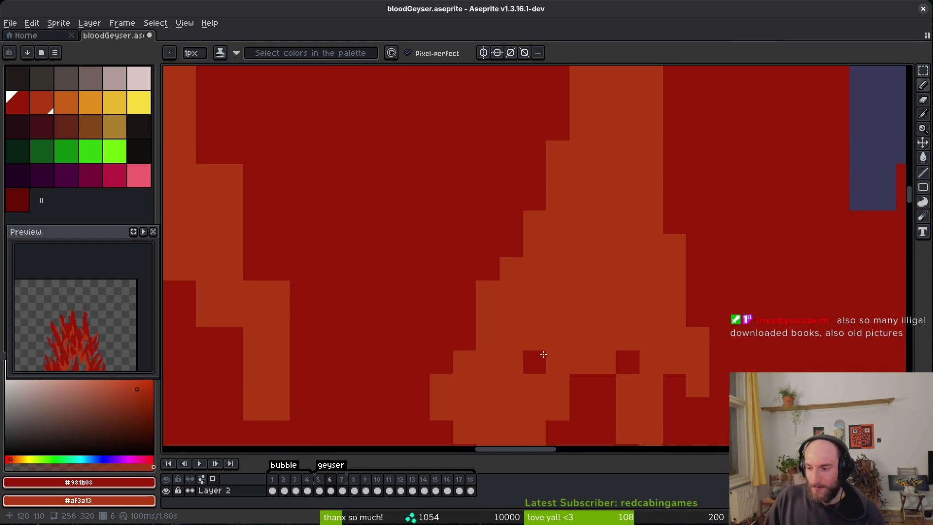
pyautogui.hotkey('ctrl', 's')
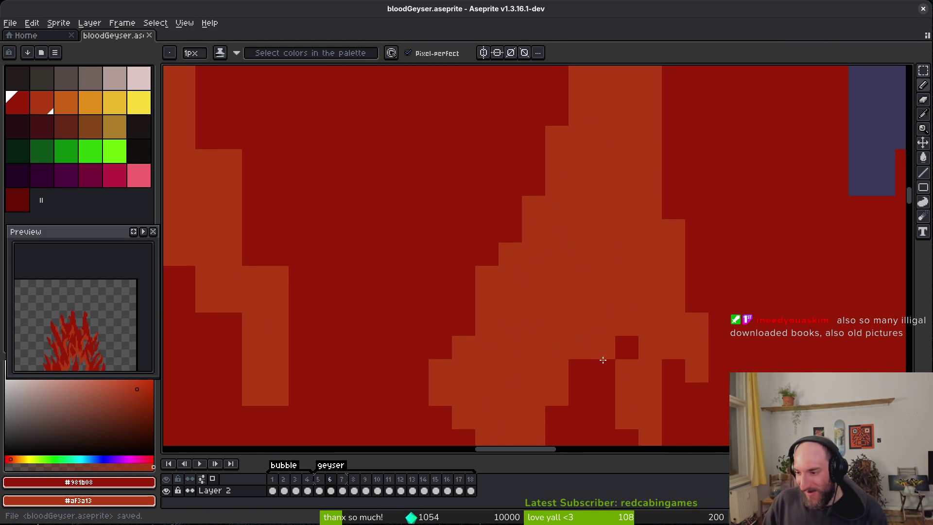
# Step: Trim orange pixels on the flame's right edge and repaint nearby edge pixels dark red
pyautogui.scroll(-2, 588, 350)
pyautogui.scroll(3, 599, 371)
pyautogui.scroll(-1, 620, 240)
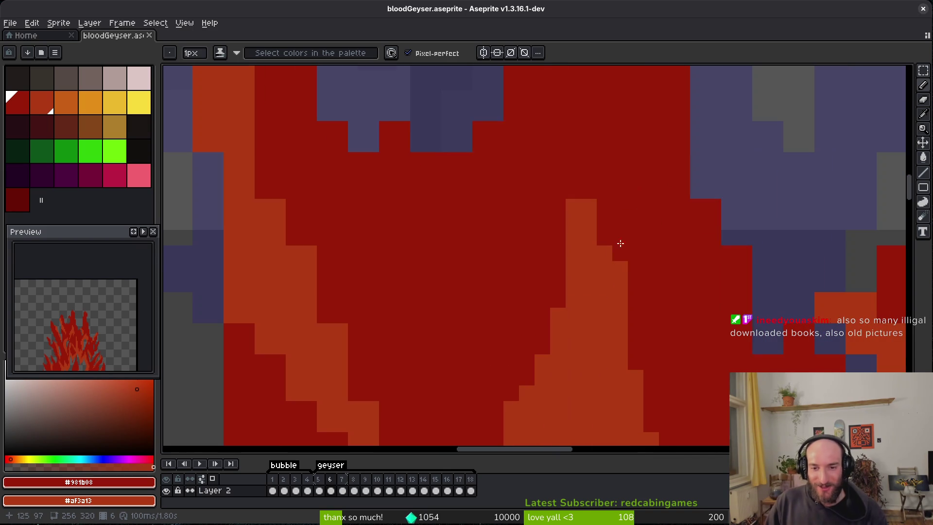
pyautogui.moveTo(589, 206); pyautogui.dragTo(637, 296)
pyautogui.hscroll(-5, 592, 298)
pyautogui.scroll(-2, 592, 298)
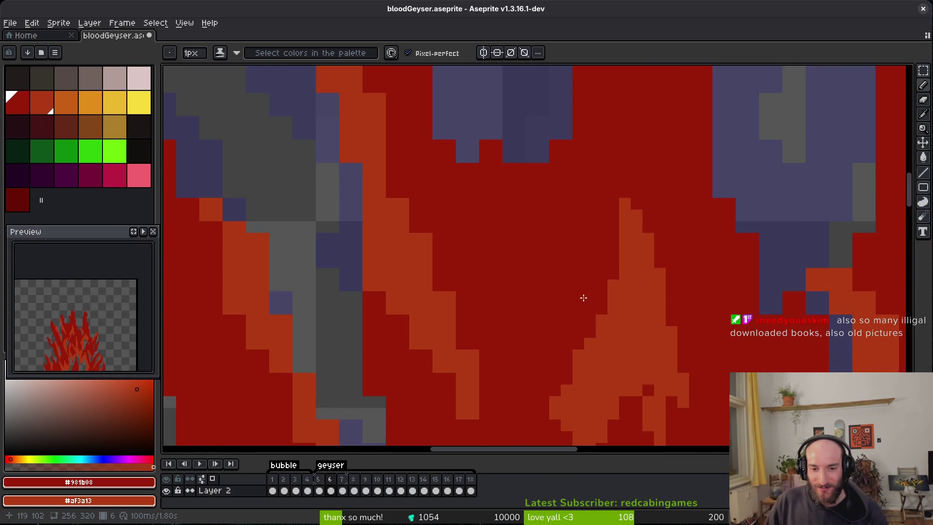
pyautogui.moveTo(505, 184); pyautogui.dragTo(575, 327)
pyautogui.click(523, 191)
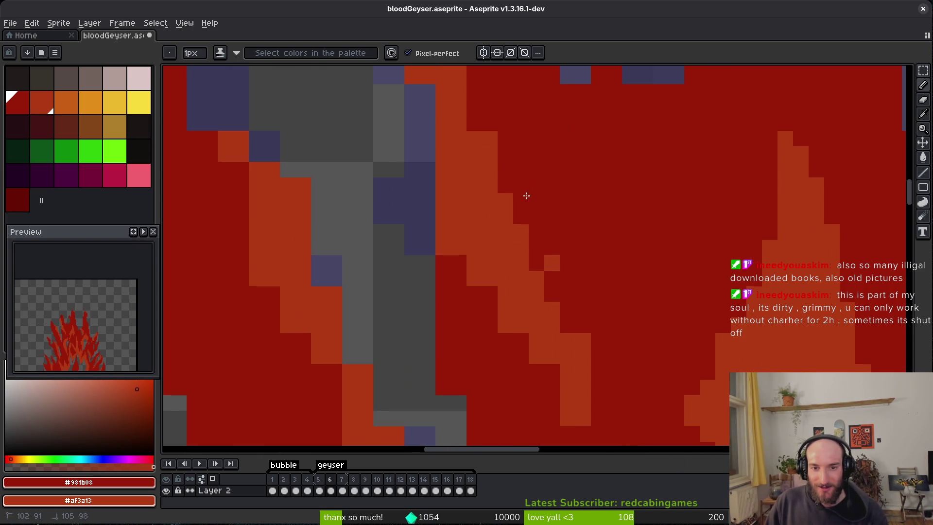
pyautogui.scroll(-1, 607, 272)
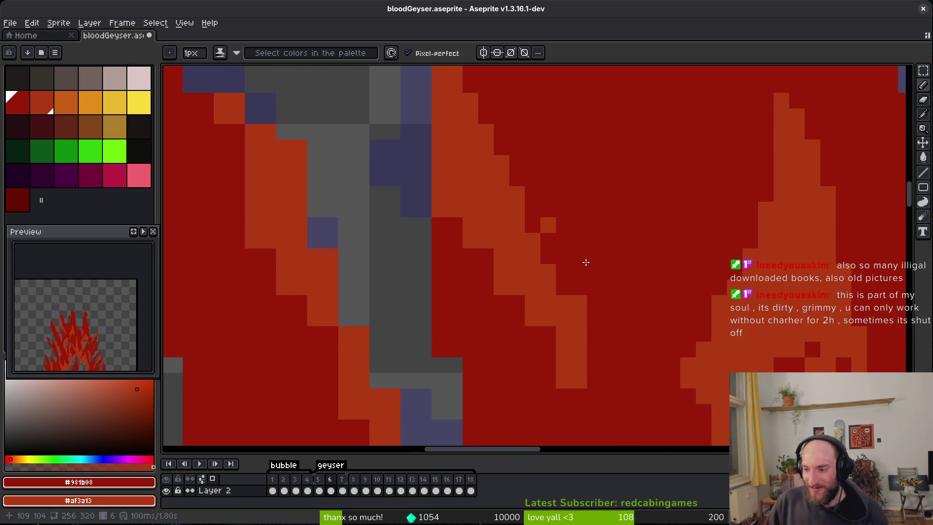
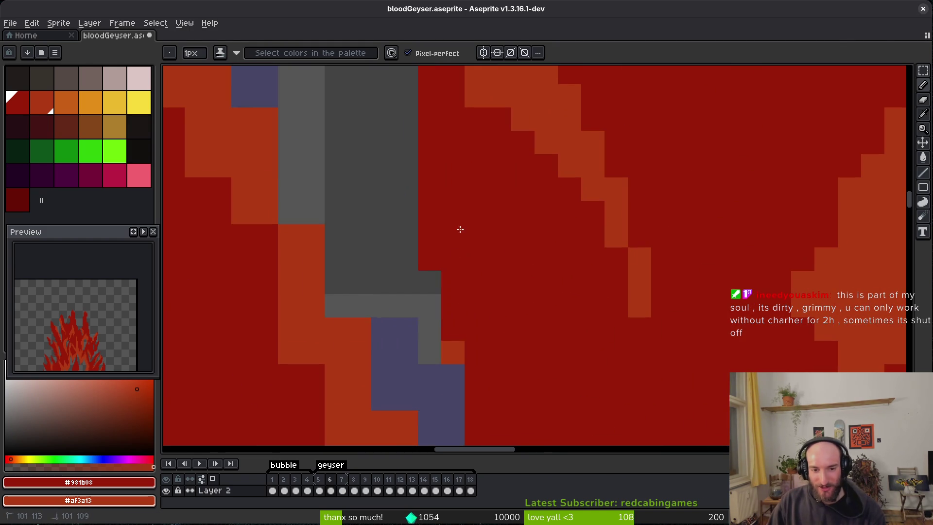
# Step: Zoom into the geyser frame and repaint the stray orange pixels dark red
pyautogui.scroll(-3, 545, 344)
pyautogui.scroll(1, 503, 276)
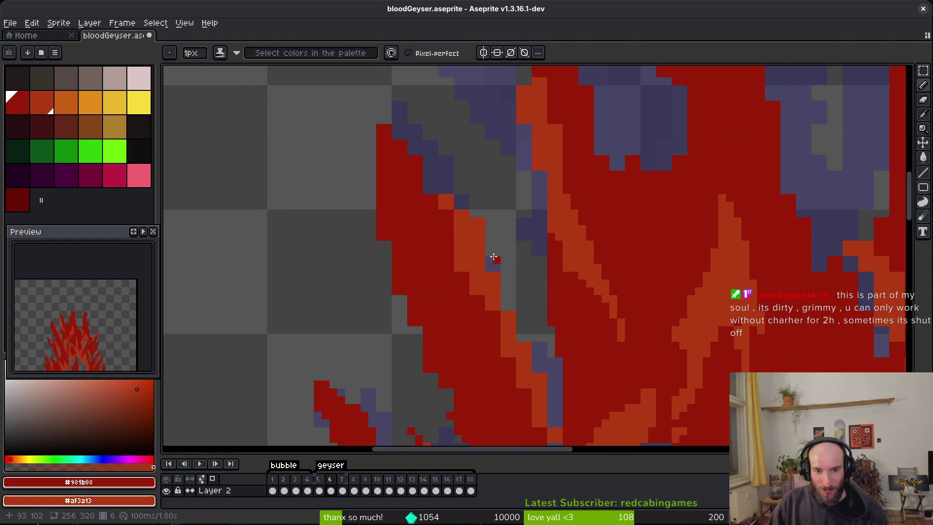
pyautogui.scroll(1, 491, 257)
pyautogui.scroll(1, 530, 258)
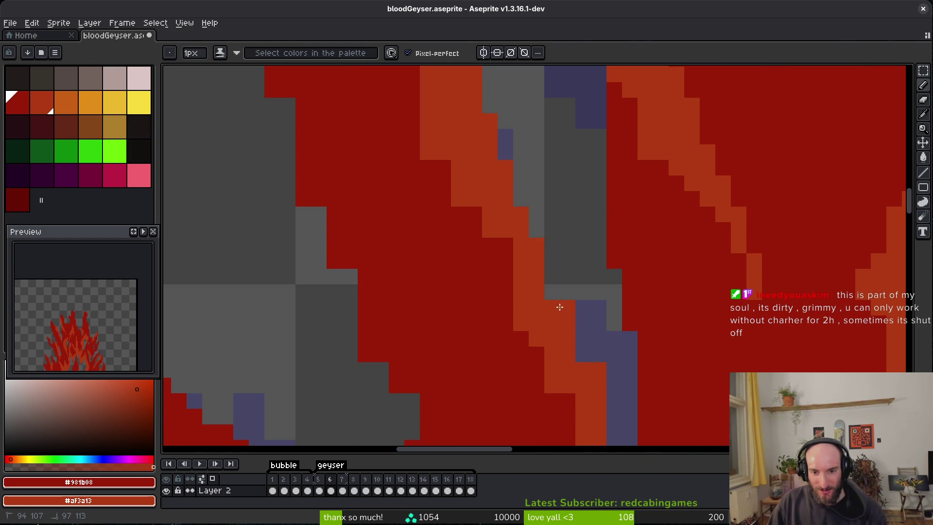
pyautogui.moveTo(582, 327); pyautogui.dragTo(536, 234)
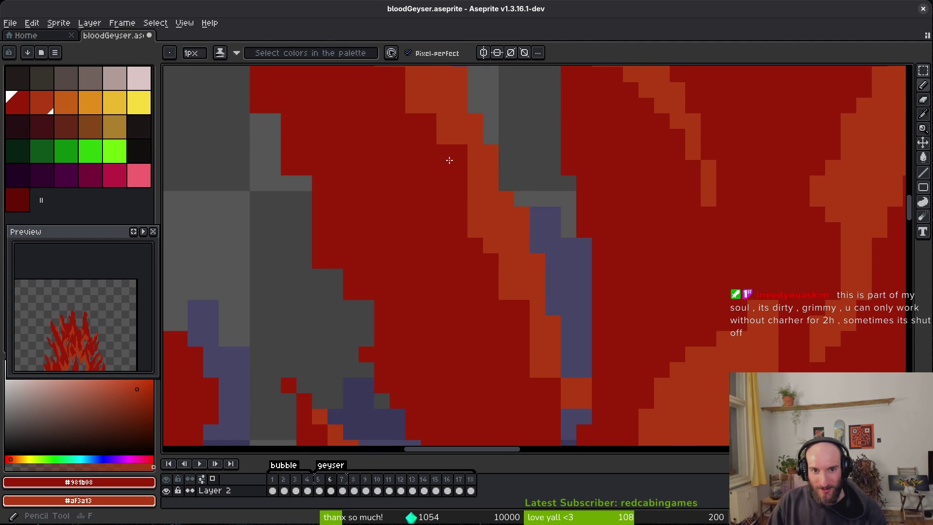
pyautogui.click(429, 98)
pyautogui.click(479, 222)
# Step: Widen the orange diagonal highlight band, adding orange pixels along its edge
pyautogui.moveTo(442, 116); pyautogui.dragTo(490, 229)
pyautogui.moveTo(520, 308); pyautogui.dragTo(521, 323)
pyautogui.scroll(1, 537, 355)
# Step: Turn the stray purple pixel dark red and touch up the band edge in orange and dark red
pyautogui.click(512, 327)
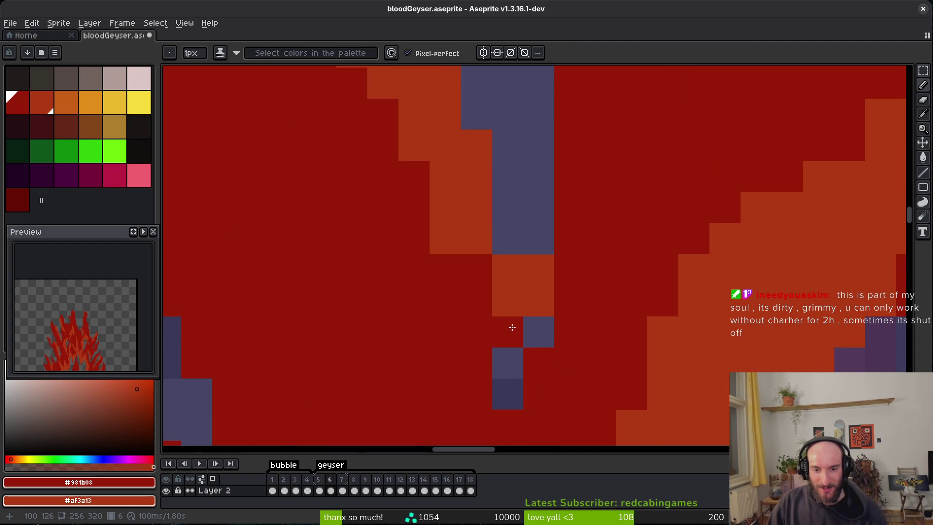
pyautogui.click(538, 270)
pyautogui.rightClick(477, 269)
pyautogui.moveTo(445, 238); pyautogui.dragTo(445, 207)
pyautogui.scroll(-3, 441, 253)
pyautogui.scroll(3, 486, 272)
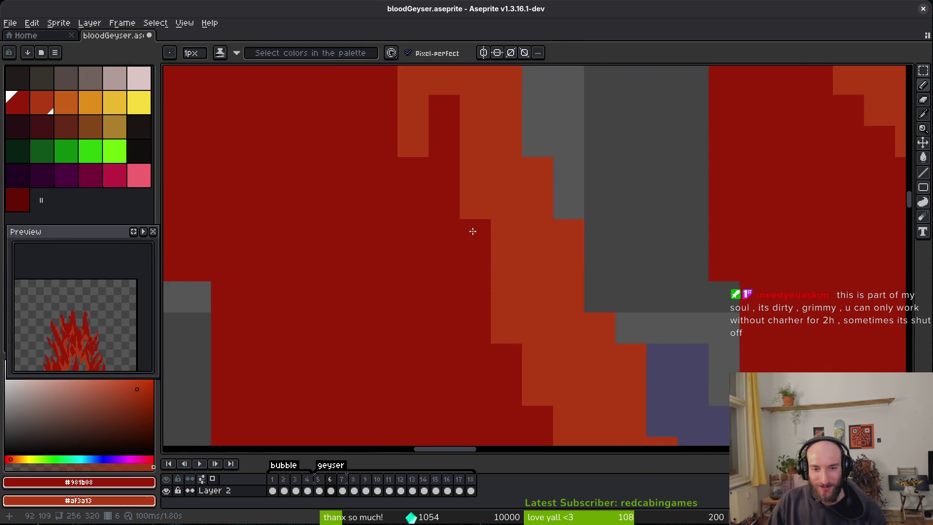
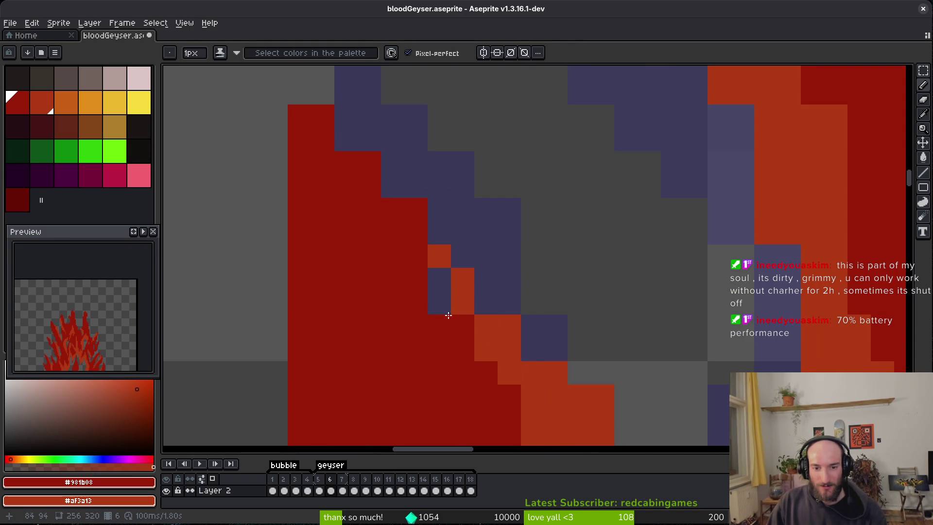
# Step: Pencil dark-red pixels down the flame's ragged left edge
pyautogui.moveTo(337, 117); pyautogui.dragTo(423, 177)
pyautogui.moveTo(408, 127); pyautogui.dragTo(408, 155)
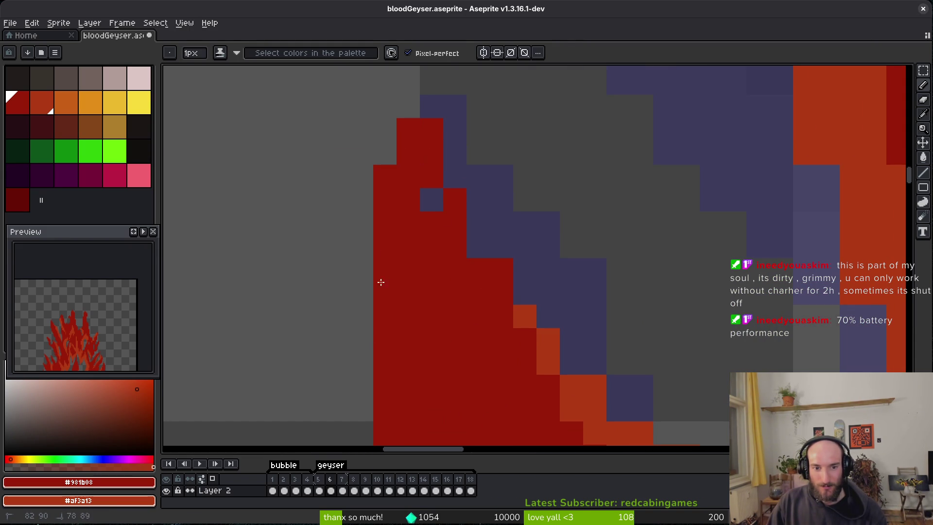
pyautogui.moveTo(362, 335); pyautogui.dragTo(362, 414)
pyautogui.click(408, 106)
pyautogui.moveTo(361, 243); pyautogui.dragTo(359, 265)
# Step: Extend dark red further along the left edge and fill the grey gap
pyautogui.scroll(-2, 435, 205)
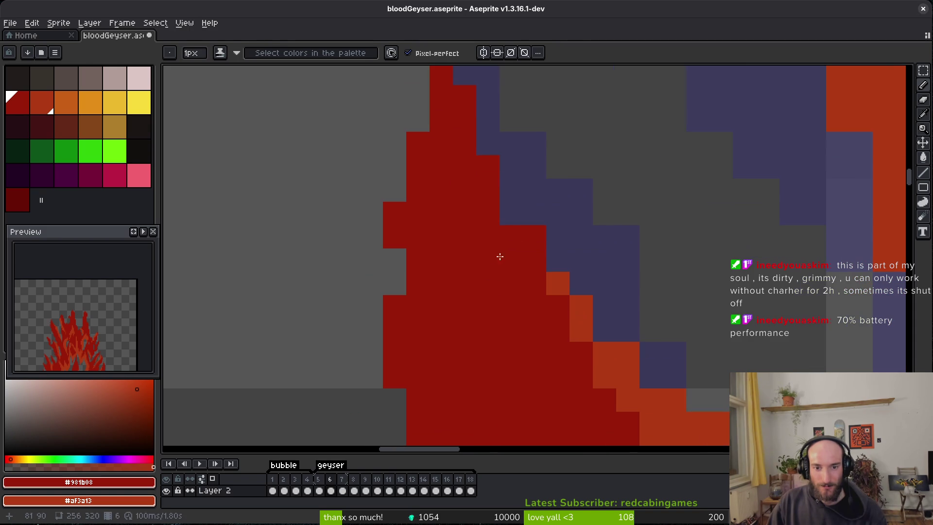
pyautogui.scroll(-2, 534, 213)
pyautogui.scroll(2, 569, 273)
pyautogui.moveTo(510, 282)
pyautogui.mouseDown()
pyautogui.moveTo(487, 202)
pyautogui.moveTo(485, 250)
pyautogui.moveTo(542, 384)
pyautogui.mouseUp()
pyautogui.scroll(-5, 471, 159)
pyautogui.hscroll(2, 471, 159)
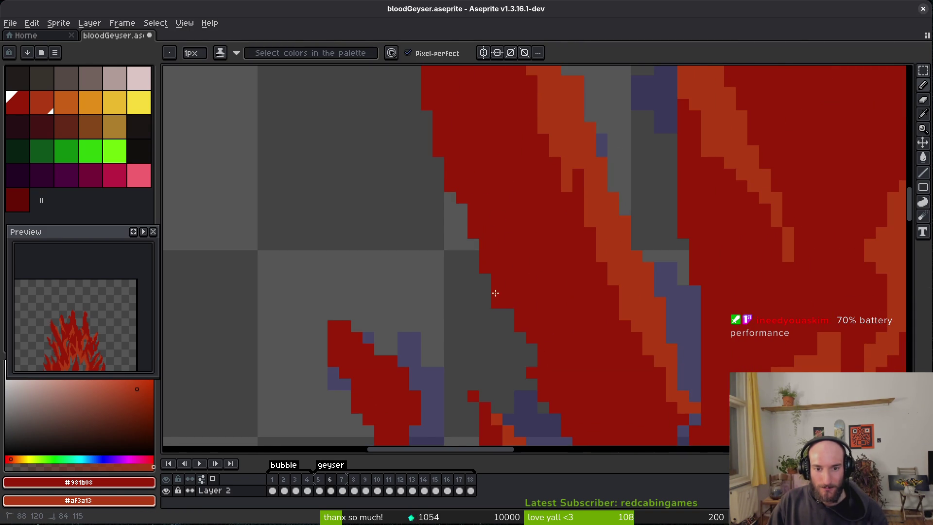
pyautogui.click(462, 257)
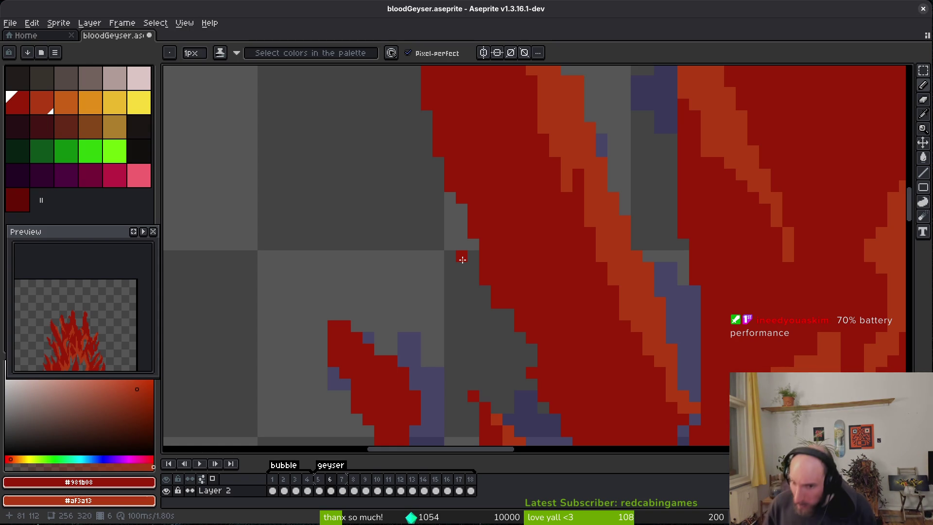
# Step: Save bloodGeyser.aseprite with Ctrl+S
pyautogui.scroll(2, 452, 267)
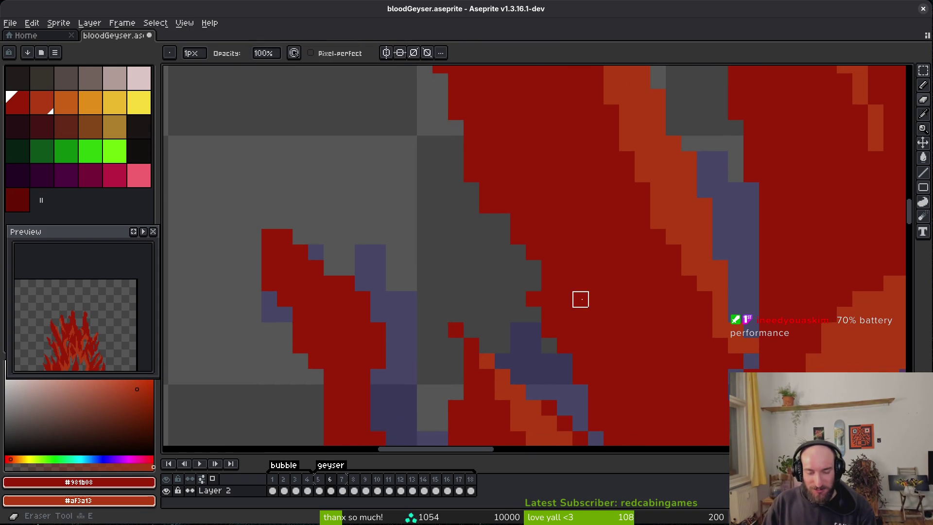
pyautogui.scroll(-1, 511, 319)
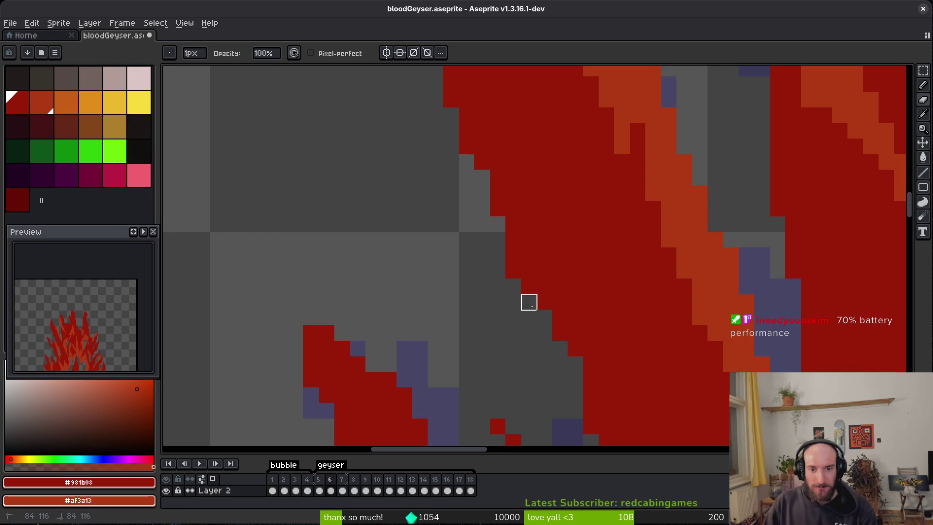
pyautogui.scroll(1, 514, 261)
pyautogui.hotkey('ctrl', 's')
pyautogui.scroll(-2, 581, 267)
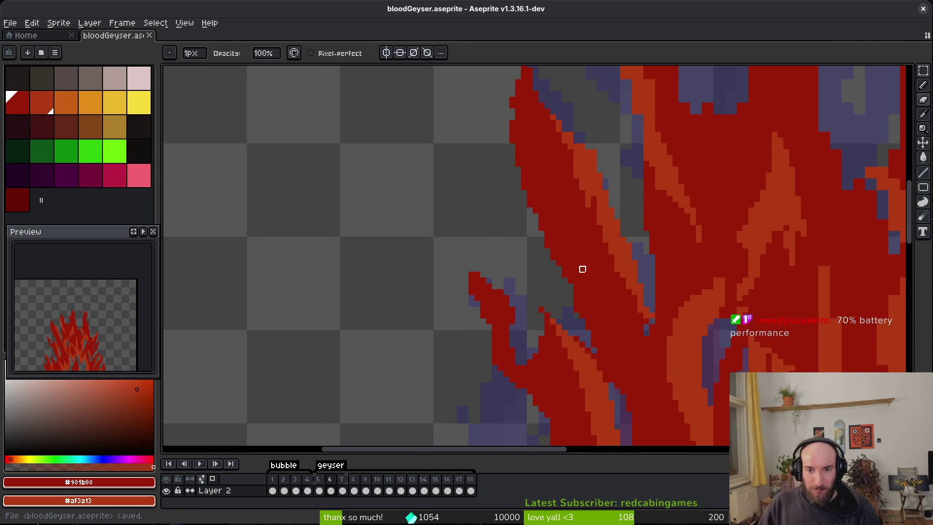
pyautogui.scroll(1, 595, 128)
pyautogui.scroll(1, 614, 205)
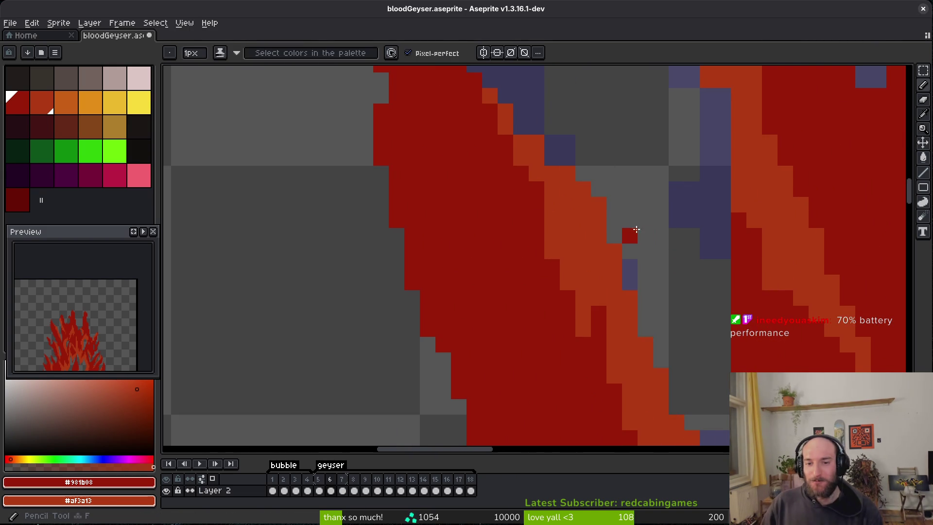
# Step: Hide the interface for more canvas and paint the stray orange edge pixel dark red
pyautogui.hotkey('ctrl', 'f')
pyautogui.press('Return')
pyautogui.click(613, 246)
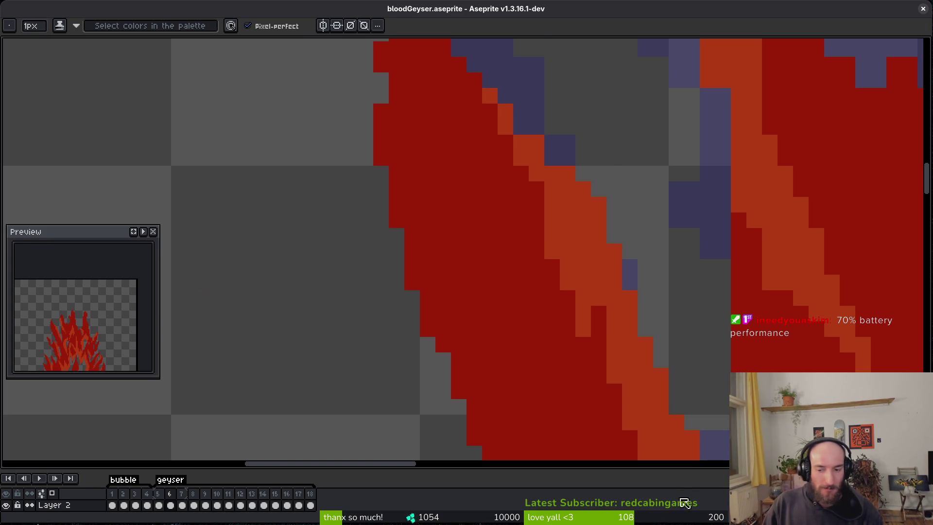
# Step: Restore the palette and menus and zoom out to show the whole flame
pyautogui.press('Home')
pyautogui.scroll(-3, 506, 262)
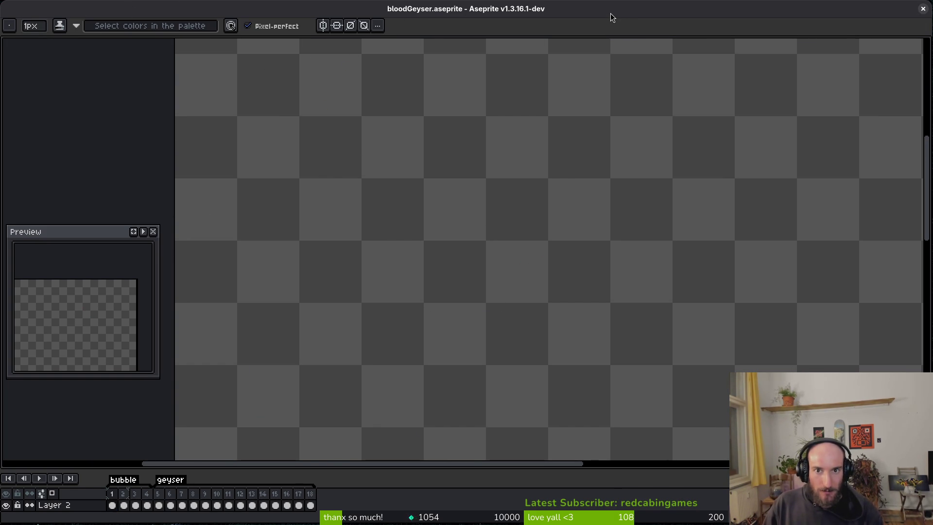
pyautogui.press('Tab')
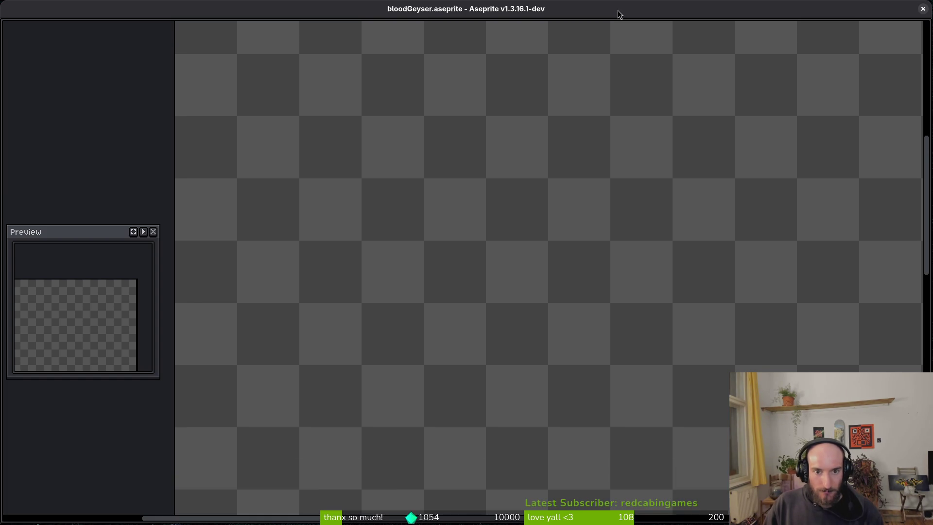
pyautogui.scroll(-3, 534, 253)
pyautogui.scroll(-5, 492, 297)
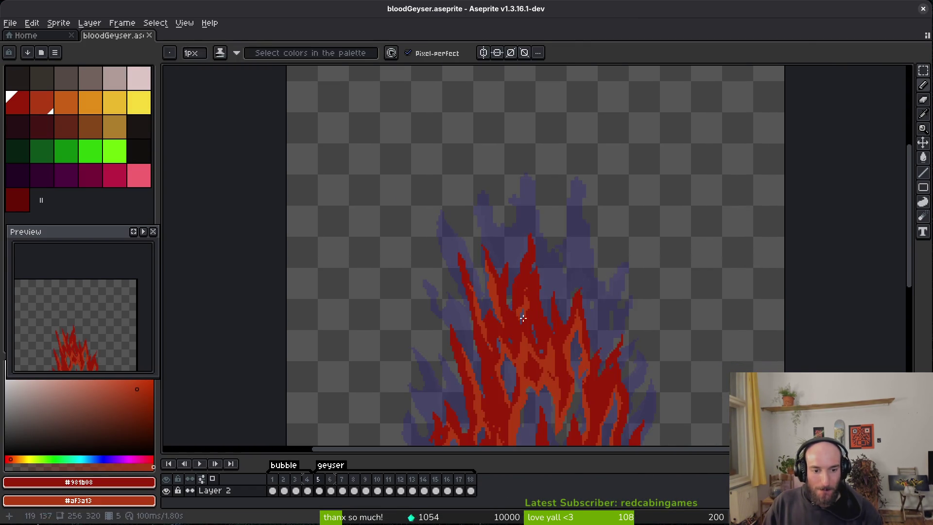
# Step: Paint a short dark-red stroke and turn three orange edge pixels dark red
pyautogui.hscroll(2, 520, 272)
pyautogui.scroll(3, 525, 266)
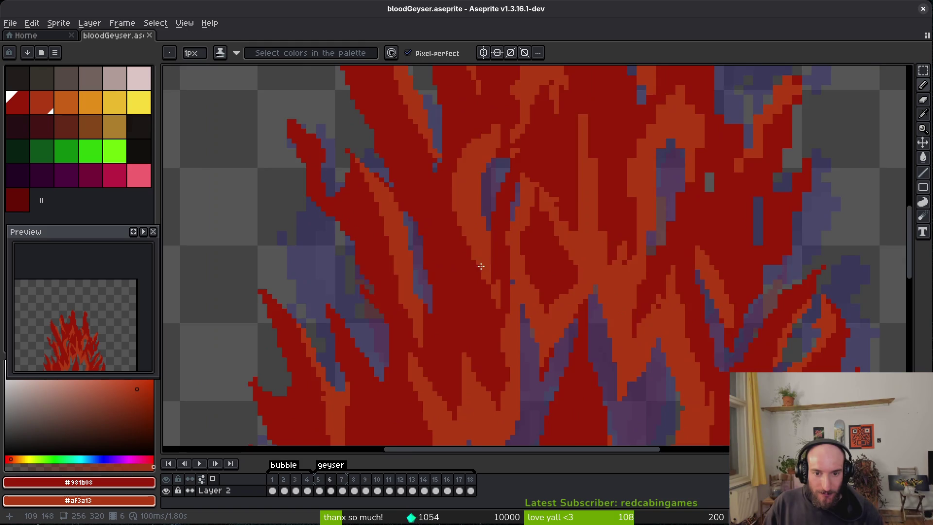
pyautogui.scroll(1, 481, 266)
pyautogui.scroll(2, 527, 282)
pyautogui.moveTo(527, 284); pyautogui.dragTo(527, 317)
pyautogui.scroll(-2, 535, 306)
pyautogui.scroll(2, 608, 283)
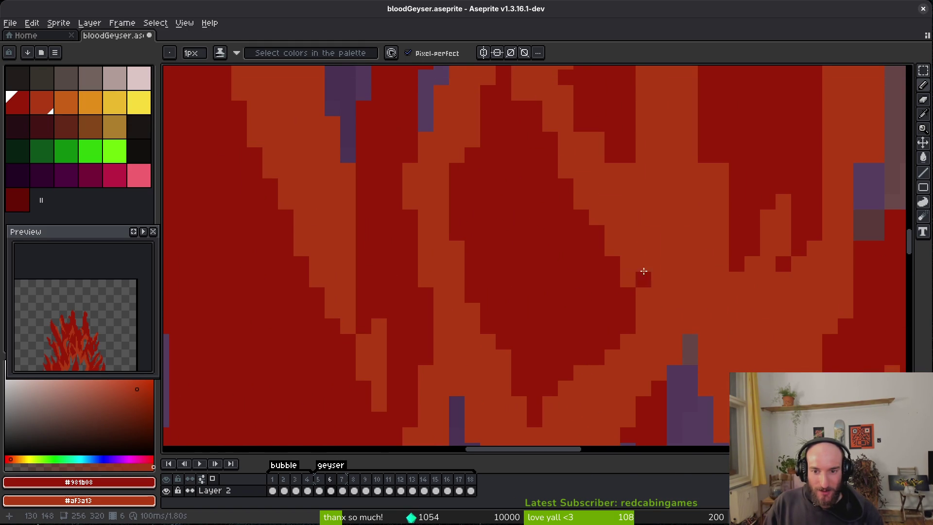
pyautogui.scroll(-1, 666, 233)
pyautogui.scroll(1, 604, 344)
pyautogui.scroll(1, 511, 291)
pyautogui.moveTo(400, 261)
pyautogui.mouseDown()
pyautogui.moveTo(423, 285)
pyautogui.moveTo(410, 275)
pyautogui.moveTo(399, 284)
pyautogui.mouseUp()
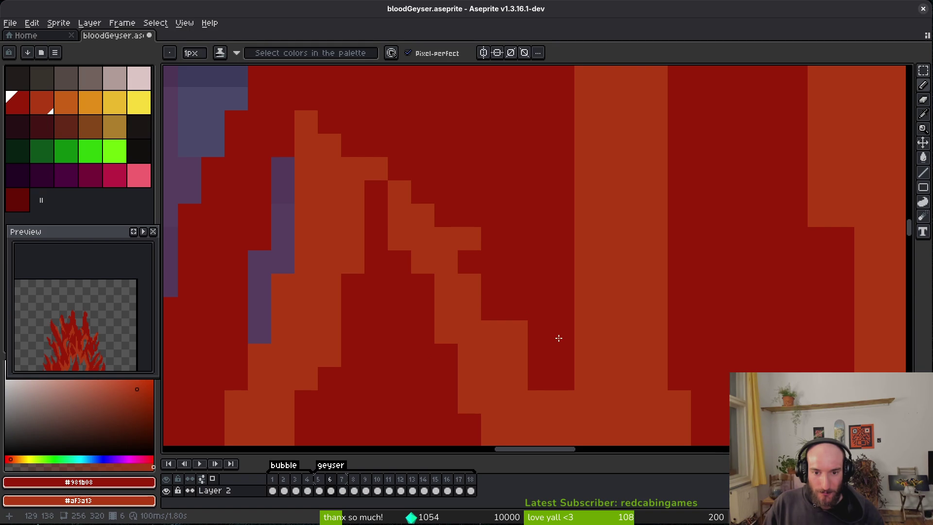
# Step: Repaint the orange diagonal staircase pixels dark red
pyautogui.click(516, 332)
pyautogui.click(563, 402)
pyautogui.click(586, 379)
pyautogui.moveTo(586, 354); pyautogui.dragTo(611, 395)
# Step: Paint dark red over the orange flame edge and refine the boundary pixels
pyautogui.scroll(-2, 598, 340)
pyautogui.scroll(2, 616, 167)
pyautogui.scroll(2, 594, 168)
pyautogui.scroll(-1, 631, 427)
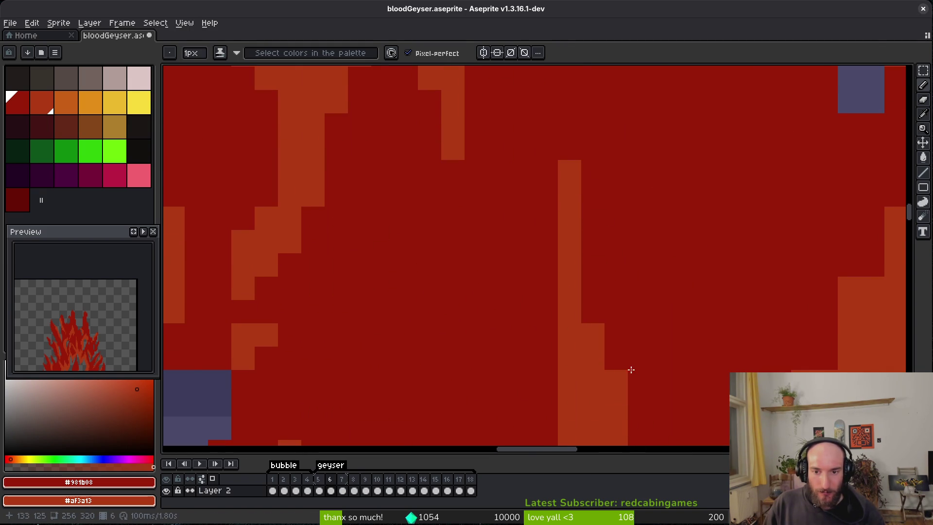
pyautogui.scroll(-3, 617, 328)
pyautogui.scroll(4, 650, 222)
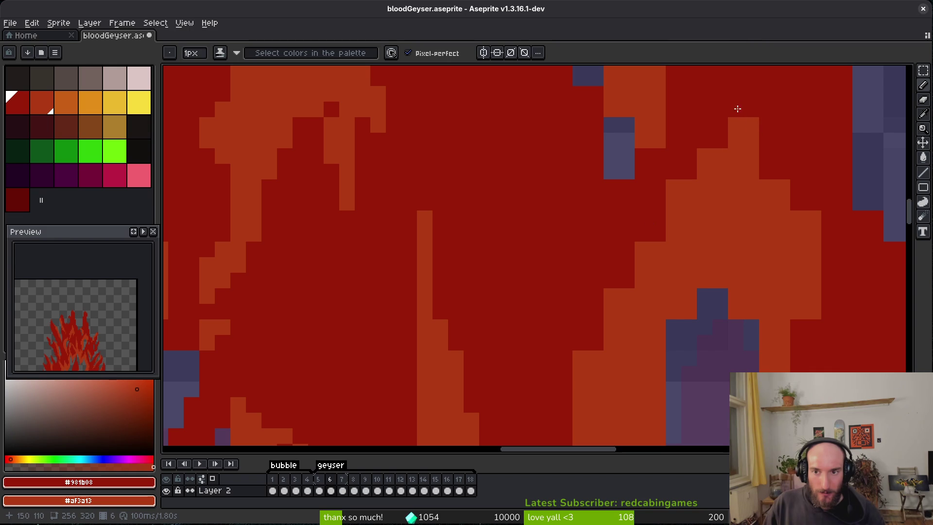
pyautogui.moveTo(740, 100)
pyautogui.mouseDown()
pyautogui.moveTo(687, 202)
pyautogui.moveTo(648, 235)
pyautogui.moveTo(658, 208)
pyautogui.moveTo(659, 232)
pyautogui.mouseUp()
pyautogui.moveTo(692, 204); pyautogui.dragTo(678, 185)
pyautogui.moveTo(578, 322); pyautogui.dragTo(495, 218)
pyautogui.click(677, 241)
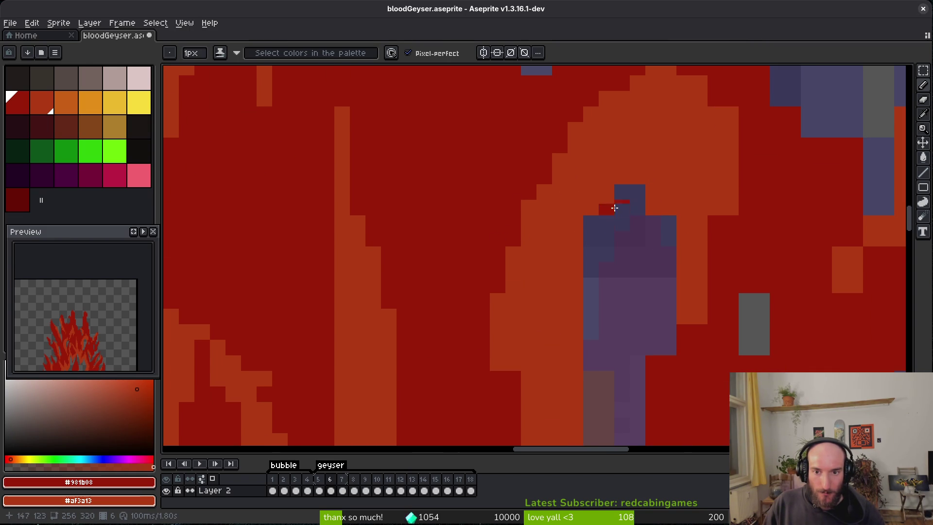
# Step: Erase stray pixels atop the purple shadow and recolour nearby edge pixels orange and dark red
pyautogui.press('e')
pyautogui.moveTo(638, 161); pyautogui.dragTo(655, 194)
pyautogui.press('b')
pyautogui.rightClick(669, 234)
pyautogui.click(642, 176)
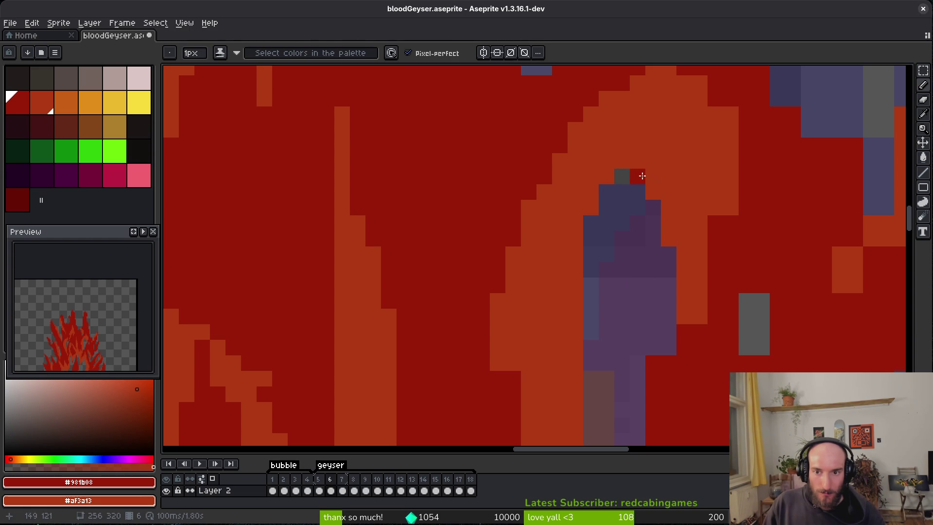
pyautogui.moveTo(731, 177); pyautogui.dragTo(731, 208)
pyautogui.moveTo(700, 285); pyautogui.dragTo(699, 316)
# Step: Erase stray pixels beside the purple shadow, undoing one mistaken pixel
pyautogui.scroll(-3, 657, 291)
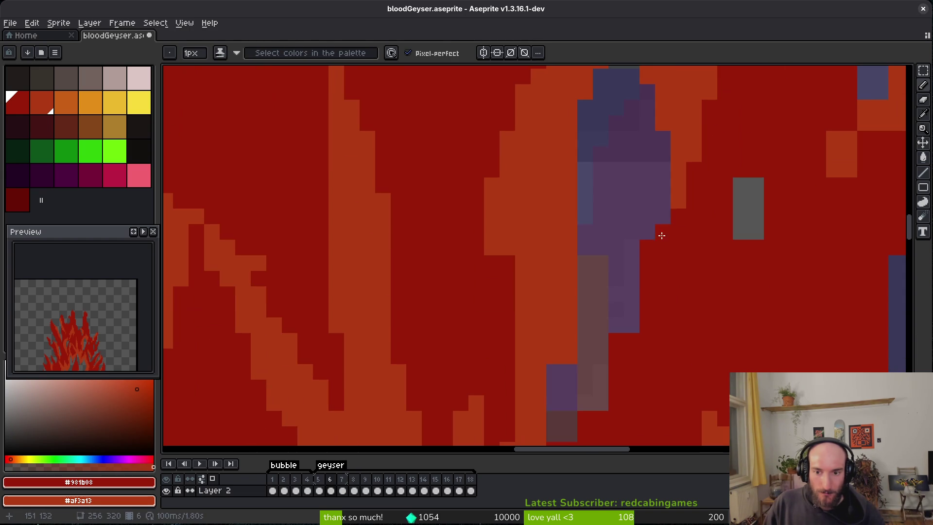
pyautogui.press('e')
pyautogui.moveTo(647, 248); pyautogui.dragTo(600, 371)
pyautogui.scroll(-3, 620, 245)
pyautogui.moveTo(591, 252); pyautogui.dragTo(607, 311)
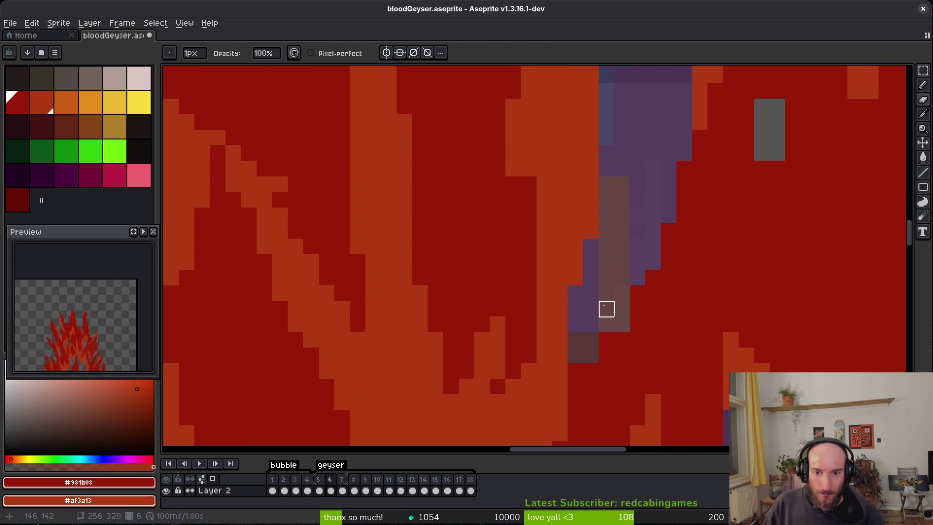
pyautogui.press('b')
pyautogui.click(638, 262)
pyautogui.hotkey('ctrl', 'z')
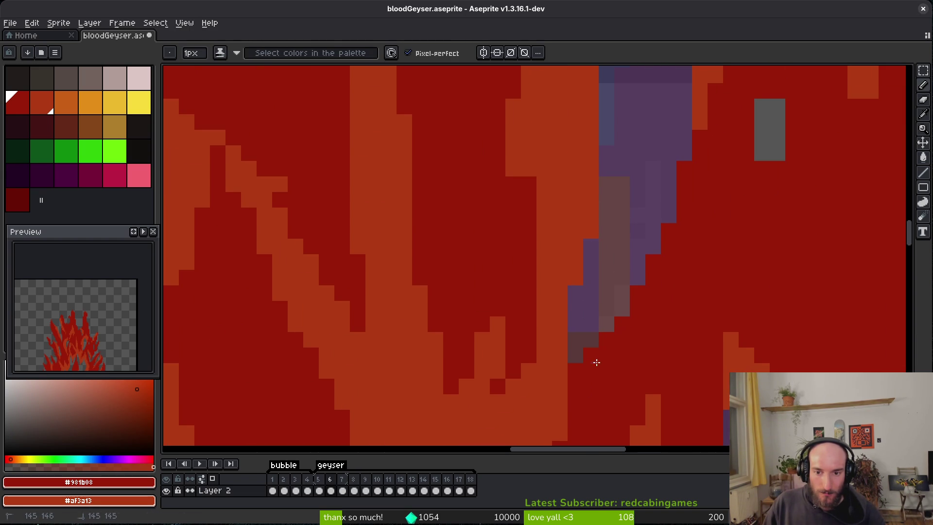
# Step: Clear pixels below the shadow, repaint one, and fill a grey gap red
pyautogui.scroll(-4, 632, 340)
pyautogui.scroll(3, 625, 334)
pyautogui.press('e')
pyautogui.moveTo(628, 296); pyautogui.dragTo(613, 308)
pyautogui.press('b')
pyautogui.click(616, 319)
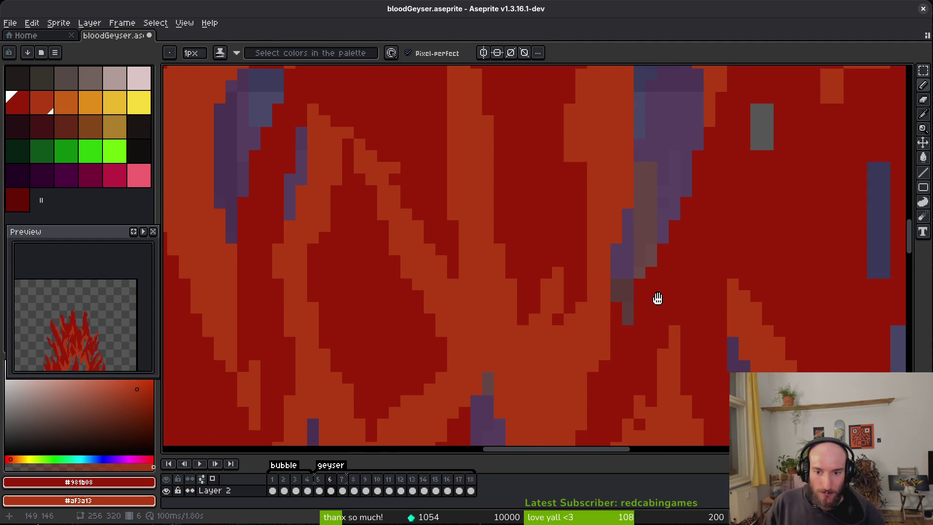
pyautogui.scroll(2, 578, 309)
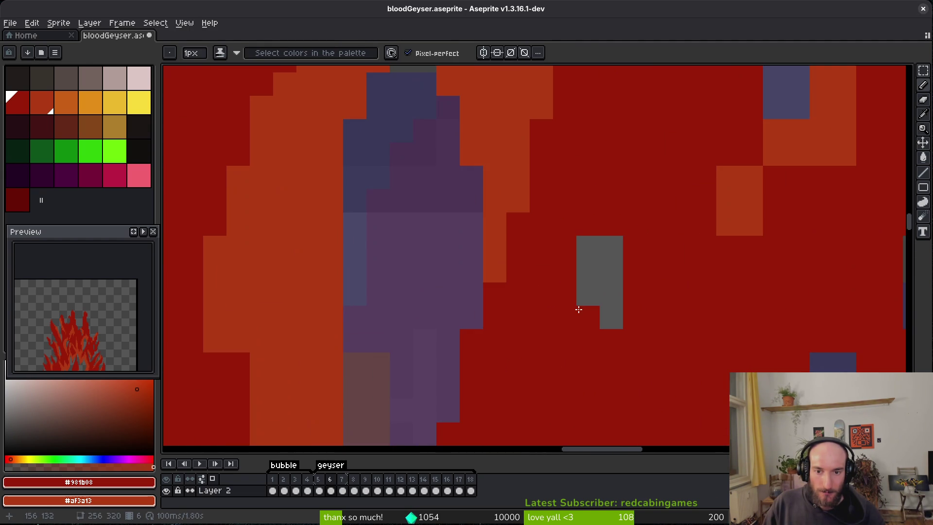
pyautogui.click(612, 247)
# Step: Turn the orange pixels beside the staircase dark red, undoing an overshoot
pyautogui.scroll(3, 680, 267)
pyautogui.moveTo(710, 303)
pyautogui.mouseDown()
pyautogui.moveTo(710, 326)
pyautogui.moveTo(737, 354)
pyautogui.mouseUp()
pyautogui.hscroll(2, 853, 324)
pyautogui.hotkey('ctrl', 'z')
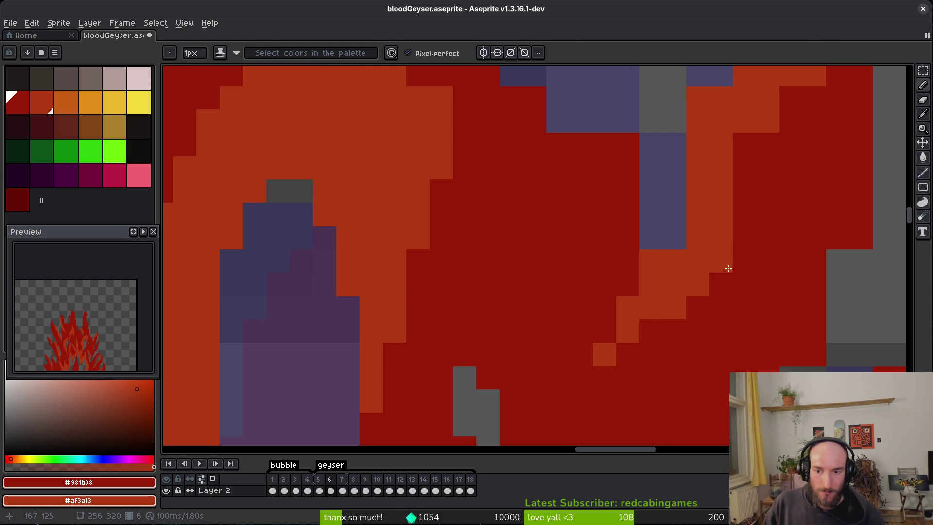
pyautogui.moveTo(722, 262)
pyautogui.mouseDown()
pyautogui.moveTo(729, 254)
pyautogui.moveTo(722, 284)
pyautogui.mouseUp()
pyautogui.scroll(-3, 632, 291)
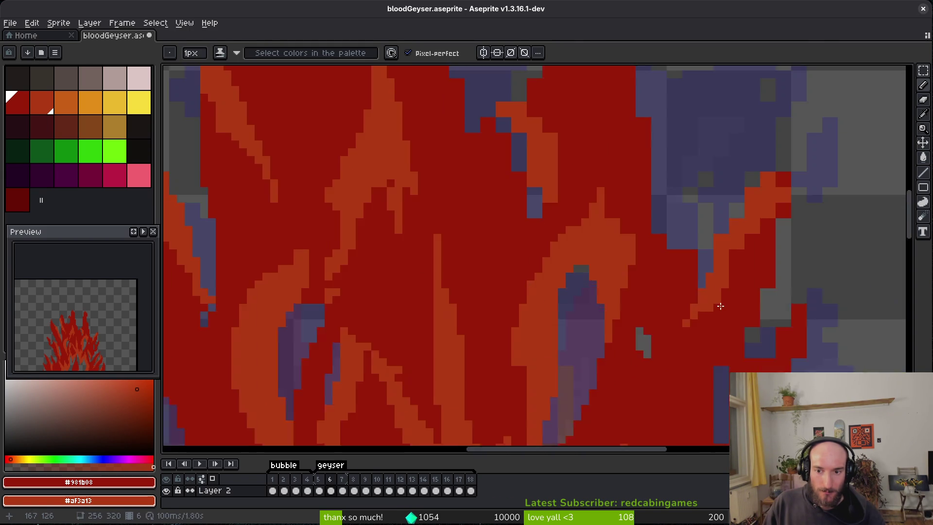
# Step: Paint an orange streak up the flame edge and turn a dark-red patch orange
pyautogui.scroll(3, 600, 323)
pyautogui.scroll(-2, 742, 177)
pyautogui.scroll(3, 683, 211)
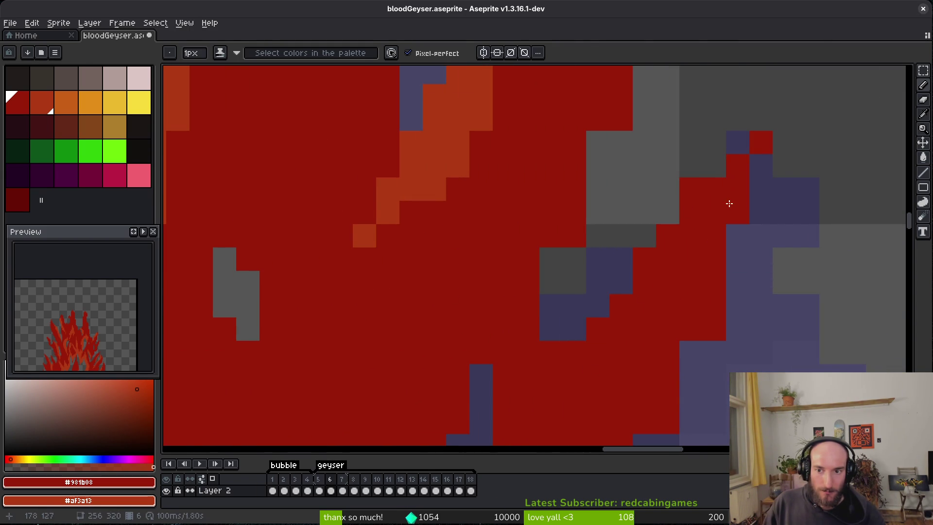
pyautogui.scroll(3, 551, 225)
pyautogui.scroll(-3, 498, 389)
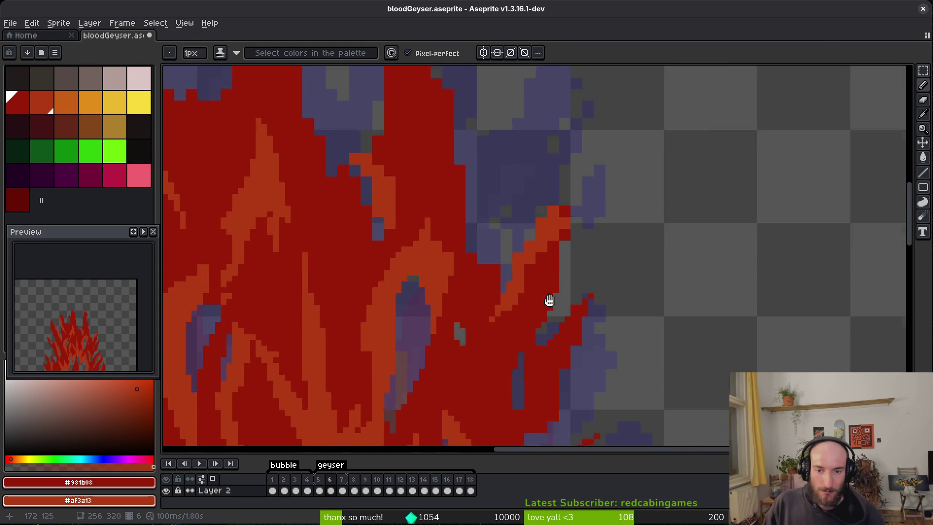
pyautogui.scroll(3, 546, 269)
pyautogui.moveTo(480, 299); pyautogui.dragTo(487, 247)
pyautogui.moveTo(595, 181)
pyautogui.mouseDown()
pyautogui.moveTo(579, 182)
pyautogui.moveTo(575, 236)
pyautogui.moveTo(538, 273)
pyautogui.moveTo(594, 214)
pyautogui.mouseUp()
# Step: Edge the orange diagonal with dark red and widen the orange band
pyautogui.rightClick(594, 247)
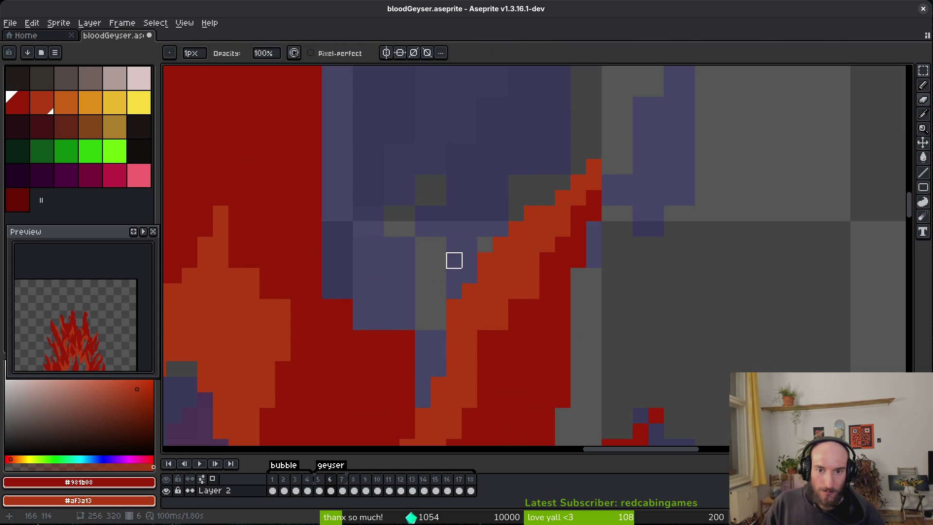
pyautogui.scroll(-3, 540, 204)
pyautogui.moveTo(506, 243); pyautogui.dragTo(506, 281)
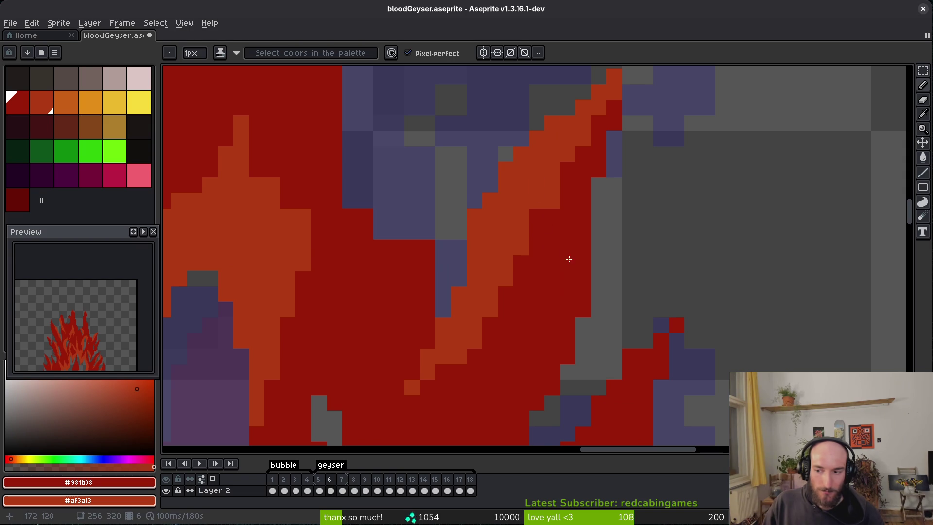
pyautogui.scroll(-2, 575, 234)
pyautogui.scroll(2, 578, 262)
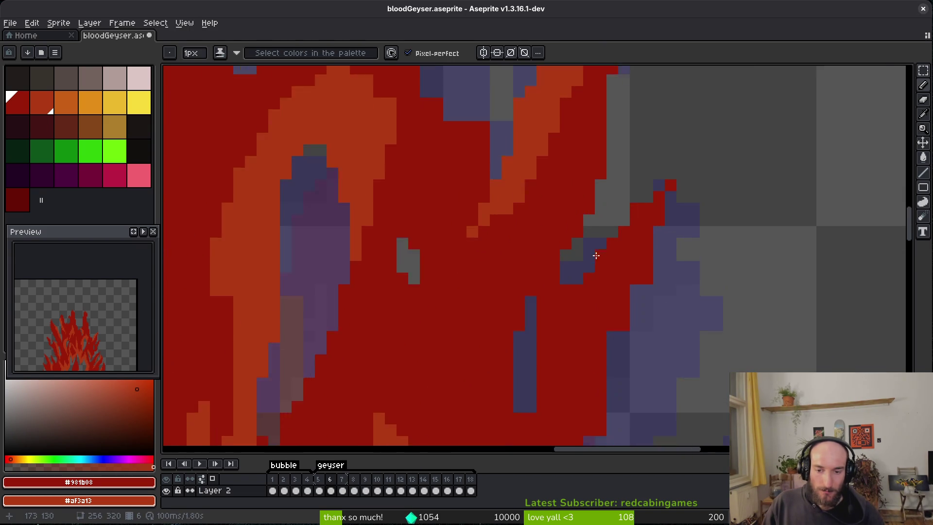
pyautogui.scroll(-3, 555, 301)
# Step: Shade the red band's right edge purple with the pixel-perfect shading pencil
pyautogui.press('b')
pyautogui.moveTo(702, 133); pyautogui.dragTo(622, 352)
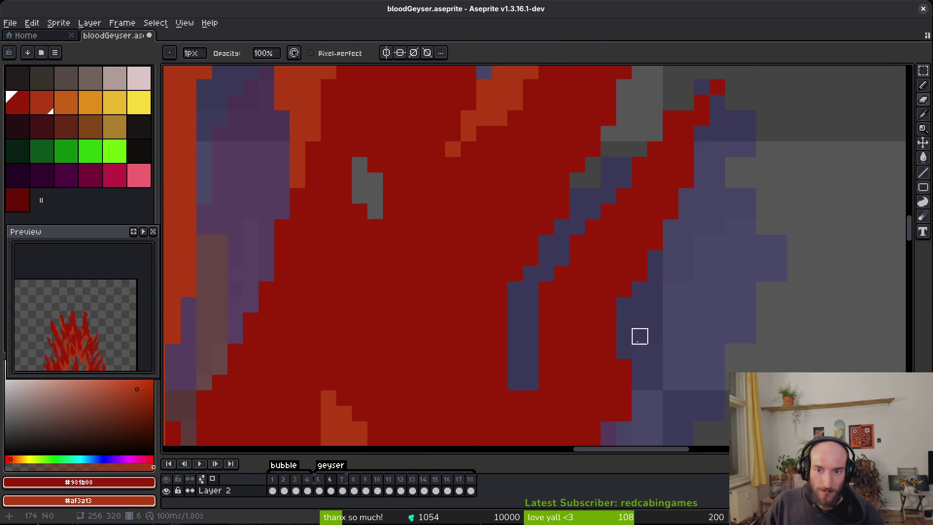
pyautogui.scroll(-3, 633, 230)
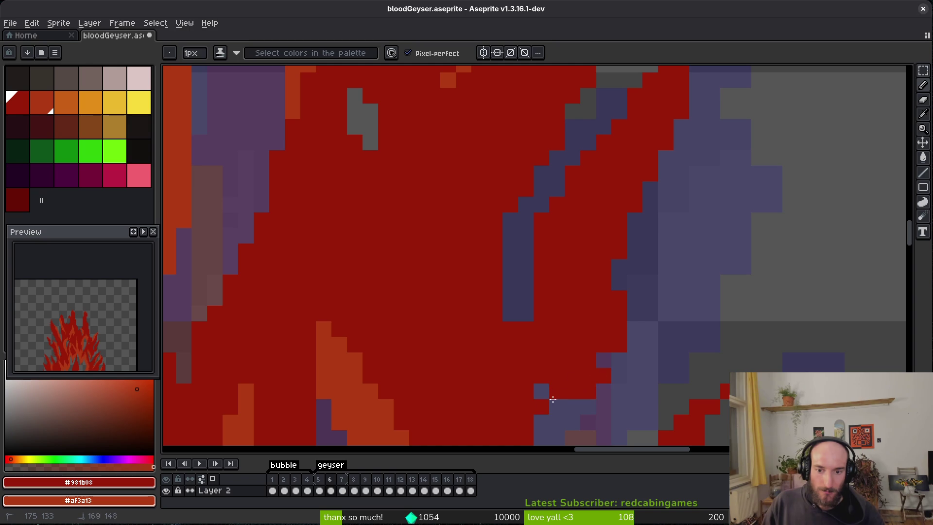
pyautogui.scroll(-1, 597, 274)
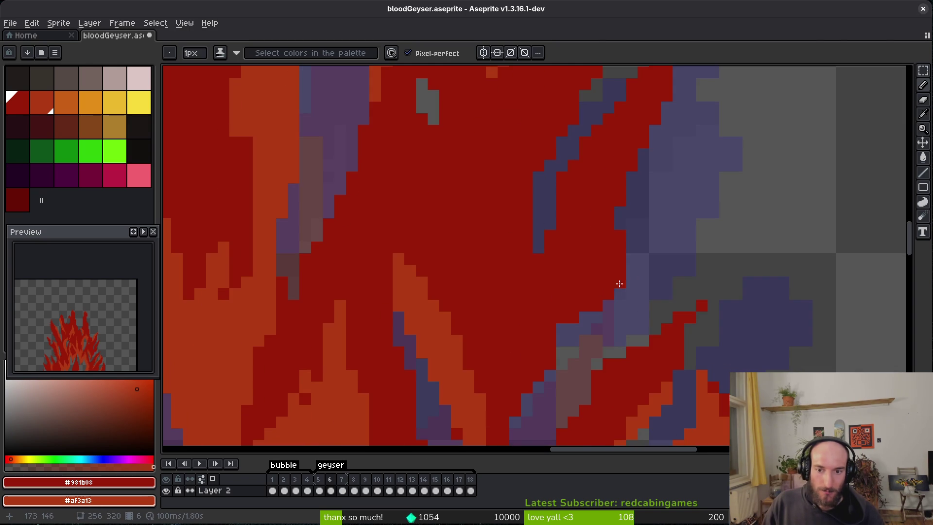
pyautogui.scroll(-2, 614, 280)
pyautogui.scroll(2, 620, 204)
pyautogui.scroll(-2, 668, 287)
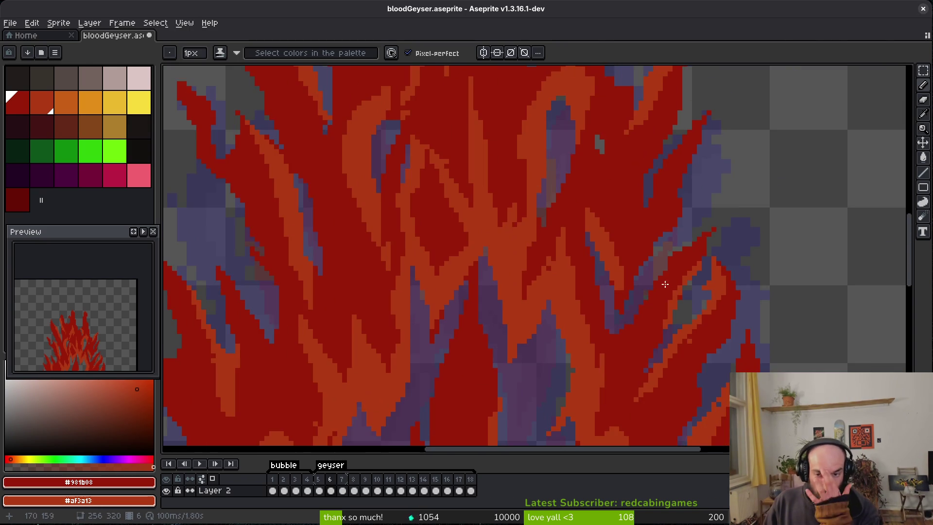
pyautogui.scroll(1, 667, 287)
pyautogui.scroll(-2, 666, 285)
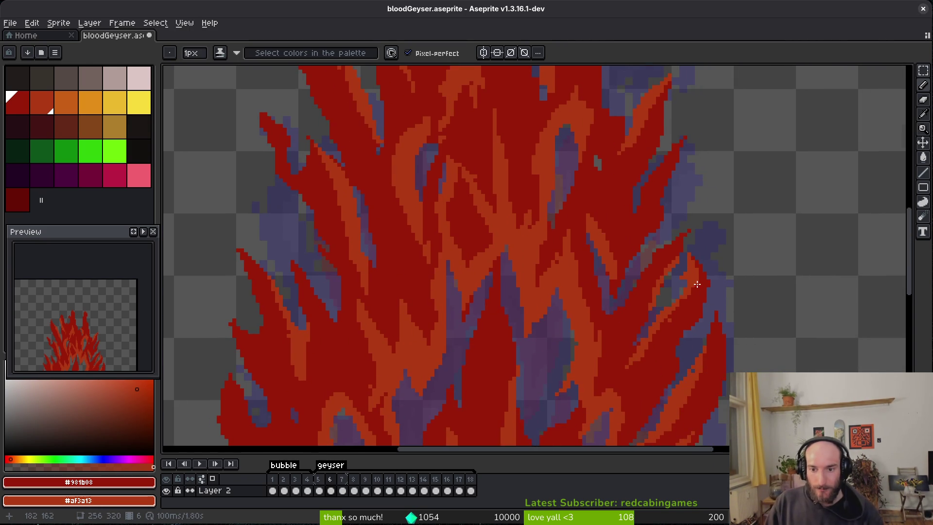
pyautogui.scroll(4, 697, 284)
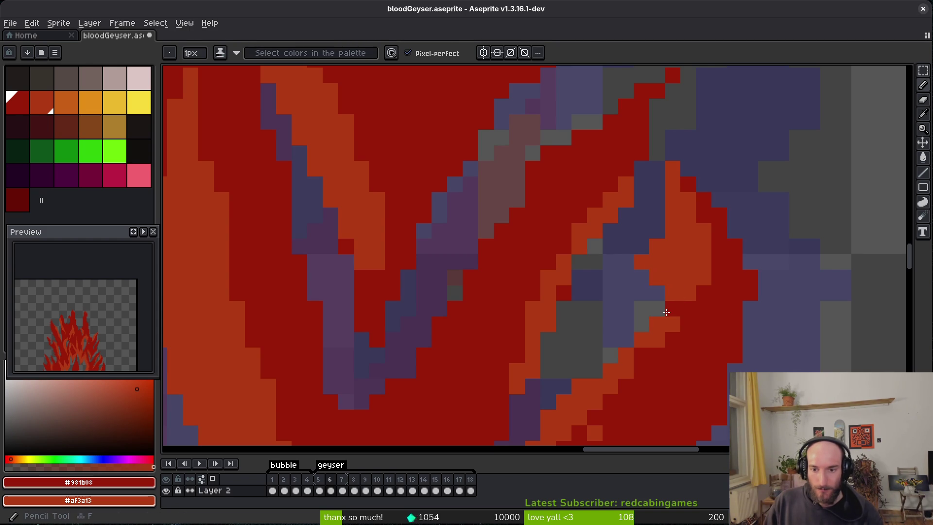
pyautogui.scroll(-4, 712, 363)
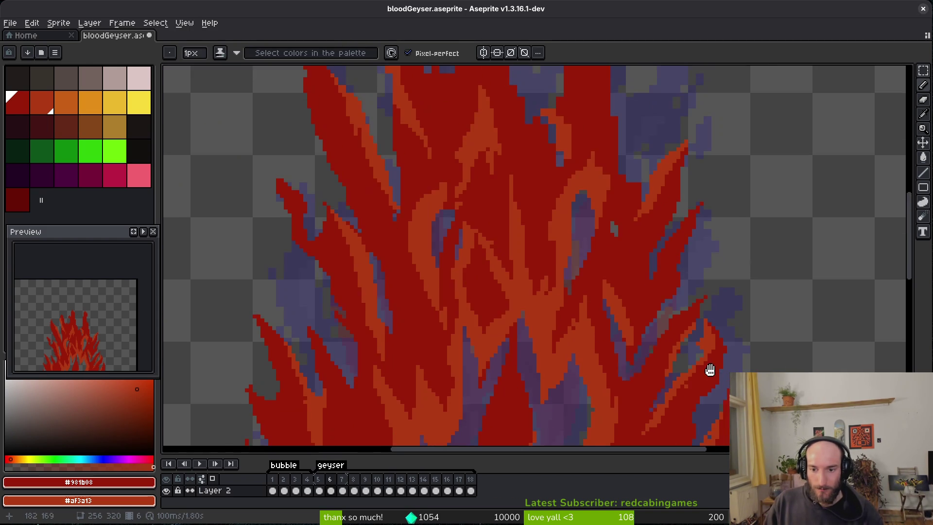
# Step: Recolour three pixels blue-grey to match the shadow
pyautogui.moveTo(519, 255); pyautogui.dragTo(552, 299)
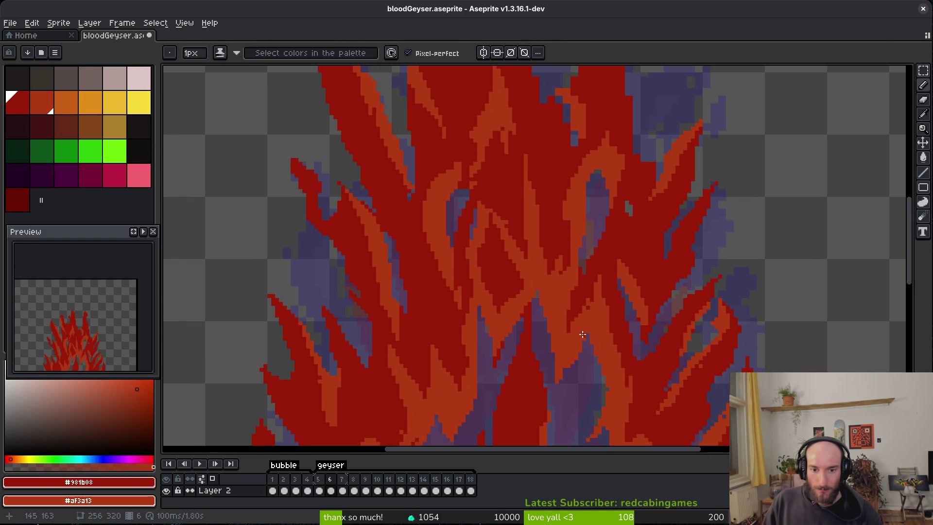
pyautogui.scroll(3, 571, 329)
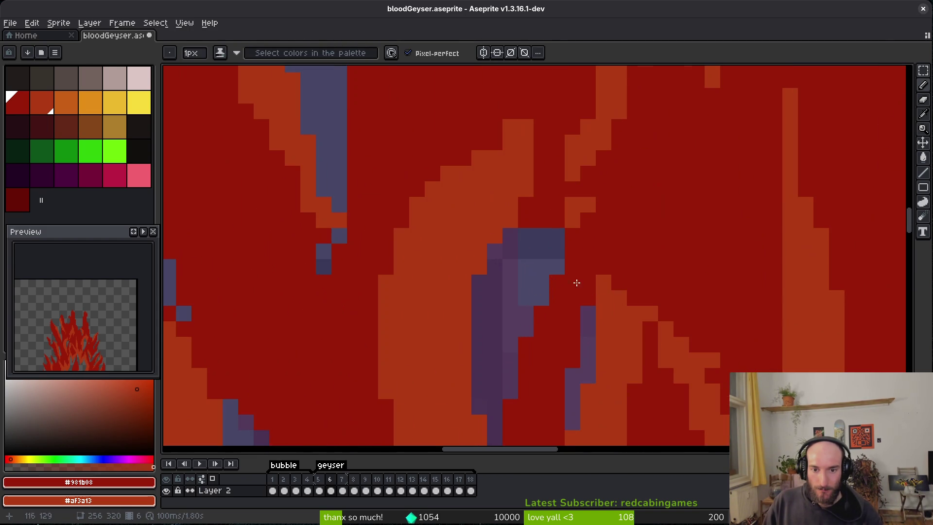
pyautogui.scroll(-3, 563, 206)
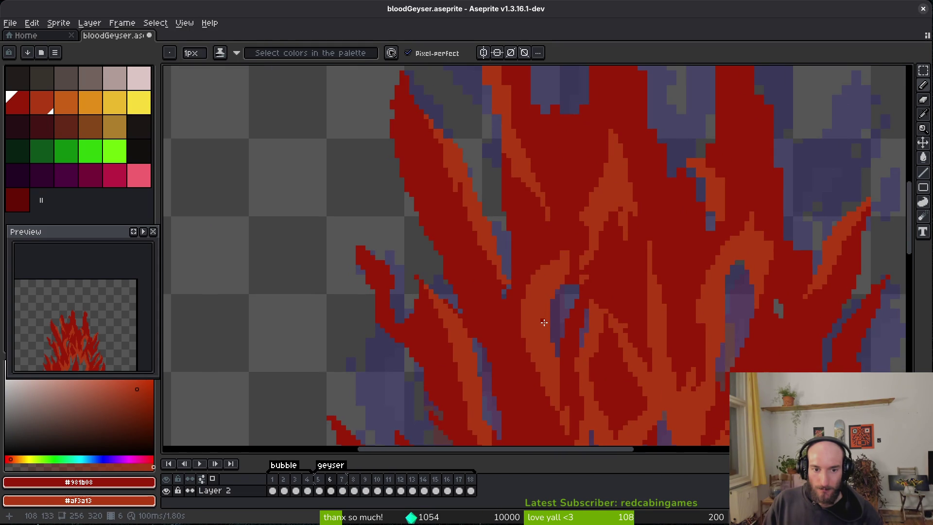
pyautogui.scroll(3, 657, 238)
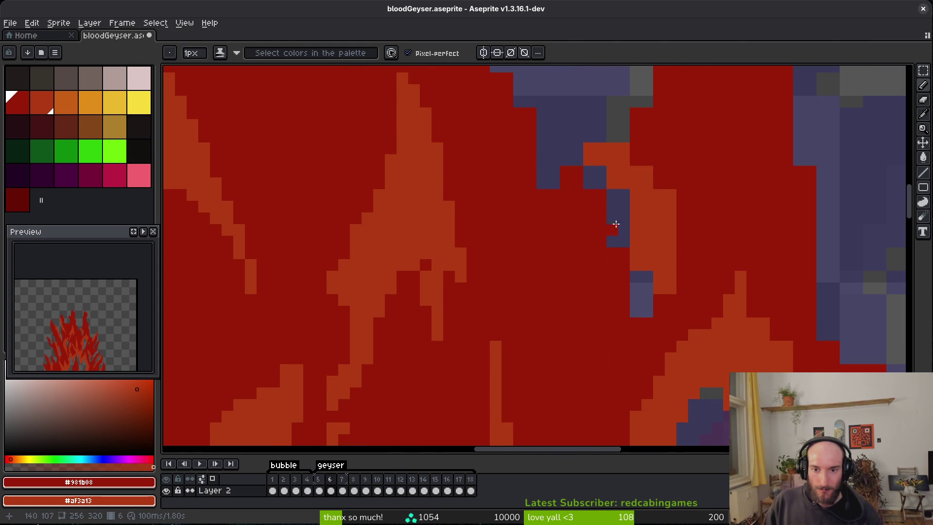
pyautogui.moveTo(638, 250); pyautogui.dragTo(636, 277)
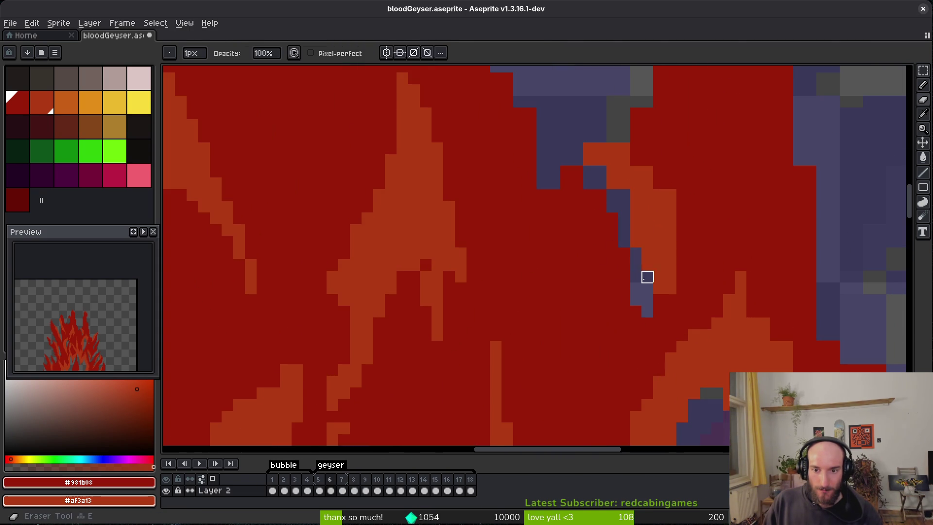
# Step: Turn stray orange pixels dark red and add orange pixels beside the streak
pyautogui.moveTo(671, 246); pyautogui.dragTo(659, 194)
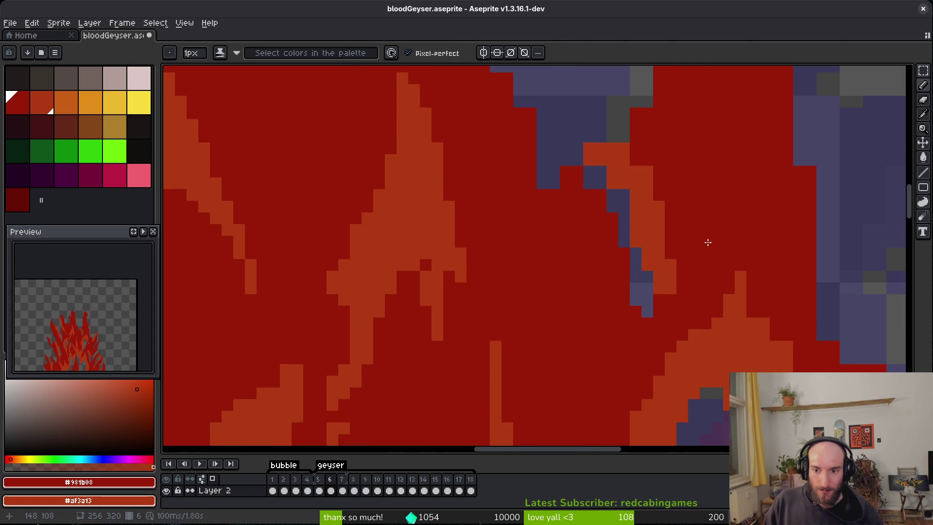
pyautogui.moveTo(786, 345); pyautogui.dragTo(787, 360)
pyautogui.rightClick(752, 306)
pyautogui.click(755, 332)
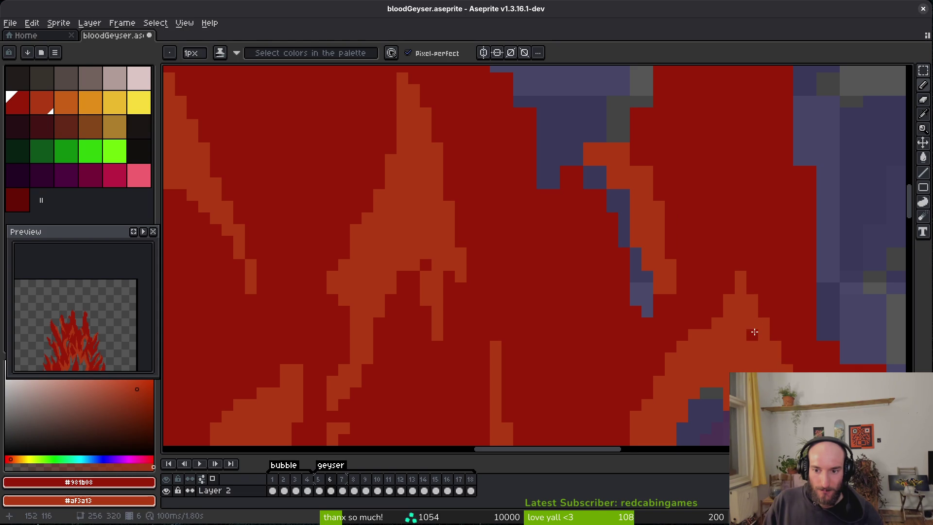
pyautogui.hscroll(2, 774, 287)
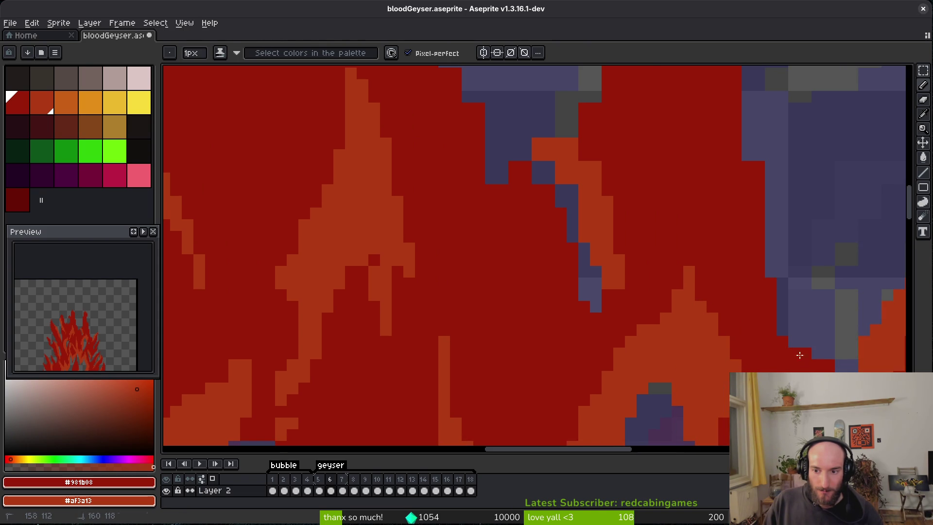
pyautogui.press('e')
pyautogui.press('b')
pyautogui.scroll(-2, 800, 360)
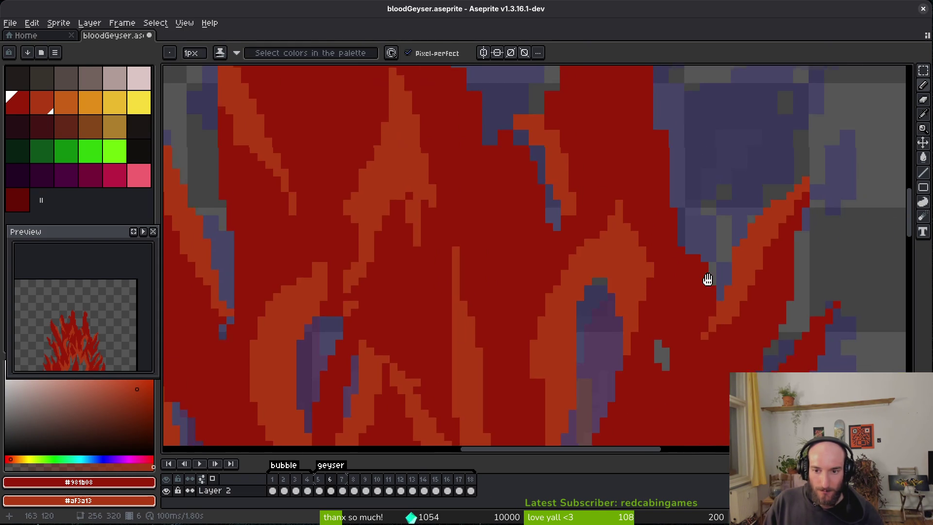
pyautogui.scroll(2, 710, 273)
pyautogui.scroll(5, 655, 271)
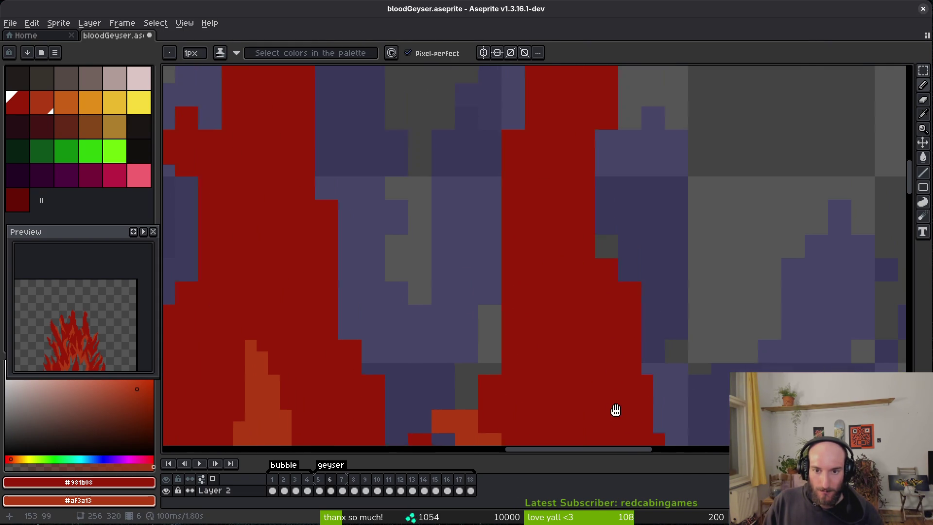
pyautogui.scroll(3, 635, 271)
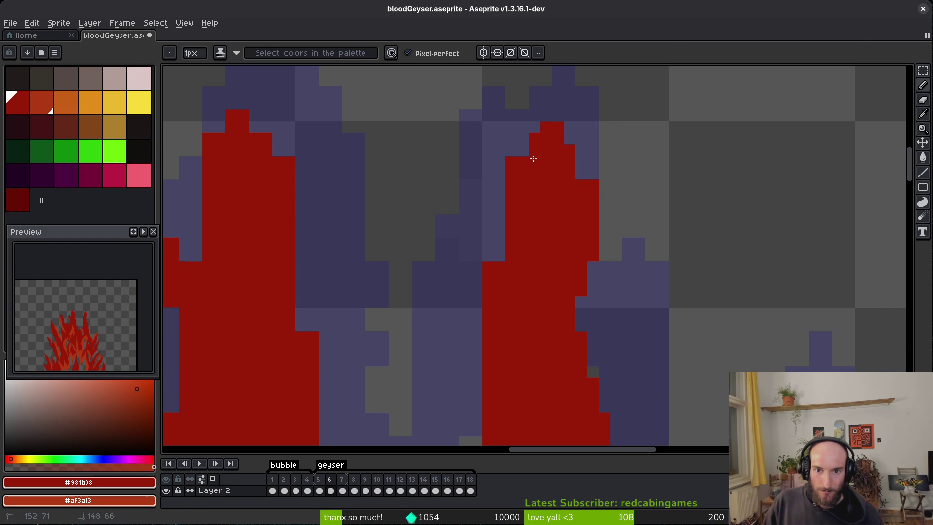
pyautogui.moveTo(504, 242); pyautogui.dragTo(500, 255)
pyautogui.press('e')
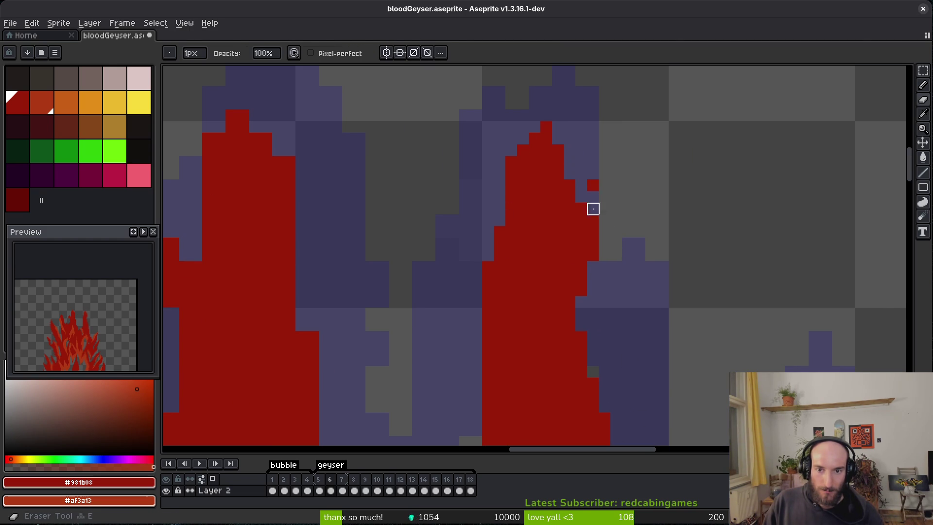
pyautogui.scroll(-2, 564, 189)
pyautogui.scroll(4, 533, 268)
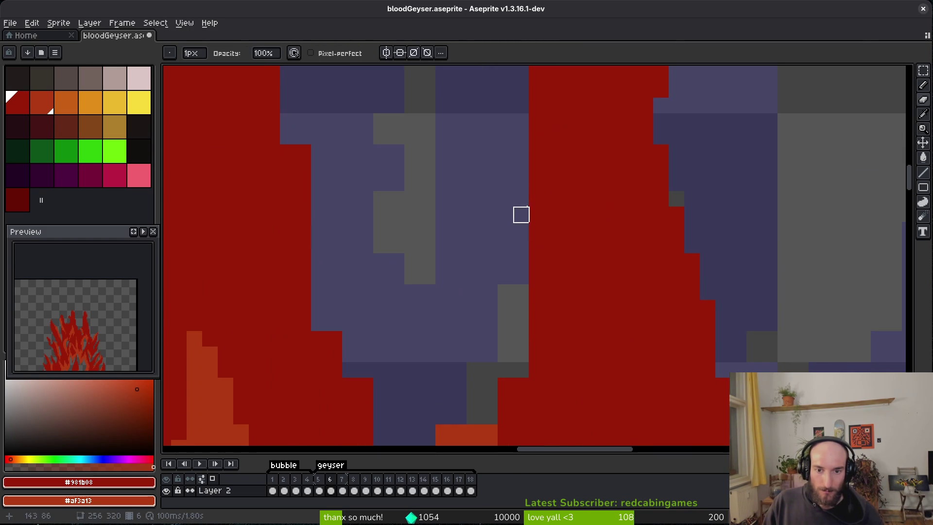
pyautogui.press('b')
pyautogui.scroll(-3, 521, 339)
pyautogui.click(518, 346)
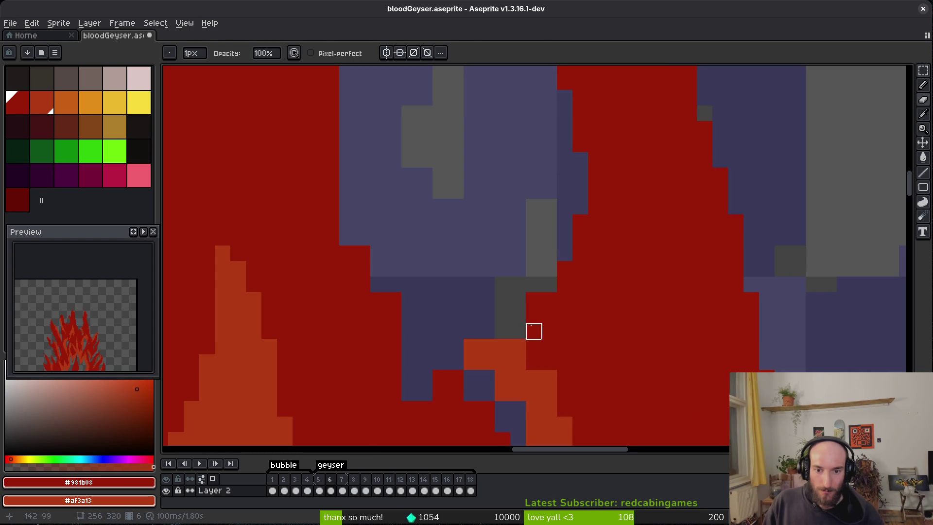
pyautogui.scroll(-2, 535, 329)
pyautogui.moveTo(462, 352); pyautogui.dragTo(498, 353)
pyautogui.click(530, 336)
pyautogui.hotkey('ctrl', 'z')
pyautogui.scroll(-4, 534, 330)
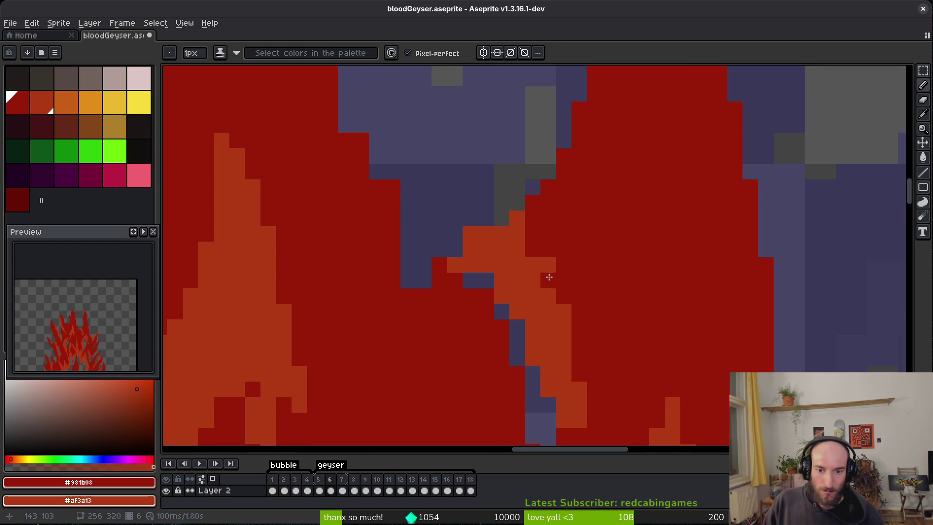
pyautogui.click(458, 270)
pyautogui.click(448, 254)
pyautogui.rightClick(439, 264)
pyautogui.rightClick(424, 280)
pyautogui.rightClick(408, 264)
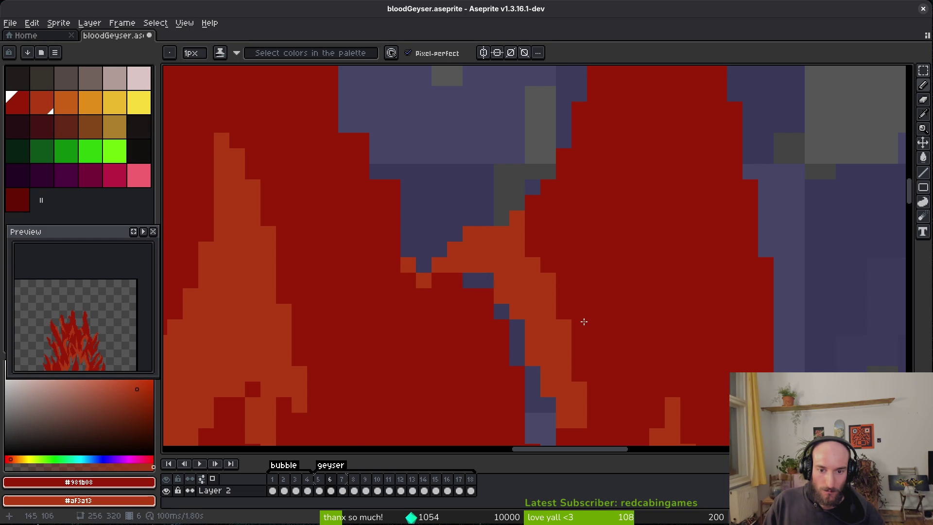
pyautogui.scroll(-2, 567, 334)
pyautogui.scroll(2, 521, 291)
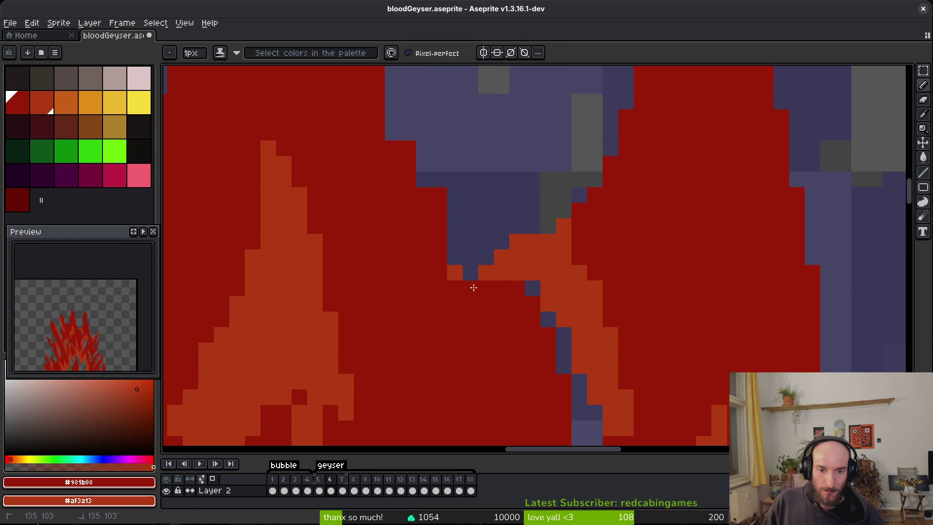
pyautogui.hscroll(-2, 471, 217)
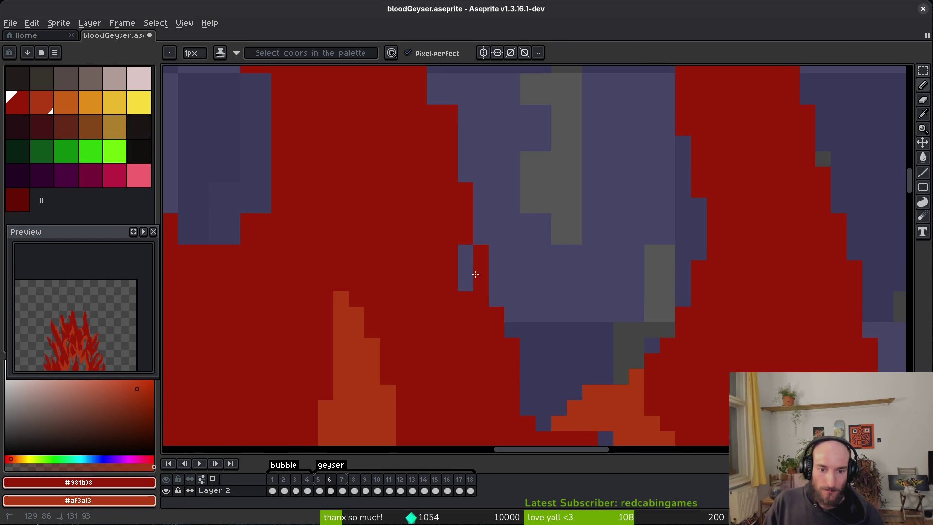
pyautogui.scroll(-1, 487, 287)
pyautogui.scroll(1, 554, 263)
pyautogui.scroll(1, 527, 171)
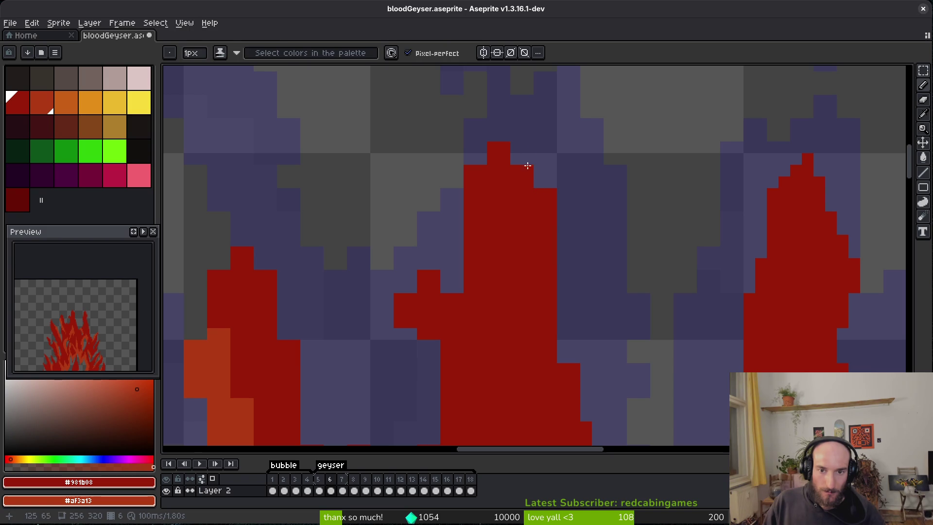
# Step: Fill out the frame 6 flame's left edge with extra red pixels
pyautogui.press('e')
pyautogui.moveTo(552, 204); pyautogui.dragTo(531, 265)
pyautogui.press('b')
pyautogui.hscroll(-3, 532, 344)
pyautogui.scroll(1, 532, 344)
pyautogui.click(491, 182)
pyautogui.press('e')
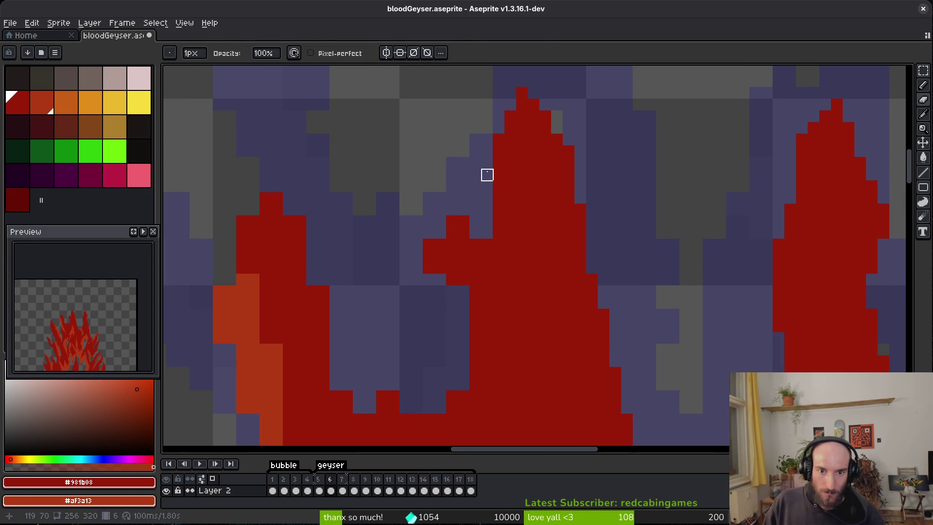
pyautogui.press('b')
pyautogui.moveTo(469, 250); pyautogui.dragTo(462, 212)
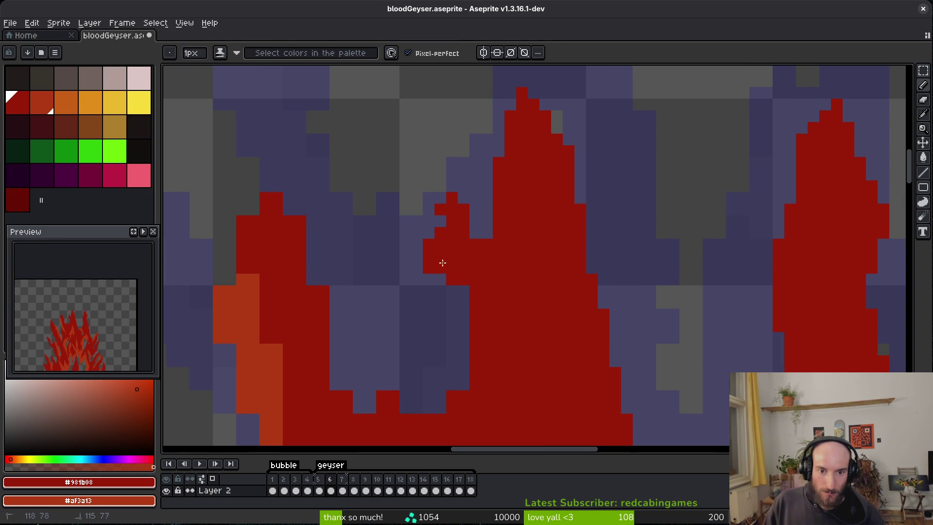
pyautogui.moveTo(445, 271); pyautogui.dragTo(460, 337)
pyautogui.click(471, 233)
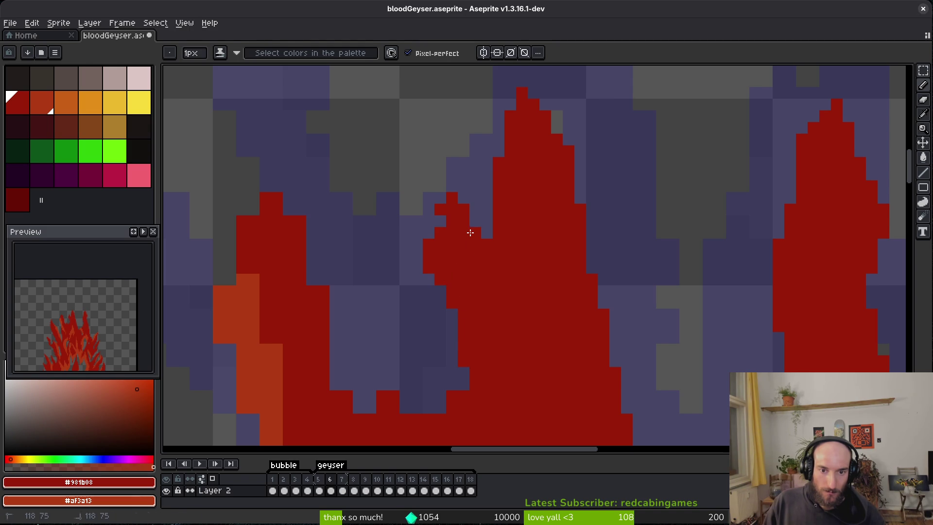
# Step: Erase red pixels to reveal the purple shadow, then try and remove a diagonal red run
pyautogui.press('e')
pyautogui.press('b')
pyautogui.scroll(1, 515, 304)
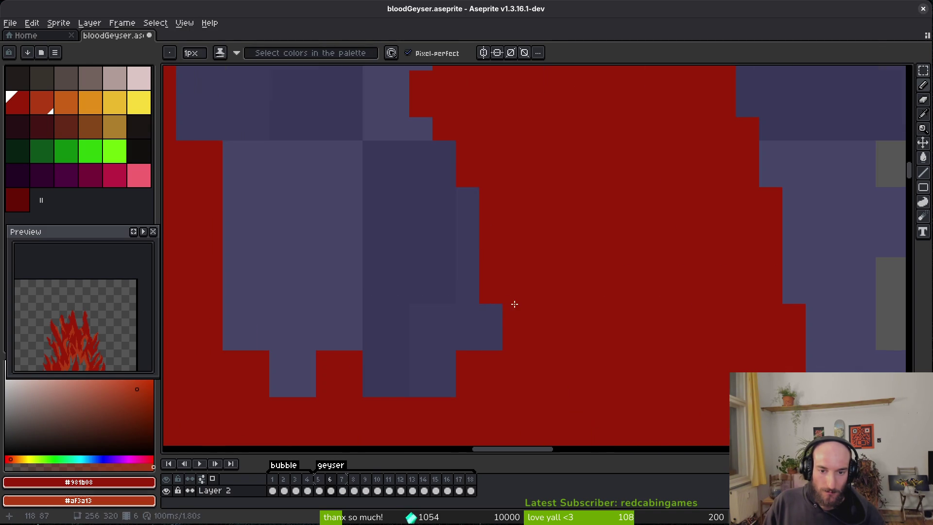
pyautogui.press('e')
pyautogui.moveTo(494, 267)
pyautogui.mouseDown()
pyautogui.moveTo(704, 221)
pyautogui.moveTo(611, 267)
pyautogui.moveTo(682, 269)
pyautogui.mouseUp()
pyautogui.press('b')
pyautogui.moveTo(521, 298); pyautogui.dragTo(567, 344)
pyautogui.press('e')
pyautogui.moveTo(614, 369); pyautogui.dragTo(544, 369)
pyautogui.moveTo(521, 297); pyautogui.dragTo(567, 344)
pyautogui.press('b')
# Step: Add short red runs on the flame edge and erase a stray diagonal stroke
pyautogui.click(494, 294)
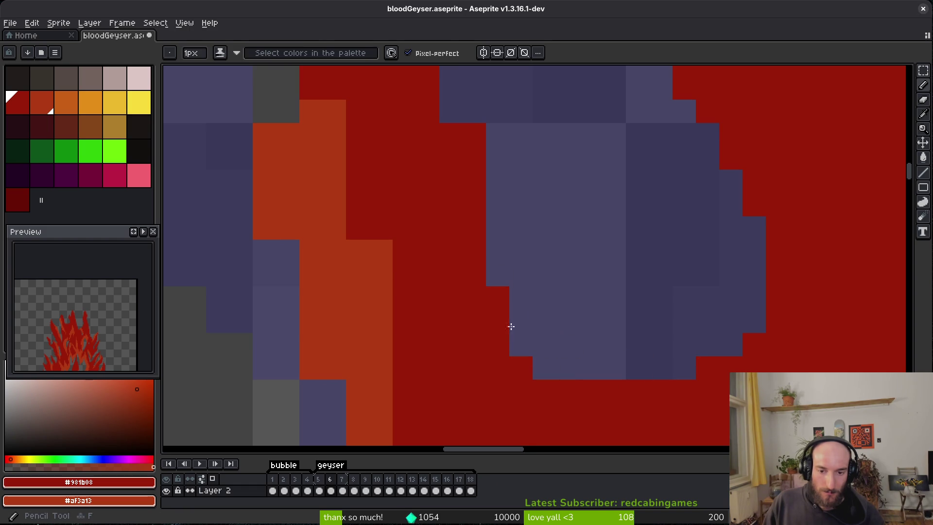
pyautogui.moveTo(521, 321); pyautogui.dragTo(500, 319)
pyautogui.press('e')
pyautogui.moveTo(468, 119)
pyautogui.mouseDown()
pyautogui.moveTo(562, 281)
pyautogui.moveTo(539, 306)
pyautogui.mouseUp()
pyautogui.scroll(-3, 617, 296)
pyautogui.scroll(3, 618, 297)
# Step: Raise the flame tip with red pixels and paint red along its upper edge
pyautogui.press('b')
pyautogui.click(613, 94)
pyautogui.press('e')
pyautogui.click(601, 88)
pyautogui.press('b')
pyautogui.moveTo(577, 142); pyautogui.dragTo(533, 238)
pyautogui.click(530, 282)
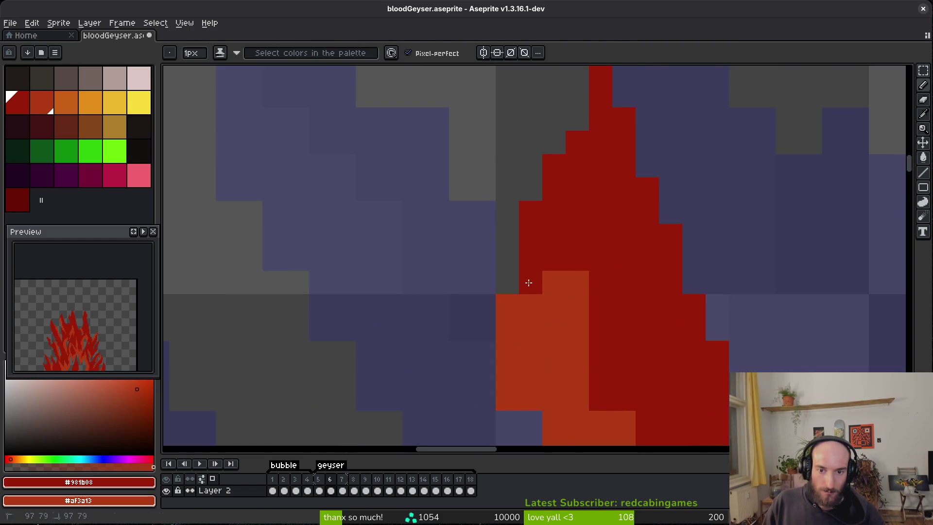
# Step: Paint orange highlight pixels with the secondary colour and restore one pixel to dark red
pyautogui.rightClick(554, 246)
pyautogui.rightClick(578, 259)
pyautogui.rightClick(551, 296)
pyautogui.click(566, 308)
pyautogui.scroll(-3, 567, 308)
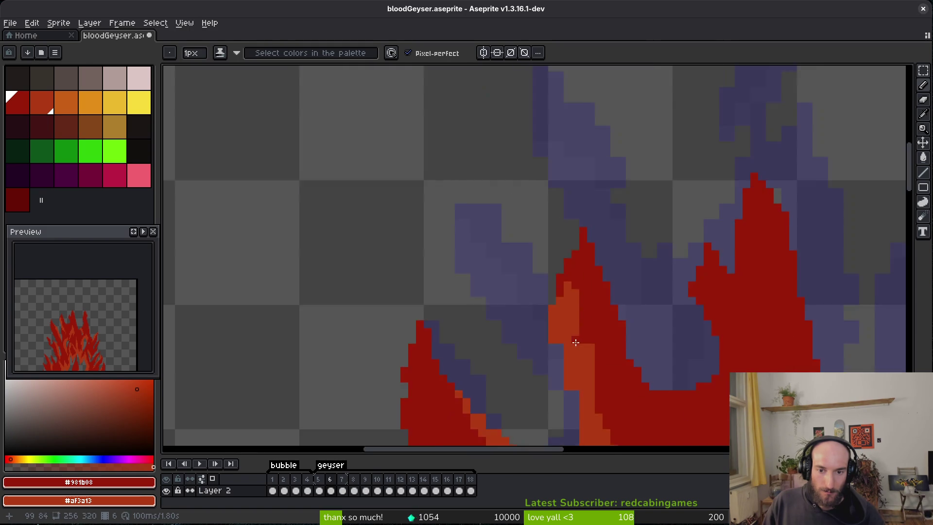
# Step: Recolour pixels orange, undo a stray dark-red pixel, and paint red down the flame tongue
pyautogui.scroll(3, 559, 272)
pyautogui.rightClick(552, 233)
pyautogui.click(554, 282)
pyautogui.hotkey('ctrl', 'z')
pyautogui.moveTo(622, 237); pyautogui.dragTo(623, 287)
# Step: Recolour one pixel orange and another dark red on the right flame tongue
pyautogui.scroll(-3, 669, 341)
pyautogui.scroll(4, 669, 341)
pyautogui.rightClick(611, 316)
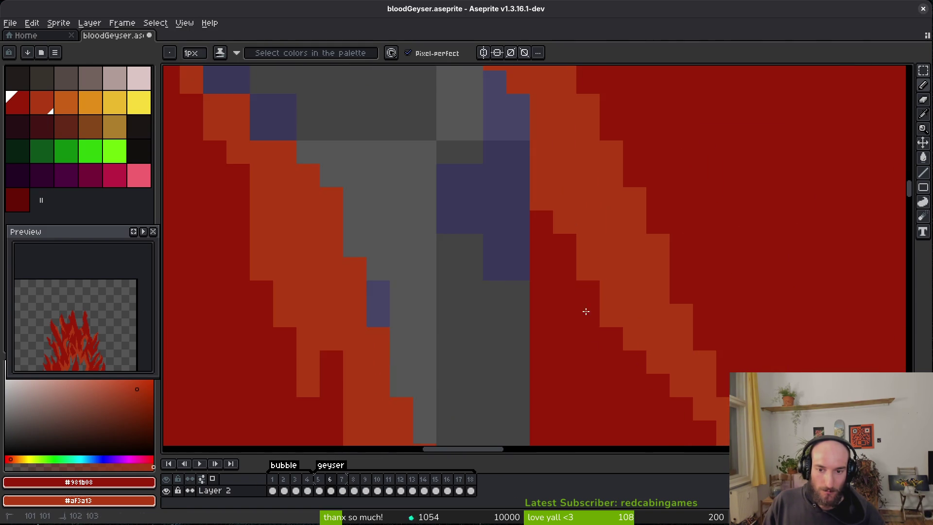
pyautogui.click(585, 304)
# Step: Switch to Shading ink and add a short lighter vertical stroke on the flame
pyautogui.scroll(-6, 542, 268)
pyautogui.scroll(4, 542, 268)
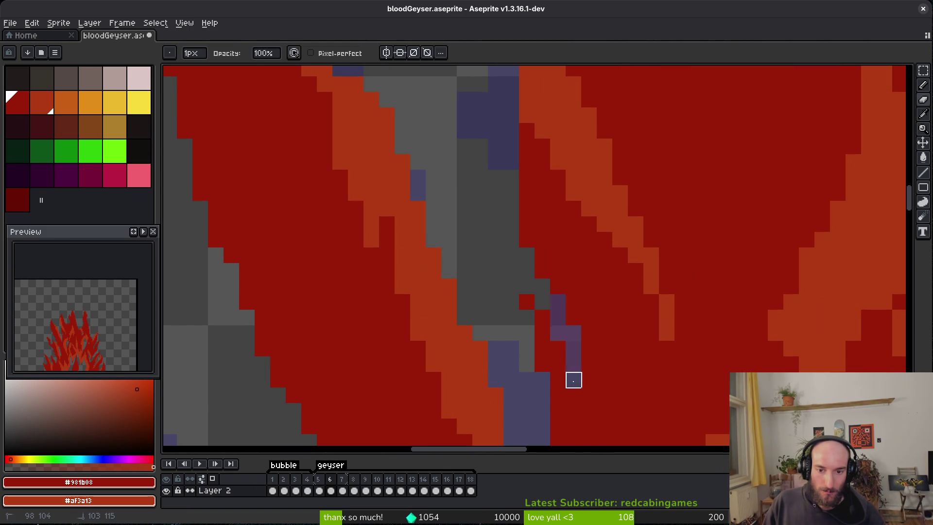
pyautogui.scroll(-5, 527, 269)
pyautogui.scroll(1, 571, 231)
pyautogui.scroll(4, 656, 297)
pyautogui.press('b')
pyautogui.moveTo(661, 326); pyautogui.dragTo(661, 275)
pyautogui.scroll(-3, 672, 306)
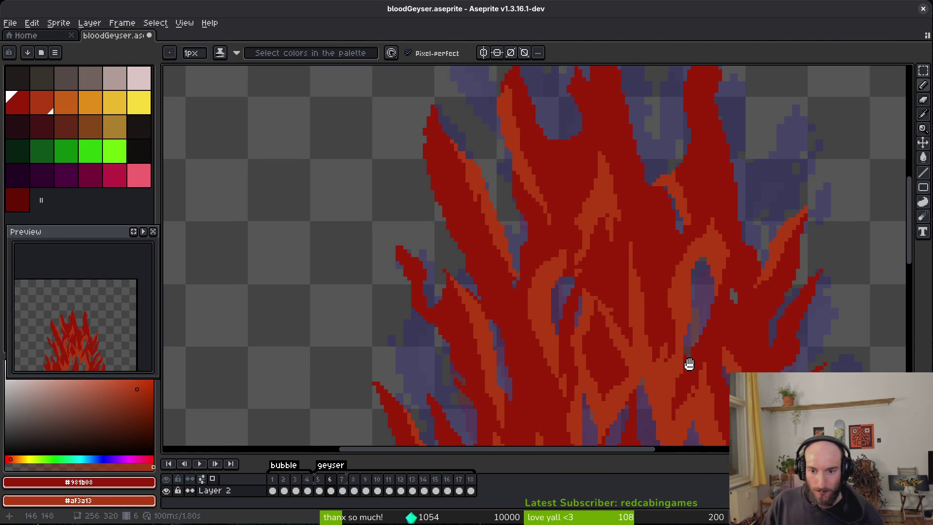
# Step: Zoom out, save bloodGeyser.aseprite, and advance to frame 7 zoomed in
pyautogui.scroll(-2, 593, 274)
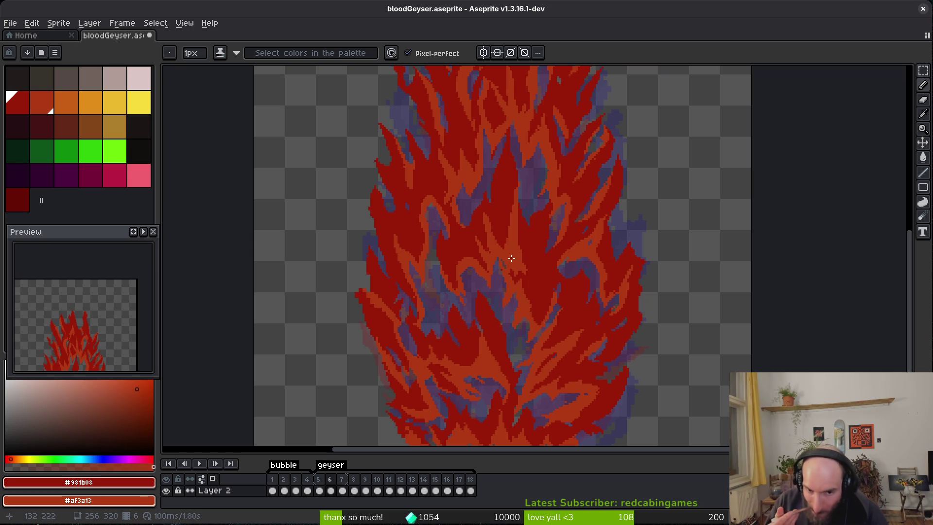
pyautogui.scroll(-3, 575, 298)
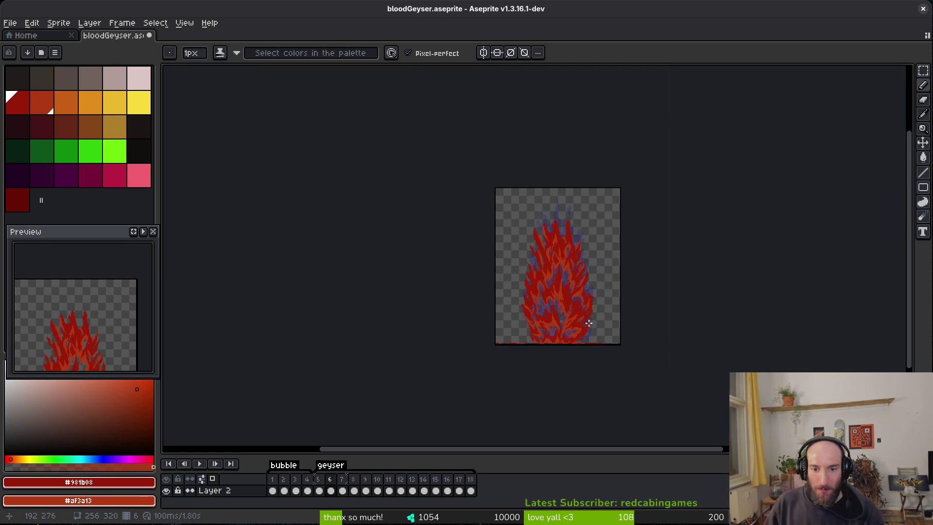
pyautogui.hotkey('ctrl', 's')
pyautogui.press('alt')
pyautogui.press('Right')
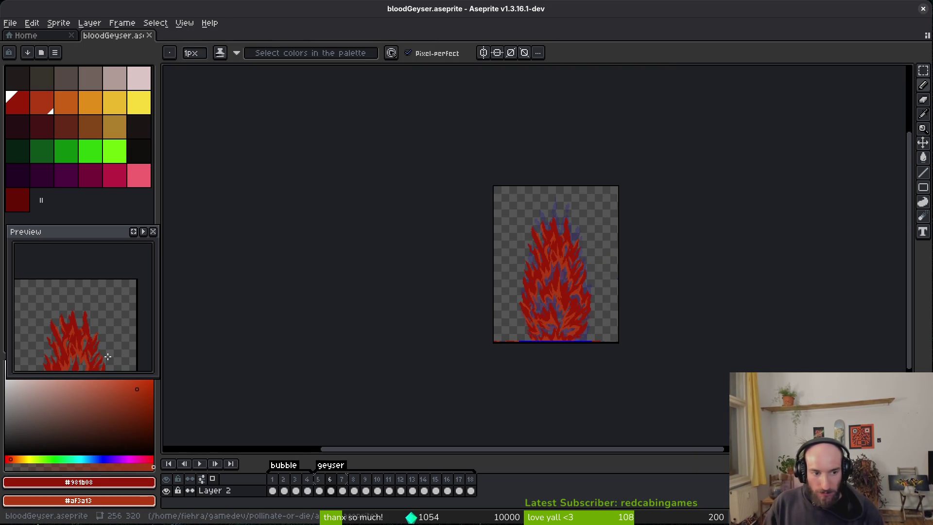
pyautogui.moveTo(118, 277); pyautogui.dragTo(108, 331)
pyautogui.hotkey('ctrl', 's')
pyautogui.press('Right')
pyautogui.scroll(8, 569, 316)
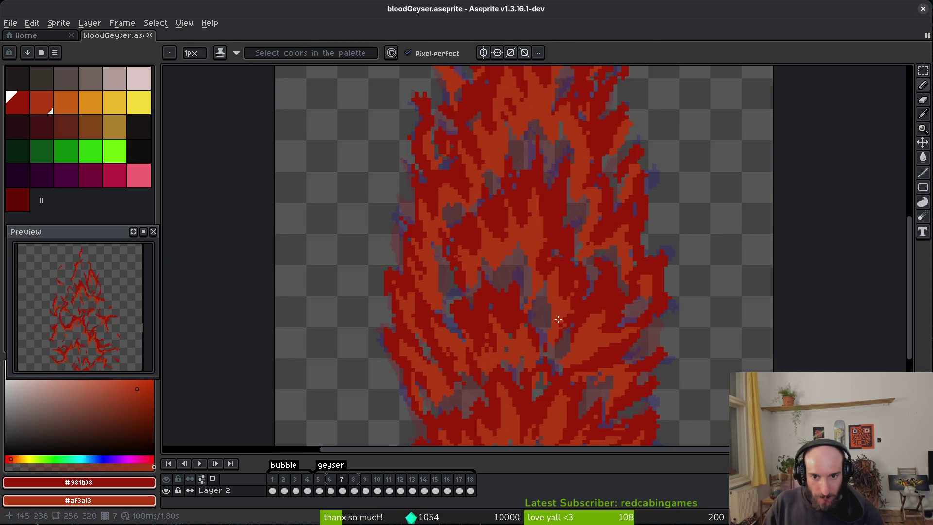
# Step: Undo a trial orange stroke, turn a grey pixel orange, and paint dark red over orange
pyautogui.scroll(5, 554, 310)
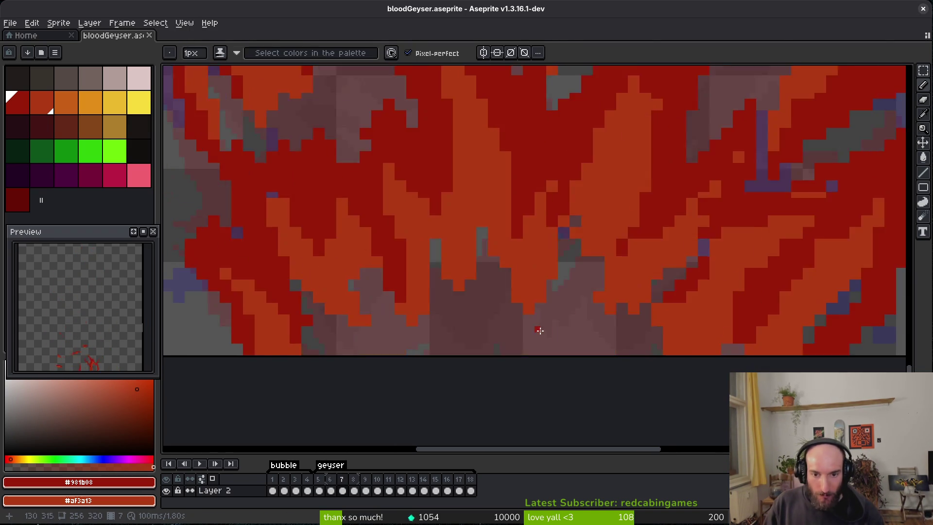
pyautogui.moveTo(597, 127)
pyautogui.mouseDown()
pyautogui.moveTo(556, 212)
pyautogui.moveTo(570, 231)
pyautogui.mouseUp()
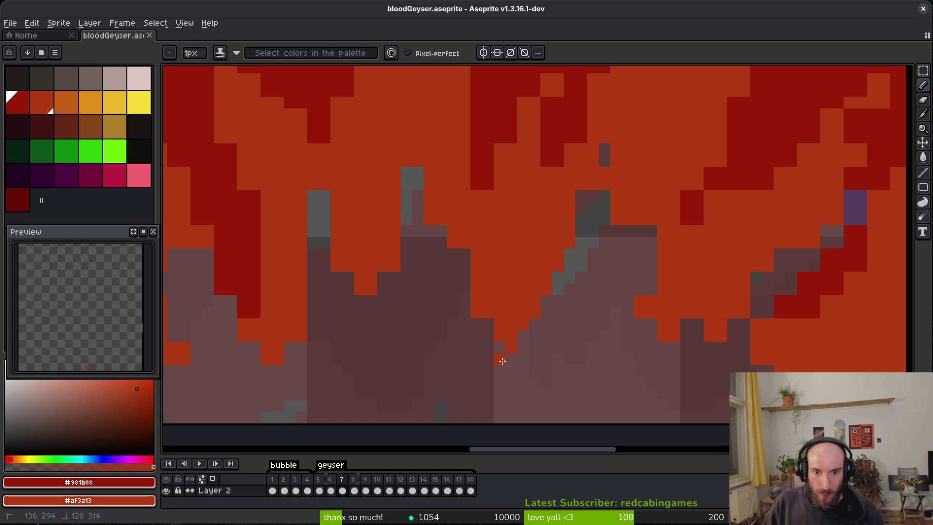
pyautogui.hotkey('ctrl', 'z')
pyautogui.rightClick(464, 255)
pyautogui.moveTo(502, 239)
pyautogui.mouseDown()
pyautogui.moveTo(483, 130)
pyautogui.moveTo(494, 140)
pyautogui.mouseUp()
# Step: Add more dark-red strokes into the orange, turn a grey pixel orange, darken two pixels grey
pyautogui.scroll(3, 523, 191)
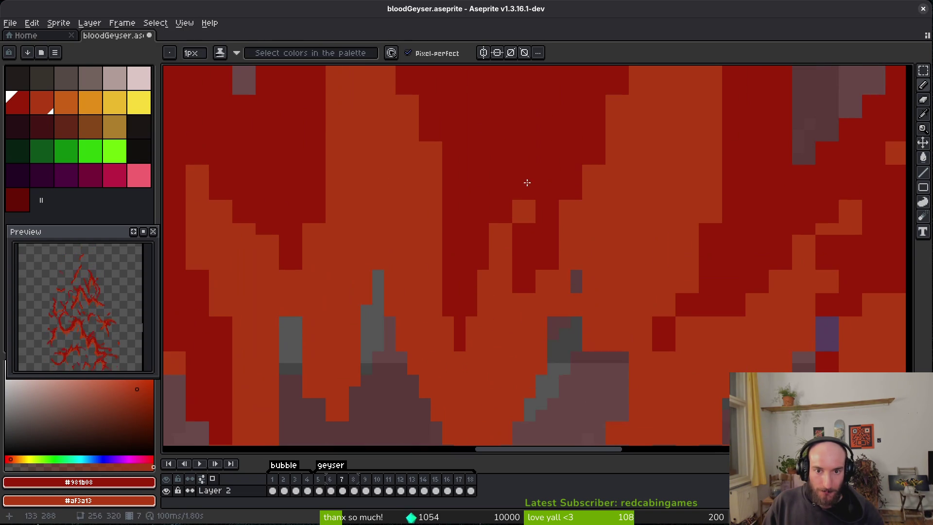
pyautogui.moveTo(523, 192); pyautogui.dragTo(535, 175)
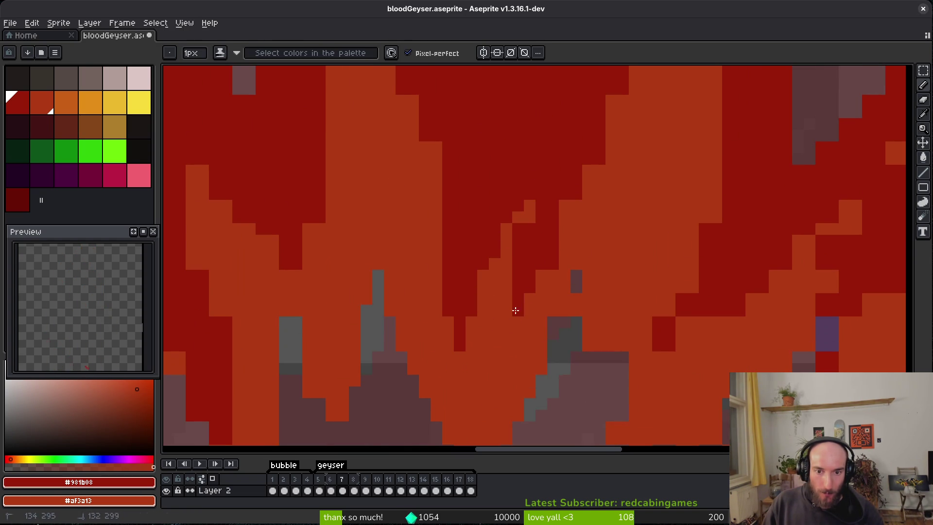
pyautogui.moveTo(528, 294); pyautogui.dragTo(583, 165)
pyautogui.rightClick(576, 287)
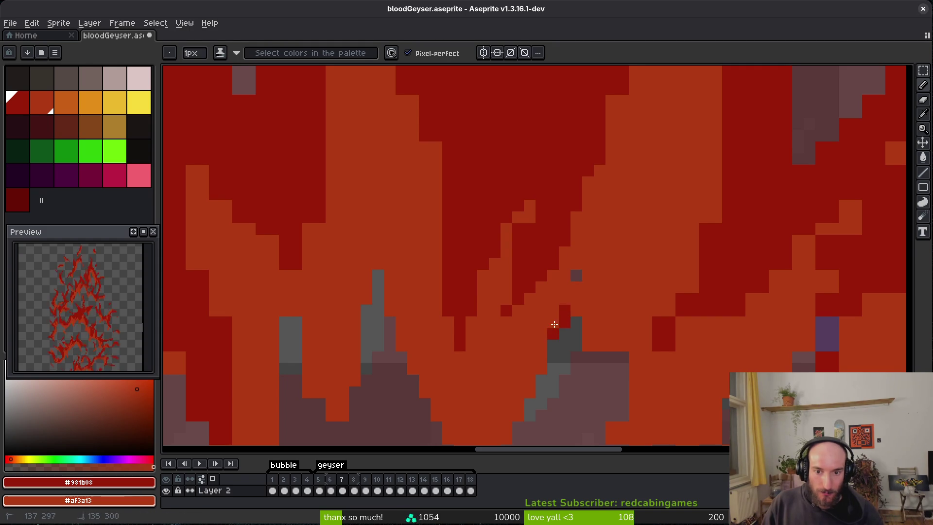
pyautogui.scroll(-3, 554, 337)
pyautogui.moveTo(518, 218); pyautogui.dragTo(519, 230)
# Step: Erase stray orange pixels along the flame edges and paint orange along the lower edge
pyautogui.press('e')
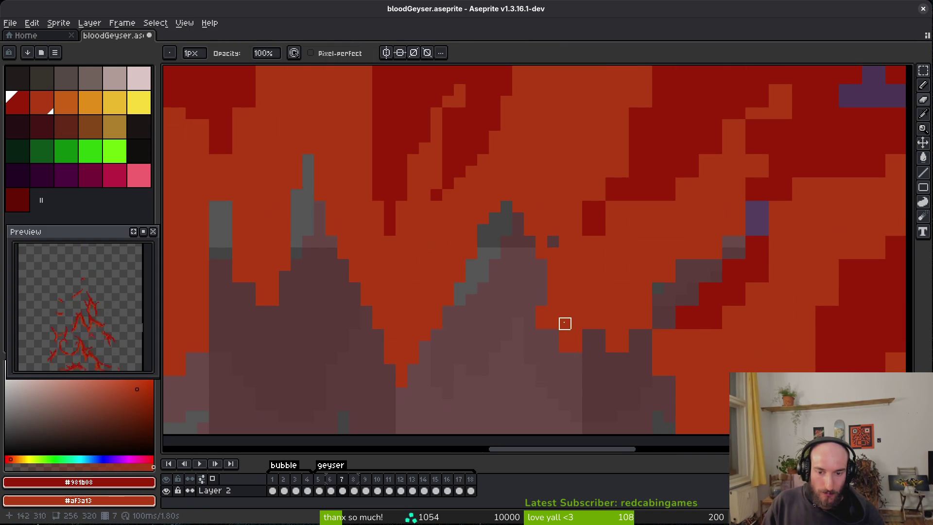
pyautogui.moveTo(588, 317); pyautogui.dragTo(622, 288)
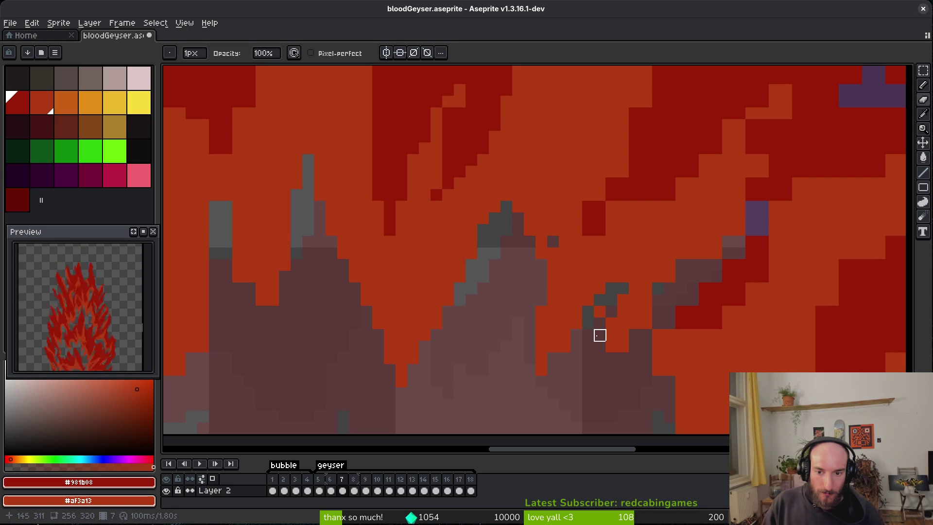
pyautogui.moveTo(751, 230); pyautogui.dragTo(705, 264)
pyautogui.click(669, 276)
pyautogui.moveTo(750, 229)
pyautogui.mouseDown()
pyautogui.moveTo(681, 300)
pyautogui.moveTo(727, 265)
pyautogui.mouseUp()
pyautogui.press('b')
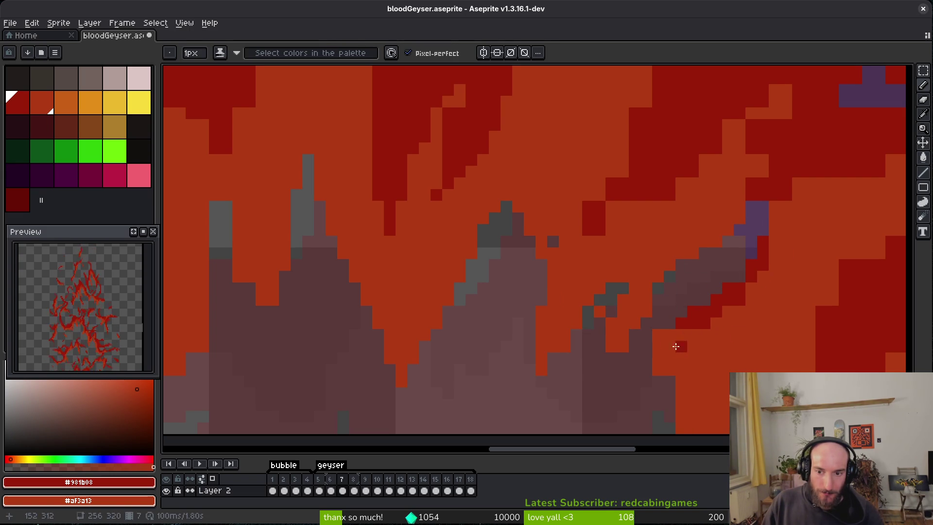
pyautogui.press('e')
pyautogui.press('b')
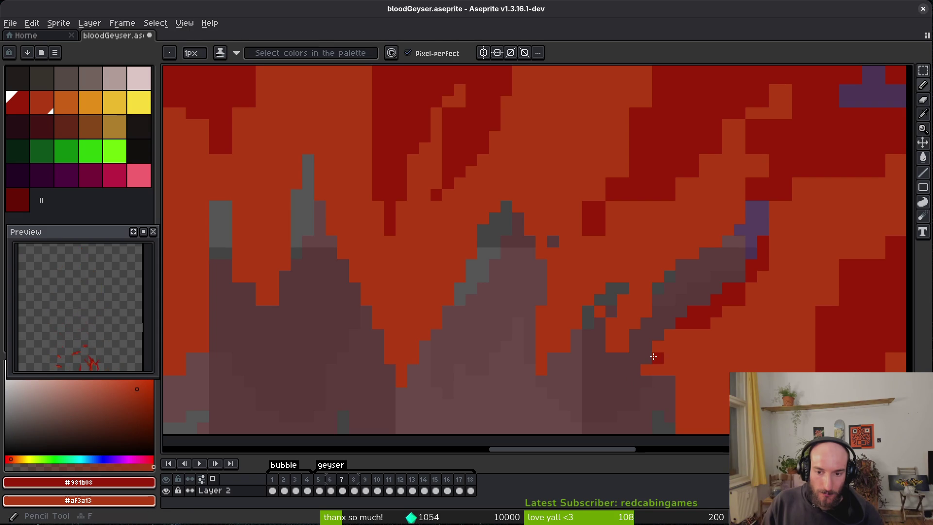
pyautogui.rightClick(600, 363)
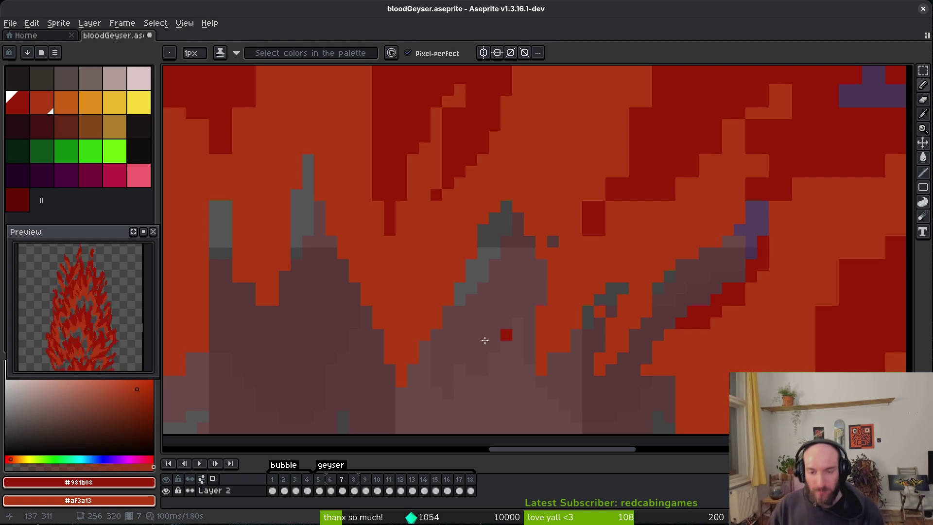
pyautogui.scroll(3, 705, 366)
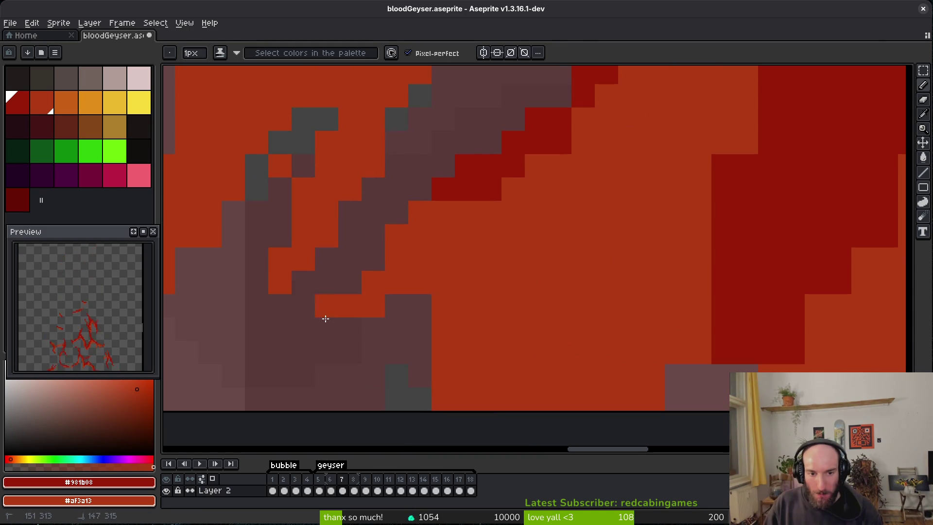
# Step: Erase stray orange pixels, extend the dark red to the bottom, and edge the band in orange
pyautogui.moveTo(467, 328); pyautogui.dragTo(416, 374)
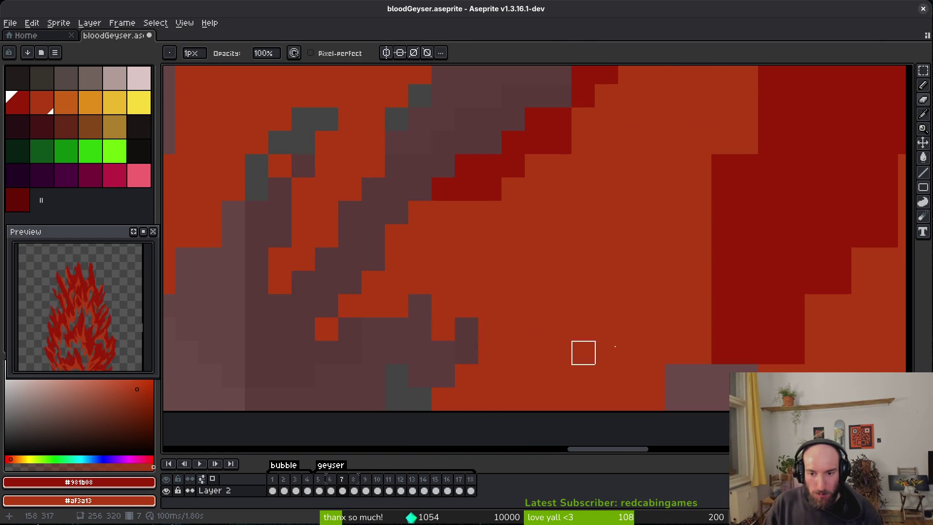
pyautogui.hscroll(2, 626, 359)
pyautogui.moveTo(660, 271)
pyautogui.mouseDown()
pyautogui.moveTo(639, 327)
pyautogui.moveTo(619, 323)
pyautogui.moveTo(668, 336)
pyautogui.mouseUp()
pyautogui.hscroll(4, 632, 290)
pyautogui.moveTo(825, 78)
pyautogui.mouseDown()
pyautogui.moveTo(618, 348)
pyautogui.moveTo(710, 209)
pyautogui.moveTo(603, 364)
pyautogui.mouseUp()
# Step: Erase a diagonal of pixels along the flame edge, then undo it
pyautogui.scroll(5, 603, 364)
pyautogui.hscroll(8, 603, 364)
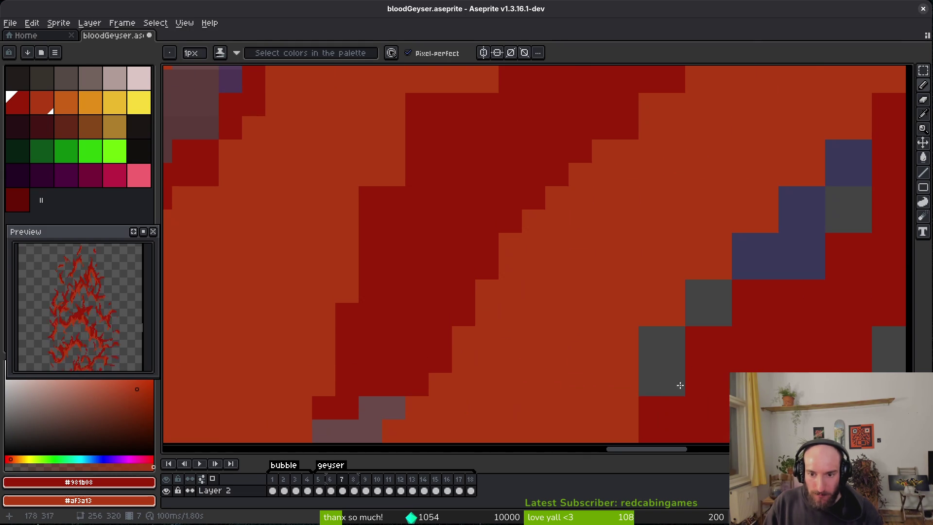
pyautogui.scroll(-1, 659, 272)
pyautogui.hscroll(4, 658, 272)
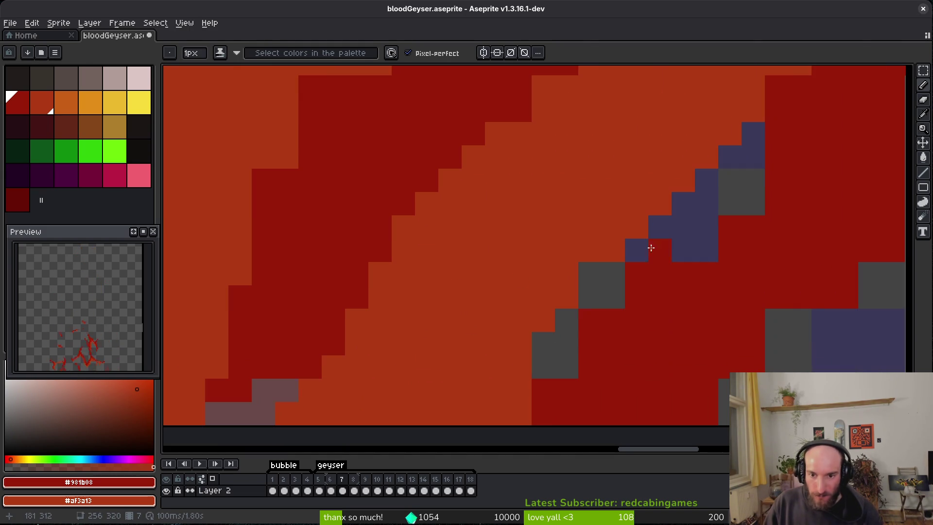
pyautogui.press('e')
pyautogui.moveTo(729, 223); pyautogui.dragTo(544, 367)
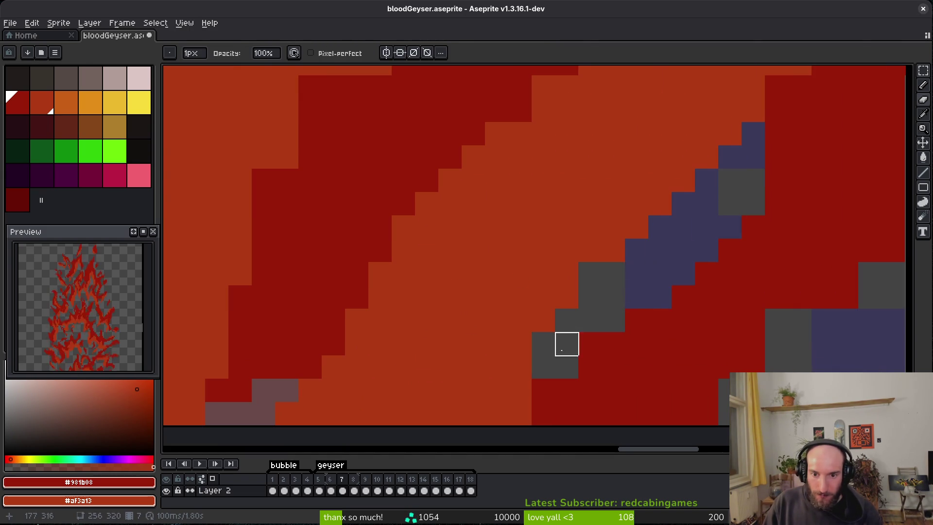
pyautogui.hotkey('ctrl', 'z')
# Step: Erase and undo a few edge pixels, then erase a band of dark red at the bottom right
pyautogui.hscroll(2, 614, 298)
pyautogui.press('b')
pyautogui.press('e')
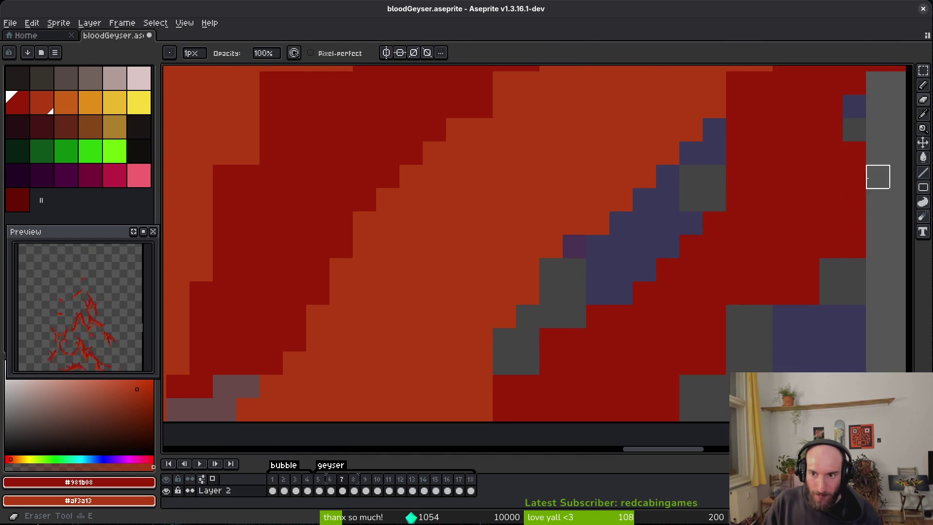
pyautogui.scroll(-4, 714, 415)
pyautogui.scroll(5, 714, 415)
pyautogui.scroll(-1, 790, 298)
pyautogui.scroll(2, 791, 298)
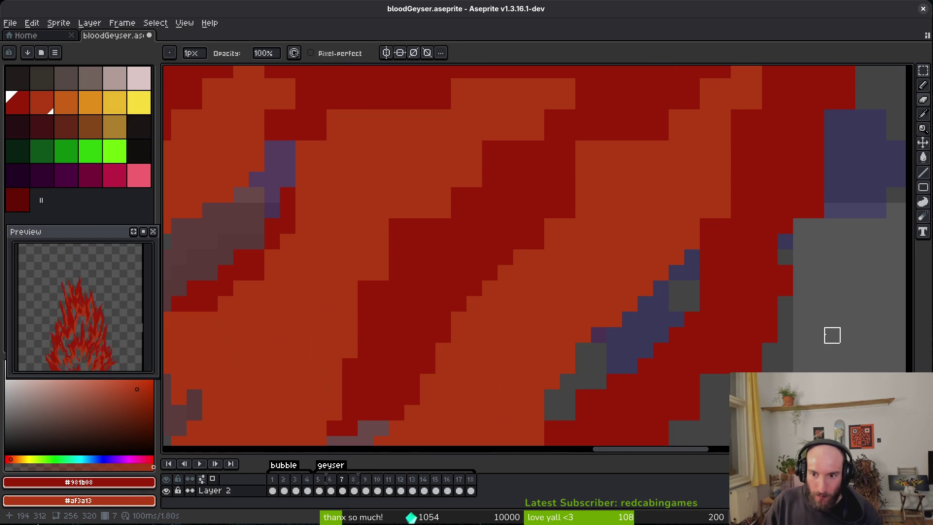
pyautogui.hscroll(2, 831, 318)
pyautogui.moveTo(834, 223)
pyautogui.mouseDown()
pyautogui.moveTo(708, 363)
pyautogui.moveTo(772, 316)
pyautogui.mouseUp()
pyautogui.hotkey('ctrl', 'z')
pyautogui.hotkey('ctrl', 'z')
pyautogui.moveTo(631, 408); pyautogui.dragTo(677, 409)
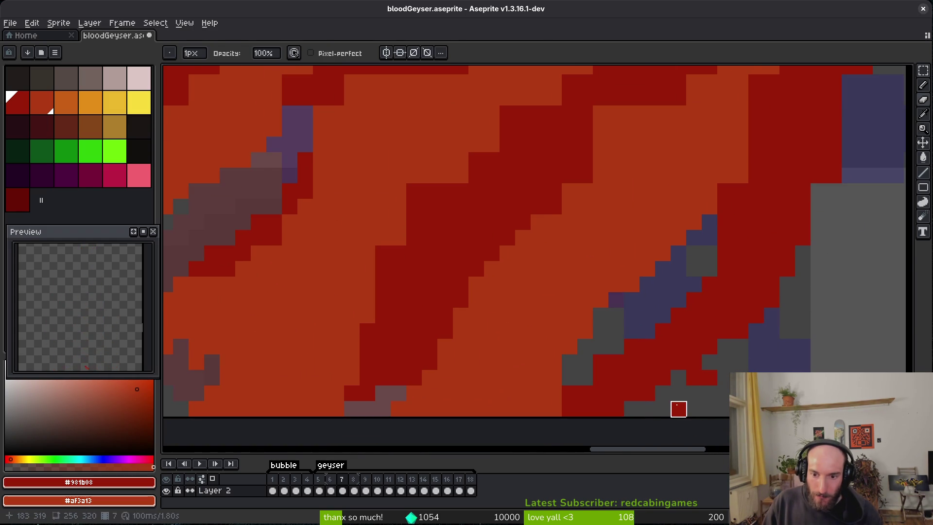
# Step: Fill three grey gap pixels with dark red and paint a dark-red diagonal edge
pyautogui.press('b')
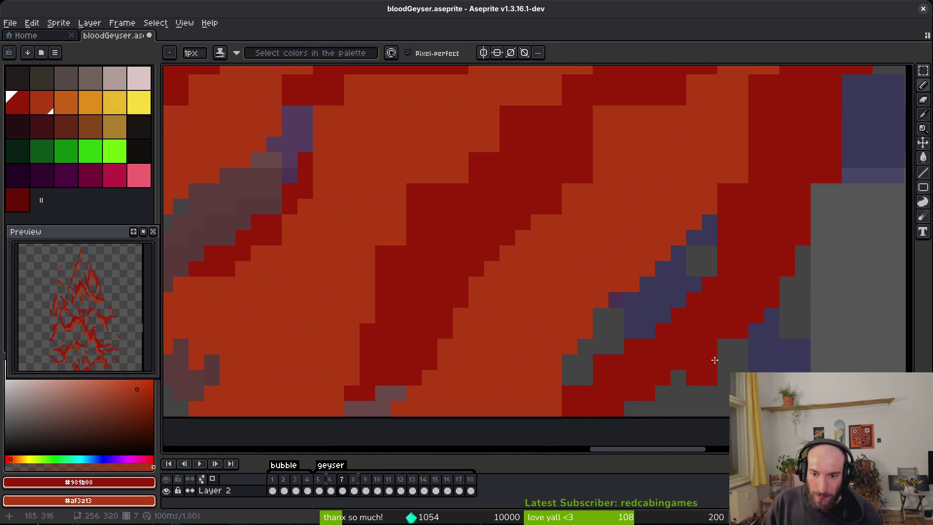
pyautogui.click(658, 394)
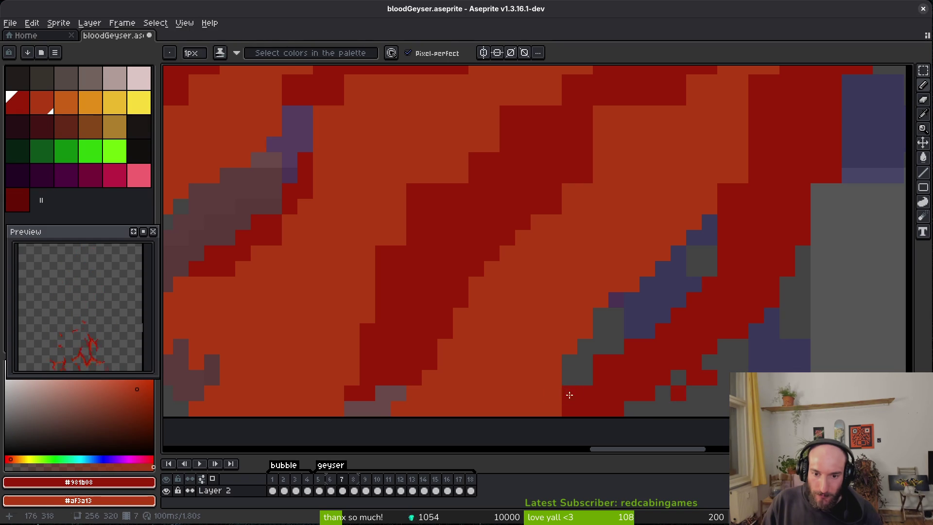
pyautogui.click(554, 409)
pyautogui.click(585, 381)
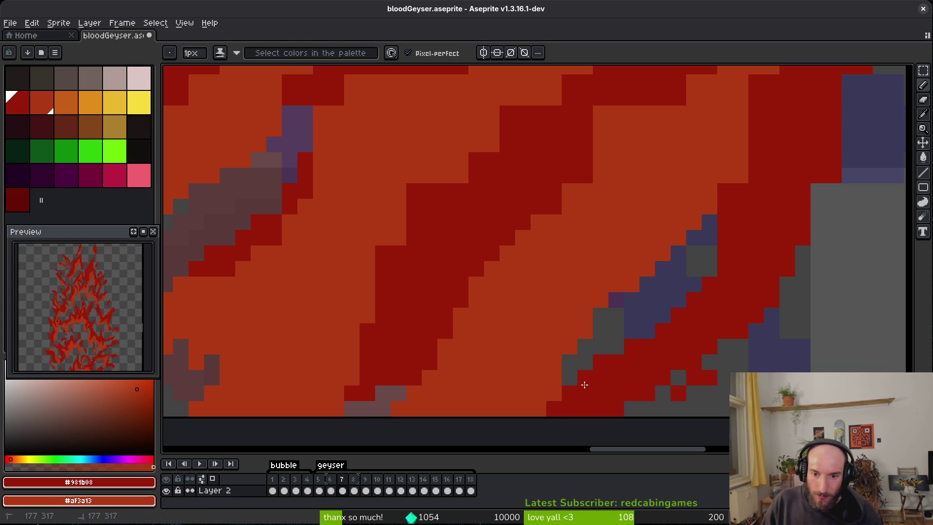
pyautogui.scroll(3, 600, 396)
pyautogui.scroll(3, 630, 202)
pyautogui.moveTo(583, 255)
pyautogui.mouseDown()
pyautogui.moveTo(546, 277)
pyautogui.moveTo(558, 258)
pyautogui.moveTo(615, 255)
pyautogui.mouseUp()
pyautogui.moveTo(677, 196)
pyautogui.mouseDown()
pyautogui.moveTo(681, 181)
pyautogui.moveTo(695, 201)
pyautogui.mouseUp()
pyautogui.hotkey('ctrl', 'z')
# Step: Draw an orange streak down frame 7's flame and turn one orange pixel dark red
pyautogui.moveTo(726, 109)
pyautogui.mouseDown()
pyautogui.moveTo(739, 150)
pyautogui.moveTo(705, 232)
pyautogui.mouseUp()
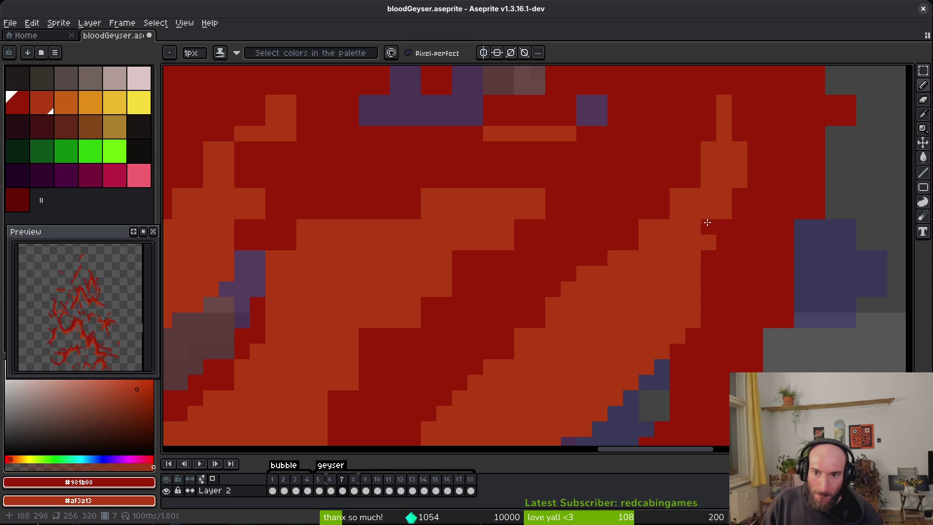
pyautogui.click(679, 196)
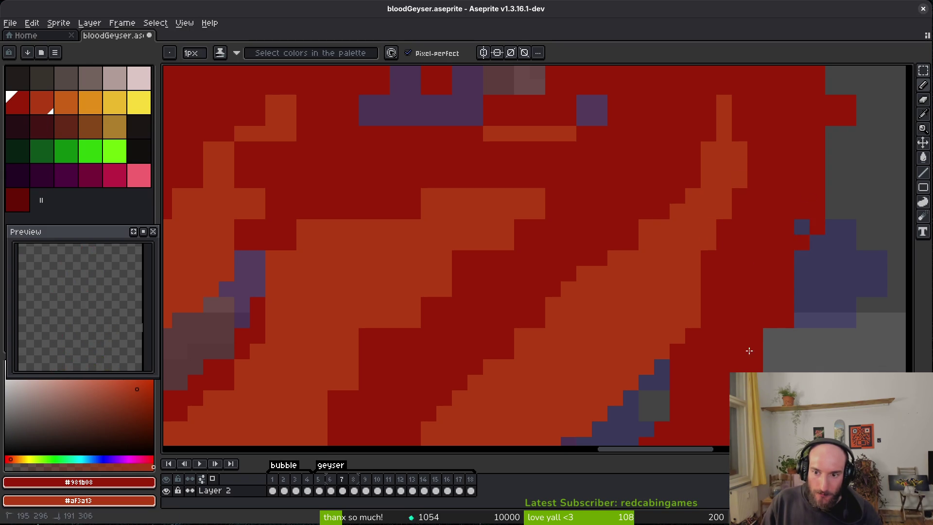
pyautogui.scroll(3, 771, 344)
pyautogui.scroll(3, 774, 263)
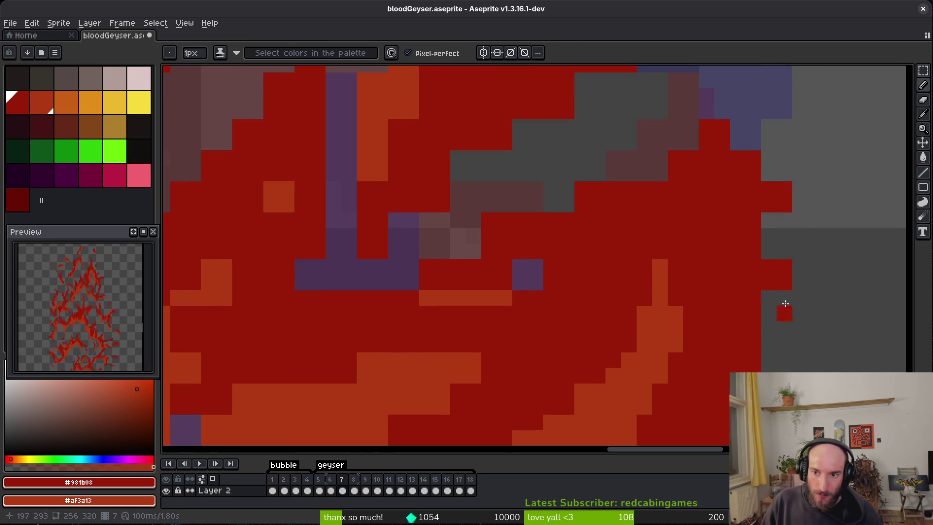
# Step: Erase stray pixels along the red flame edge and add a red pixel there
pyautogui.press('e')
pyautogui.click(785, 204)
pyautogui.moveTo(754, 267)
pyautogui.mouseDown()
pyautogui.moveTo(783, 282)
pyautogui.moveTo(766, 342)
pyautogui.mouseUp()
pyautogui.click(753, 251)
pyautogui.press('b')
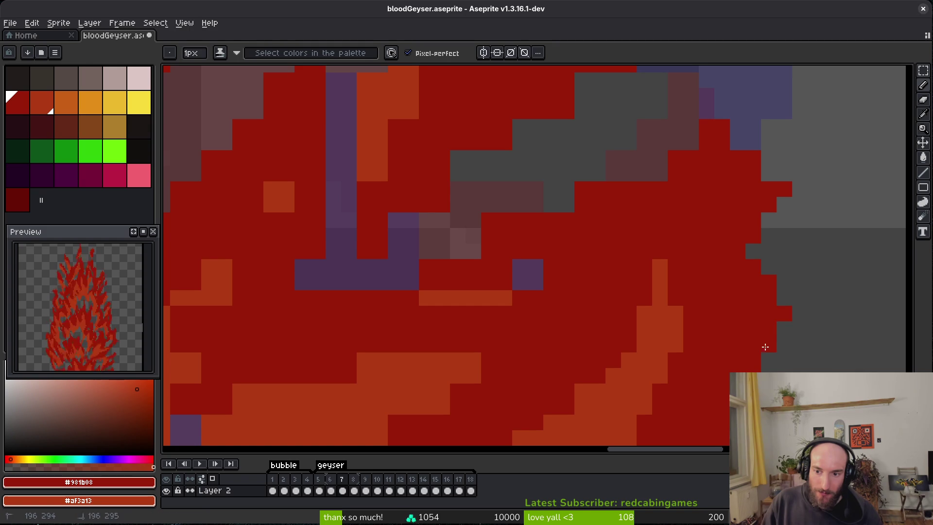
pyautogui.click(779, 322)
# Step: Paint over part of the purple block in red
pyautogui.scroll(2, 748, 297)
pyautogui.moveTo(751, 191)
pyautogui.mouseDown()
pyautogui.moveTo(720, 168)
pyautogui.moveTo(615, 253)
pyautogui.moveTo(602, 247)
pyautogui.mouseUp()
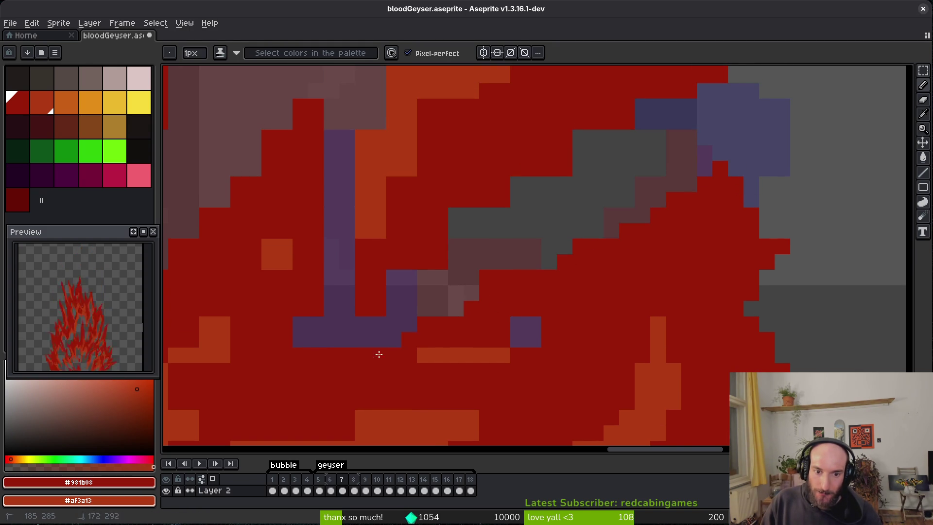
pyautogui.moveTo(516, 325); pyautogui.dragTo(524, 323)
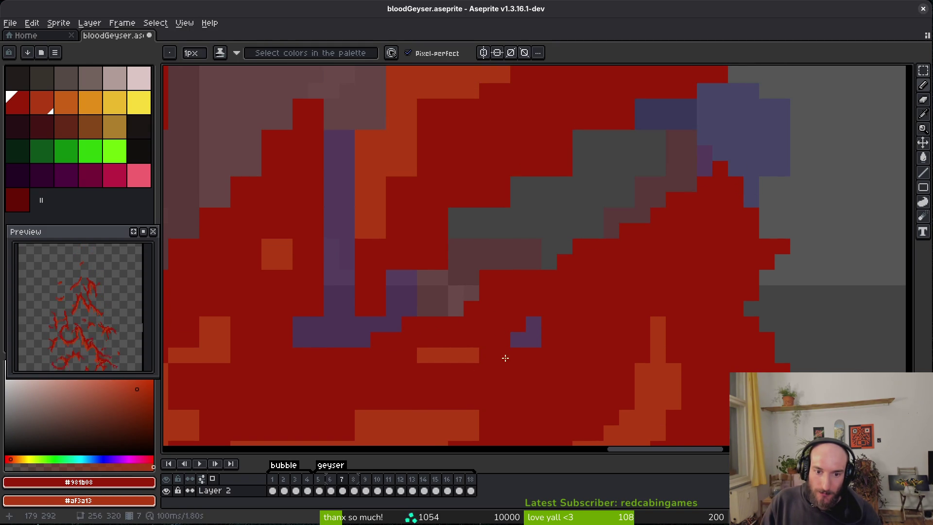
pyautogui.hscroll(-5, 489, 277)
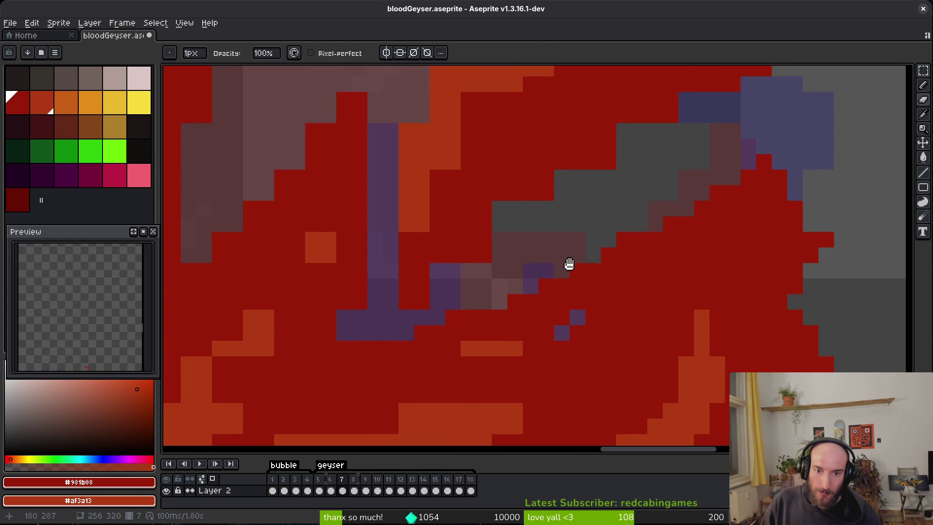
pyautogui.moveTo(629, 247); pyautogui.dragTo(612, 283)
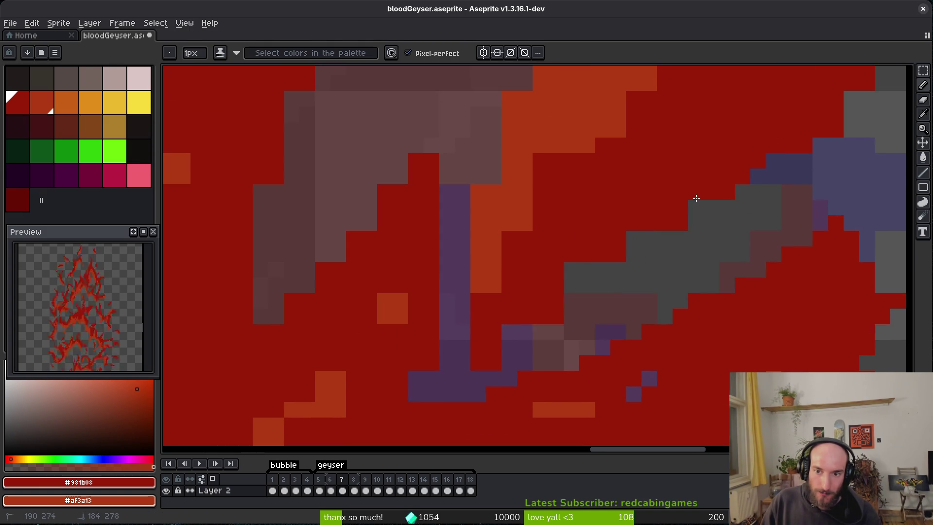
# Step: Erase the red pixels along the grey diagonal edge
pyautogui.press('e')
pyautogui.moveTo(508, 331); pyautogui.dragTo(559, 300)
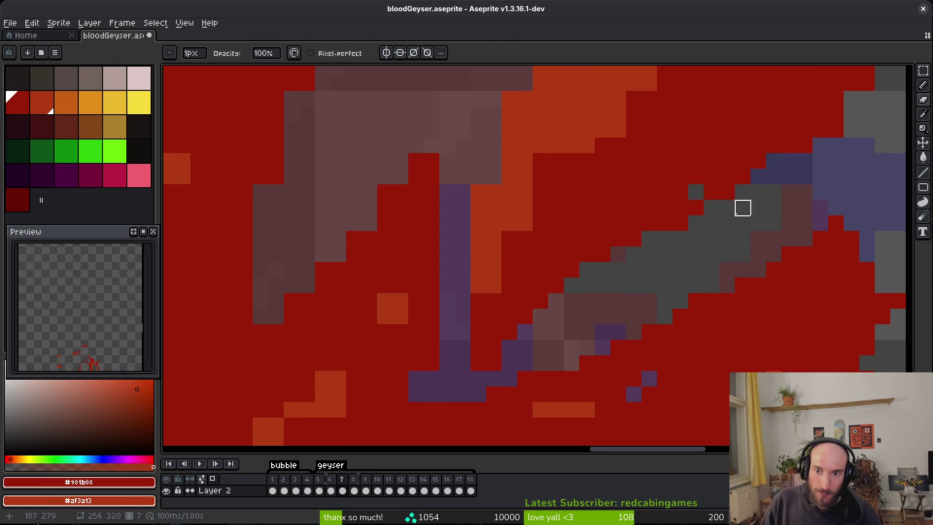
pyautogui.scroll(3, 816, 146)
pyautogui.hscroll(3, 816, 145)
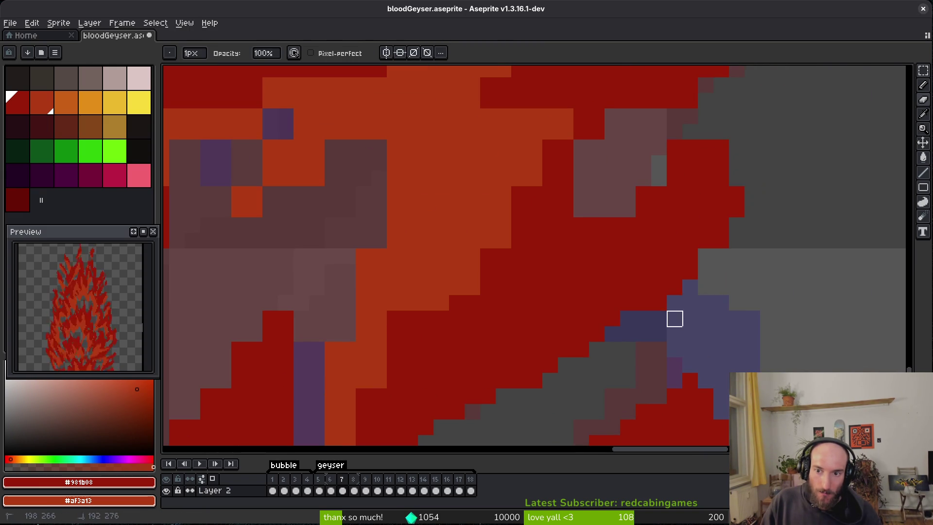
pyautogui.moveTo(752, 164)
pyautogui.mouseDown()
pyautogui.moveTo(672, 160)
pyautogui.moveTo(551, 226)
pyautogui.mouseUp()
# Step: Outline the diagonal orange edge in dark red and turn the purple pixels beside the column dark red
pyautogui.press('f')
pyautogui.moveTo(566, 131)
pyautogui.mouseDown()
pyautogui.moveTo(443, 310)
pyautogui.moveTo(577, 181)
pyautogui.mouseUp()
pyautogui.rightClick(519, 288)
pyautogui.click(487, 382)
pyautogui.click(489, 378)
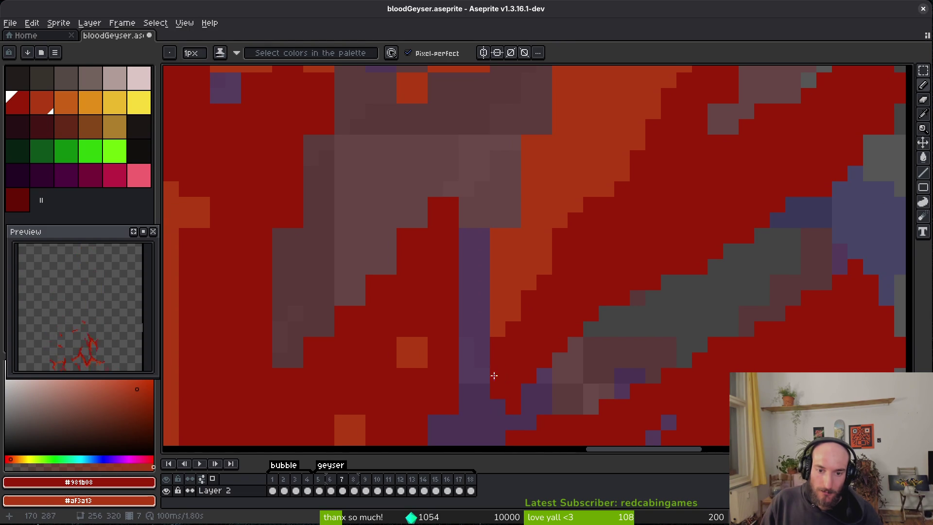
# Step: Paint three flame-edge pixels orange
pyautogui.rightClick(541, 210)
pyautogui.rightClick(482, 282)
pyautogui.rightClick(481, 325)
pyautogui.press('e')
pyautogui.moveTo(515, 172); pyautogui.dragTo(500, 293)
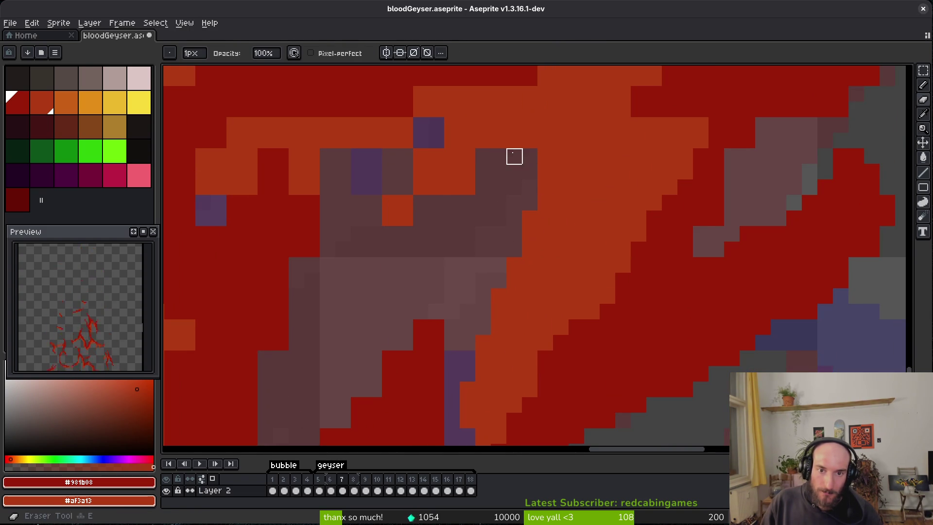
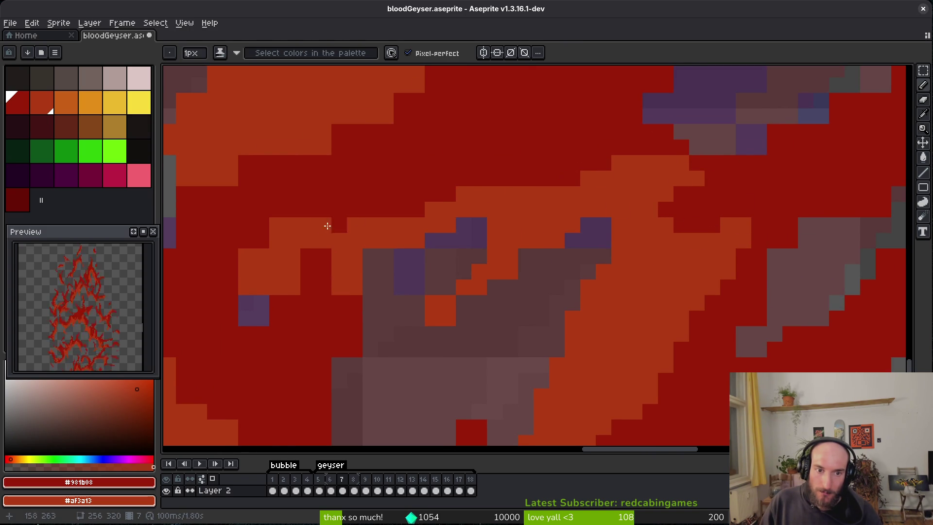
# Step: Repaint the stray orange pixels in the geyser with dark red #981b08 using the Pencil
pyautogui.moveTo(357, 219); pyautogui.dragTo(576, 189)
pyautogui.moveTo(496, 196)
pyautogui.mouseDown()
pyautogui.moveTo(462, 221)
pyautogui.moveTo(525, 175)
pyautogui.moveTo(536, 219)
pyautogui.mouseUp()
pyautogui.moveTo(551, 282); pyautogui.dragTo(552, 282)
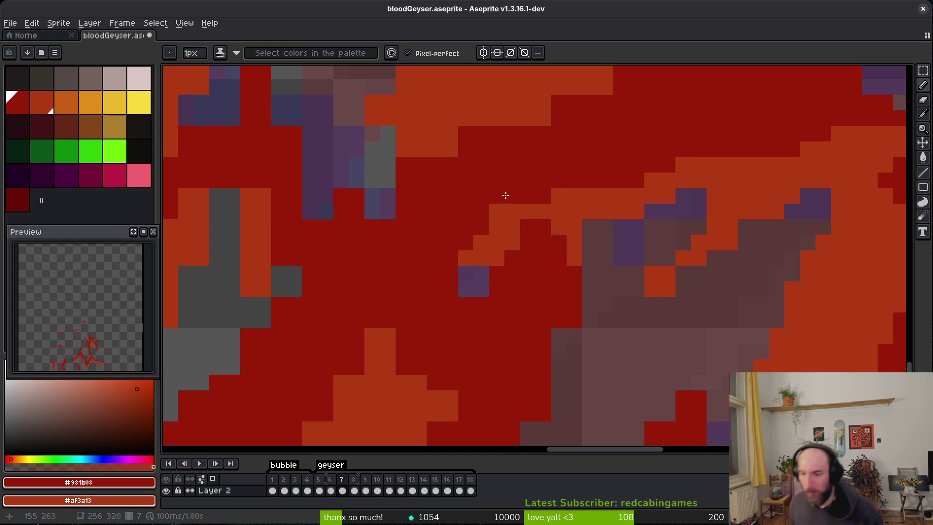
# Step: Zoom in and out repeatedly over the geyser to inspect its shading up close
pyautogui.scroll(3, 473, 265)
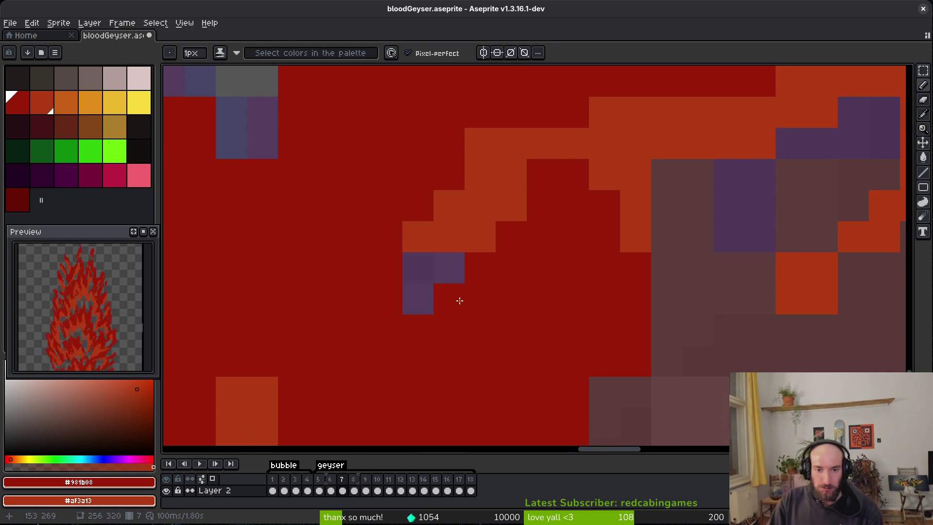
pyautogui.scroll(-2, 625, 345)
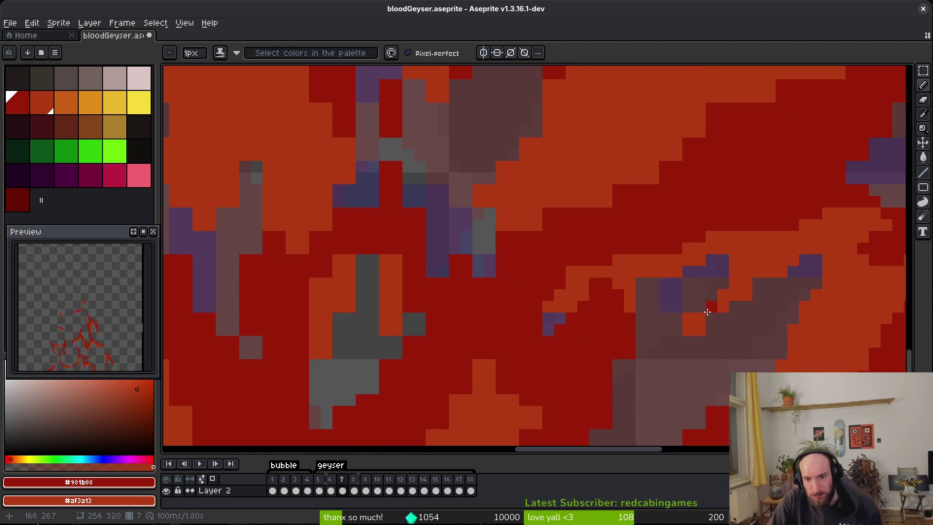
pyautogui.scroll(1, 641, 323)
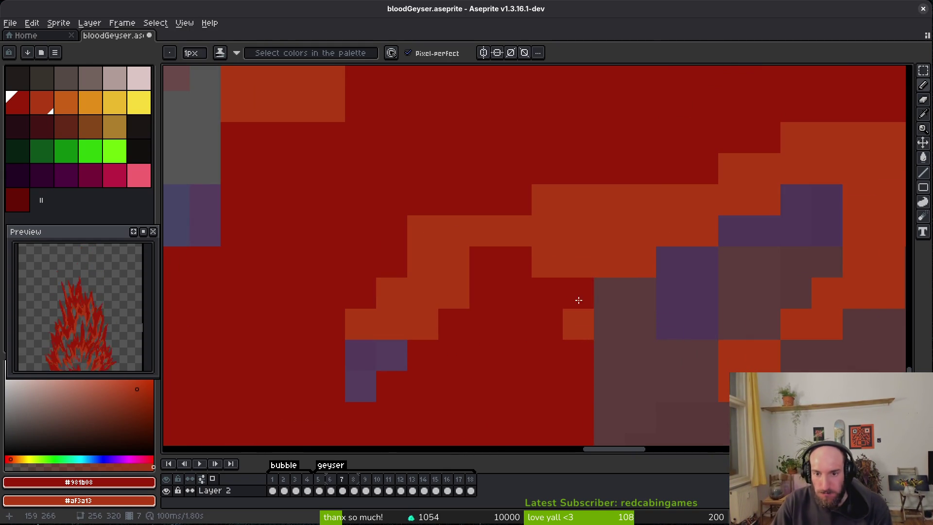
pyautogui.scroll(-2, 658, 271)
pyautogui.scroll(1, 671, 258)
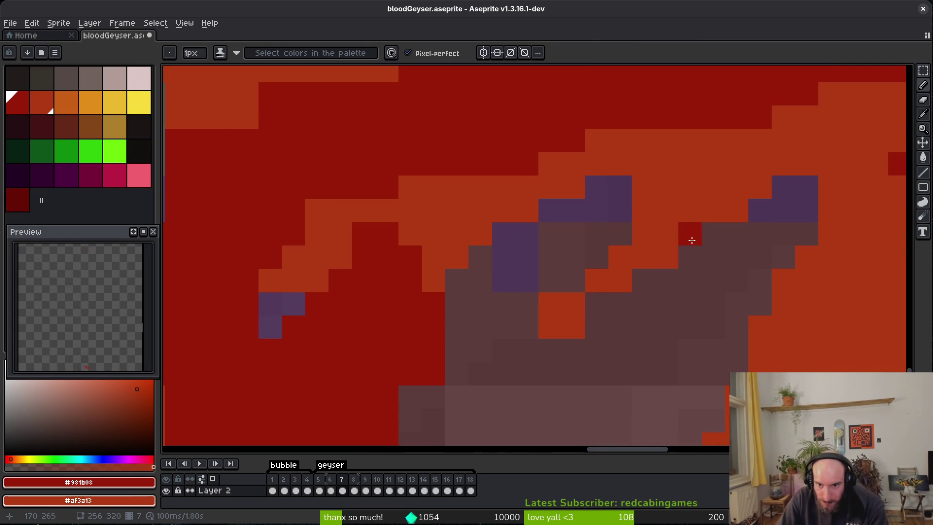
pyautogui.scroll(-1, 574, 311)
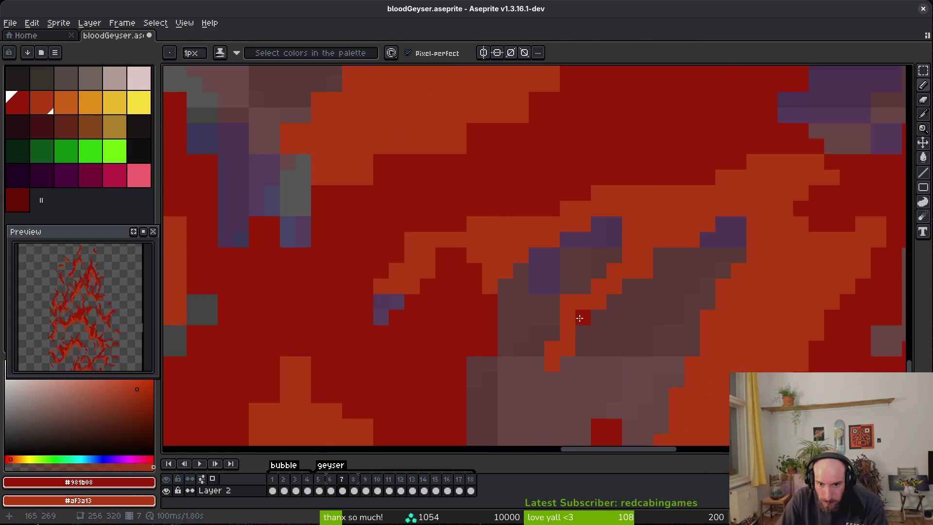
pyautogui.scroll(1, 538, 198)
pyautogui.scroll(-1, 403, 223)
pyautogui.scroll(1, 436, 223)
pyautogui.scroll(-1, 392, 327)
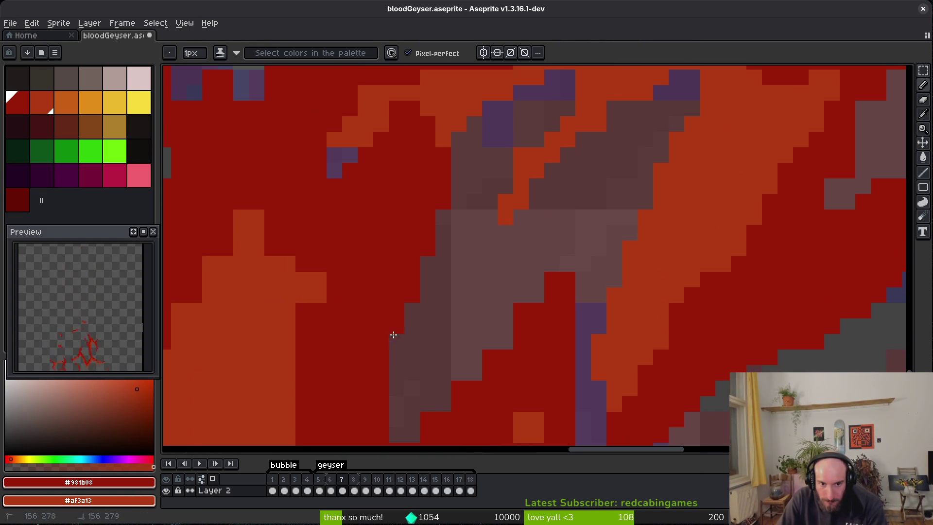
pyautogui.scroll(1, 556, 306)
pyautogui.scroll(-1, 556, 306)
pyautogui.scroll(1, 579, 189)
pyautogui.scroll(1, 558, 294)
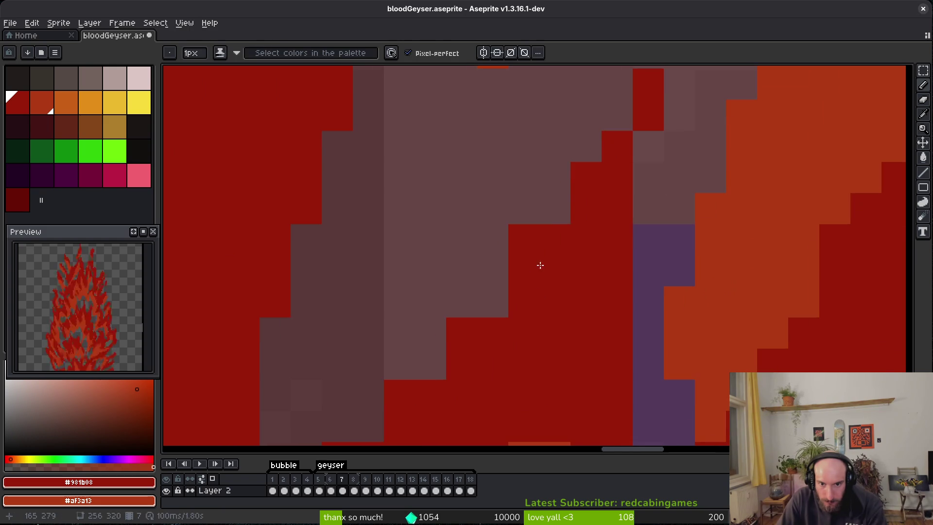
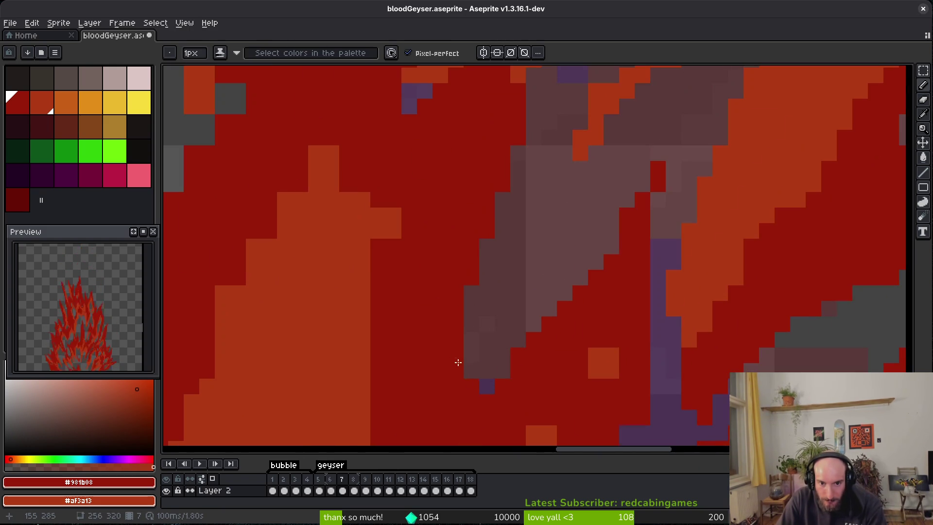
# Step: Touch up the orange block: orange pixel above it, dark red top-right corner, longer orange streak
pyautogui.scroll(-1, 518, 334)
pyautogui.scroll(1, 518, 333)
pyautogui.scroll(1, 577, 374)
# Step: Turn a dark red block orange and paint two orange diagonal strokes along the flame
pyautogui.scroll(-1, 539, 262)
pyautogui.scroll(1, 540, 262)
pyautogui.press('e')
pyautogui.press('b')
pyautogui.rightClick(496, 191)
pyautogui.click(504, 214)
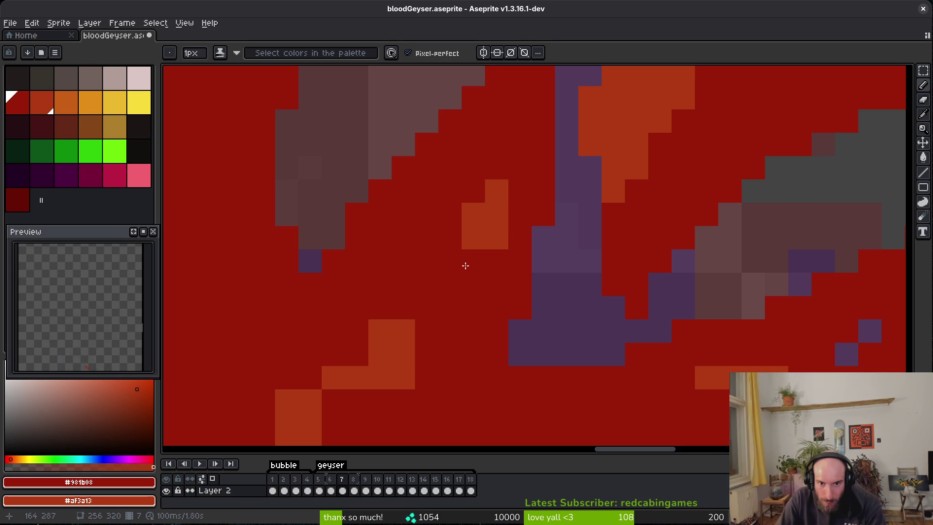
pyautogui.moveTo(463, 267); pyautogui.dragTo(445, 269)
pyautogui.click(448, 263)
pyautogui.rightClick(448, 284)
pyautogui.scroll(-2, 558, 307)
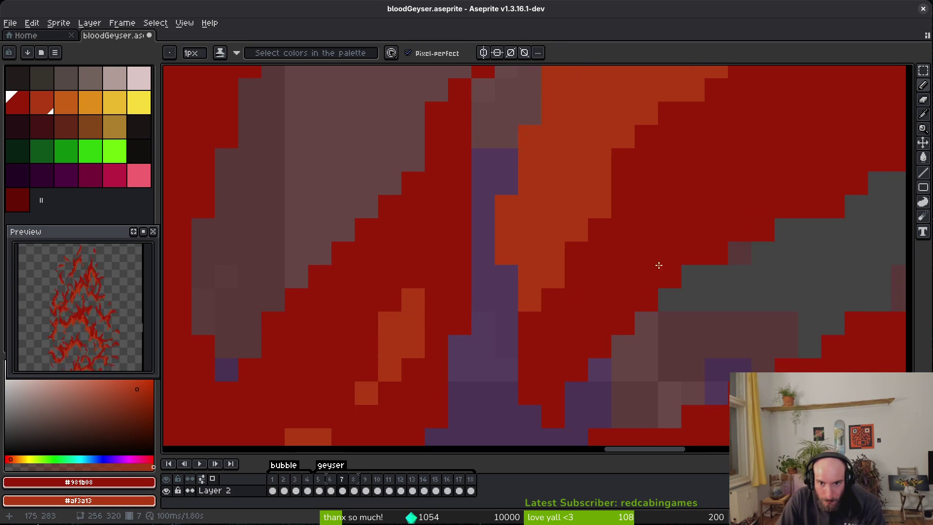
pyautogui.scroll(1, 540, 317)
pyautogui.scroll(4, 500, 316)
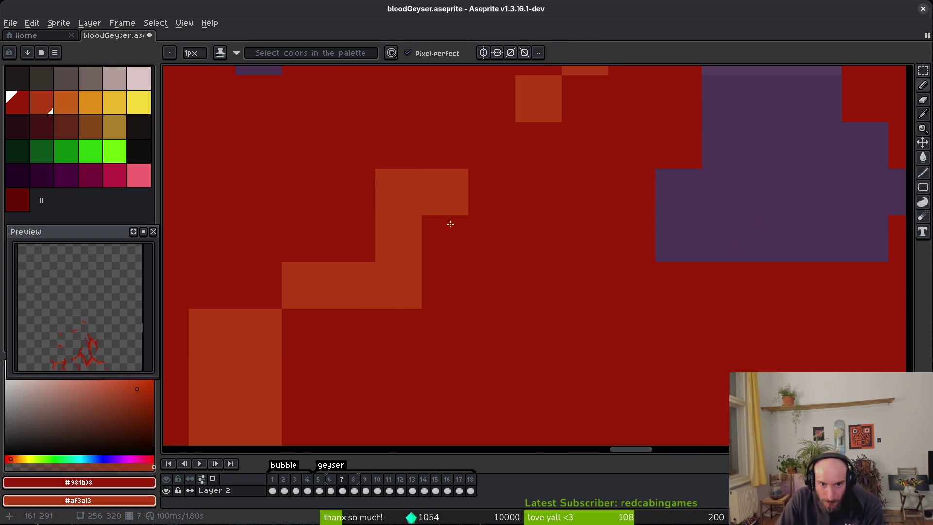
pyautogui.scroll(-4, 386, 183)
pyautogui.scroll(2, 427, 292)
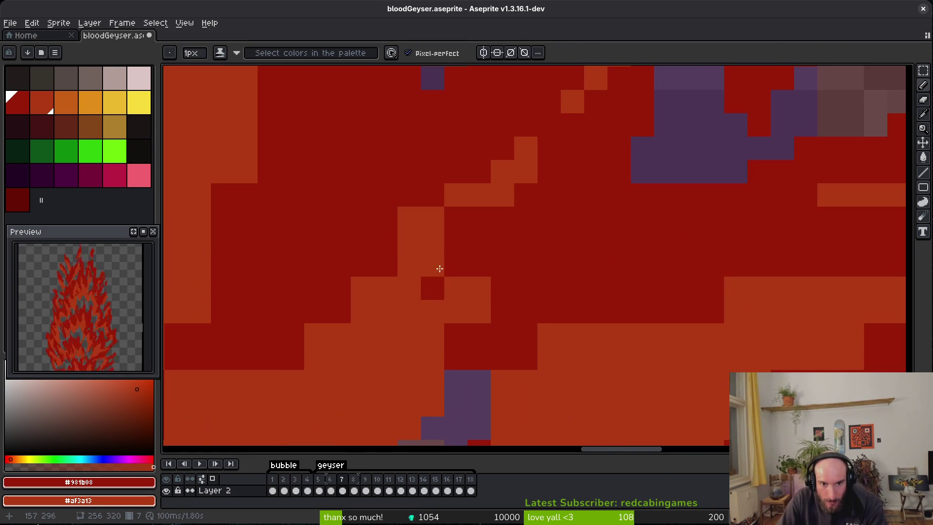
pyautogui.rightClick(455, 218)
pyautogui.moveTo(391, 253)
pyautogui.mouseDown()
pyautogui.moveTo(256, 382)
pyautogui.moveTo(229, 365)
pyautogui.mouseUp()
pyautogui.moveTo(444, 340); pyautogui.dragTo(507, 266)
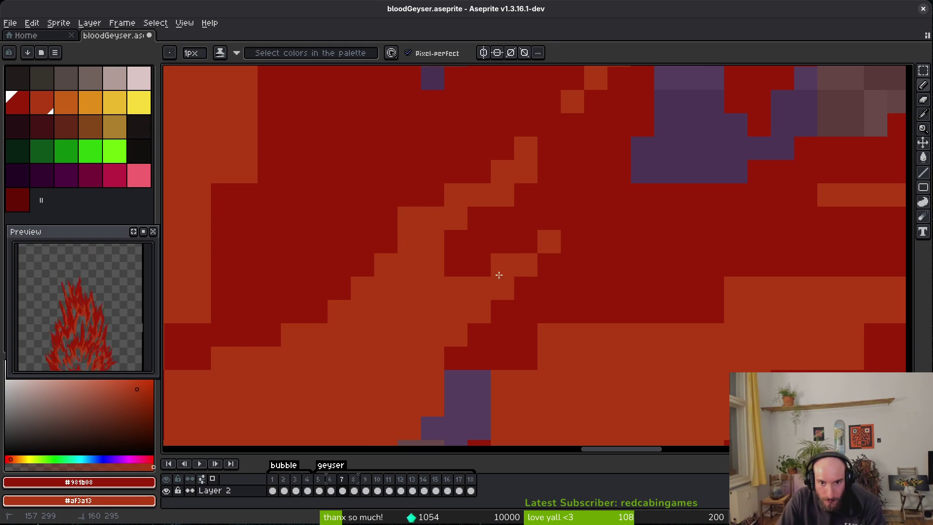
# Step: Add an orange block on the flame edge and repaint nearby edge blocks dark red
pyautogui.hscroll(5, 508, 266)
pyautogui.rightClick(542, 251)
pyautogui.moveTo(519, 204); pyautogui.dragTo(496, 204)
pyautogui.moveTo(333, 251); pyautogui.dragTo(289, 256)
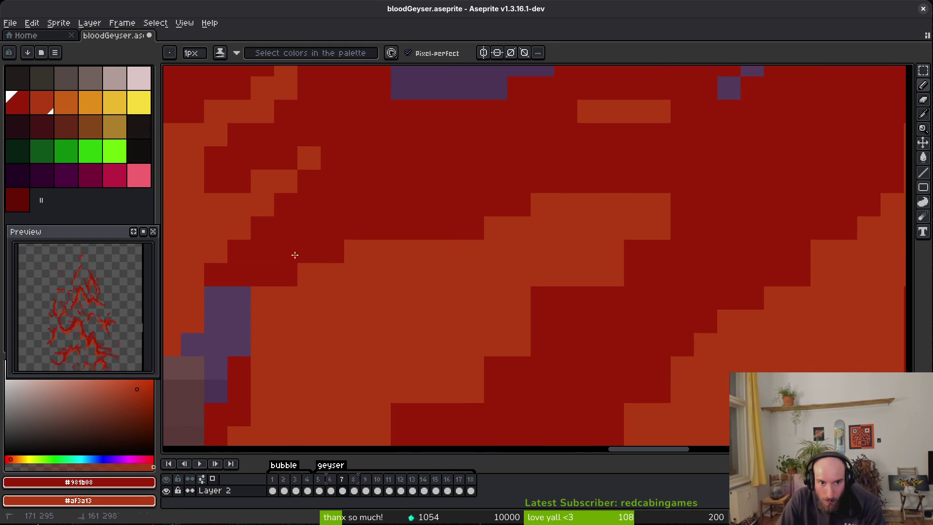
# Step: Repaint the right-side orange blocks of the flame dark red
pyautogui.scroll(1, 333, 308)
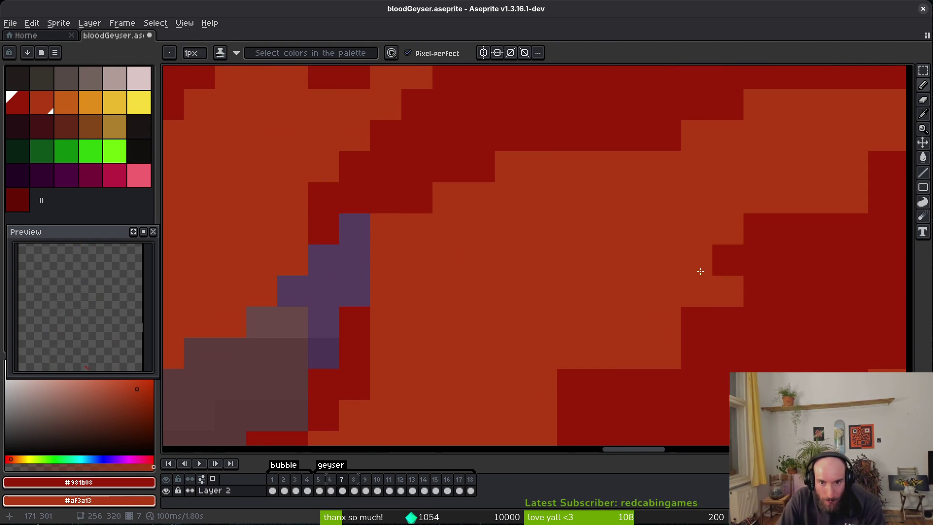
pyautogui.hscroll(4, 721, 276)
pyautogui.moveTo(778, 141); pyautogui.dragTo(501, 389)
pyautogui.click(782, 177)
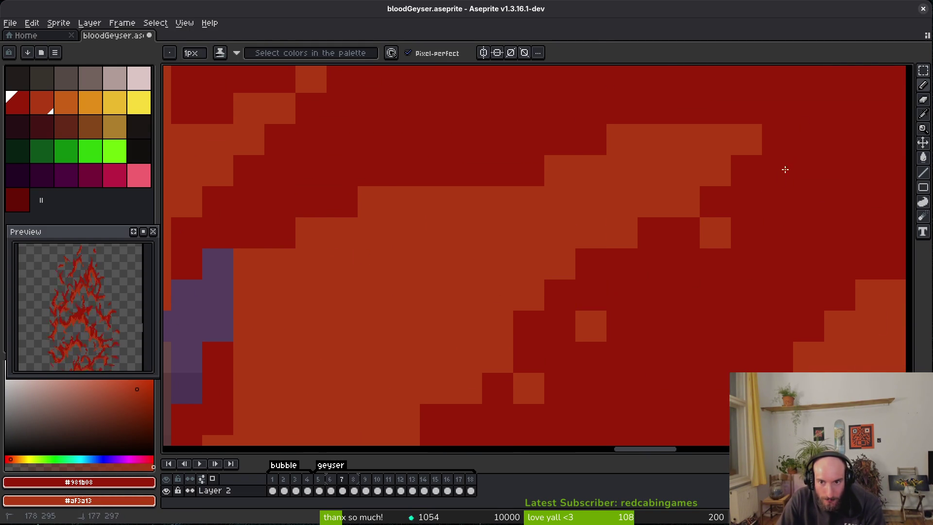
pyautogui.click(715, 233)
pyautogui.hscroll(-2, 539, 335)
pyautogui.click(636, 272)
pyautogui.click(573, 334)
# Step: Add dark red blocks to the lower flame near the sprite's bottom edge
pyautogui.scroll(-2, 573, 334)
pyautogui.scroll(2, 553, 339)
pyautogui.scroll(1, 554, 338)
pyautogui.scroll(-2, 517, 266)
pyautogui.scroll(-2, 500, 231)
pyautogui.click(465, 325)
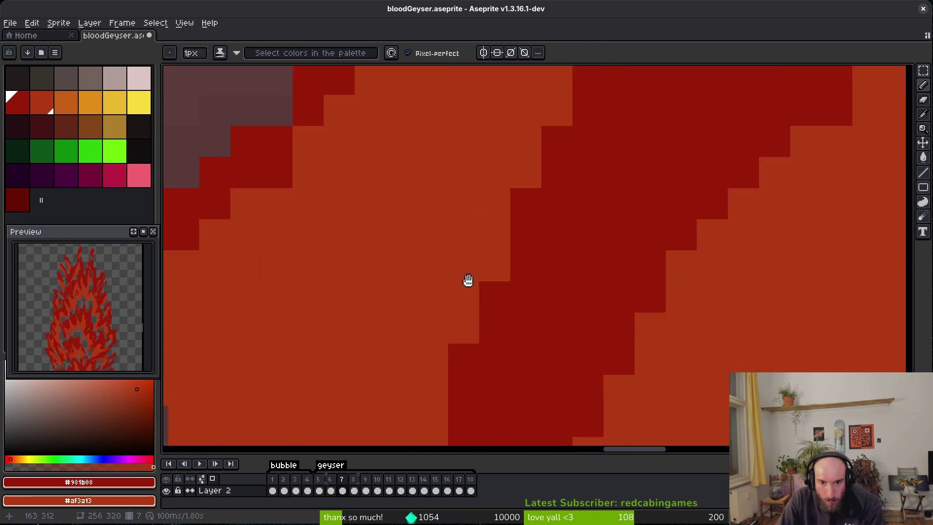
pyautogui.moveTo(464, 324); pyautogui.dragTo(502, 217)
pyautogui.scroll(-4, 525, 373)
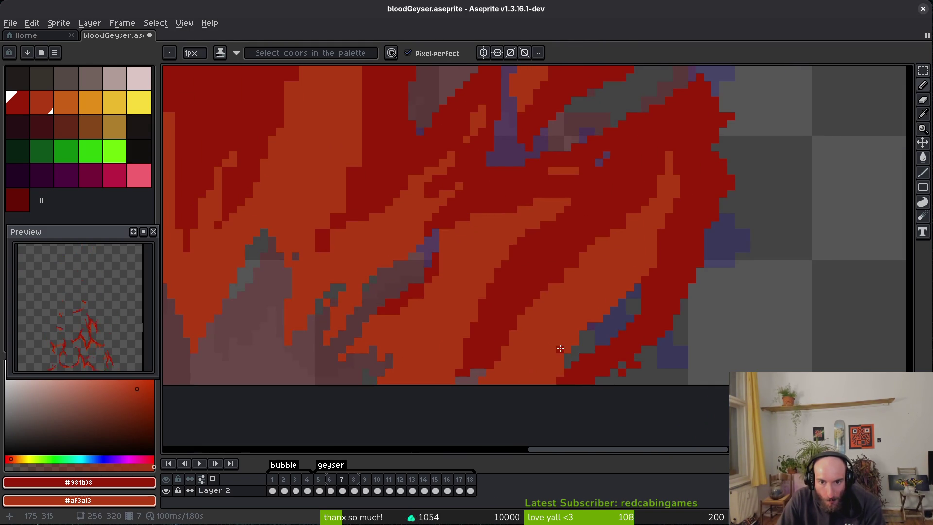
pyautogui.scroll(2, 560, 349)
pyautogui.moveTo(523, 276); pyautogui.dragTo(552, 275)
# Step: Paint a vertical dark red strip and dark red pixels below the orange shape
pyautogui.scroll(-2, 552, 272)
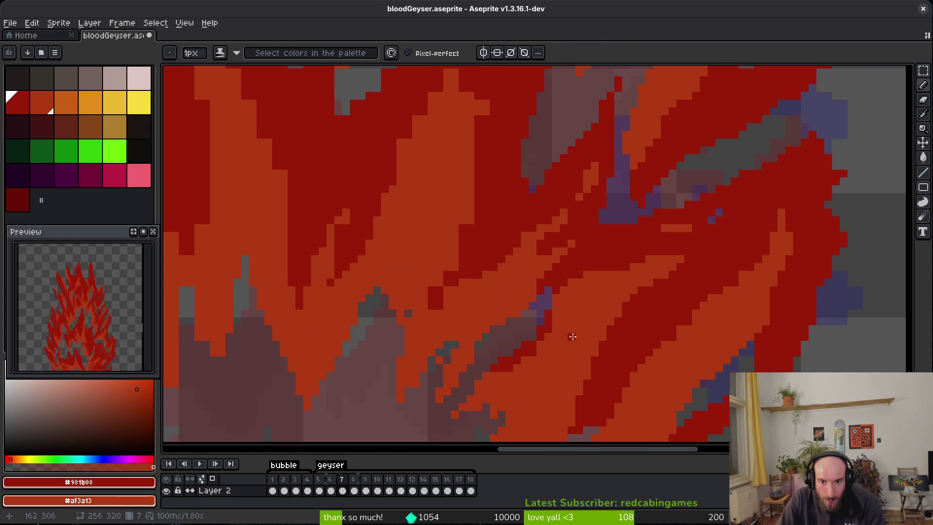
pyautogui.scroll(3, 486, 277)
pyautogui.moveTo(453, 78); pyautogui.dragTo(455, 224)
pyautogui.moveTo(407, 316)
pyautogui.mouseDown()
pyautogui.moveTo(407, 375)
pyautogui.moveTo(500, 317)
pyautogui.mouseUp()
pyautogui.click(438, 312)
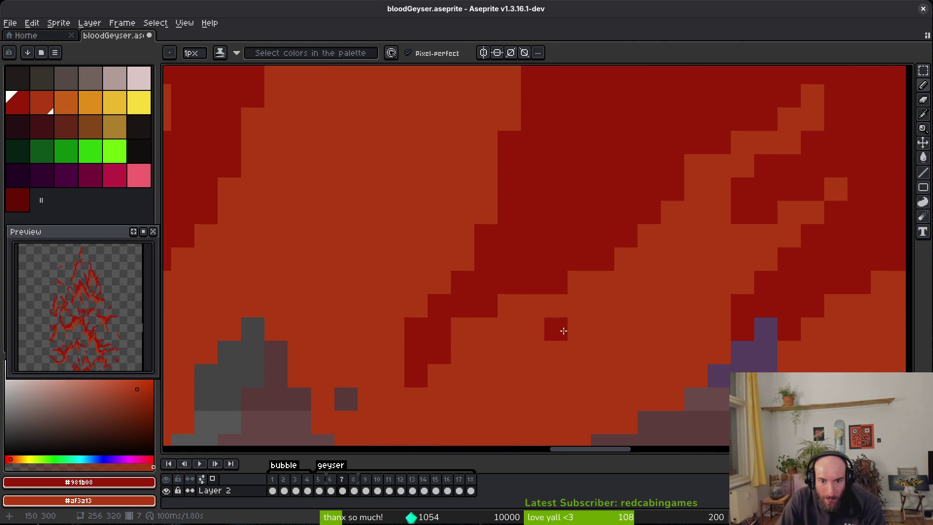
# Step: Trim the orange shape's left edge with dark red and add another dark red column
pyautogui.scroll(-2, 558, 327)
pyautogui.scroll(3, 575, 262)
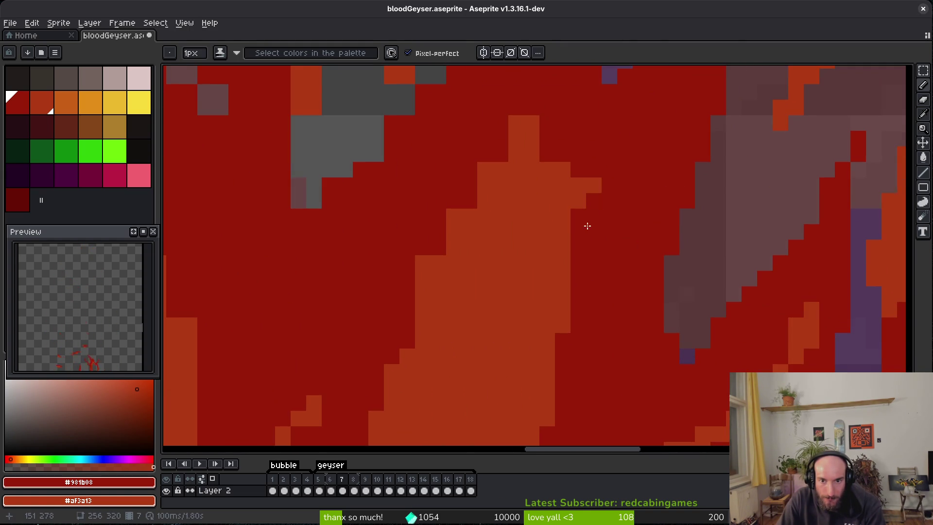
pyautogui.scroll(2, 591, 212)
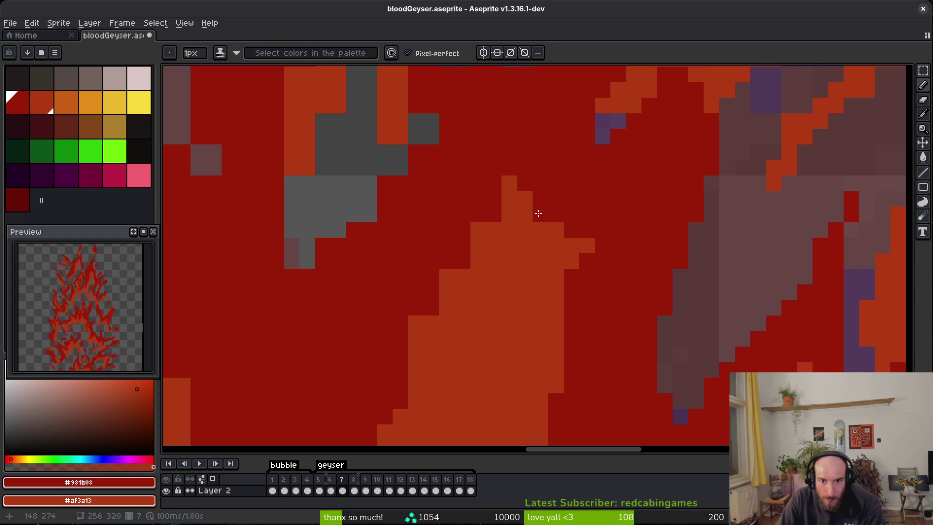
pyautogui.moveTo(479, 224); pyautogui.dragTo(447, 335)
pyautogui.moveTo(447, 265); pyautogui.dragTo(447, 282)
pyautogui.scroll(-3, 474, 238)
pyautogui.moveTo(486, 210); pyautogui.dragTo(486, 286)
# Step: Repaint the orange boundary pixels of the flame dark red
pyautogui.scroll(-3, 488, 268)
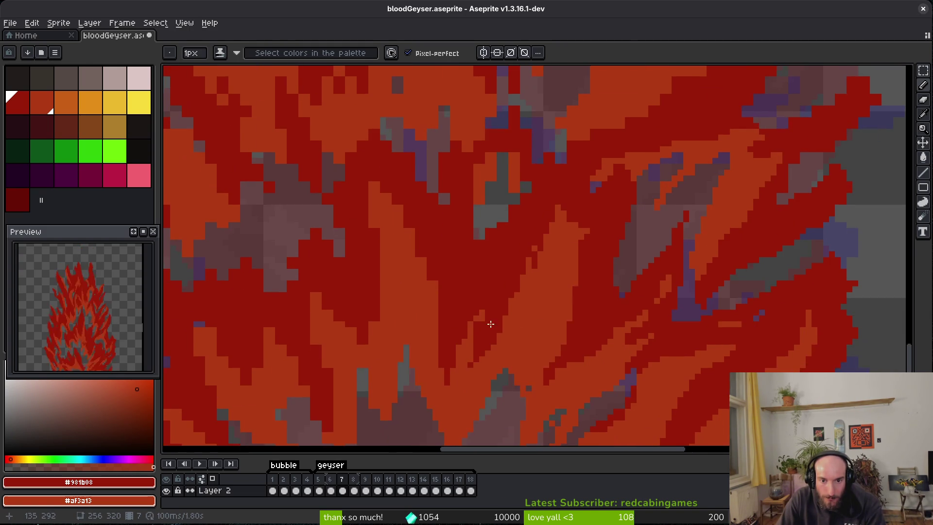
pyautogui.scroll(3, 506, 325)
pyautogui.scroll(1, 563, 249)
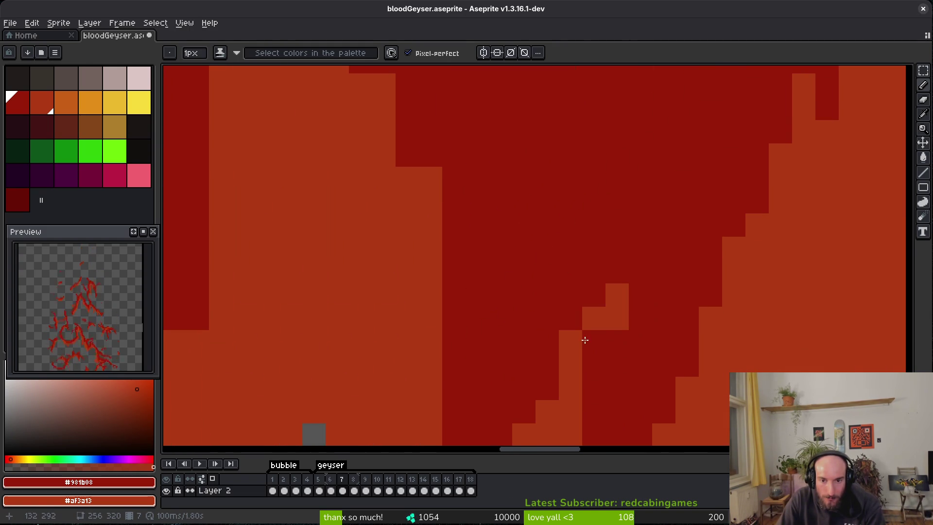
pyautogui.scroll(-2, 585, 341)
pyautogui.scroll(2, 588, 350)
pyautogui.click(580, 362)
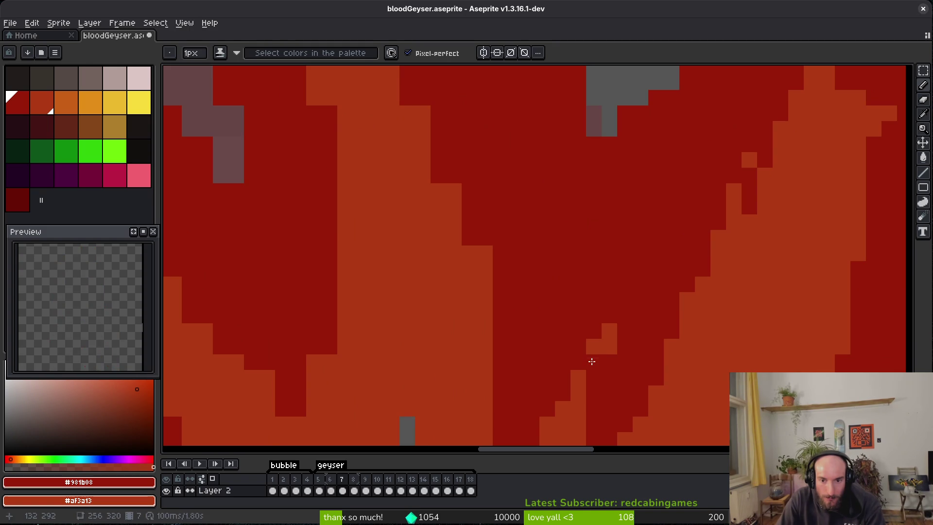
pyautogui.scroll(-2, 567, 311)
pyautogui.scroll(2, 549, 272)
pyautogui.moveTo(455, 122)
pyautogui.mouseDown()
pyautogui.moveTo(502, 248)
pyautogui.moveTo(518, 379)
pyautogui.mouseUp()
# Step: Paint a diagonal stair of dark red pixels across the orange shape
pyautogui.scroll(-2, 534, 292)
pyautogui.scroll(2, 560, 359)
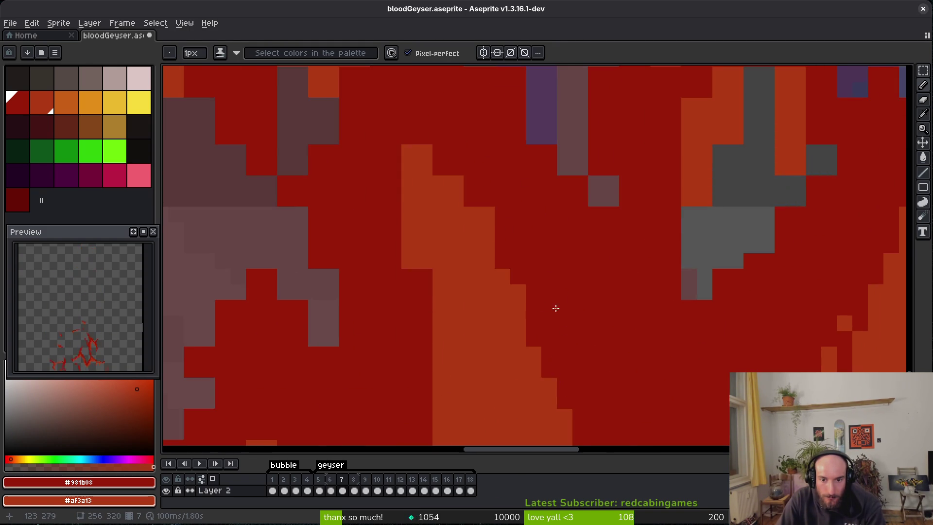
pyautogui.scroll(-2, 554, 358)
pyautogui.scroll(2, 475, 247)
pyautogui.click(475, 247)
pyautogui.moveTo(443, 209); pyautogui.dragTo(525, 296)
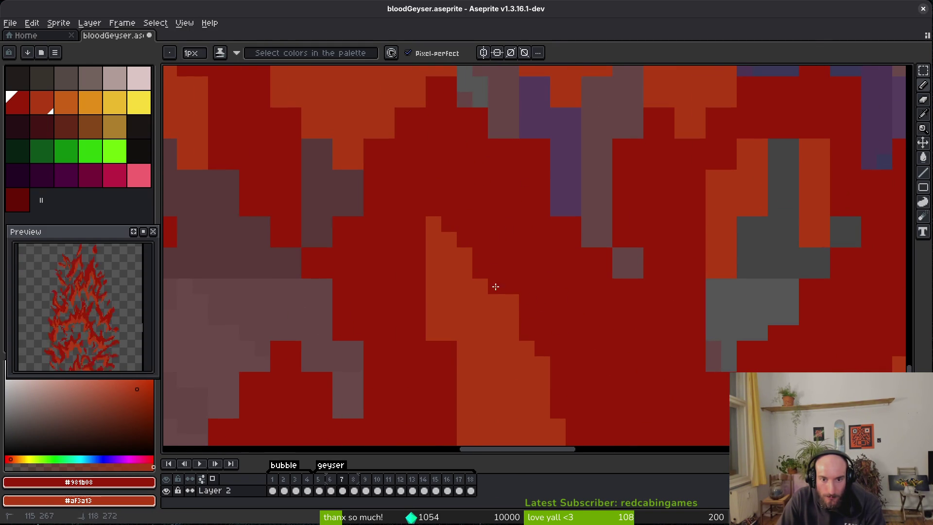
# Step: Darken the remaining staircase pixels to dark red
pyautogui.scroll(-2, 491, 284)
pyautogui.scroll(2, 456, 229)
pyautogui.click(452, 234)
pyautogui.moveTo(401, 262); pyautogui.dragTo(404, 349)
pyautogui.scroll(-2, 440, 392)
pyautogui.scroll(2, 494, 227)
pyautogui.click(494, 227)
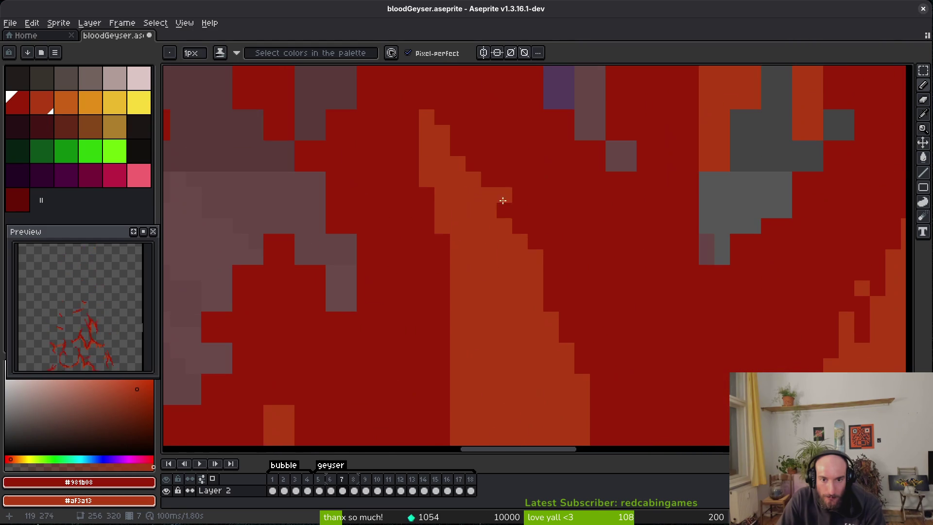
# Step: Paint more orange edge pixels dark red, then undo those strokes
pyautogui.scroll(-2, 518, 209)
pyautogui.scroll(2, 492, 233)
pyautogui.scroll(-2, 492, 233)
pyautogui.scroll(2, 470, 223)
pyautogui.moveTo(471, 223); pyautogui.dragTo(471, 318)
pyautogui.click(486, 240)
pyautogui.moveTo(439, 364); pyautogui.dragTo(439, 379)
pyautogui.hotkey('ctrl', 'z')
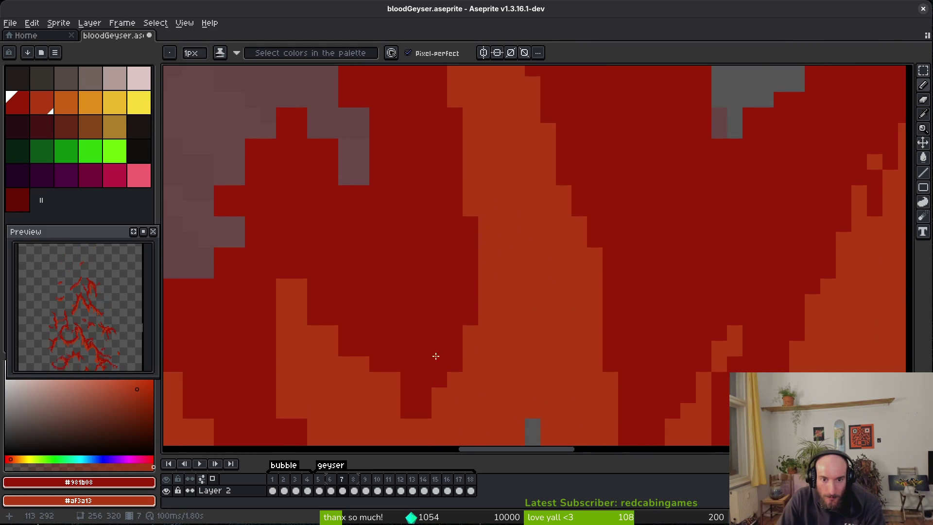
pyautogui.scroll(-2, 428, 360)
pyautogui.scroll(2, 390, 256)
pyautogui.hotkey('ctrl', 'z')
pyautogui.hotkey('ctrl', 'z')
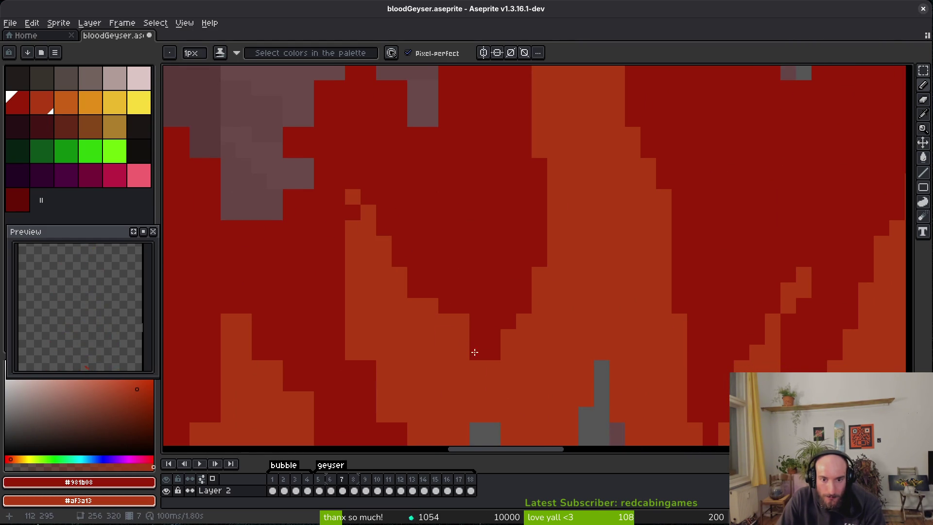
# Step: Extend the dark red staircase and draw a dark red stroke down the flame
pyautogui.click(462, 321)
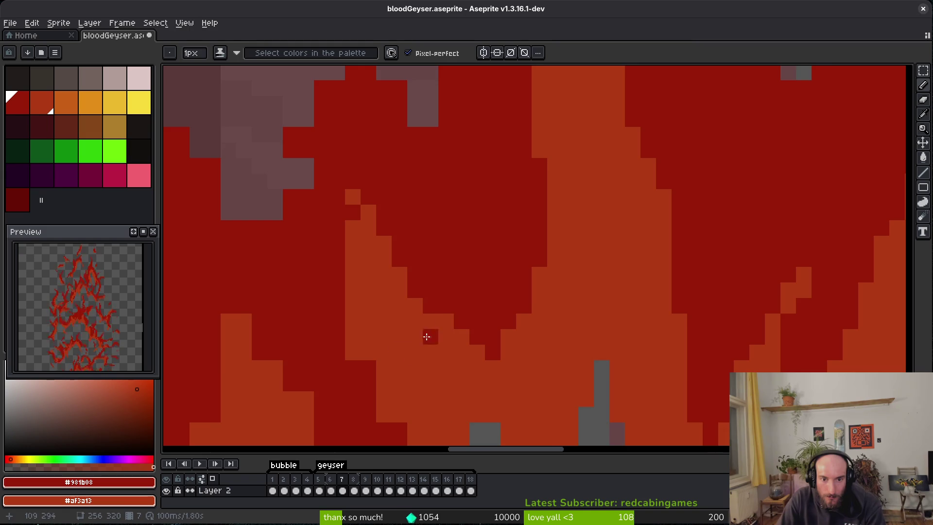
pyautogui.scroll(-2, 440, 323)
pyautogui.hscroll(-3, 440, 323)
pyautogui.moveTo(448, 160); pyautogui.dragTo(444, 184)
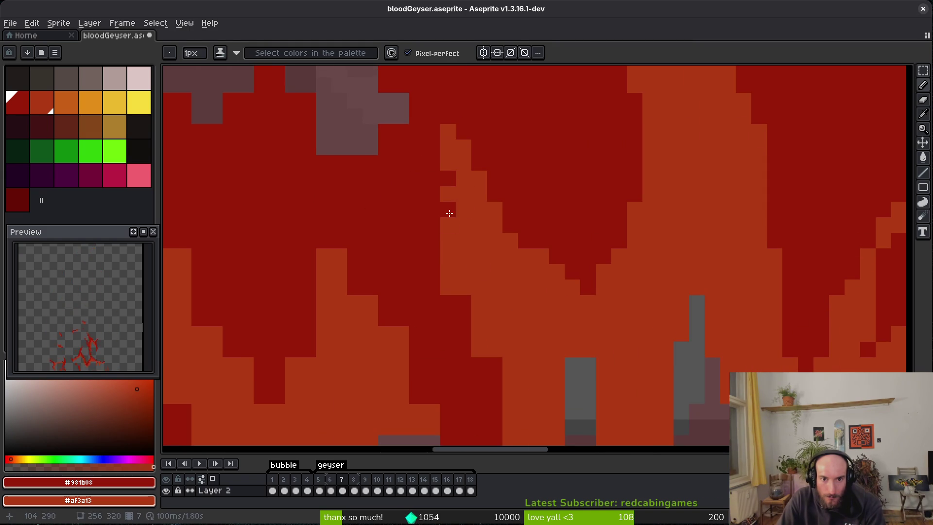
pyautogui.moveTo(450, 218); pyautogui.dragTo(481, 355)
pyautogui.moveTo(500, 391); pyautogui.dragTo(519, 226)
# Step: Erase stray orange pixels over the grey rock
pyautogui.press('e')
pyautogui.moveTo(623, 261); pyautogui.dragTo(623, 291)
pyautogui.click(669, 323)
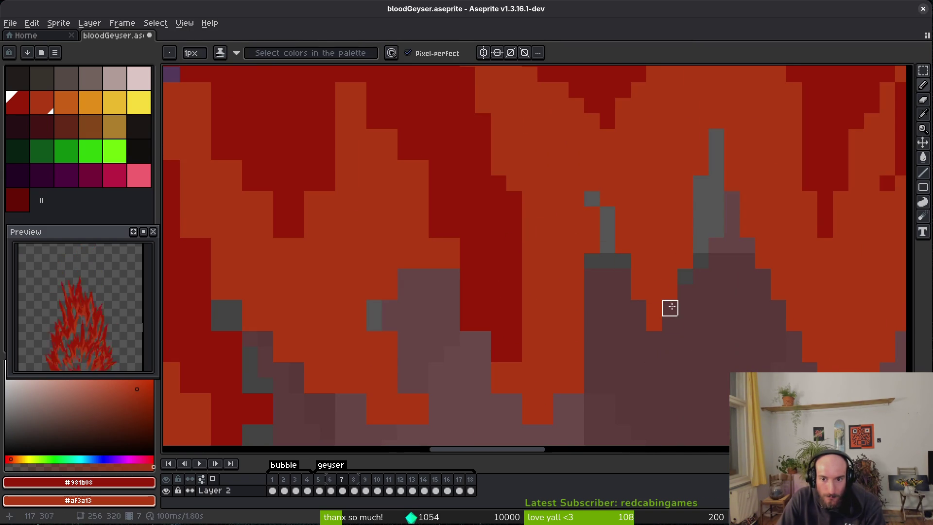
# Step: Erase the remaining stray orange pixels to reveal the rock
pyautogui.click(592, 214)
pyautogui.click(577, 182)
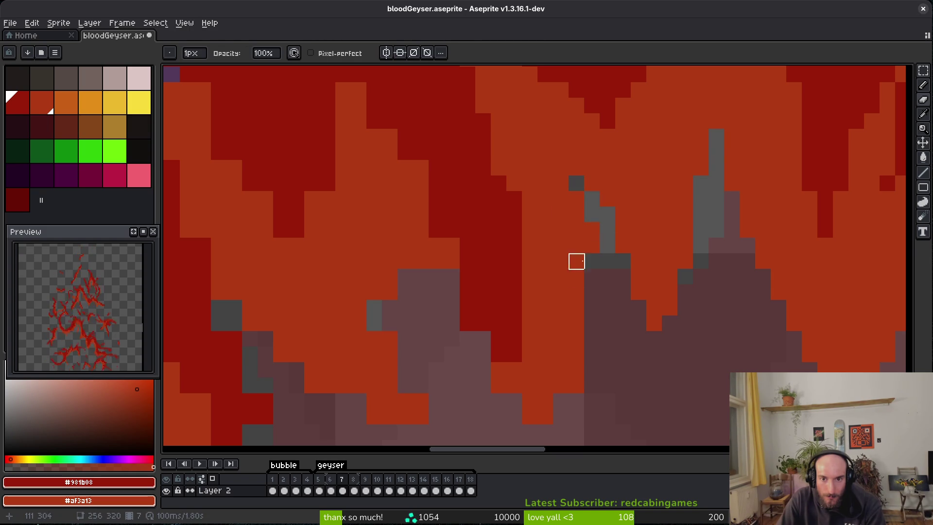
pyautogui.press('b')
pyautogui.press('e')
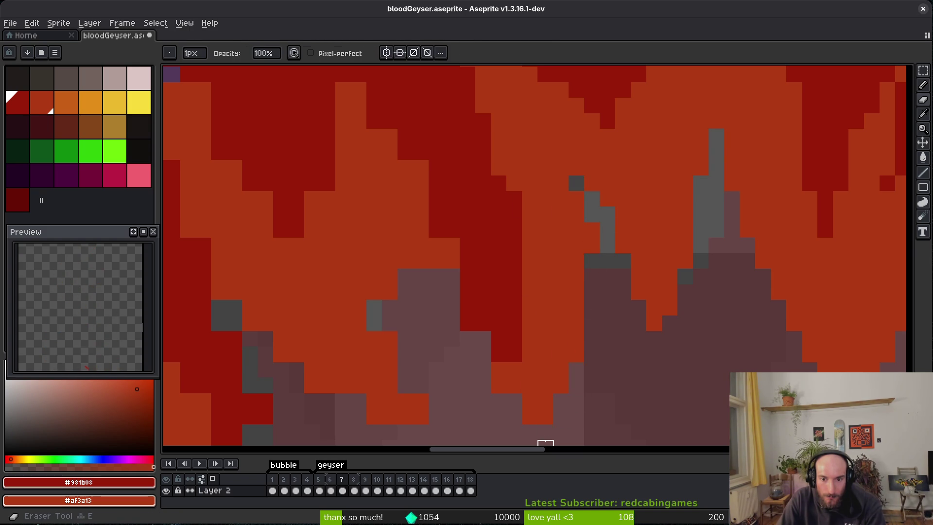
pyautogui.scroll(-3, 598, 316)
pyautogui.press('b')
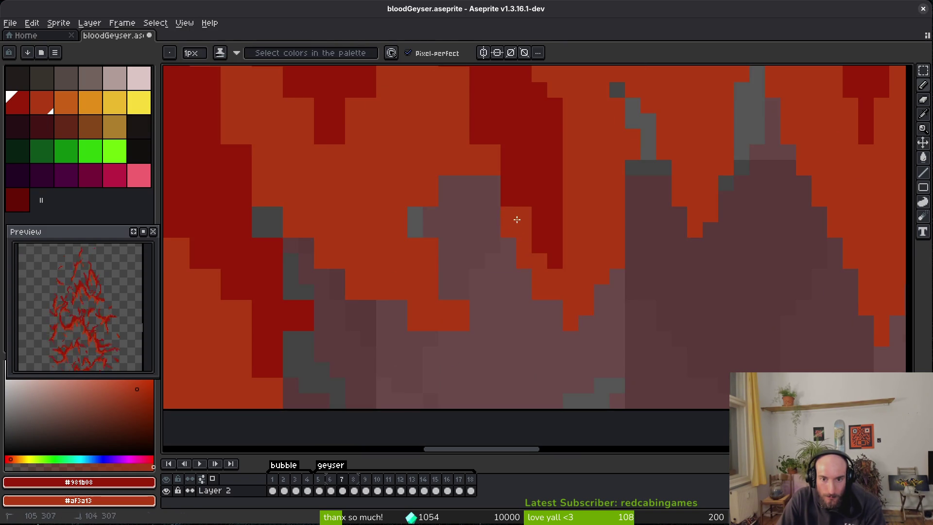
pyautogui.scroll(3, 534, 272)
pyautogui.scroll(2, 535, 292)
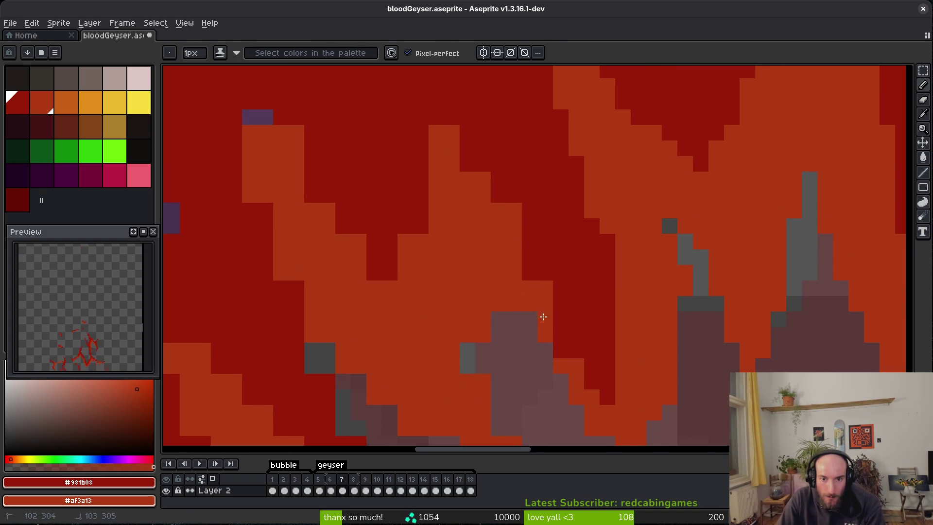
pyautogui.scroll(4, 510, 285)
# Step: Reshape the orange flame edge and paint dark red over the orange strip and steps
pyautogui.moveTo(513, 199)
pyautogui.mouseDown()
pyautogui.moveTo(546, 238)
pyautogui.moveTo(474, 314)
pyautogui.mouseUp()
pyautogui.moveTo(338, 164)
pyautogui.mouseDown()
pyautogui.moveTo(364, 195)
pyautogui.moveTo(318, 187)
pyautogui.moveTo(313, 241)
pyautogui.mouseUp()
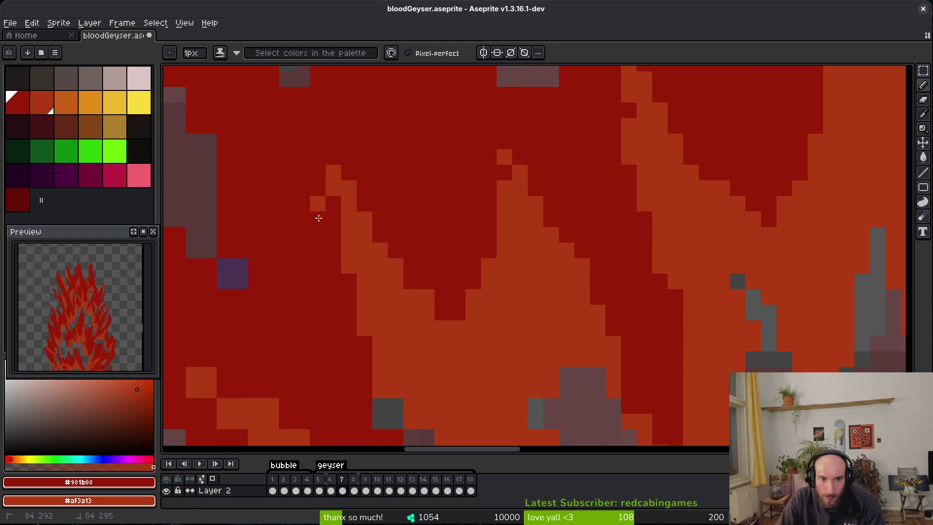
pyautogui.scroll(2, 549, 347)
pyautogui.hscroll(3, 320, 292)
pyautogui.scroll(1, 433, 285)
pyautogui.moveTo(409, 256); pyautogui.dragTo(484, 333)
pyautogui.moveTo(487, 260)
pyautogui.mouseDown()
pyautogui.moveTo(510, 292)
pyautogui.moveTo(410, 249)
pyautogui.mouseUp()
# Step: Place a dark red pixel and erase orange pixels beside the grey-brown rock
pyautogui.scroll(-2, 519, 366)
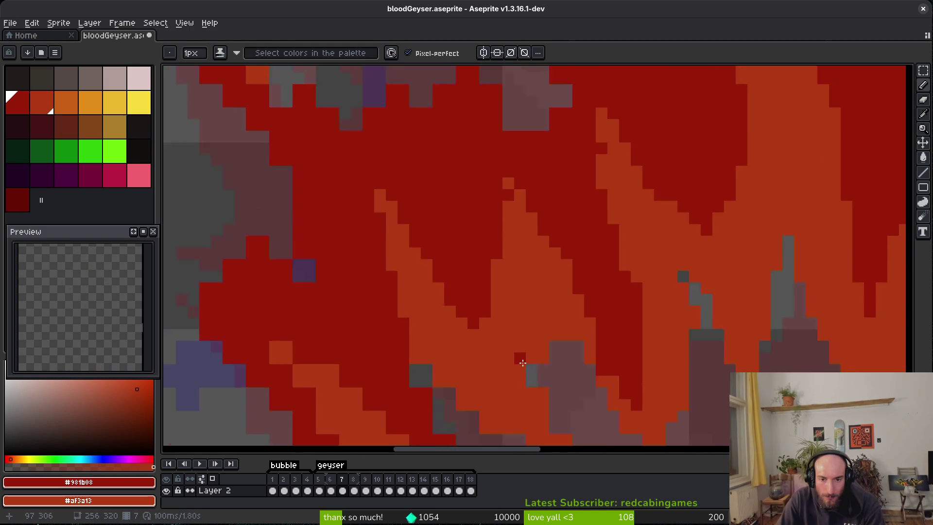
pyautogui.scroll(-2, 525, 254)
pyautogui.scroll(1, 525, 255)
pyautogui.click(608, 255)
pyautogui.press('e')
pyautogui.moveTo(527, 218); pyautogui.dragTo(504, 264)
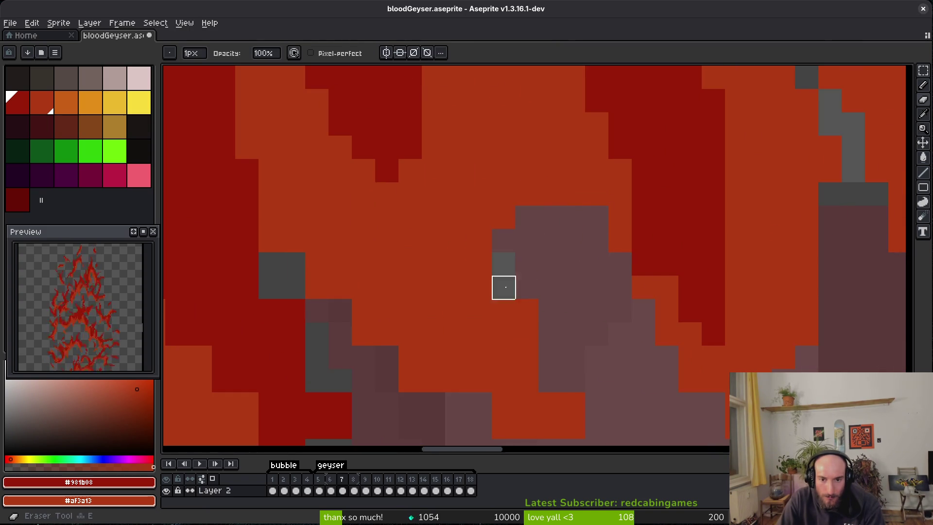
pyautogui.press('b')
# Step: Turn a dark red pixel orange and add orange pixels along the edge
pyautogui.scroll(-3, 598, 331)
pyautogui.hscroll(3, 598, 331)
pyautogui.press('e')
pyautogui.press('b')
pyautogui.click(582, 190)
pyautogui.moveTo(466, 285); pyautogui.dragTo(489, 332)
pyautogui.hscroll(-3, 496, 302)
pyautogui.scroll(-1, 496, 301)
# Step: Erase a diagonal row of edge pixels and paint dark red along the flame edge
pyautogui.press('e')
pyautogui.moveTo(346, 167); pyautogui.dragTo(463, 306)
pyautogui.press('b')
pyautogui.hscroll(-3, 488, 282)
pyautogui.scroll(-1, 488, 281)
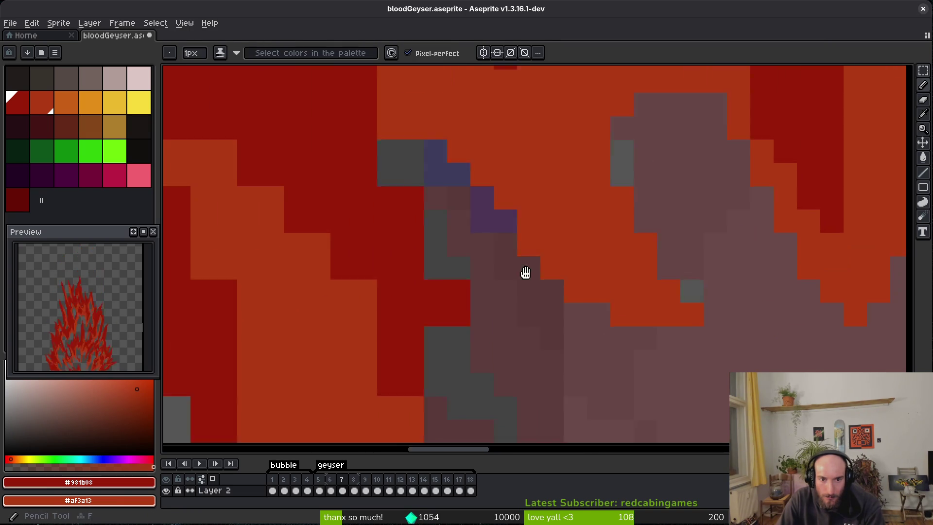
pyautogui.moveTo(466, 209); pyautogui.dragTo(490, 256)
pyautogui.click(531, 321)
# Step: Repaint stray pixels along the band boundary in dark red and orange to smooth the stair-steps
pyautogui.click(477, 311)
pyautogui.scroll(-2, 478, 311)
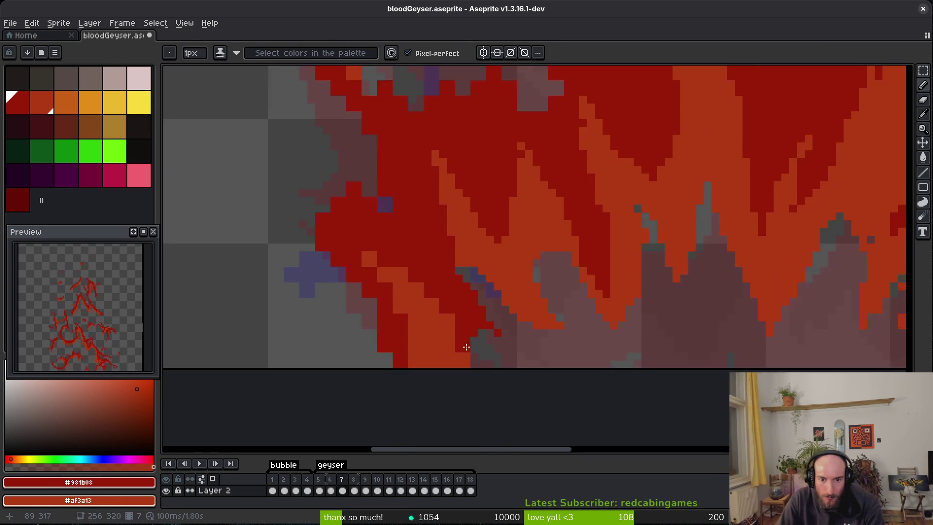
pyautogui.scroll(2, 501, 254)
pyautogui.moveTo(432, 139); pyautogui.dragTo(479, 186)
pyautogui.click(525, 255)
pyautogui.click(572, 349)
pyautogui.rightClick(591, 371)
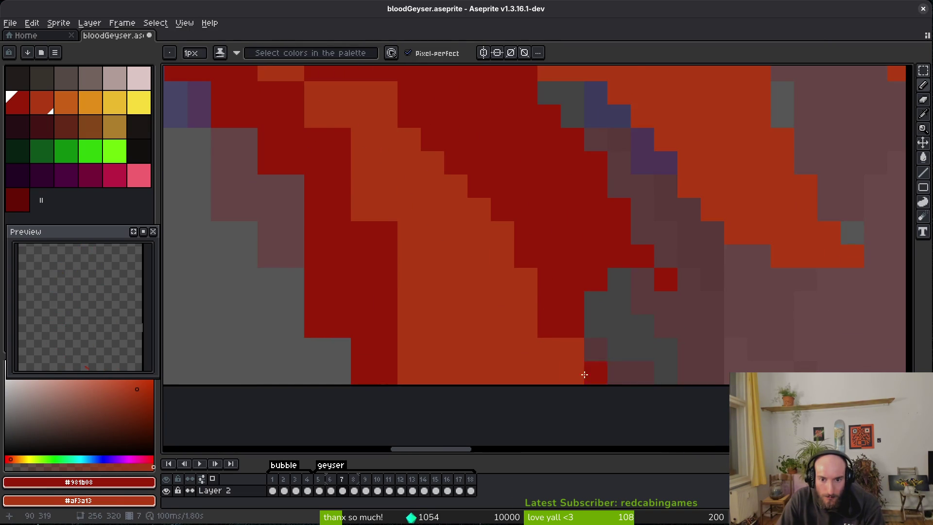
pyautogui.moveTo(599, 360); pyautogui.dragTo(634, 378)
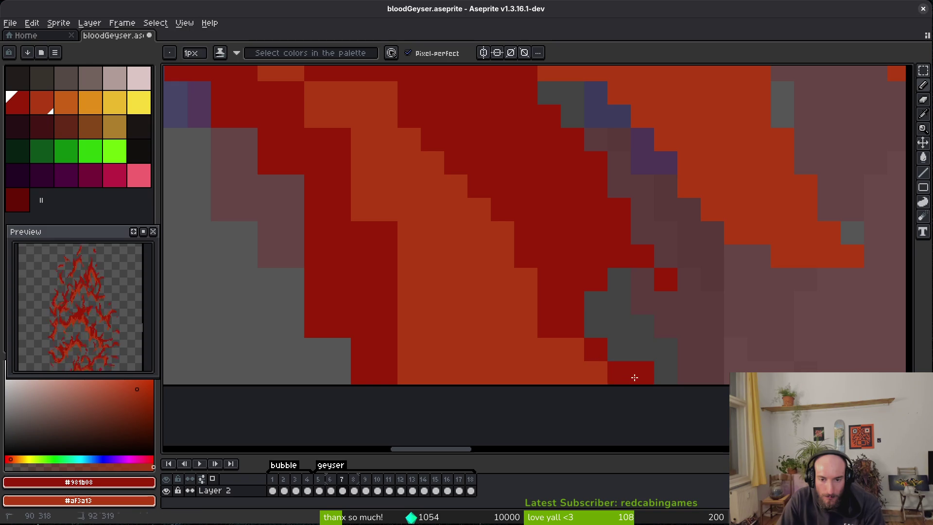
pyautogui.click(595, 327)
pyautogui.rightClick(548, 327)
pyautogui.rightClick(610, 377)
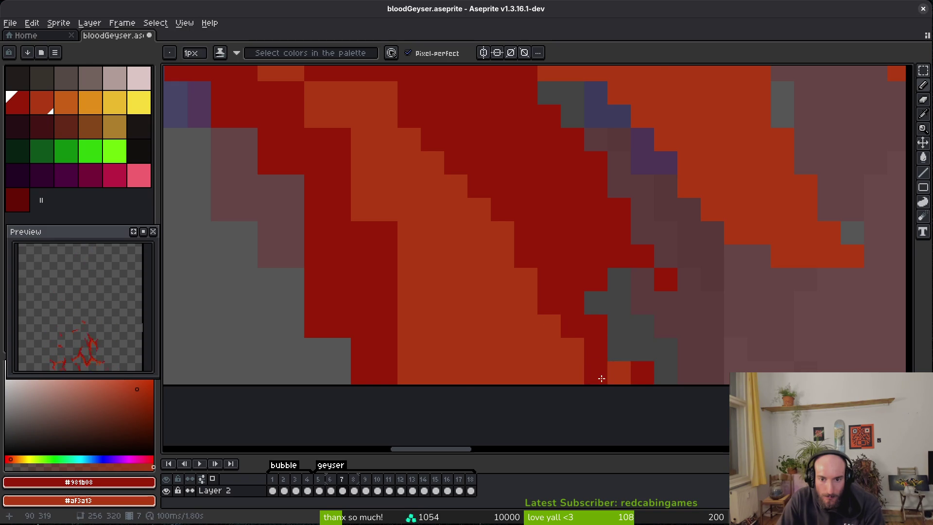
pyautogui.click(596, 373)
pyautogui.scroll(-3, 634, 394)
pyautogui.scroll(3, 627, 392)
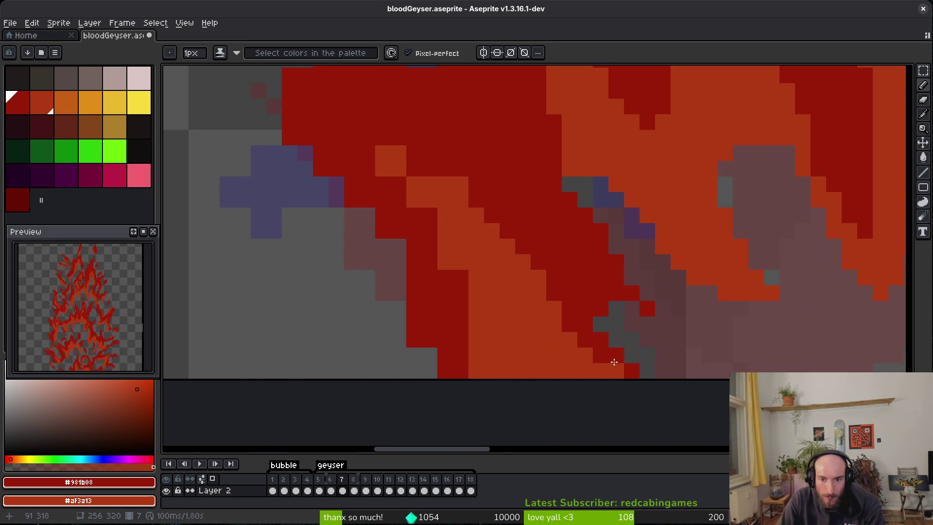
# Step: Draw a short orange pixel column and erase a diagonal staircase of red pixels
pyautogui.press('e')
pyautogui.scroll(-3, 428, 355)
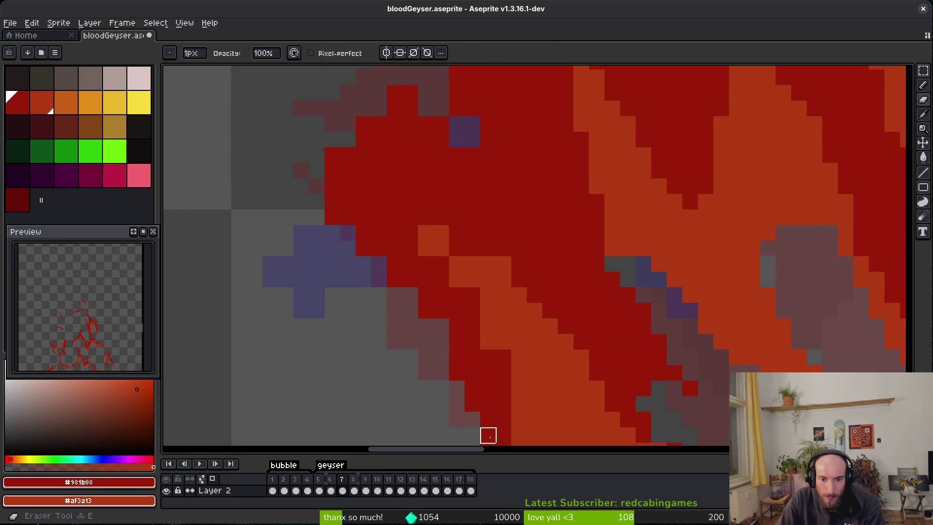
pyautogui.scroll(3, 442, 390)
pyautogui.scroll(-3, 464, 336)
pyautogui.scroll(3, 490, 360)
pyautogui.press('b')
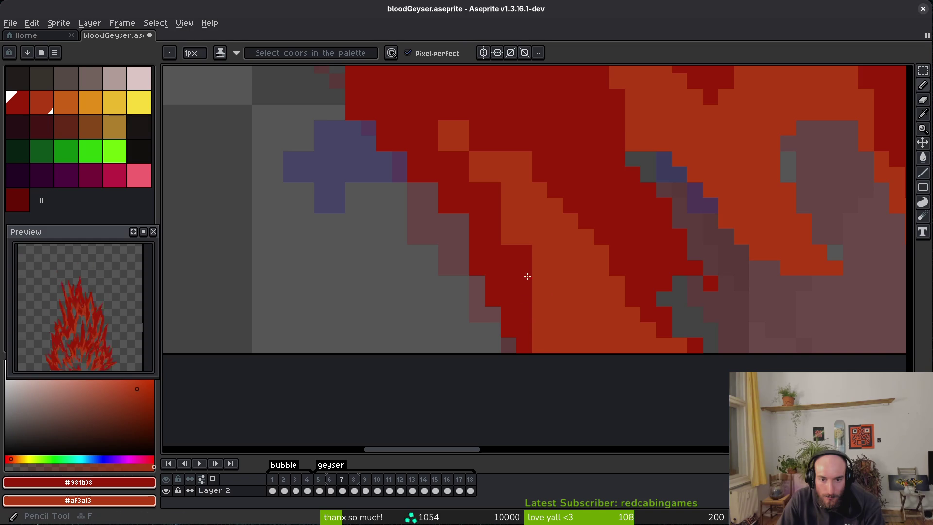
pyautogui.scroll(-3, 540, 345)
pyautogui.scroll(3, 564, 384)
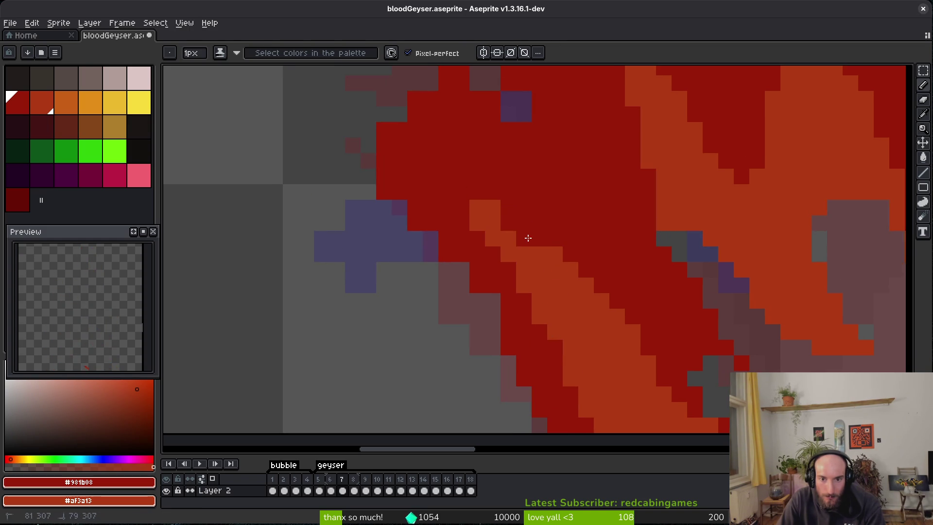
pyautogui.scroll(-3, 527, 240)
pyautogui.scroll(3, 542, 303)
pyautogui.scroll(3, 543, 304)
pyautogui.rightClick(431, 231)
pyautogui.scroll(-3, 475, 267)
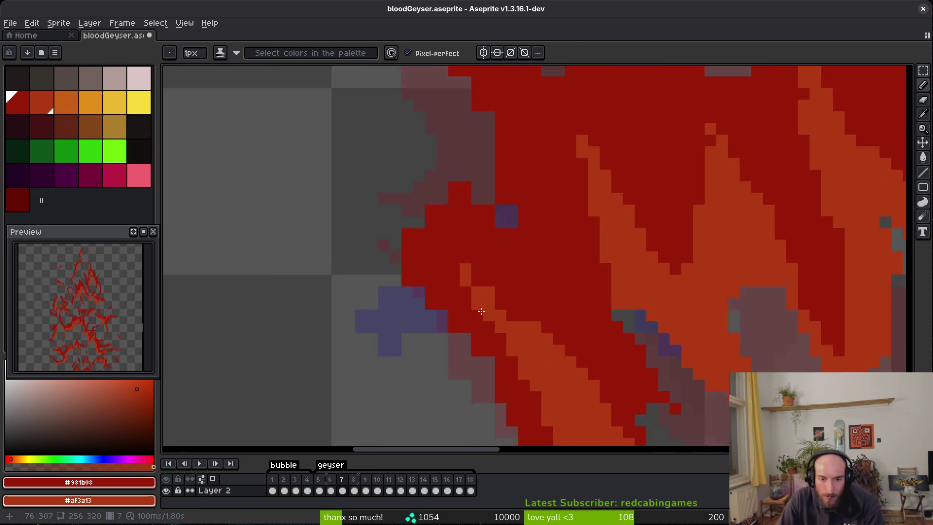
pyautogui.scroll(2, 500, 110)
pyautogui.press('e')
pyautogui.scroll(-1, 519, 127)
pyautogui.scroll(1, 534, 112)
pyautogui.moveTo(467, 265)
pyautogui.mouseDown()
pyautogui.moveTo(513, 194)
pyautogui.moveTo(536, 195)
pyautogui.mouseUp()
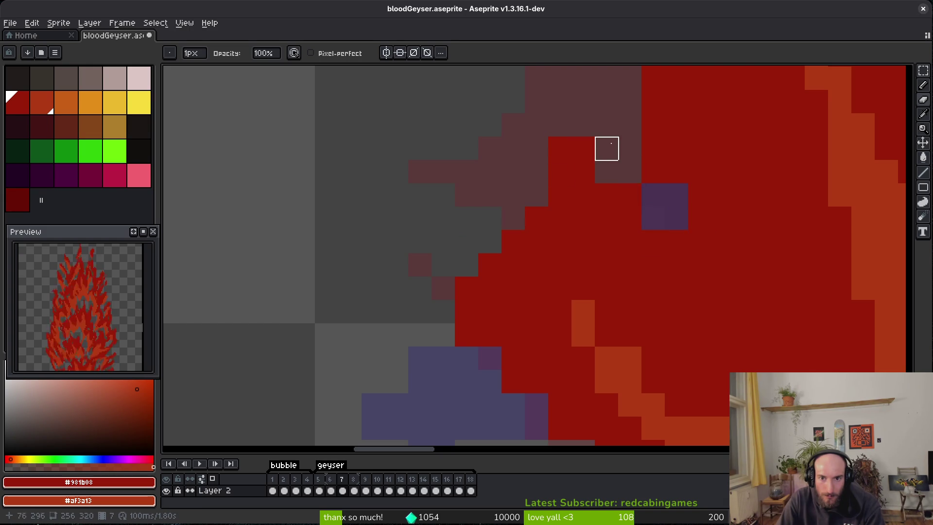
pyautogui.press('b')
# Step: Repaint the maroon and purple-maroon outline pixels red
pyautogui.click(564, 127)
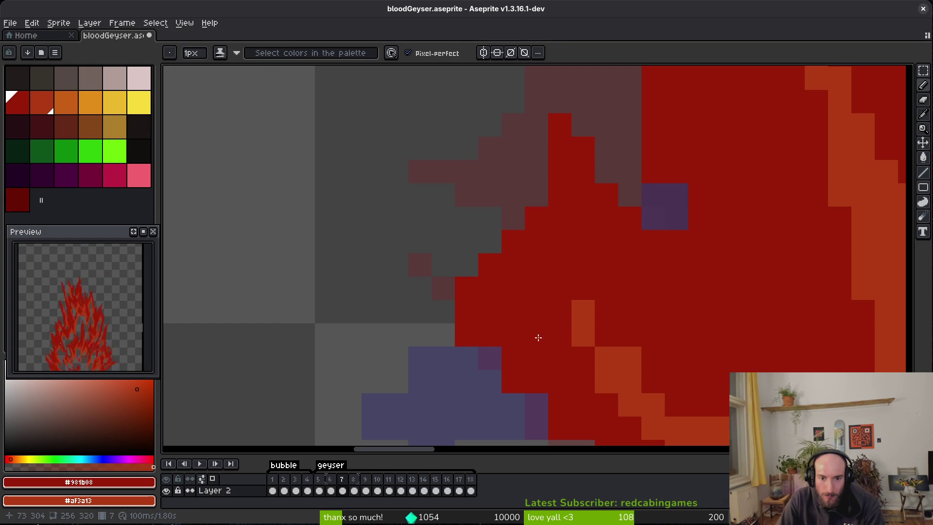
pyautogui.scroll(-2, 538, 339)
pyautogui.moveTo(471, 229)
pyautogui.mouseDown()
pyautogui.moveTo(581, 367)
pyautogui.moveTo(458, 247)
pyautogui.mouseUp()
pyautogui.scroll(-2, 458, 247)
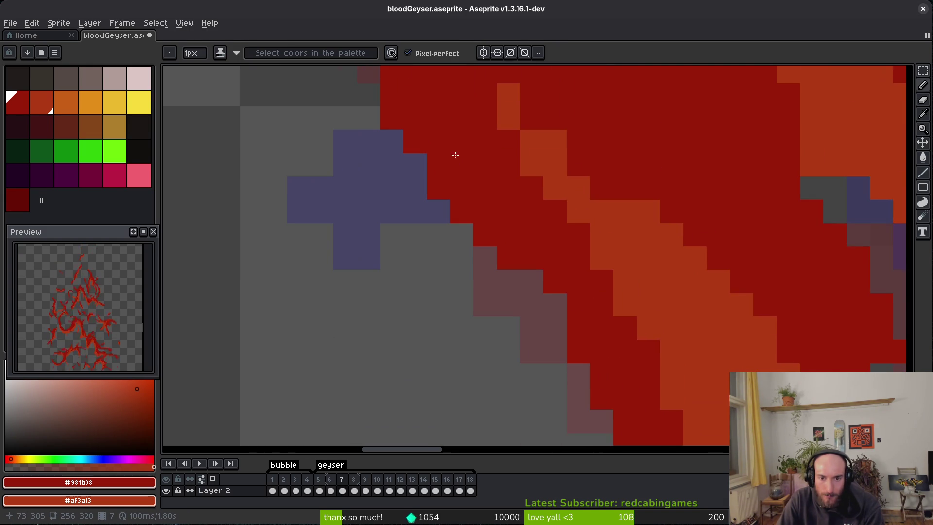
pyautogui.scroll(-2, 523, 265)
pyautogui.scroll(1, 582, 350)
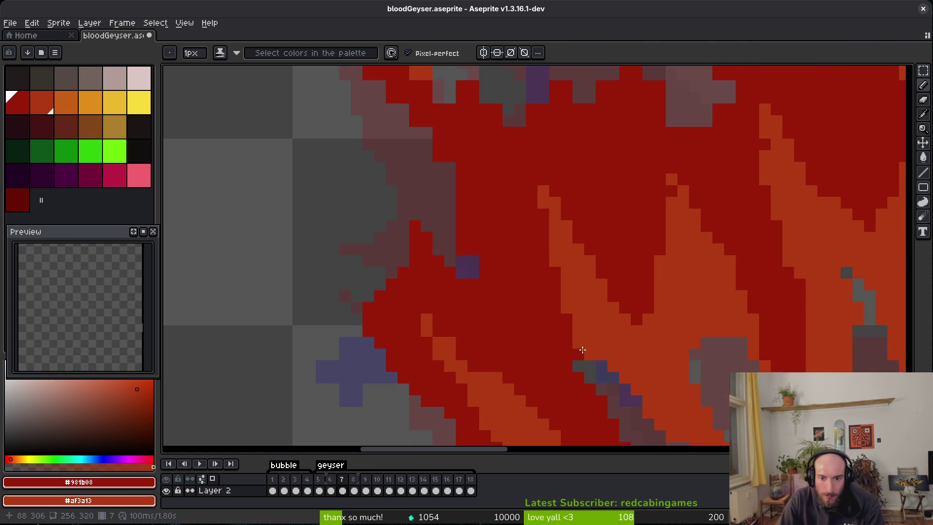
pyautogui.hscroll(3, 597, 340)
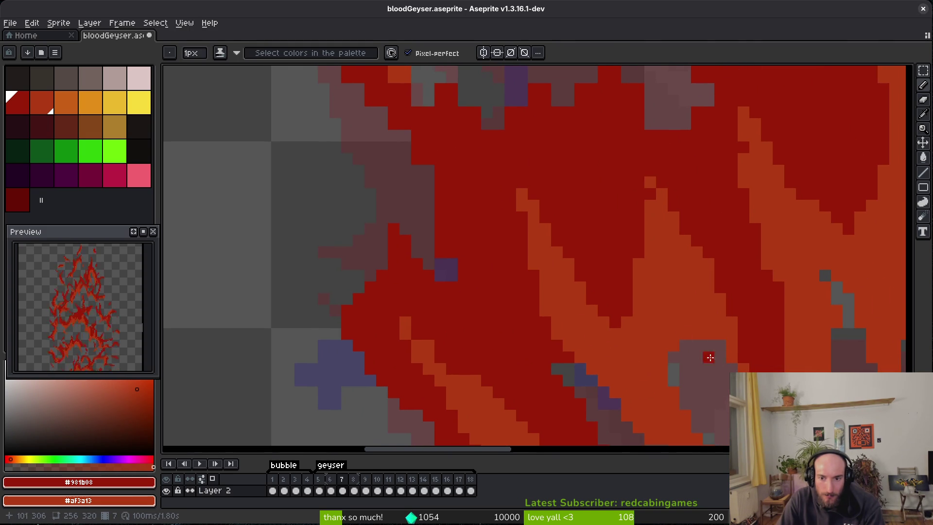
pyautogui.scroll(2, 433, 328)
pyautogui.scroll(1, 433, 328)
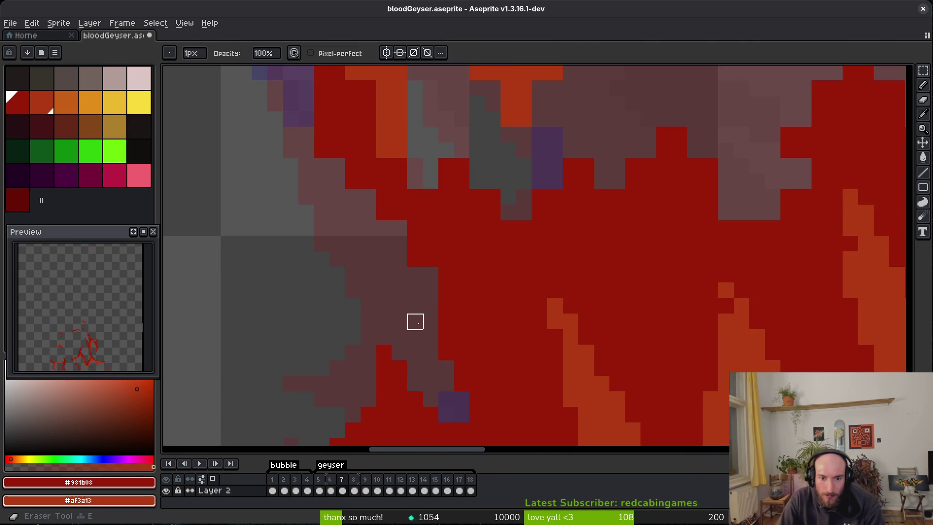
pyautogui.hscroll(-3, 431, 352)
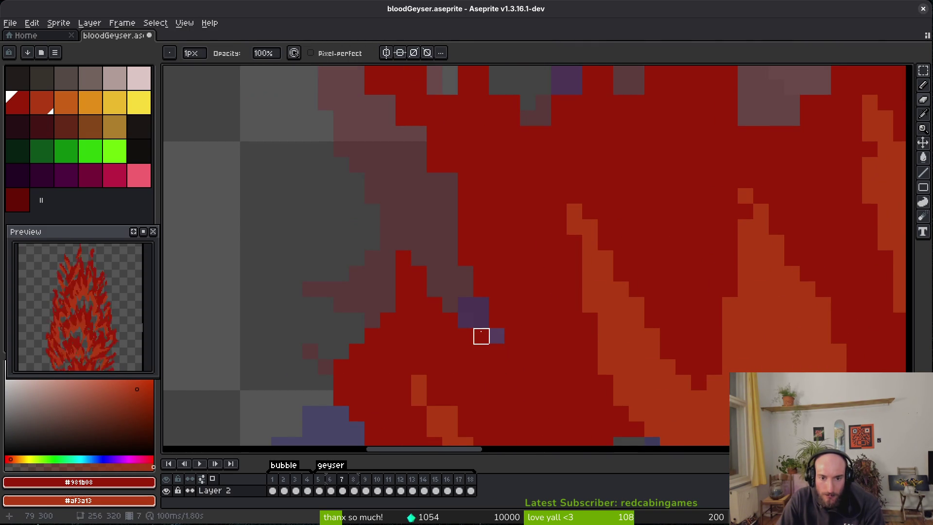
pyautogui.moveTo(486, 269); pyautogui.dragTo(561, 342)
pyautogui.scroll(3, 561, 341)
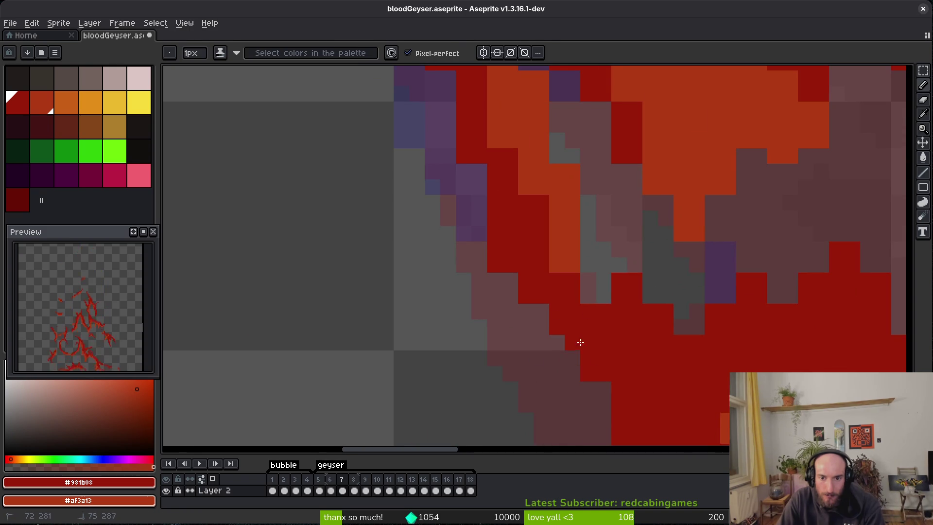
pyautogui.scroll(1, 564, 340)
# Step: Erase stray edge pixels along the diagonal on the flame's left edge
pyautogui.press('e')
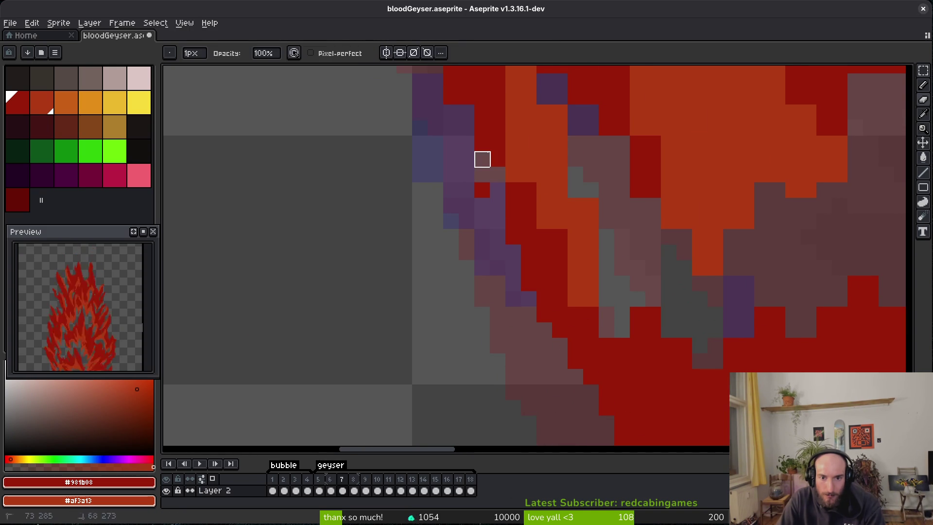
pyautogui.moveTo(483, 206); pyautogui.dragTo(500, 240)
pyautogui.moveTo(486, 300)
pyautogui.mouseDown()
pyautogui.moveTo(544, 377)
pyautogui.moveTo(500, 289)
pyautogui.moveTo(523, 343)
pyautogui.mouseUp()
pyautogui.press('b')
pyautogui.press('e')
pyautogui.moveTo(470, 251)
pyautogui.mouseDown()
pyautogui.moveTo(579, 404)
pyautogui.moveTo(486, 250)
pyautogui.moveTo(530, 360)
pyautogui.moveTo(490, 263)
pyautogui.mouseUp()
pyautogui.press('b')
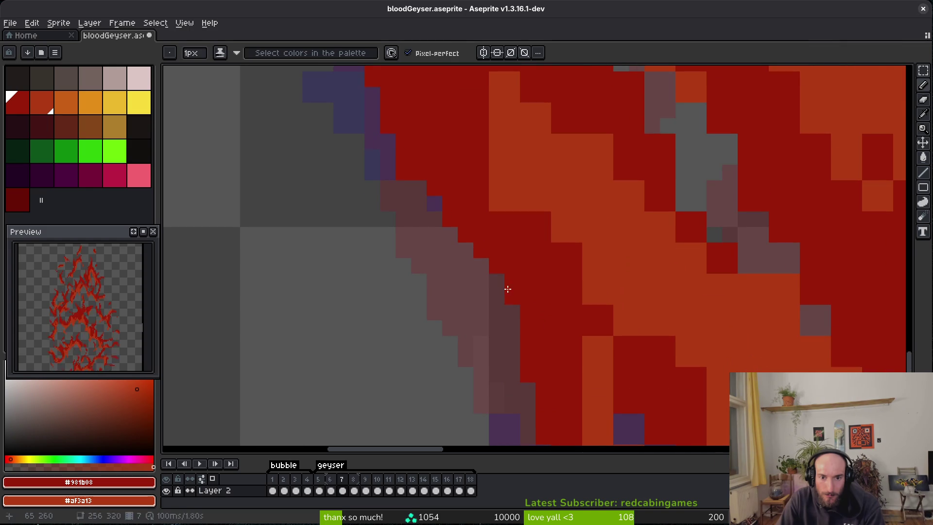
# Step: Darken orange pixels to dark red along the flame edges and add an orange column
pyautogui.moveTo(489, 184); pyautogui.dragTo(478, 127)
pyautogui.moveTo(581, 280); pyautogui.dragTo(622, 328)
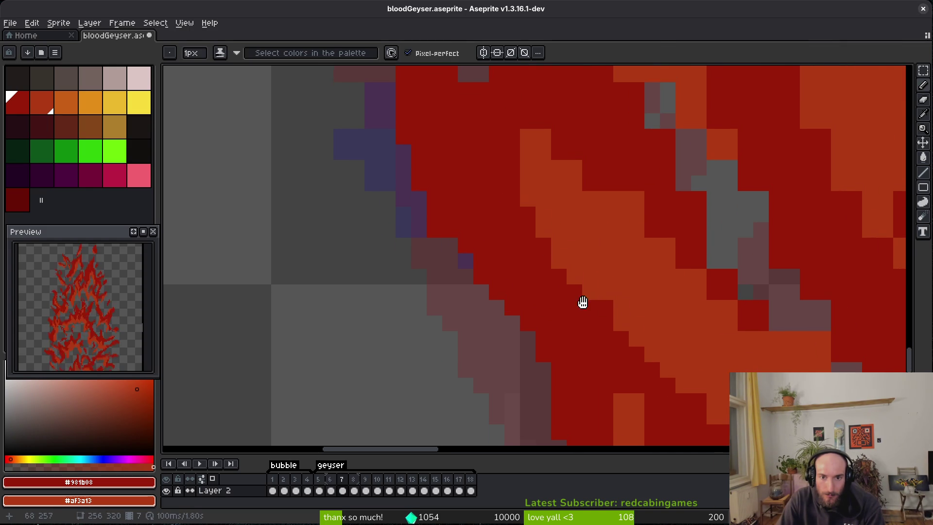
pyautogui.scroll(4, 581, 300)
pyautogui.moveTo(519, 269); pyautogui.dragTo(546, 208)
pyautogui.moveTo(582, 234)
pyautogui.mouseDown()
pyautogui.moveTo(704, 357)
pyautogui.moveTo(665, 331)
pyautogui.mouseUp()
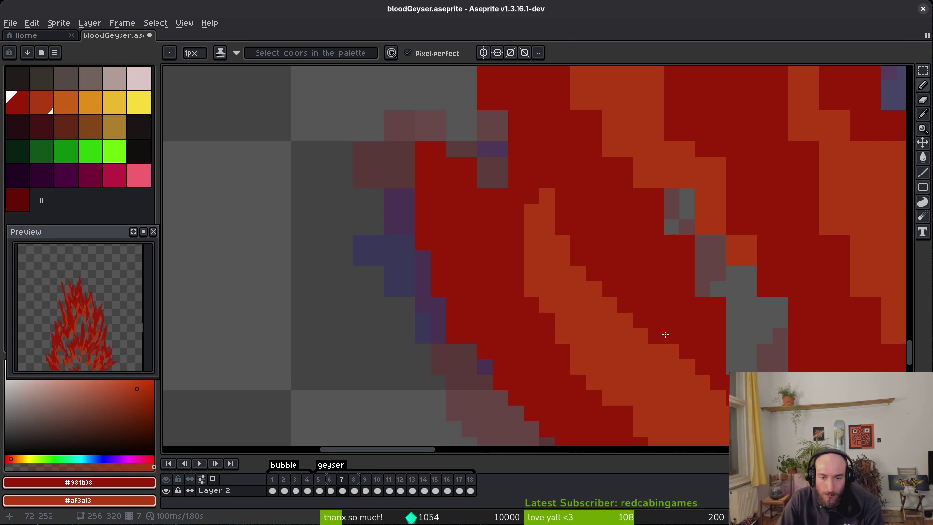
pyautogui.moveTo(665, 328); pyautogui.dragTo(491, 221)
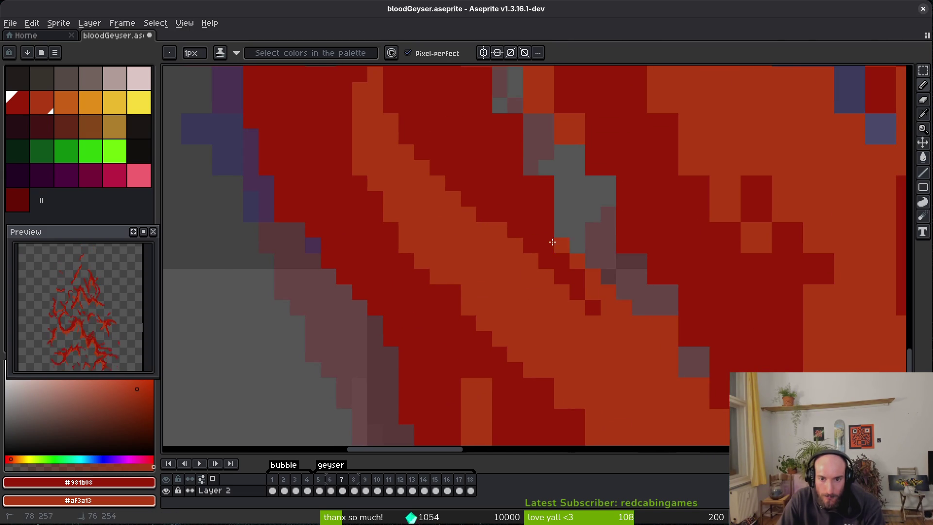
pyautogui.moveTo(559, 244); pyautogui.dragTo(595, 297)
# Step: Place dark-red edge pixels, undoing two misplaced ones and extending the edge correctly
pyautogui.click(542, 253)
pyautogui.click(564, 309)
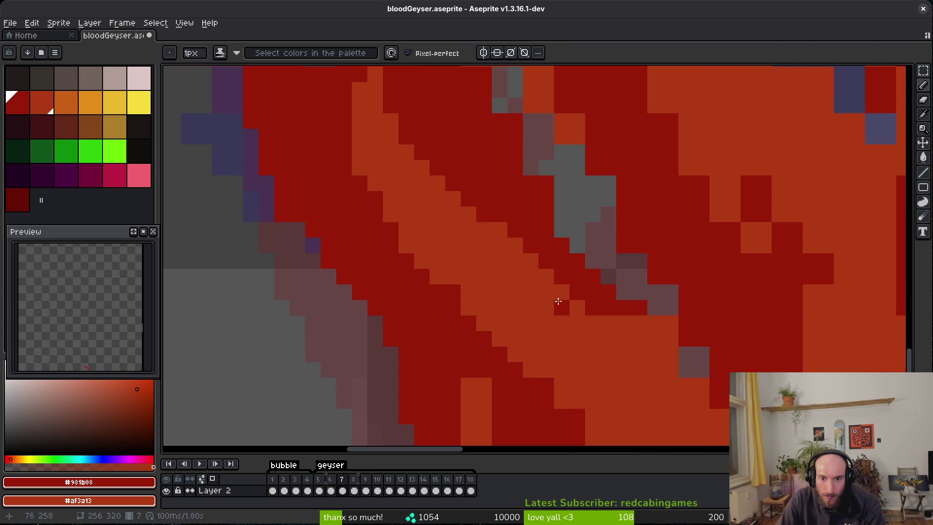
pyautogui.hotkey('ctrl', 'z')
pyautogui.scroll(-3, 584, 292)
pyautogui.click(566, 236)
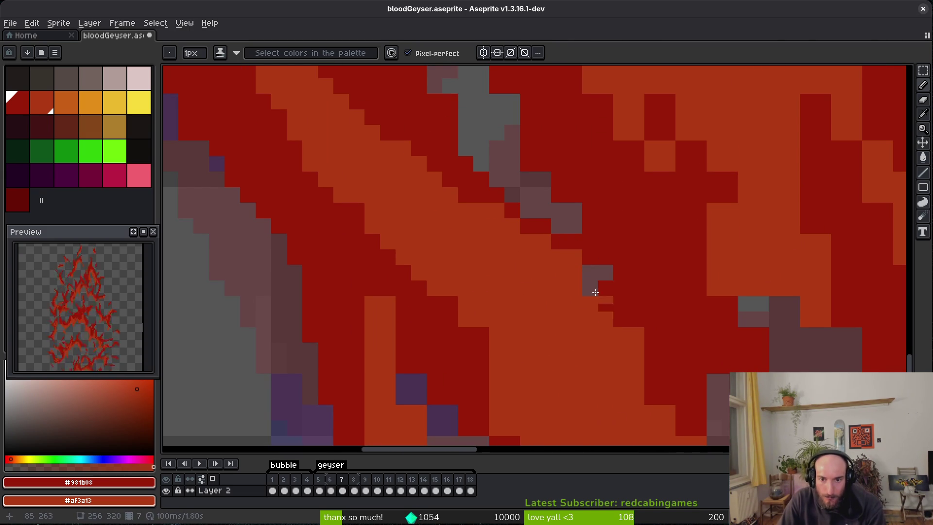
pyautogui.click(579, 256)
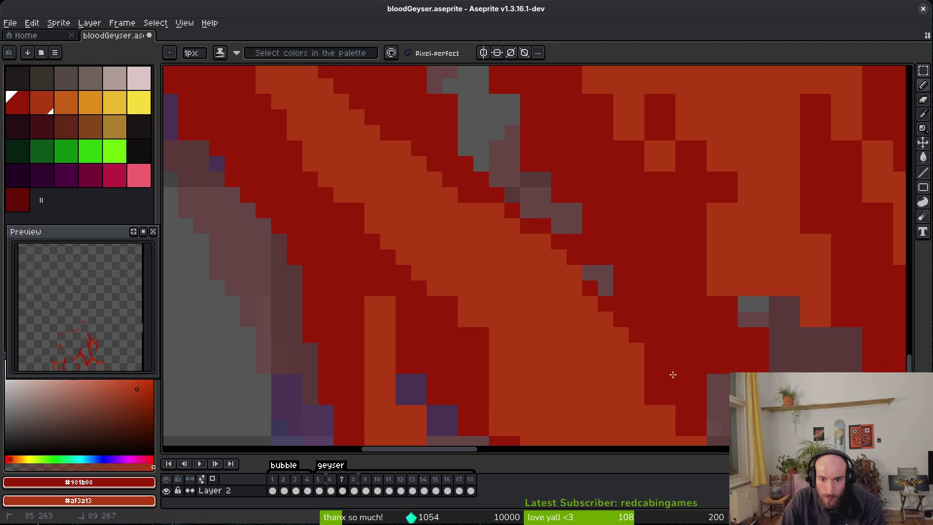
pyautogui.scroll(-2, 639, 358)
pyautogui.scroll(-2, 464, 306)
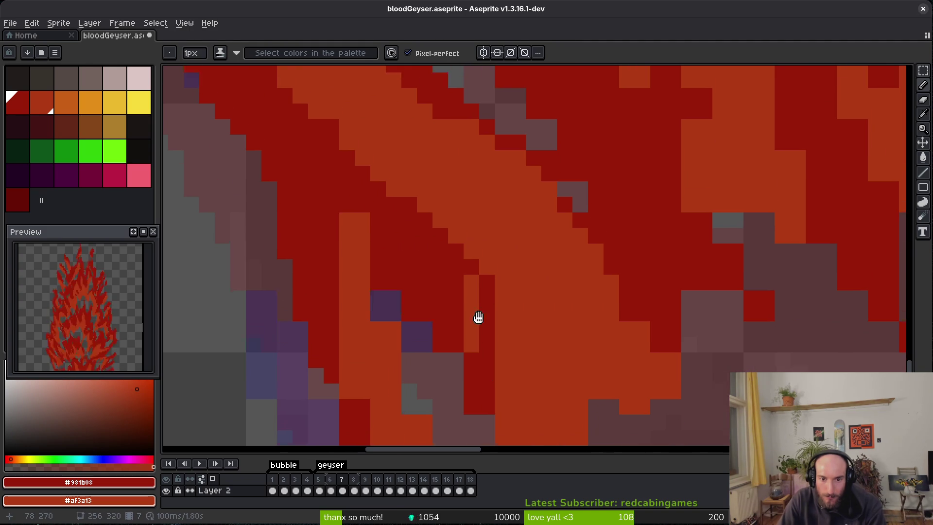
# Step: Turn a stray dark pixel orange and erase two stray orange pixels along the edge
pyautogui.click(503, 381)
pyautogui.scroll(-3, 437, 311)
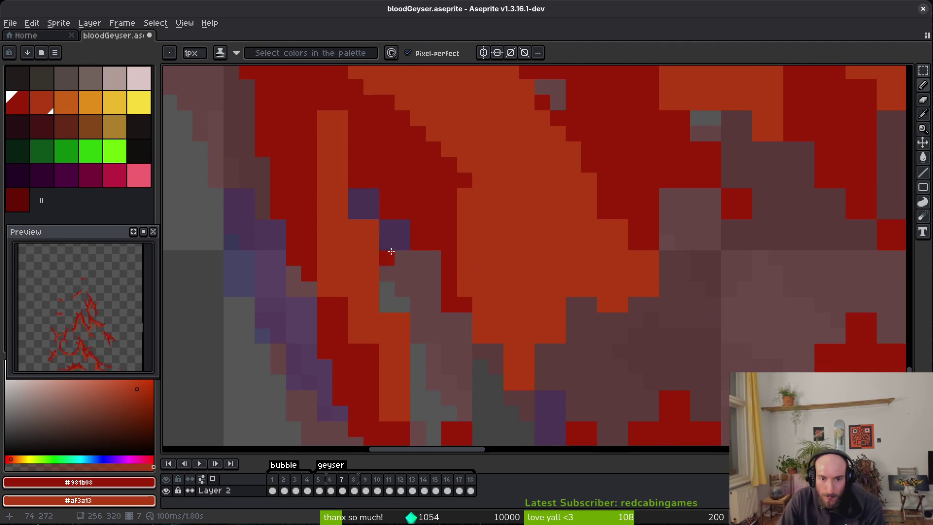
pyautogui.press('e')
pyautogui.press('b')
pyautogui.rightClick(496, 351)
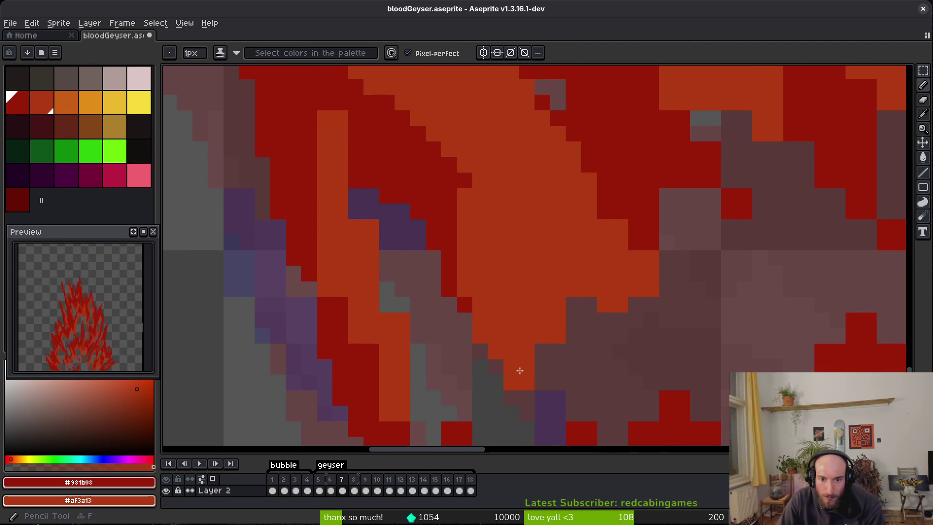
pyautogui.press('e')
pyautogui.moveTo(558, 334); pyautogui.dragTo(558, 319)
pyautogui.press('b')
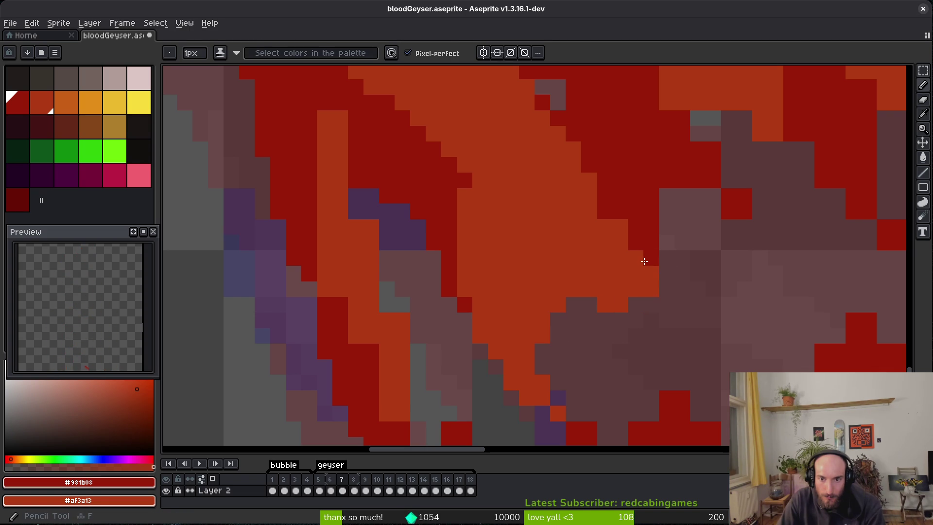
pyautogui.scroll(-2, 783, 340)
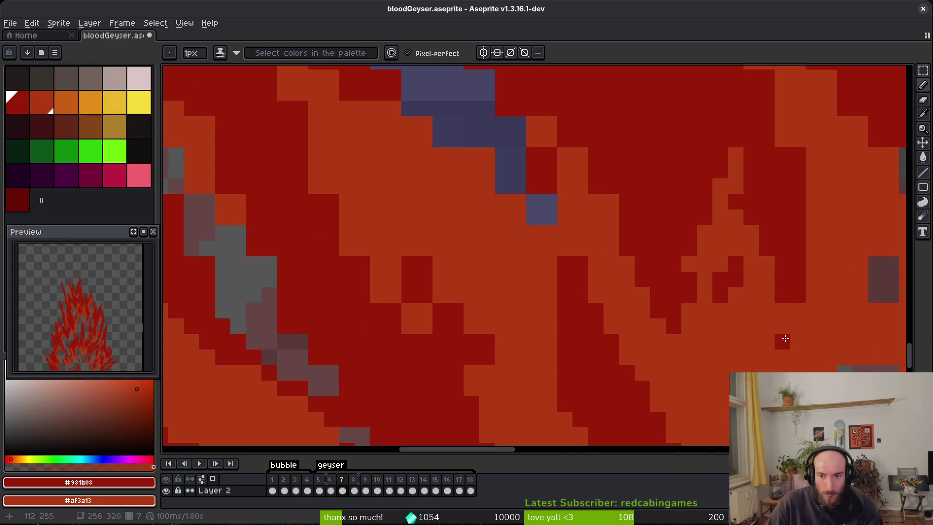
# Step: Paint flame-edge pixels and a column of orange specks dark red, adding one orange pixel
pyautogui.scroll(4, 735, 335)
pyautogui.click(651, 393)
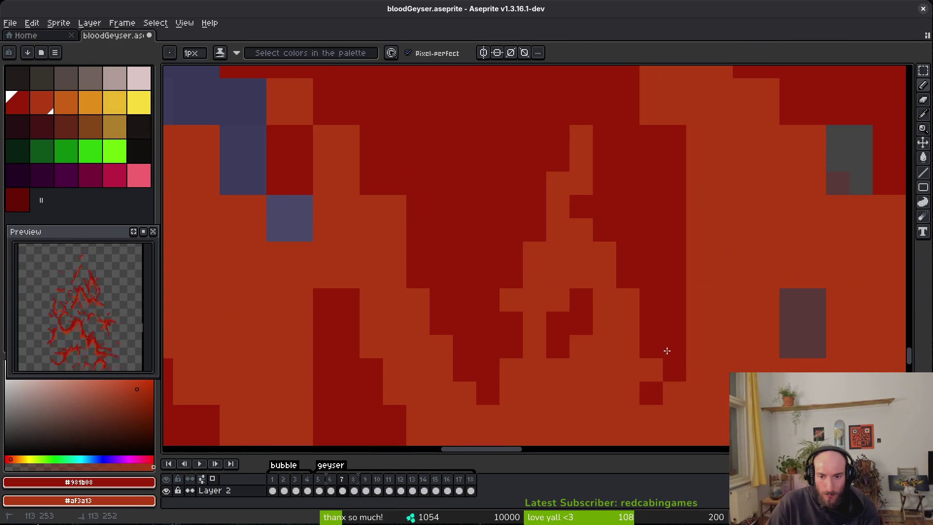
pyautogui.click(651, 370)
pyautogui.scroll(6, 631, 362)
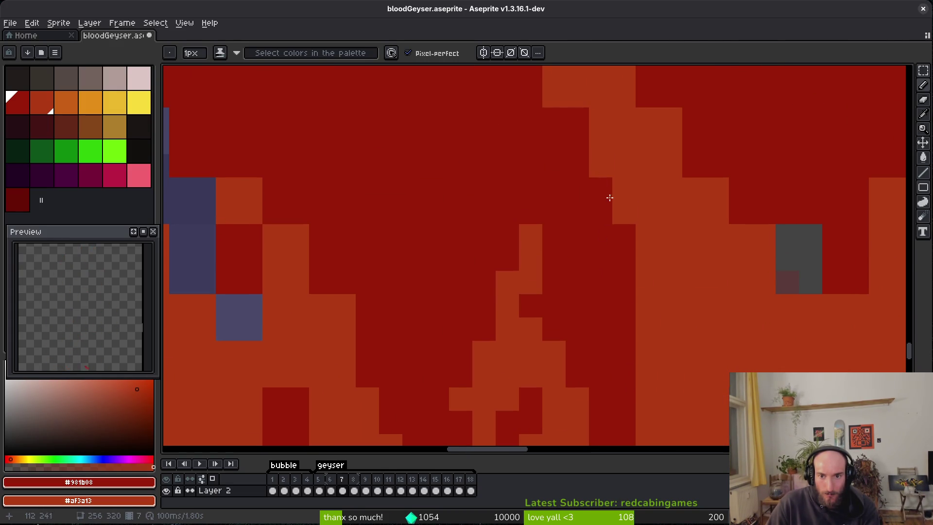
pyautogui.rightClick(493, 178)
pyautogui.moveTo(521, 224); pyautogui.dragTo(522, 250)
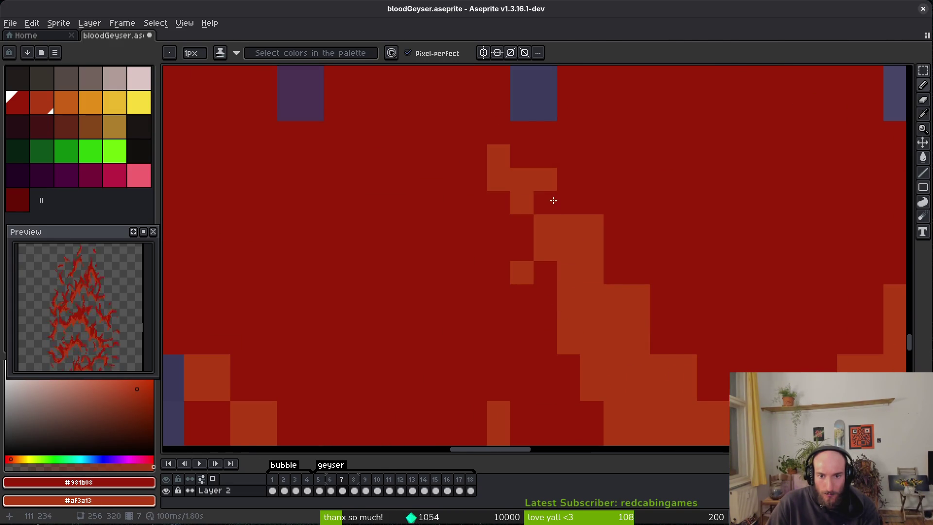
pyautogui.click(532, 270)
pyautogui.click(597, 228)
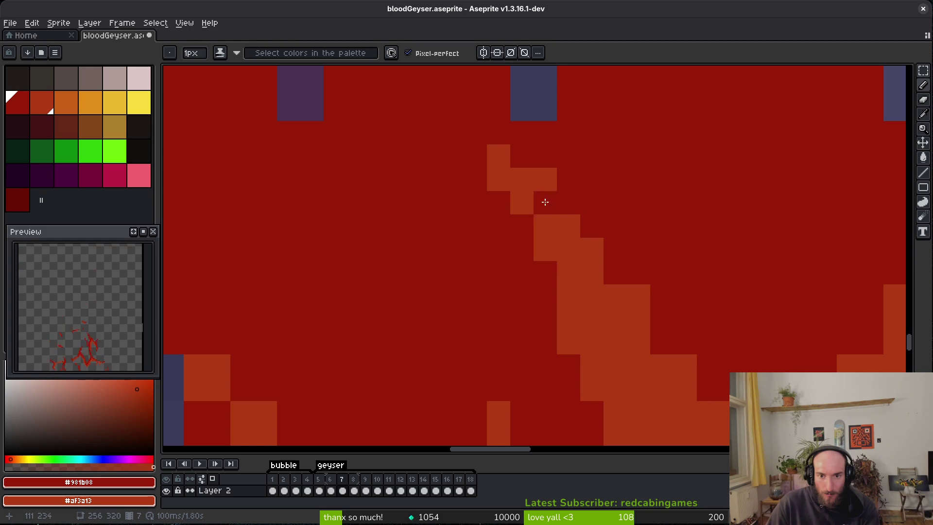
pyautogui.click(639, 296)
# Step: Fill the remaining orange and empty pixels on the flame's right and top-right with dark red
pyautogui.scroll(-2, 654, 215)
pyautogui.hscroll(2, 655, 214)
pyautogui.moveTo(679, 285)
pyautogui.mouseDown()
pyautogui.moveTo(676, 301)
pyautogui.moveTo(702, 285)
pyautogui.moveTo(702, 308)
pyautogui.mouseUp()
pyautogui.scroll(-2, 801, 337)
pyautogui.hscroll(5, 802, 337)
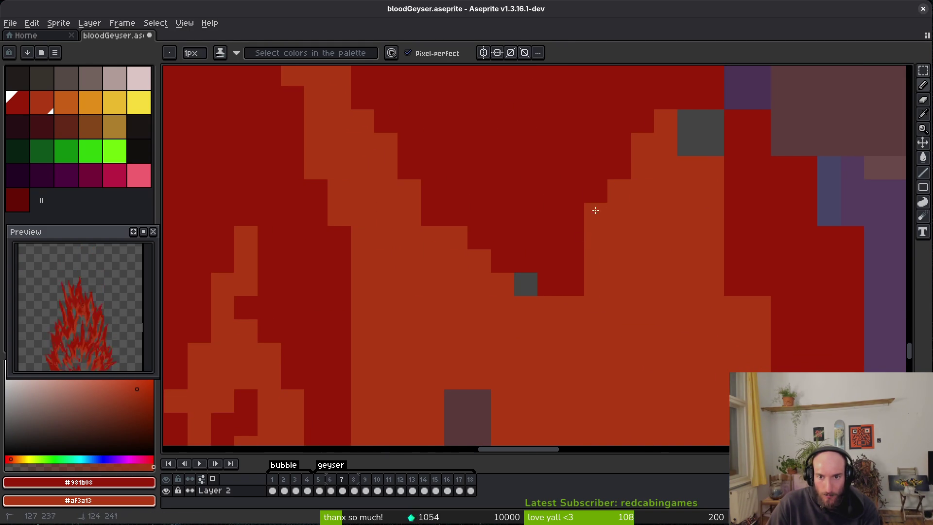
pyautogui.moveTo(690, 122); pyautogui.dragTo(718, 142)
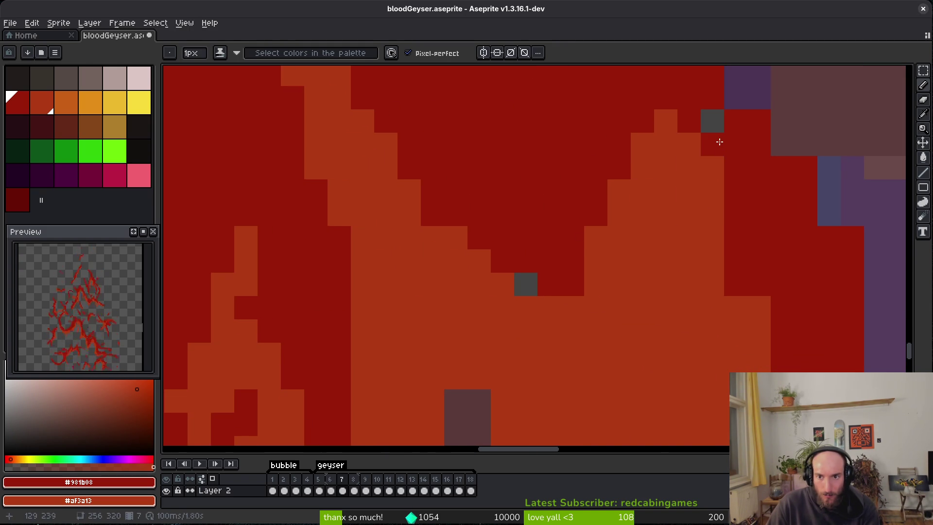
pyautogui.moveTo(759, 331); pyautogui.dragTo(759, 311)
pyautogui.hscroll(4, 651, 154)
pyautogui.scroll(5, 617, 237)
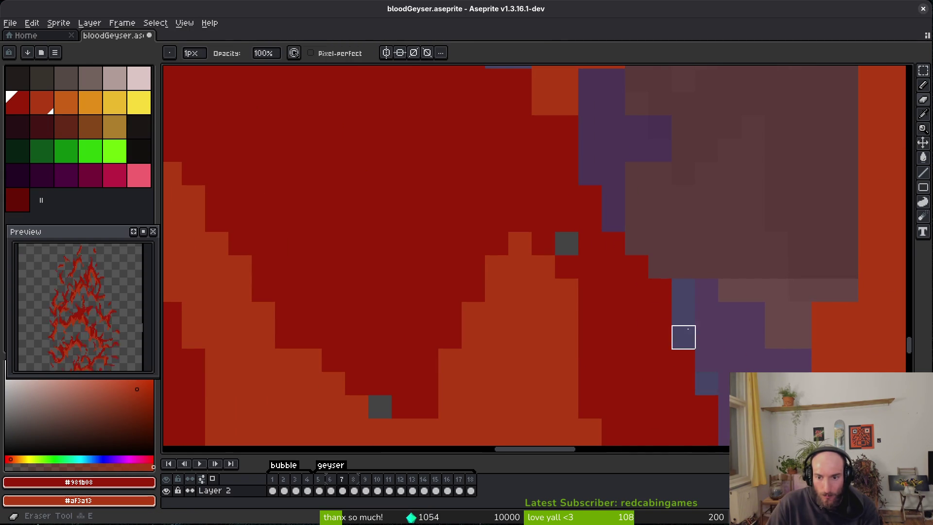
pyautogui.scroll(-7, 711, 348)
pyautogui.hscroll(2, 711, 348)
pyautogui.scroll(-5, 709, 316)
pyautogui.hscroll(5, 710, 316)
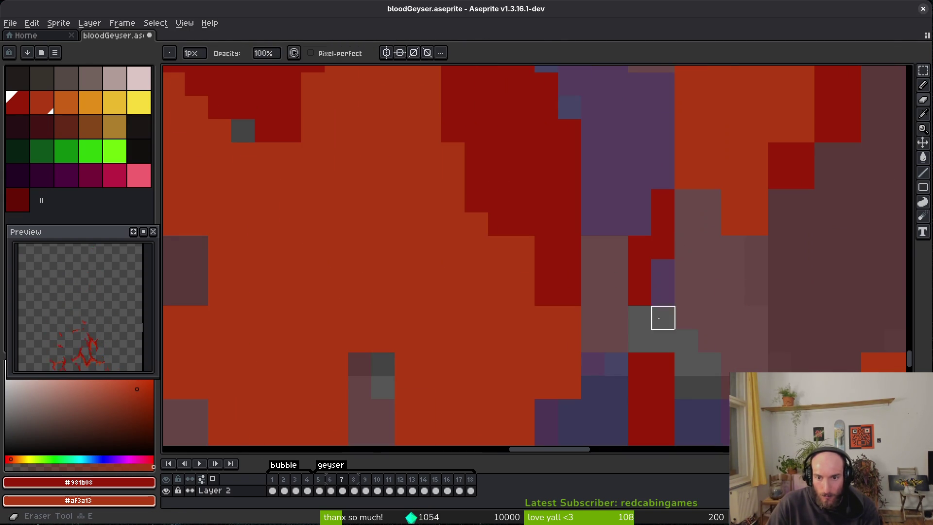
pyautogui.scroll(-5, 559, 340)
pyautogui.hscroll(-1, 559, 340)
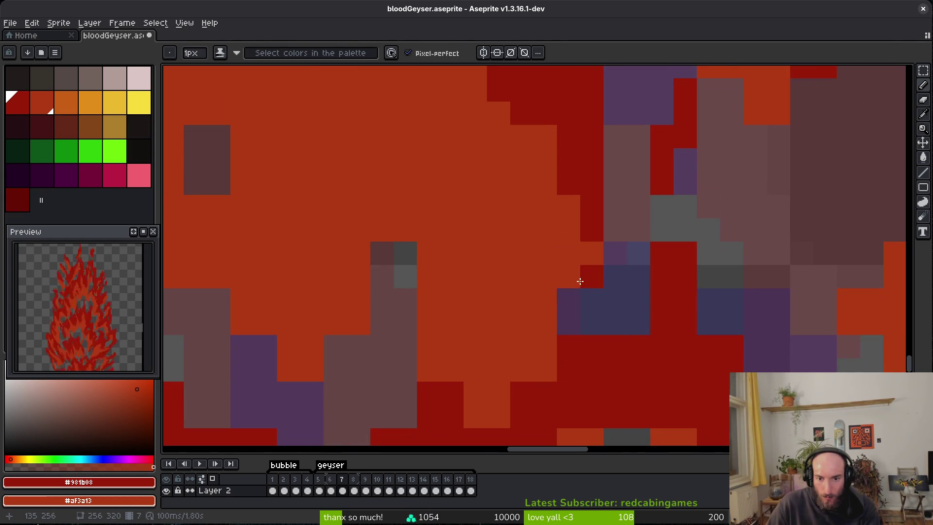
# Step: Recolour a few flame edge pixels and turn a stray purple pixel orange
pyautogui.scroll(-2, 486, 335)
pyautogui.hscroll(-1, 486, 336)
pyautogui.scroll(-3, 535, 233)
pyautogui.hscroll(-2, 534, 234)
pyautogui.press('e')
pyautogui.scroll(3, 499, 146)
pyautogui.hscroll(-2, 499, 146)
pyautogui.press('b')
pyautogui.moveTo(514, 160); pyautogui.dragTo(496, 182)
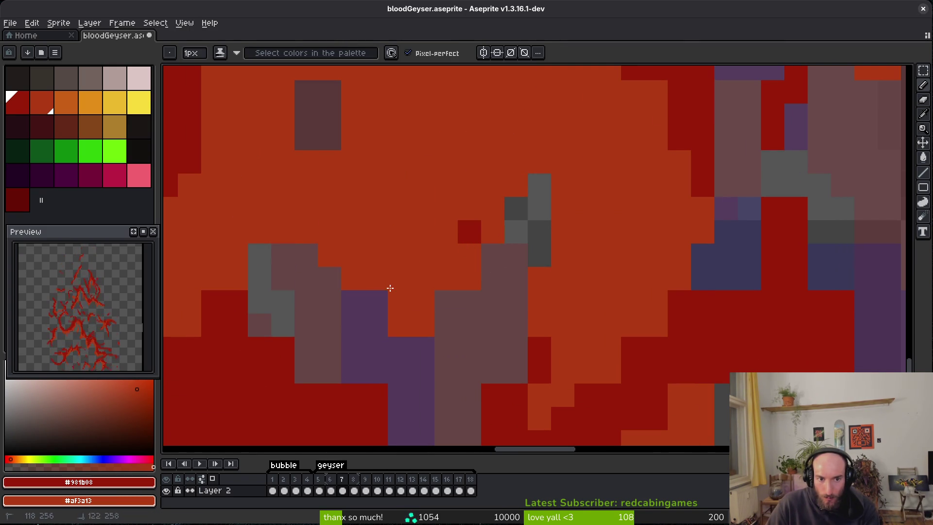
pyautogui.rightClick(376, 302)
# Step: Paint a grey rock pixel dark red, moving it one row lower after an undo
pyautogui.press('e')
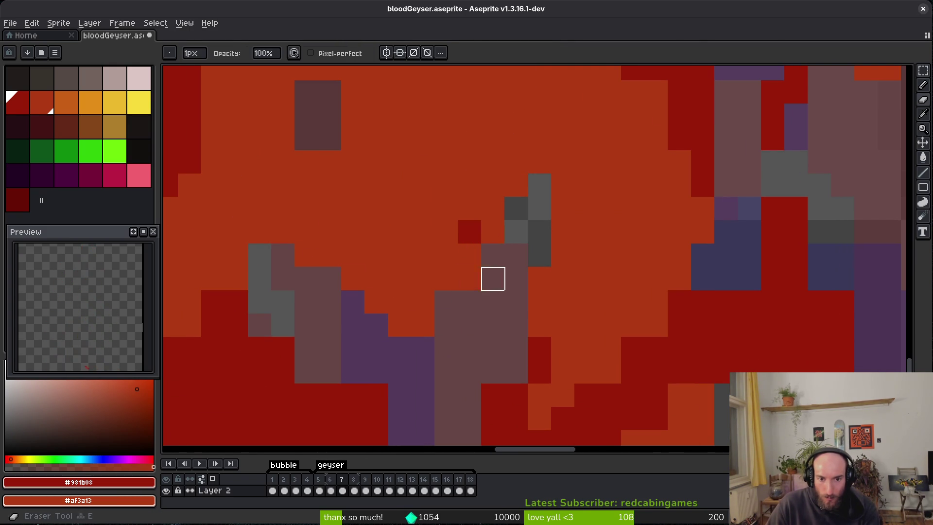
pyautogui.hscroll(-5, 470, 349)
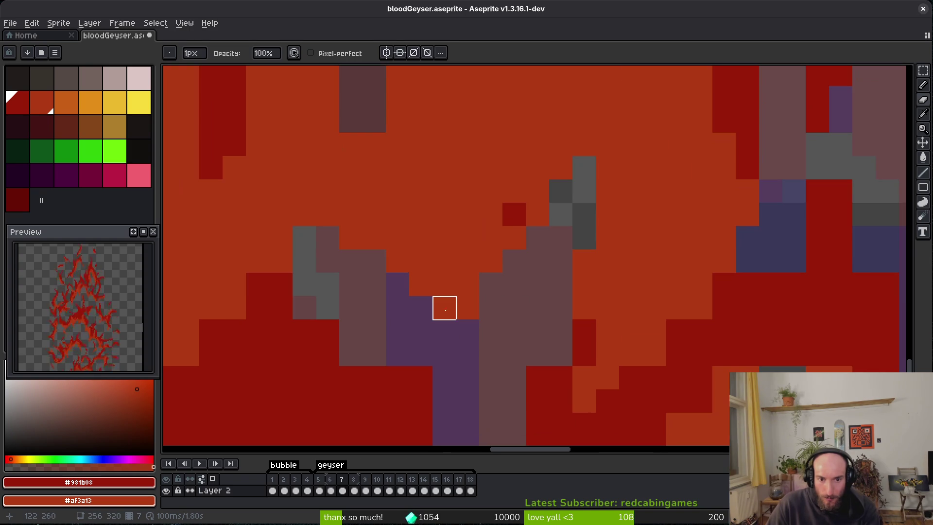
pyautogui.press('b')
pyautogui.click(451, 267)
pyautogui.hotkey('ctrl', 'z')
pyautogui.click(451, 313)
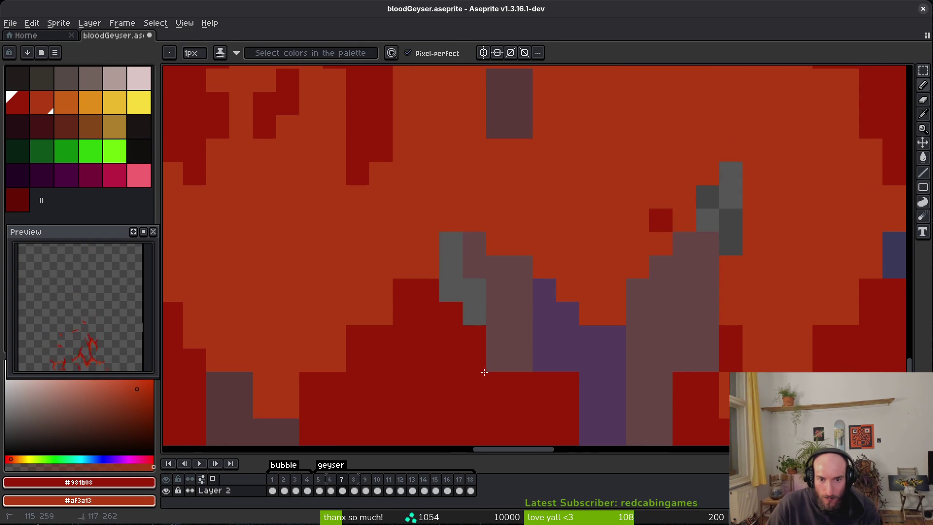
pyautogui.scroll(-3, 464, 301)
# Step: Paint a stray grey pixel dark red, undoing an extra dark-red pixel first
pyautogui.press('e')
pyautogui.scroll(-3, 567, 348)
pyautogui.hscroll(3, 567, 349)
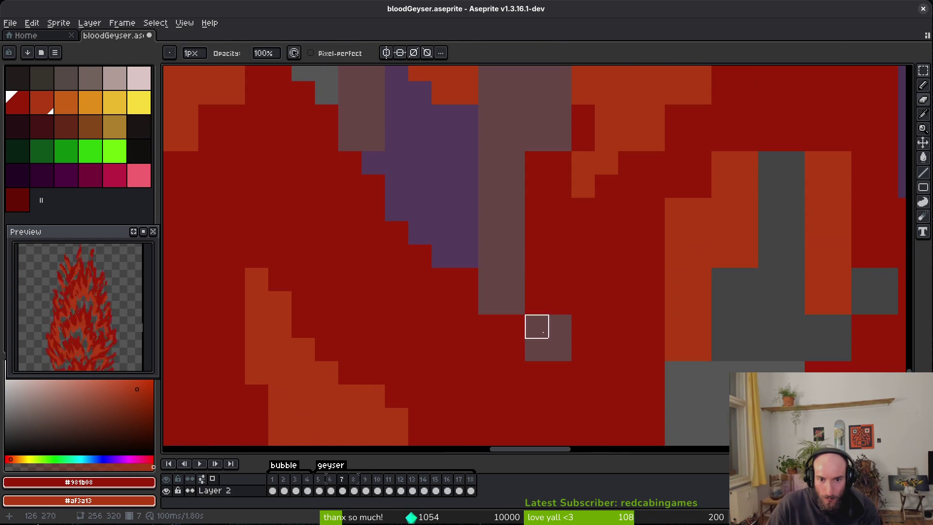
pyautogui.press('b')
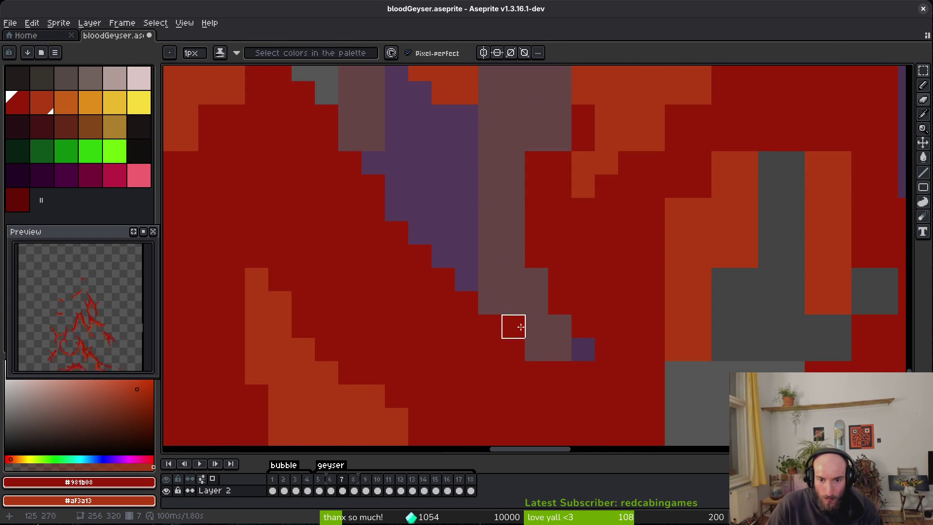
pyautogui.click(573, 354)
pyautogui.hotkey('ctrl', 'z')
pyautogui.click(537, 343)
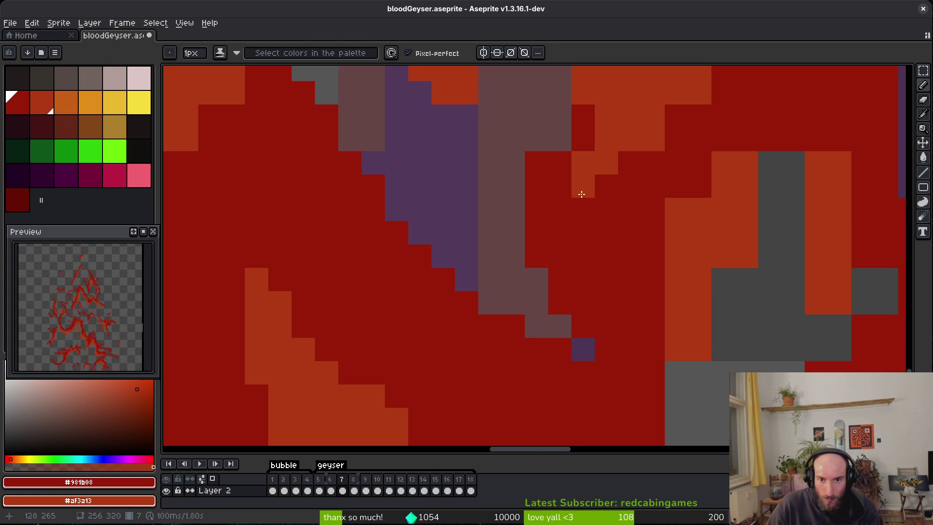
# Step: Paint dark-red pixels along the flame and turn one dark-red pixel orange
pyautogui.scroll(3, 592, 224)
pyautogui.click(566, 272)
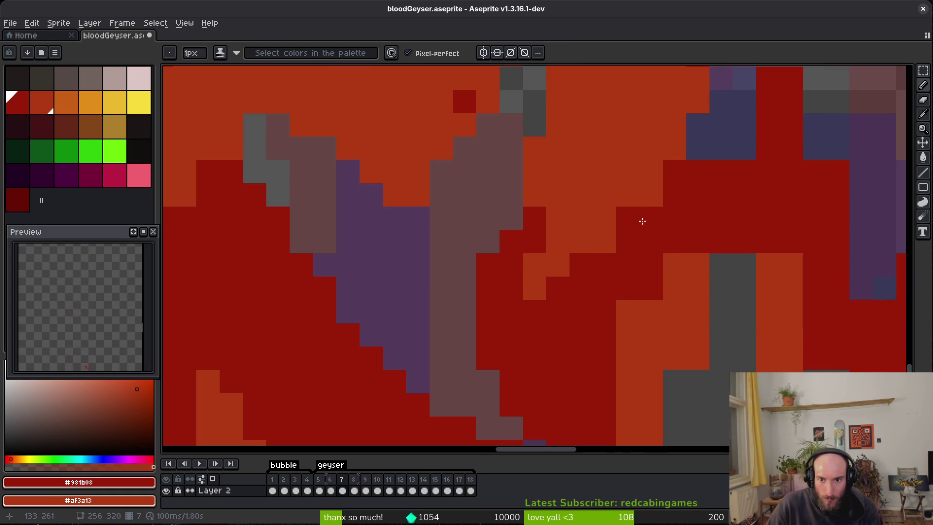
pyautogui.rightClick(653, 194)
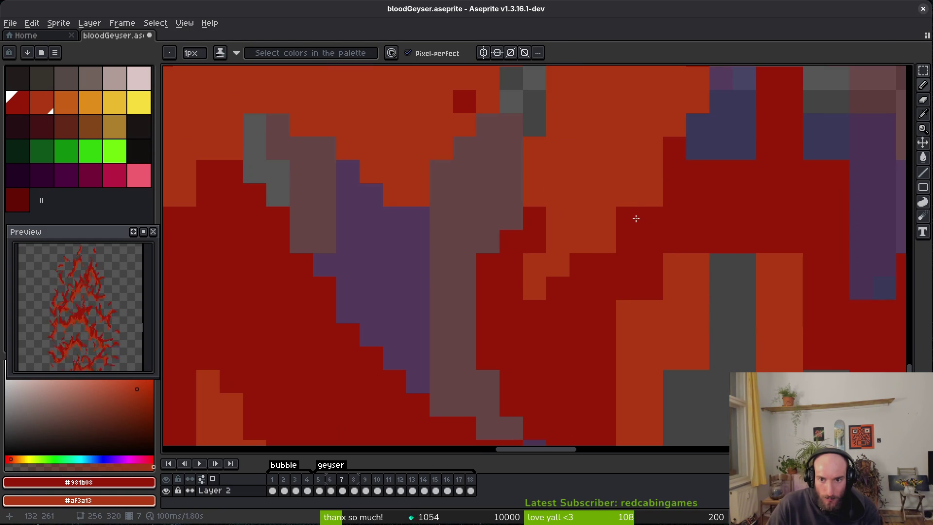
pyautogui.hscroll(3, 673, 240)
pyautogui.click(598, 257)
pyautogui.moveTo(574, 279); pyautogui.dragTo(551, 305)
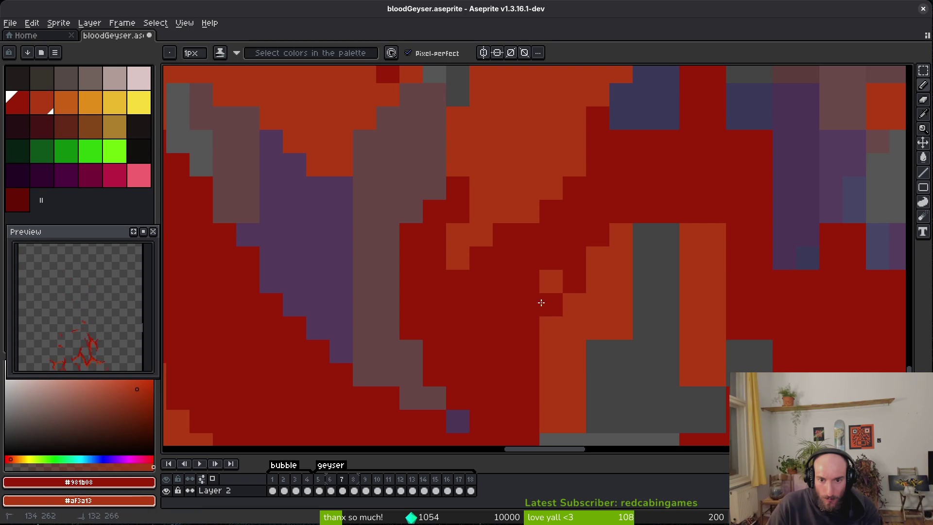
pyautogui.click(546, 324)
# Step: Paint four flame-edge pixels orange and turn two orange pixels dark red
pyautogui.rightClick(545, 325)
pyautogui.rightClick(598, 352)
pyautogui.rightClick(598, 375)
pyautogui.rightClick(642, 235)
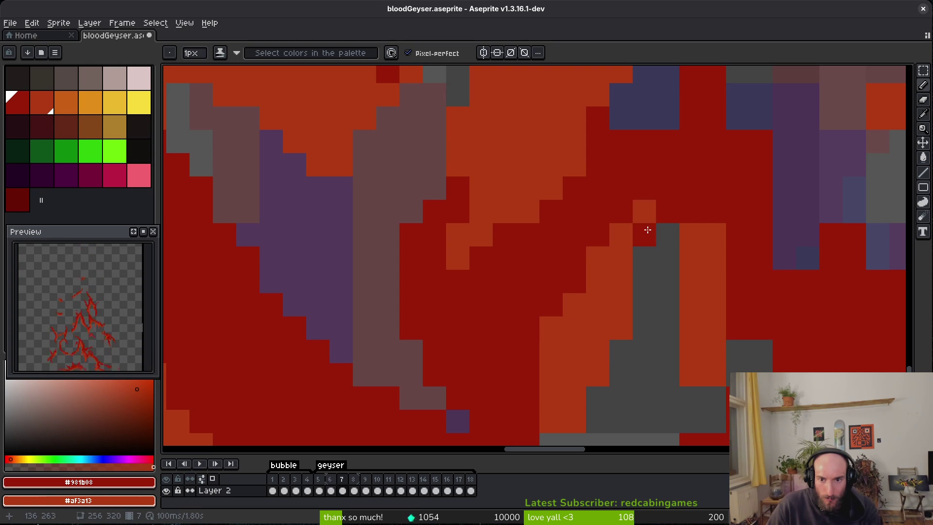
pyautogui.click(715, 235)
pyautogui.click(714, 258)
# Step: Paint three grey cells at the rock edge orange and one dark red
pyautogui.moveTo(725, 275); pyautogui.dragTo(675, 172)
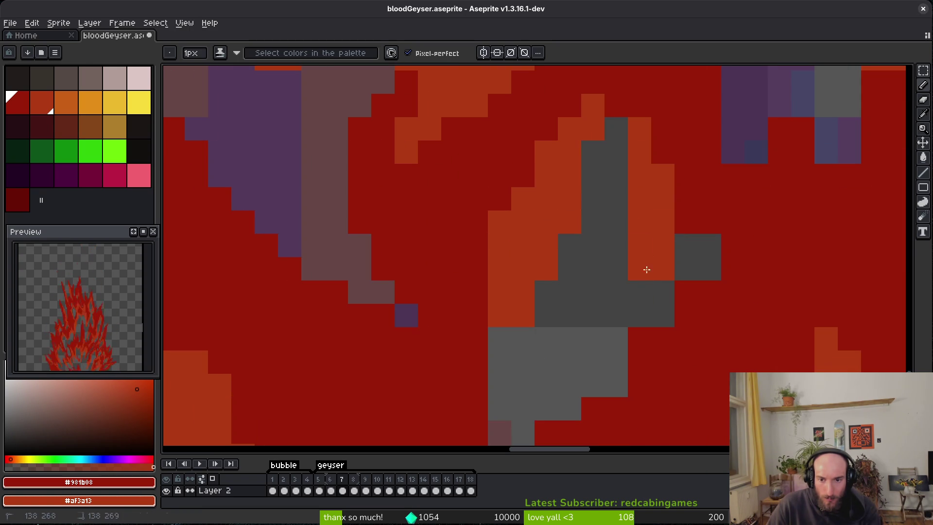
pyautogui.rightClick(640, 304)
pyautogui.rightClick(616, 303)
pyautogui.rightClick(616, 338)
pyautogui.click(709, 269)
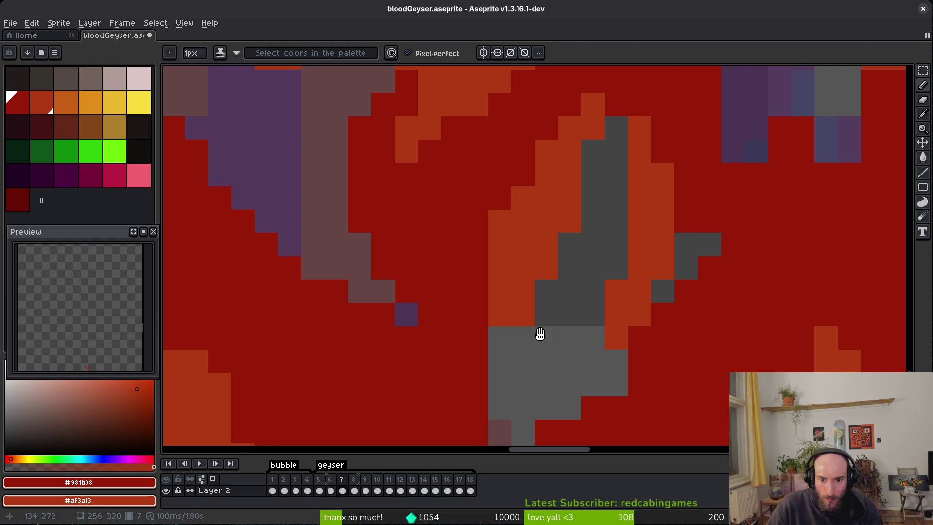
# Step: Turn a column of red cells orange and add purple shadow under the rock tip
pyautogui.moveTo(545, 339); pyautogui.dragTo(540, 245)
pyautogui.moveTo(471, 221); pyautogui.dragTo(474, 293)
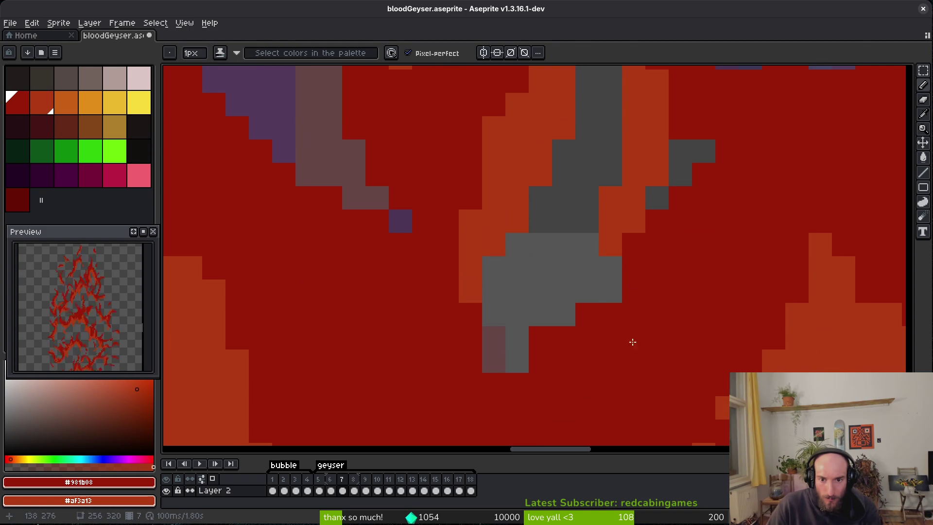
pyautogui.click(611, 291)
pyautogui.moveTo(532, 327)
pyautogui.mouseDown()
pyautogui.moveTo(469, 383)
pyautogui.moveTo(520, 393)
pyautogui.mouseUp()
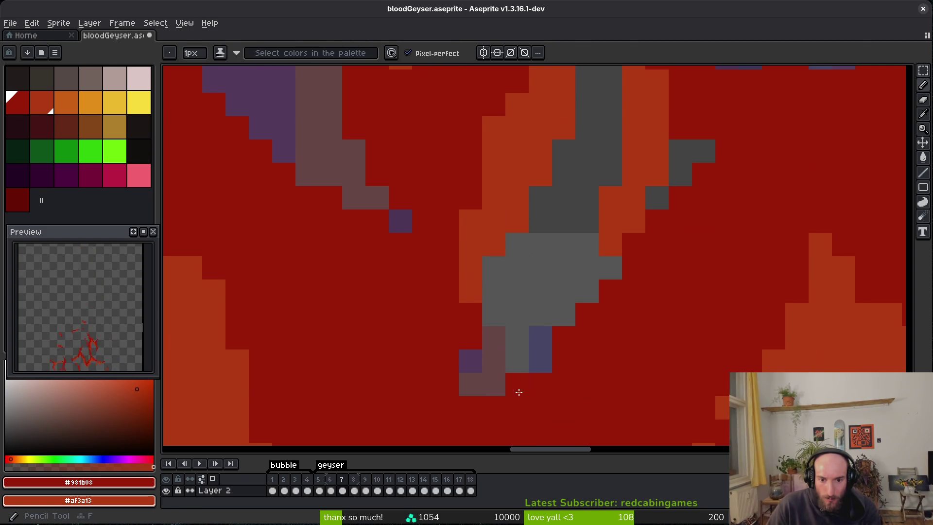
pyautogui.press('b')
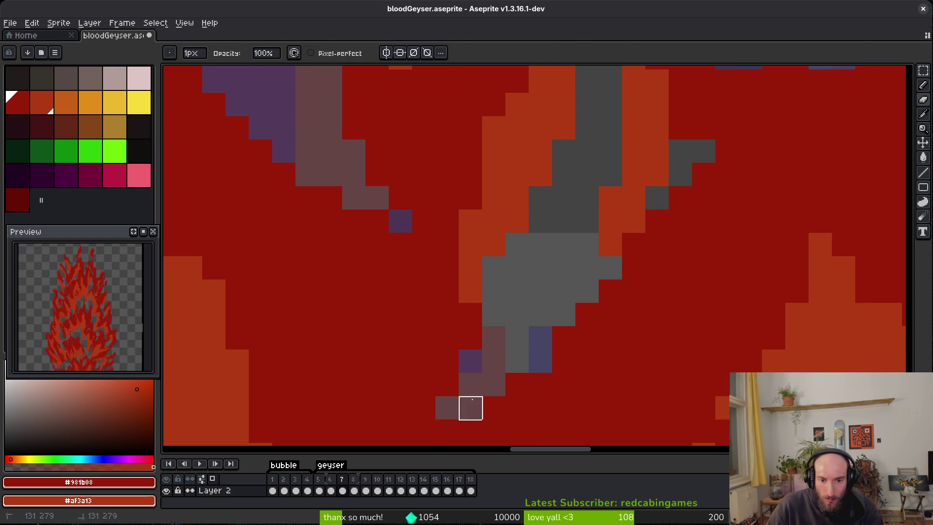
pyautogui.scroll(-2, 506, 382)
pyautogui.press('b')
pyautogui.scroll(2, 527, 372)
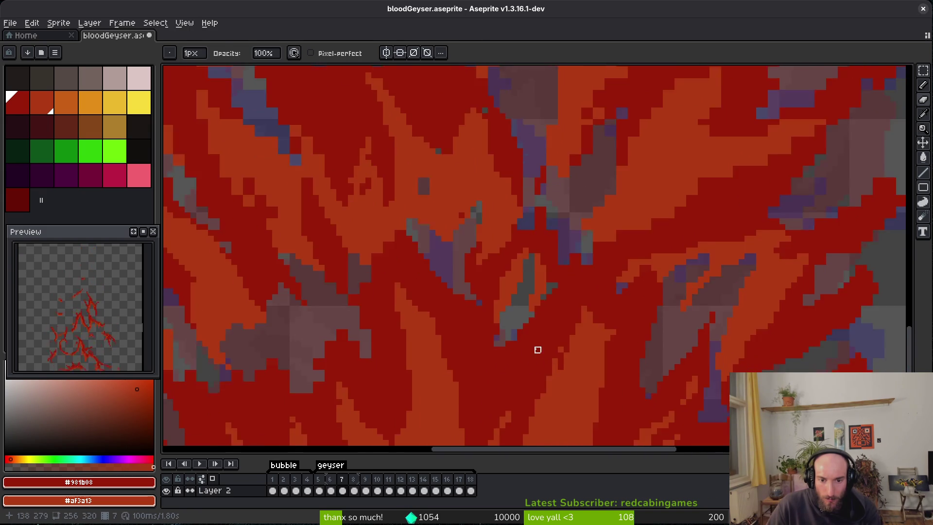
pyautogui.moveTo(495, 324); pyautogui.dragTo(459, 339)
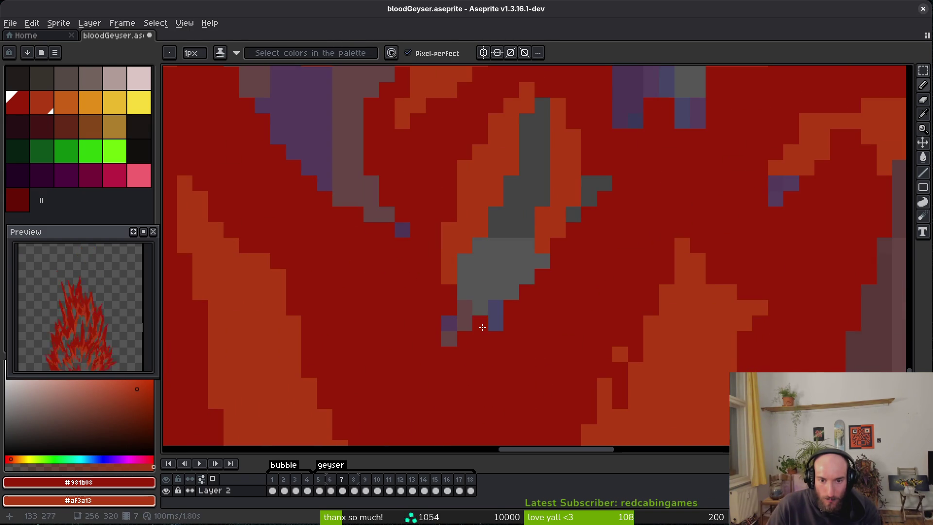
# Step: Erase a short strip of red pixels with the Eraser
pyautogui.scroll(-3, 620, 290)
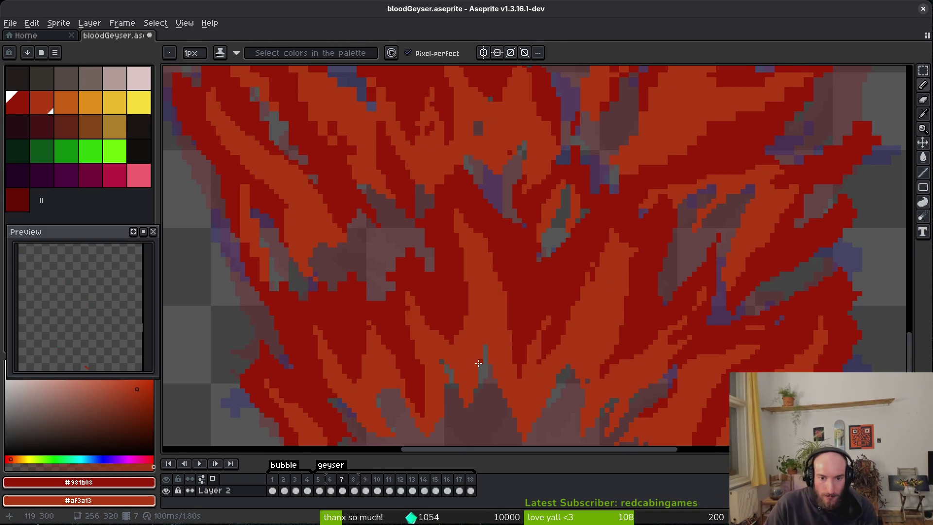
pyautogui.scroll(-2, 478, 336)
pyautogui.scroll(4, 546, 242)
pyautogui.press('e')
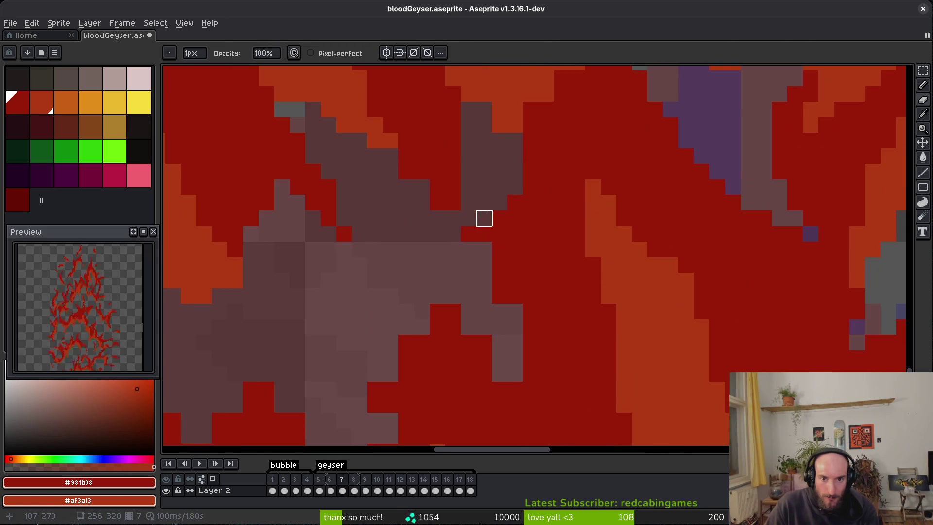
pyautogui.press('b')
pyautogui.moveTo(512, 354); pyautogui.dragTo(515, 282)
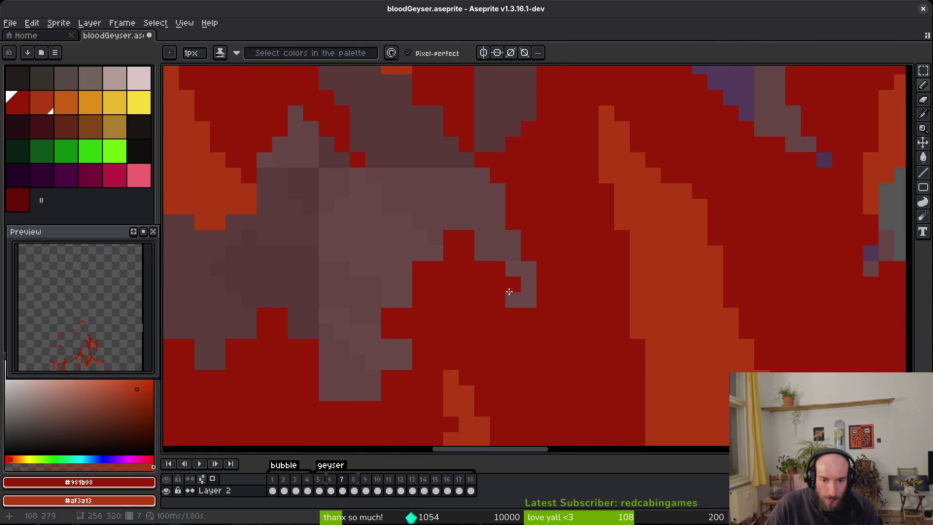
pyautogui.scroll(2, 515, 281)
pyautogui.press('e')
pyautogui.press('b')
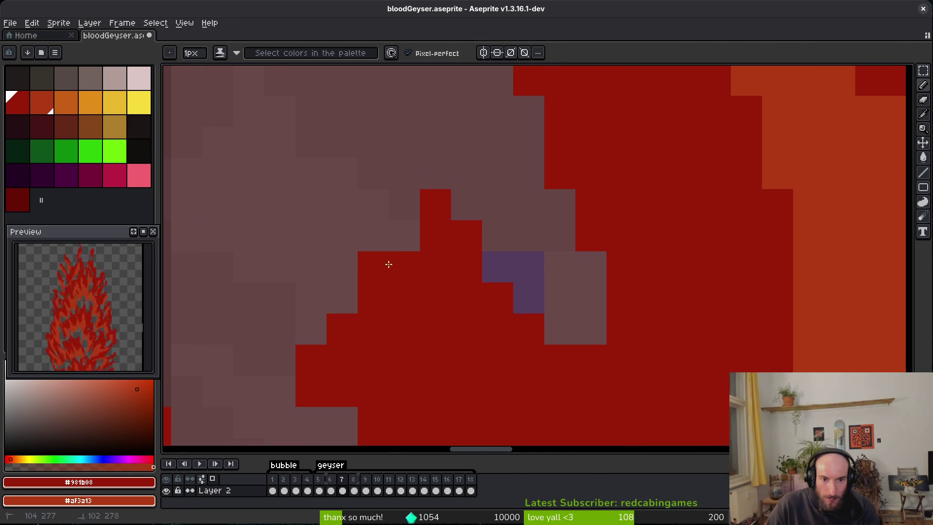
pyautogui.scroll(-3, 404, 254)
pyautogui.scroll(2, 481, 308)
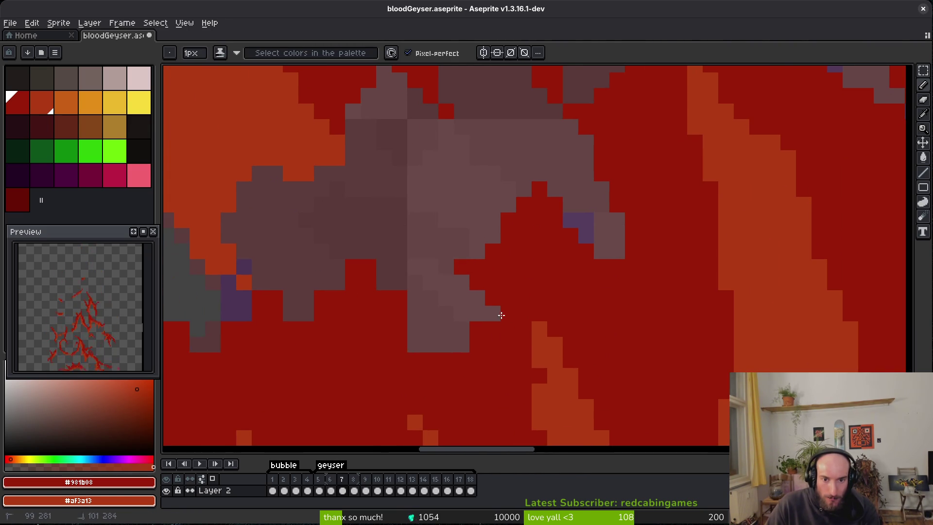
pyautogui.press('e')
pyautogui.moveTo(400, 329); pyautogui.dragTo(383, 283)
# Step: Darken orange pixels along the left flame with shading ink
pyautogui.scroll(-3, 414, 287)
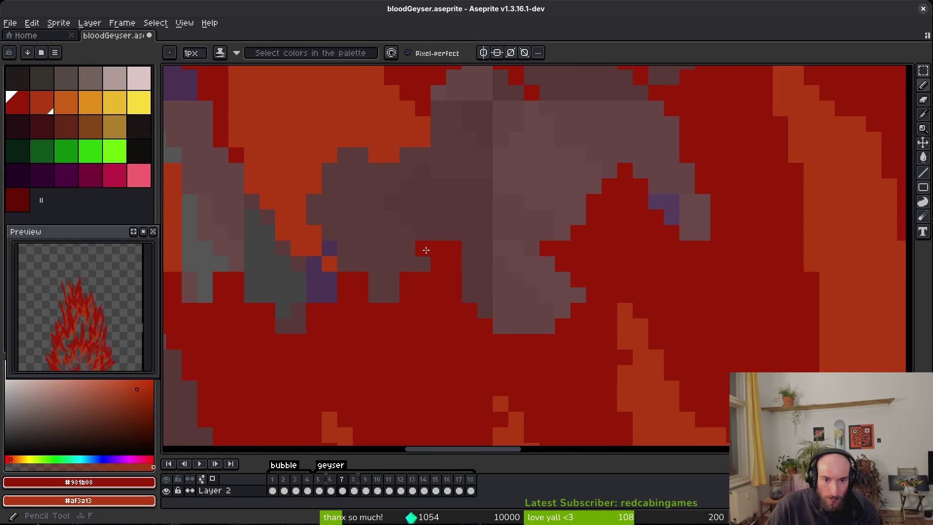
pyautogui.scroll(5, 384, 302)
pyautogui.hscroll(-3, 334, 223)
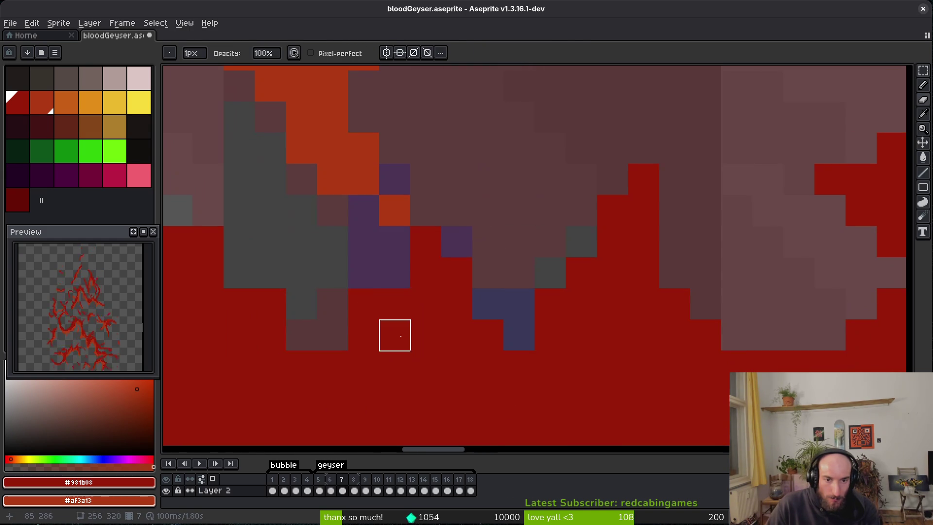
pyautogui.hscroll(-5, 350, 299)
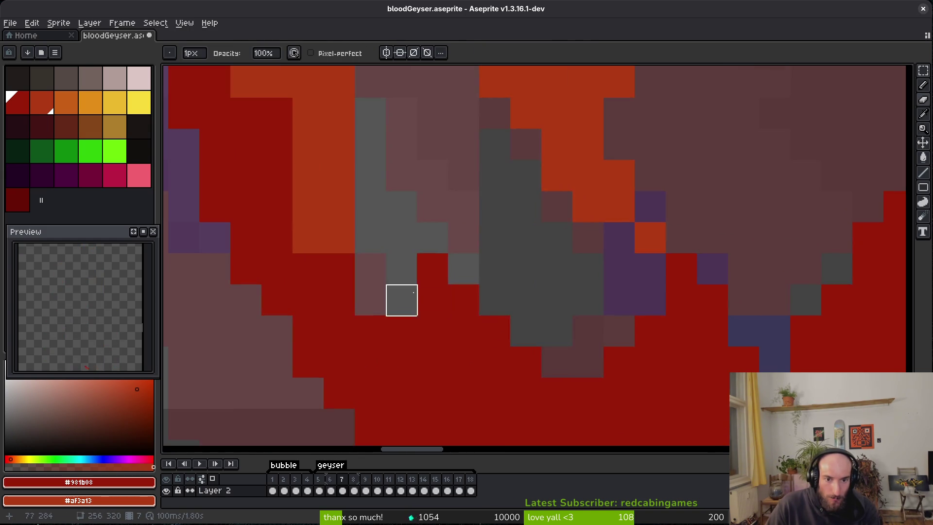
pyautogui.scroll(-3, 489, 267)
pyautogui.scroll(3, 413, 259)
pyautogui.press('b')
pyautogui.scroll(-2, 412, 260)
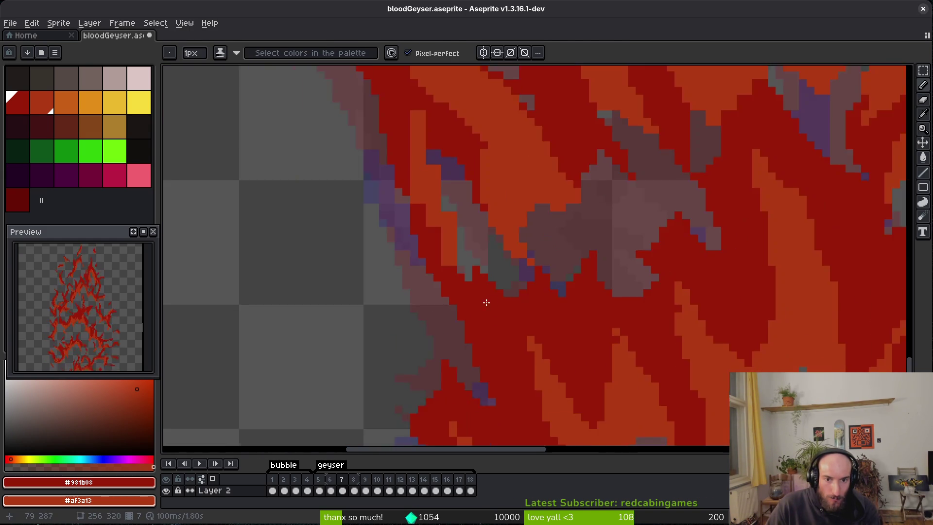
pyautogui.scroll(2, 465, 291)
pyautogui.moveTo(312, 160)
pyautogui.mouseDown()
pyautogui.moveTo(323, 166)
pyautogui.moveTo(325, 240)
pyautogui.mouseUp()
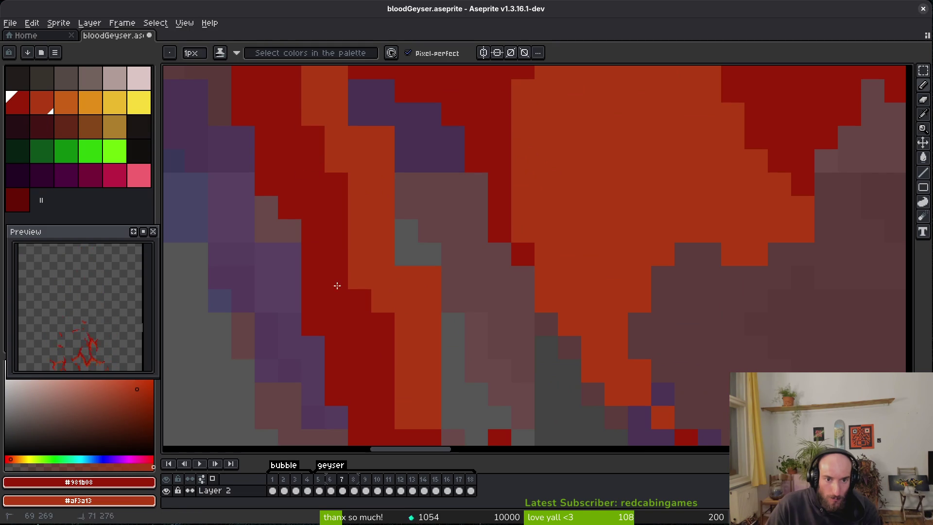
pyautogui.scroll(-1, 367, 273)
pyautogui.click(369, 168)
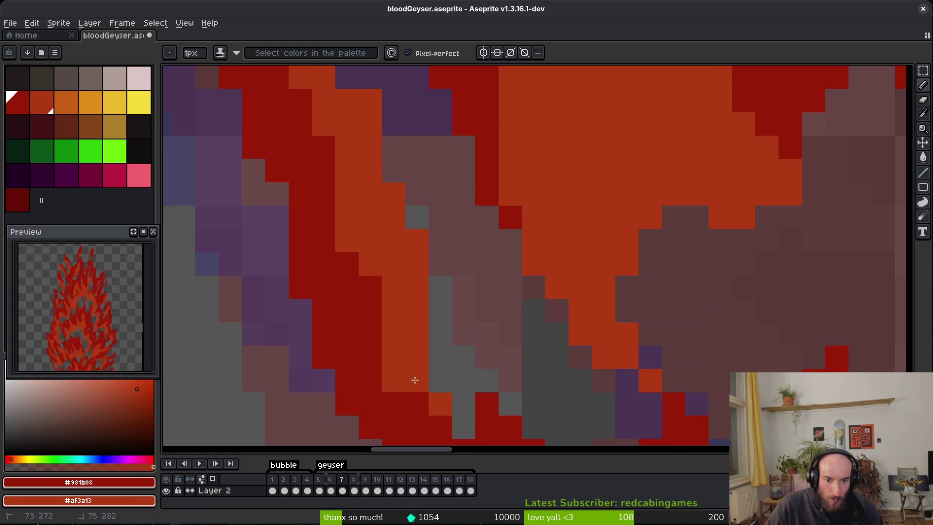
pyautogui.moveTo(394, 381); pyautogui.dragTo(393, 357)
# Step: Darken a flame-edge pixel and extend the dark-red area into the orange
pyautogui.scroll(2, 406, 292)
pyautogui.click(619, 258)
pyautogui.scroll(-3, 671, 285)
pyautogui.scroll(2, 687, 285)
pyautogui.scroll(1, 520, 271)
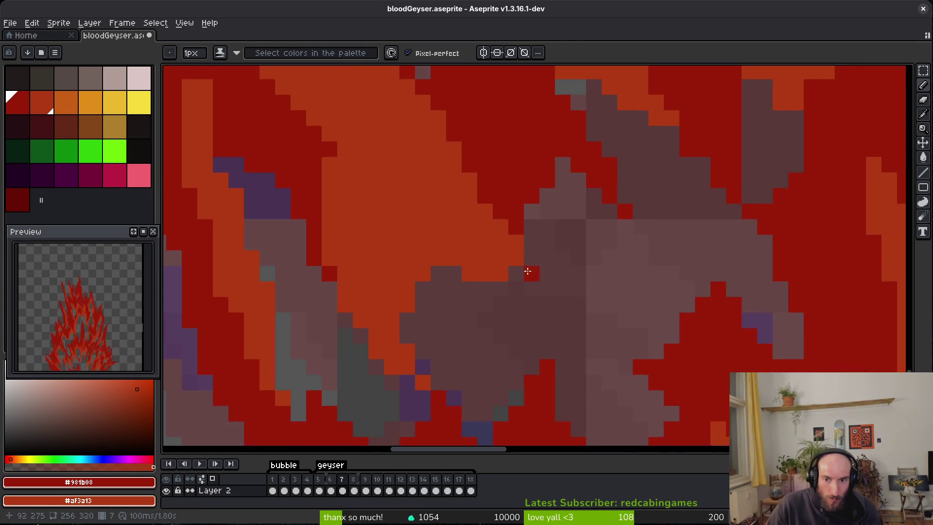
pyautogui.scroll(-2, 521, 271)
pyautogui.scroll(3, 622, 294)
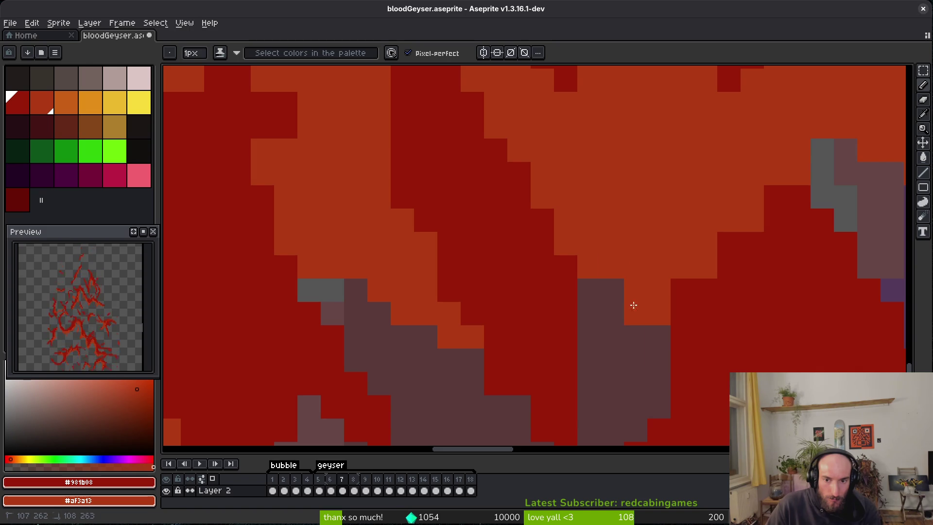
pyautogui.moveTo(797, 128)
pyautogui.mouseDown()
pyautogui.moveTo(693, 290)
pyautogui.moveTo(629, 307)
pyautogui.mouseUp()
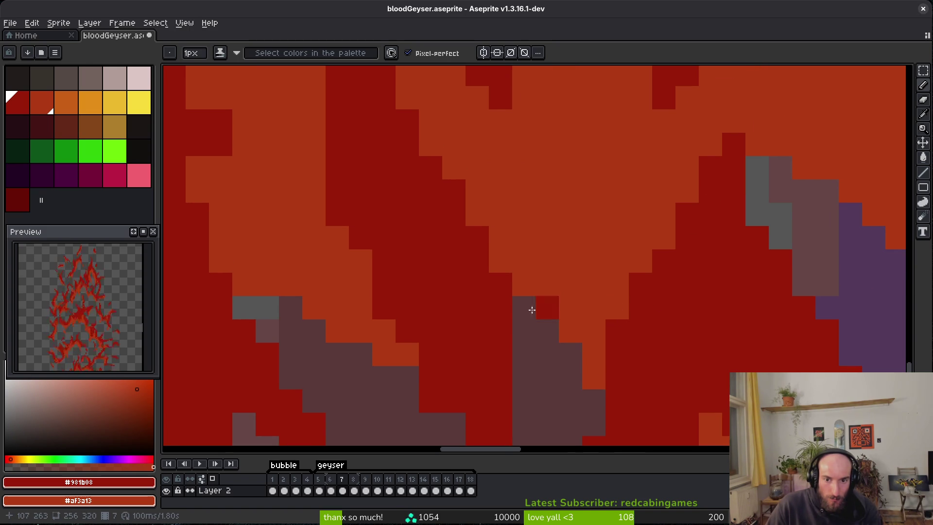
# Step: Paint two grey pixels dark red, then undo that stroke
pyautogui.scroll(-4, 516, 284)
pyautogui.scroll(5, 556, 284)
pyautogui.moveTo(556, 283); pyautogui.dragTo(553, 255)
pyautogui.hotkey('ctrl', 'z')
pyautogui.scroll(-7, 627, 301)
pyautogui.scroll(5, 641, 294)
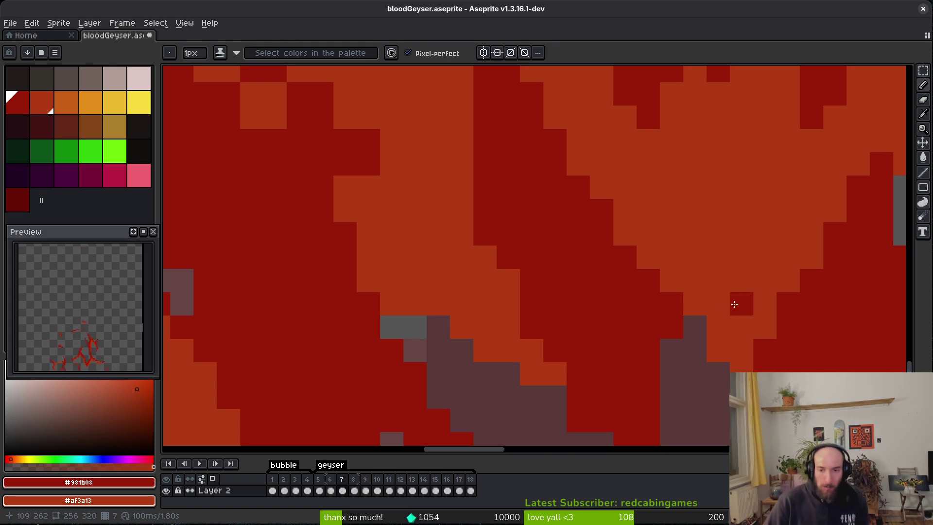
# Step: Erase a column of stray red pixels along the flame's left edge and fix nearby edge pixels
pyautogui.scroll(-2, 735, 302)
pyautogui.scroll(3, 658, 312)
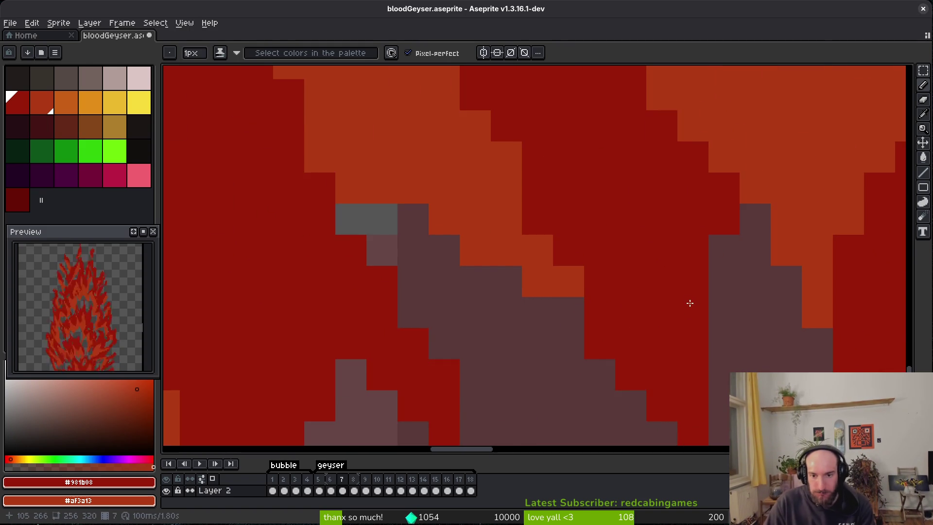
pyautogui.scroll(-3, 671, 306)
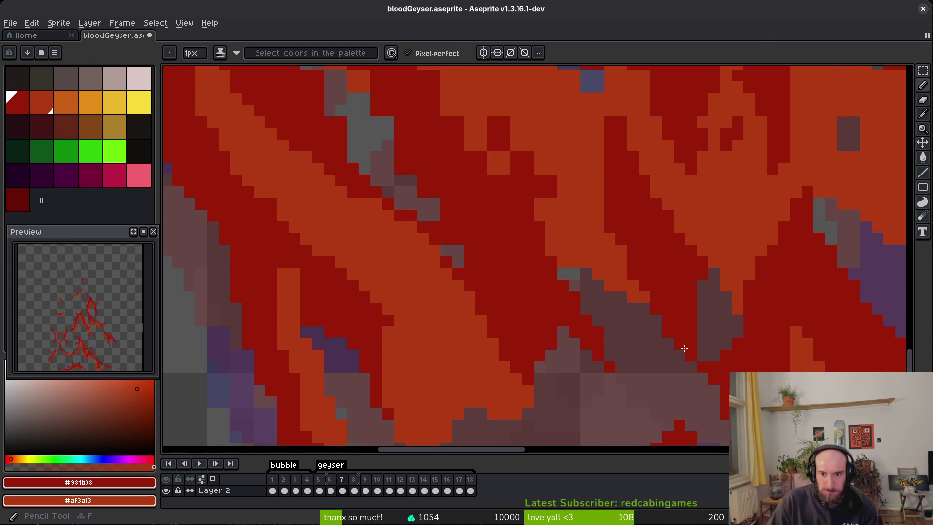
pyautogui.scroll(1, 700, 357)
pyautogui.scroll(-4, 633, 343)
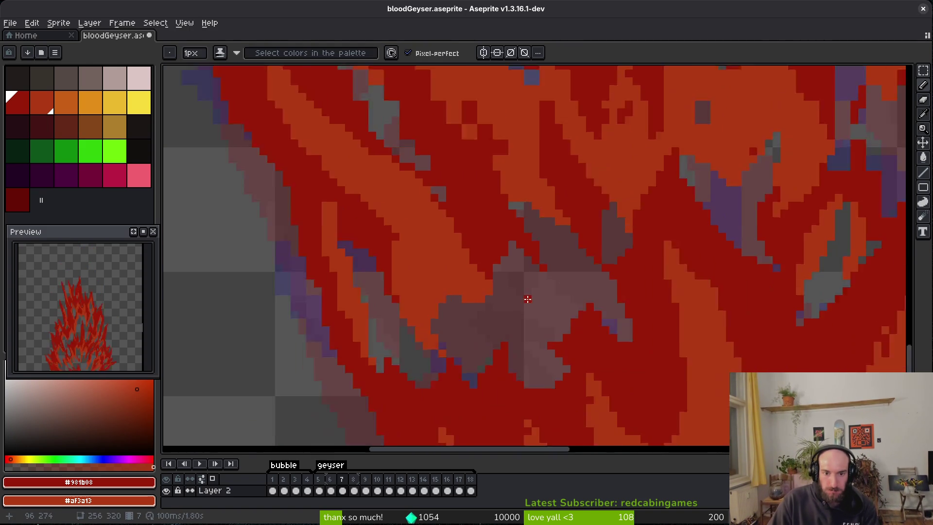
pyautogui.scroll(1, 531, 308)
pyautogui.scroll(4, 434, 267)
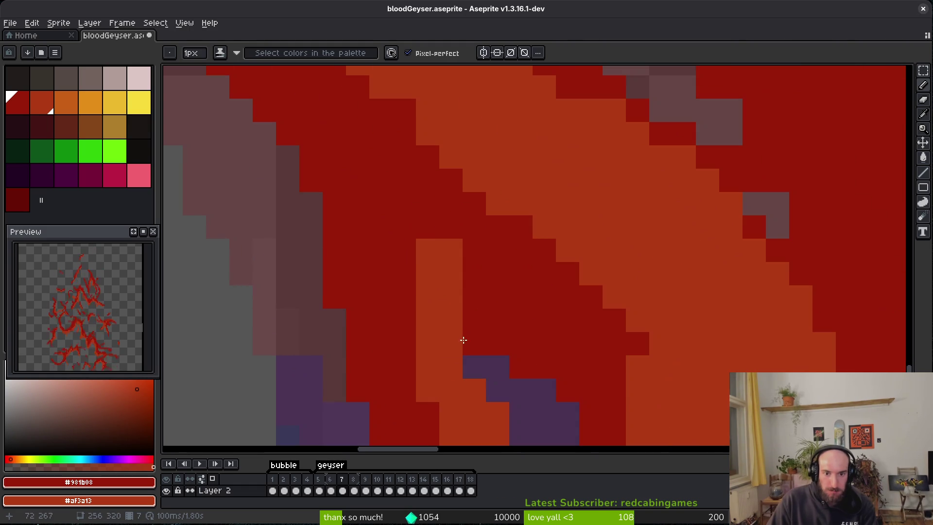
pyautogui.scroll(-2, 523, 291)
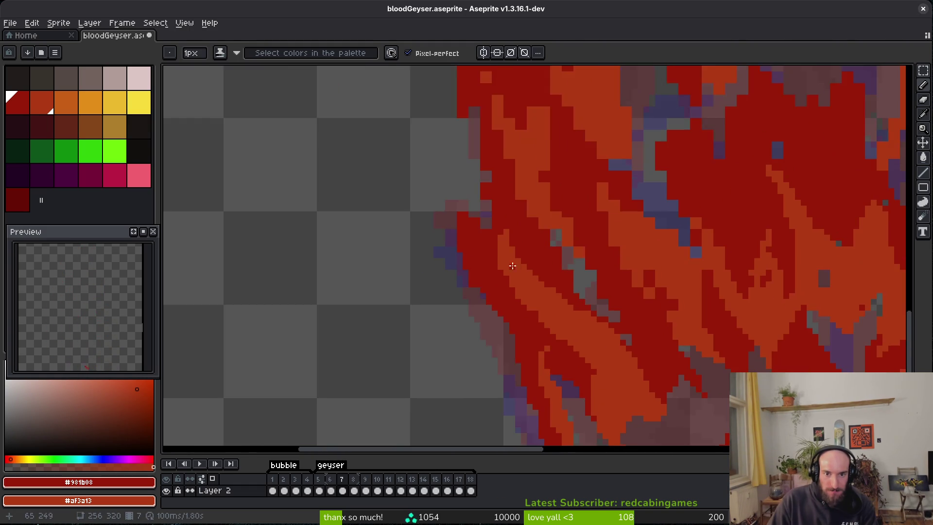
pyautogui.scroll(2, 480, 234)
pyautogui.press('e')
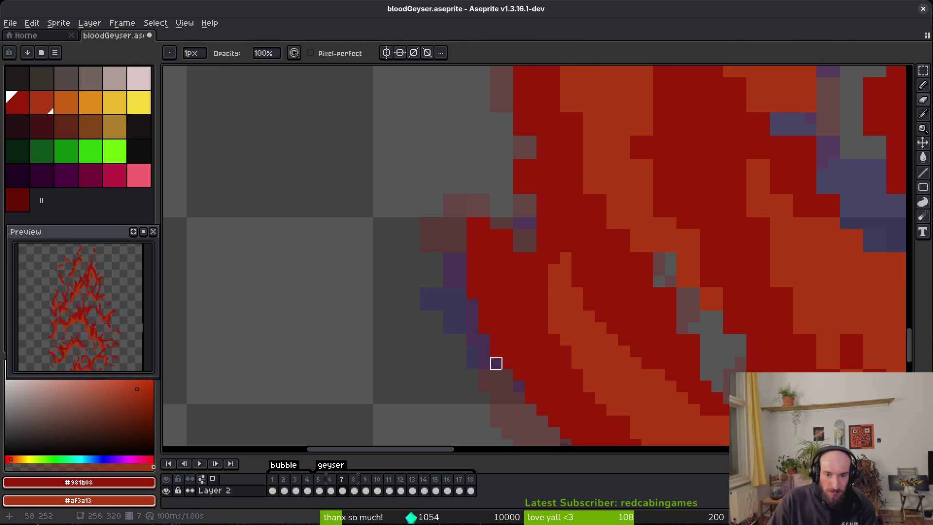
pyautogui.press('b')
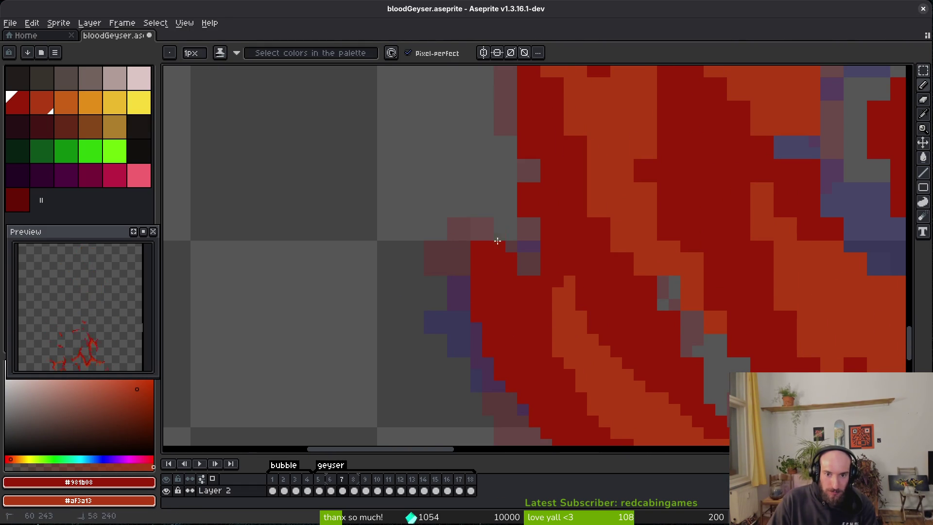
pyautogui.press('e')
pyautogui.press('b')
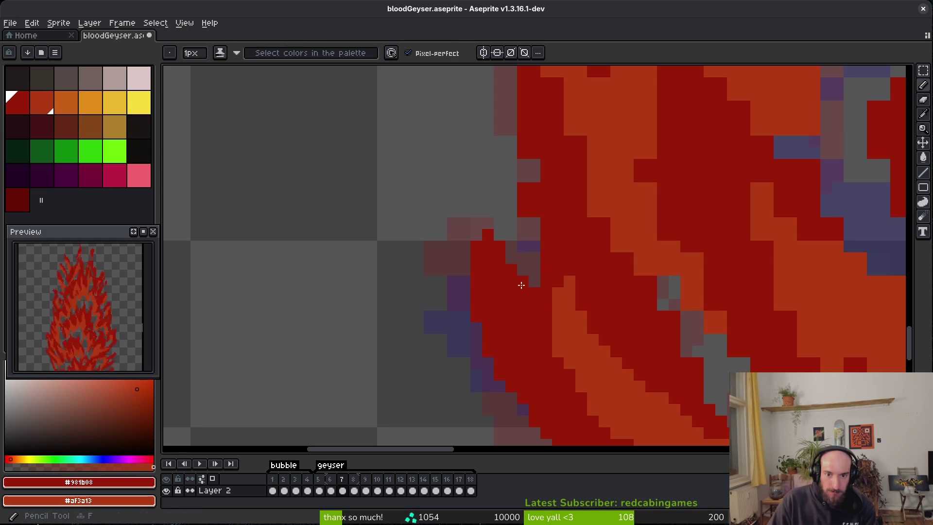
pyautogui.scroll(2, 511, 319)
pyautogui.press('e')
pyautogui.scroll(2, 512, 306)
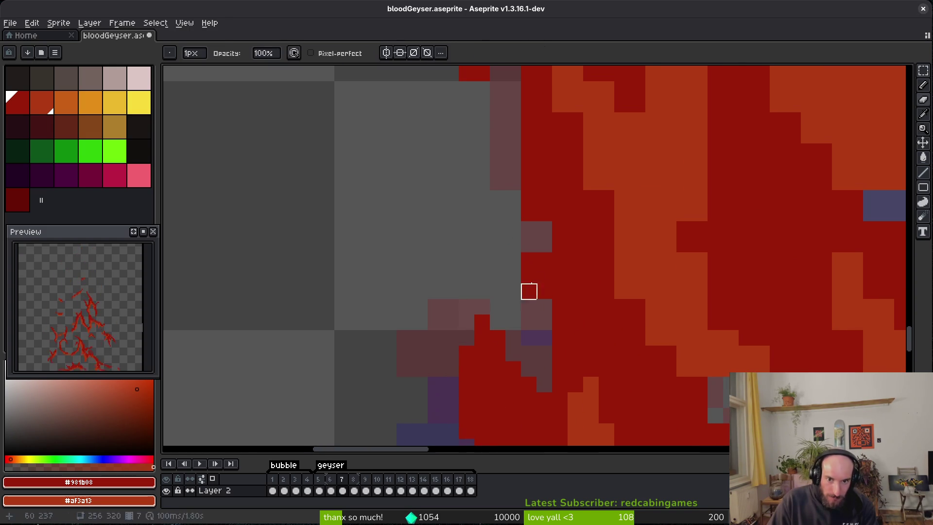
pyautogui.press('b')
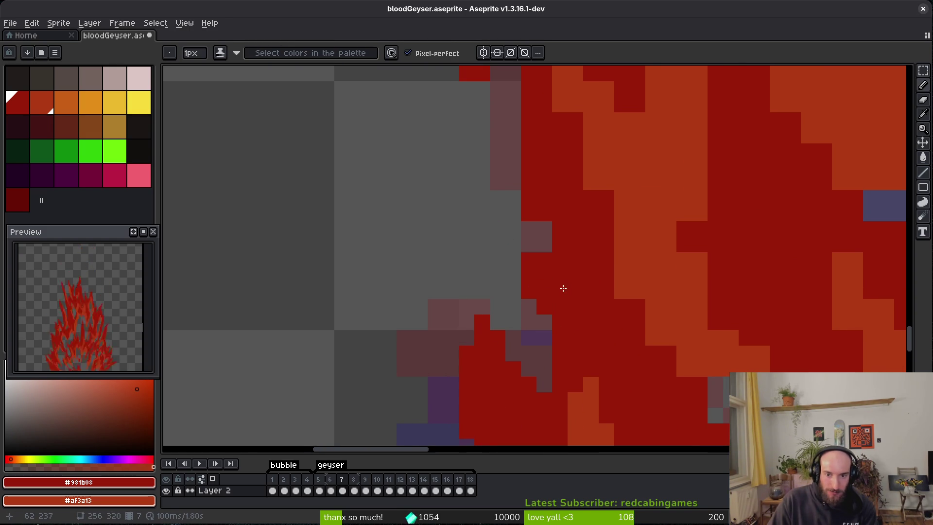
pyautogui.scroll(1, 535, 300)
pyautogui.scroll(2, 510, 250)
pyautogui.press('e')
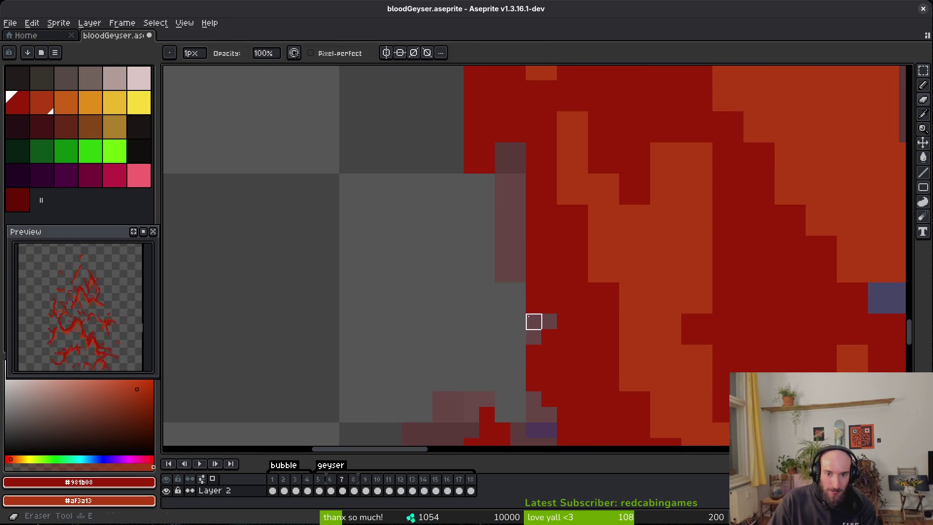
pyautogui.scroll(1, 517, 258)
pyautogui.moveTo(467, 206)
pyautogui.mouseDown()
pyautogui.moveTo(466, 271)
pyautogui.moveTo(450, 287)
pyautogui.moveTo(467, 304)
pyautogui.mouseUp()
pyautogui.press('b')
pyautogui.click(493, 324)
pyautogui.press('e')
pyautogui.click(498, 335)
pyautogui.press('b')
pyautogui.click(482, 304)
# Step: Touch up individual flame-edge pixels, painting some red and erasing stray ones
pyautogui.press('e')
pyautogui.press('b')
pyautogui.click(497, 303)
pyautogui.press('e')
pyautogui.click(498, 319)
pyautogui.scroll(1, 527, 288)
pyautogui.press('b')
pyautogui.click(512, 284)
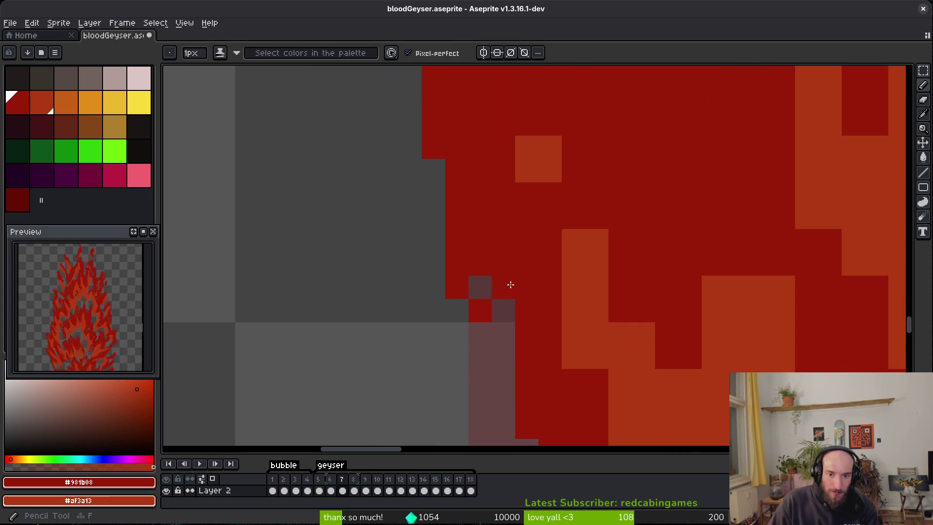
pyautogui.press('e')
pyautogui.click(502, 308)
pyautogui.press('b')
pyautogui.click(508, 271)
pyautogui.press('e')
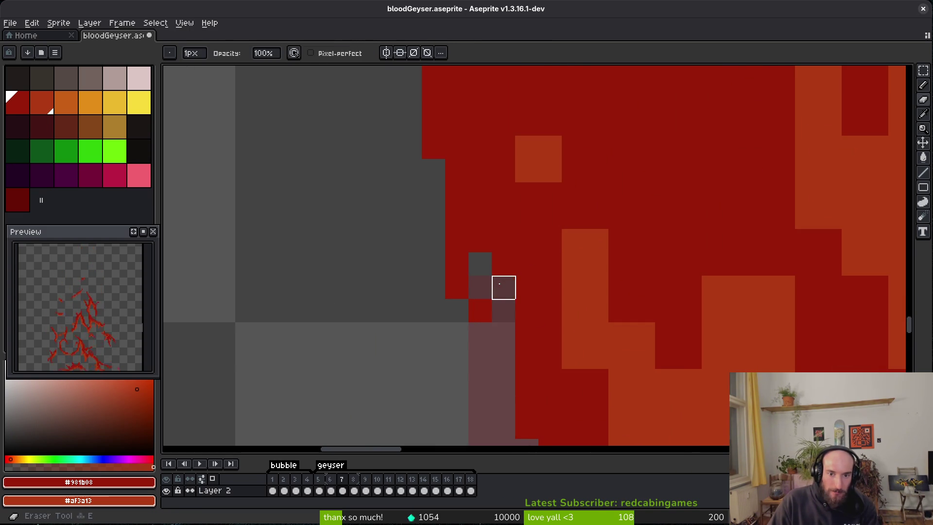
pyautogui.click(504, 272)
# Step: Paint three red pixels on the flame tip
pyautogui.scroll(-1, 516, 316)
pyautogui.scroll(-1, 516, 316)
pyautogui.press('b')
pyautogui.scroll(3, 483, 298)
pyautogui.click(463, 293)
pyautogui.click(557, 262)
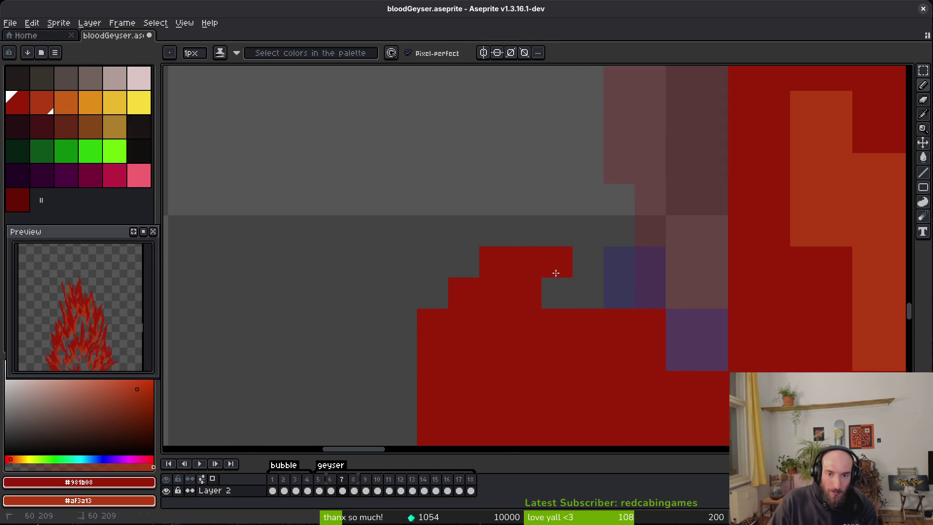
pyautogui.click(588, 293)
# Step: Erase the red pixels lying over the purple rock
pyautogui.press('e')
pyautogui.click(650, 324)
pyautogui.moveTo(681, 356); pyautogui.dragTo(713, 386)
# Step: Repaint stray orange specks and short pixel columns dark red
pyautogui.press('b')
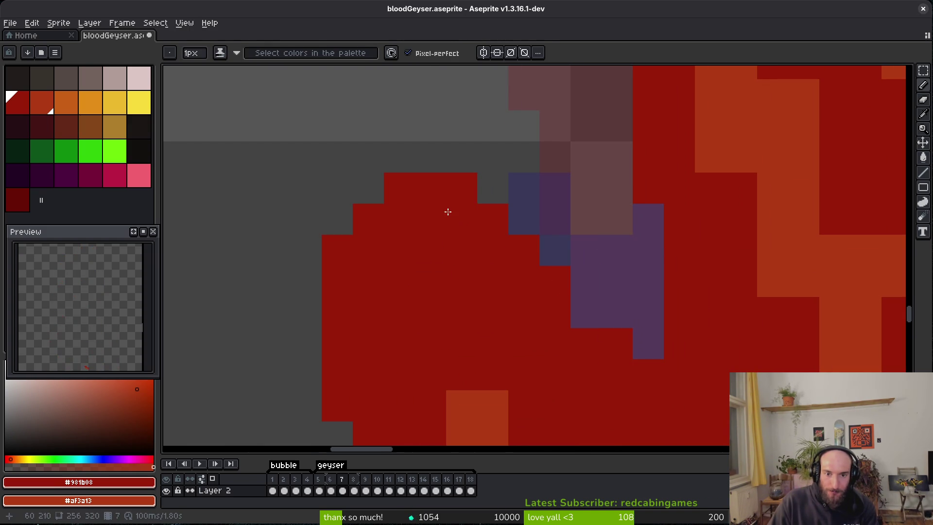
pyautogui.scroll(-1, 564, 305)
pyautogui.scroll(1, 534, 307)
pyautogui.click(420, 249)
pyautogui.scroll(-2, 462, 319)
pyautogui.hscroll(2, 462, 319)
pyautogui.moveTo(400, 278); pyautogui.dragTo(415, 322)
pyautogui.scroll(-3, 415, 323)
pyautogui.hscroll(2, 415, 322)
pyautogui.moveTo(307, 221); pyautogui.dragTo(307, 285)
pyautogui.moveTo(494, 191)
pyautogui.mouseDown()
pyautogui.moveTo(496, 183)
pyautogui.moveTo(507, 203)
pyautogui.mouseUp()
pyautogui.click(507, 202)
pyautogui.click(581, 182)
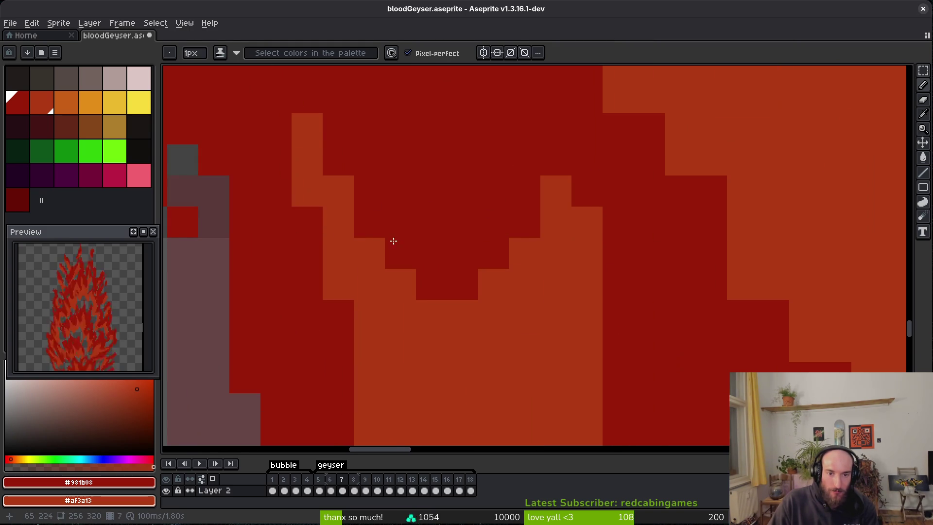
# Step: Try dark strokes into the orange band, then undo them
pyautogui.scroll(-1, 478, 267)
pyautogui.moveTo(415, 182)
pyautogui.mouseDown()
pyautogui.moveTo(422, 313)
pyautogui.moveTo(286, 233)
pyautogui.moveTo(344, 268)
pyautogui.mouseUp()
pyautogui.scroll(-3, 408, 306)
pyautogui.hotkey('ctrl', 'z')
pyautogui.hotkey('ctrl', 'z')
pyautogui.hotkey('ctrl', 'z')
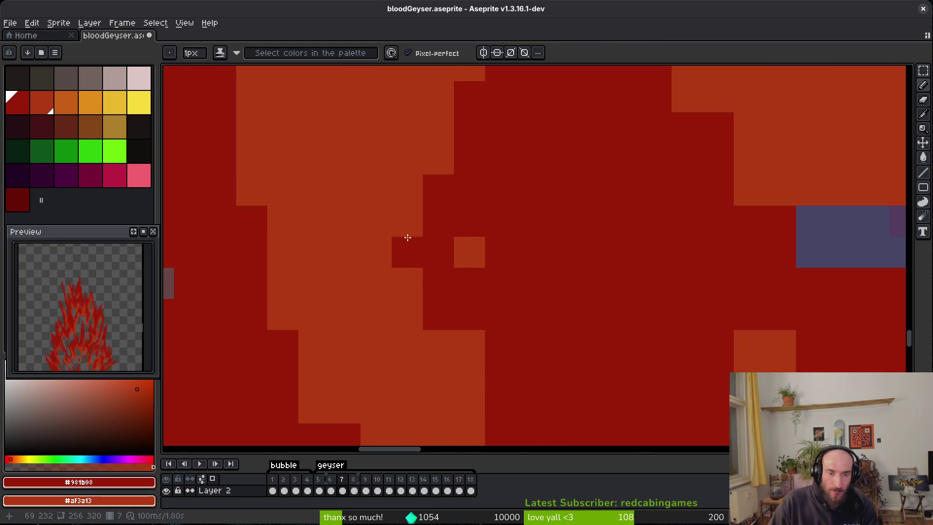
pyautogui.scroll(-2, 500, 281)
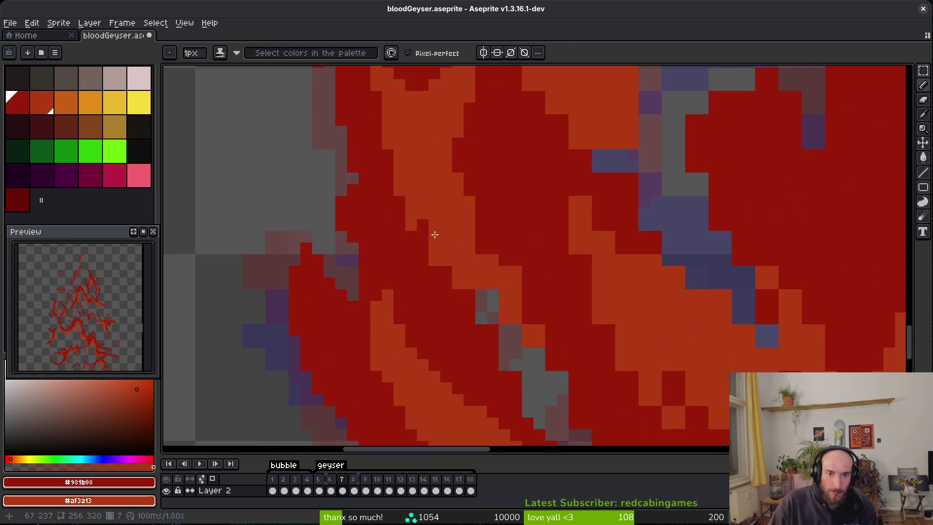
# Step: Carve dark red along the orange band's edge and repaint cells orange and dark red
pyautogui.scroll(2, 467, 267)
pyautogui.moveTo(332, 115)
pyautogui.mouseDown()
pyautogui.moveTo(418, 292)
pyautogui.moveTo(452, 300)
pyautogui.moveTo(479, 203)
pyautogui.moveTo(594, 319)
pyautogui.moveTo(593, 343)
pyautogui.mouseUp()
pyautogui.scroll(-4, 509, 242)
pyautogui.moveTo(509, 242)
pyautogui.mouseDown()
pyautogui.moveTo(525, 246)
pyautogui.moveTo(552, 302)
pyautogui.moveTo(579, 412)
pyautogui.moveTo(442, 293)
pyautogui.mouseUp()
# Step: Add dark-red pixels and single dark-red cells into the flame
pyautogui.press('e')
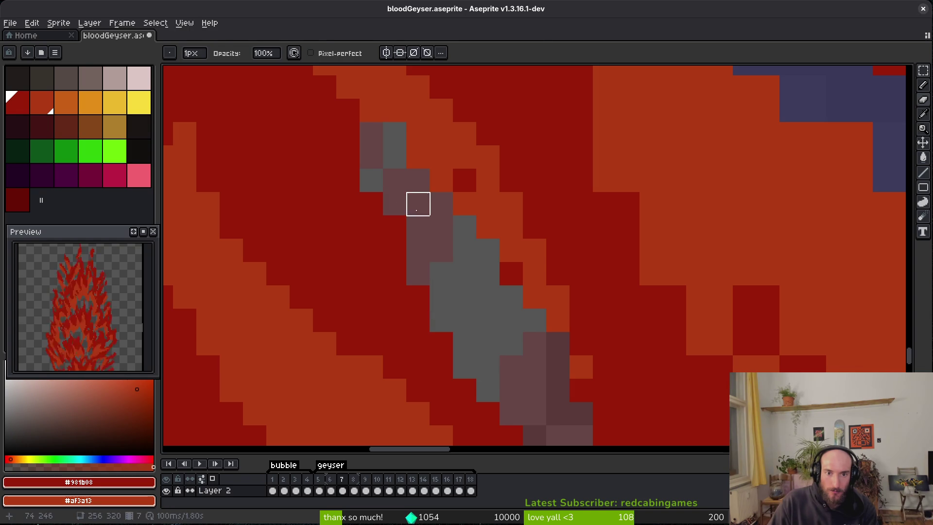
pyautogui.press('b')
pyautogui.scroll(-2, 531, 281)
pyautogui.scroll(2, 559, 327)
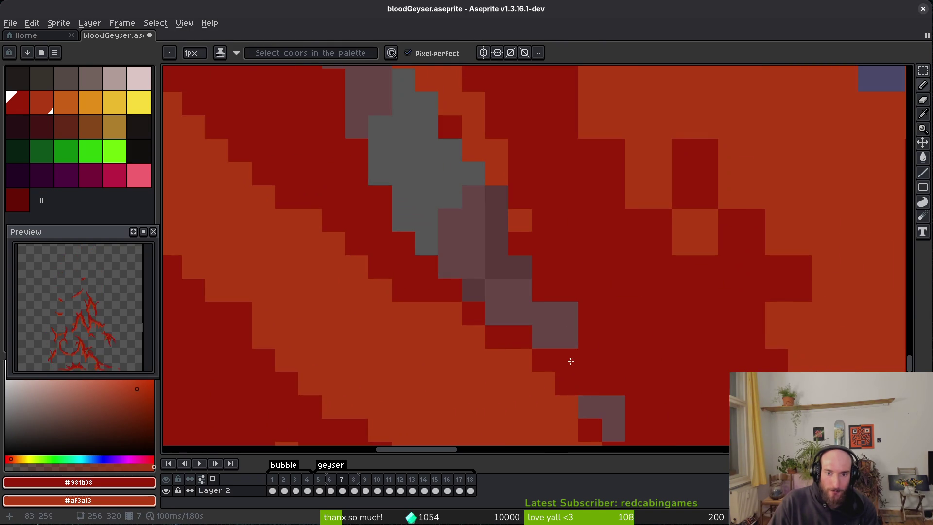
pyautogui.hscroll(3, 512, 243)
pyautogui.scroll(2, 523, 268)
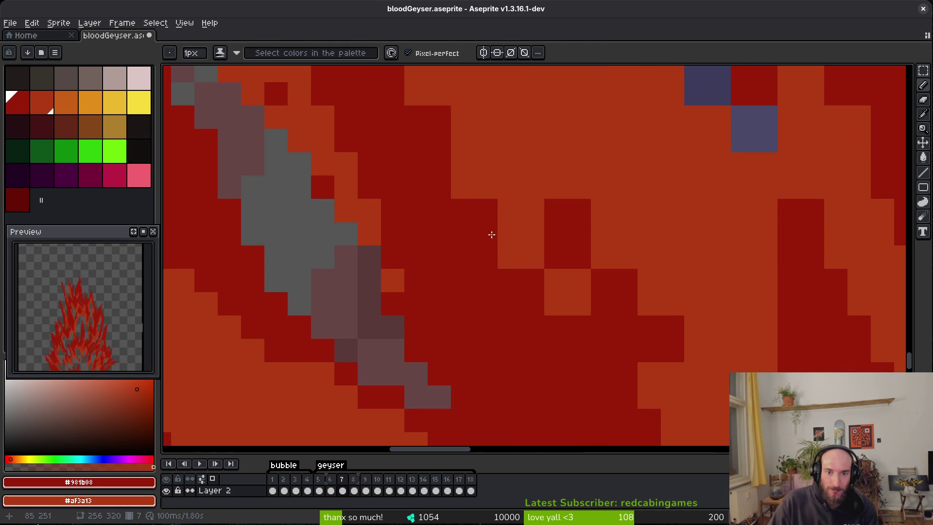
pyautogui.scroll(2, 456, 166)
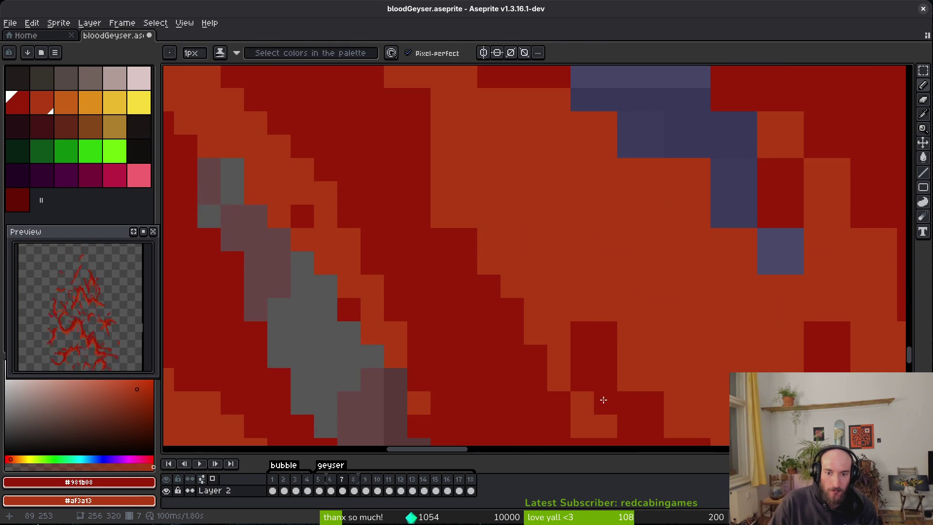
pyautogui.scroll(2, 544, 394)
pyautogui.hscroll(-1, 487, 389)
pyautogui.moveTo(415, 115); pyautogui.dragTo(469, 335)
pyautogui.scroll(3, 459, 347)
pyautogui.moveTo(452, 252); pyautogui.dragTo(454, 225)
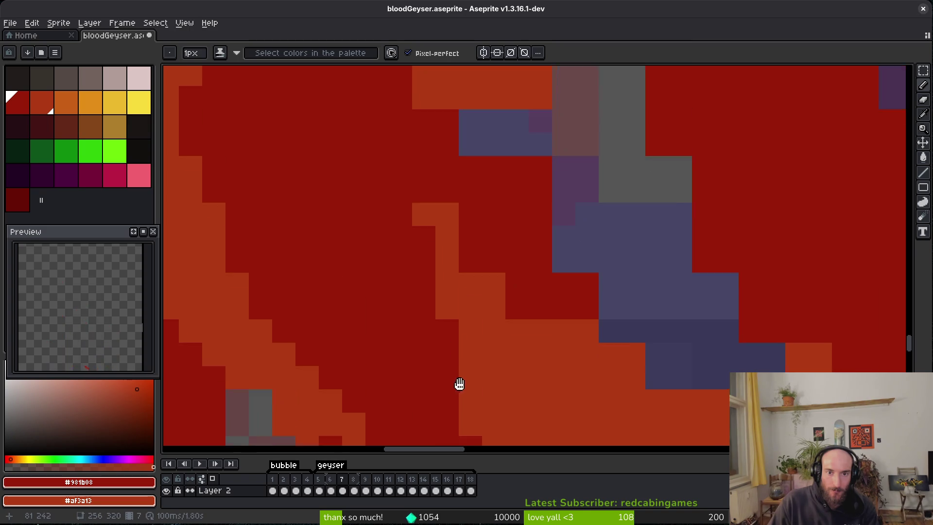
pyautogui.click(574, 344)
pyautogui.moveTo(591, 367)
pyautogui.mouseDown()
pyautogui.moveTo(615, 344)
pyautogui.moveTo(544, 313)
pyautogui.mouseUp()
# Step: Paint red cells and erase others beside the blue band
pyautogui.click(561, 256)
pyautogui.scroll(-1, 458, 240)
pyautogui.hscroll(2, 458, 241)
pyautogui.click(530, 299)
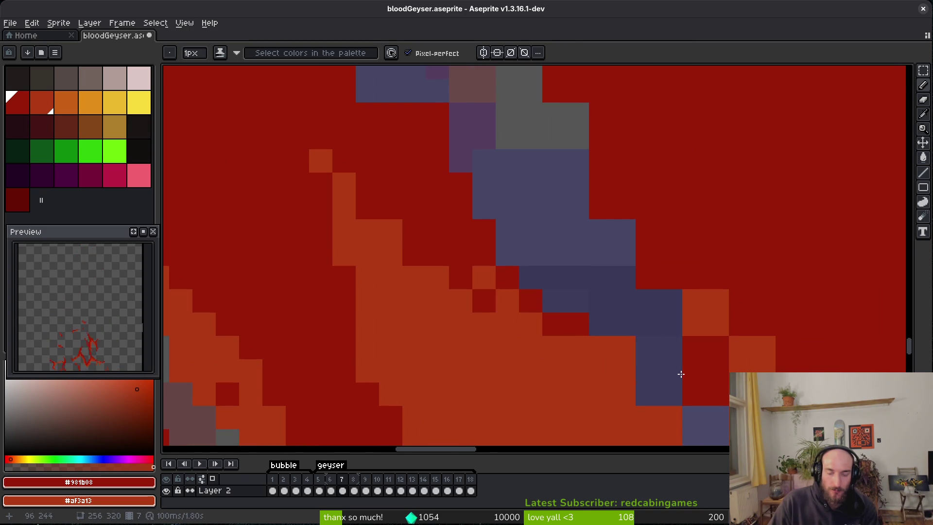
pyautogui.scroll(-2, 659, 363)
pyautogui.hscroll(3, 659, 362)
pyautogui.click(469, 240)
pyautogui.press('e')
pyautogui.click(468, 253)
pyautogui.press('b')
pyautogui.click(516, 299)
pyautogui.press('e')
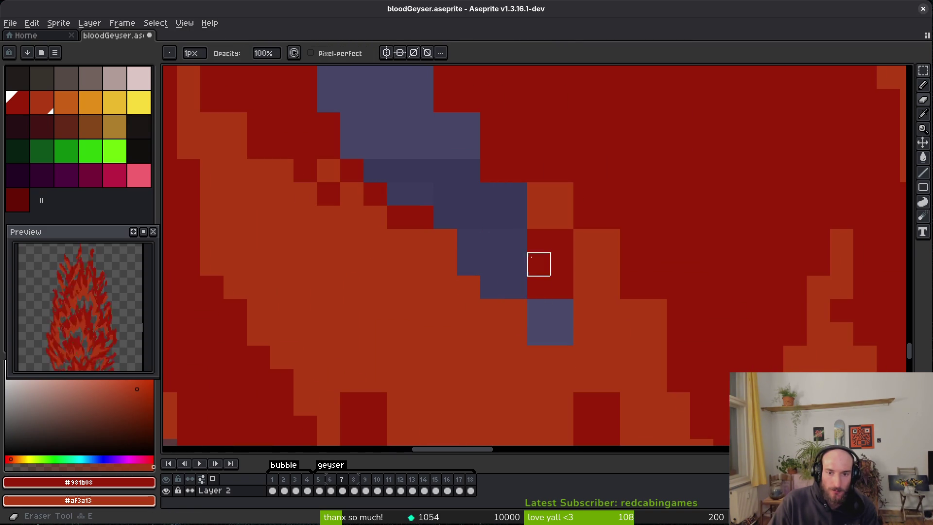
pyautogui.moveTo(538, 264); pyautogui.dragTo(537, 308)
# Step: Turn a column of red cells orange and review the reshaped flame bands
pyautogui.scroll(-2, 537, 308)
pyautogui.hscroll(2, 537, 309)
pyautogui.press('b')
pyautogui.scroll(-2, 597, 384)
pyautogui.hscroll(2, 597, 384)
pyautogui.moveTo(481, 255); pyautogui.dragTo(476, 306)
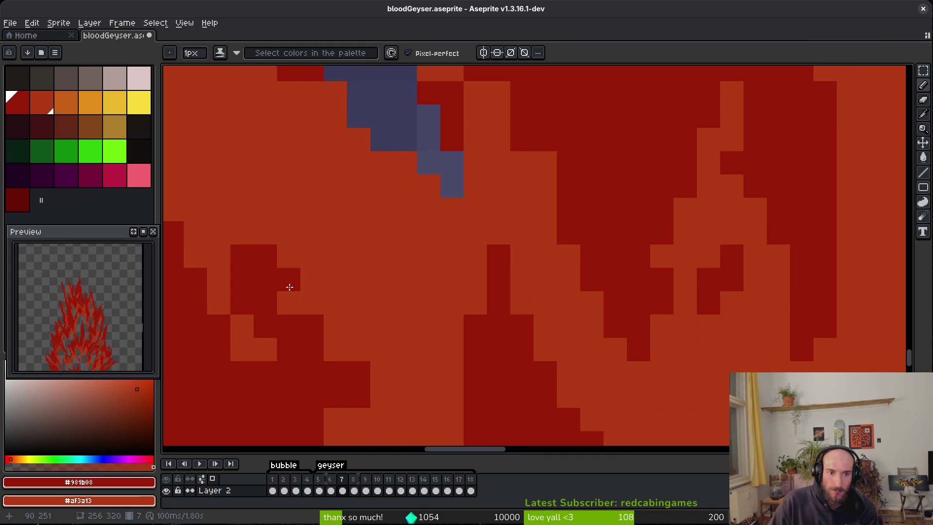
pyautogui.hscroll(-3, 340, 272)
pyautogui.scroll(-3, 456, 298)
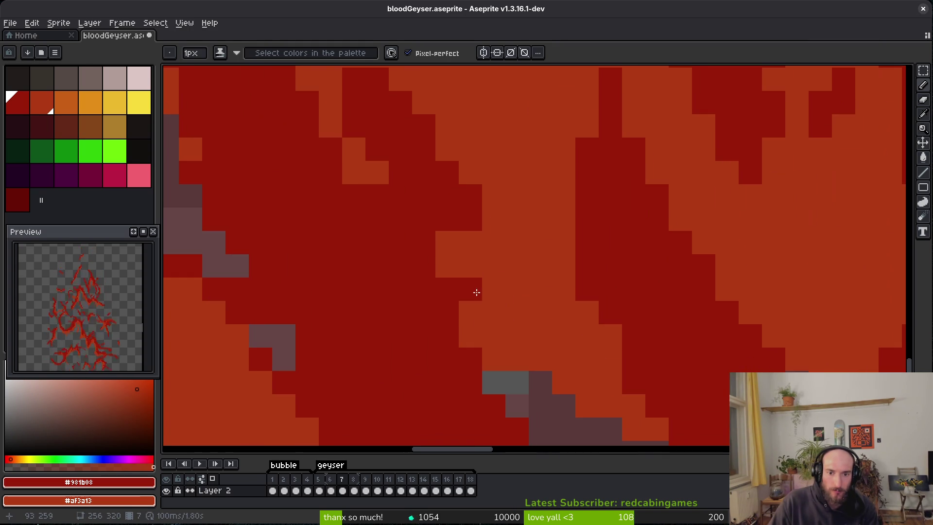
pyautogui.scroll(2, 496, 241)
pyautogui.hscroll(3, 495, 241)
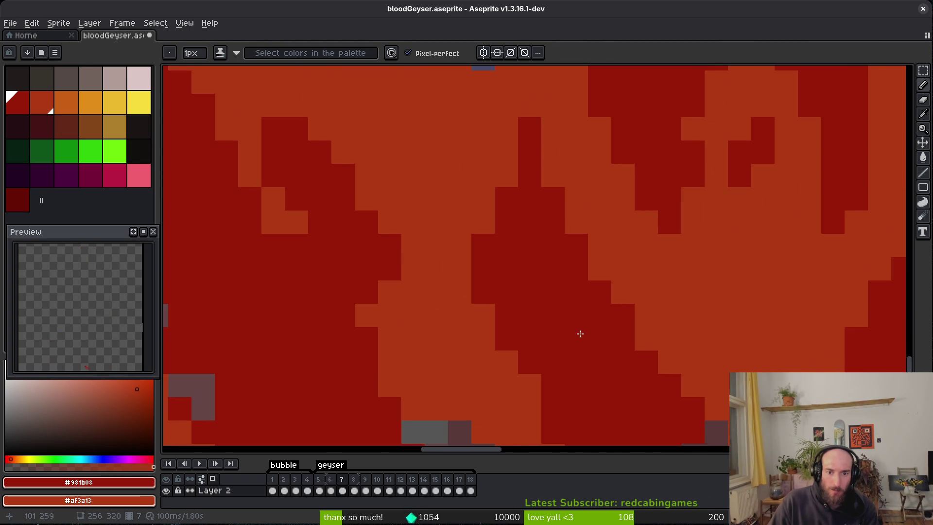
pyautogui.scroll(-1, 542, 337)
pyautogui.hscroll(2, 542, 337)
pyautogui.scroll(3, 500, 340)
pyautogui.hscroll(2, 467, 292)
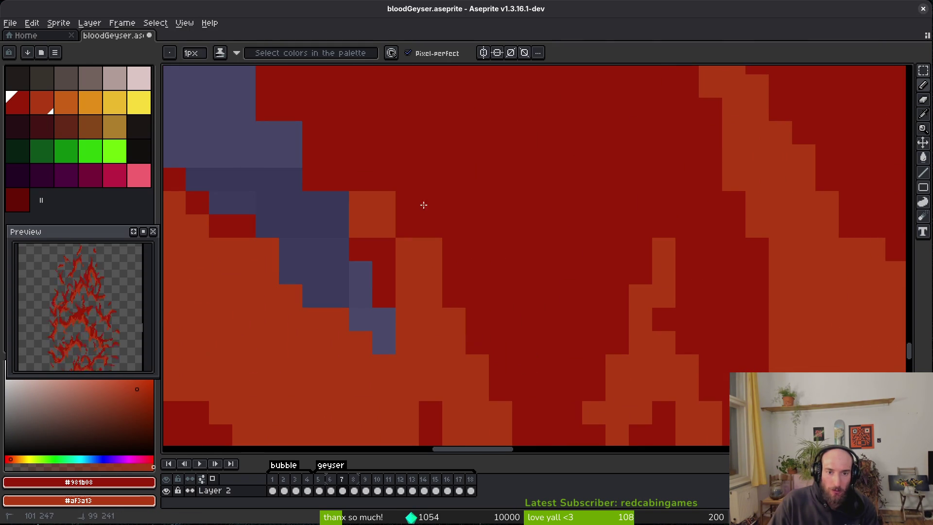
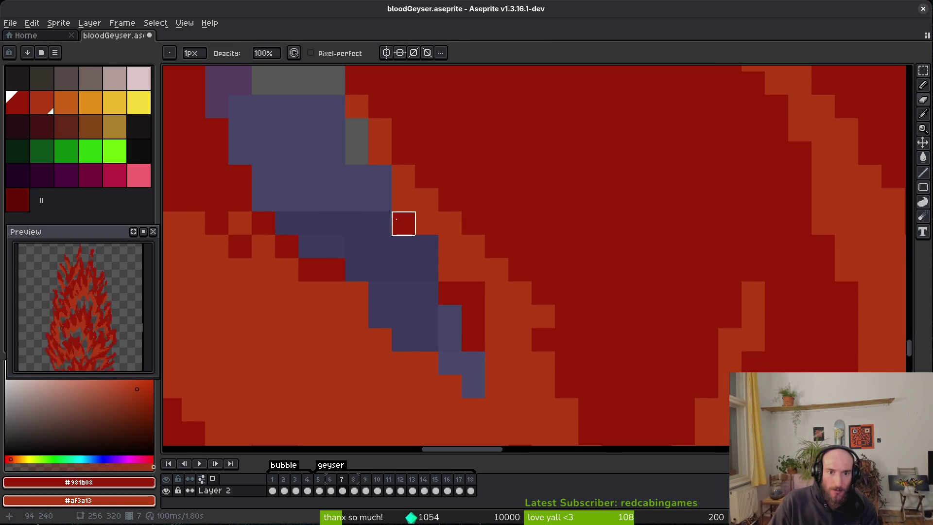
# Step: Patch stray gaps in the frame 7 flame with dark red pixels and a short upward stroke
pyautogui.press('b')
pyautogui.scroll(-2, 474, 293)
pyautogui.scroll(2, 496, 308)
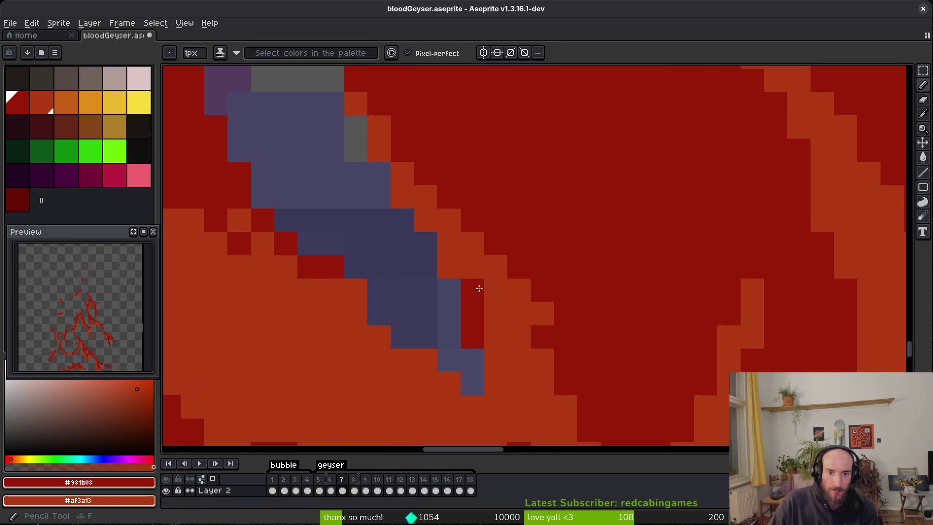
pyautogui.click(542, 314)
pyautogui.scroll(-3, 530, 300)
pyautogui.scroll(2, 534, 316)
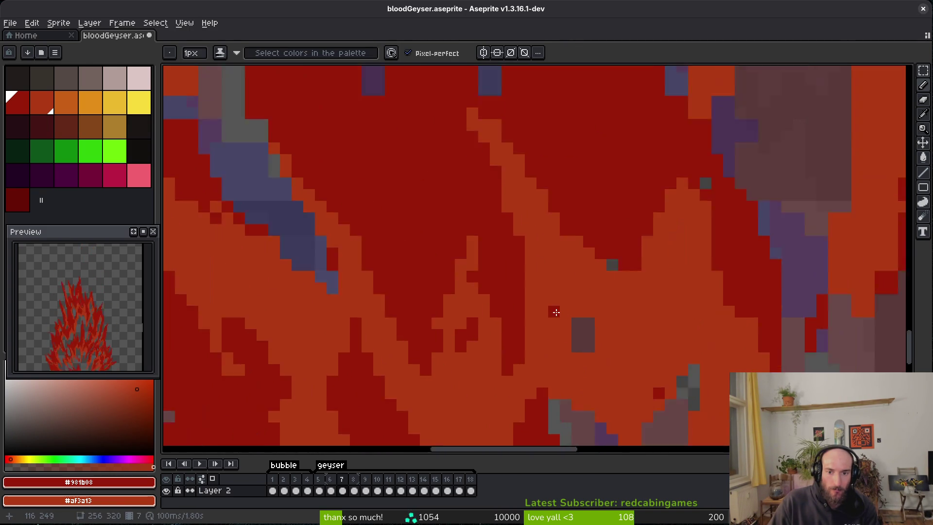
pyautogui.click(535, 321)
pyautogui.moveTo(535, 321)
pyautogui.mouseDown()
pyautogui.moveTo(531, 298)
pyautogui.moveTo(523, 310)
pyautogui.mouseUp()
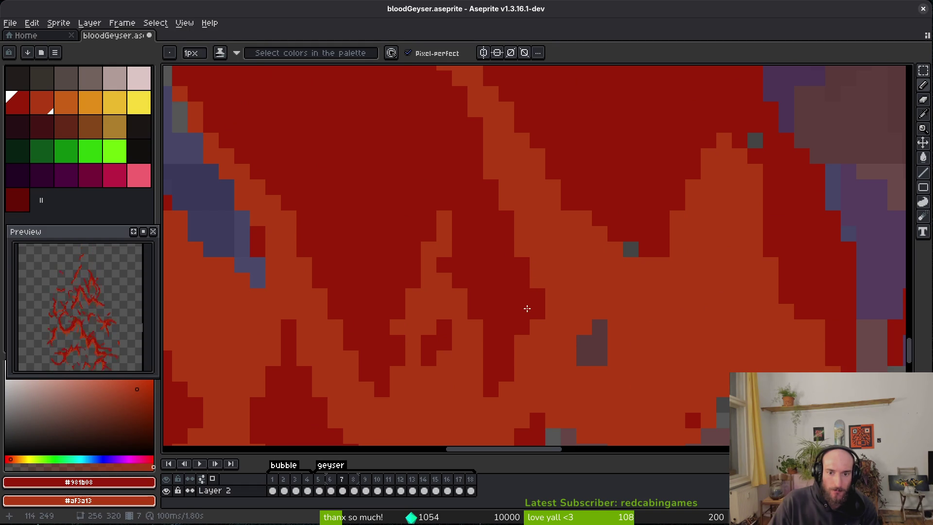
pyautogui.scroll(-1, 515, 281)
pyautogui.scroll(1, 498, 246)
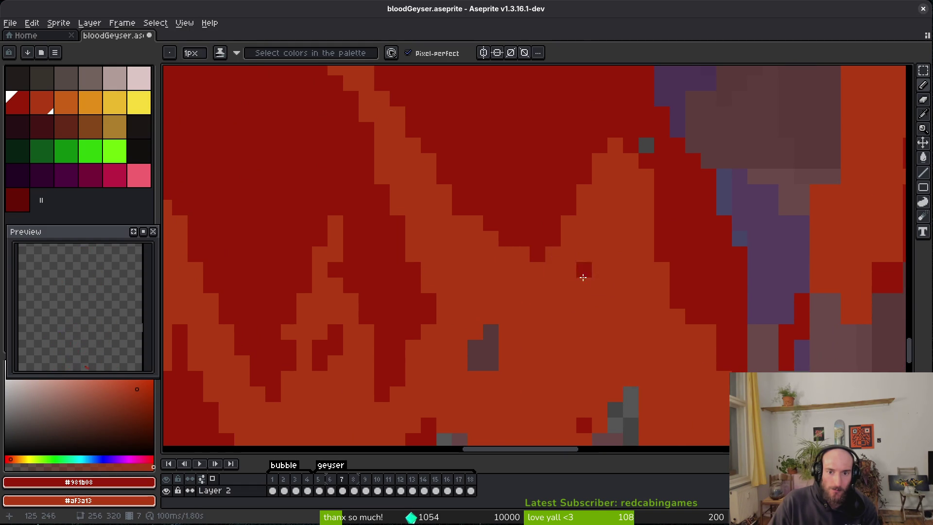
pyautogui.scroll(-1, 563, 263)
pyautogui.scroll(1, 552, 269)
pyautogui.click(553, 269)
# Step: Undo the accidental eraser stroke so the erased red flame pixels are restored
pyautogui.scroll(-2, 557, 140)
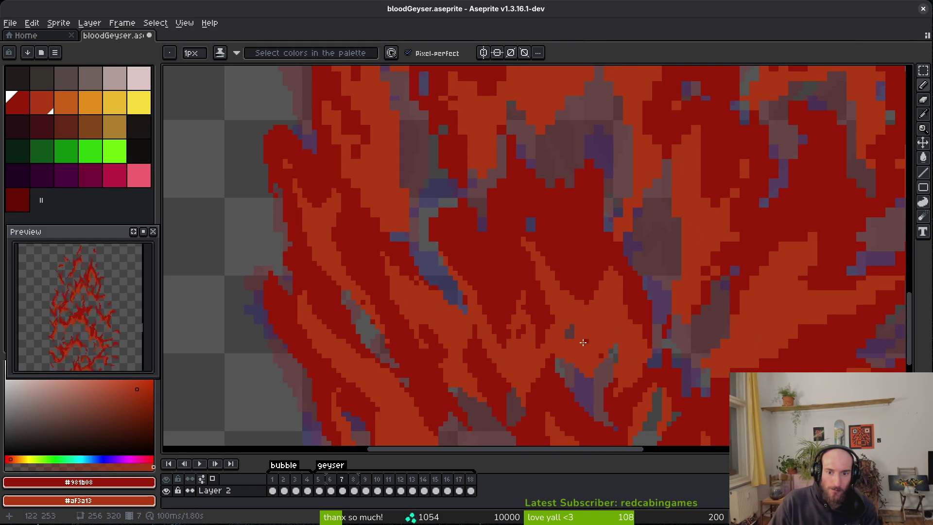
pyautogui.scroll(3, 562, 322)
pyautogui.scroll(-3, 598, 333)
pyautogui.scroll(1, 558, 240)
pyautogui.scroll(2, 533, 340)
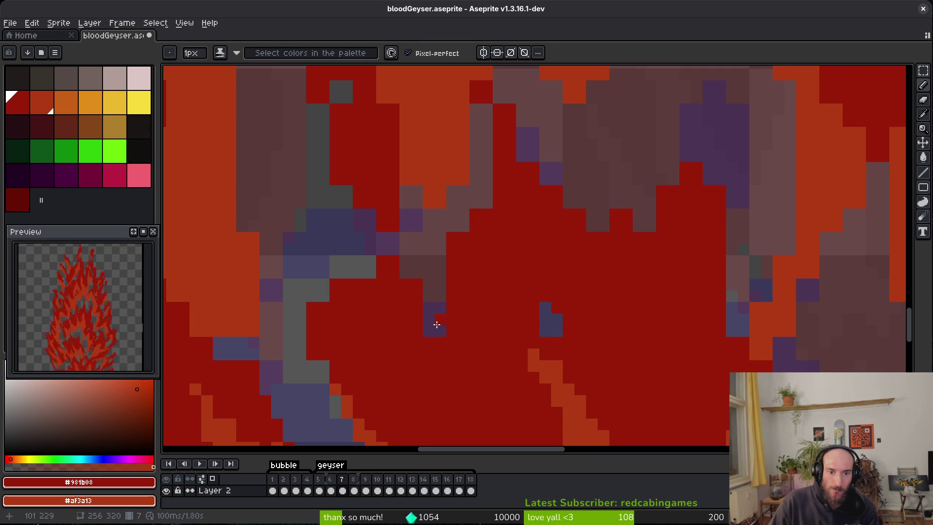
pyautogui.scroll(-1, 406, 308)
pyautogui.scroll(1, 434, 241)
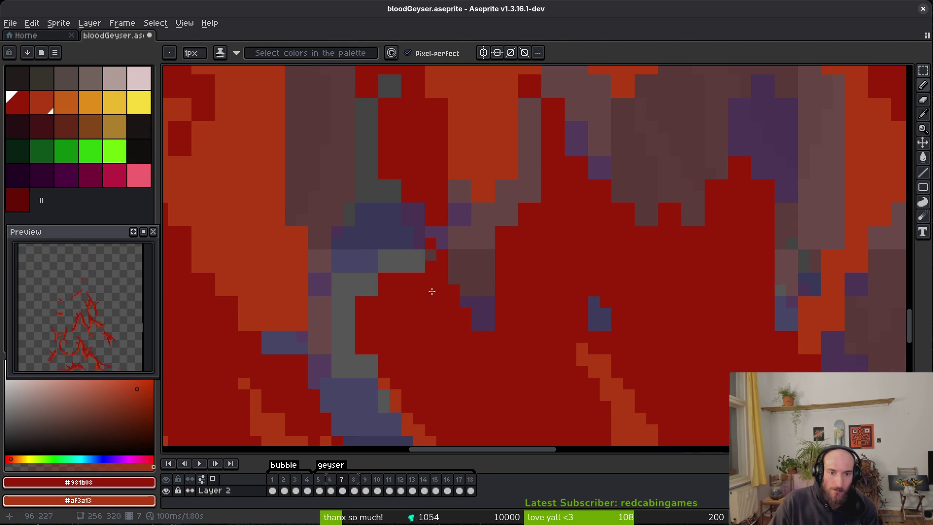
pyautogui.scroll(1, 432, 299)
pyautogui.scroll(-2, 392, 271)
pyautogui.press('e')
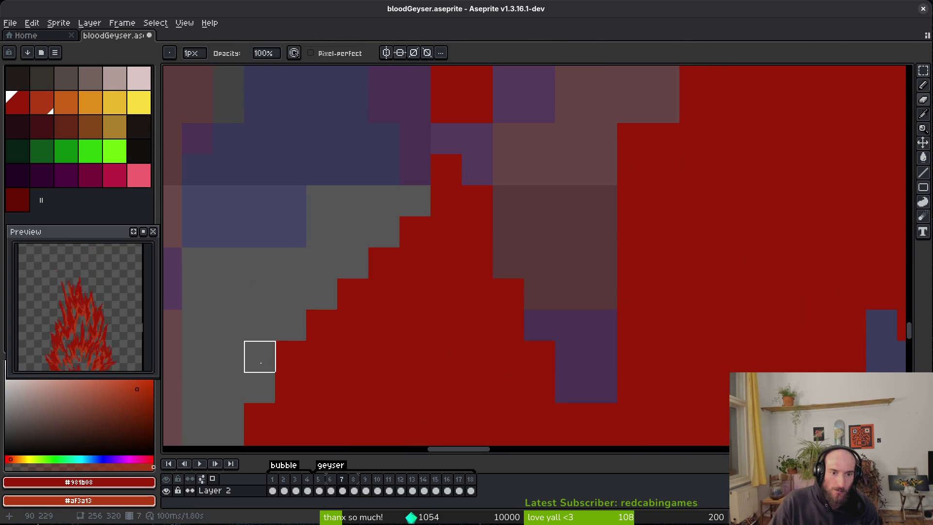
pyautogui.hotkey('ctrl', 'z')
pyautogui.hotkey('ctrl', 'y')
pyautogui.hotkey('ctrl', 'z')
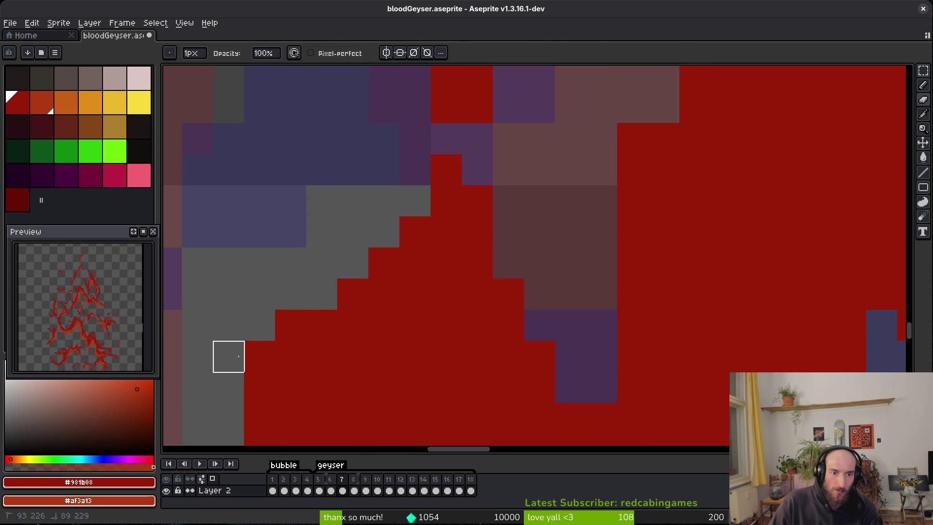
pyautogui.scroll(-3, 341, 366)
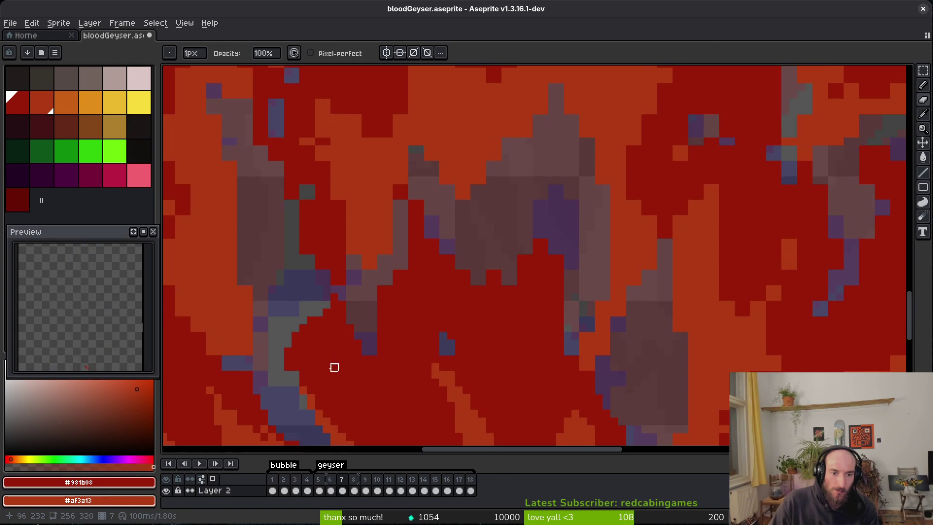
pyautogui.scroll(3, 343, 368)
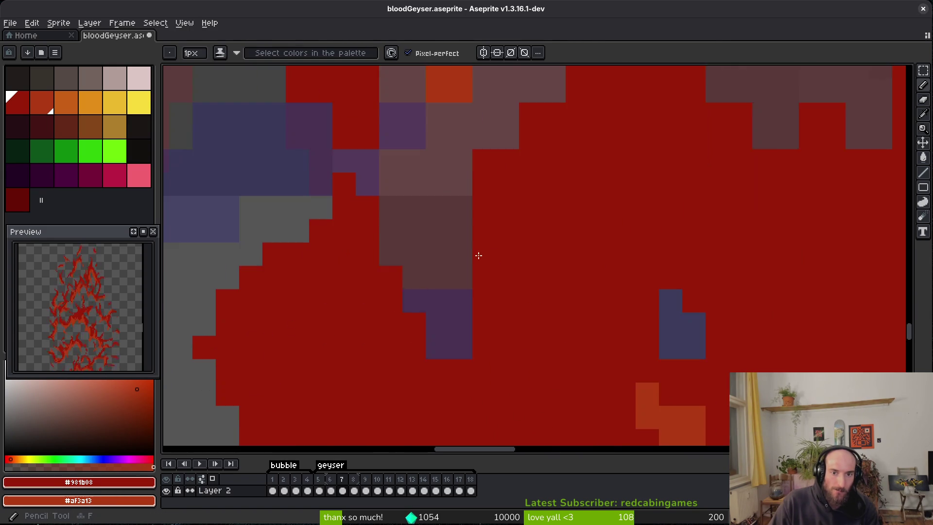
pyautogui.scroll(2, 489, 179)
pyautogui.press('b')
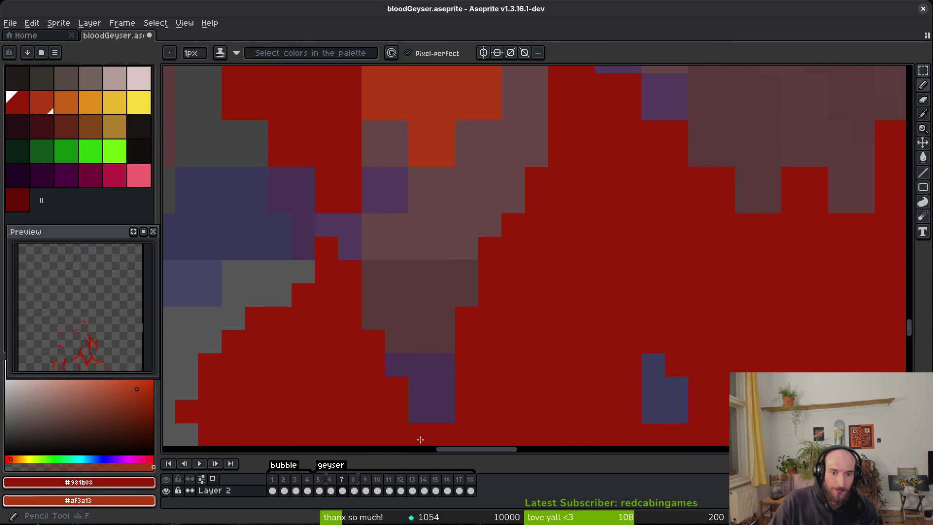
pyautogui.scroll(2, 535, 206)
pyautogui.scroll(-2, 508, 197)
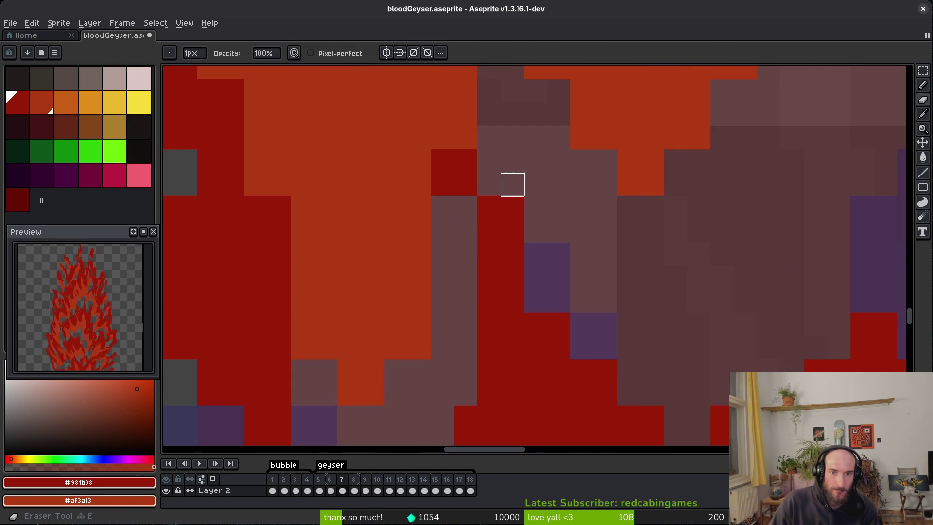
# Step: Shade flame pixels orange, erase a diagonal orange staircase, and turn two orange pixels dark red
pyautogui.moveTo(512, 207); pyautogui.dragTo(512, 230)
pyautogui.click(441, 175)
pyautogui.click(437, 205)
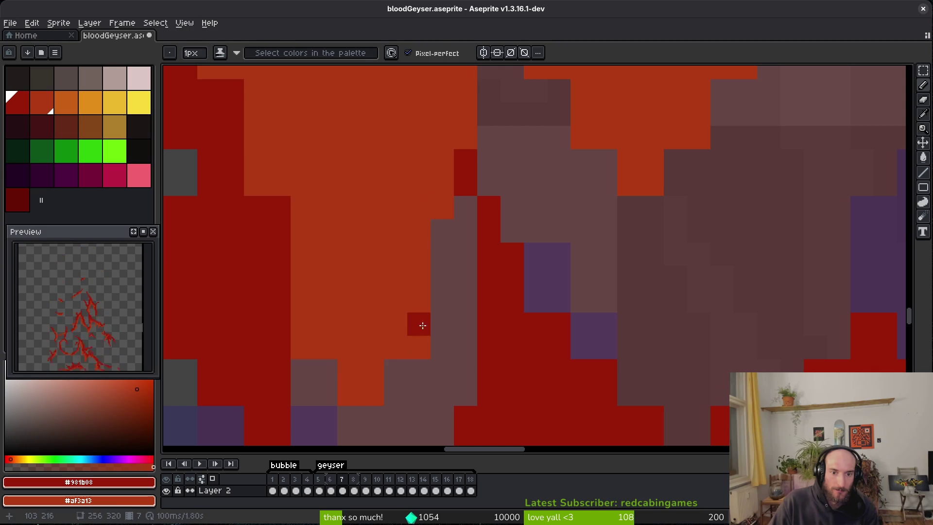
pyautogui.moveTo(418, 302); pyautogui.dragTo(372, 371)
pyautogui.press('e')
pyautogui.press('b')
pyautogui.moveTo(342, 311); pyautogui.dragTo(341, 292)
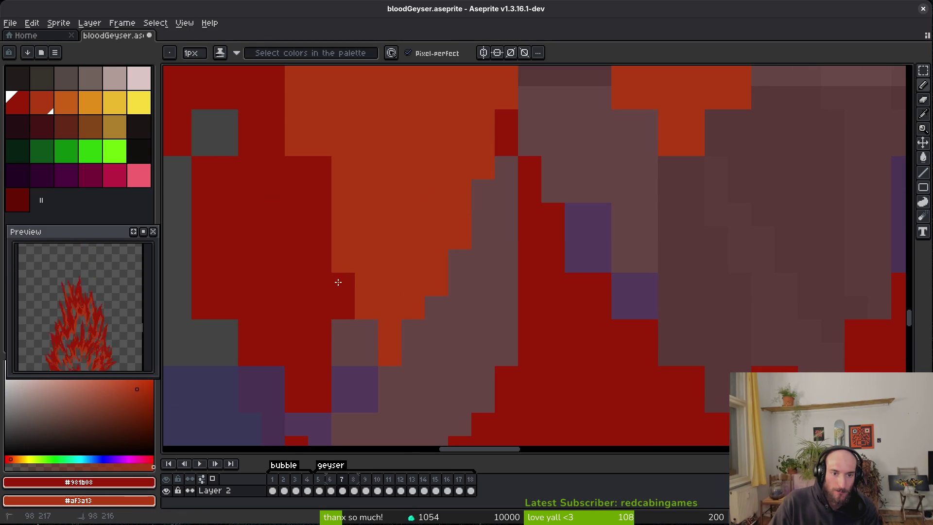
pyautogui.click(343, 330)
# Step: Fill the grey gaps in the flame with dark red pixels
pyautogui.hscroll(-2, 341, 316)
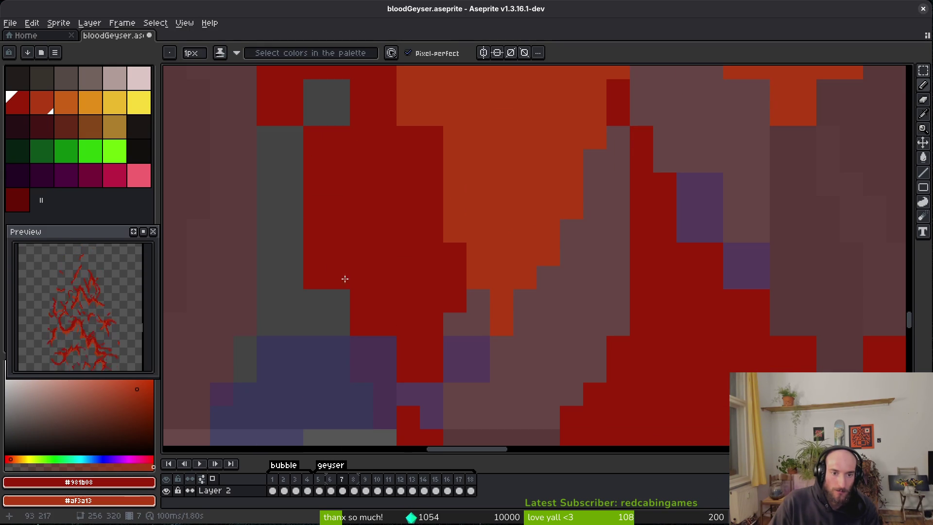
pyautogui.moveTo(293, 148); pyautogui.dragTo(292, 214)
pyautogui.press('e')
pyautogui.moveTo(370, 322); pyautogui.dragTo(385, 371)
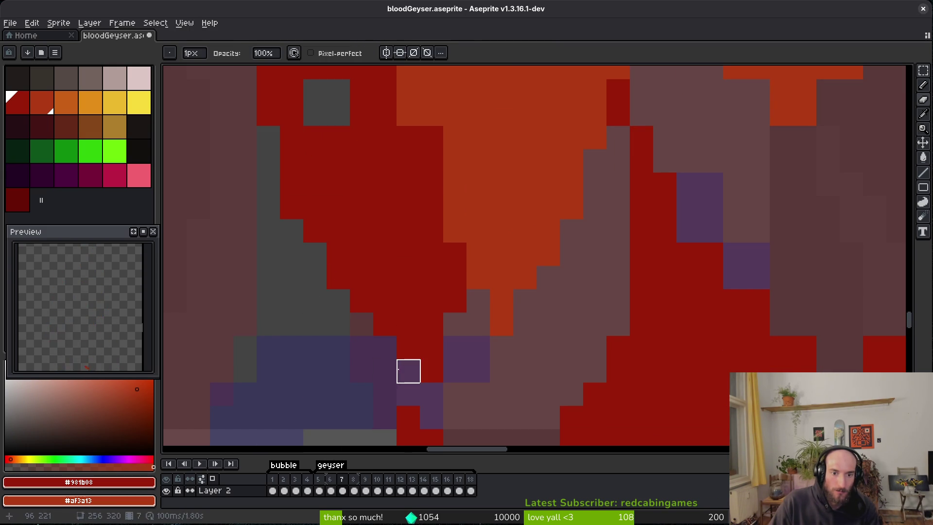
pyautogui.scroll(5, 389, 316)
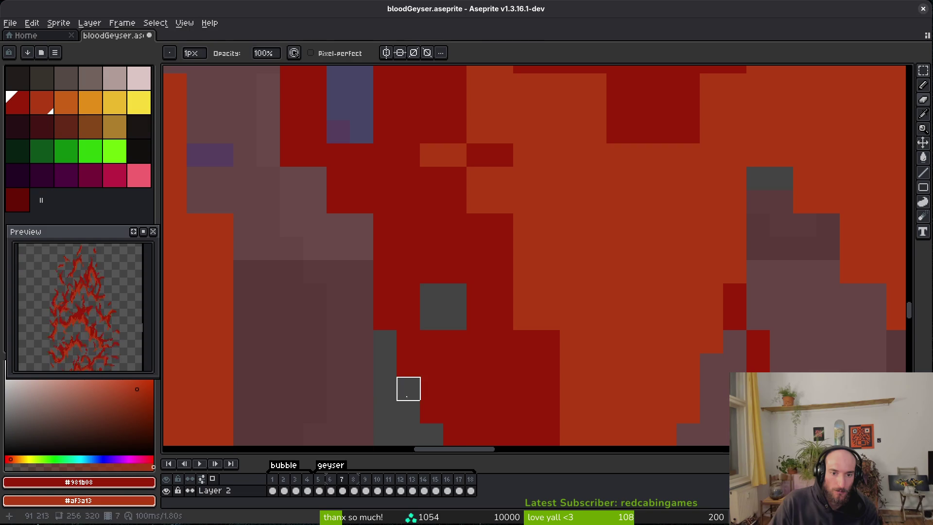
pyautogui.press('b')
pyautogui.scroll(5, 409, 356)
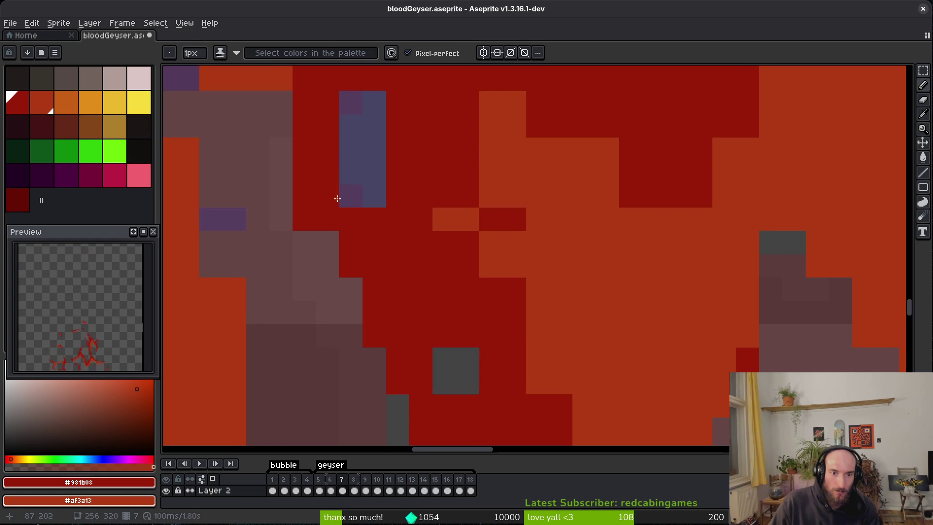
pyautogui.scroll(2, 397, 308)
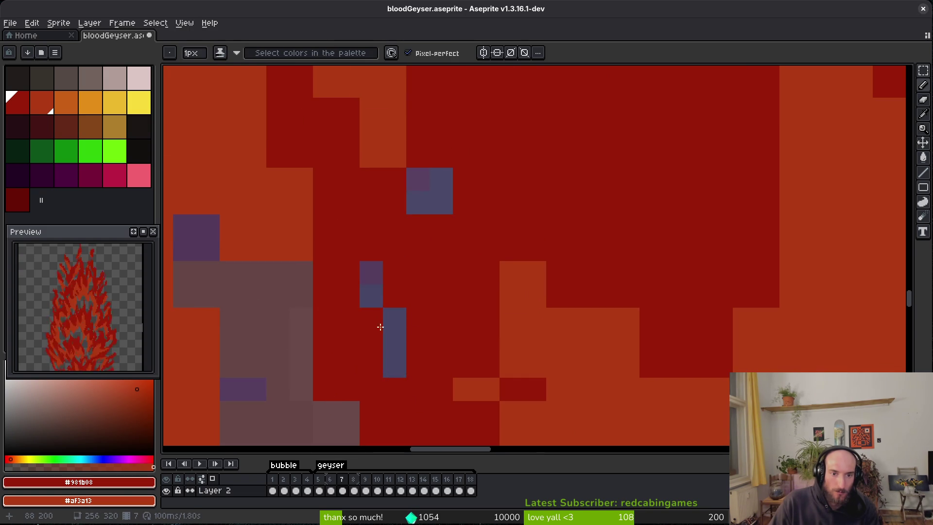
pyautogui.scroll(3, 387, 310)
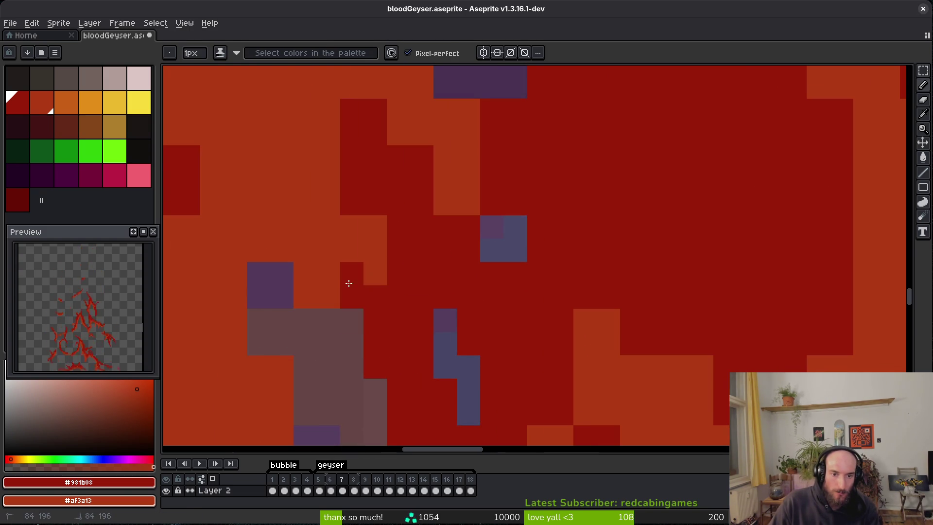
pyautogui.scroll(2, 401, 358)
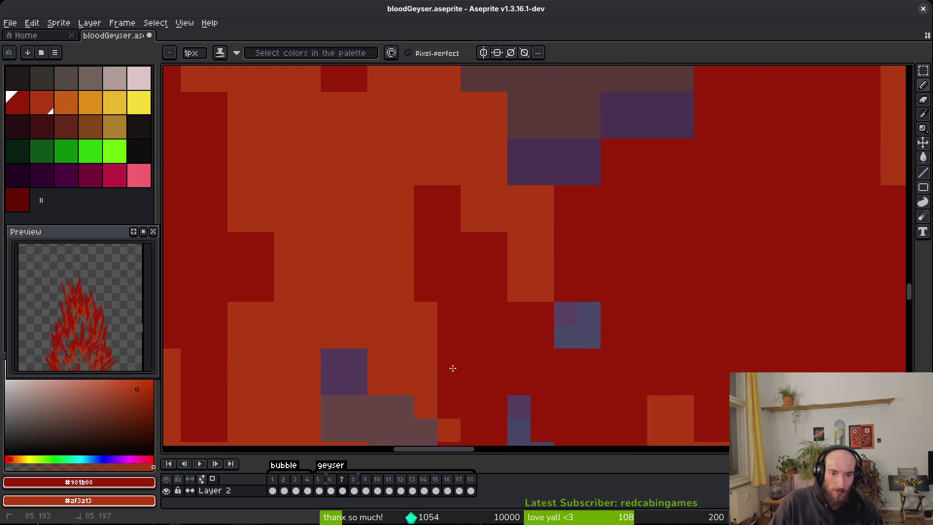
pyautogui.scroll(-5, 518, 232)
pyautogui.scroll(-4, 389, 360)
# Step: Erase a vertical run of stray pixels in the flame
pyautogui.press('e')
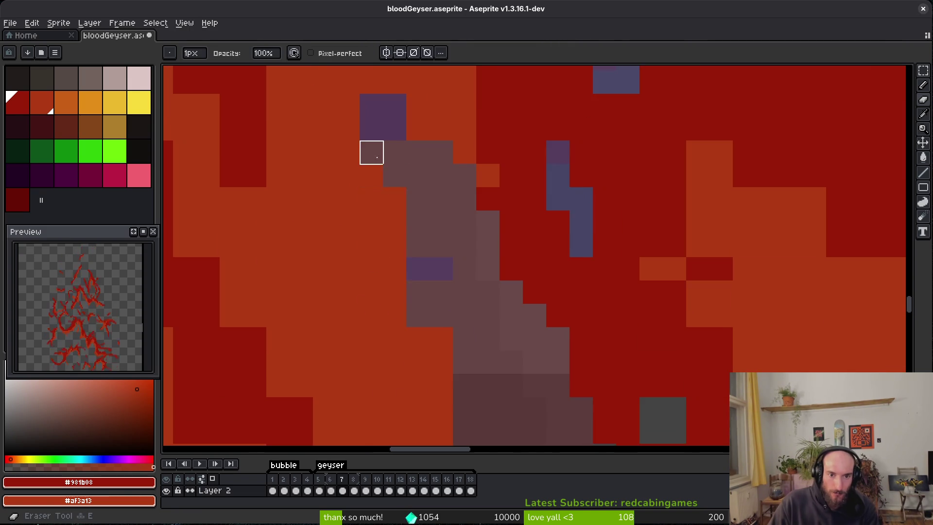
pyautogui.moveTo(394, 194); pyautogui.dragTo(395, 292)
pyautogui.scroll(-3, 441, 293)
pyautogui.scroll(3, 427, 296)
pyautogui.press('b')
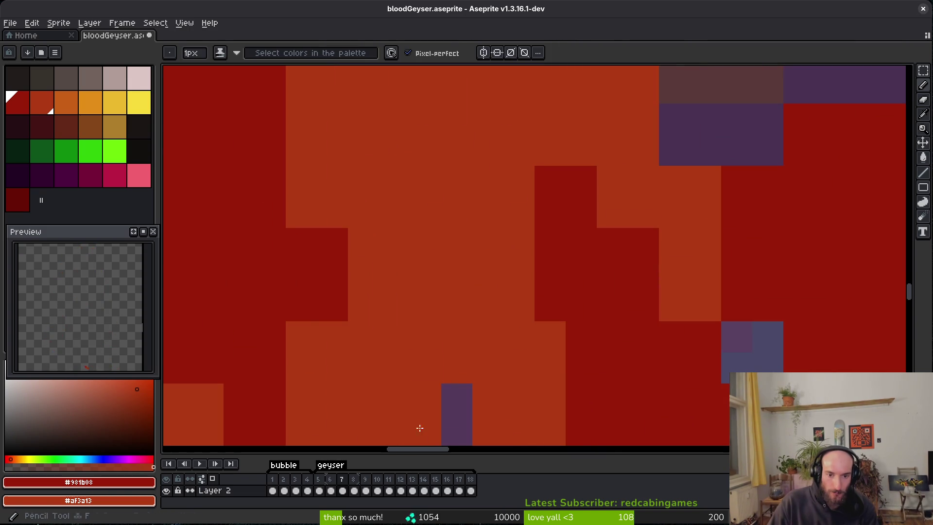
pyautogui.scroll(1, 512, 278)
pyautogui.scroll(-3, 552, 304)
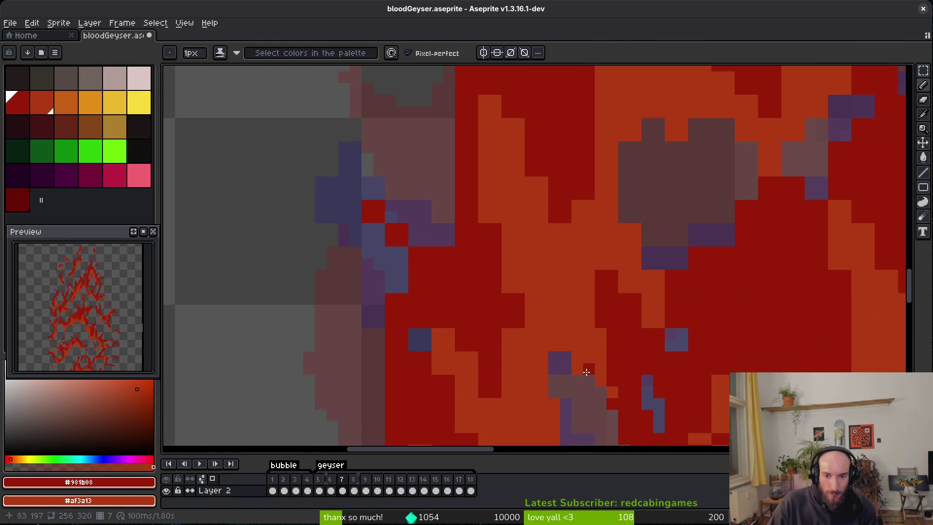
pyautogui.scroll(2, 588, 371)
# Step: Paint a stray purple pixel orange and add a dark red pixel and column
pyautogui.rightClick(551, 350)
pyautogui.click(451, 302)
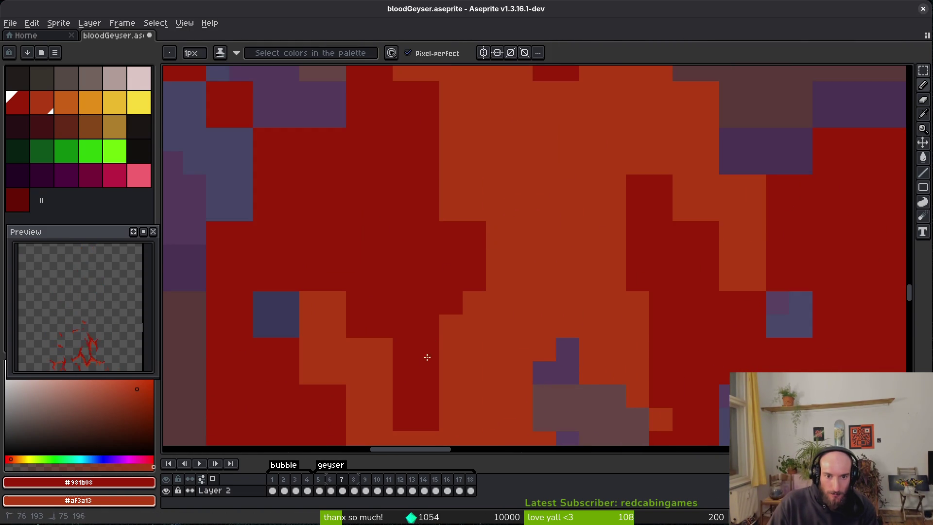
pyautogui.scroll(-2, 425, 284)
pyautogui.scroll(3, 430, 369)
pyautogui.scroll(2, 429, 368)
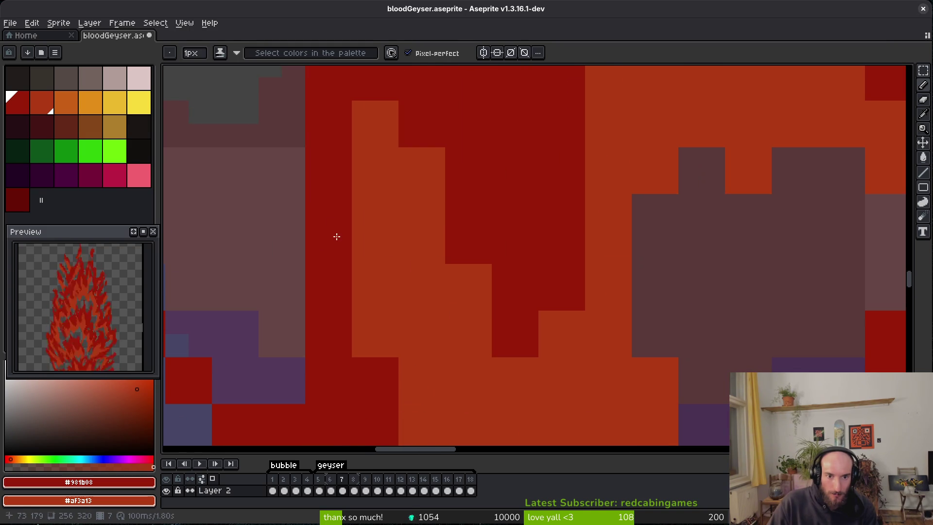
pyautogui.scroll(-3, 465, 163)
pyautogui.moveTo(428, 264); pyautogui.dragTo(441, 335)
pyautogui.scroll(2, 493, 403)
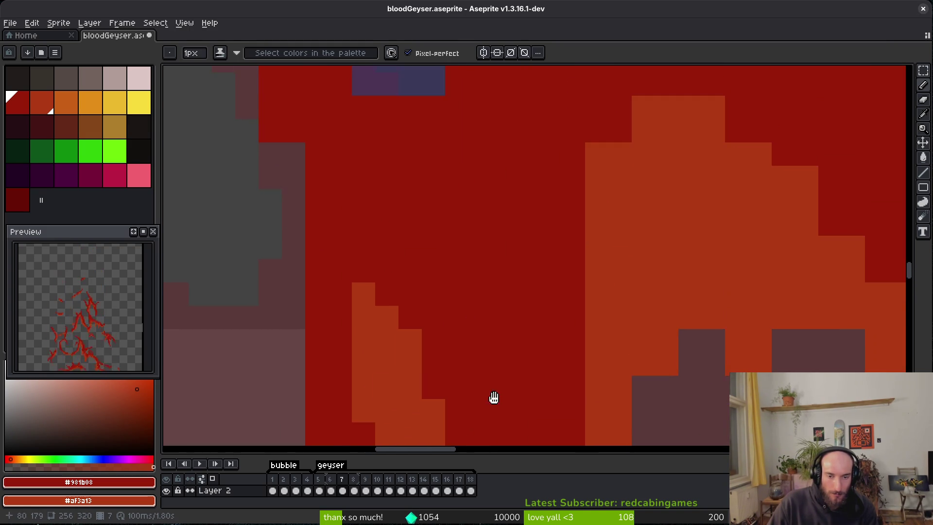
pyautogui.scroll(-3, 477, 327)
# Step: Move to other parts of the flame and turn several more orange pixels dark red
pyautogui.hscroll(2, 476, 327)
pyautogui.scroll(-1, 454, 282)
pyautogui.hscroll(2, 454, 283)
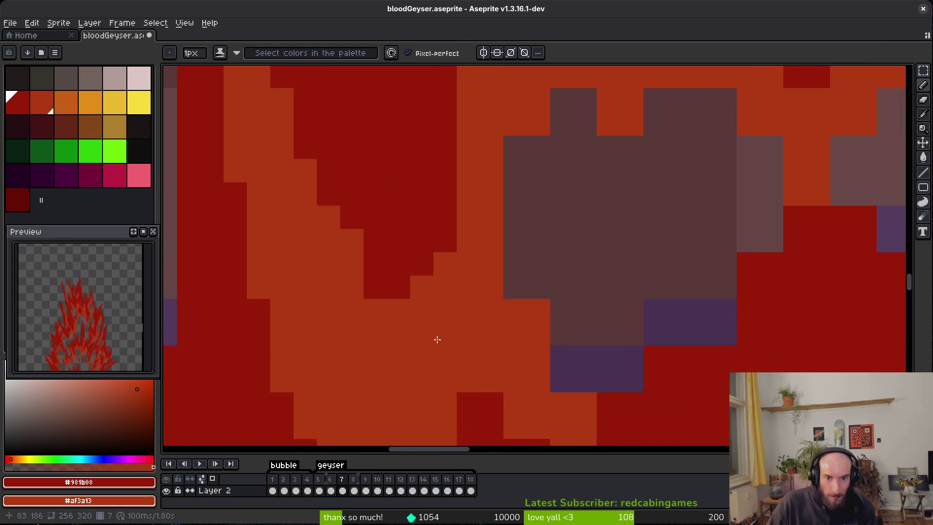
pyautogui.scroll(-3, 493, 350)
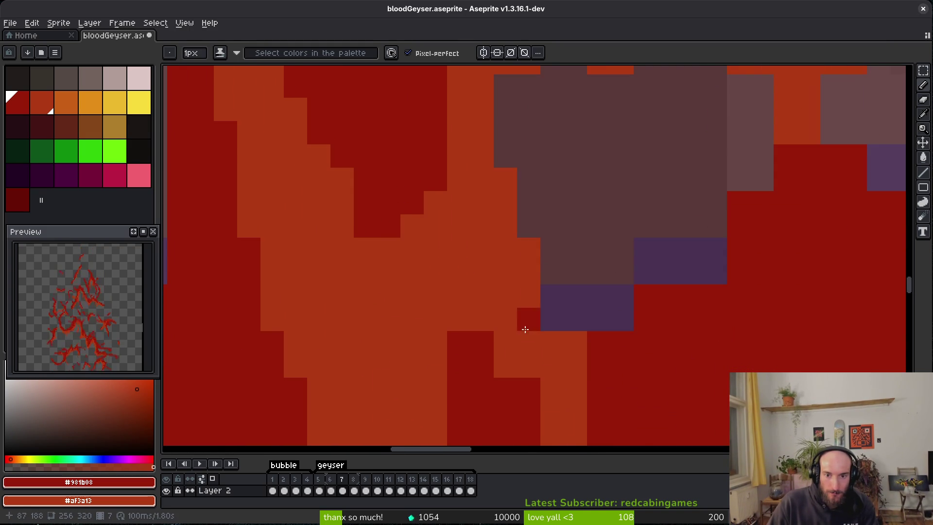
pyautogui.hscroll(4, 481, 304)
pyautogui.scroll(-4, 462, 316)
pyautogui.hscroll(2, 462, 316)
pyautogui.moveTo(382, 283)
pyautogui.mouseDown()
pyautogui.moveTo(423, 349)
pyautogui.moveTo(384, 272)
pyautogui.mouseUp()
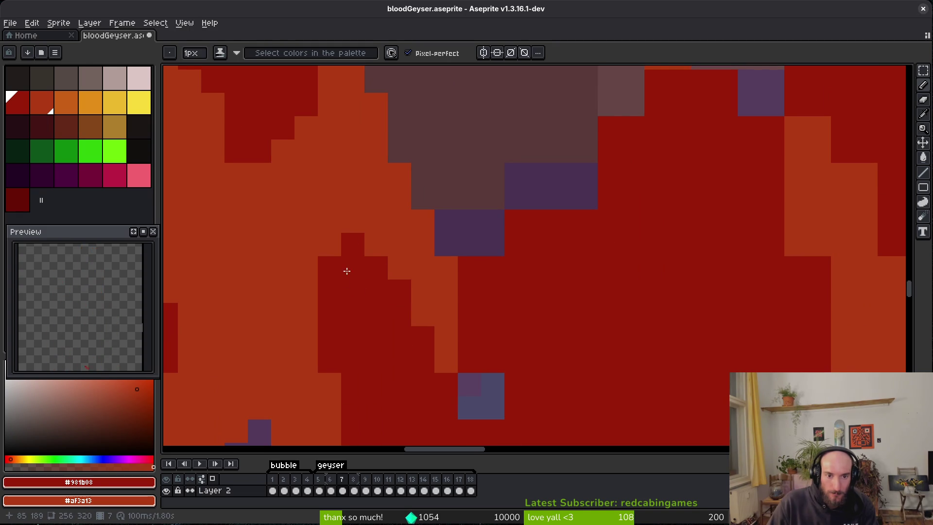
pyautogui.scroll(-7, 424, 267)
pyautogui.hscroll(-1, 425, 267)
pyautogui.moveTo(475, 211)
pyautogui.mouseDown()
pyautogui.moveTo(527, 423)
pyautogui.moveTo(477, 440)
pyautogui.moveTo(454, 463)
pyautogui.mouseUp()
pyautogui.moveTo(586, 181); pyautogui.dragTo(587, 205)
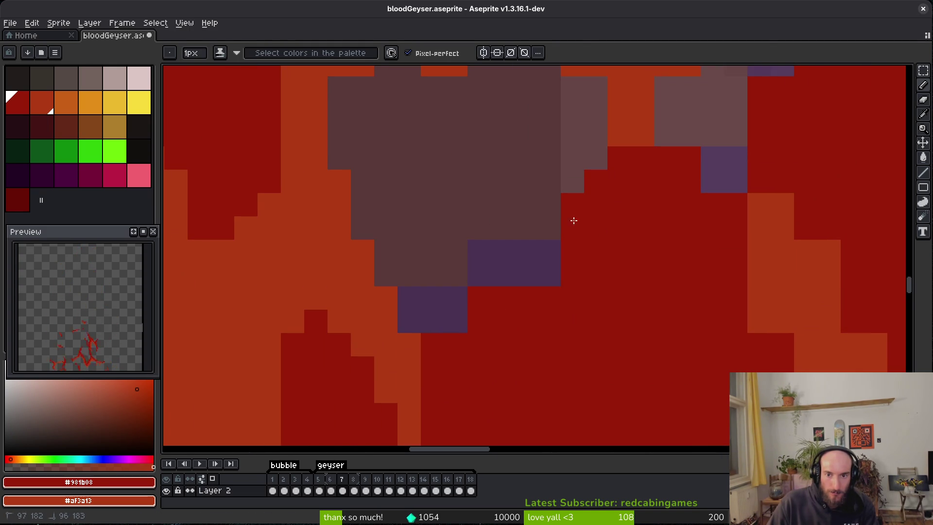
pyautogui.press('e')
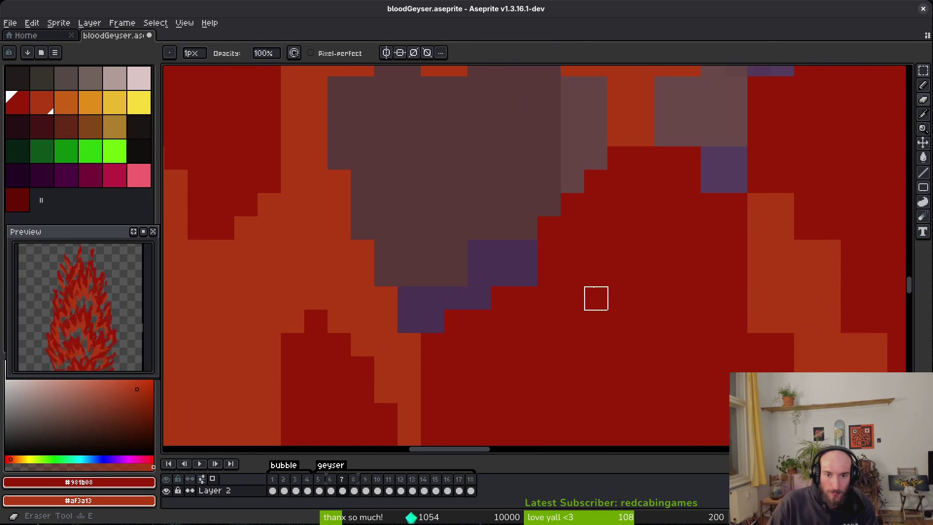
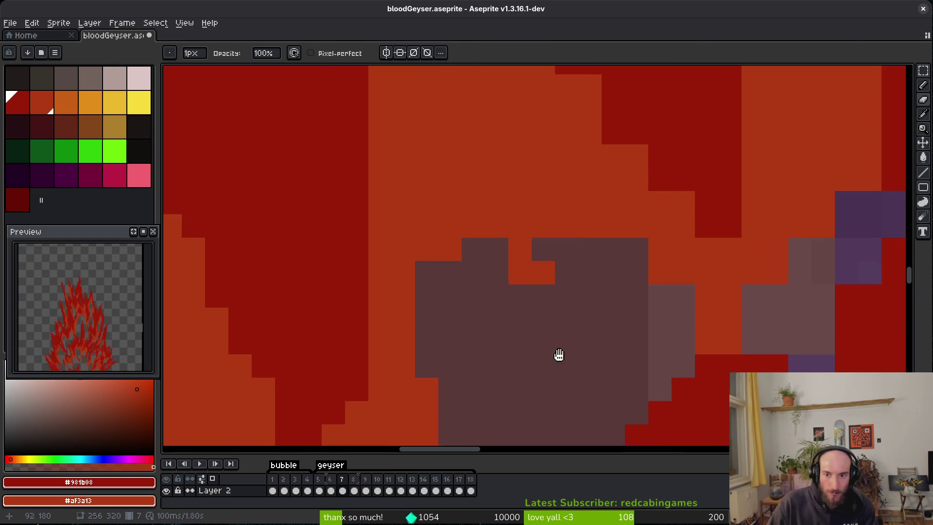
# Step: Shade the frame 7 flame-edge pixels lighter and darker, and darken one edge with a red stroke
pyautogui.moveTo(582, 229)
pyautogui.mouseDown()
pyautogui.moveTo(663, 319)
pyautogui.moveTo(616, 275)
pyautogui.moveTo(639, 322)
pyautogui.mouseUp()
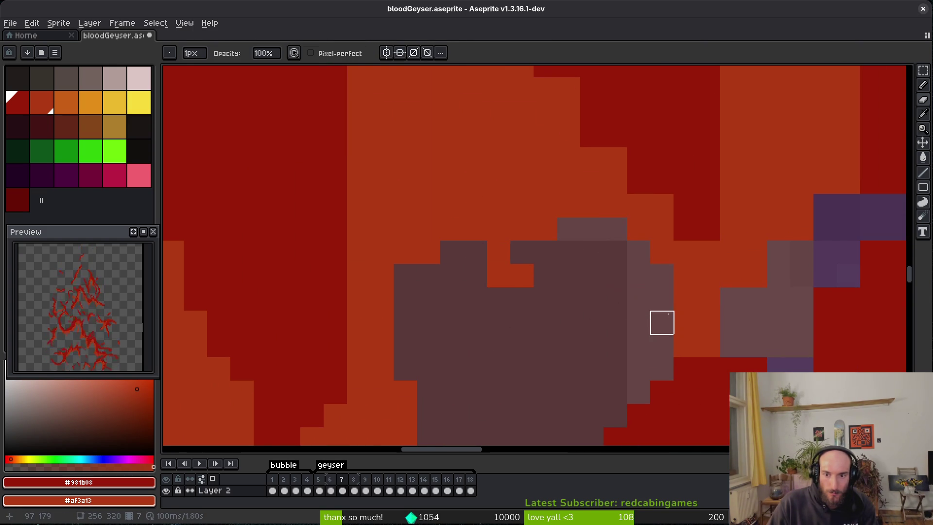
pyautogui.hscroll(5, 670, 365)
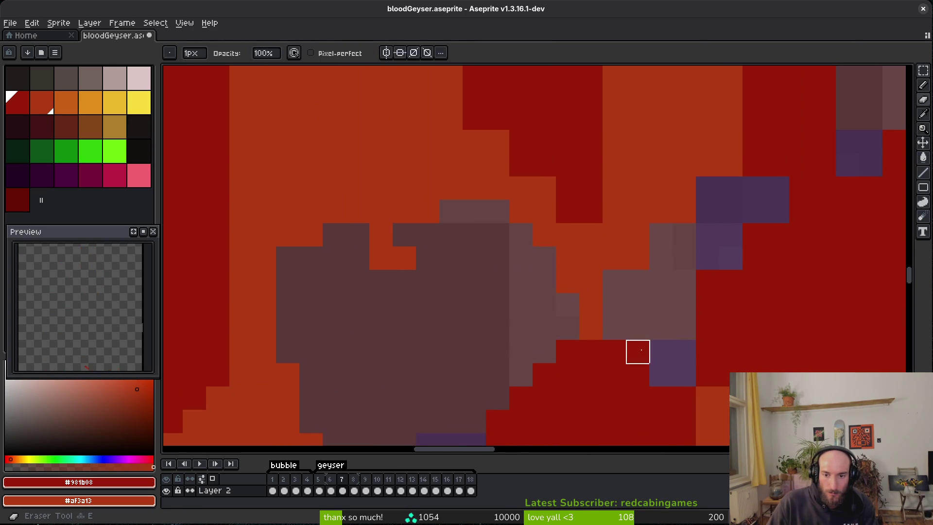
pyautogui.scroll(-3, 638, 350)
pyautogui.moveTo(583, 300); pyautogui.dragTo(583, 325)
pyautogui.scroll(-5, 593, 239)
pyautogui.press('b')
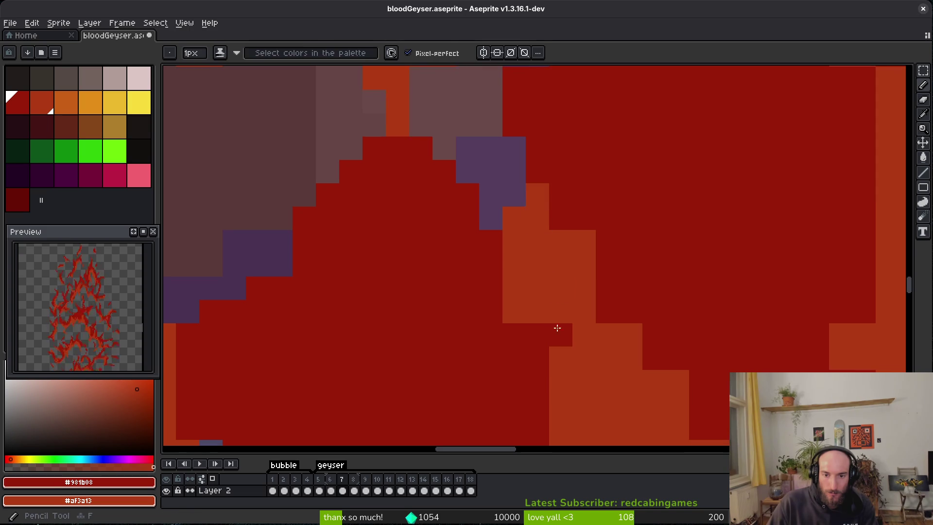
pyautogui.scroll(-2, 552, 354)
pyautogui.scroll(3, 533, 226)
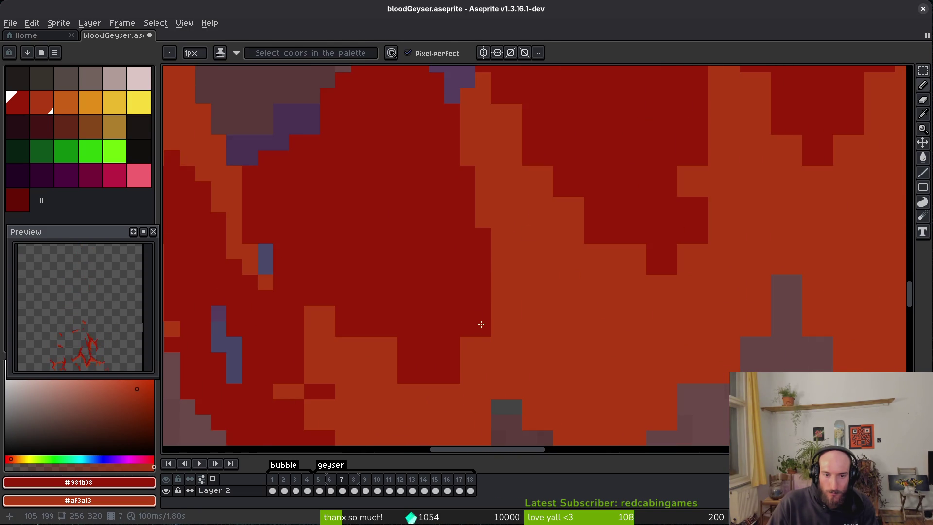
pyautogui.moveTo(468, 319); pyautogui.dragTo(458, 358)
pyautogui.moveTo(489, 324); pyautogui.dragTo(469, 345)
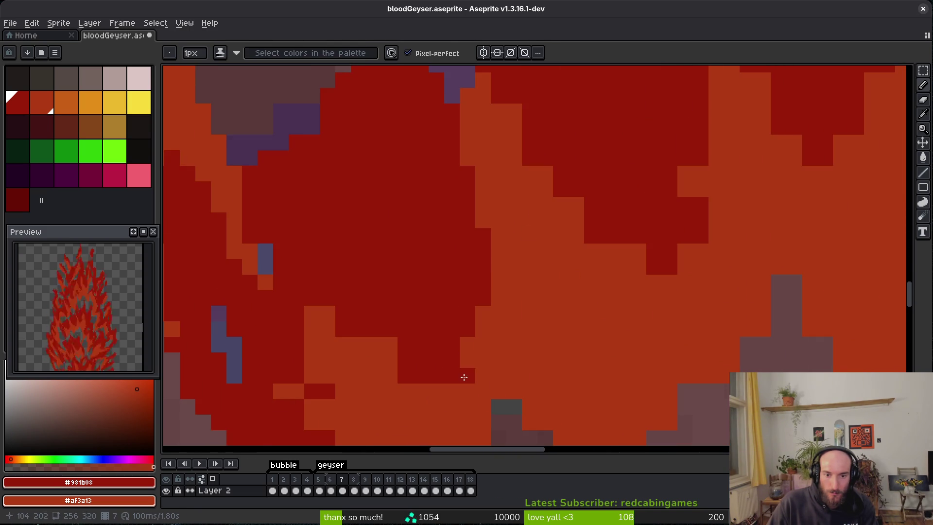
pyautogui.moveTo(398, 345); pyautogui.dragTo(298, 279)
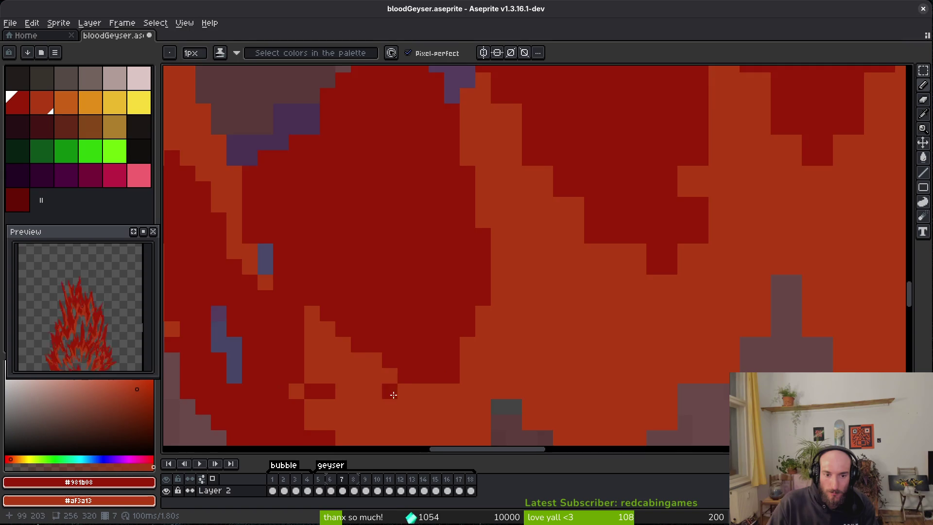
# Step: Place a single dark-red pixel on the orange flame
pyautogui.scroll(-3, 340, 340)
pyautogui.scroll(-3, 374, 205)
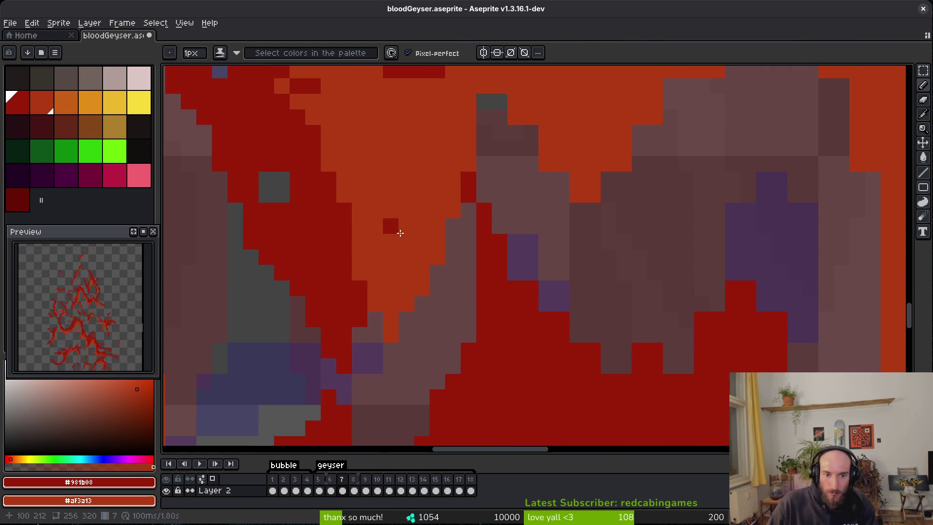
pyautogui.scroll(-5, 399, 292)
pyautogui.scroll(6, 337, 242)
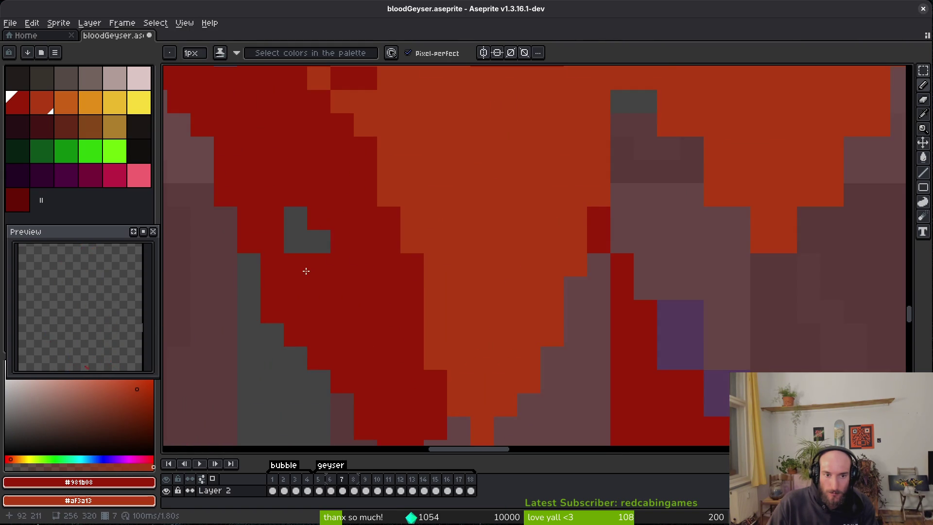
pyautogui.scroll(5, 535, 311)
pyautogui.press('e')
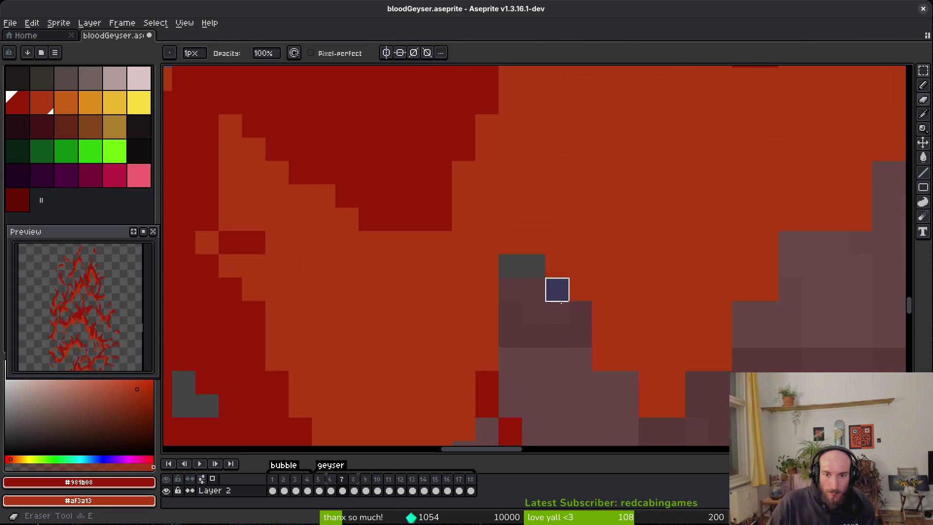
pyautogui.press('b')
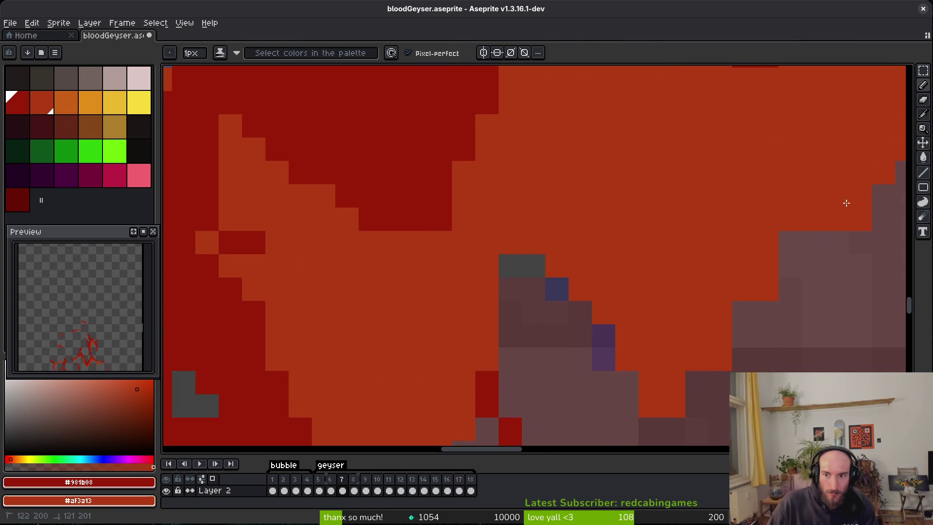
pyautogui.scroll(-3, 734, 299)
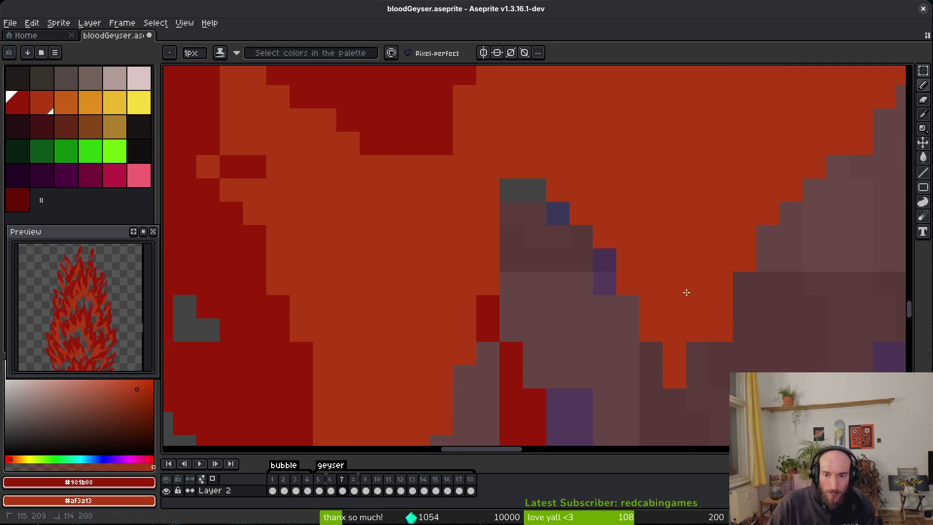
pyautogui.click(721, 260)
pyautogui.moveTo(720, 259); pyautogui.dragTo(556, 319)
# Step: Smooth the staircase boundary between red and orange, extending dark red along the edge
pyautogui.scroll(3, 608, 267)
pyautogui.hscroll(3, 632, 243)
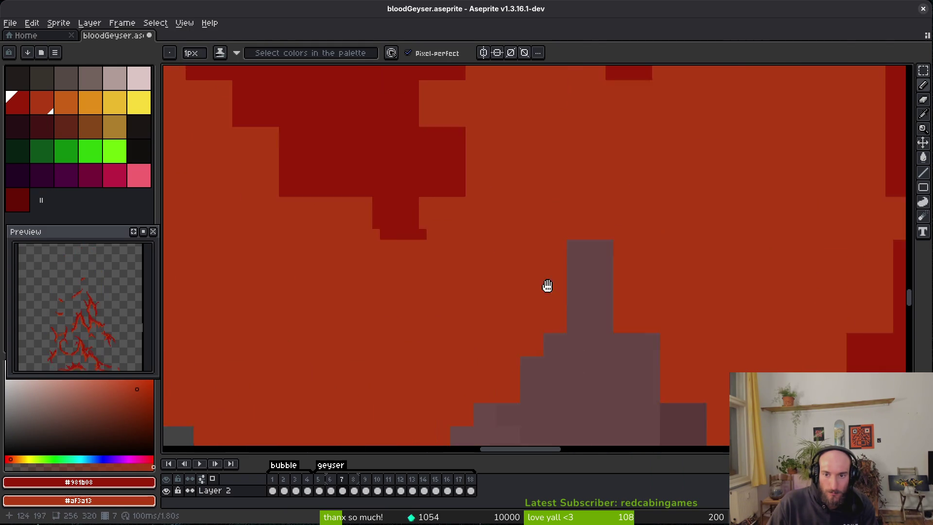
pyautogui.scroll(-3, 608, 287)
pyautogui.hscroll(3, 607, 287)
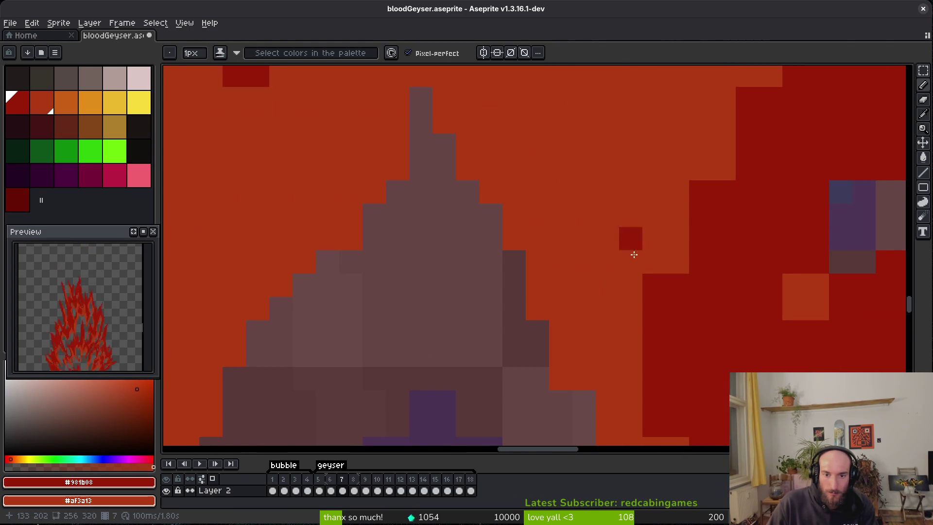
pyautogui.scroll(-3, 559, 243)
pyautogui.hscroll(3, 559, 243)
pyautogui.moveTo(519, 295)
pyautogui.mouseDown()
pyautogui.moveTo(569, 343)
pyautogui.moveTo(550, 321)
pyautogui.mouseUp()
pyautogui.moveTo(521, 223); pyautogui.dragTo(521, 342)
pyautogui.scroll(4, 527, 345)
pyautogui.hscroll(1, 527, 346)
pyautogui.moveTo(611, 97); pyautogui.dragTo(540, 194)
pyautogui.moveTo(517, 262); pyautogui.dragTo(517, 288)
# Step: Try an orange patch over the purple shading, undo it, and add dark-red pixels near the flame tip
pyautogui.click(632, 311)
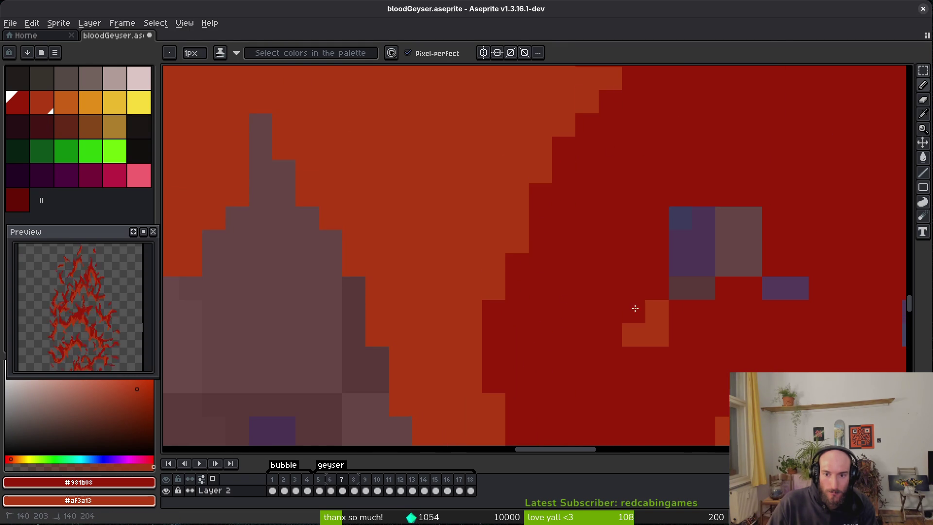
pyautogui.moveTo(695, 216); pyautogui.dragTo(656, 265)
pyautogui.hotkey('ctrl', 'z')
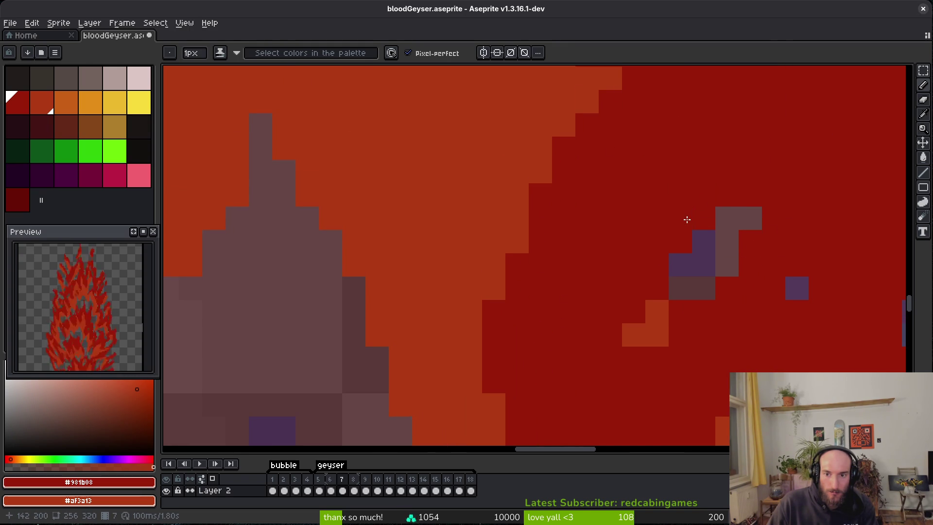
pyautogui.scroll(-2, 792, 302)
pyautogui.scroll(2, 698, 233)
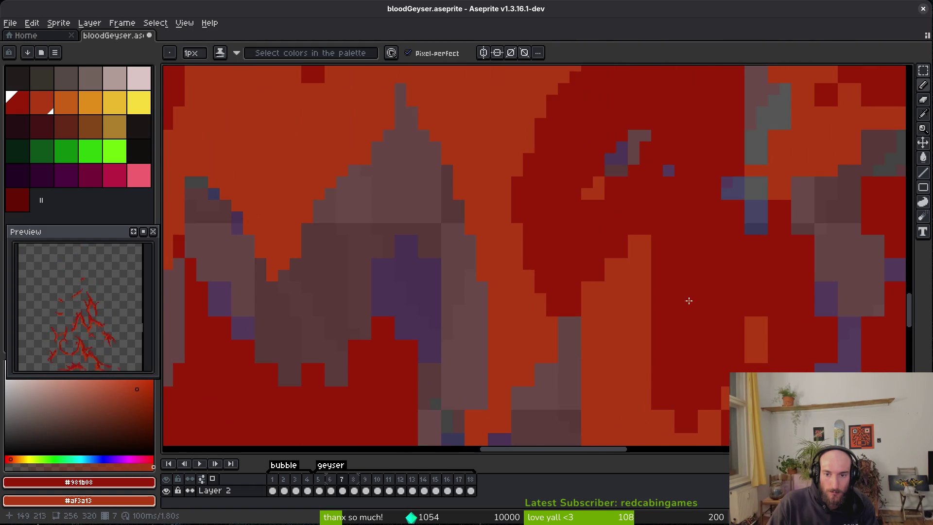
pyautogui.moveTo(561, 278); pyautogui.dragTo(560, 272)
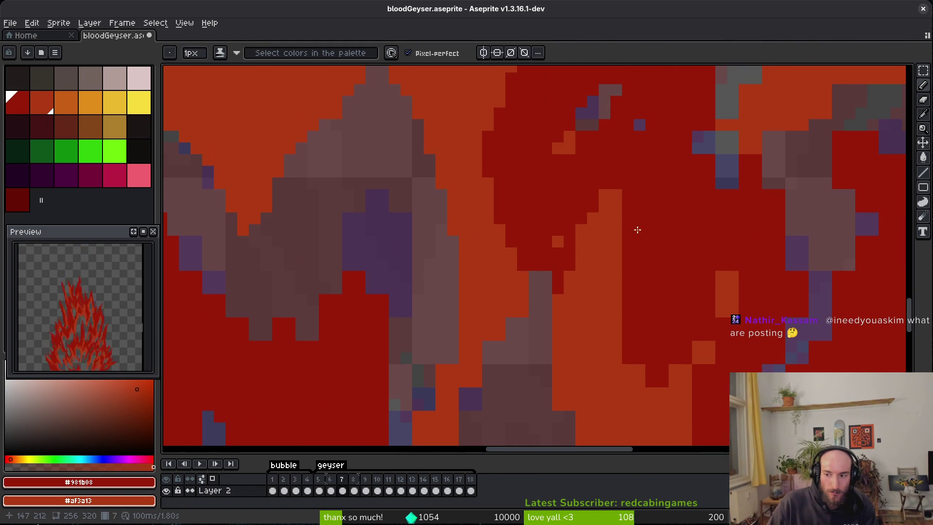
# Step: Erase the stray pixels in and near the purple shading
pyautogui.scroll(1, 617, 294)
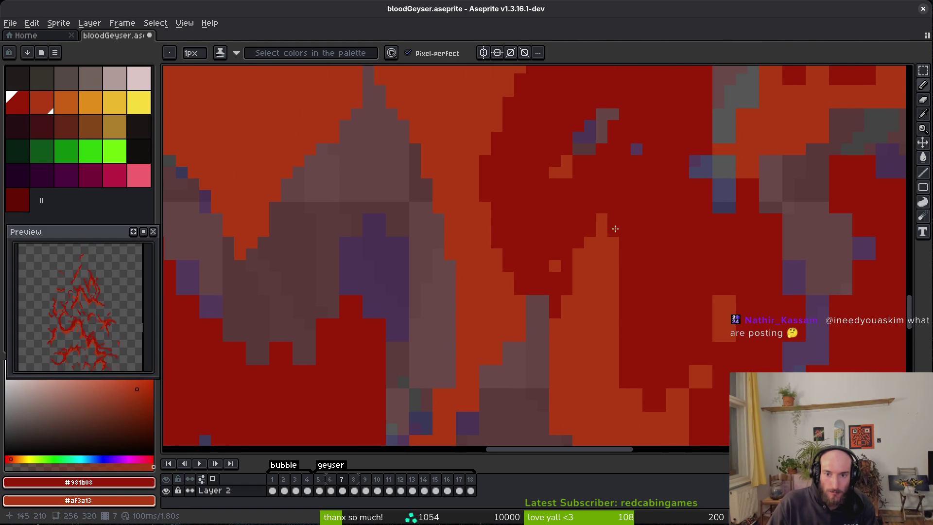
pyautogui.scroll(-2, 546, 262)
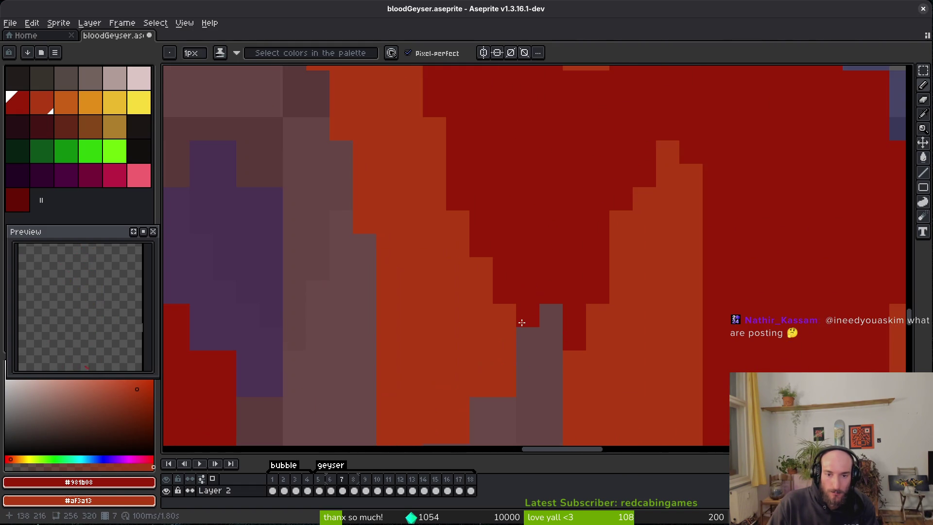
pyautogui.scroll(2, 513, 262)
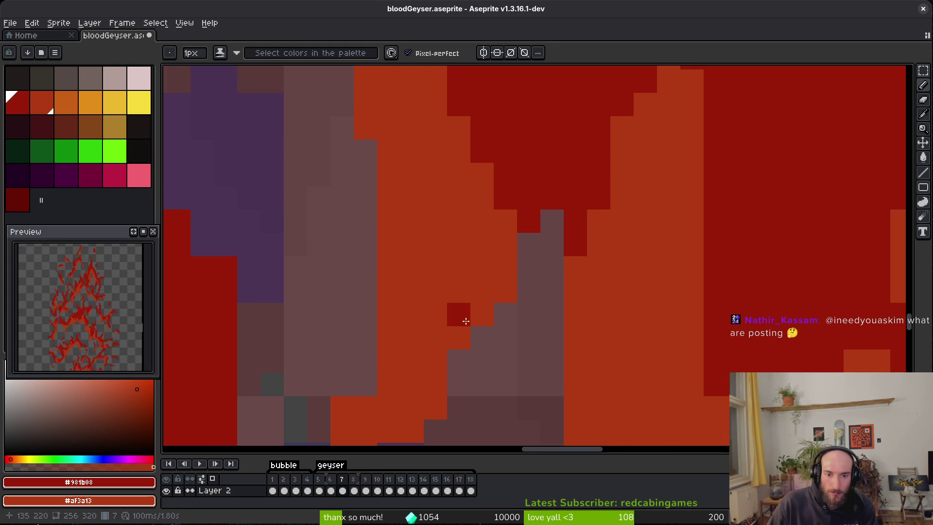
pyautogui.scroll(-2, 459, 314)
pyautogui.scroll(2, 473, 308)
pyautogui.press('e')
pyautogui.moveTo(443, 315); pyautogui.dragTo(444, 339)
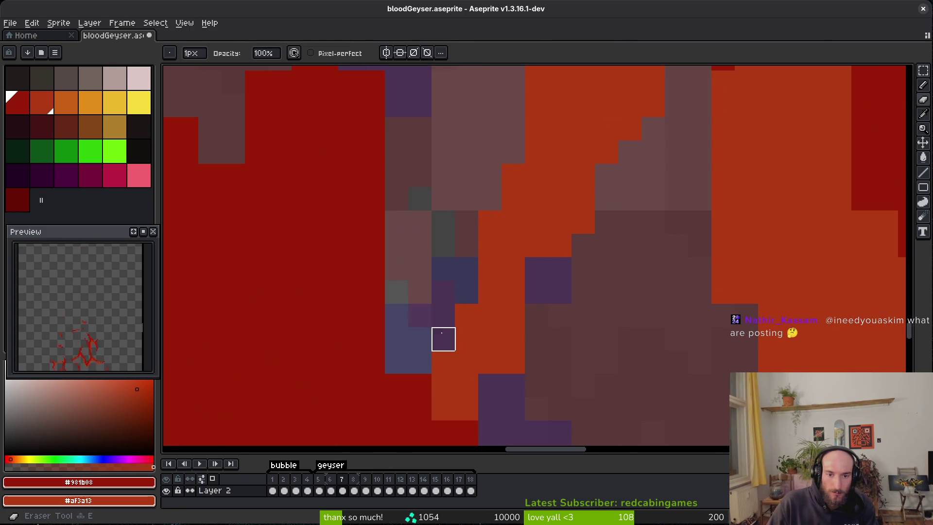
pyautogui.moveTo(537, 338); pyautogui.dragTo(517, 365)
pyautogui.scroll(-2, 514, 337)
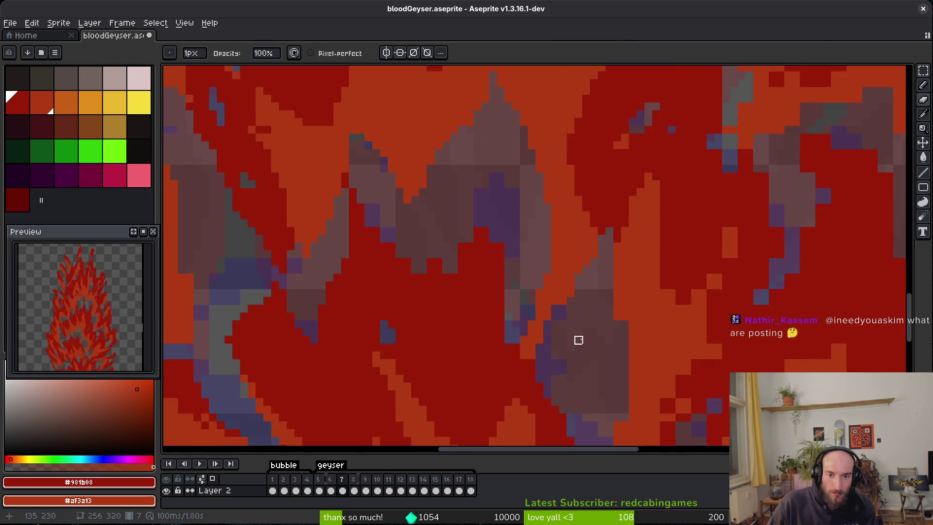
pyautogui.scroll(2, 562, 329)
# Step: Paint an orange pixel into the dark-red area with the secondary colour
pyautogui.press('b')
pyautogui.rightClick(395, 352)
pyautogui.moveTo(396, 340)
pyautogui.mouseDown()
pyautogui.moveTo(454, 245)
pyautogui.moveTo(494, 246)
pyautogui.mouseUp()
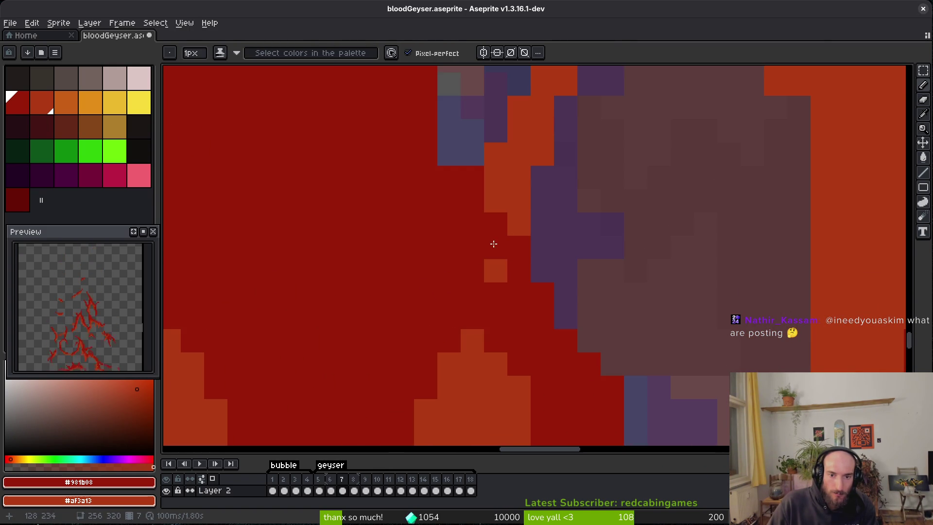
pyautogui.scroll(-2, 520, 297)
pyautogui.scroll(1, 500, 235)
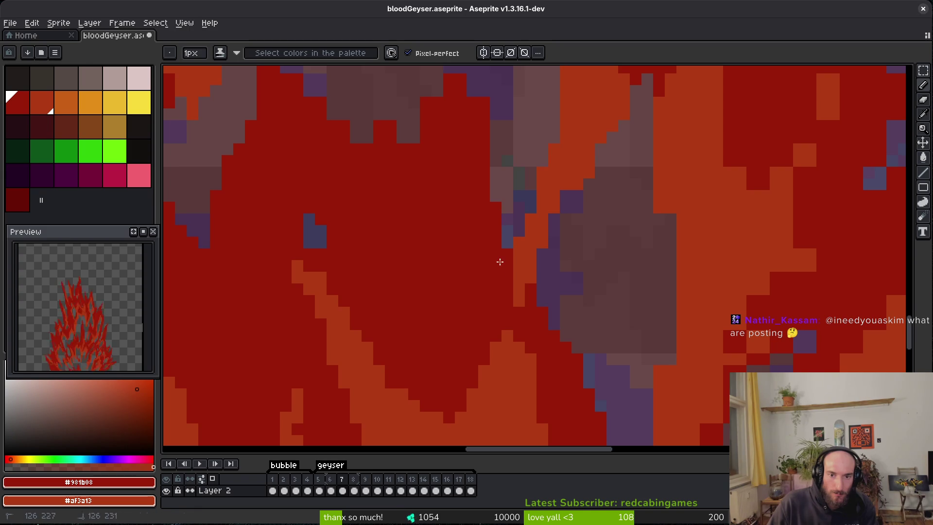
pyautogui.scroll(2, 467, 209)
# Step: Add red pixels to the flame edge, including a short red column
pyautogui.press('e')
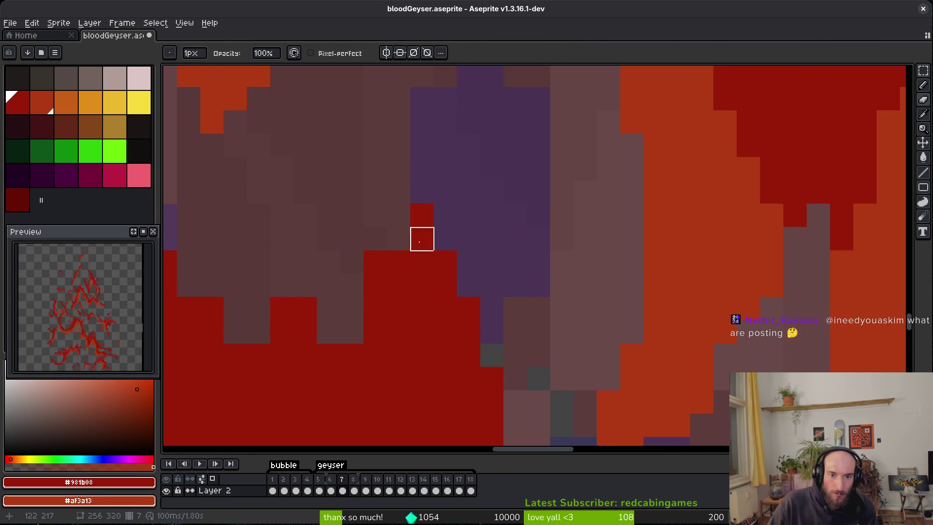
pyautogui.press('b')
pyautogui.click(445, 240)
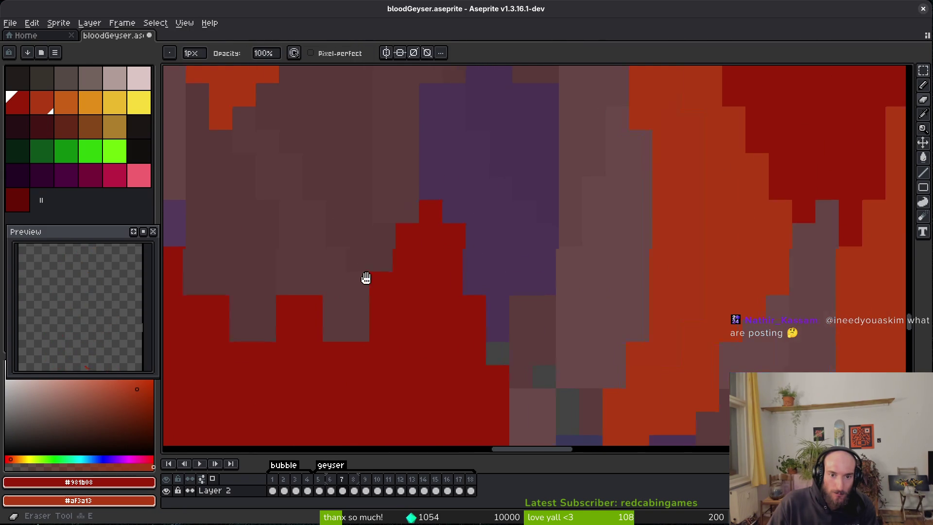
pyautogui.moveTo(358, 321); pyautogui.dragTo(560, 275)
pyautogui.moveTo(507, 243); pyautogui.dragTo(505, 223)
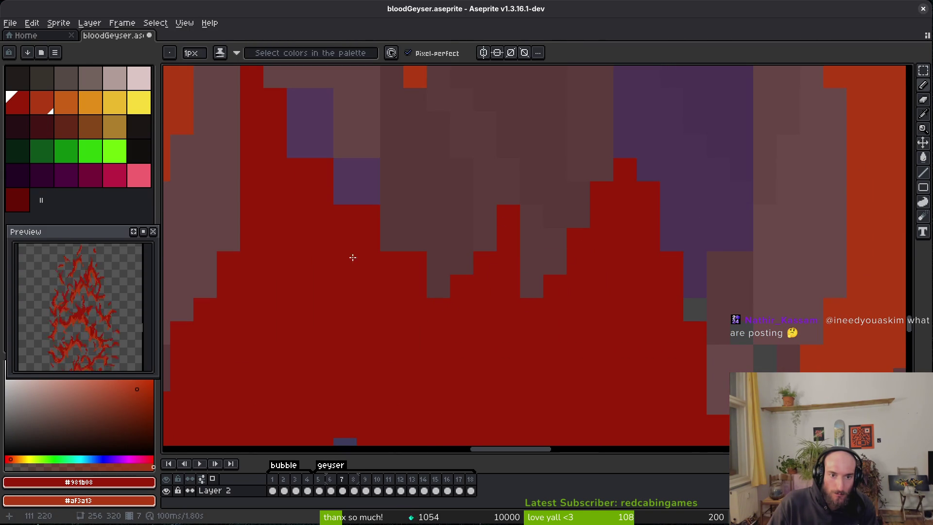
# Step: Erase a run of red pixels to reveal purple, then save bloodGeyser.aseprite
pyautogui.scroll(2, 329, 219)
pyautogui.press('e')
pyautogui.moveTo(329, 219)
pyautogui.mouseDown()
pyautogui.moveTo(381, 277)
pyautogui.moveTo(334, 208)
pyautogui.moveTo(315, 220)
pyautogui.mouseUp()
pyautogui.press('b')
pyautogui.hotkey('ctrl', 's')
pyautogui.scroll(-5, 340, 267)
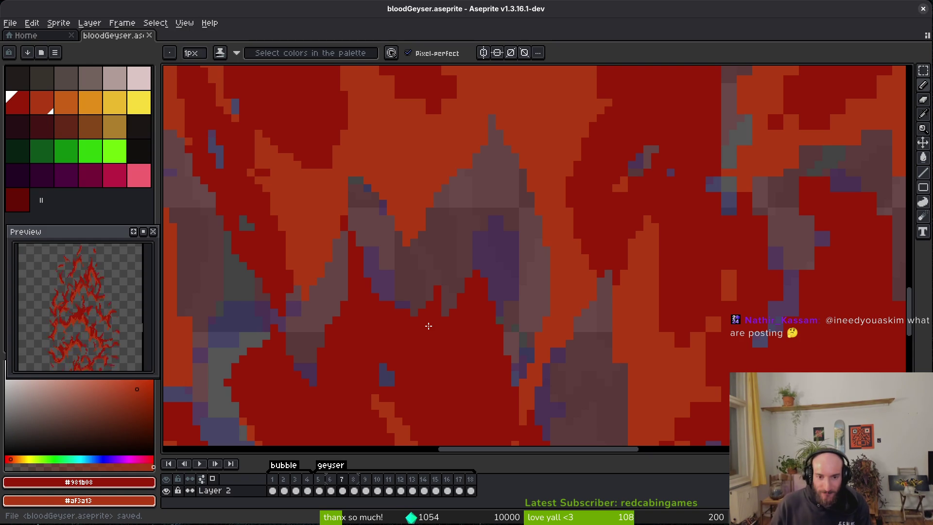
pyautogui.scroll(2, 391, 378)
pyautogui.scroll(-10, 372, 386)
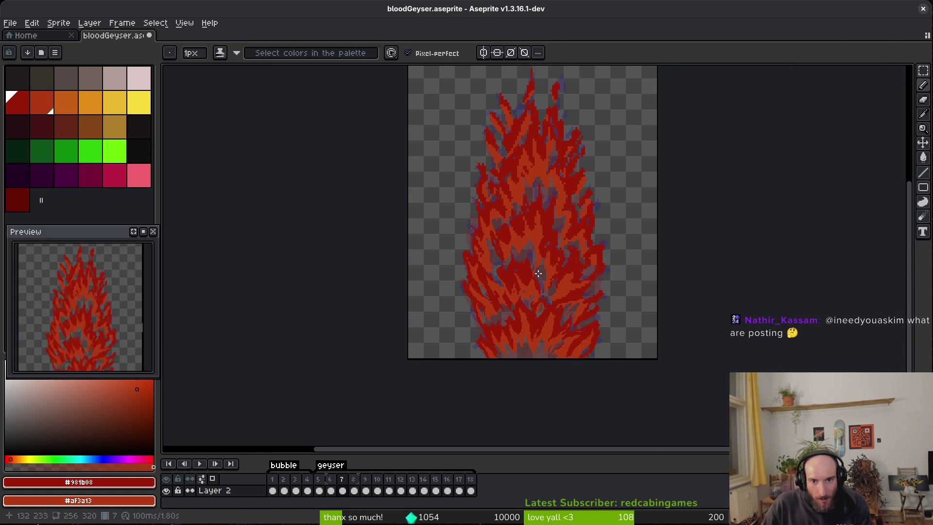
pyautogui.press('Return')
pyautogui.press('alt')
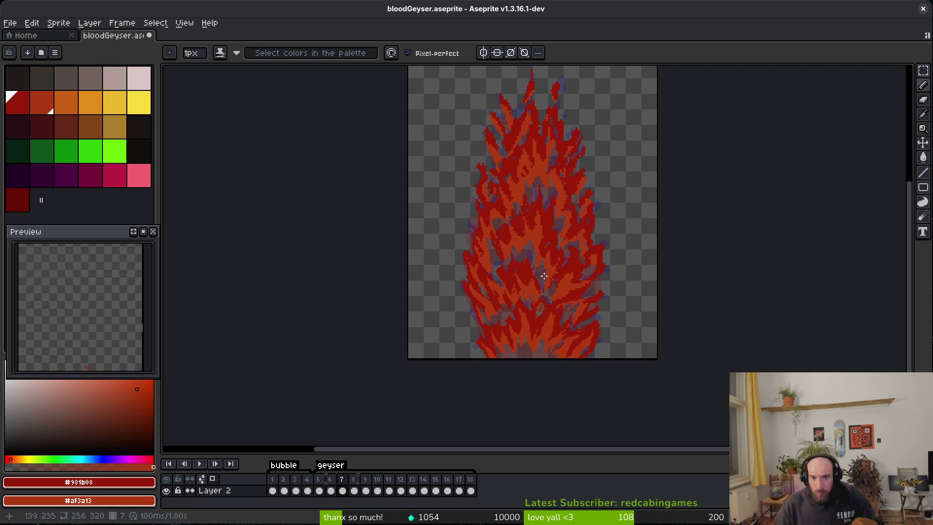
pyautogui.scroll(3, 541, 276)
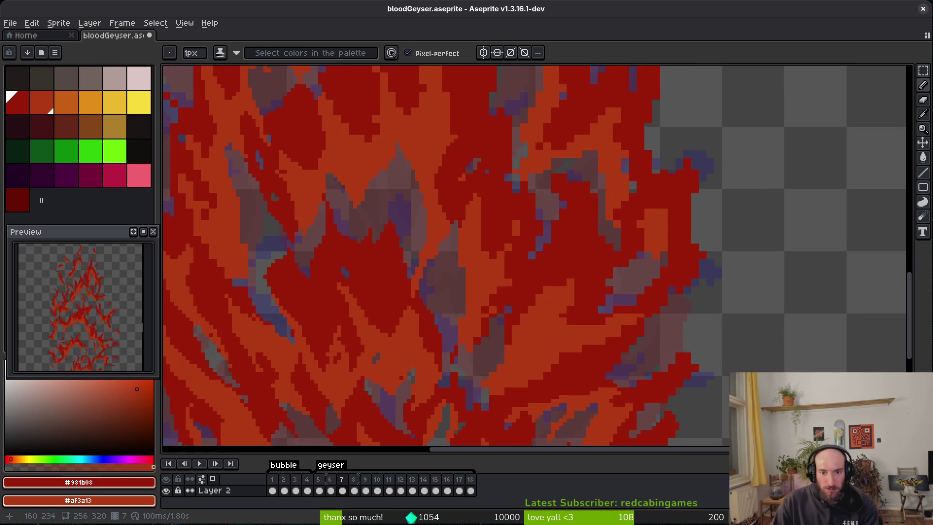
# Step: Darken a single flame pixel on the geyser frame
pyautogui.scroll(3, 608, 283)
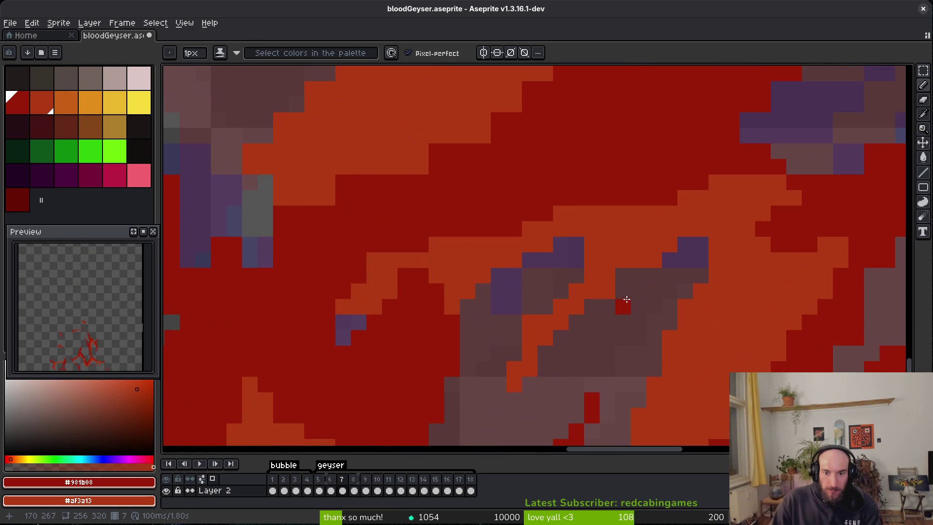
pyautogui.press('e')
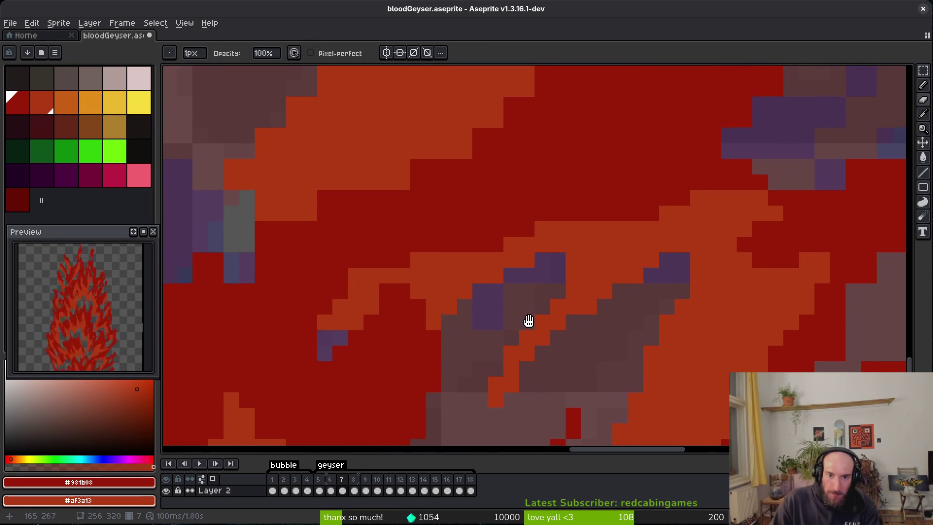
pyautogui.press('b')
pyautogui.click(358, 272)
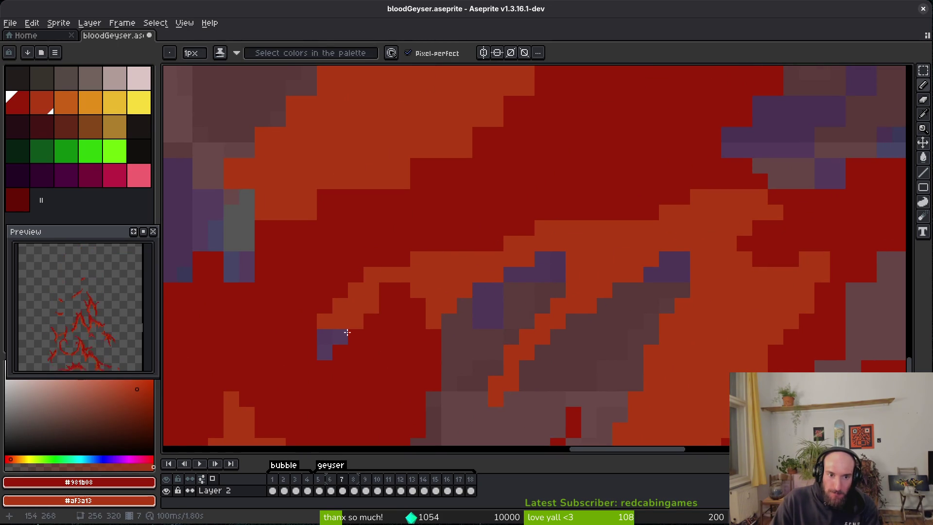
pyautogui.scroll(-3, 670, 263)
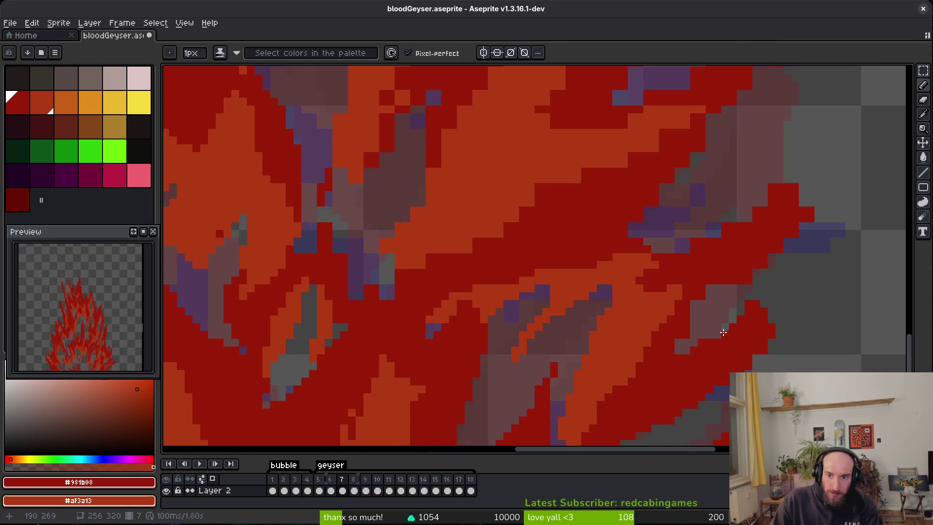
pyautogui.scroll(3, 652, 284)
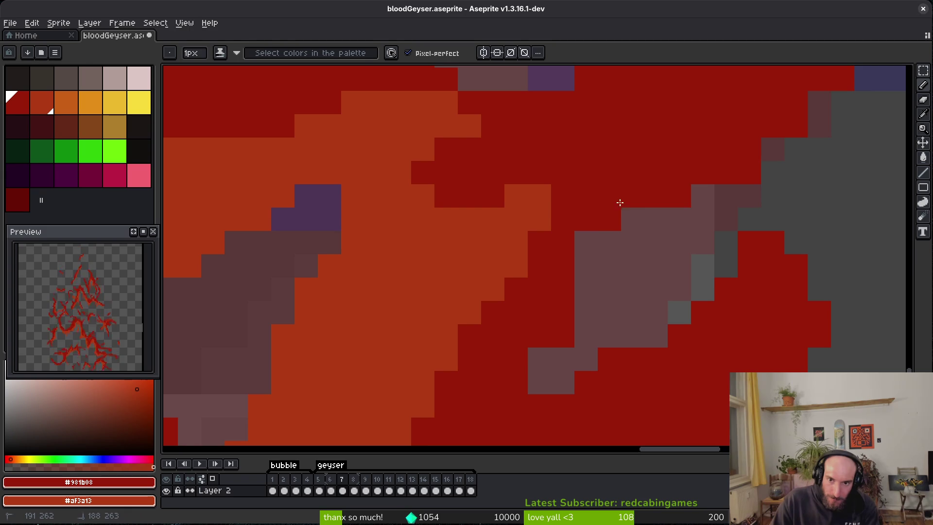
pyautogui.scroll(2, 545, 262)
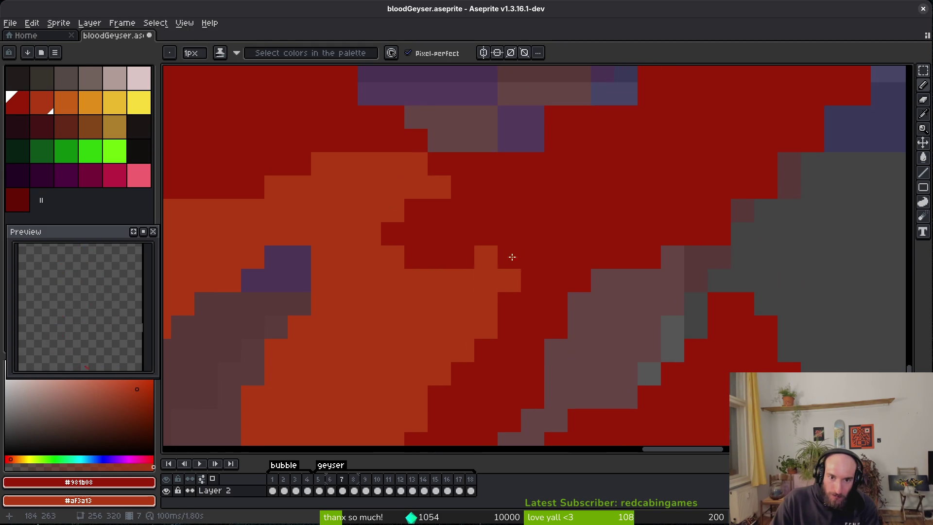
pyautogui.scroll(5, 529, 220)
pyautogui.scroll(5, 574, 241)
pyautogui.press('e')
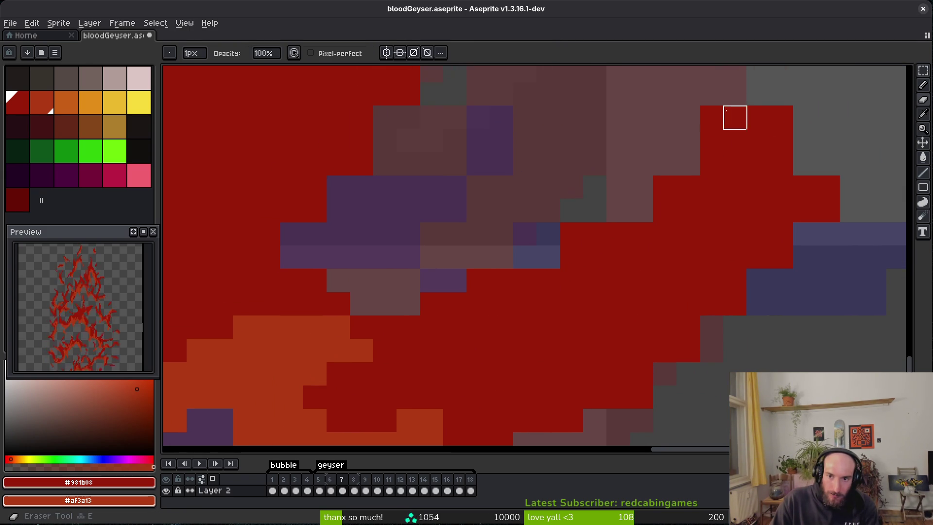
pyautogui.hscroll(2, 573, 234)
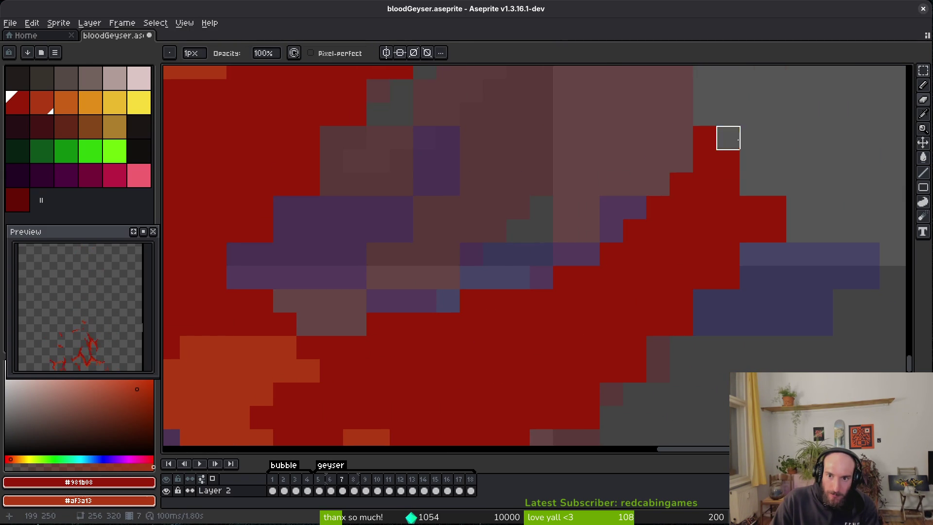
pyautogui.scroll(-2, 729, 292)
pyautogui.hscroll(-1, 729, 292)
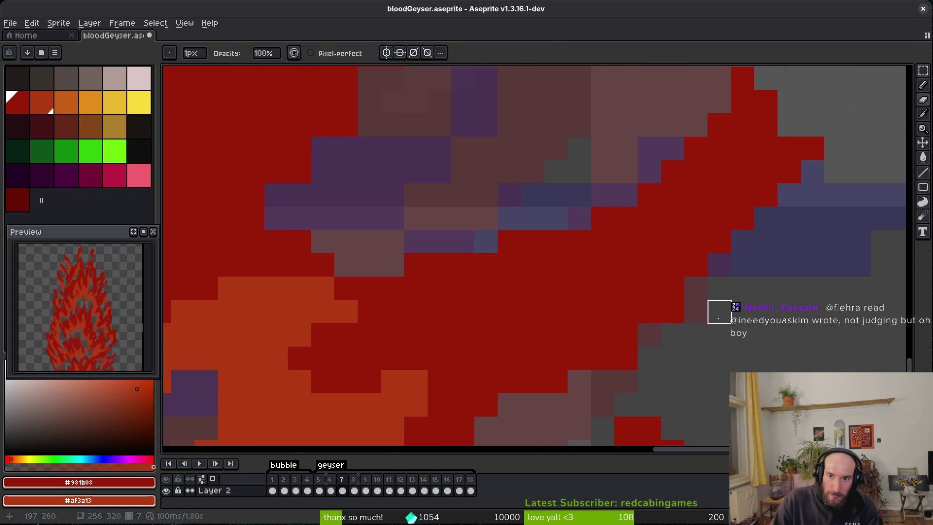
pyautogui.press('b')
pyautogui.scroll(-2, 679, 296)
# Step: Paint a dark-red diagonal stroke along the flame and cover a stray orange pixel
pyautogui.moveTo(672, 312)
pyautogui.mouseDown()
pyautogui.moveTo(614, 306)
pyautogui.moveTo(746, 328)
pyautogui.mouseUp()
pyautogui.scroll(-5, 658, 217)
pyautogui.hscroll(2, 660, 277)
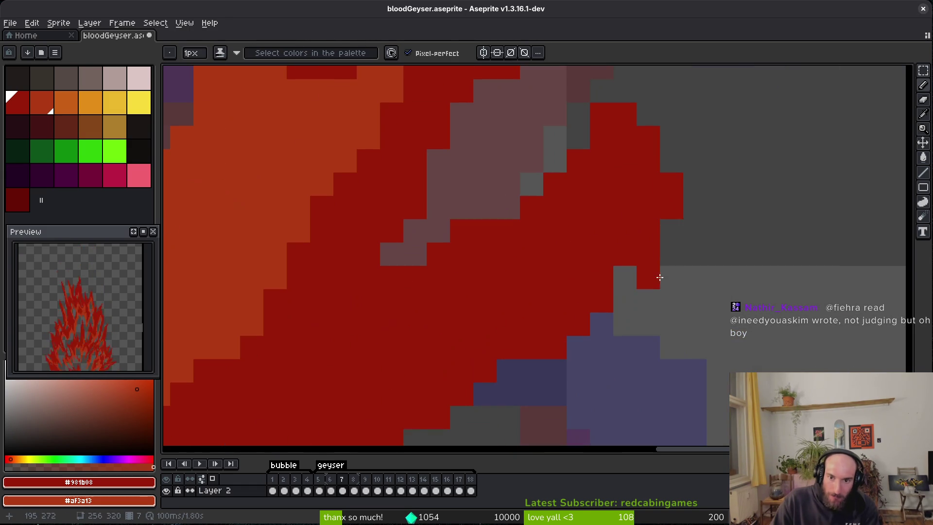
pyautogui.press('e')
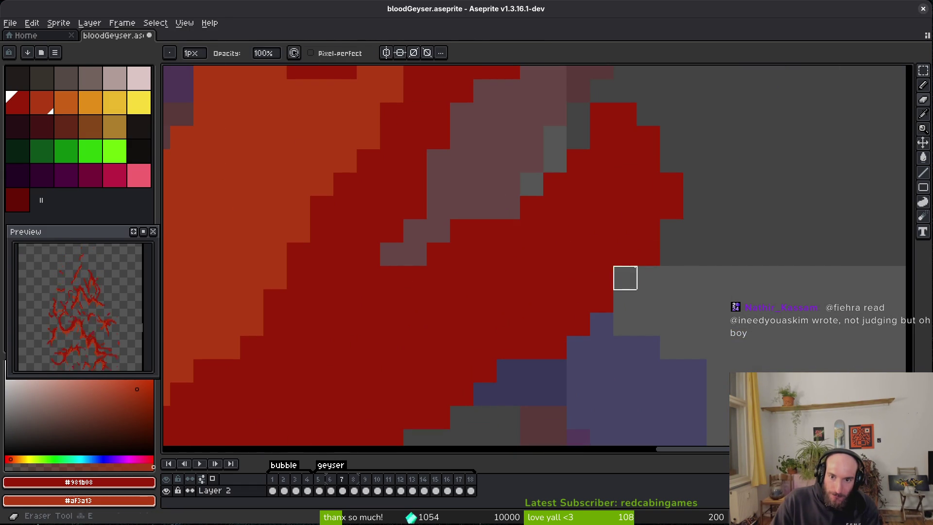
pyautogui.scroll(-3, 700, 287)
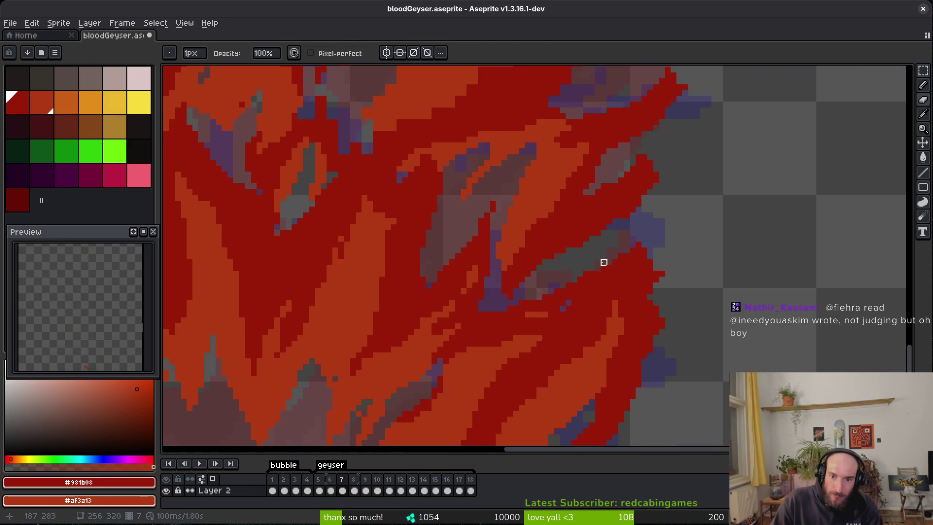
pyautogui.press('b')
pyautogui.scroll(4, 556, 191)
pyautogui.moveTo(599, 293); pyautogui.dragTo(562, 349)
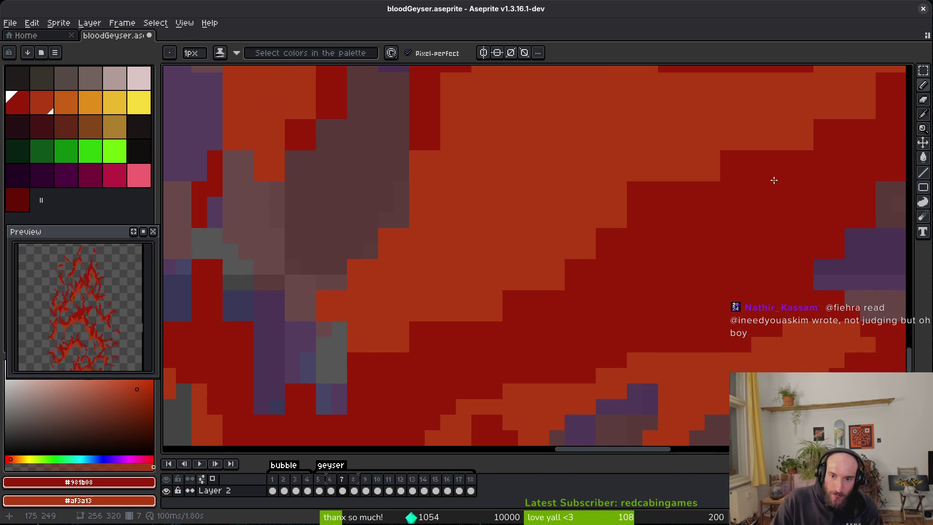
pyautogui.moveTo(830, 142)
pyautogui.mouseDown()
pyautogui.moveTo(694, 165)
pyautogui.moveTo(535, 300)
pyautogui.mouseUp()
pyautogui.click(712, 174)
# Step: Repaint the stepped edge orange, add dark red below it, and erase pixels to reveal brown
pyautogui.moveTo(637, 187); pyautogui.dragTo(589, 231)
pyautogui.moveTo(500, 313); pyautogui.dragTo(372, 358)
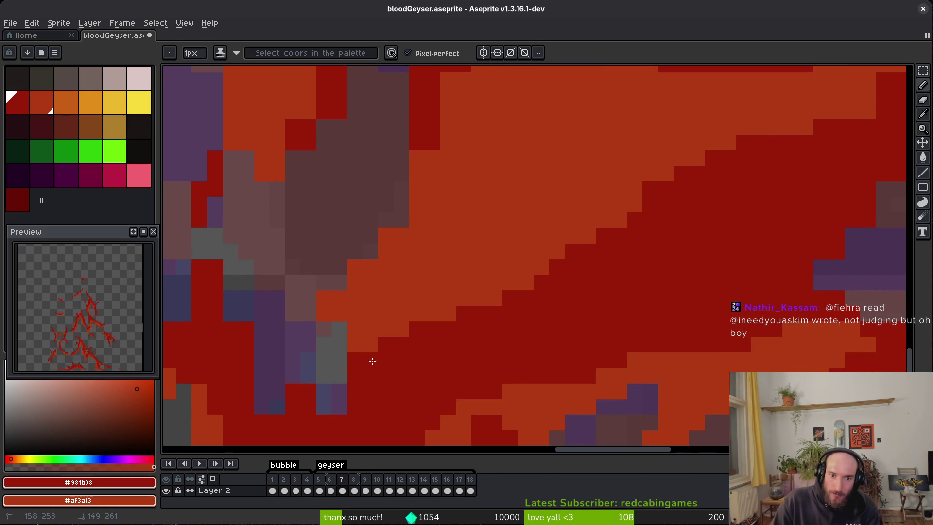
pyautogui.moveTo(417, 158)
pyautogui.mouseDown()
pyautogui.moveTo(401, 188)
pyautogui.moveTo(414, 167)
pyautogui.mouseUp()
pyautogui.click(385, 236)
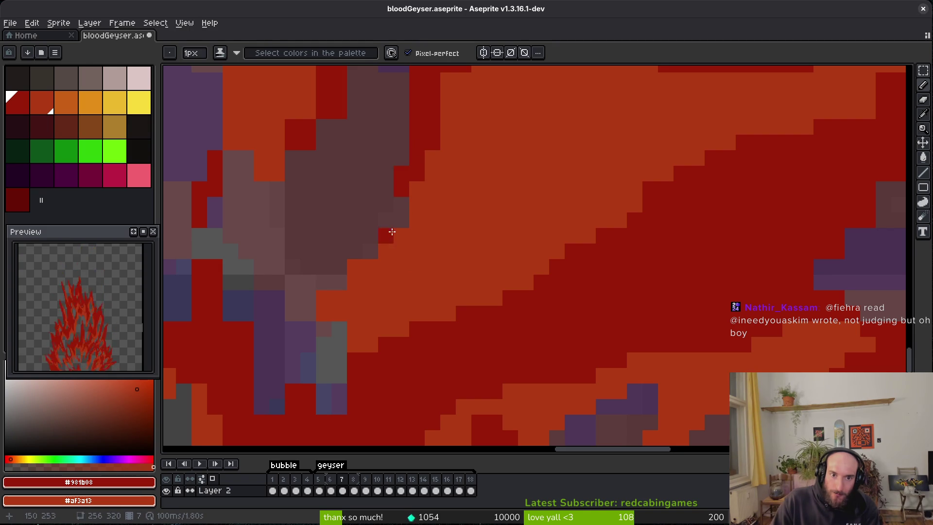
pyautogui.press('e')
pyautogui.moveTo(371, 236); pyautogui.dragTo(355, 267)
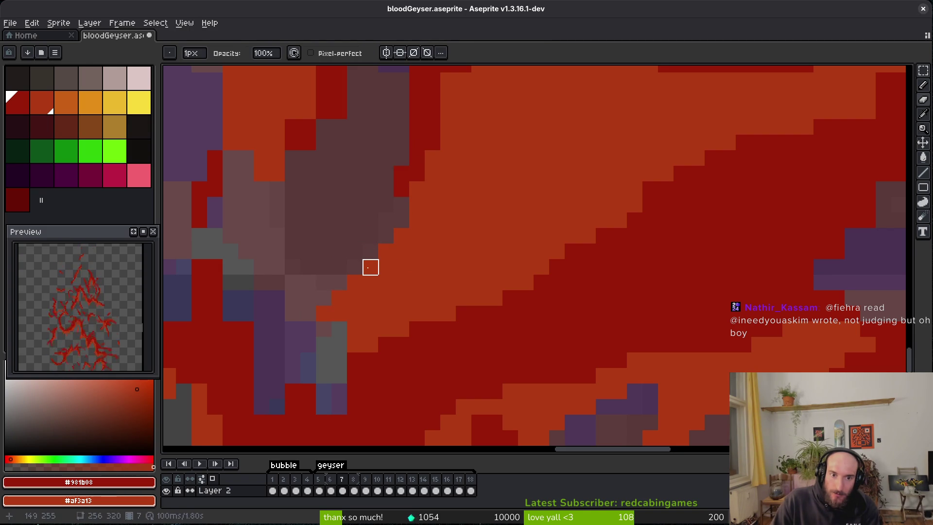
pyautogui.scroll(-3, 389, 277)
pyautogui.hscroll(-3, 389, 277)
# Step: Paint a short orange strip and cover stray purple-grey pixels with dark red
pyautogui.press('b')
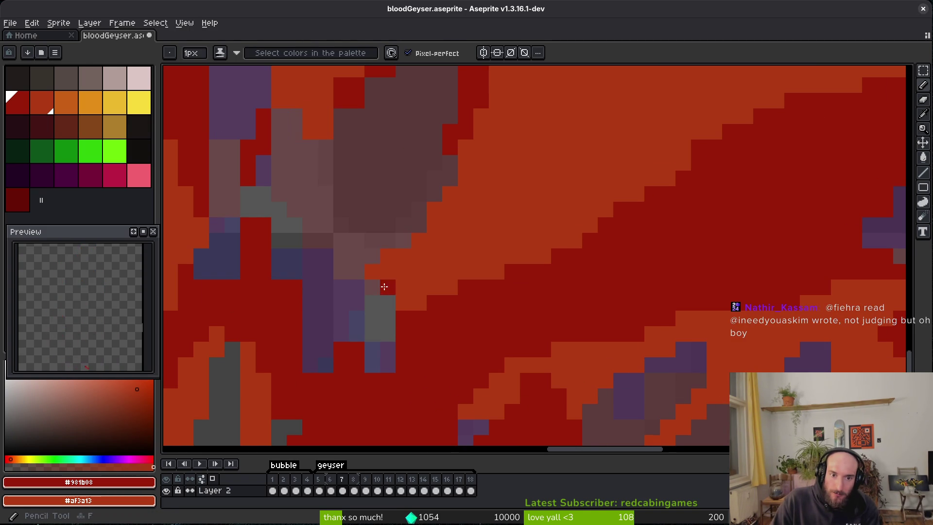
pyautogui.scroll(-1, 420, 315)
pyautogui.moveTo(418, 299); pyautogui.dragTo(425, 289)
pyautogui.moveTo(371, 325)
pyautogui.mouseDown()
pyautogui.moveTo(355, 308)
pyautogui.moveTo(374, 361)
pyautogui.mouseUp()
pyautogui.hscroll(-3, 347, 343)
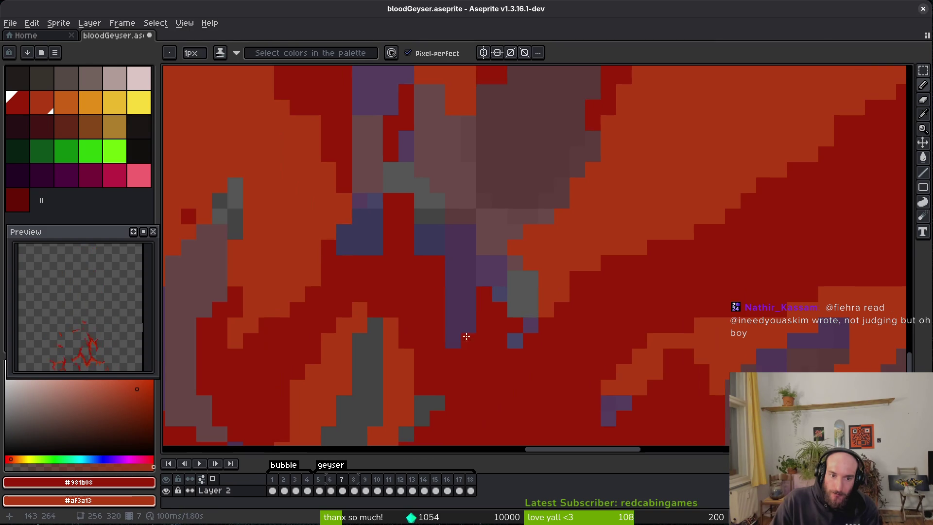
# Step: Erase a stray red pixel and a column of stray pixels
pyautogui.press('e')
pyautogui.scroll(2, 452, 293)
pyautogui.moveTo(354, 323); pyautogui.dragTo(384, 307)
pyautogui.scroll(1, 400, 260)
pyautogui.scroll(2, 438, 256)
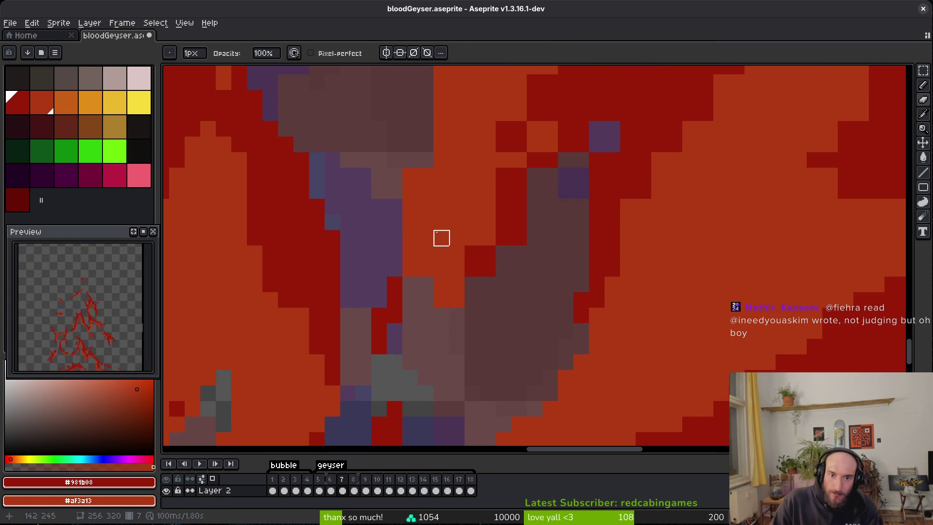
pyautogui.moveTo(425, 161)
pyautogui.mouseDown()
pyautogui.moveTo(396, 267)
pyautogui.moveTo(456, 362)
pyautogui.mouseUp()
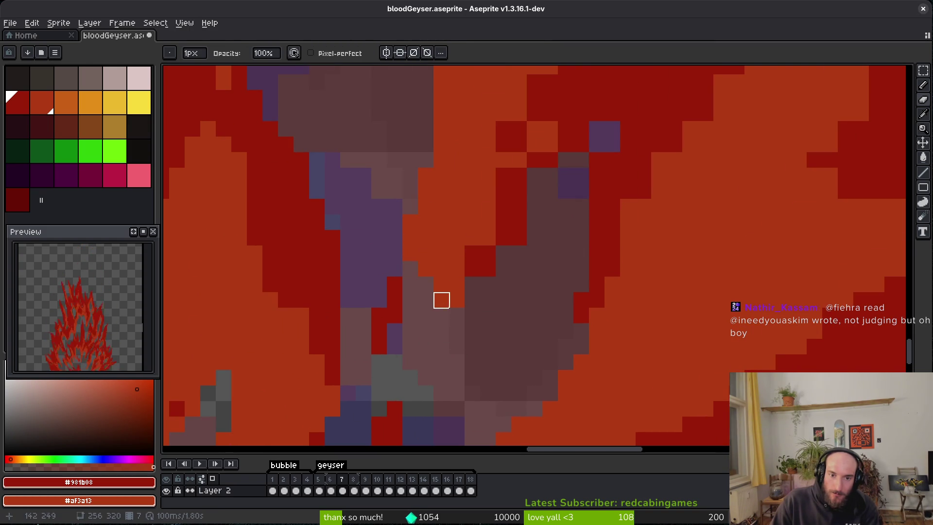
# Step: Add dark-red pixels to the flame edge and repaint stray dark-red pixels orange
pyautogui.press('b')
pyautogui.click(472, 284)
pyautogui.click(472, 299)
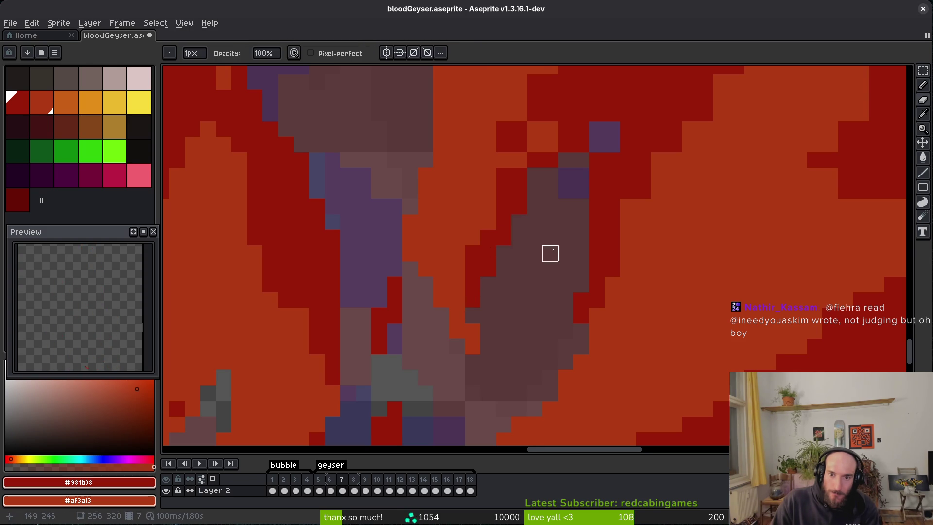
pyautogui.scroll(3, 493, 354)
pyautogui.rightClick(475, 258)
pyautogui.rightClick(465, 271)
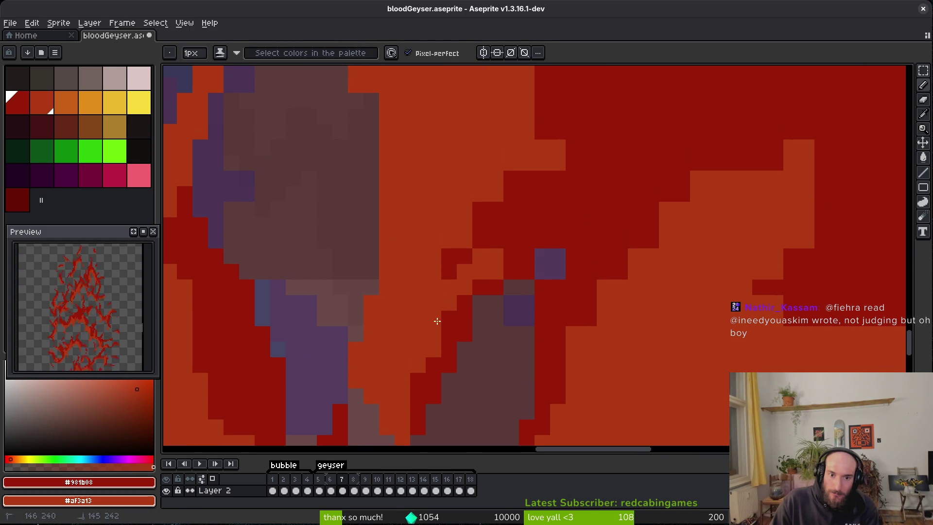
pyautogui.click(456, 245)
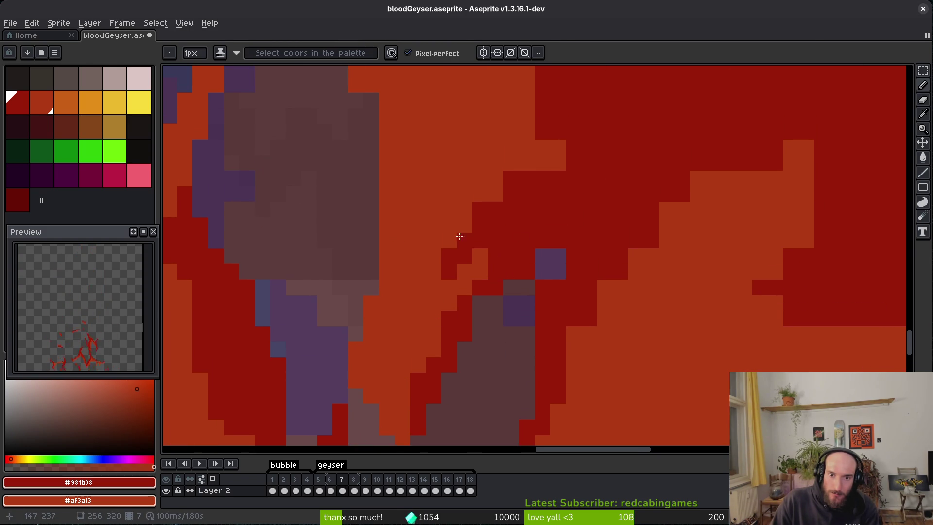
# Step: Cover a dark-red patch with orange, touch up the edge, and recolour three orange pixels dark red
pyautogui.moveTo(549, 167); pyautogui.dragTo(464, 208)
pyautogui.scroll(5, 445, 239)
pyautogui.moveTo(500, 235)
pyautogui.mouseDown()
pyautogui.moveTo(510, 231)
pyautogui.moveTo(523, 247)
pyautogui.mouseUp()
pyautogui.scroll(3, 540, 218)
pyautogui.moveTo(538, 170); pyautogui.dragTo(538, 201)
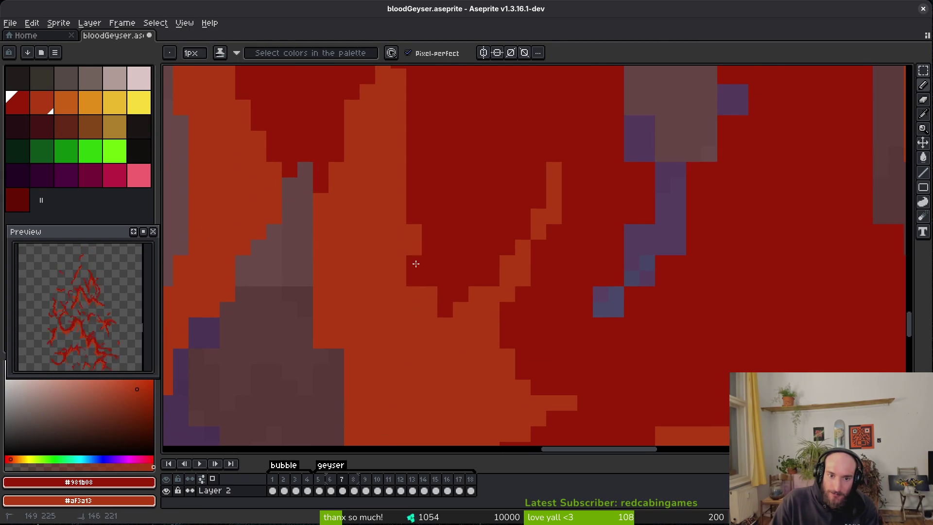
pyautogui.scroll(3, 447, 329)
pyautogui.scroll(-3, 455, 316)
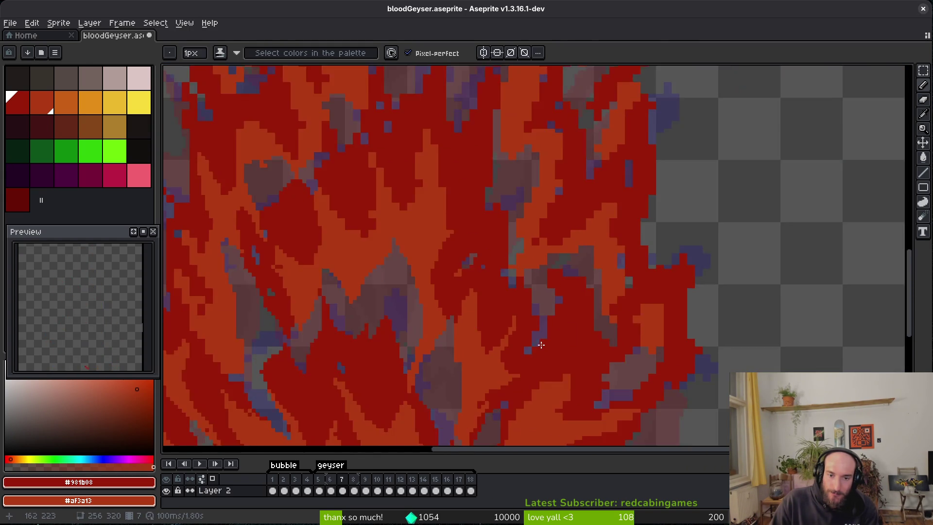
pyautogui.scroll(3, 358, 287)
# Step: Save bloodGeyser.aseprite and pan to another part of the frame
pyautogui.press('e')
pyautogui.hotkey('ctrl', 's')
pyautogui.moveTo(454, 291); pyautogui.dragTo(401, 262)
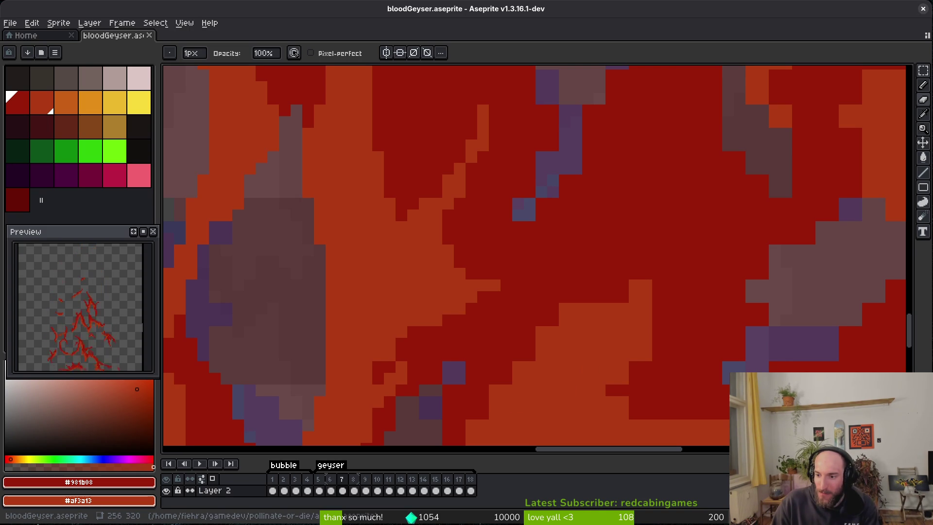
pyautogui.scroll(-1, 562, 292)
# Step: Darken the orange flame pixels with shading ink, reverting one stray red pixel to purple
pyautogui.scroll(2, 552, 307)
pyautogui.press('f')
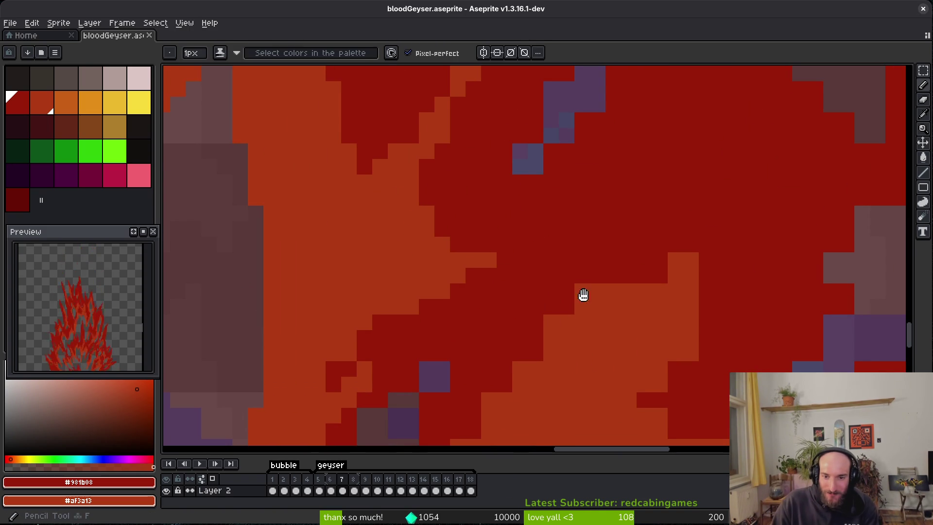
pyautogui.moveTo(700, 233); pyautogui.dragTo(604, 286)
pyautogui.moveTo(611, 244)
pyautogui.mouseDown()
pyautogui.moveTo(555, 298)
pyautogui.moveTo(588, 300)
pyautogui.moveTo(576, 317)
pyautogui.mouseUp()
pyautogui.scroll(-2, 550, 356)
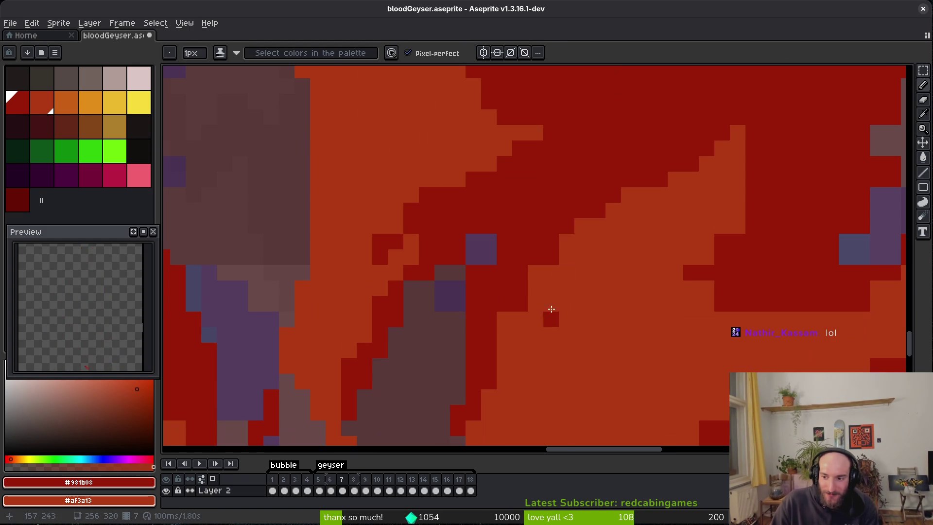
pyautogui.press('e')
pyautogui.press('b')
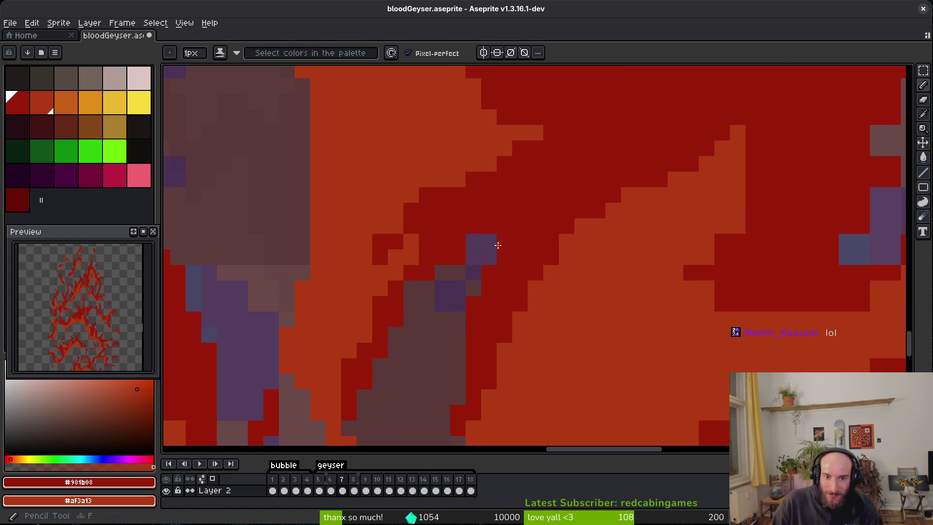
pyautogui.hotkey('ctrl', 'z')
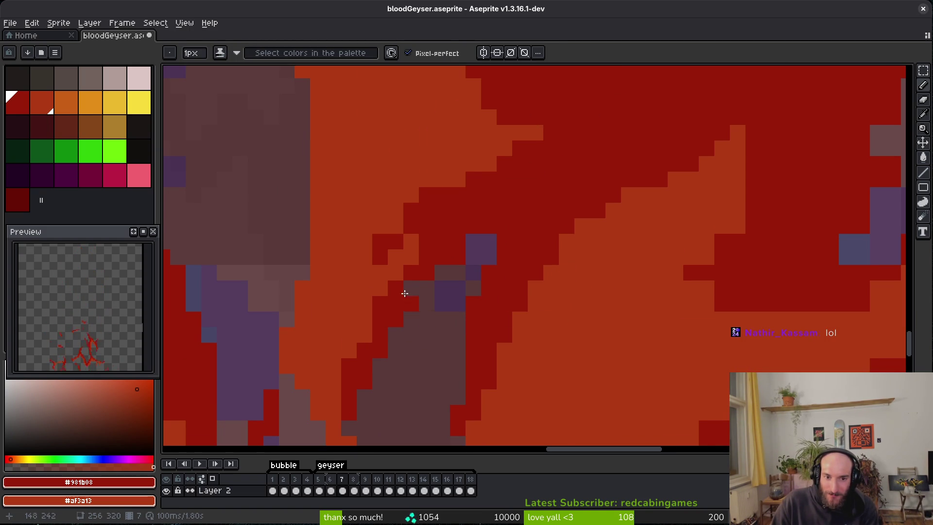
# Step: Paint dark-red pixels and strokes down the flame edges, filling the stair-step edge
pyautogui.hscroll(1, 564, 316)
pyautogui.click(642, 262)
pyautogui.moveTo(721, 205)
pyautogui.mouseDown()
pyautogui.moveTo(597, 349)
pyautogui.moveTo(666, 294)
pyautogui.moveTo(634, 324)
pyautogui.moveTo(655, 327)
pyautogui.mouseUp()
pyautogui.hscroll(8, 656, 326)
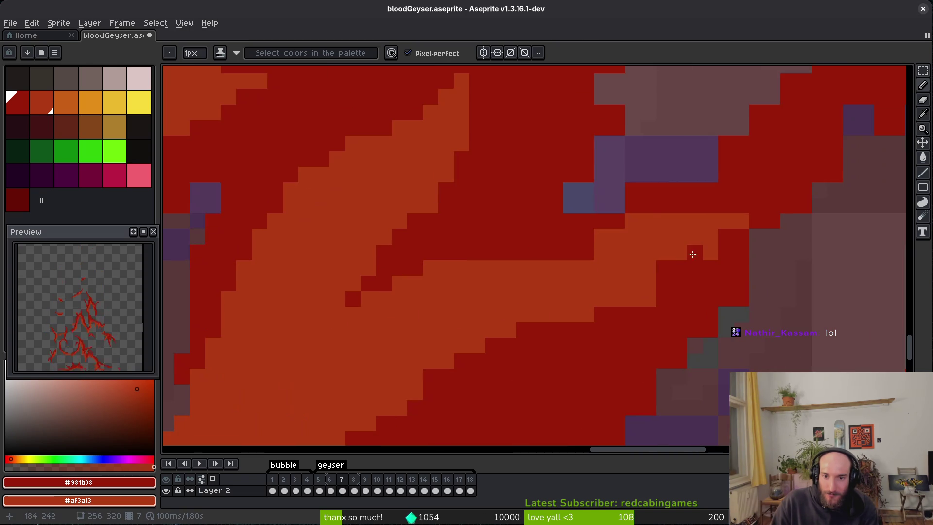
pyautogui.moveTo(647, 219)
pyautogui.mouseDown()
pyautogui.moveTo(637, 235)
pyautogui.moveTo(601, 238)
pyautogui.mouseUp()
pyautogui.moveTo(735, 248)
pyautogui.mouseDown()
pyautogui.moveTo(658, 282)
pyautogui.moveTo(612, 319)
pyautogui.mouseUp()
pyautogui.scroll(-4, 570, 311)
pyautogui.scroll(2, 669, 313)
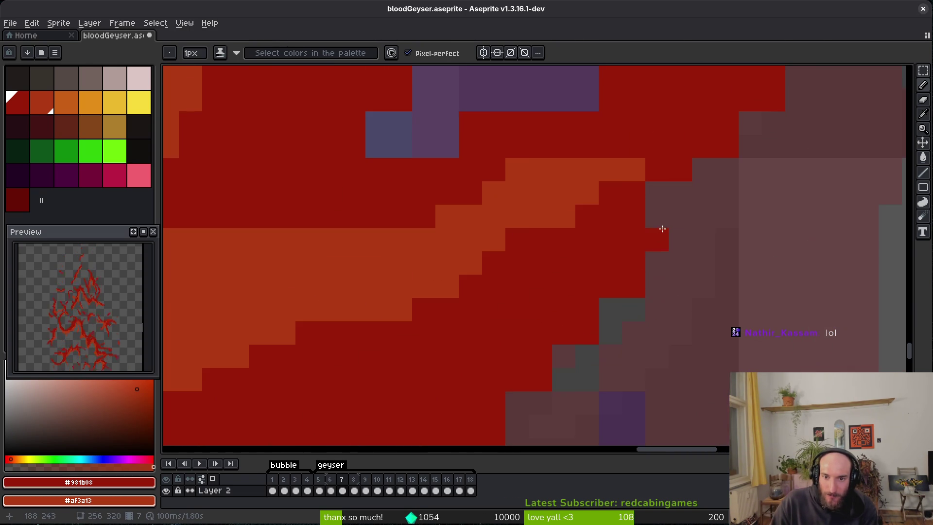
pyautogui.moveTo(577, 273); pyautogui.dragTo(537, 296)
# Step: Replace stray blue-grey pixels with red and shift one red edge pixel a step left
pyautogui.scroll(-3, 536, 296)
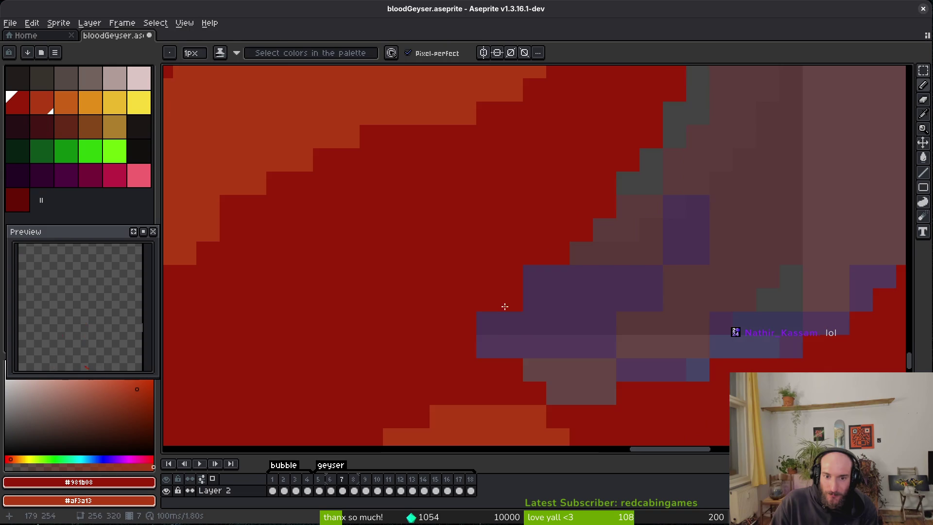
pyautogui.press('e')
pyautogui.scroll(-2, 510, 298)
pyautogui.scroll(-3, 599, 345)
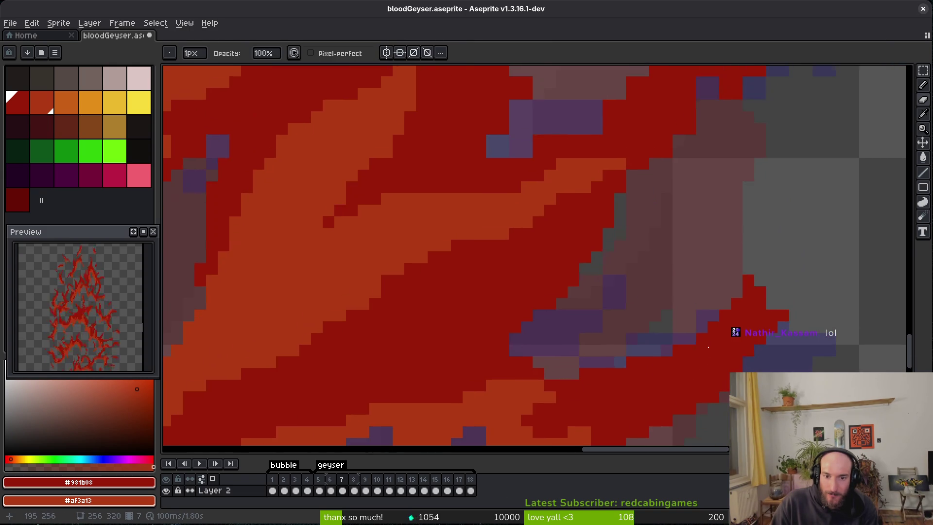
pyautogui.scroll(4, 677, 198)
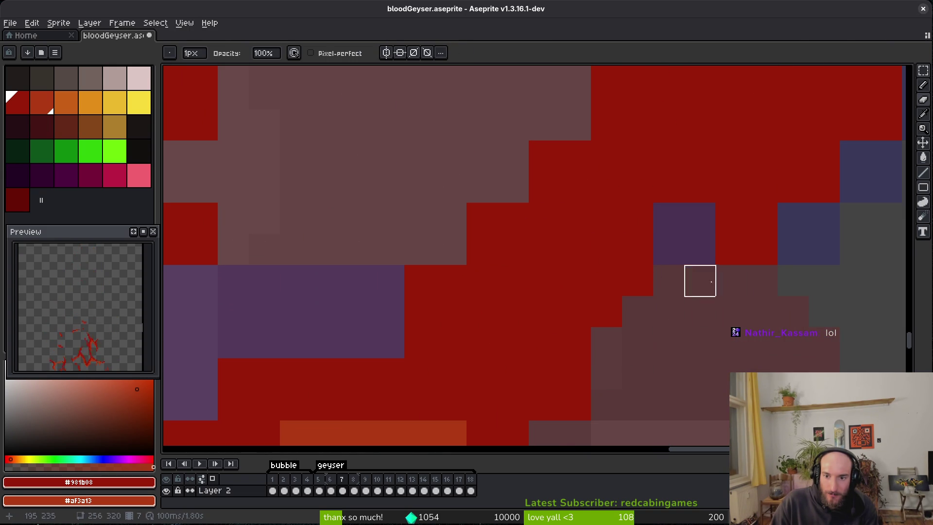
pyautogui.scroll(-1, 754, 301)
pyautogui.scroll(1, 688, 329)
pyautogui.hscroll(3, 686, 337)
pyautogui.scroll(2, 686, 337)
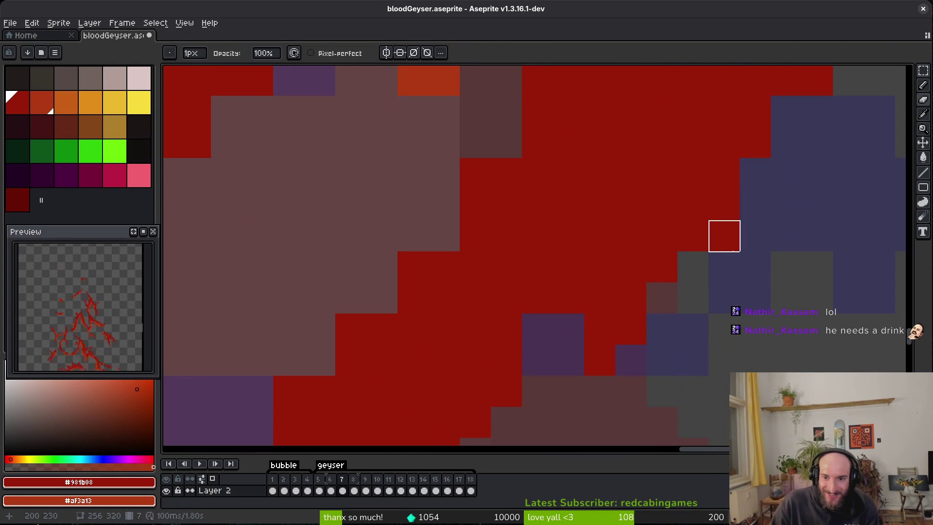
pyautogui.scroll(2, 762, 238)
pyautogui.scroll(-1, 762, 255)
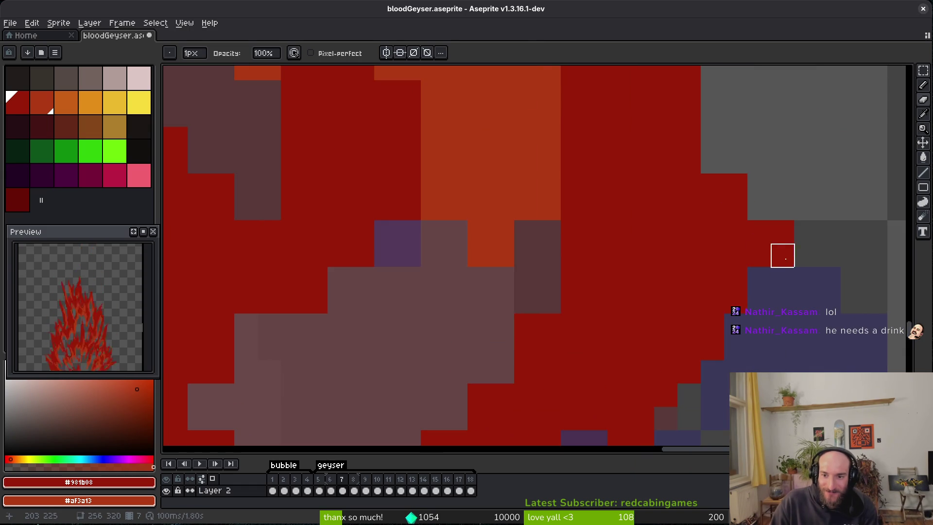
pyautogui.hscroll(1, 782, 255)
pyautogui.press('b')
pyautogui.scroll(-1, 695, 330)
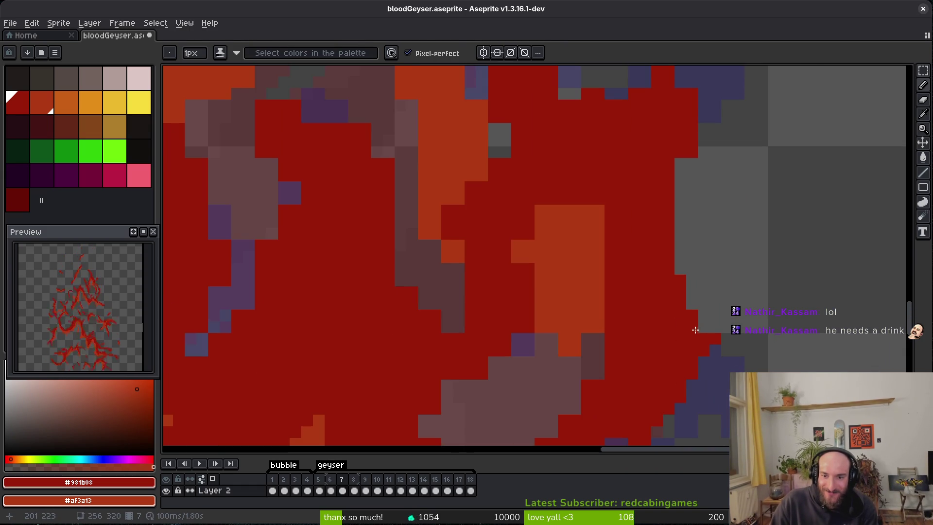
pyautogui.scroll(-2, 699, 278)
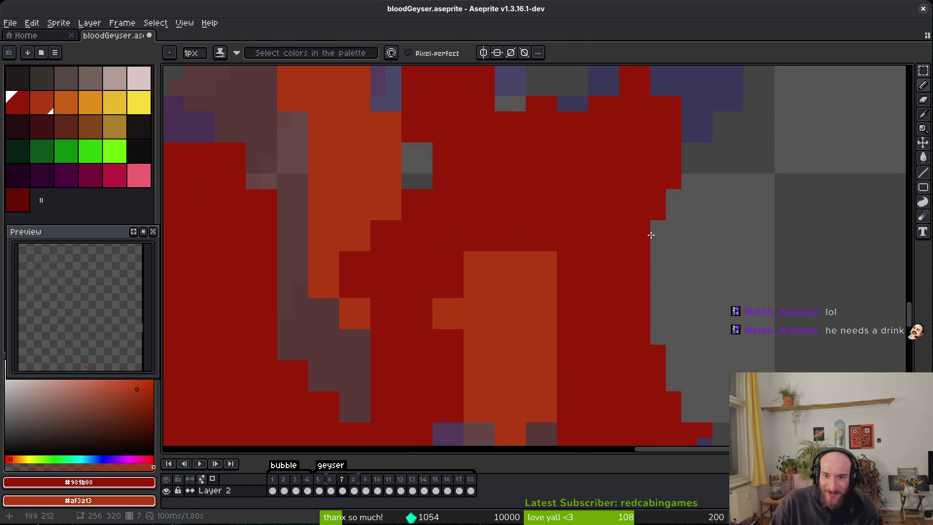
pyautogui.scroll(1, 622, 263)
pyautogui.click(583, 268)
pyautogui.click(598, 213)
pyautogui.click(490, 290)
pyautogui.hotkey('ctrl', 'z')
pyautogui.click(477, 287)
pyautogui.scroll(3, 512, 338)
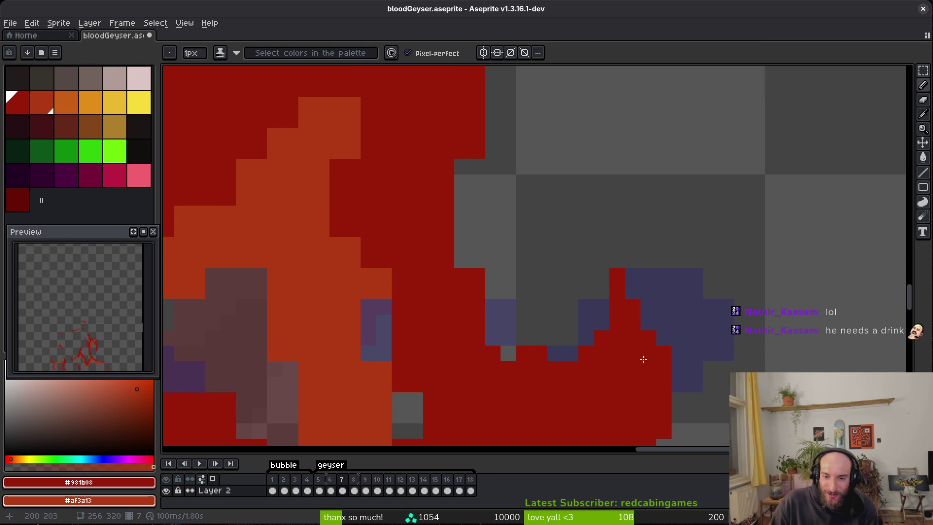
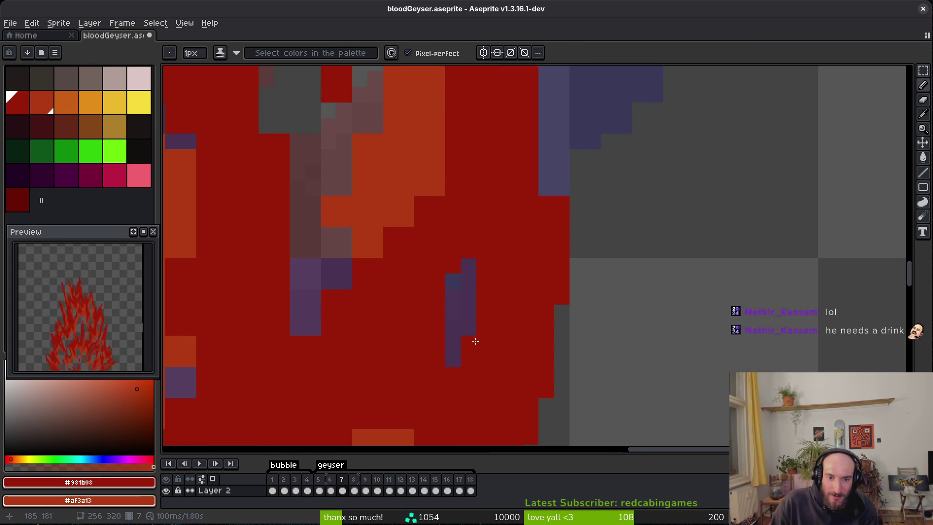
# Step: Shade the orange pixels along the flame edge red and draw a red stroke up the edge
pyautogui.scroll(4, 470, 356)
pyautogui.scroll(4, 530, 292)
pyautogui.press('e')
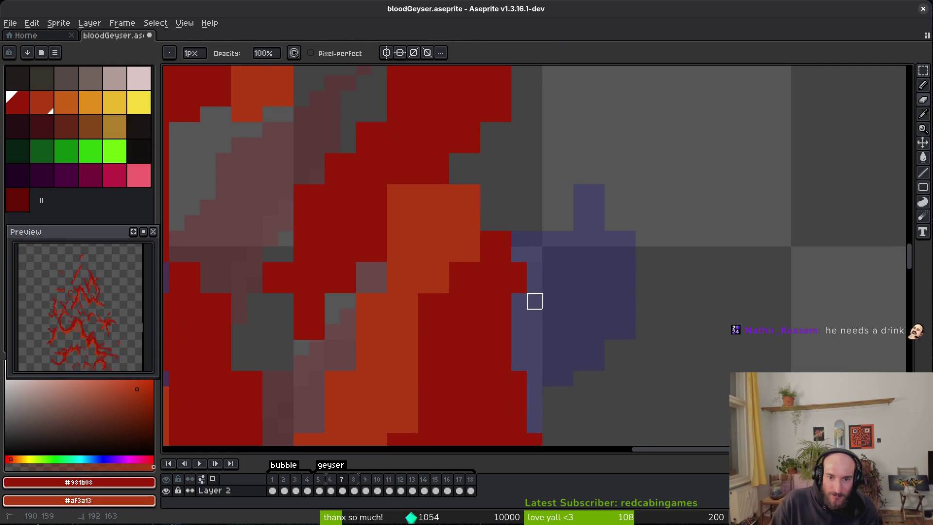
pyautogui.scroll(4, 551, 301)
pyautogui.press('b')
pyautogui.moveTo(483, 302)
pyautogui.mouseDown()
pyautogui.moveTo(483, 358)
pyautogui.moveTo(458, 301)
pyautogui.moveTo(397, 331)
pyautogui.mouseUp()
pyautogui.click(473, 274)
pyautogui.scroll(1, 491, 194)
pyautogui.moveTo(491, 193); pyautogui.dragTo(487, 142)
# Step: Erase the stray and excess red pixels along the flame's edge
pyautogui.press('e')
pyautogui.click(441, 185)
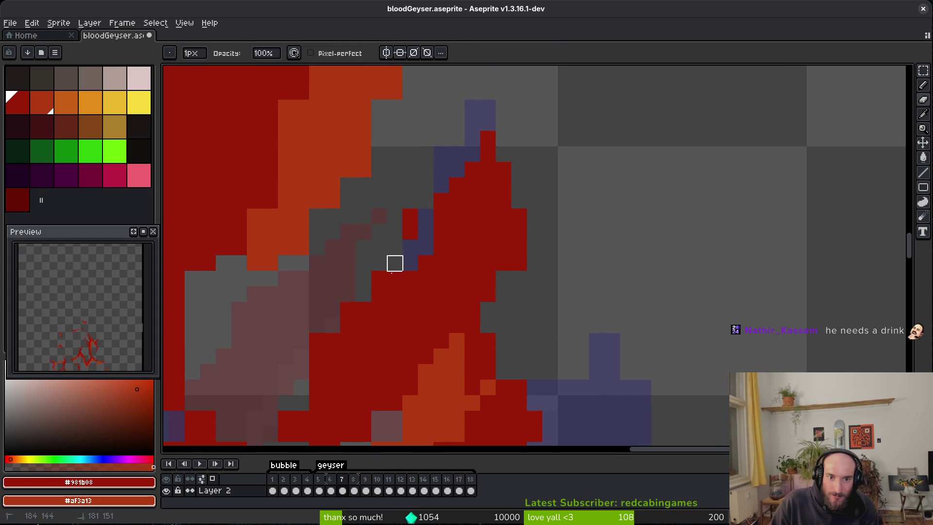
pyautogui.moveTo(410, 262); pyautogui.dragTo(410, 217)
pyautogui.click(427, 232)
pyautogui.scroll(-3, 519, 278)
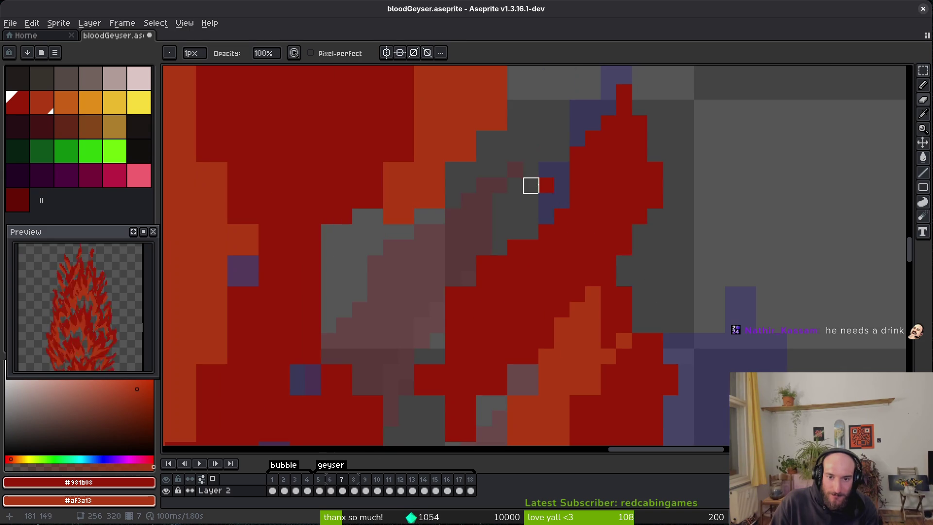
# Step: Draw a diagonal red line down-left and paint two more cells red
pyautogui.press('b')
pyautogui.hscroll(-4, 452, 294)
pyautogui.moveTo(477, 300); pyautogui.dragTo(428, 339)
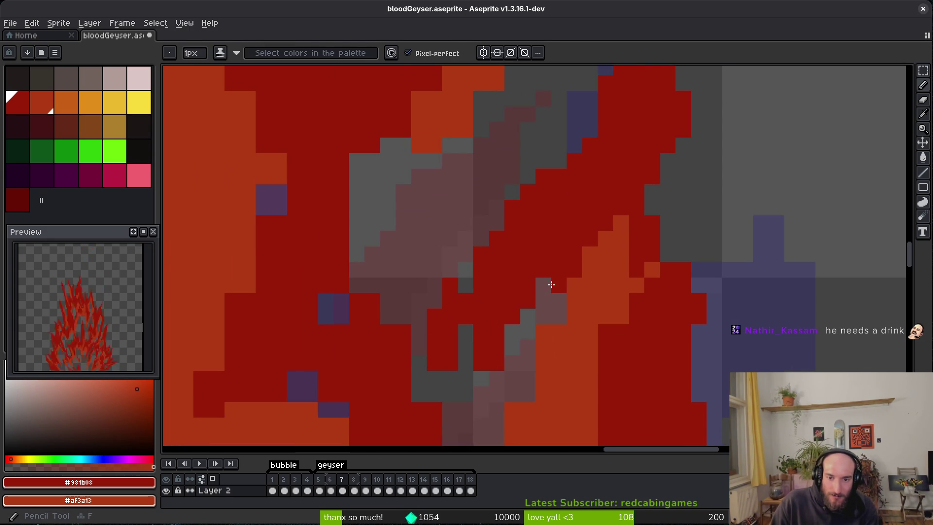
pyautogui.scroll(2, 517, 267)
pyautogui.scroll(-2, 517, 267)
pyautogui.scroll(1, 511, 282)
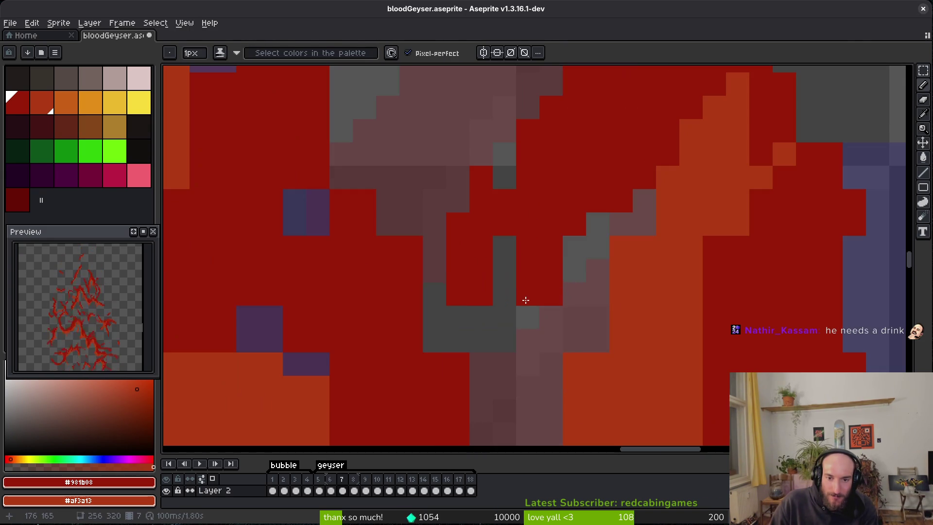
pyautogui.moveTo(508, 292); pyautogui.dragTo(500, 308)
# Step: Erase the nearby cells and two stray red cells back to empty
pyautogui.press('e')
pyautogui.moveTo(481, 270)
pyautogui.mouseDown()
pyautogui.moveTo(482, 294)
pyautogui.moveTo(504, 269)
pyautogui.mouseUp()
pyautogui.press('i')
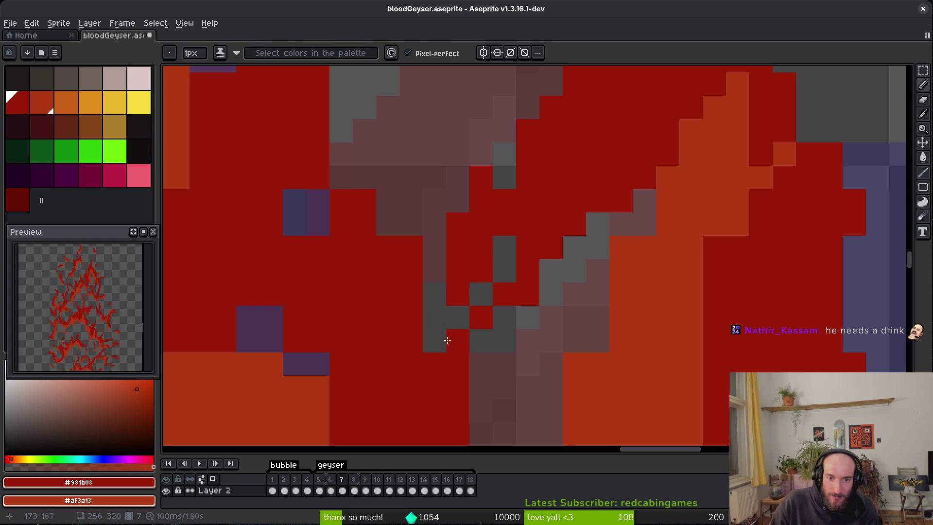
pyautogui.press('e')
pyautogui.moveTo(458, 364); pyautogui.dragTo(481, 387)
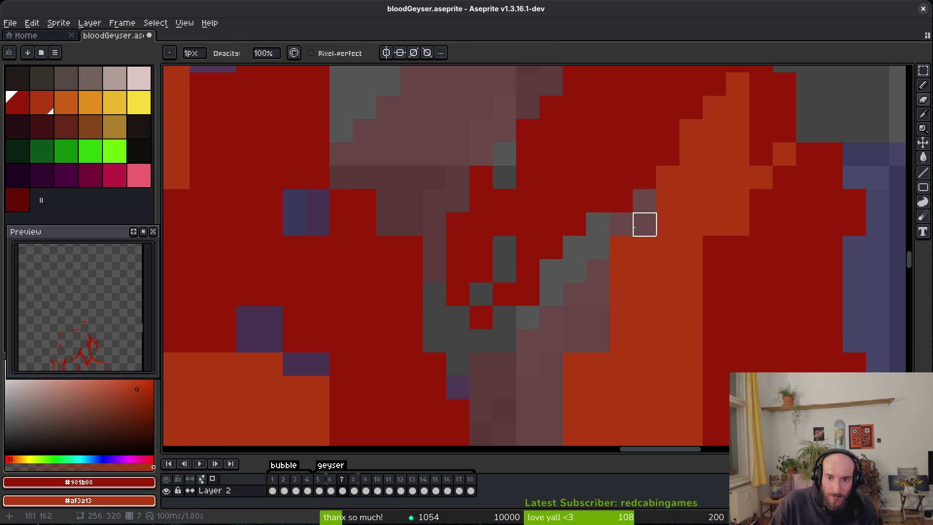
pyautogui.press('b')
pyautogui.scroll(-3, 686, 346)
# Step: Paint a diagonal orange streak down-left and erase a stray orange pixel
pyautogui.scroll(2, 605, 392)
pyautogui.moveTo(621, 350); pyautogui.dragTo(599, 239)
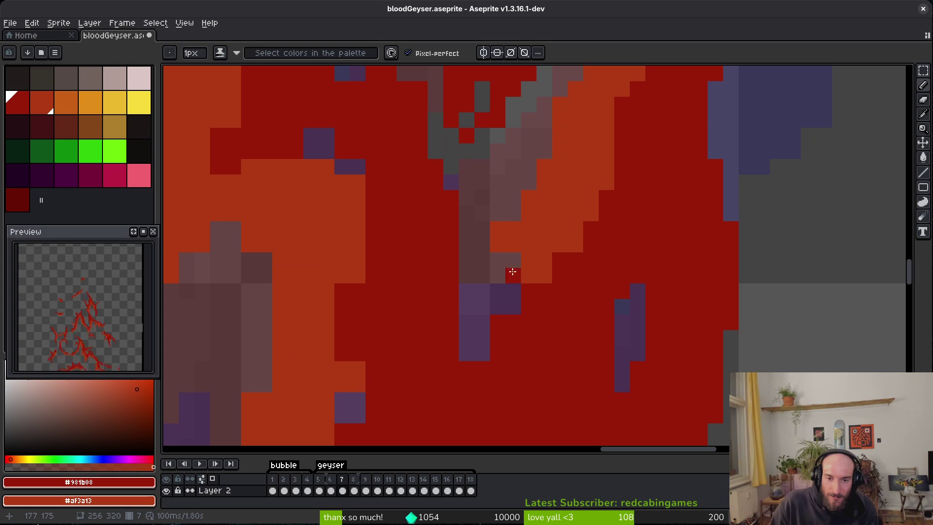
pyautogui.moveTo(543, 281); pyautogui.dragTo(500, 322)
pyautogui.press('e')
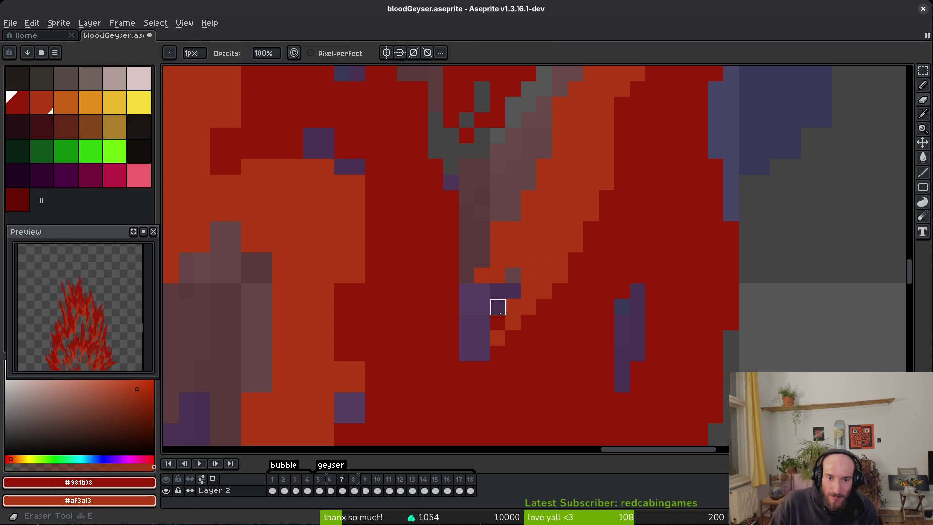
pyautogui.click(482, 275)
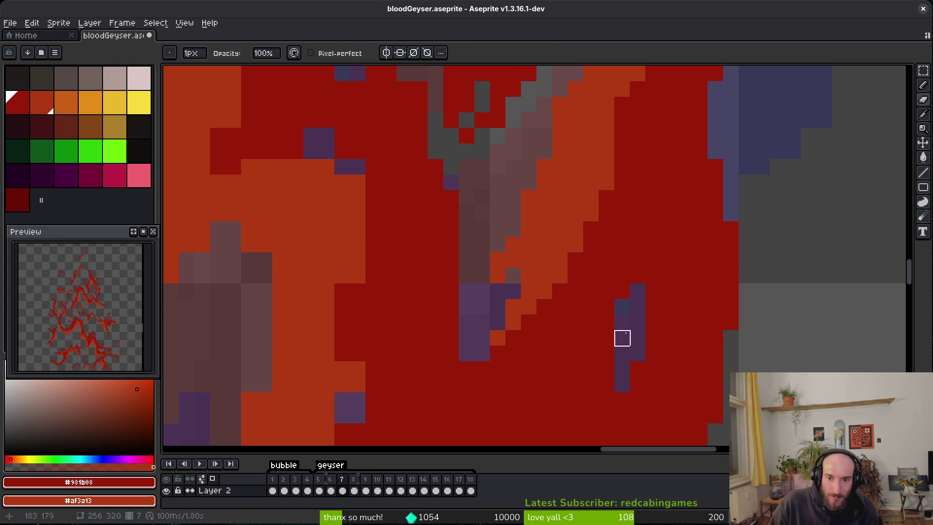
pyautogui.press('b')
# Step: Fill the gap pixels between the lower strokes with dark red
pyautogui.click(482, 321)
pyautogui.moveTo(484, 322); pyautogui.dragTo(496, 380)
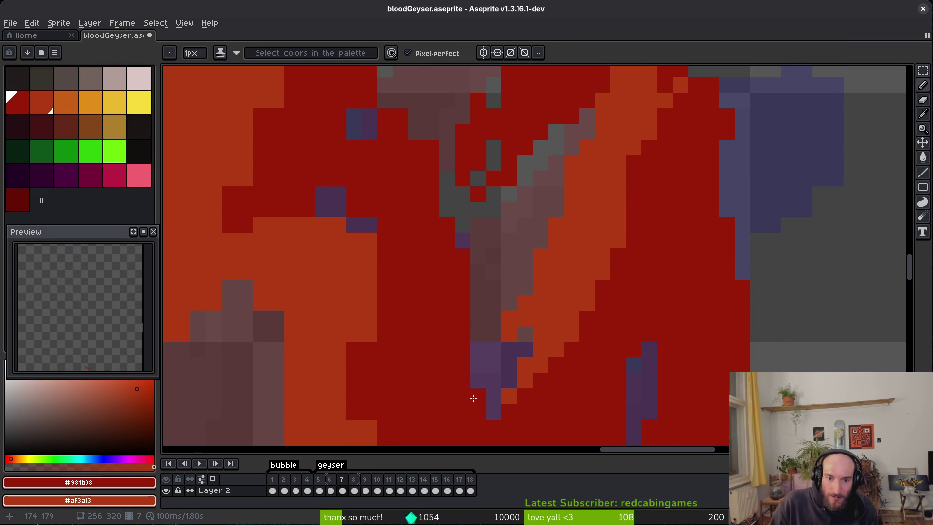
pyautogui.scroll(5, 474, 399)
pyautogui.press('e')
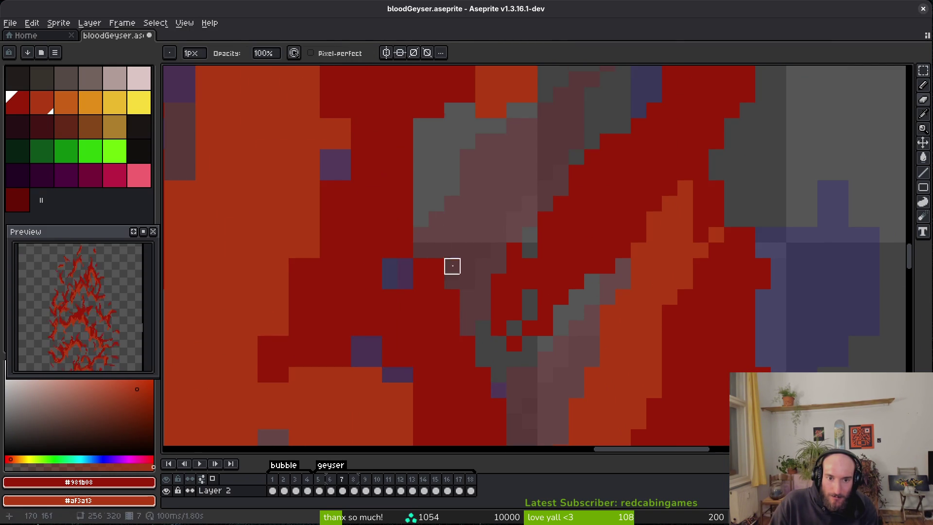
pyautogui.press('b')
pyautogui.click(374, 343)
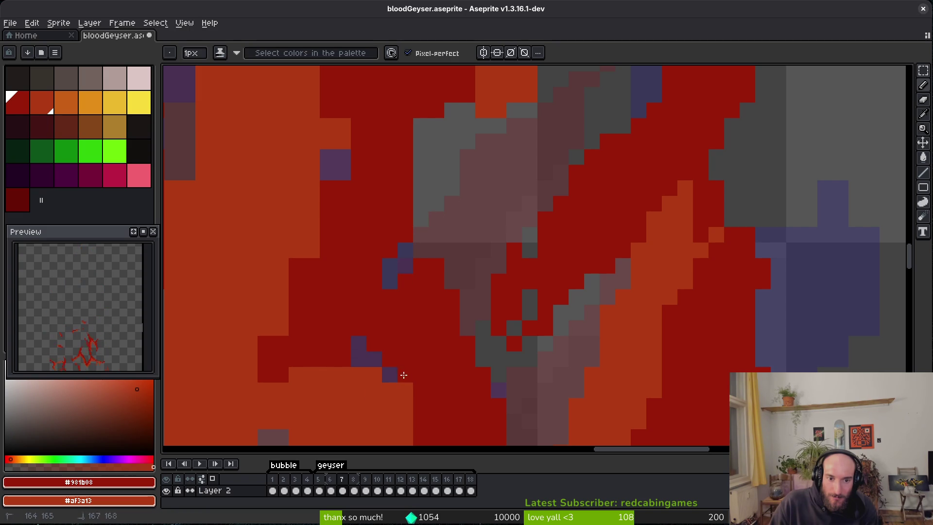
pyautogui.click(405, 374)
# Step: Fill an upper gap pixel dark red, undo the last edits, then fill the remaining gaps
pyautogui.scroll(-2, 428, 338)
pyautogui.scroll(3, 411, 359)
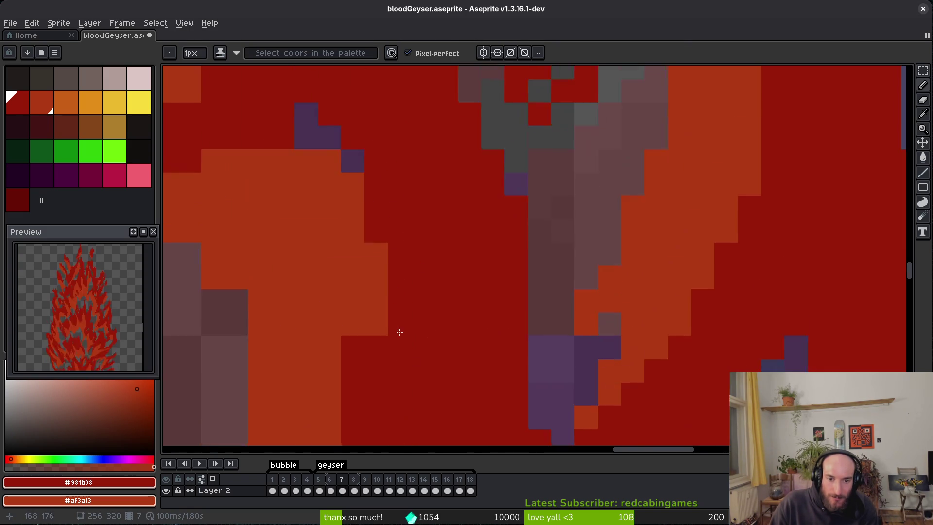
pyautogui.click(389, 181)
pyautogui.hotkey('ctrl', 'z')
pyautogui.hotkey('ctrl', 'z')
pyautogui.hotkey('ctrl', 'z')
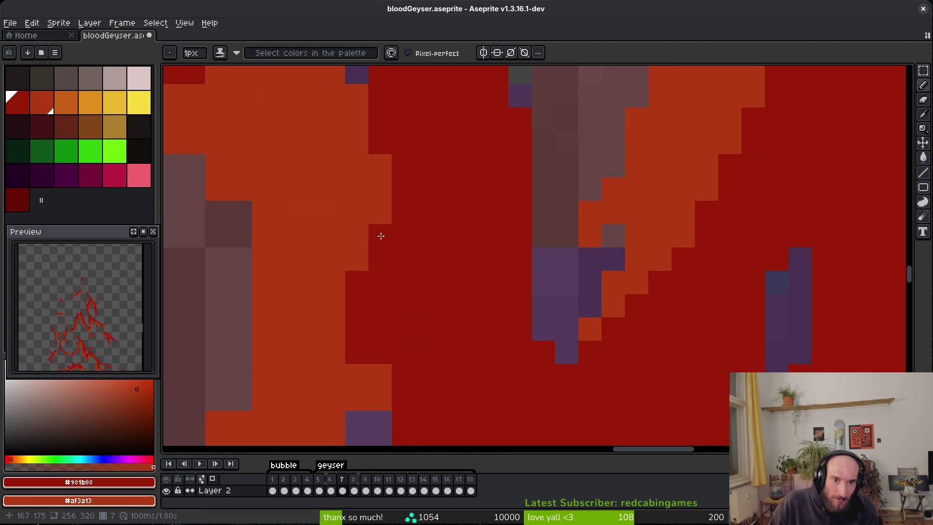
pyautogui.scroll(-3, 415, 288)
pyautogui.click(402, 306)
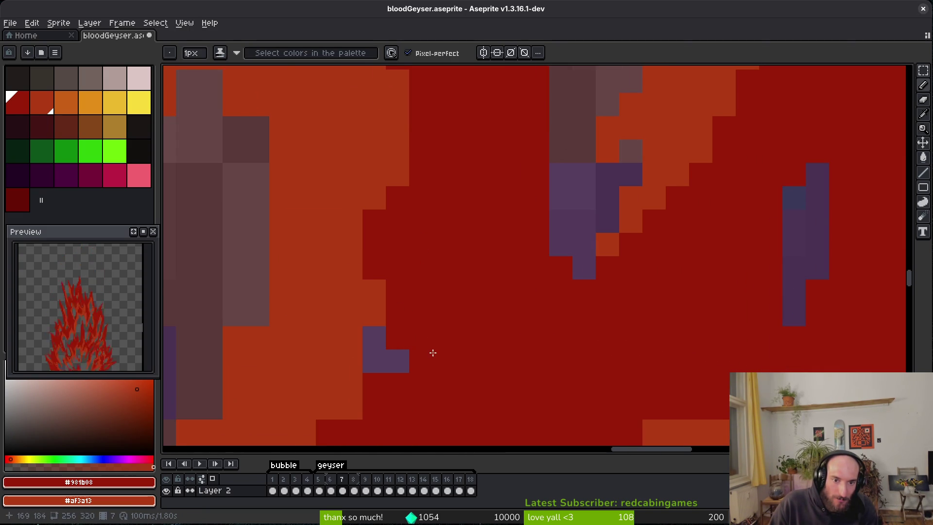
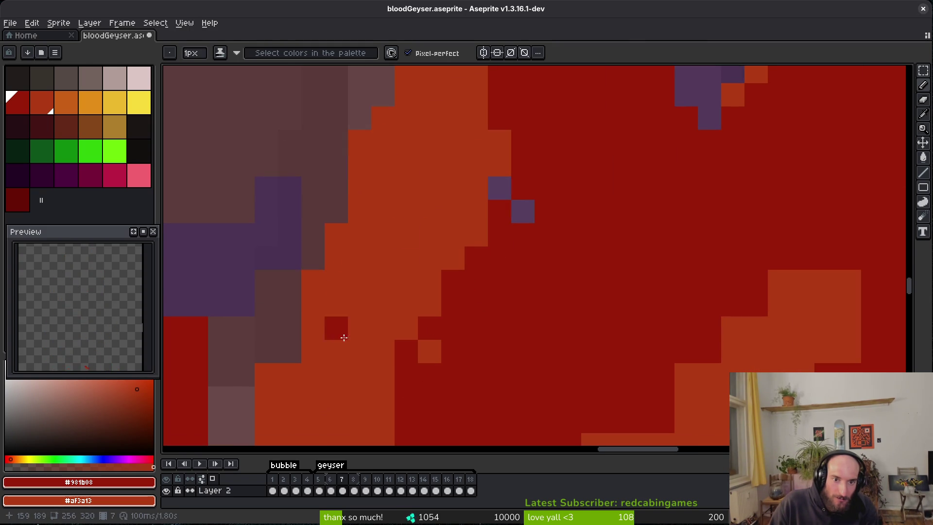
# Step: Paint stray pixels and notches dark red along the lower flame edge to smooth it
pyautogui.scroll(-3, 426, 270)
pyautogui.scroll(3, 427, 270)
pyautogui.click(350, 240)
pyautogui.moveTo(371, 263); pyautogui.dragTo(390, 217)
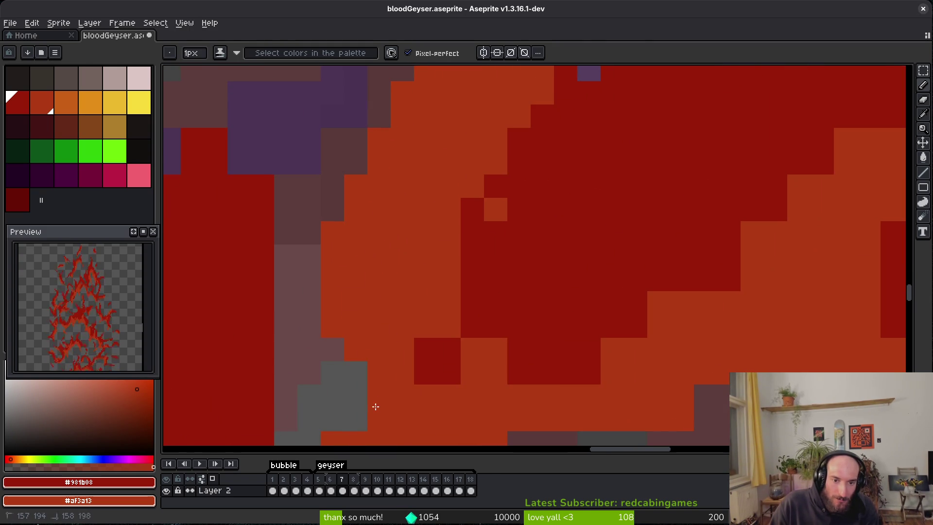
pyautogui.moveTo(449, 303); pyautogui.dragTo(426, 326)
pyautogui.moveTo(426, 420); pyautogui.dragTo(423, 387)
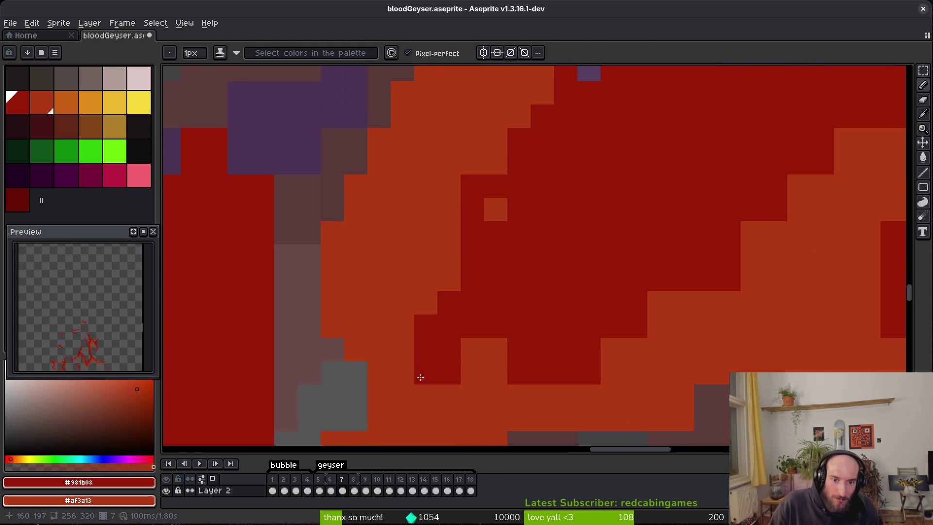
pyautogui.click(496, 396)
pyautogui.moveTo(492, 391); pyautogui.dragTo(459, 331)
pyautogui.moveTo(487, 257); pyautogui.dragTo(475, 316)
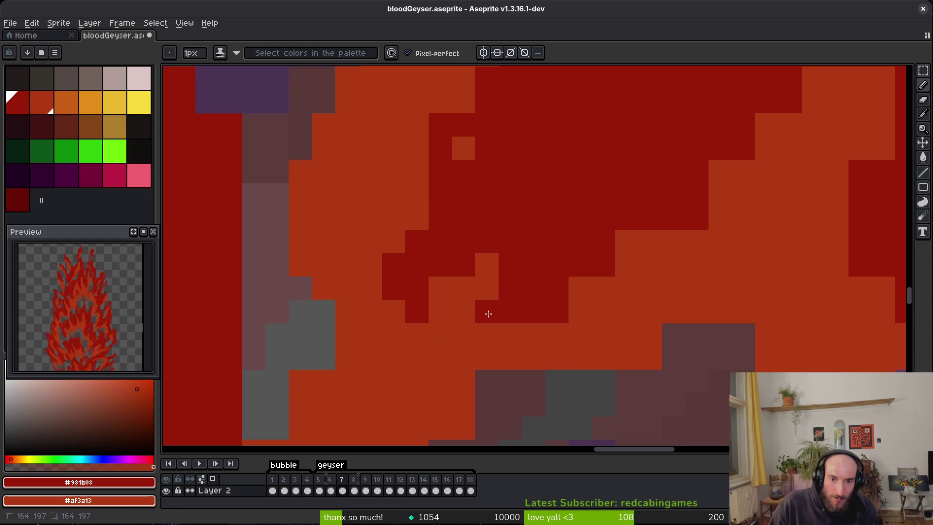
# Step: Extend the dark-red staircase edge and turn stray dark-red pixels back to orange
pyautogui.moveTo(533, 298); pyautogui.dragTo(491, 316)
pyautogui.moveTo(802, 95); pyautogui.dragTo(725, 142)
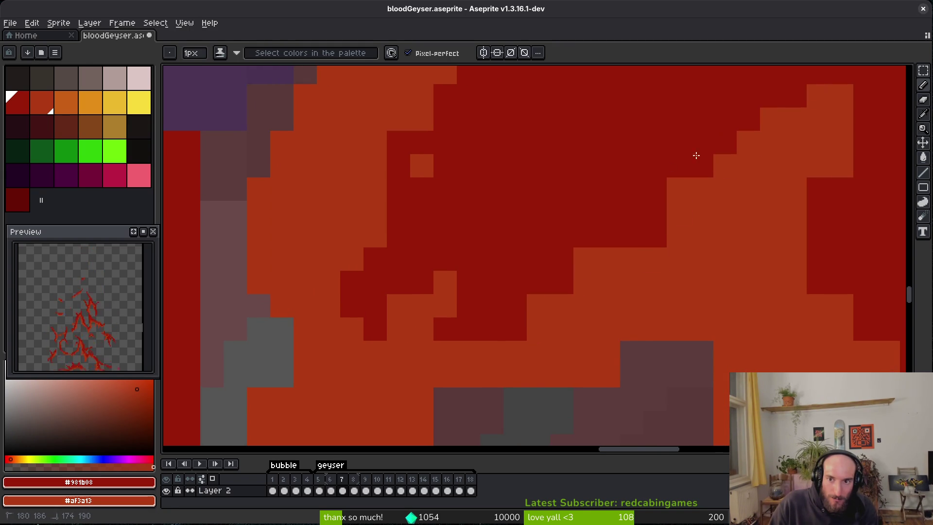
pyautogui.moveTo(671, 167); pyautogui.dragTo(614, 254)
pyautogui.rightClick(491, 329)
pyautogui.rightClick(514, 329)
pyautogui.rightClick(655, 236)
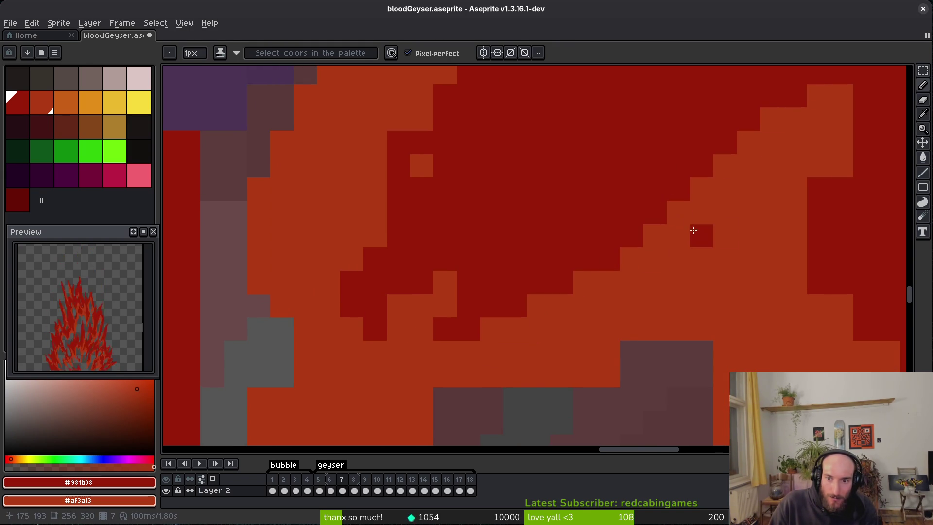
pyautogui.rightClick(818, 212)
# Step: Recolour stray dark-red and purple pixels orange near the grey-purple area
pyautogui.moveTo(782, 221)
pyautogui.mouseDown()
pyautogui.moveTo(666, 290)
pyautogui.moveTo(625, 240)
pyautogui.mouseUp()
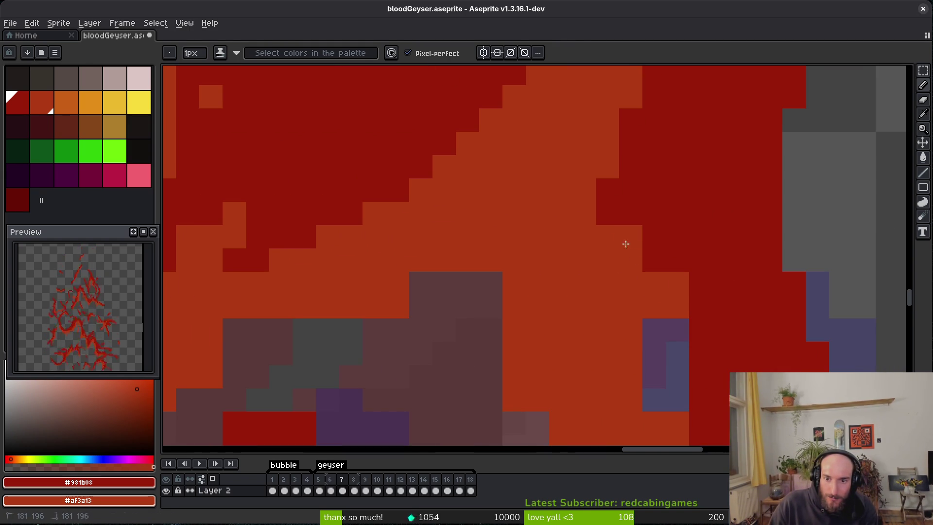
pyautogui.rightClick(607, 213)
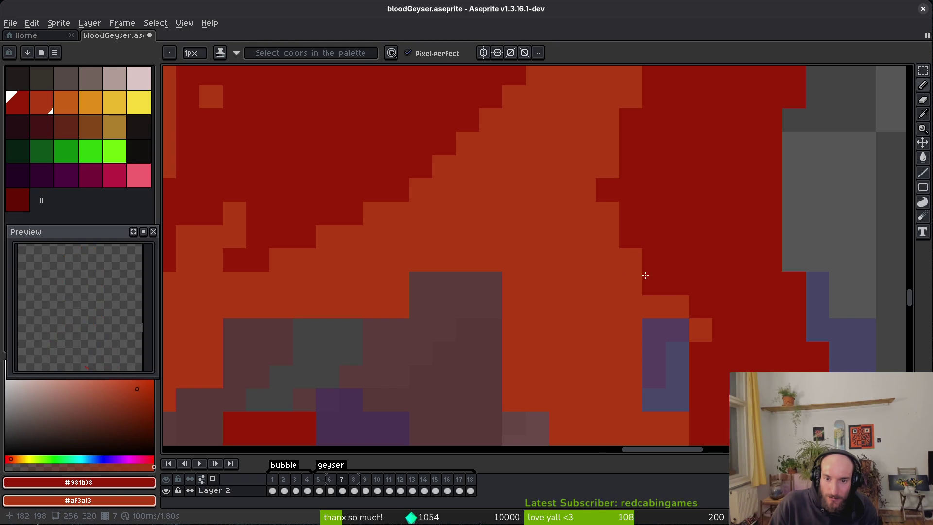
pyautogui.rightClick(654, 331)
pyautogui.rightClick(654, 353)
pyautogui.moveTo(628, 348); pyautogui.dragTo(558, 223)
pyautogui.rightClick(566, 272)
pyautogui.click(612, 307)
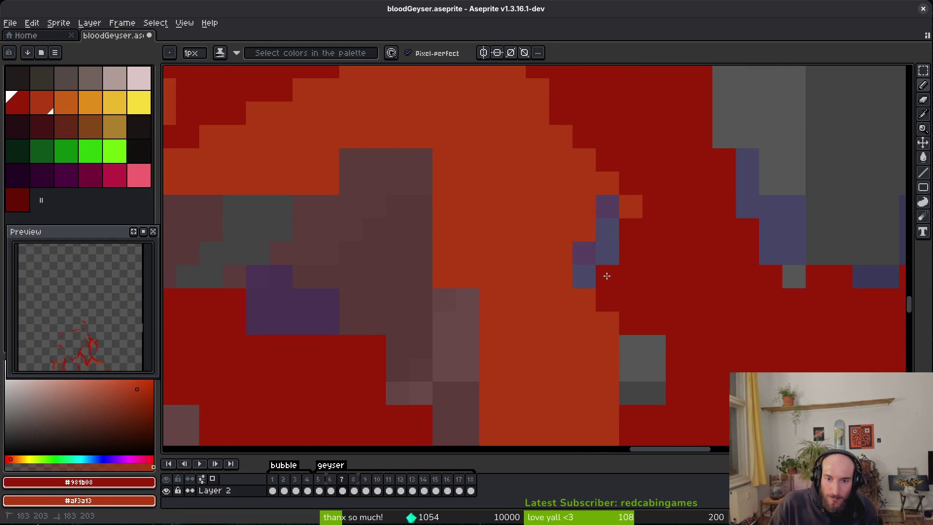
# Step: Paint grey and stray orange pixels dark red in the upper-left flame area
pyautogui.moveTo(606, 275); pyautogui.dragTo(566, 200)
pyautogui.moveTo(614, 272); pyautogui.dragTo(614, 297)
pyautogui.click(592, 321)
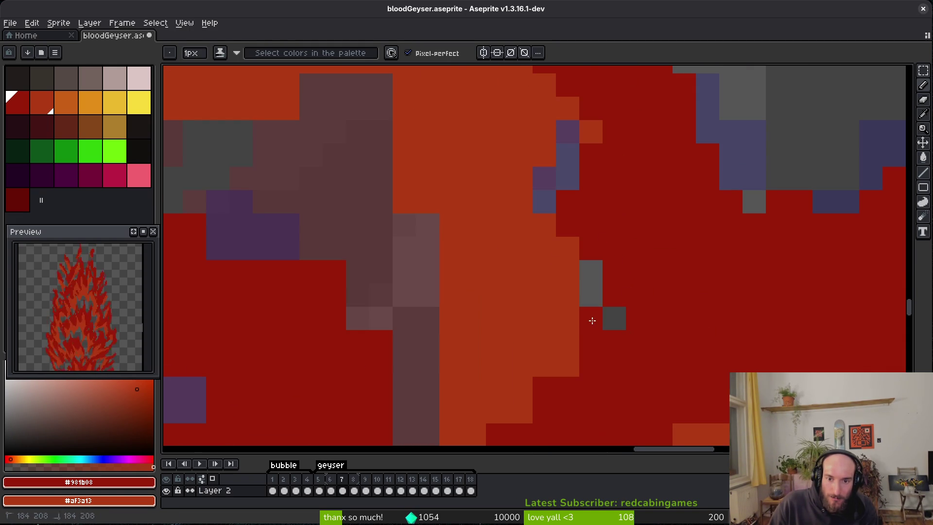
pyautogui.click(568, 341)
pyautogui.scroll(-3, 569, 340)
pyautogui.scroll(4, 569, 352)
pyautogui.click(547, 382)
pyautogui.moveTo(547, 382); pyautogui.dragTo(566, 271)
pyautogui.rightClick(567, 270)
pyautogui.click(500, 346)
pyautogui.click(557, 257)
# Step: Paint a column of orange pixels dark red, undoing one unwanted stroke
pyautogui.scroll(-3, 578, 275)
pyautogui.scroll(2, 608, 316)
pyautogui.moveTo(627, 253)
pyautogui.mouseDown()
pyautogui.moveTo(637, 354)
pyautogui.moveTo(665, 234)
pyautogui.mouseUp()
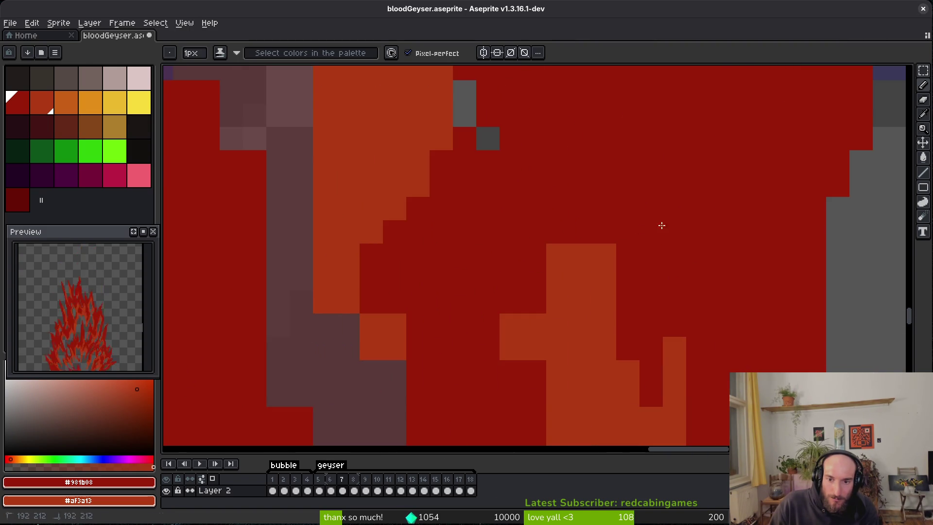
pyautogui.scroll(-1, 632, 272)
pyautogui.scroll(1, 568, 337)
pyautogui.moveTo(525, 174)
pyautogui.mouseDown()
pyautogui.moveTo(504, 246)
pyautogui.moveTo(533, 224)
pyautogui.moveTo(533, 144)
pyautogui.moveTo(540, 200)
pyautogui.mouseUp()
pyautogui.hotkey('ctrl', 'z')
pyautogui.click(514, 251)
# Step: Repaint edge pixels dark red and a row orange, undoing two mistaken changes
pyautogui.moveTo(465, 244)
pyautogui.mouseDown()
pyautogui.moveTo(510, 328)
pyautogui.moveTo(535, 345)
pyautogui.mouseUp()
pyautogui.scroll(-2, 491, 329)
pyautogui.click(559, 370)
pyautogui.hotkey('ctrl', 'z')
pyautogui.scroll(-2, 525, 301)
pyautogui.hotkey('ctrl', 'z')
pyautogui.click(597, 279)
pyautogui.moveTo(576, 297); pyautogui.dragTo(440, 319)
# Step: Erase stray pixels around the flame with the Eraser
pyautogui.press('e')
pyautogui.click(407, 328)
pyautogui.scroll(-3, 407, 374)
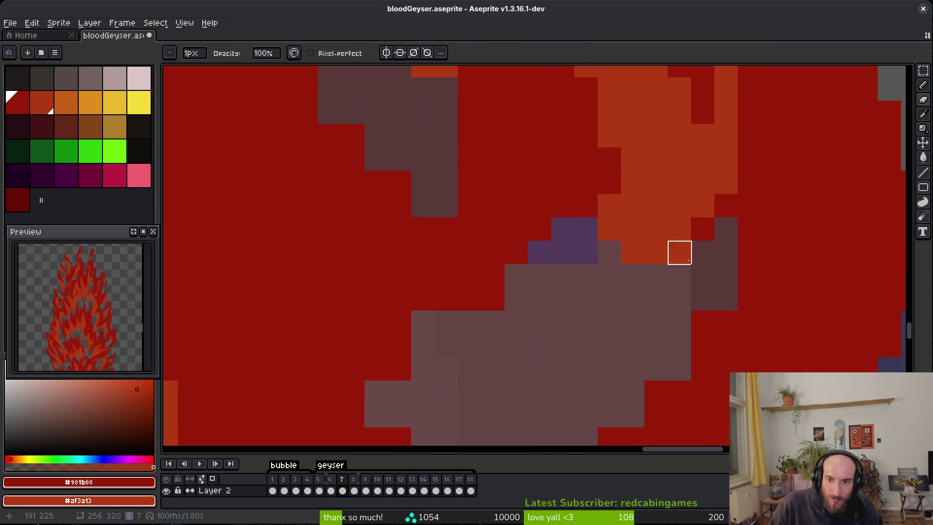
pyautogui.scroll(-3, 633, 368)
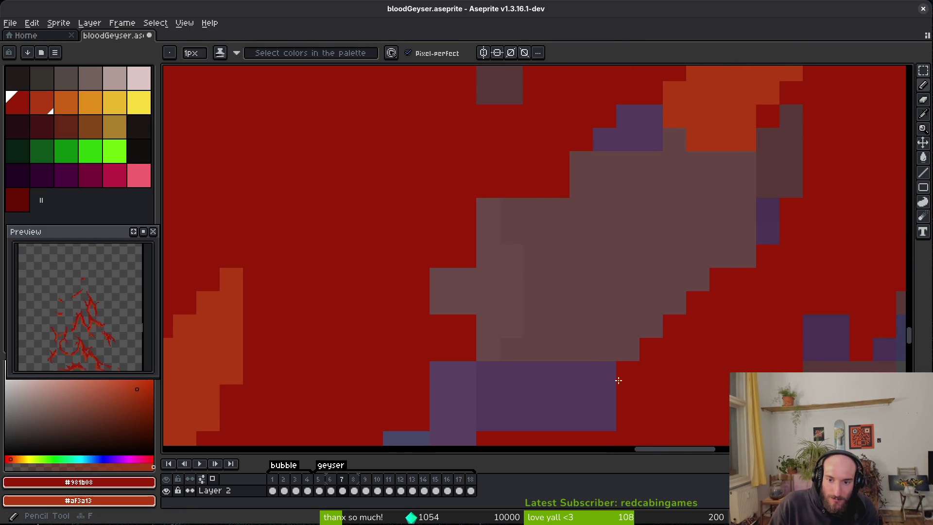
pyautogui.scroll(-3, 649, 311)
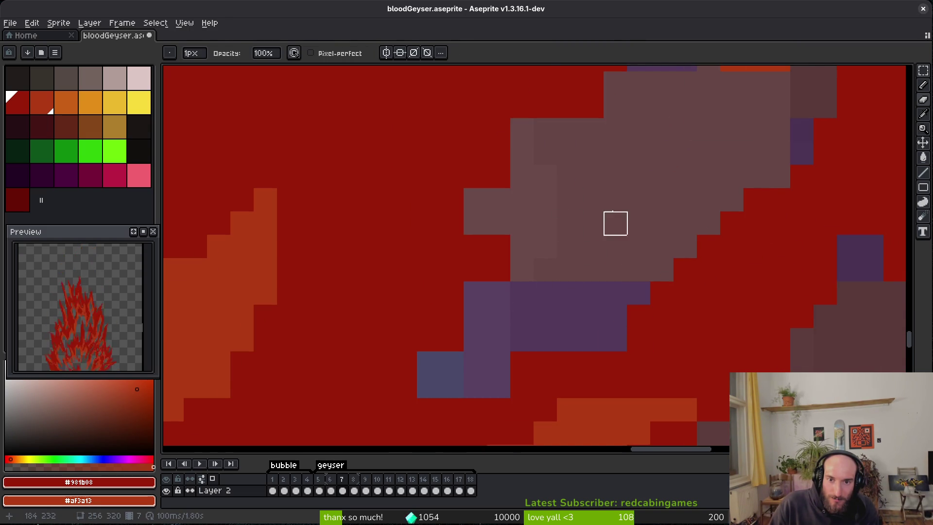
pyautogui.scroll(5, 591, 246)
pyautogui.scroll(-3, 449, 301)
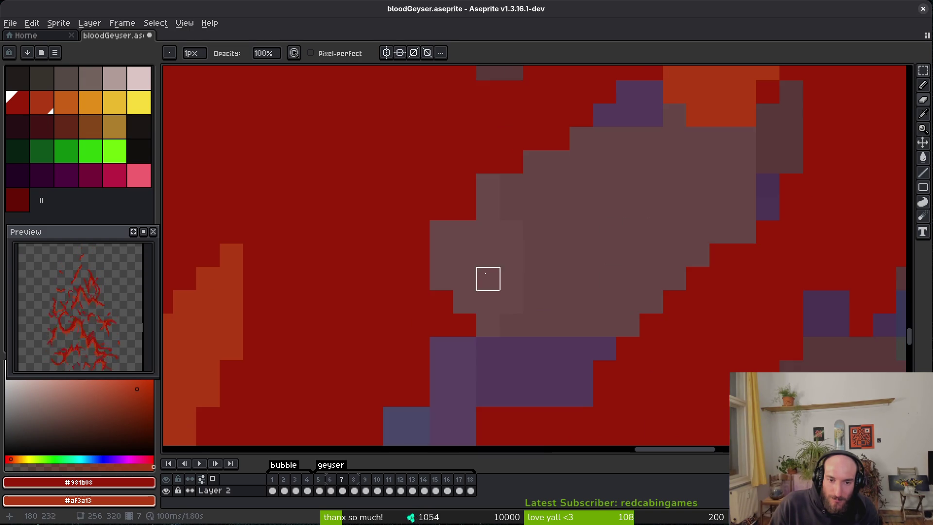
pyautogui.scroll(-1, 558, 277)
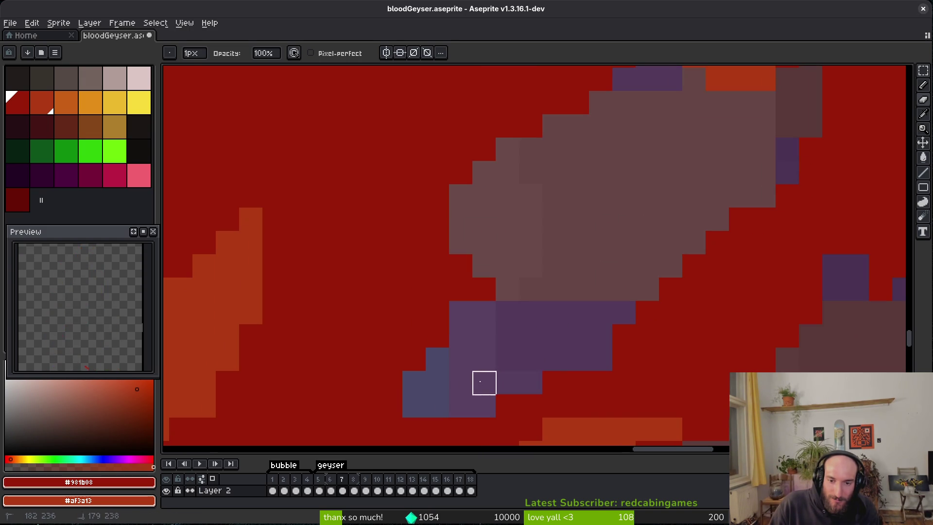
pyautogui.scroll(-2, 531, 355)
pyautogui.scroll(2, 584, 343)
# Step: Fix the remaining purple-grey shadow edge pixels, alternating the shading pencil and Eraser
pyautogui.press('b')
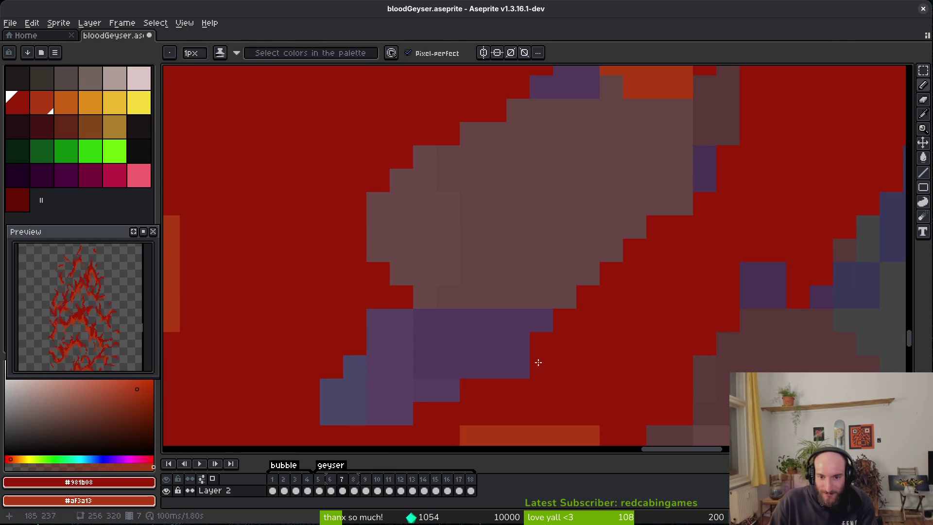
pyautogui.scroll(-3, 610, 366)
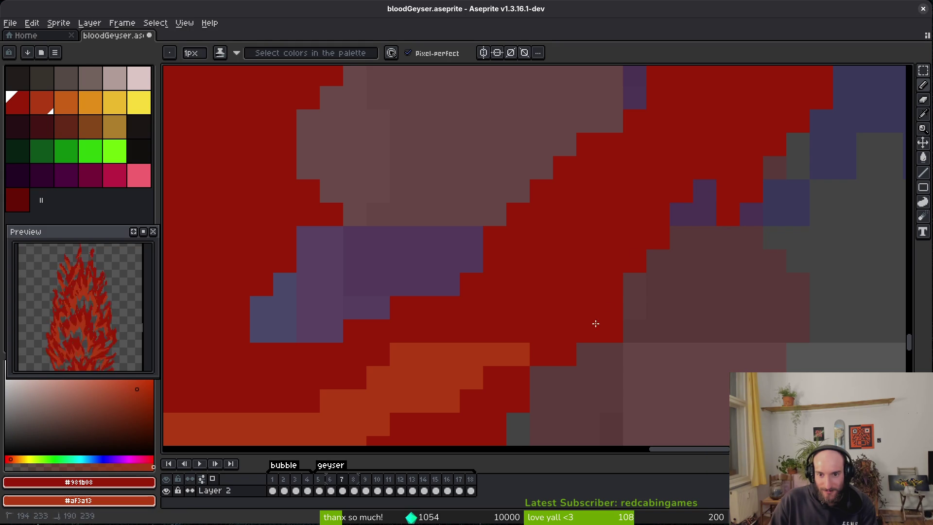
pyautogui.scroll(-4, 608, 323)
pyautogui.scroll(-2, 632, 321)
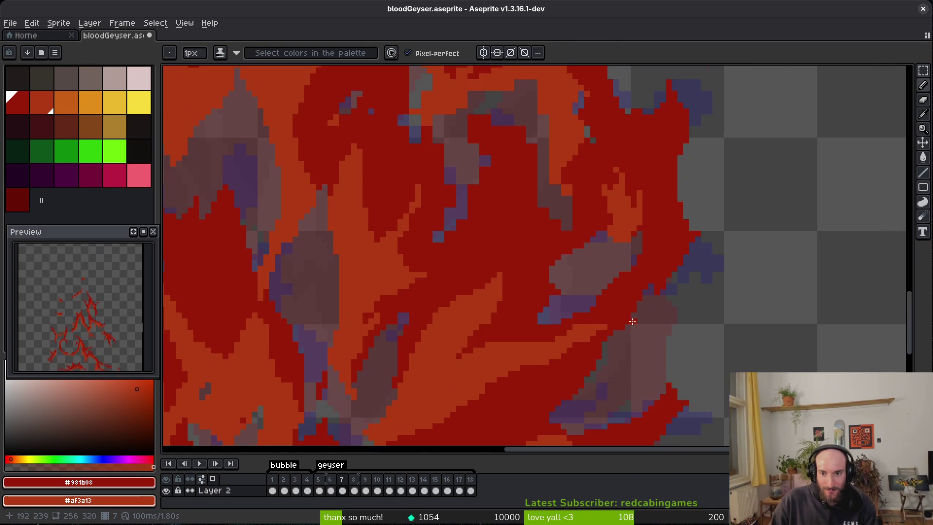
pyautogui.scroll(2, 573, 316)
pyautogui.press('e')
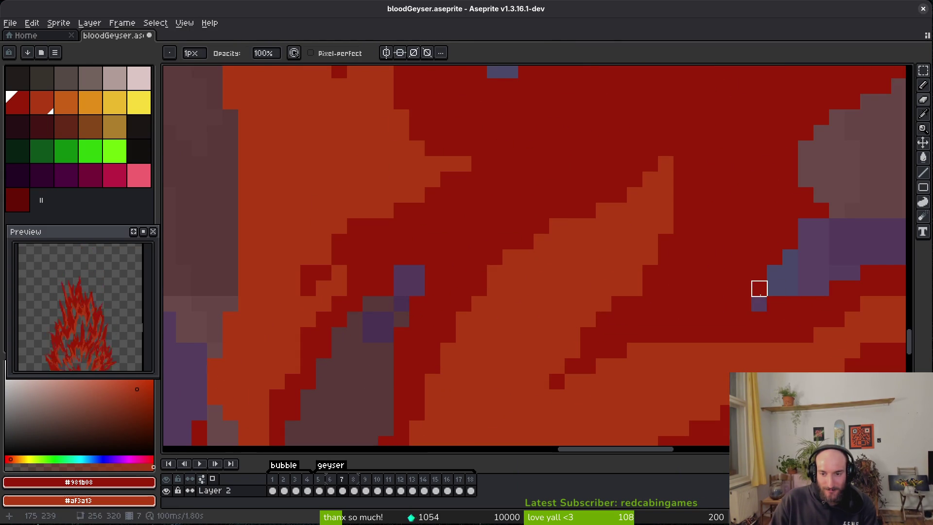
pyautogui.scroll(-2, 726, 318)
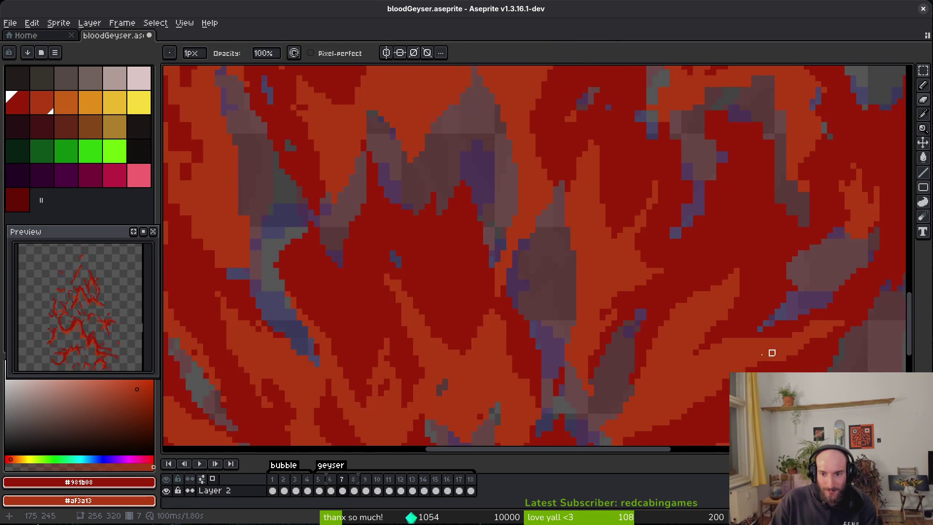
pyautogui.scroll(-3, 560, 269)
pyautogui.scroll(5, 440, 130)
pyautogui.press('b')
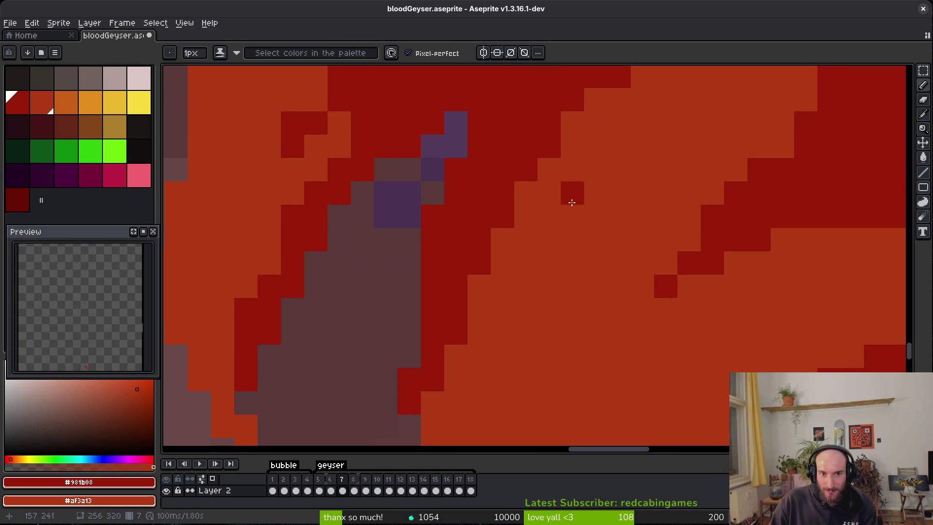
pyautogui.scroll(-3, 653, 336)
pyautogui.scroll(-2, 653, 335)
pyautogui.scroll(2, 662, 319)
pyautogui.scroll(1, 704, 346)
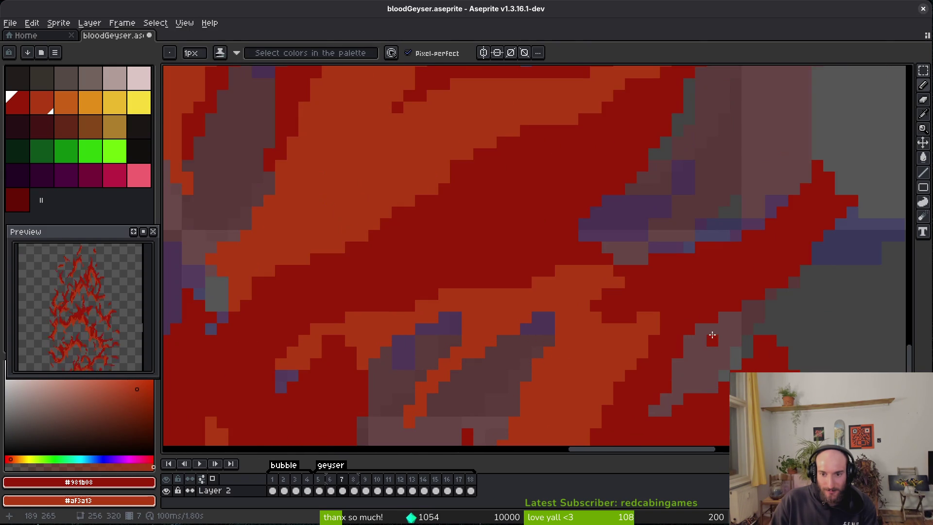
pyautogui.scroll(-2, 694, 254)
pyautogui.scroll(2, 647, 270)
# Step: Erase the last stray pixels and save bloodGeyser.aseprite
pyautogui.press('e')
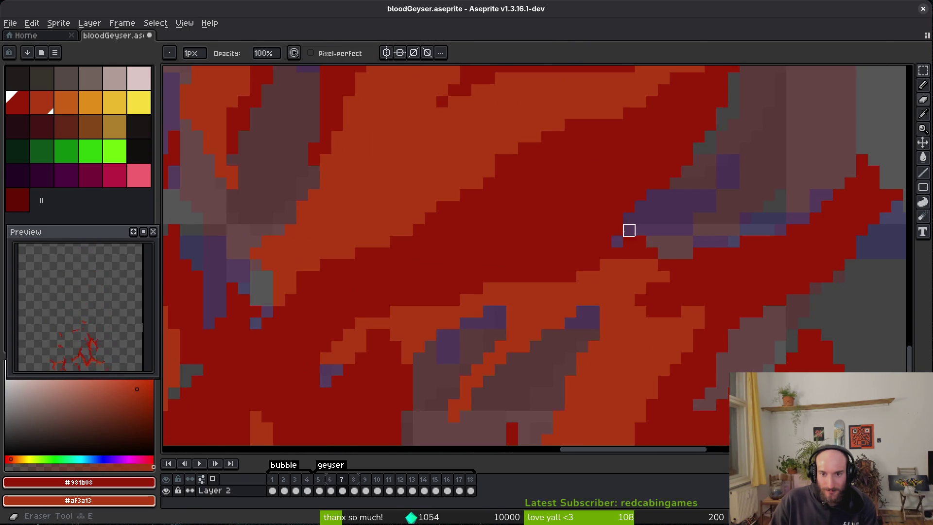
pyautogui.scroll(-1, 629, 231)
pyautogui.hotkey('ctrl', 's')
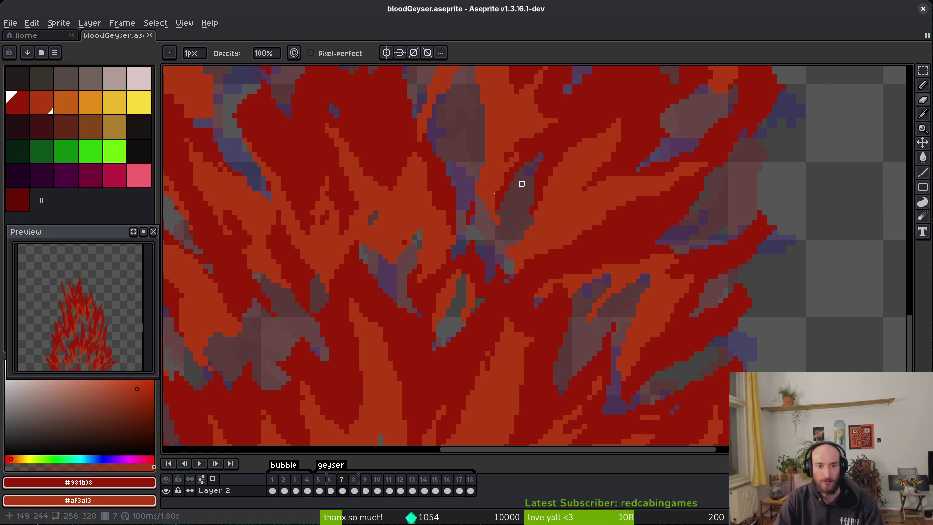
# Step: Zoom and pan across the geyser sprite to inspect its lower flame edges
pyautogui.scroll(-2, 342, 348)
pyautogui.scroll(2, 496, 217)
pyautogui.scroll(-2, 632, 295)
pyautogui.press('f')
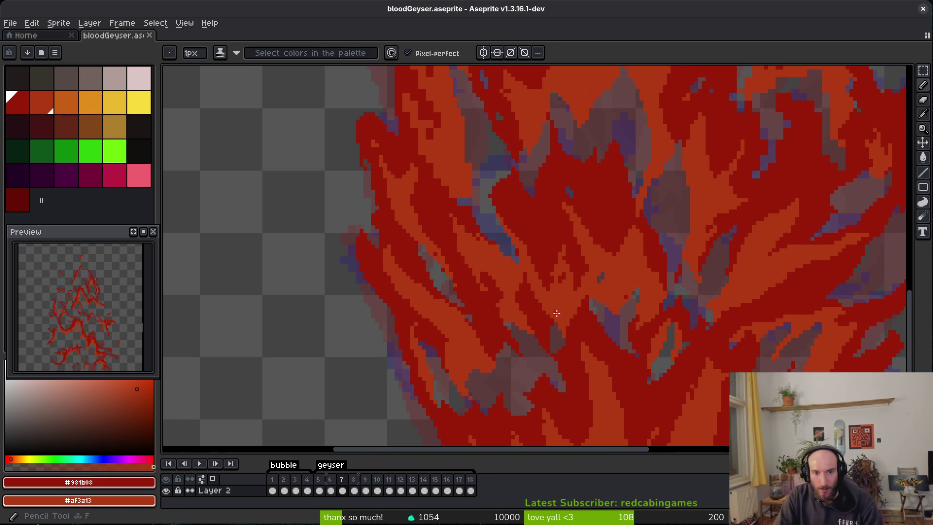
pyautogui.scroll(2, 476, 299)
pyautogui.scroll(-2, 539, 273)
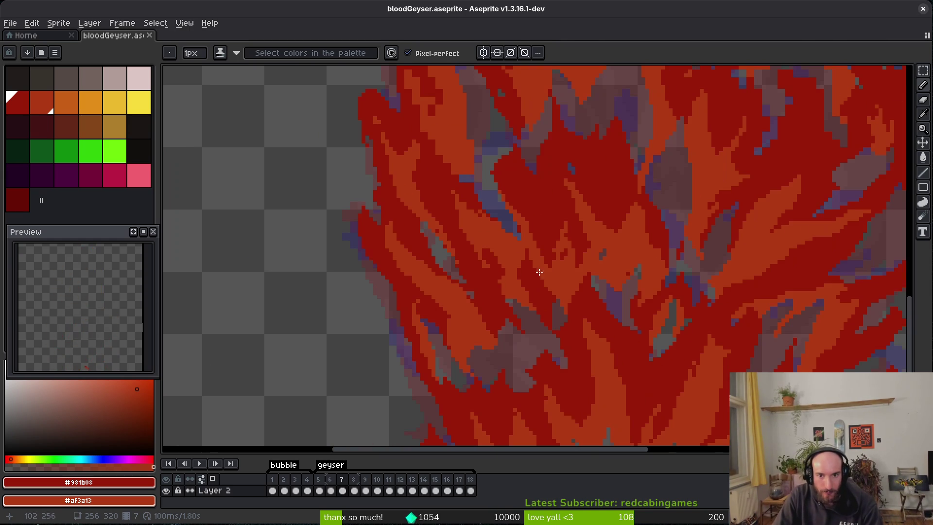
pyautogui.scroll(-2, 505, 276)
pyautogui.scroll(3, 658, 261)
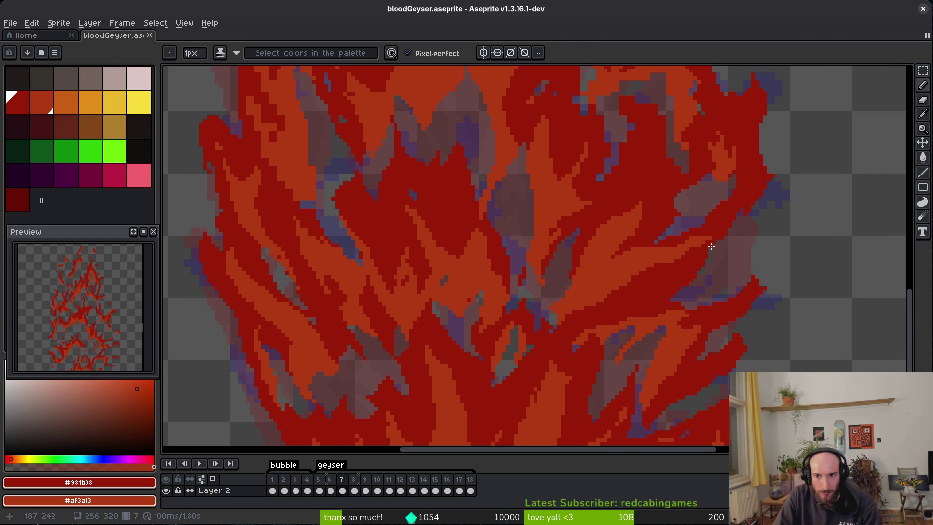
pyautogui.scroll(-3, 559, 243)
pyautogui.scroll(2, 534, 248)
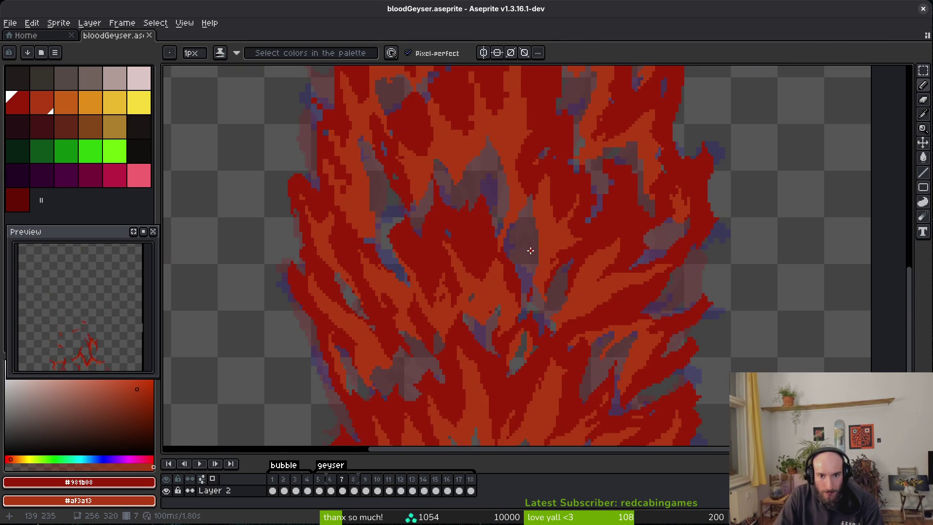
pyautogui.scroll(4, 535, 245)
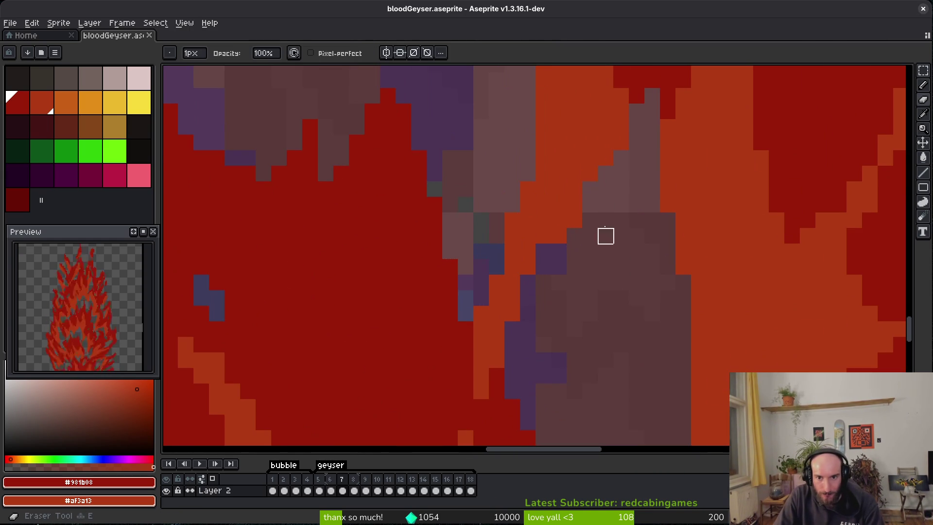
pyautogui.scroll(-1, 507, 313)
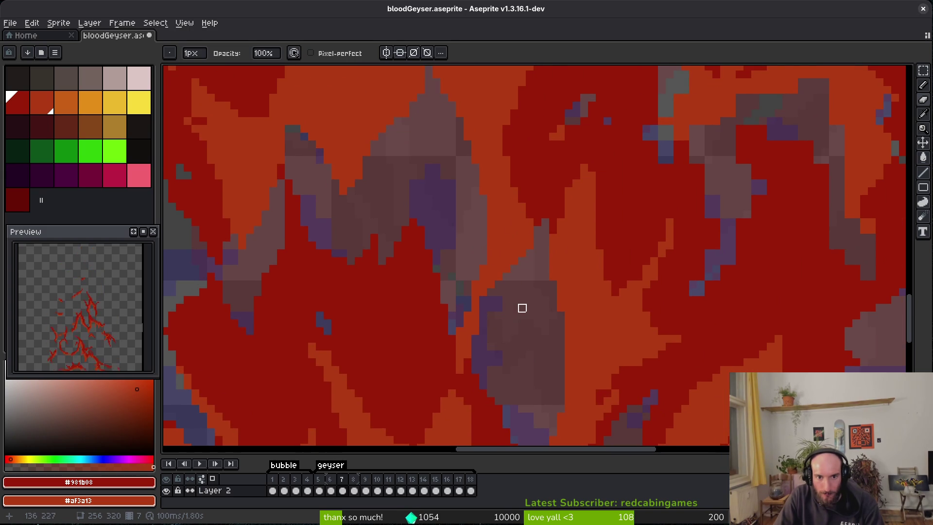
pyautogui.scroll(3, 534, 312)
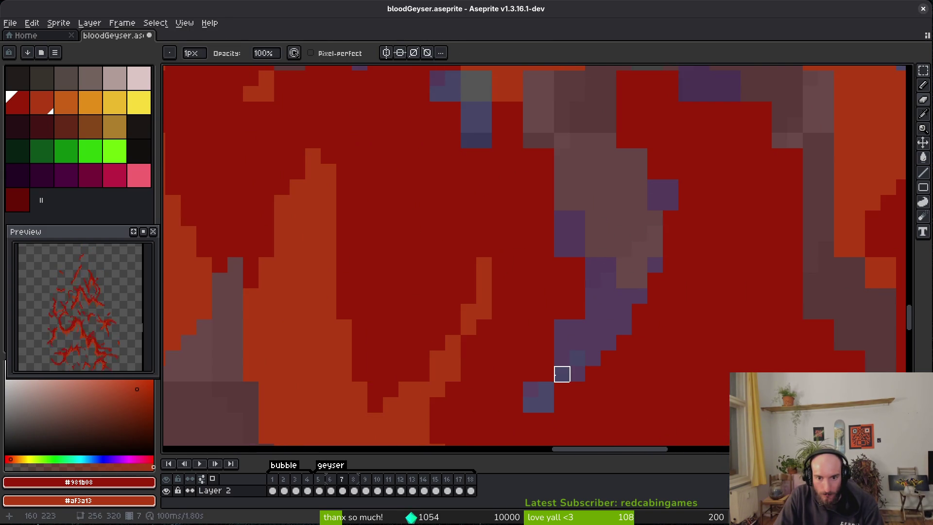
pyautogui.scroll(-3, 549, 323)
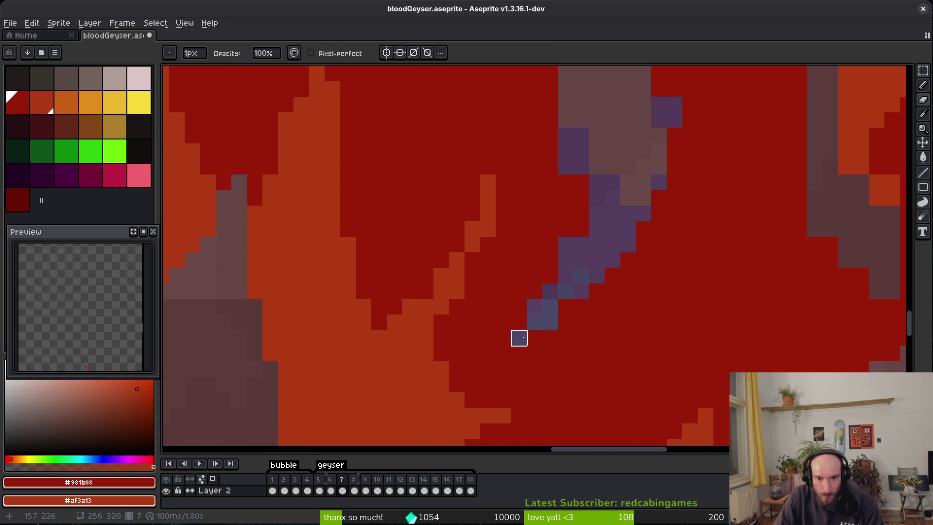
pyautogui.scroll(2, 534, 335)
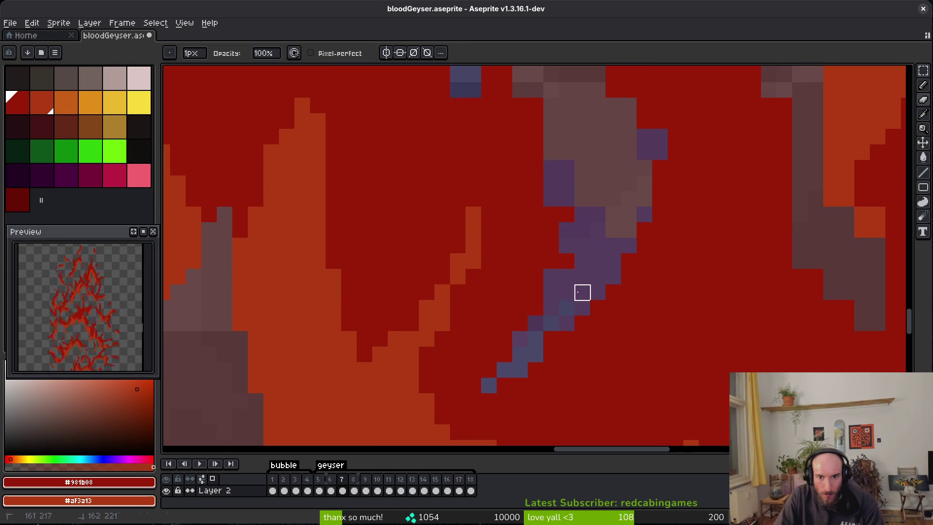
pyautogui.scroll(1, 559, 277)
pyautogui.press('b')
pyautogui.press('e')
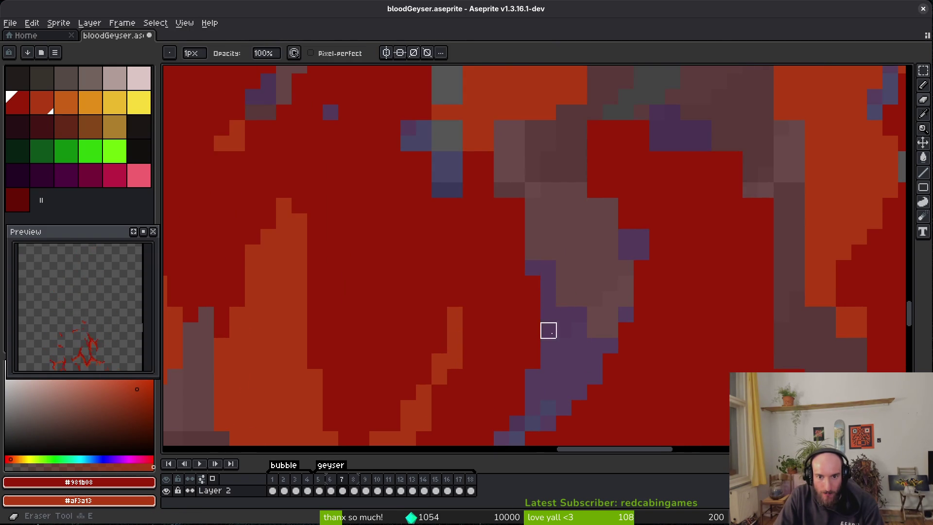
pyautogui.scroll(3, 568, 320)
pyautogui.moveTo(620, 305); pyautogui.dragTo(586, 304)
pyautogui.moveTo(687, 302); pyautogui.dragTo(636, 165)
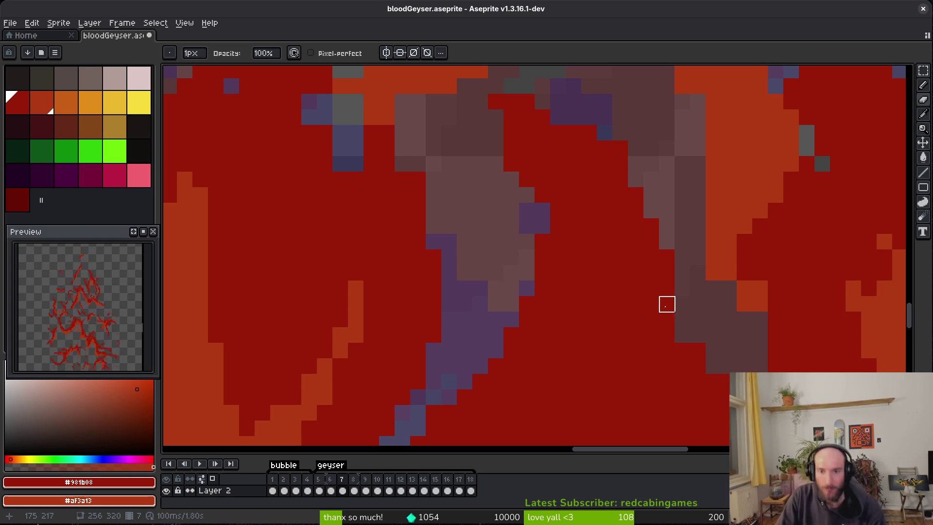
# Step: Paint orange over the dark-brown shading edge and a short dark-red line down the flame
pyautogui.press('b')
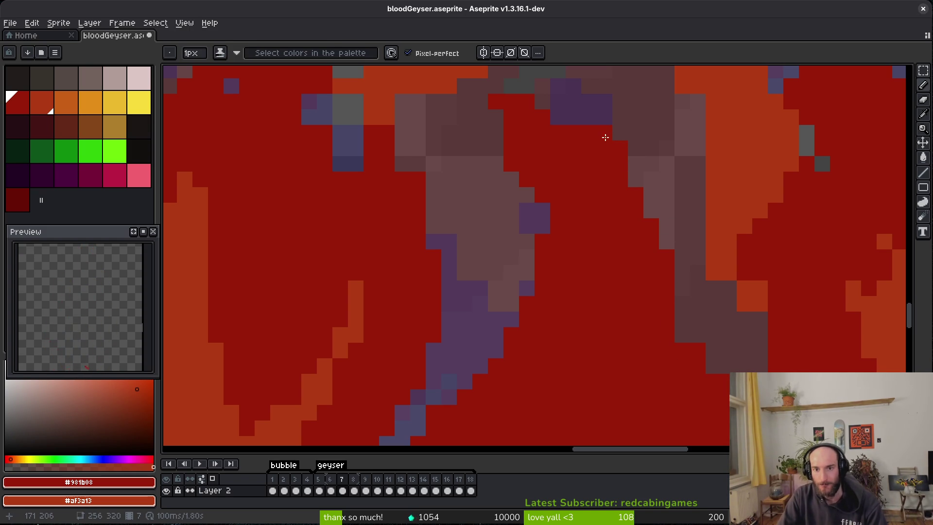
pyautogui.scroll(-1, 544, 153)
pyautogui.press('e')
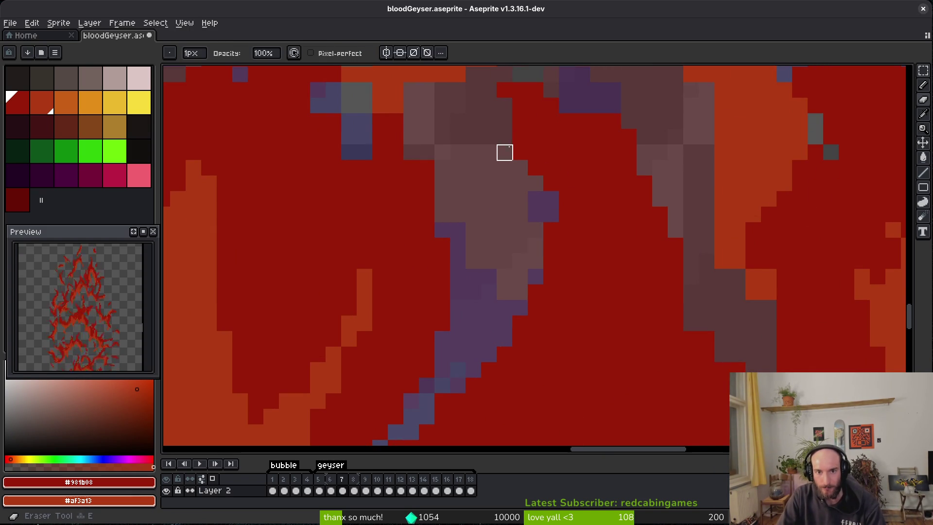
pyautogui.scroll(-1, 566, 272)
pyautogui.scroll(3, 518, 268)
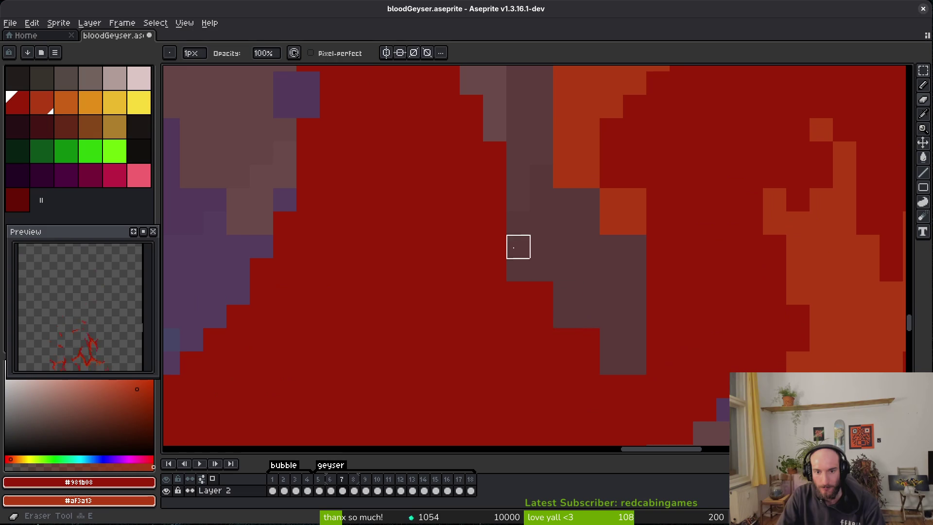
pyautogui.press('b')
pyautogui.moveTo(634, 224)
pyautogui.mouseDown()
pyautogui.moveTo(633, 248)
pyautogui.moveTo(588, 199)
pyautogui.mouseUp()
pyautogui.scroll(2, 631, 263)
pyautogui.moveTo(632, 263); pyautogui.dragTo(635, 307)
pyautogui.scroll(-3, 632, 291)
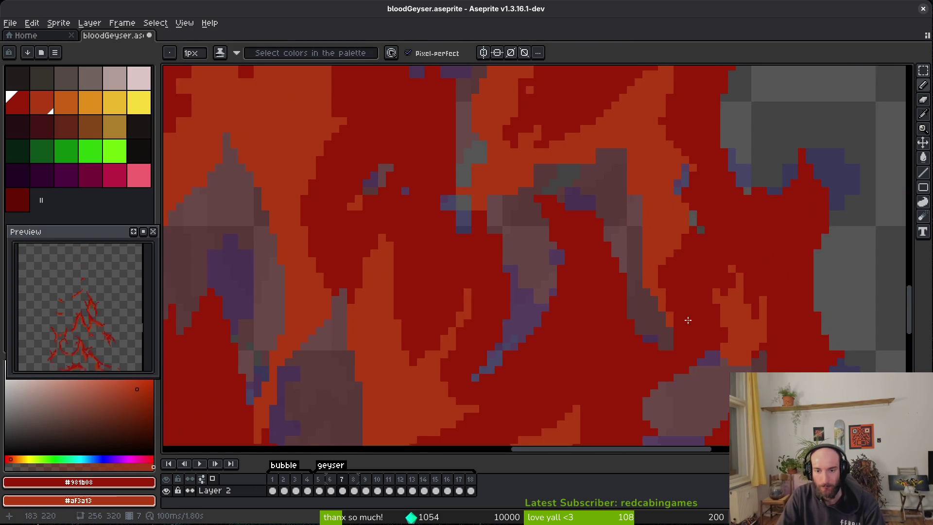
pyautogui.scroll(3, 627, 296)
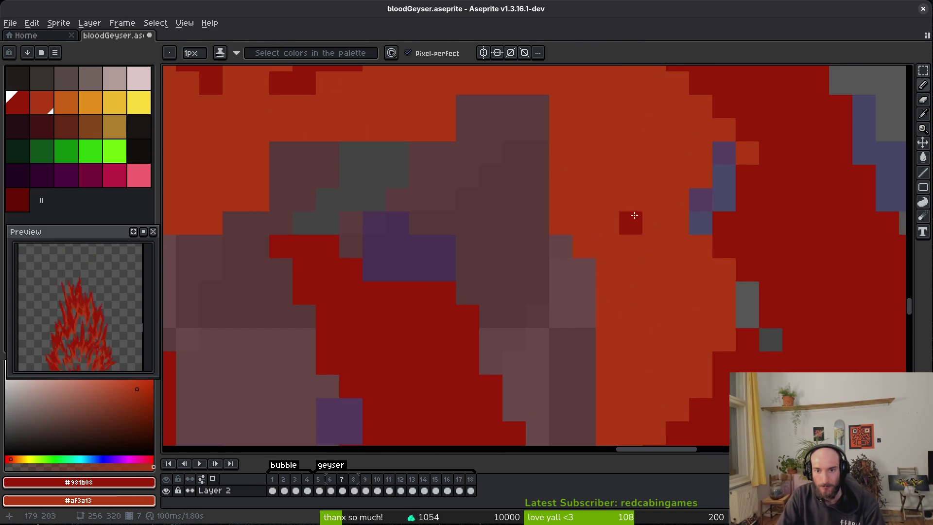
pyautogui.scroll(2, 620, 254)
# Step: Erase stray red pixels to transparency and fill a gap pixel with orange
pyautogui.press('e')
pyautogui.moveTo(477, 195)
pyautogui.mouseDown()
pyautogui.moveTo(383, 265)
pyautogui.moveTo(547, 241)
pyautogui.moveTo(548, 194)
pyautogui.moveTo(548, 214)
pyautogui.mouseUp()
pyautogui.press('b')
pyautogui.press('e')
pyautogui.click(498, 195)
pyautogui.press('b')
pyautogui.rightClick(459, 193)
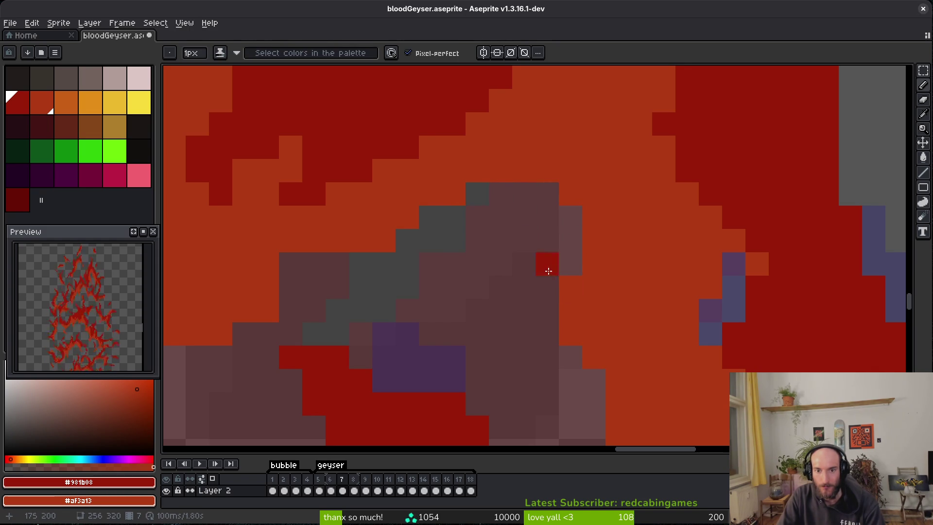
pyautogui.scroll(-3, 614, 330)
pyautogui.scroll(3, 490, 313)
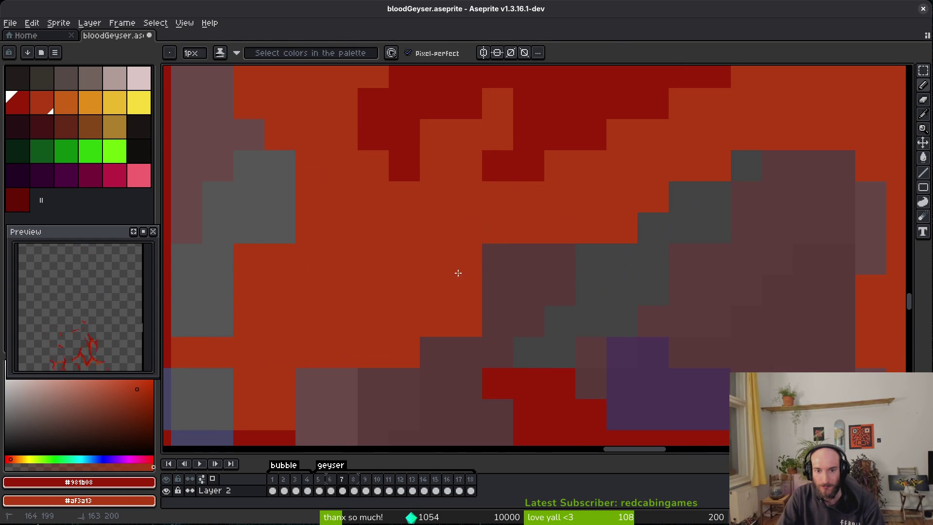
pyautogui.scroll(1, 492, 304)
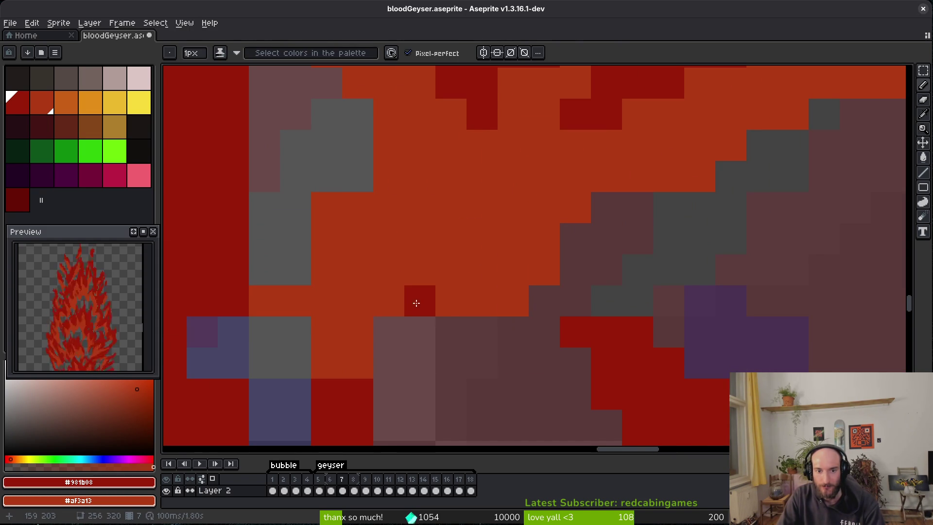
# Step: Draw a diagonal dark-red stroke along the neighbouring flame edge
pyautogui.moveTo(395, 306); pyautogui.dragTo(514, 289)
pyautogui.press('e')
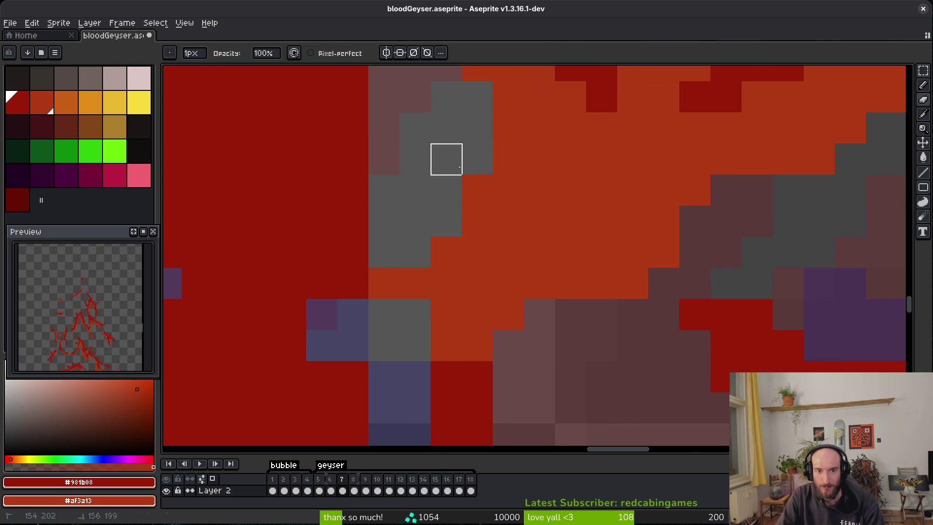
pyautogui.press('b')
pyautogui.moveTo(475, 347); pyautogui.dragTo(541, 293)
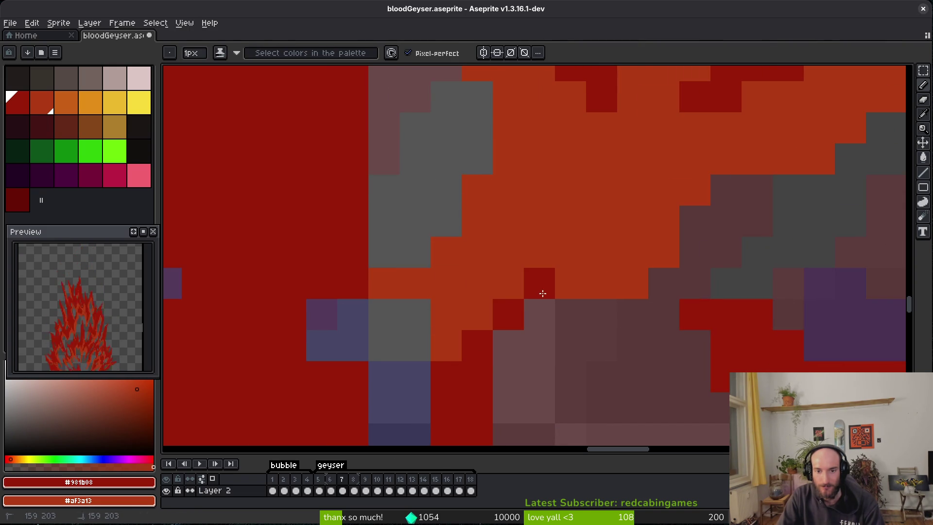
pyautogui.scroll(-4, 521, 327)
pyautogui.scroll(3, 444, 293)
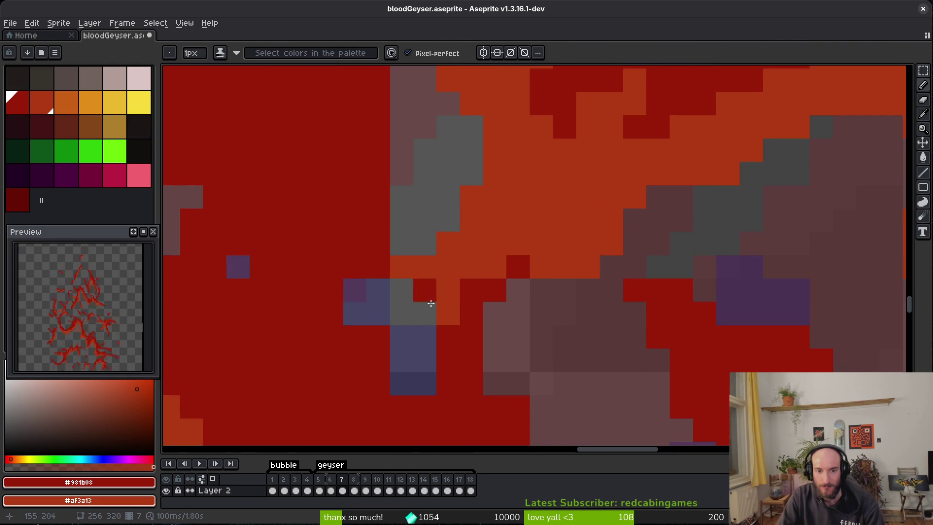
pyautogui.scroll(-3, 426, 272)
pyautogui.hscroll(-2, 427, 273)
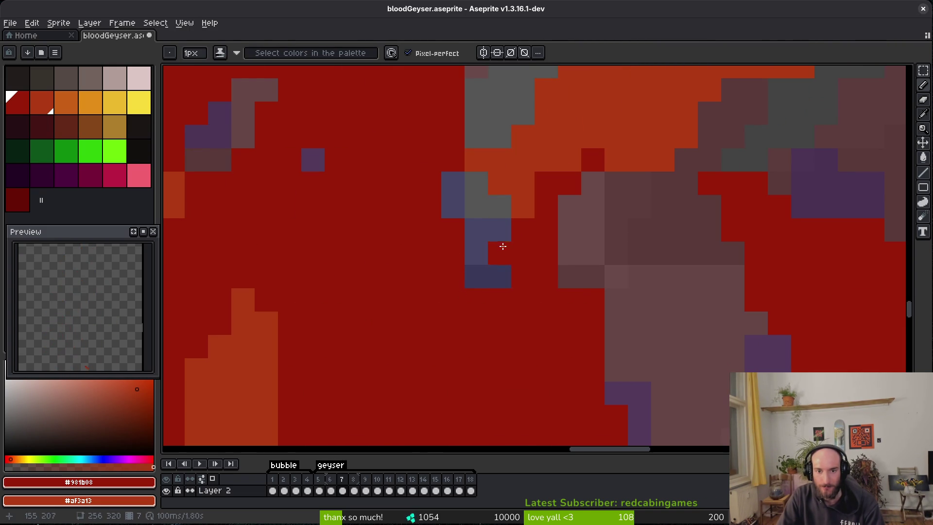
pyautogui.hscroll(1, 562, 281)
# Step: Zoom in closer and paint a single dark-red pixel on the flame
pyautogui.press('e')
pyautogui.scroll(2, 559, 243)
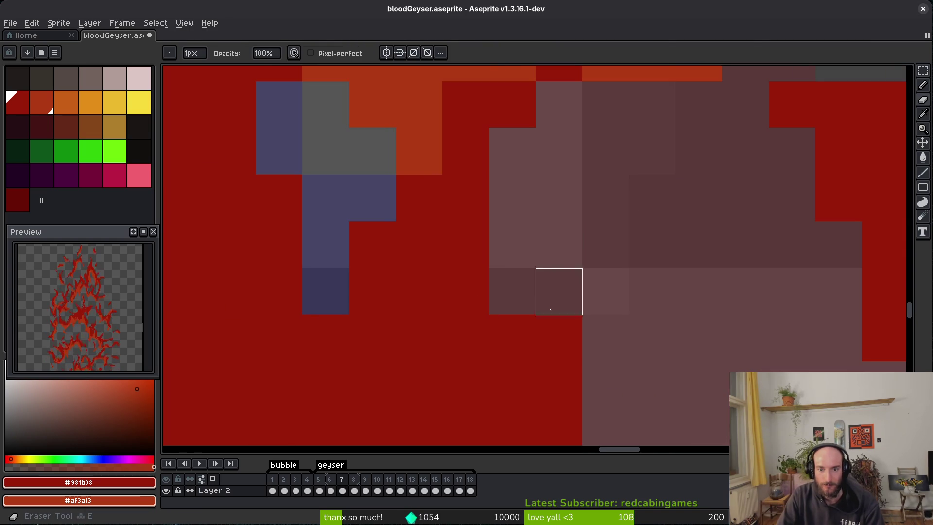
pyautogui.scroll(-3, 612, 350)
pyautogui.scroll(2, 612, 326)
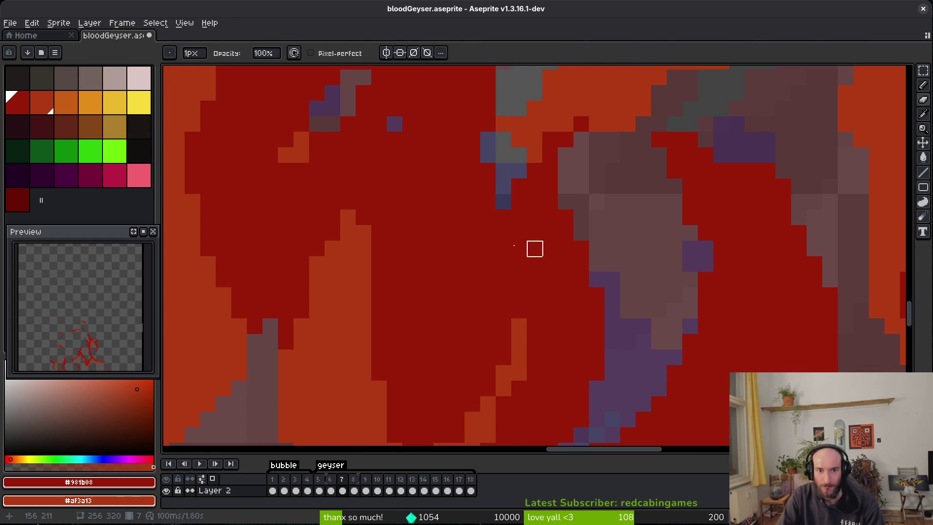
pyautogui.scroll(-3, 581, 280)
pyautogui.scroll(1, 567, 309)
pyautogui.scroll(2, 600, 238)
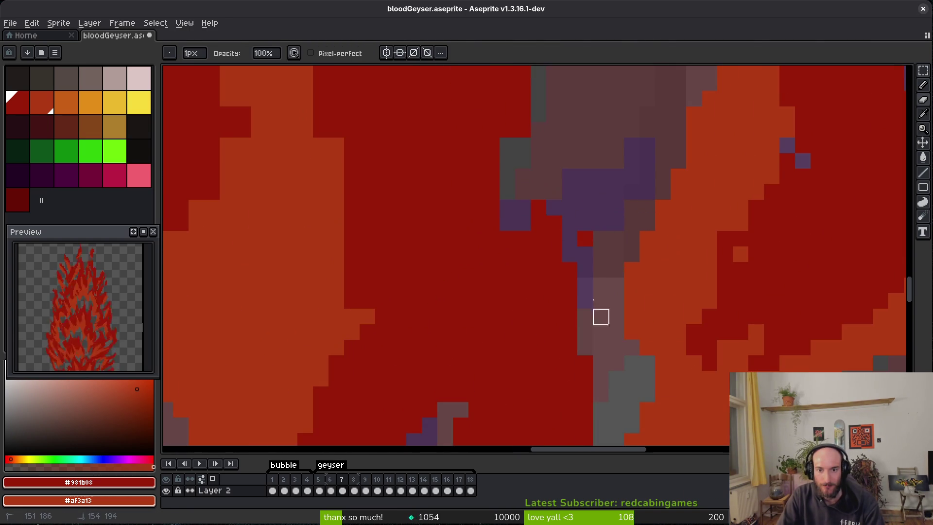
pyautogui.scroll(2, 569, 238)
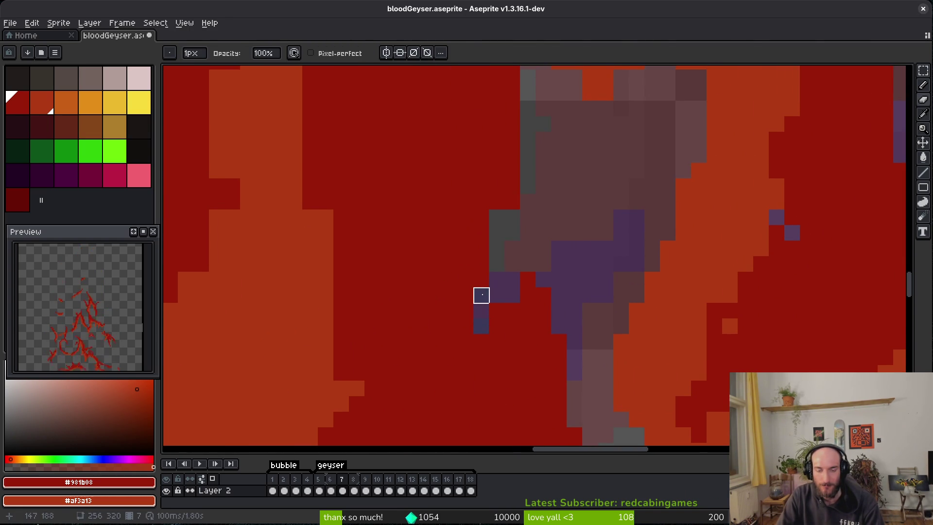
pyautogui.scroll(4, 505, 327)
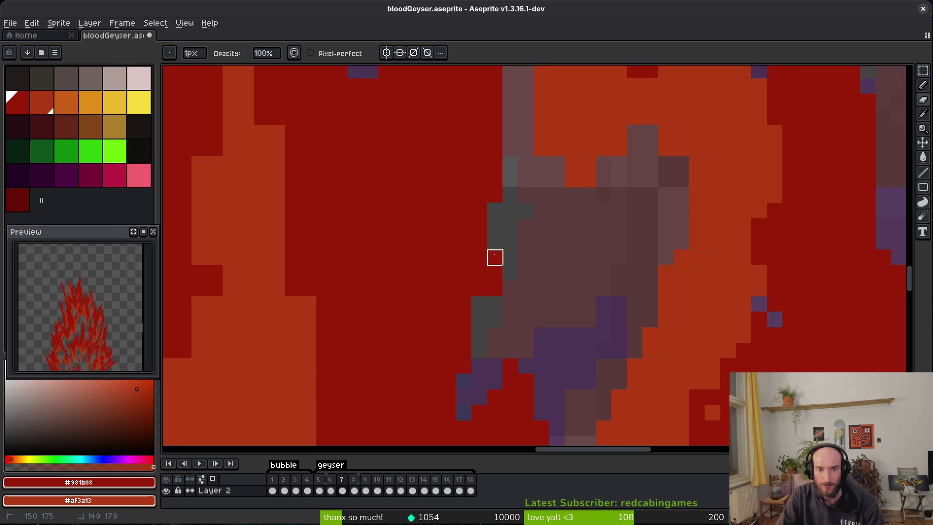
pyautogui.scroll(1, 575, 226)
pyautogui.scroll(2, 546, 192)
pyautogui.scroll(1, 569, 273)
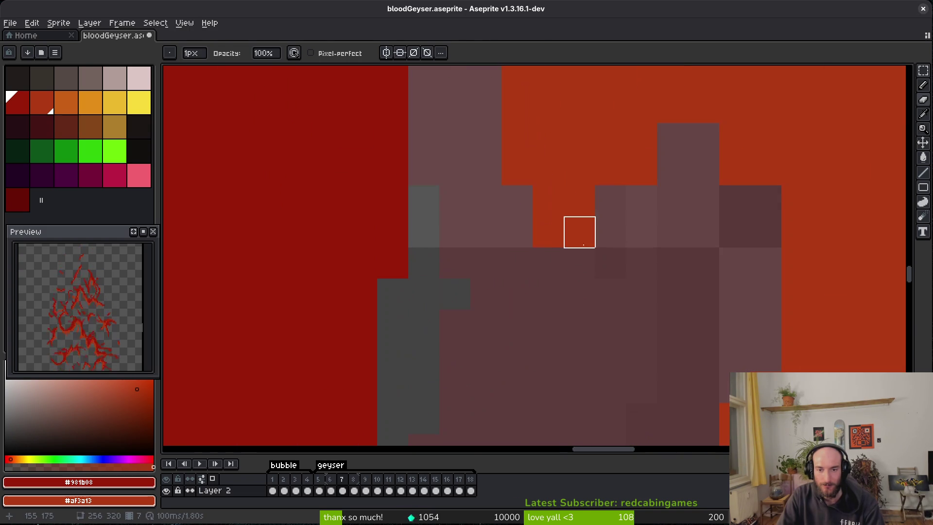
pyautogui.press('b')
pyautogui.click(633, 286)
pyautogui.hscroll(3, 633, 286)
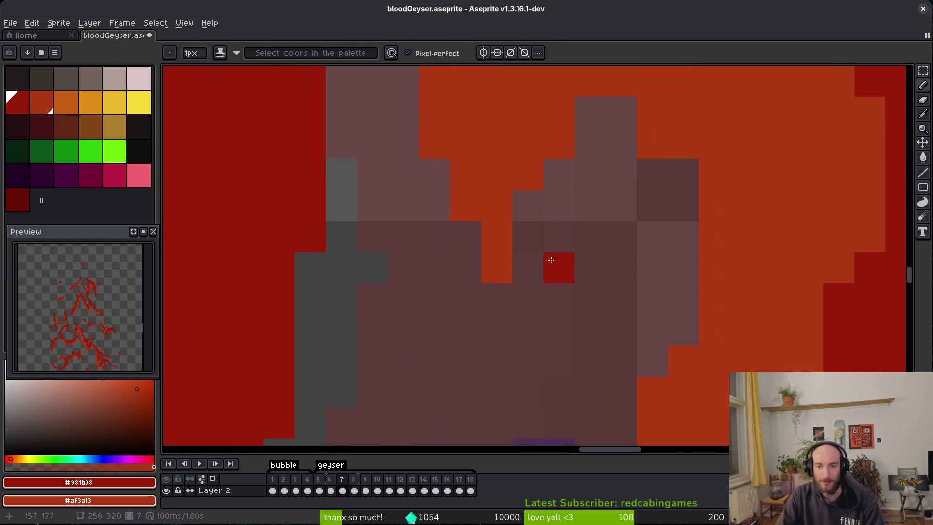
# Step: Erase a stray pixel sitting on the dark purple-grey shading
pyautogui.press('e')
pyautogui.click(651, 143)
pyautogui.press('b')
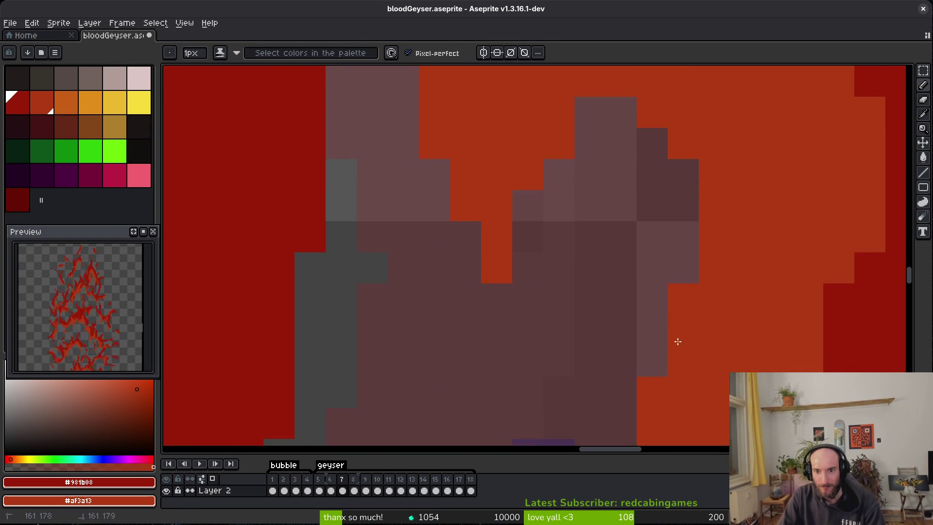
pyautogui.scroll(-2, 678, 327)
pyautogui.moveTo(714, 344); pyautogui.dragTo(672, 295)
pyautogui.scroll(1, 672, 294)
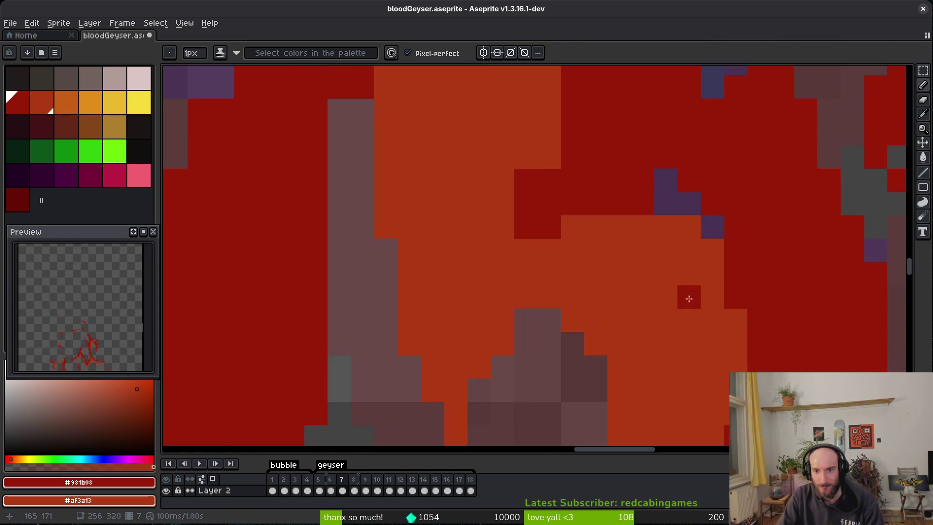
pyautogui.scroll(-3, 656, 301)
pyautogui.scroll(2, 645, 310)
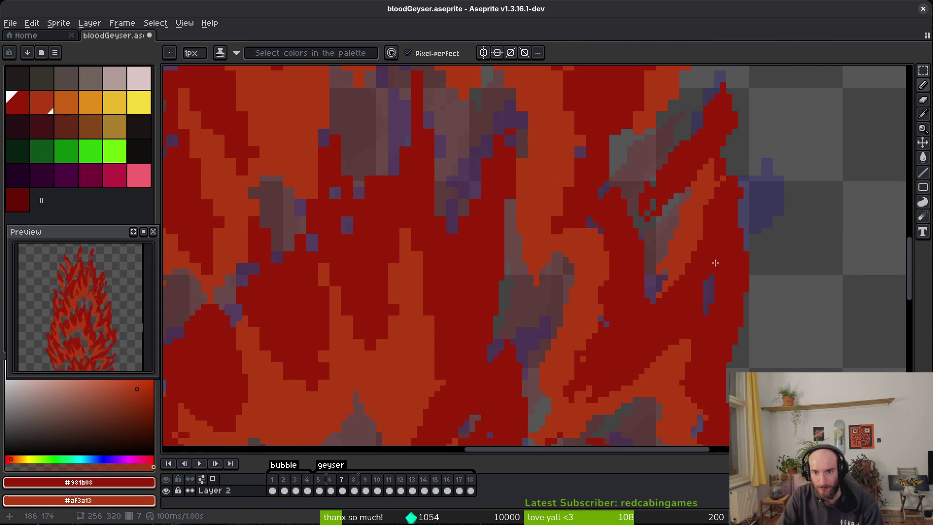
# Step: Paint a dark-red stroke down the orange flame plus two dark-red edge pixels below
pyautogui.scroll(2, 706, 234)
pyautogui.scroll(-2, 689, 305)
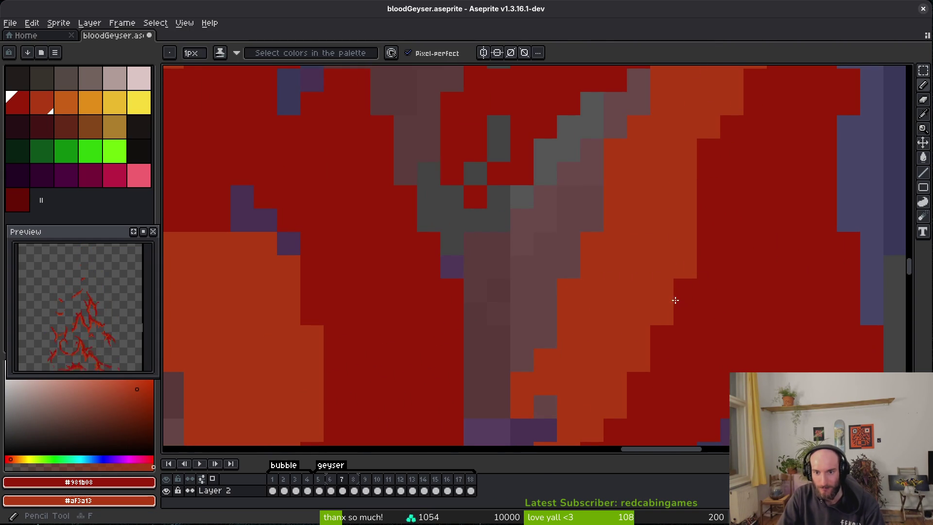
pyautogui.scroll(-2, 631, 269)
pyautogui.scroll(1, 635, 269)
pyautogui.scroll(1, 676, 273)
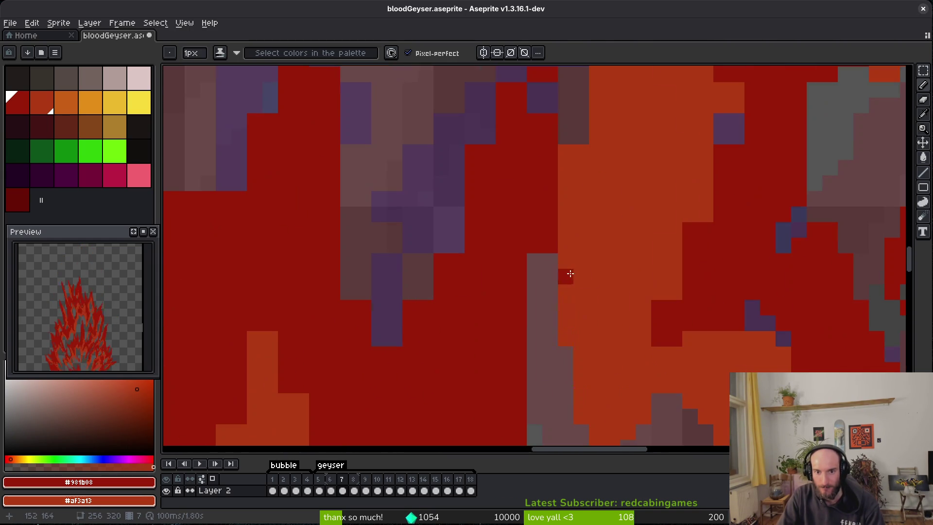
pyautogui.moveTo(689, 258); pyautogui.dragTo(686, 333)
pyautogui.click(649, 355)
pyautogui.click(650, 385)
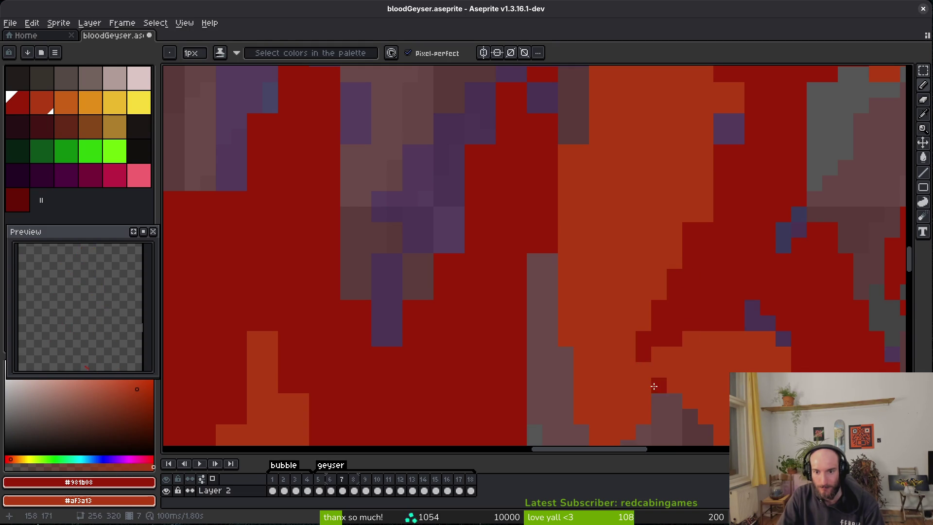
# Step: Repaint a column of orange and purple pixels dark red and stroke dark red diagonally along the orange edge
pyautogui.scroll(3, 625, 391)
pyautogui.moveTo(648, 286); pyautogui.dragTo(651, 248)
pyautogui.scroll(3, 652, 247)
pyautogui.click(746, 307)
pyautogui.scroll(3, 707, 272)
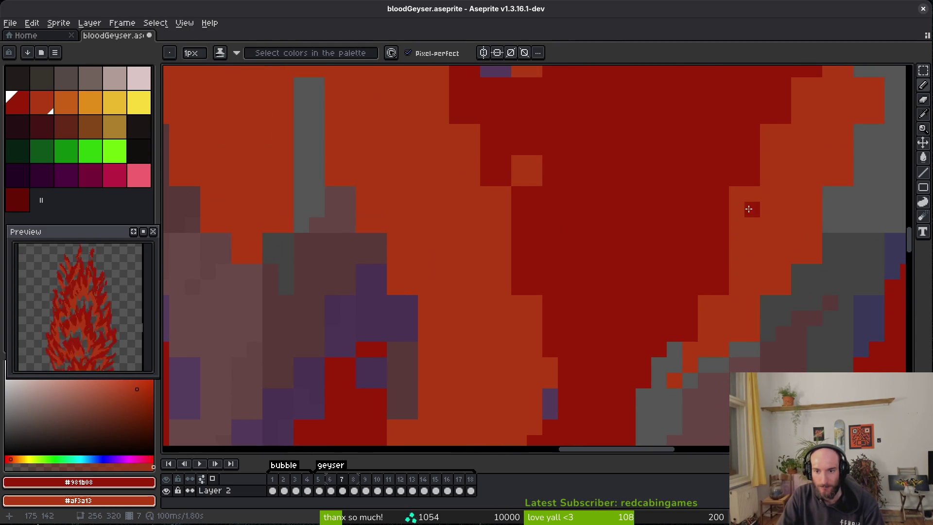
pyautogui.moveTo(770, 112); pyautogui.dragTo(725, 228)
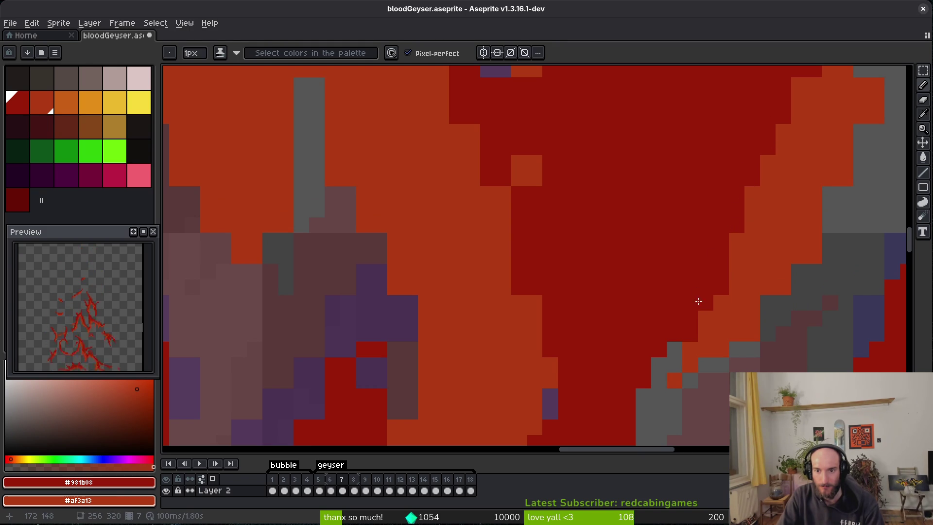
pyautogui.scroll(2, 697, 321)
# Step: Erase loose orange edge pixels and touch up the border with dark red and orange
pyautogui.press('e')
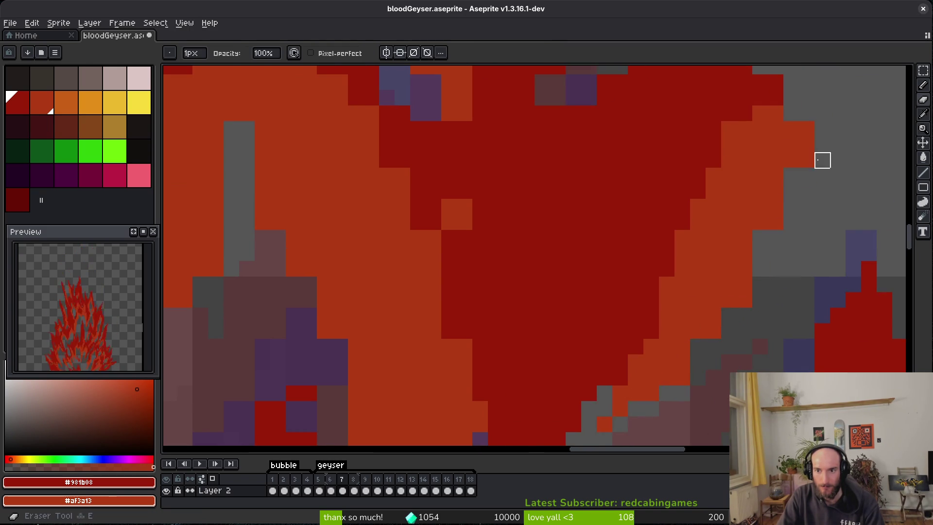
pyautogui.moveTo(760, 238); pyautogui.dragTo(736, 292)
pyautogui.press('b')
pyautogui.click(696, 352)
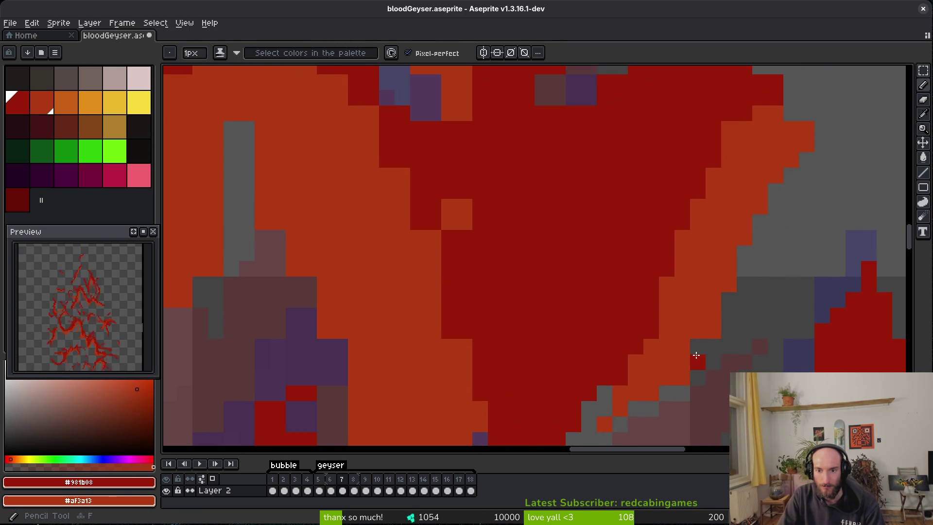
pyautogui.scroll(2, 768, 292)
pyautogui.click(749, 303)
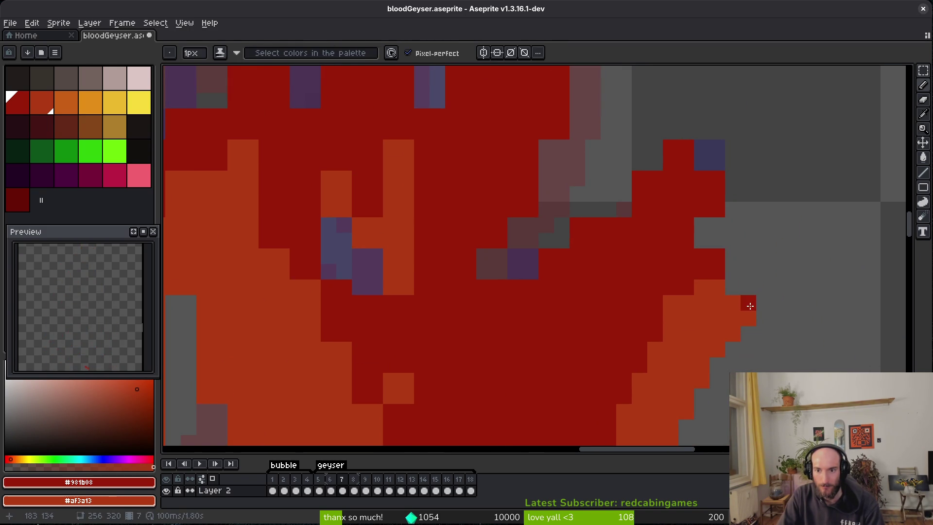
pyautogui.rightClick(741, 295)
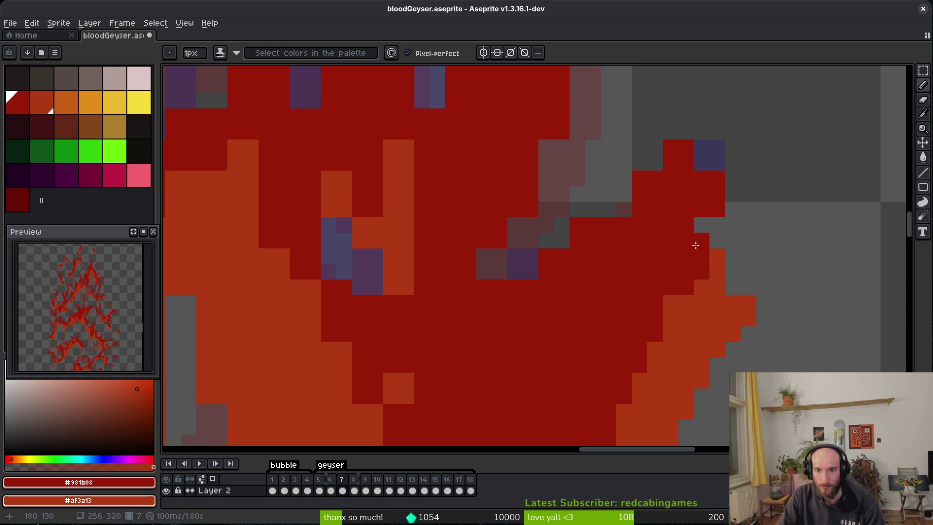
# Step: Fill two grey notches dark red and paint red down the flame's upper edge
pyautogui.click(701, 224)
pyautogui.scroll(2, 698, 233)
pyautogui.click(660, 213)
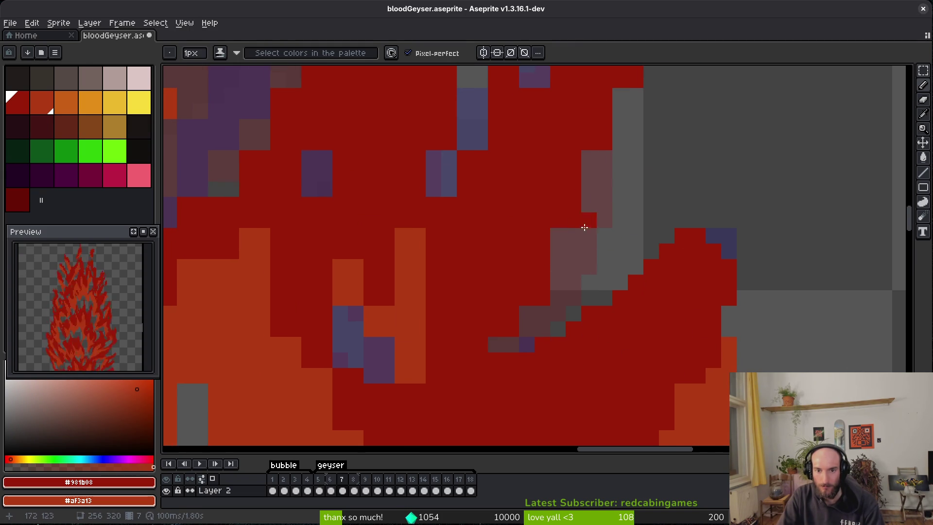
pyautogui.scroll(3, 627, 174)
pyautogui.click(656, 144)
pyautogui.moveTo(659, 148); pyautogui.dragTo(606, 203)
pyautogui.moveTo(579, 261)
pyautogui.mouseDown()
pyautogui.moveTo(578, 306)
pyautogui.moveTo(516, 404)
pyautogui.mouseUp()
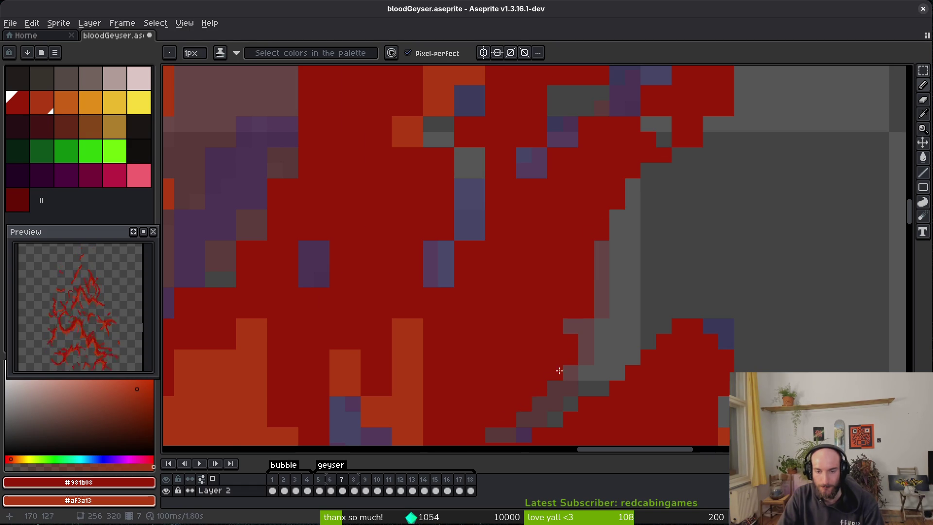
pyautogui.scroll(-3, 640, 379)
pyautogui.press(',')
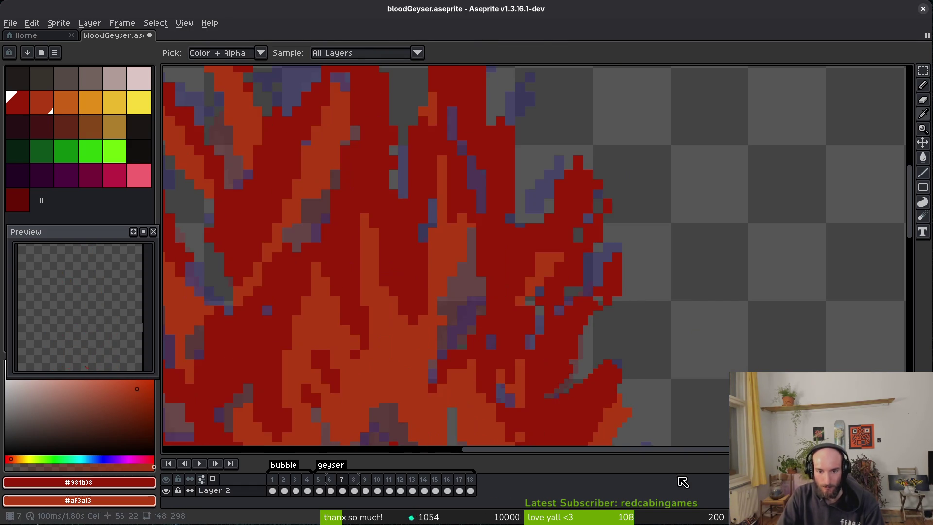
# Step: Compare with the adjacent frame, then repaint a pixel column and a purple row red on frame 7
pyautogui.press('.')
pyautogui.press(',')
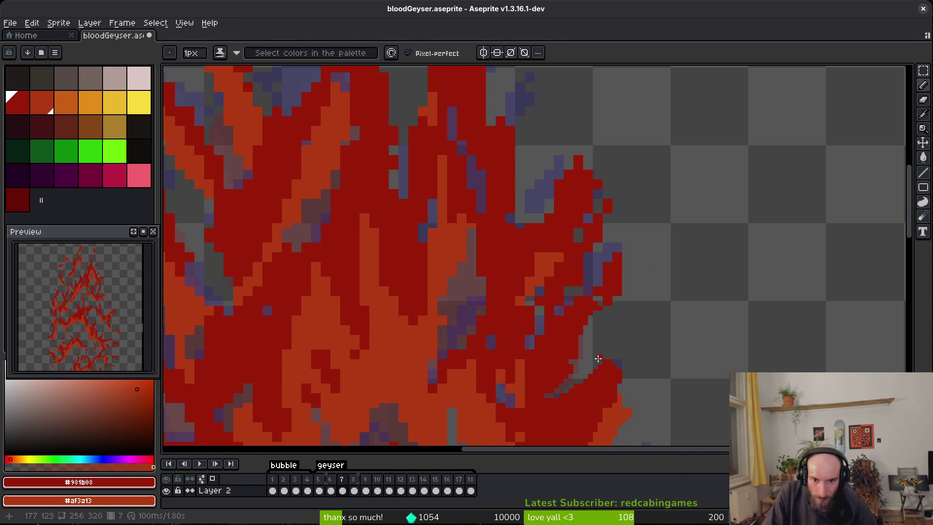
pyautogui.scroll(2, 585, 341)
pyautogui.scroll(-2, 556, 354)
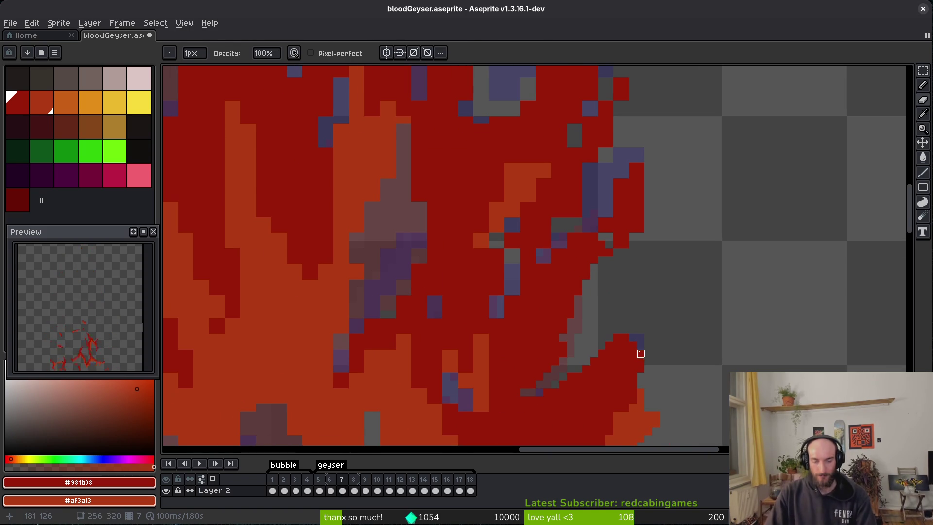
pyautogui.press('b')
pyautogui.scroll(2, 562, 292)
pyautogui.scroll(1, 513, 246)
pyautogui.moveTo(513, 246)
pyautogui.mouseDown()
pyautogui.moveTo(427, 329)
pyautogui.moveTo(402, 277)
pyautogui.mouseUp()
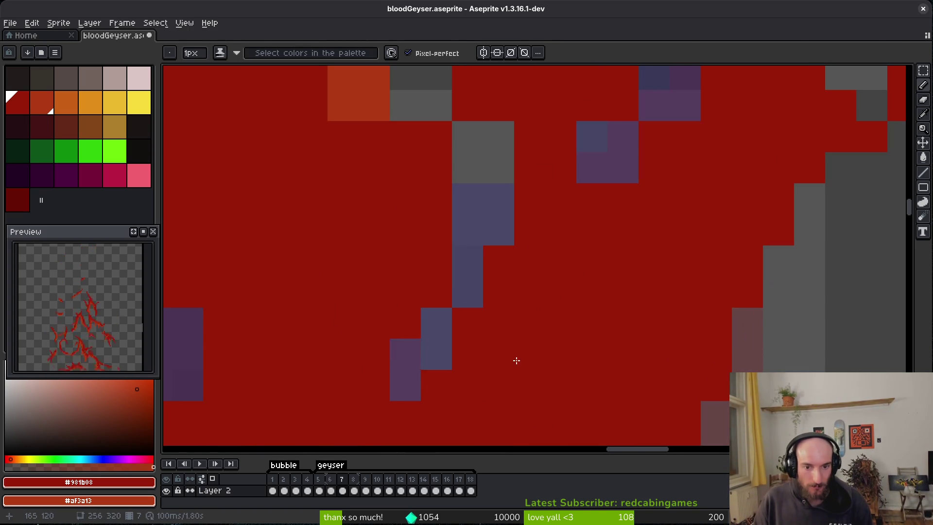
pyautogui.scroll(-2, 530, 350)
pyautogui.scroll(3, 570, 263)
pyautogui.mouseDown(569, 263)
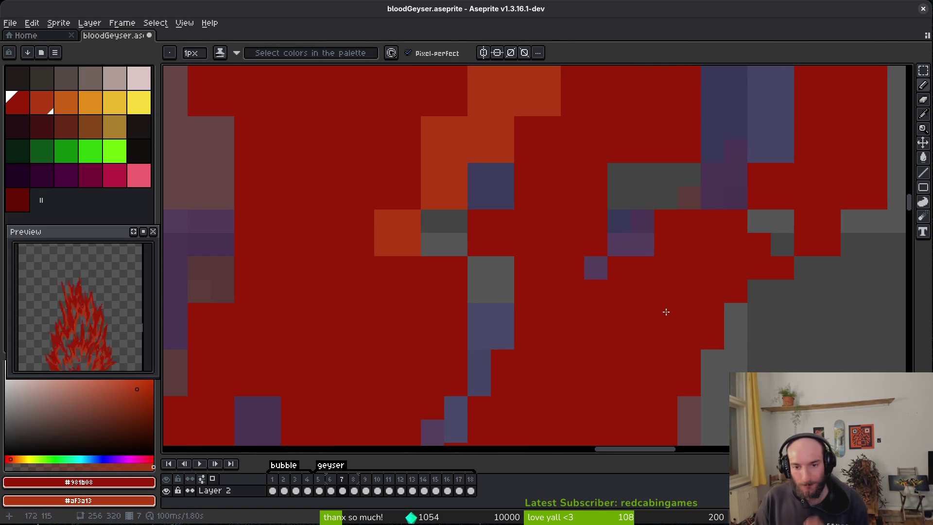
# Step: Erase the stray red pixels along the flame's right edge
pyautogui.press('e')
pyautogui.moveTo(625, 270); pyautogui.dragTo(648, 291)
pyautogui.scroll(2, 648, 291)
pyautogui.hscroll(1, 647, 291)
pyautogui.moveTo(702, 179)
pyautogui.mouseDown()
pyautogui.moveTo(679, 250)
pyautogui.moveTo(703, 204)
pyautogui.mouseUp()
pyautogui.click(749, 344)
pyautogui.click(703, 391)
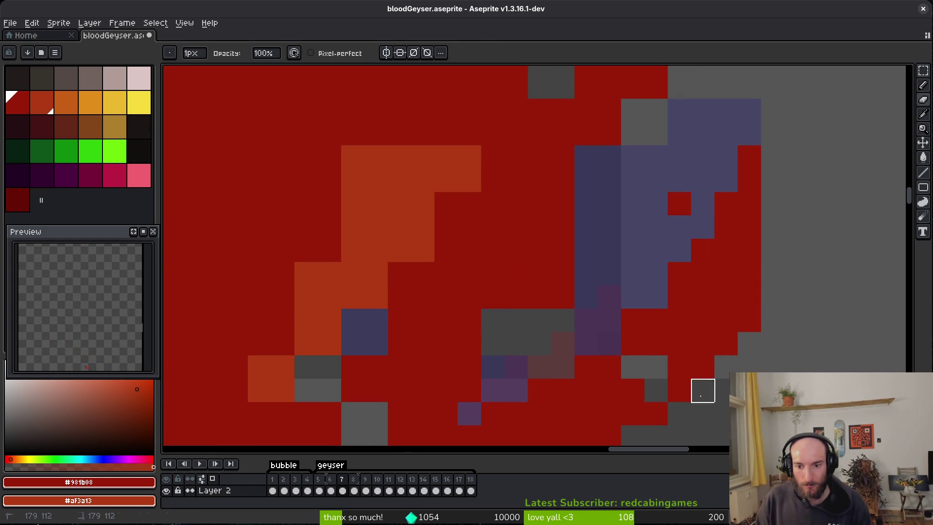
pyautogui.moveTo(749, 298); pyautogui.dragTo(750, 321)
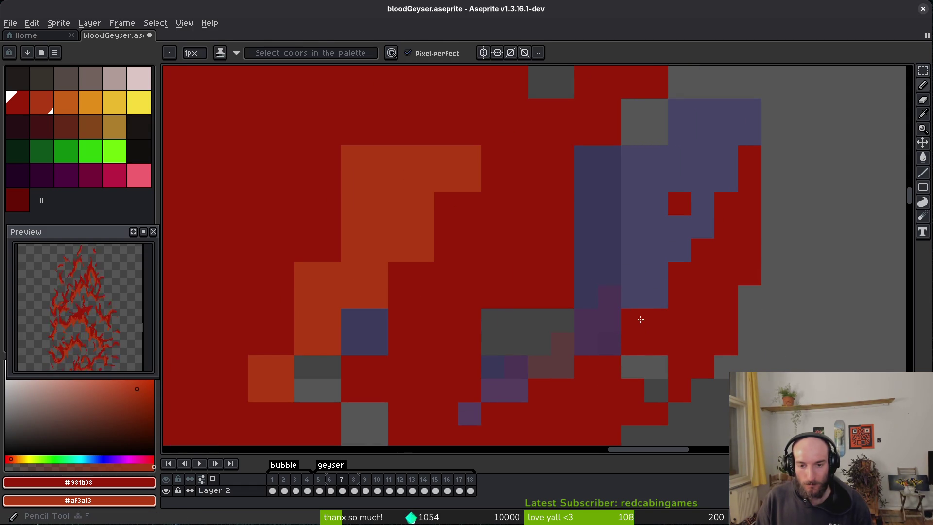
# Step: Clear the last red pixels beside the purple shading and save bloodGeyser.aseprite
pyautogui.press('b')
pyautogui.rightClick(632, 344)
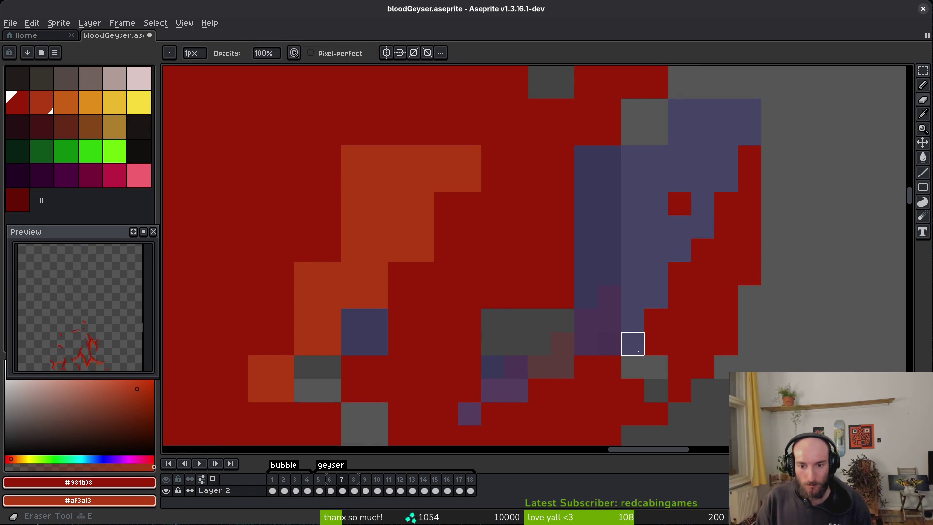
pyautogui.scroll(2, 656, 343)
pyautogui.press('e')
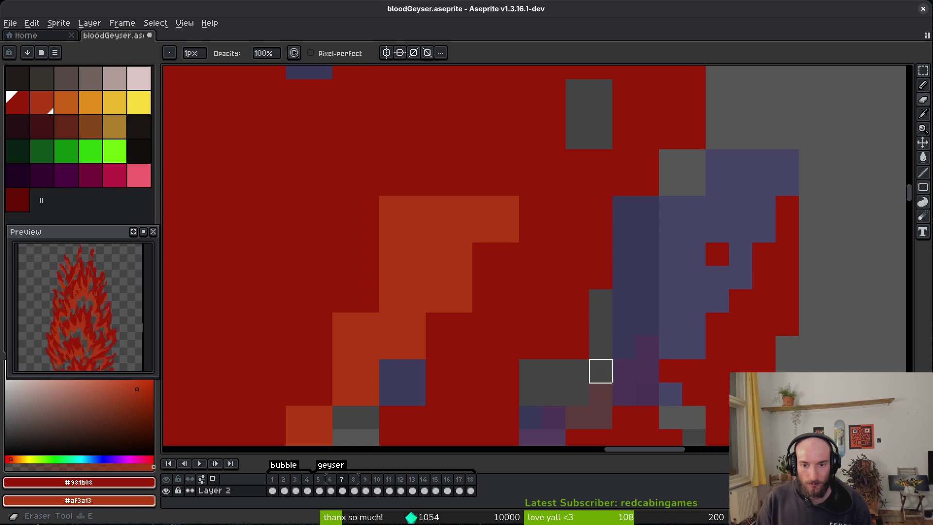
pyautogui.scroll(3, 665, 296)
pyautogui.click(665, 226)
pyautogui.click(665, 203)
pyautogui.hotkey('ctrl', 's')
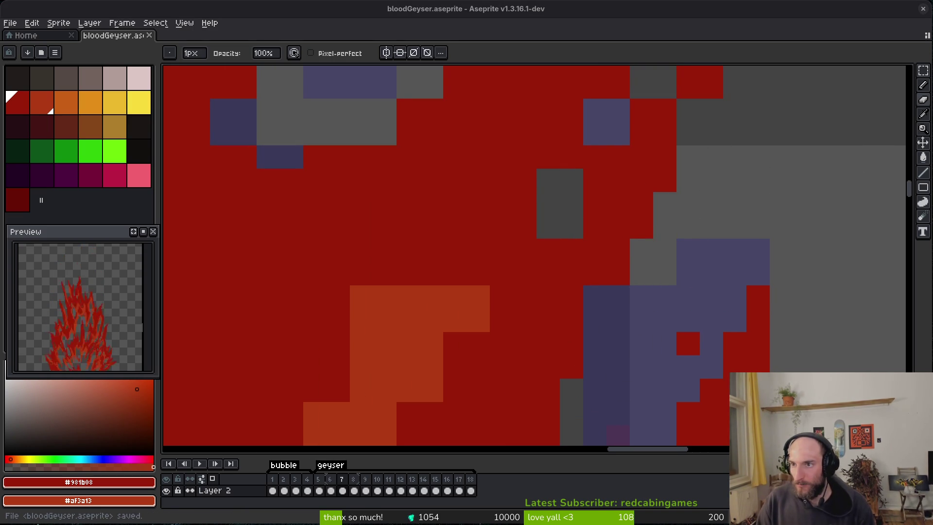
# Step: Tidy the right red block: erase one stray red pixel and add red pixels at its edge
pyautogui.click(595, 297)
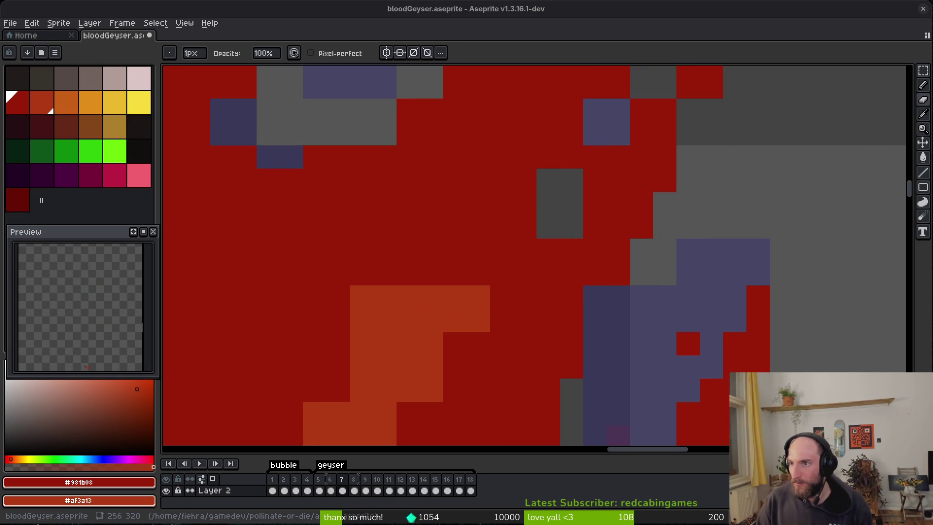
pyautogui.scroll(-3, 600, 306)
pyautogui.press('b')
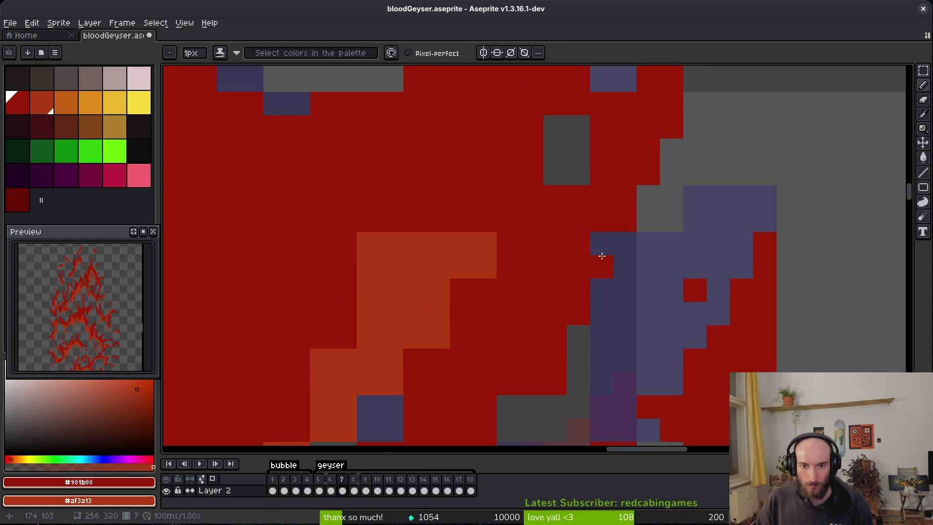
pyautogui.scroll(3, 608, 252)
pyautogui.press('e')
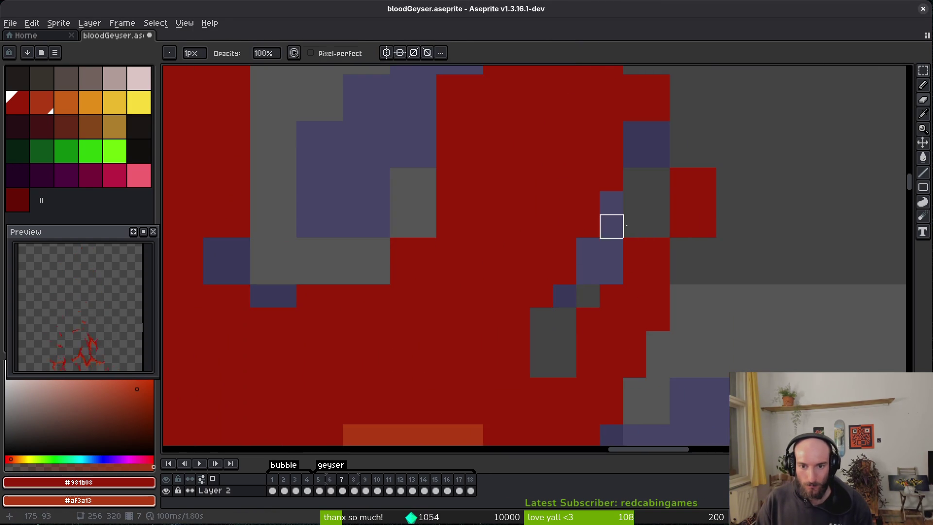
pyautogui.click(681, 180)
pyautogui.press('b')
pyautogui.click(728, 156)
pyautogui.scroll(3, 719, 219)
pyautogui.click(707, 270)
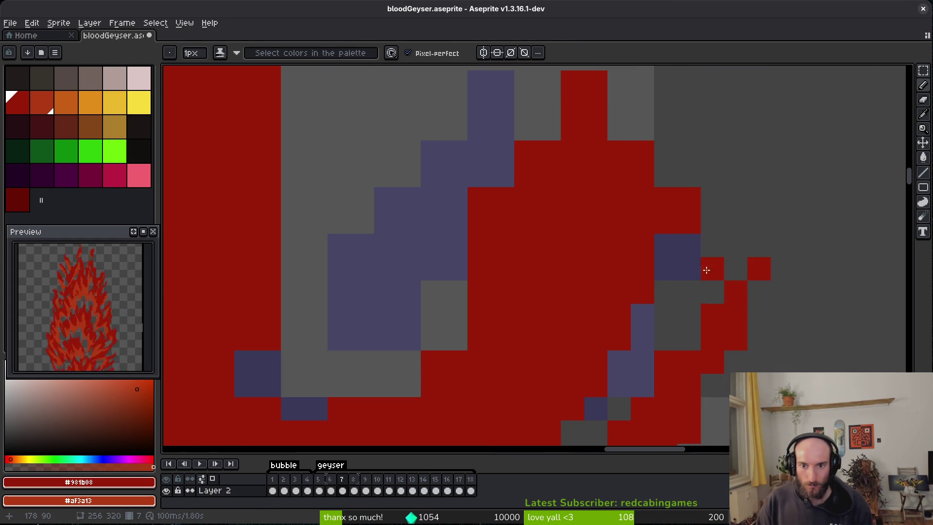
# Step: Erase stray red pixels on the right and along the shape's left edge
pyautogui.press('e')
pyautogui.scroll(1, 680, 218)
pyautogui.click(692, 209)
pyautogui.scroll(2, 695, 272)
pyautogui.press('b')
pyautogui.moveTo(604, 124)
pyautogui.mouseDown()
pyautogui.moveTo(613, 190)
pyautogui.moveTo(604, 236)
pyautogui.mouseUp()
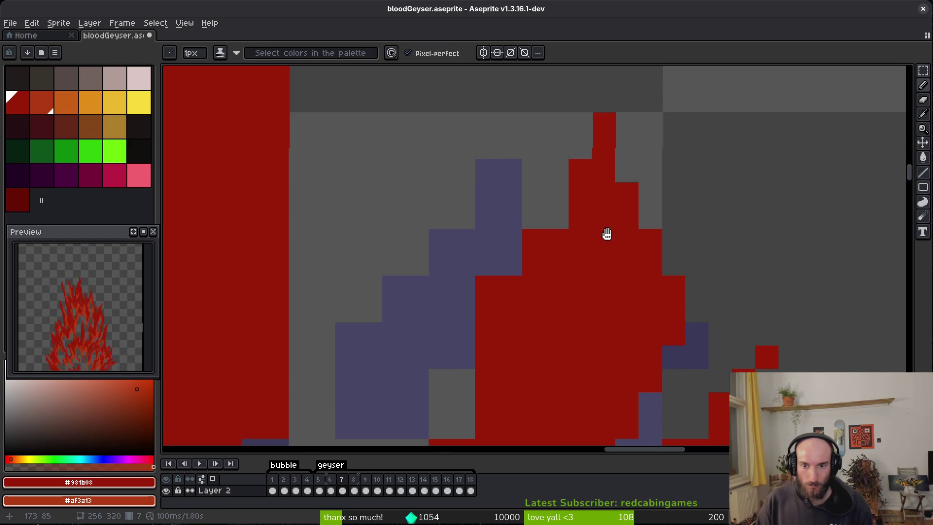
pyautogui.scroll(-1, 604, 236)
pyautogui.press('e')
pyautogui.scroll(-2, 596, 129)
pyautogui.moveTo(572, 178); pyautogui.dragTo(514, 283)
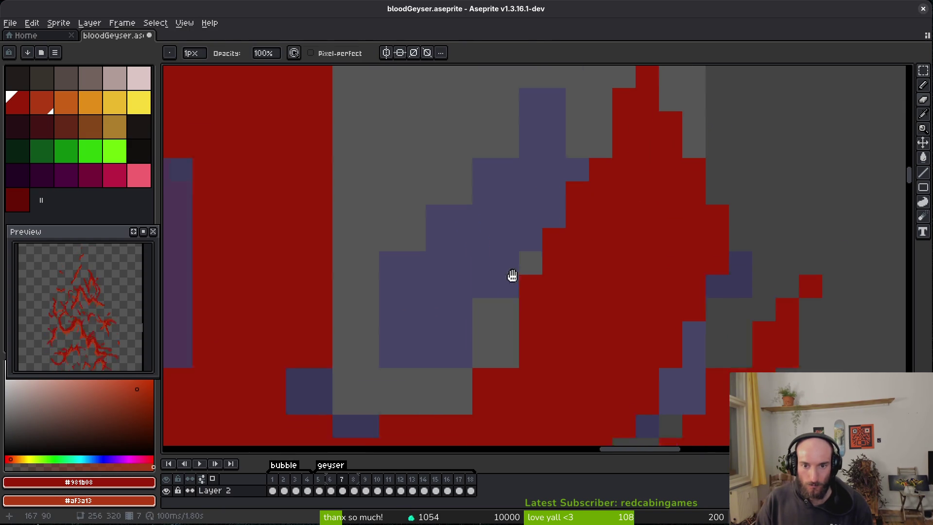
pyautogui.scroll(-2, 502, 294)
pyautogui.moveTo(591, 280)
pyautogui.mouseDown()
pyautogui.moveTo(544, 304)
pyautogui.moveTo(588, 290)
pyautogui.mouseUp()
# Step: Repaint the orange edge pixels of the flame red
pyautogui.press('b')
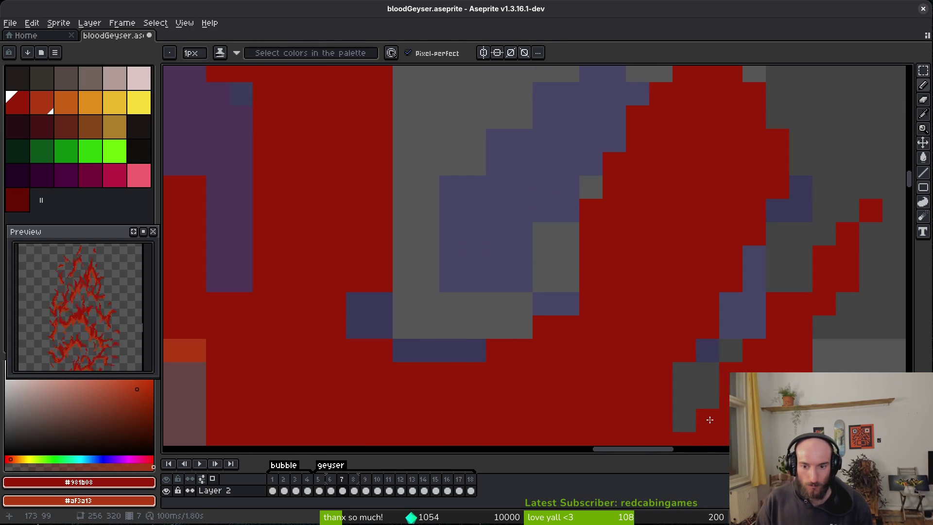
pyautogui.scroll(-3, 706, 417)
pyautogui.scroll(4, 635, 321)
pyautogui.moveTo(627, 236)
pyautogui.mouseDown()
pyautogui.moveTo(593, 236)
pyautogui.moveTo(645, 275)
pyautogui.moveTo(639, 300)
pyautogui.mouseUp()
pyautogui.click(561, 315)
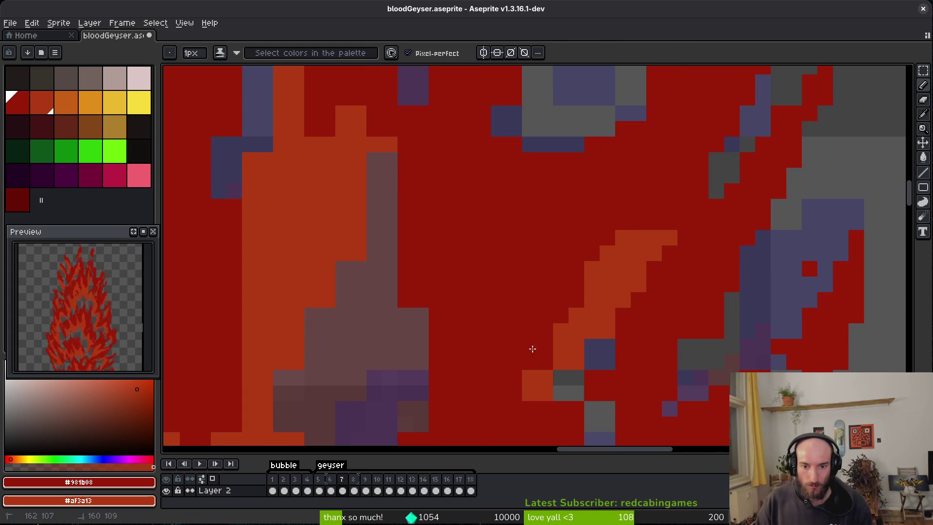
pyautogui.moveTo(562, 346); pyautogui.dragTo(591, 290)
# Step: Paint the grey and purple pixels in the lower column red and add a few orange highlight pixels
pyautogui.moveTo(693, 303); pyautogui.dragTo(724, 275)
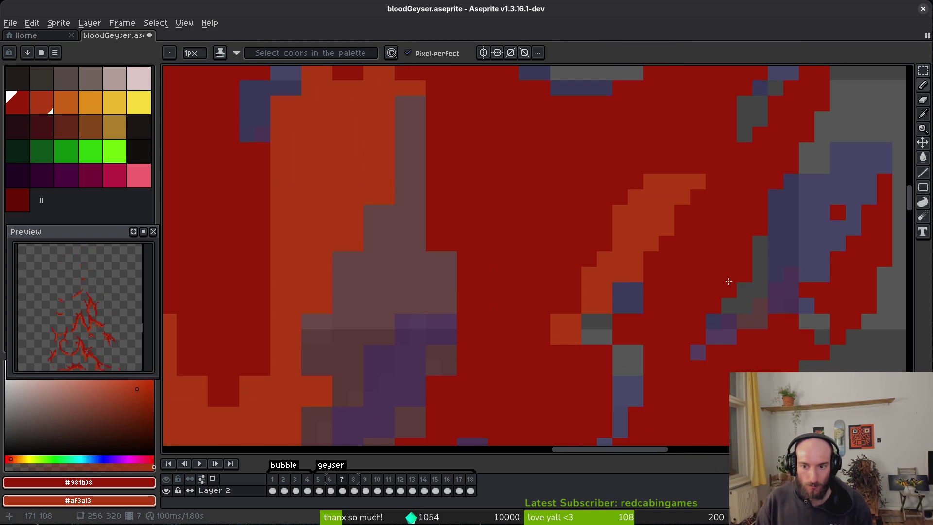
pyautogui.moveTo(636, 346); pyautogui.dragTo(637, 404)
pyautogui.moveTo(644, 393)
pyautogui.mouseDown()
pyautogui.moveTo(658, 321)
pyautogui.moveTo(683, 322)
pyautogui.mouseUp()
pyautogui.moveTo(659, 358); pyautogui.dragTo(677, 336)
pyautogui.moveTo(643, 274)
pyautogui.mouseDown()
pyautogui.moveTo(617, 258)
pyautogui.moveTo(626, 250)
pyautogui.mouseUp()
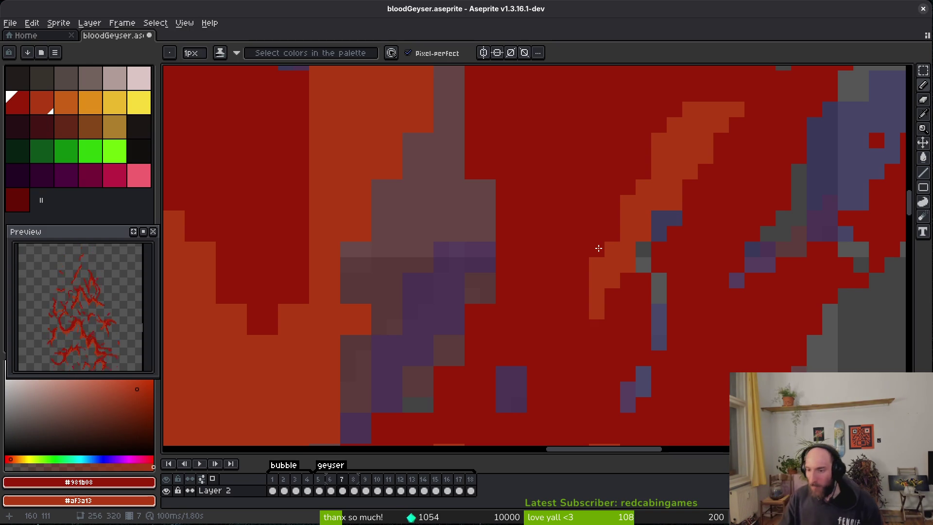
# Step: Erase stray red pixels over the purple shading and paint two stray purple pixels dark red
pyautogui.scroll(2, 534, 292)
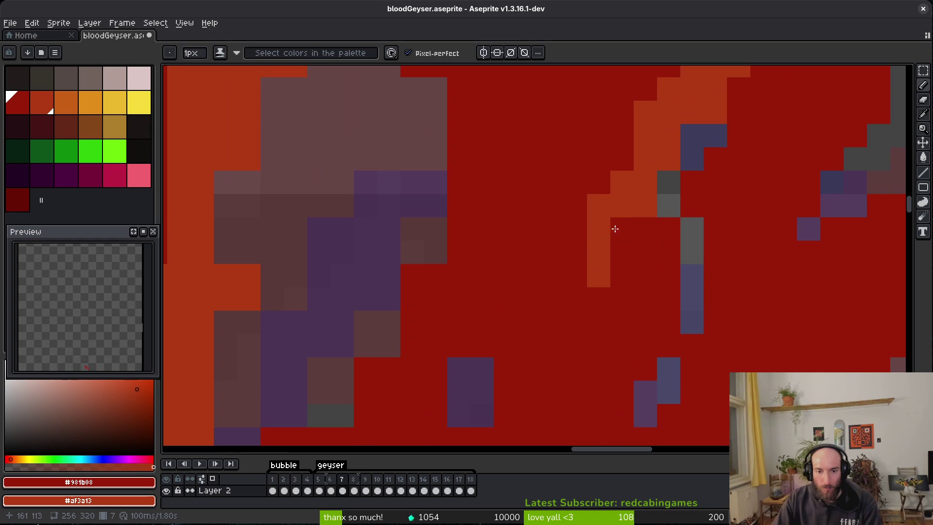
pyautogui.press('e')
pyautogui.moveTo(418, 204); pyautogui.dragTo(436, 207)
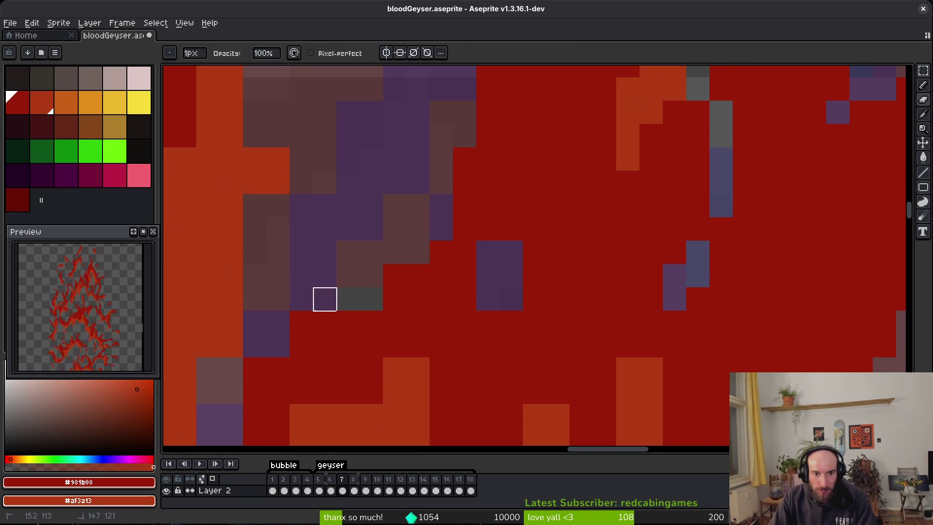
pyautogui.moveTo(324, 299); pyautogui.dragTo(301, 322)
pyautogui.press('b')
pyautogui.press('e')
pyautogui.press('b')
pyautogui.click(484, 298)
pyautogui.click(507, 251)
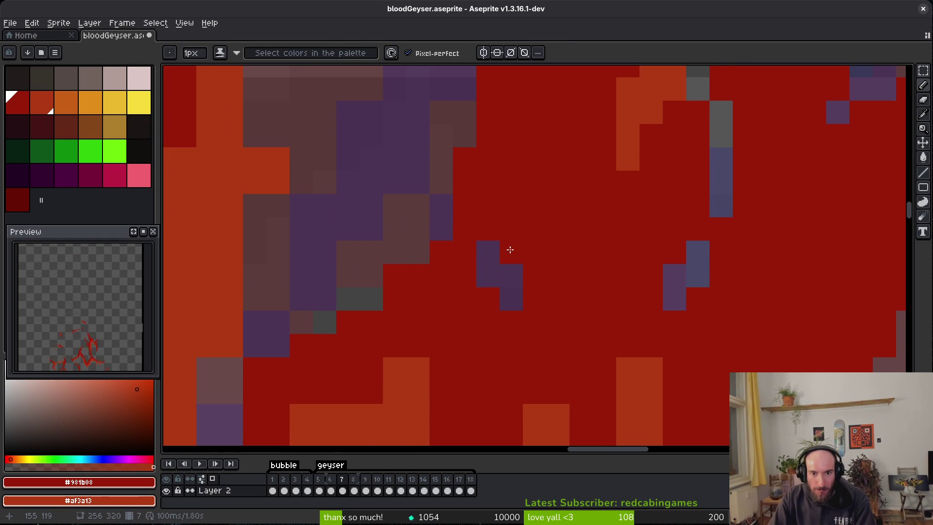
# Step: Erase a stray orange pixel and repaint the nearby orange pixels dark red
pyautogui.scroll(-3, 515, 251)
pyautogui.scroll(4, 480, 279)
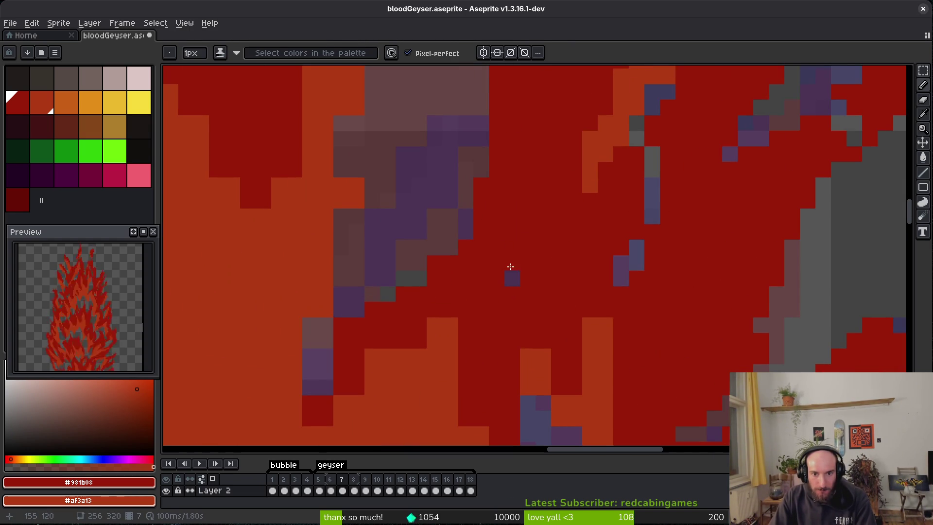
pyautogui.scroll(-2, 509, 271)
pyautogui.scroll(2, 557, 317)
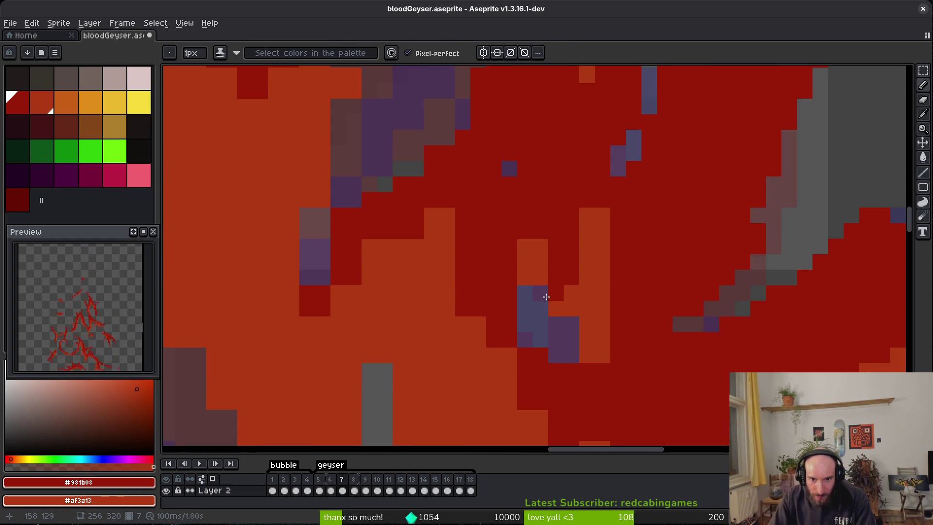
pyautogui.press('e')
pyautogui.click(556, 309)
pyautogui.press('b')
pyautogui.click(525, 277)
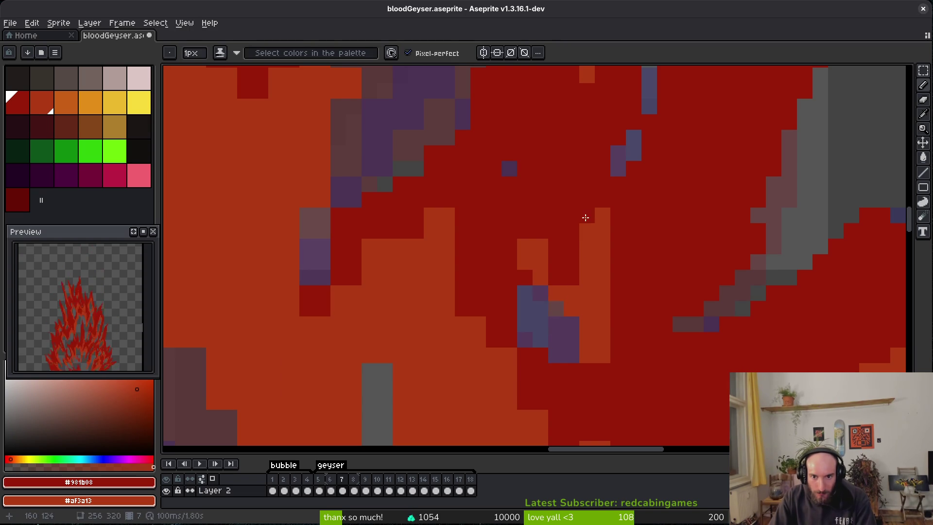
pyautogui.moveTo(586, 224); pyautogui.dragTo(586, 262)
pyautogui.moveTo(602, 335); pyautogui.dragTo(602, 359)
pyautogui.scroll(-1, 574, 360)
pyautogui.scroll(1, 558, 340)
pyautogui.moveTo(547, 252); pyautogui.dragTo(548, 291)
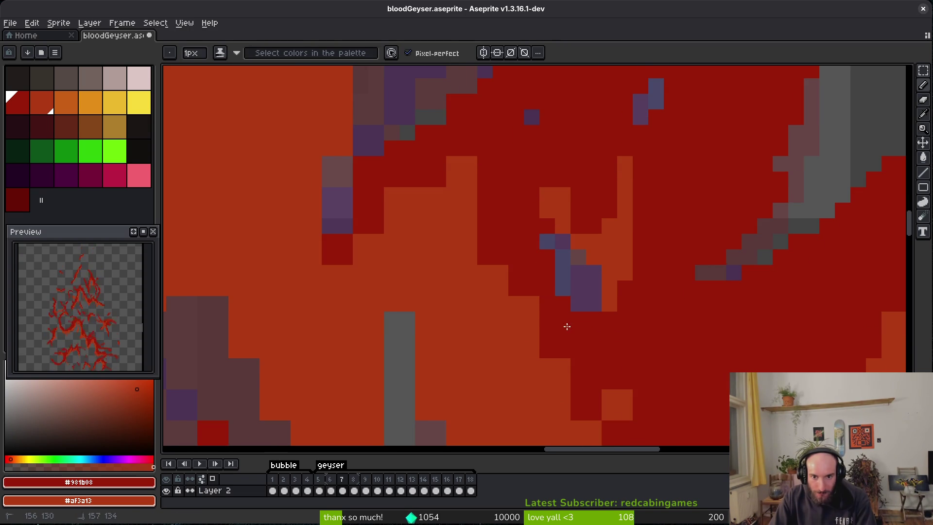
# Step: Repaint the stray orange pixels dark red in another part of the flames
pyautogui.moveTo(692, 314); pyautogui.dragTo(602, 332)
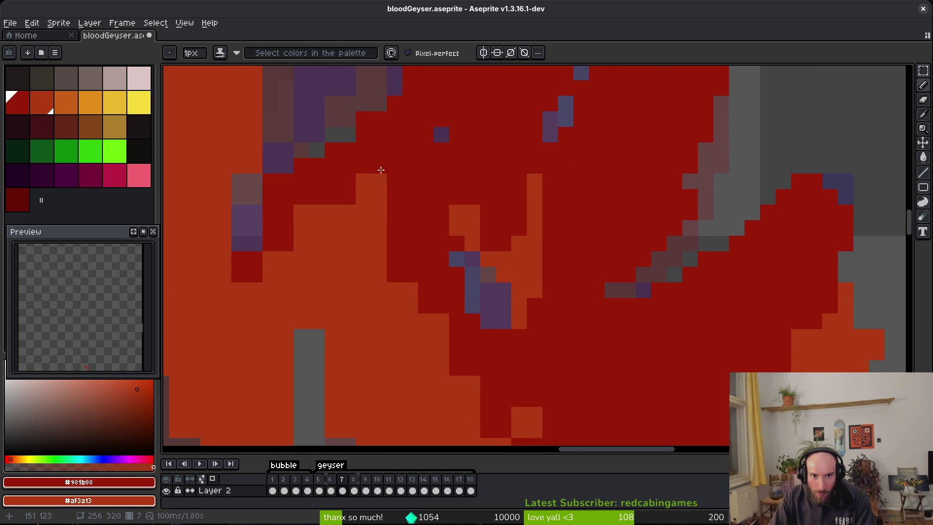
pyautogui.moveTo(380, 171); pyautogui.dragTo(379, 199)
pyautogui.click(439, 322)
pyautogui.scroll(-2, 467, 306)
pyautogui.moveTo(461, 289)
pyautogui.mouseDown()
pyautogui.moveTo(462, 355)
pyautogui.moveTo(475, 370)
pyautogui.mouseUp()
pyautogui.click(506, 317)
pyautogui.scroll(-1, 534, 302)
pyautogui.scroll(2, 535, 376)
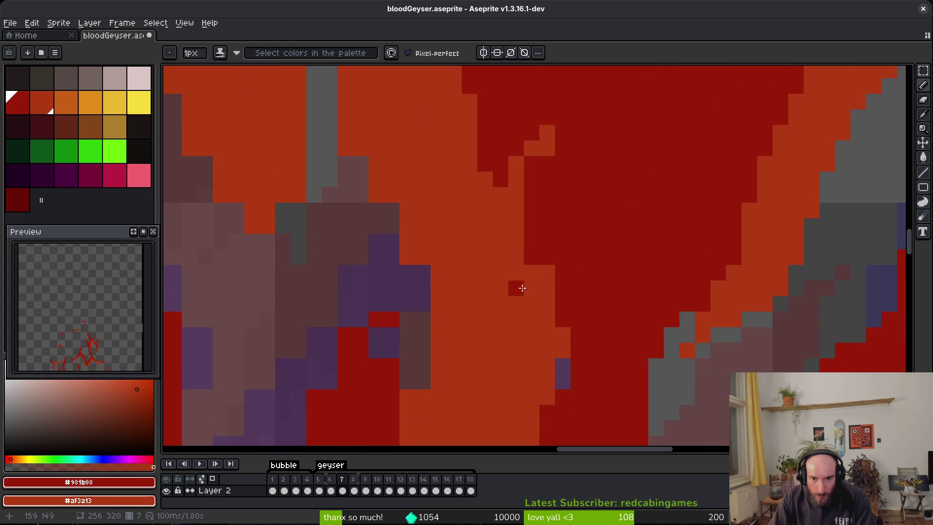
pyautogui.scroll(-3, 548, 289)
pyautogui.scroll(3, 548, 288)
# Step: Redraw the dark red stroke through the purple shading
pyautogui.press('e')
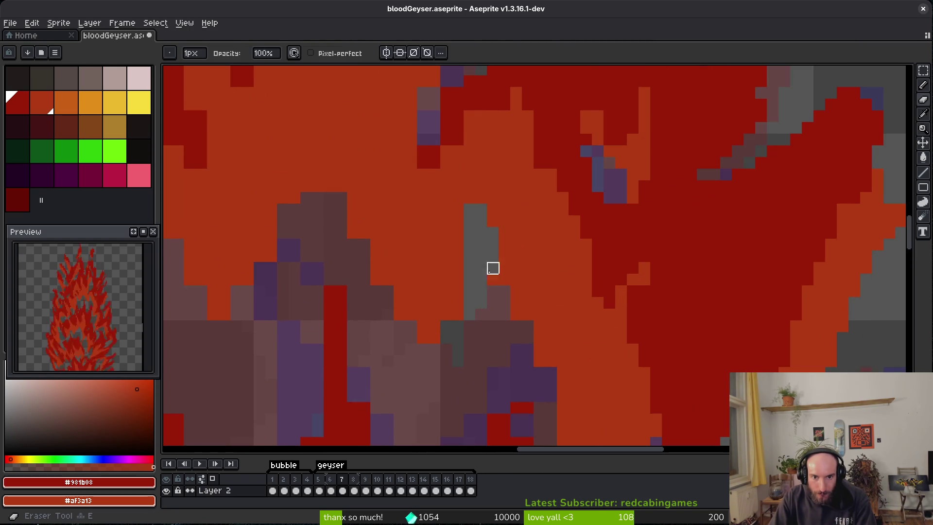
pyautogui.scroll(-3, 563, 304)
pyautogui.scroll(3, 576, 336)
pyautogui.press('f')
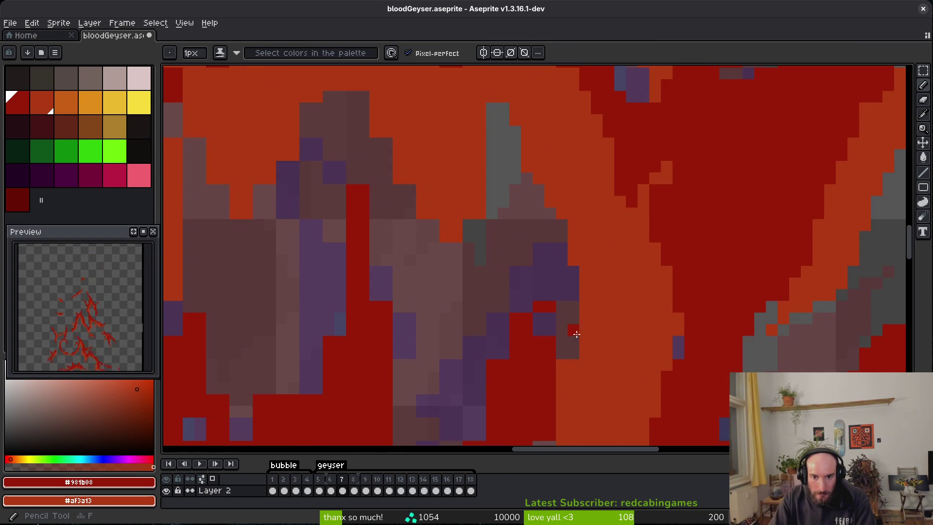
pyautogui.scroll(-3, 572, 344)
pyautogui.scroll(3, 563, 277)
pyautogui.press('e')
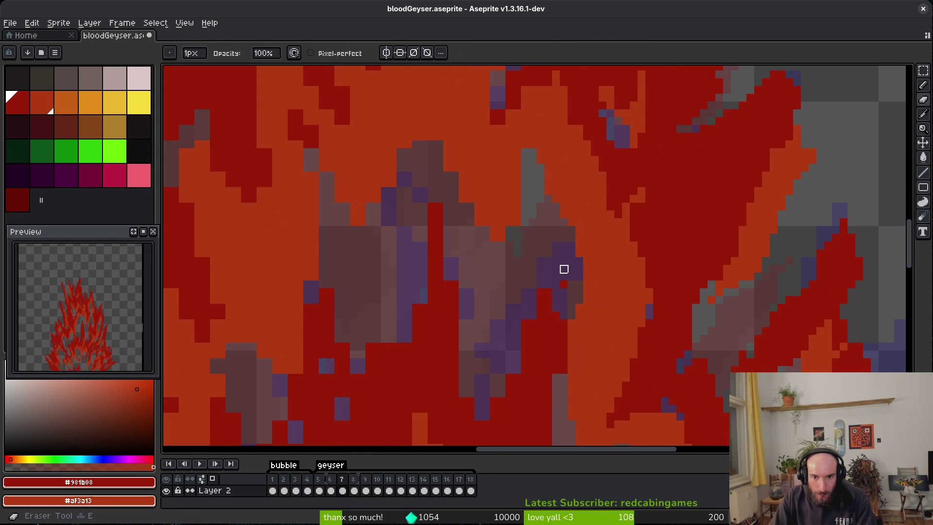
pyautogui.scroll(1, 559, 283)
pyautogui.press('f')
pyautogui.moveTo(563, 287)
pyautogui.mouseDown()
pyautogui.moveTo(551, 302)
pyautogui.moveTo(537, 285)
pyautogui.moveTo(564, 269)
pyautogui.mouseUp()
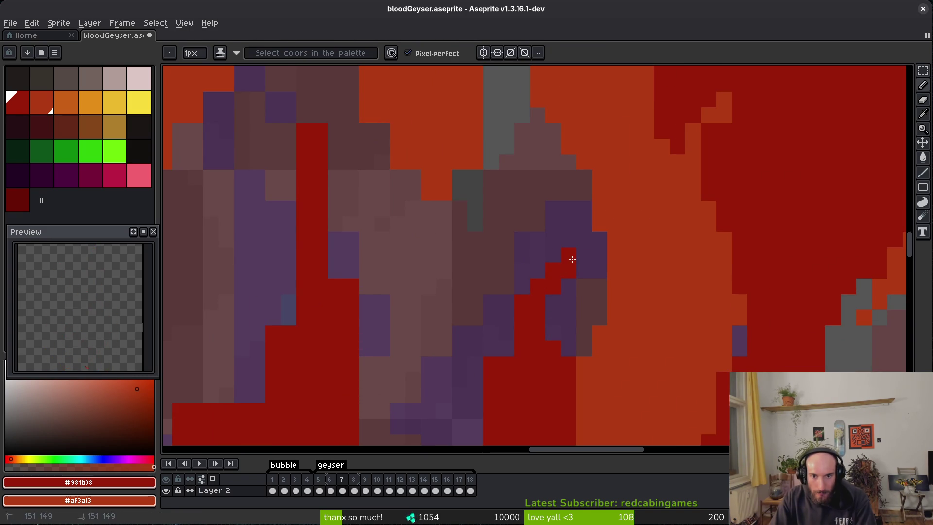
pyautogui.scroll(-1, 533, 294)
pyautogui.scroll(-1, 518, 327)
pyautogui.scroll(1, 510, 322)
# Step: Paint dark red over the purple patch in the lower flames
pyautogui.press('e')
pyautogui.scroll(1, 551, 263)
pyautogui.press('b')
pyautogui.scroll(2, 525, 316)
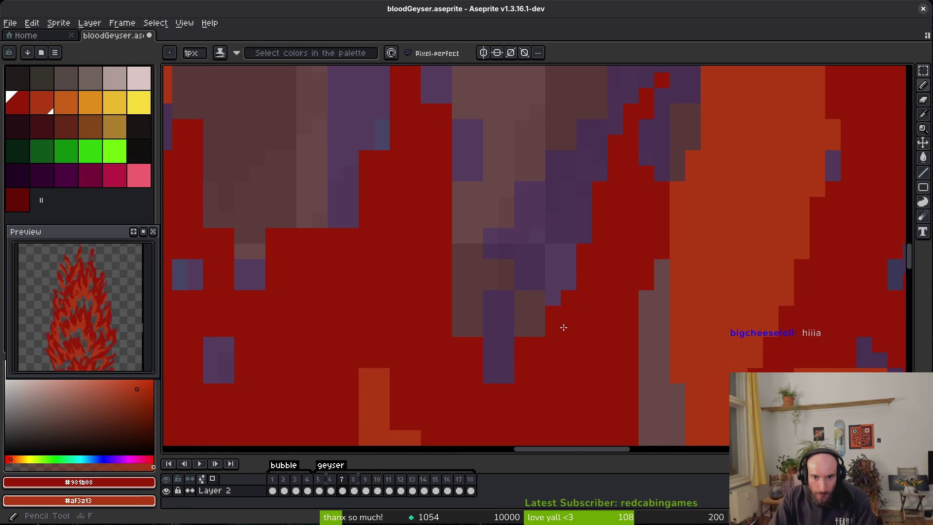
pyautogui.scroll(-1, 496, 318)
pyautogui.scroll(1, 452, 239)
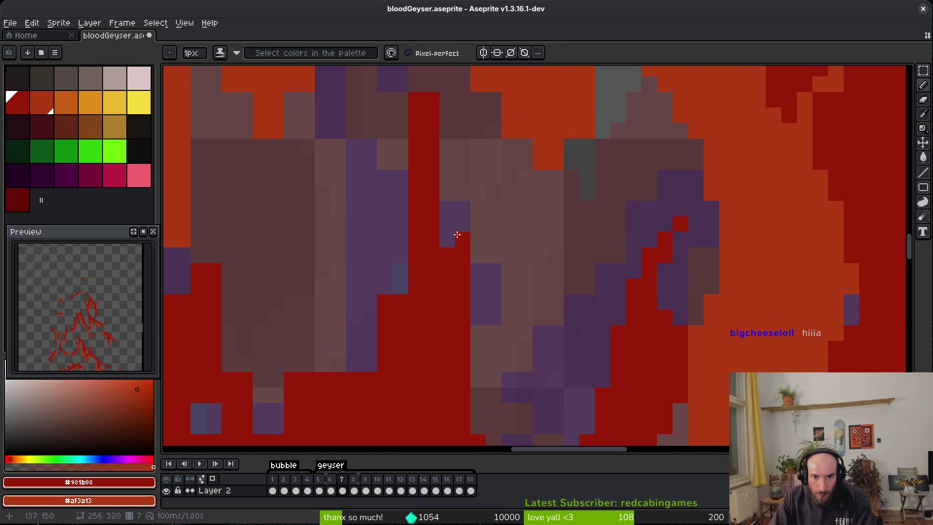
pyautogui.scroll(-1, 435, 213)
pyautogui.scroll(1, 473, 330)
pyautogui.press('e')
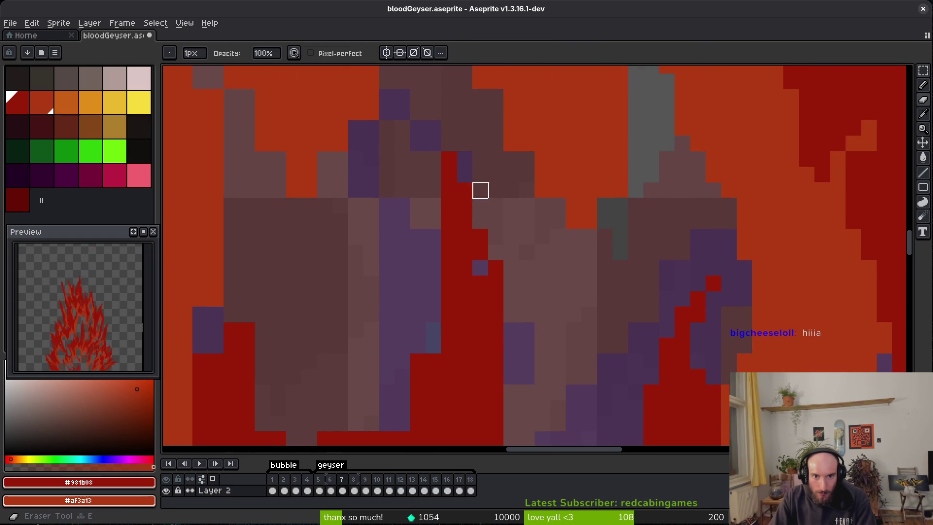
pyautogui.press('b')
pyautogui.scroll(-1, 432, 355)
pyautogui.scroll(1, 444, 364)
pyautogui.moveTo(458, 318); pyautogui.dragTo(405, 370)
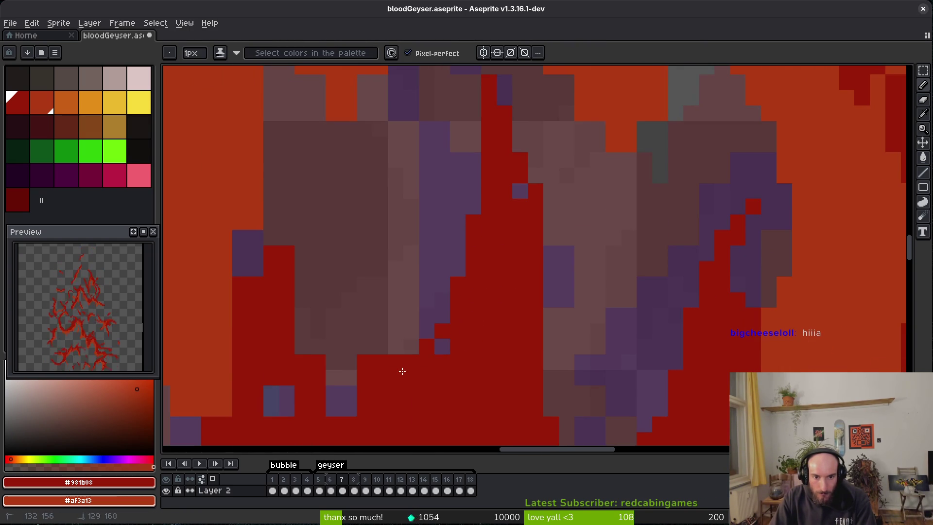
# Step: Erase the dark red column to reveal the purple-grey shading beneath
pyautogui.press('e')
pyautogui.scroll(-1, 389, 364)
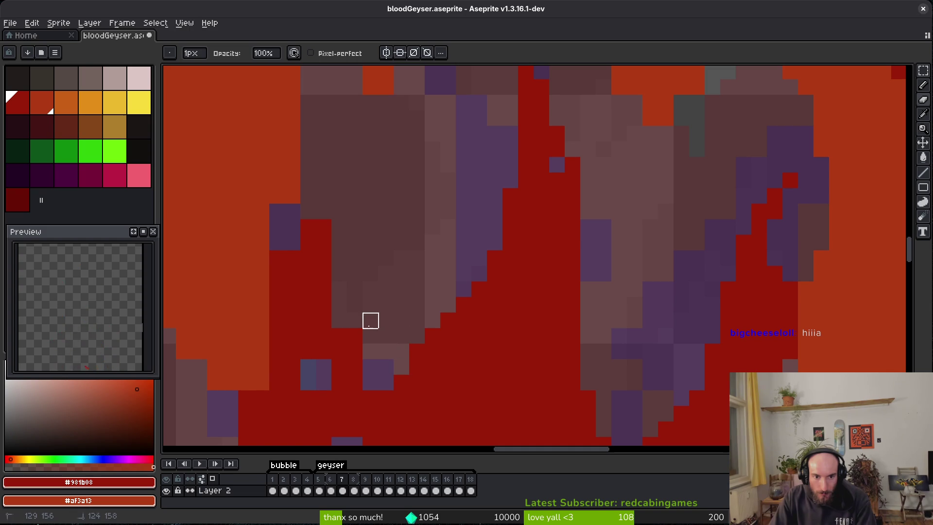
pyautogui.moveTo(325, 228); pyautogui.dragTo(355, 321)
pyautogui.scroll(-2, 395, 384)
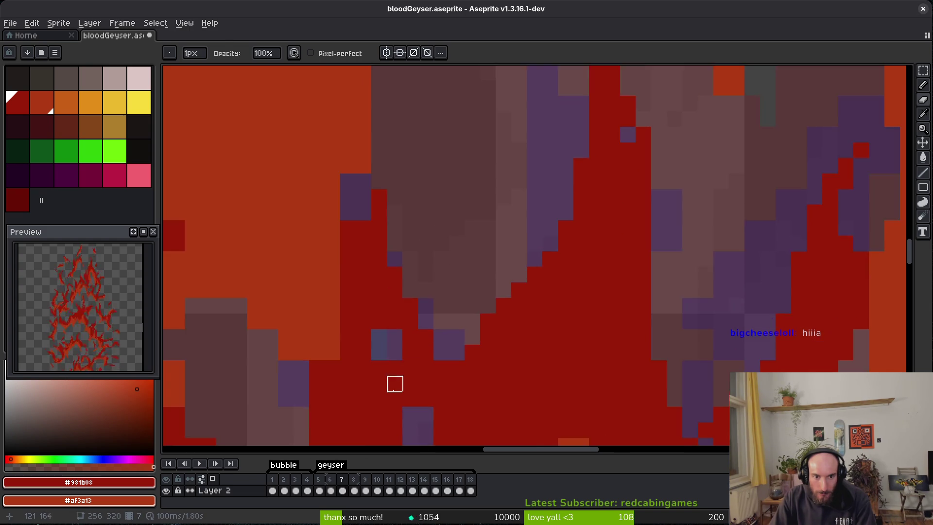
pyautogui.press('b')
pyautogui.scroll(2, 438, 392)
pyautogui.scroll(-2, 447, 308)
pyautogui.scroll(2, 493, 335)
pyautogui.scroll(-2, 470, 375)
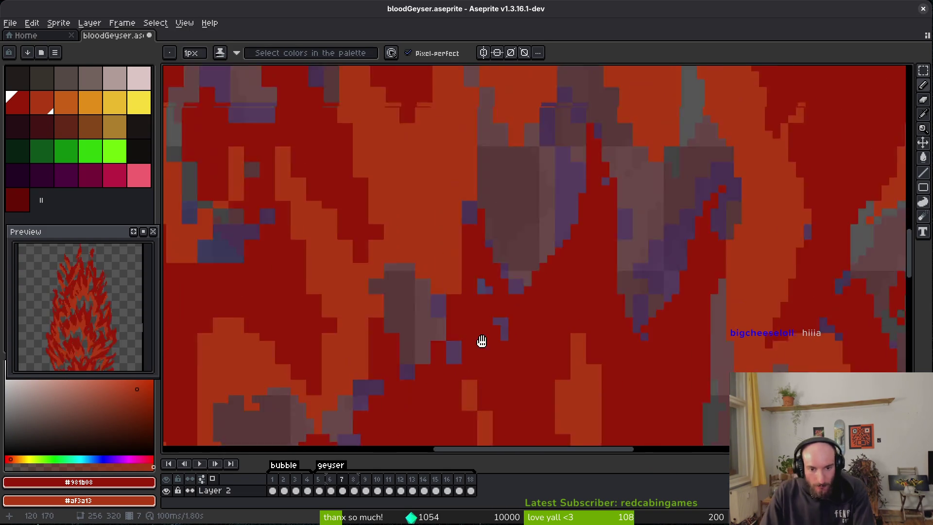
# Step: Darken the orange flame tip and its diagonal pixels to dark red
pyautogui.scroll(1, 635, 333)
pyautogui.scroll(1, 660, 318)
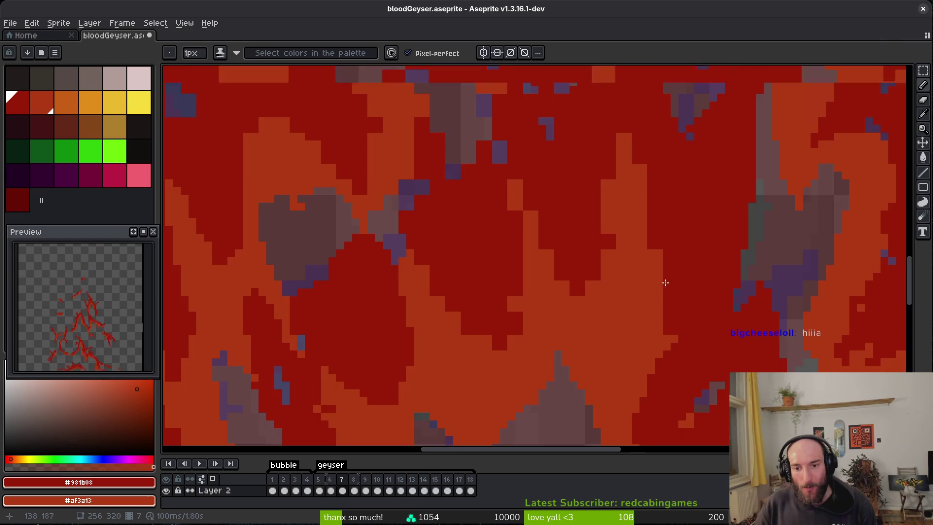
pyautogui.scroll(1, 666, 296)
pyautogui.scroll(-2, 637, 246)
pyautogui.moveTo(574, 254); pyautogui.dragTo(543, 192)
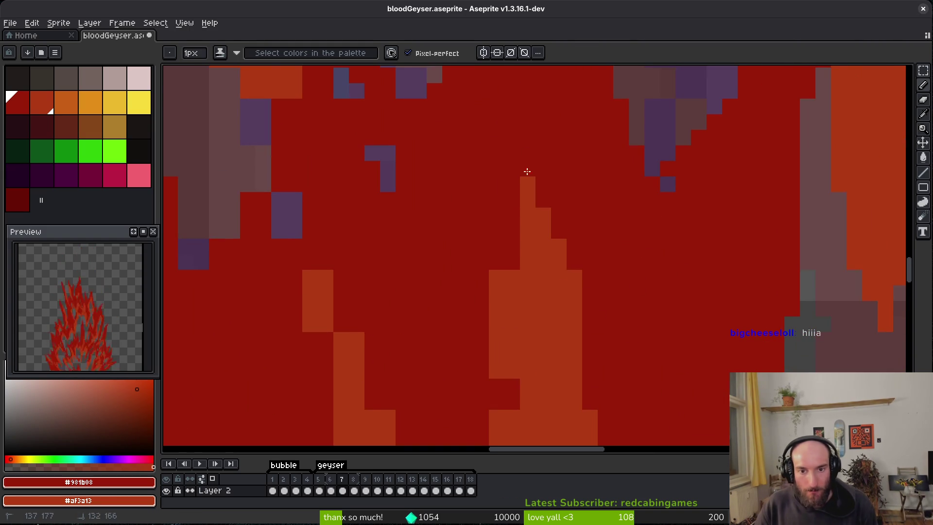
pyautogui.moveTo(527, 153); pyautogui.dragTo(578, 278)
pyautogui.moveTo(509, 259); pyautogui.dragTo(496, 275)
# Step: Repaint a line of orange flame pixels and two stray ones dark red
pyautogui.scroll(-1, 575, 258)
pyautogui.scroll(1, 534, 330)
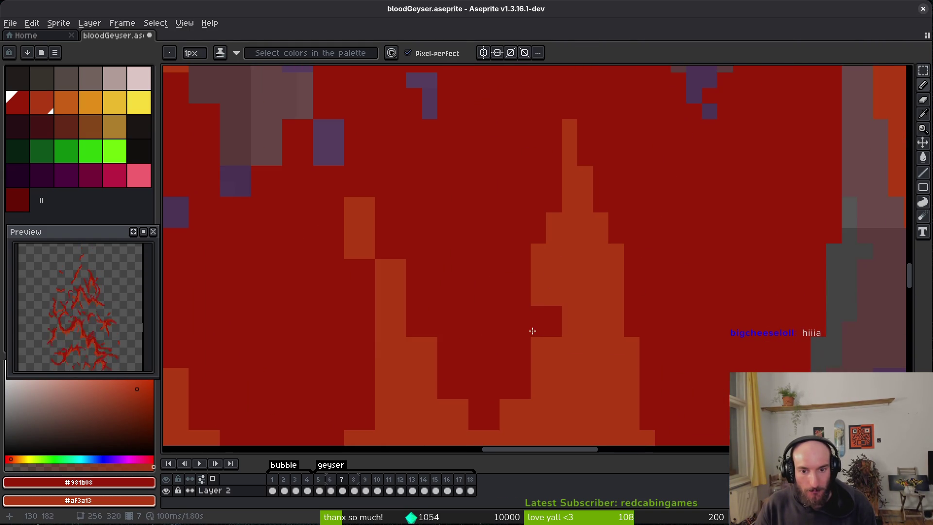
pyautogui.scroll(-1, 534, 320)
pyautogui.scroll(1, 577, 256)
pyautogui.moveTo(577, 256); pyautogui.dragTo(586, 266)
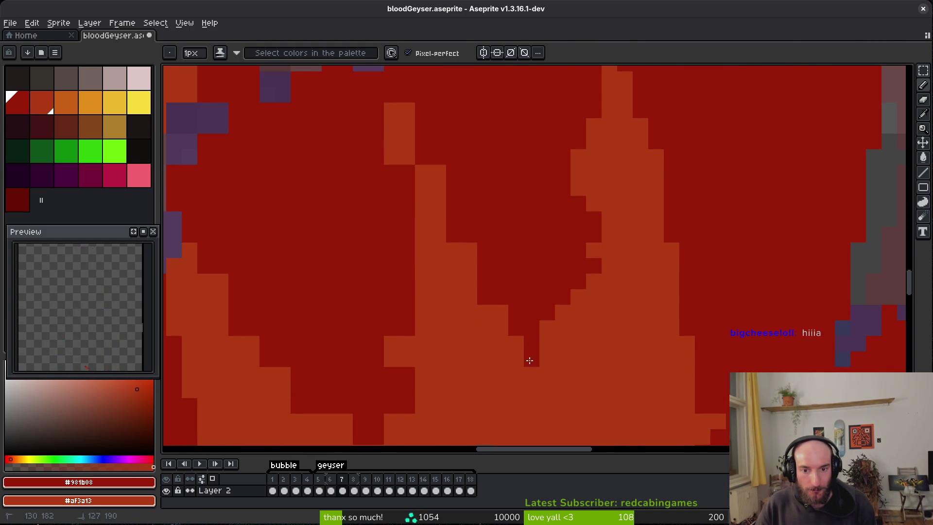
pyautogui.moveTo(475, 257)
pyautogui.mouseDown()
pyautogui.moveTo(401, 102)
pyautogui.moveTo(384, 146)
pyautogui.mouseUp()
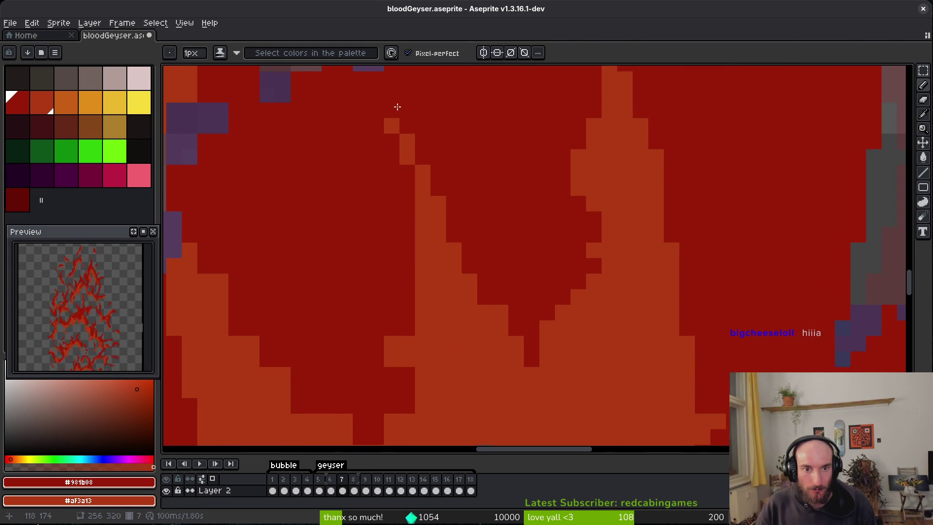
pyautogui.click(593, 250)
pyautogui.click(609, 298)
# Step: Darken another stray orange pixel elsewhere on the flames to dark red
pyautogui.moveTo(608, 301); pyautogui.dragTo(631, 233)
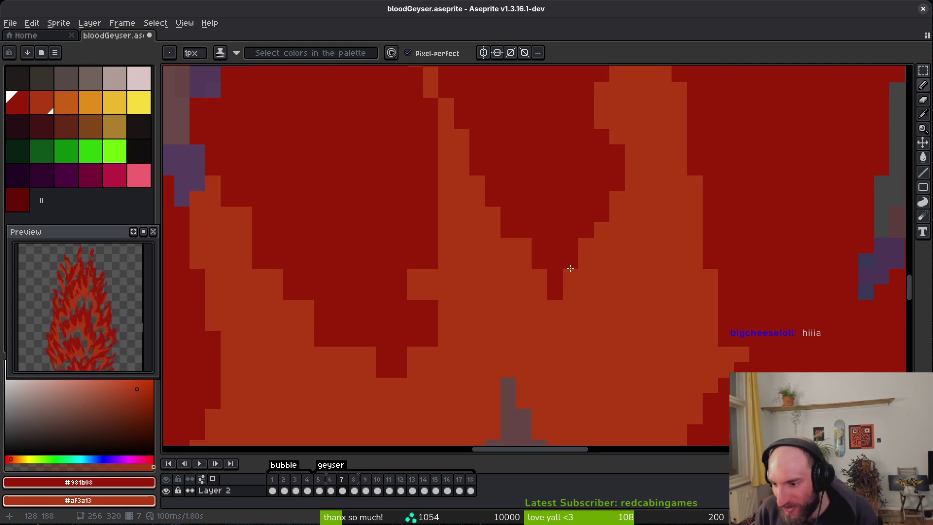
pyautogui.moveTo(539, 386)
pyautogui.mouseDown()
pyautogui.moveTo(586, 339)
pyautogui.moveTo(620, 332)
pyautogui.mouseUp()
pyautogui.click(510, 234)
pyautogui.moveTo(481, 348)
pyautogui.mouseDown()
pyautogui.moveTo(593, 337)
pyautogui.moveTo(510, 302)
pyautogui.moveTo(486, 305)
pyautogui.moveTo(579, 293)
pyautogui.mouseUp()
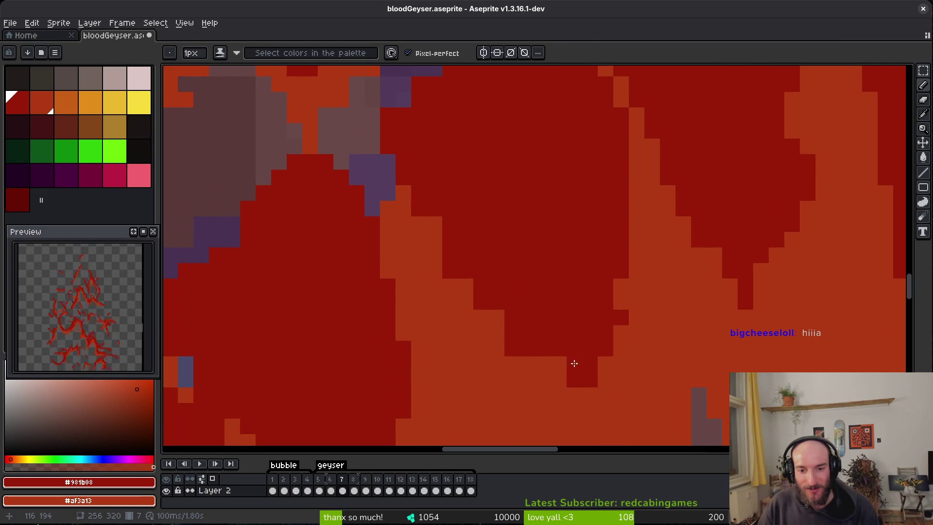
pyautogui.moveTo(448, 243); pyautogui.dragTo(514, 235)
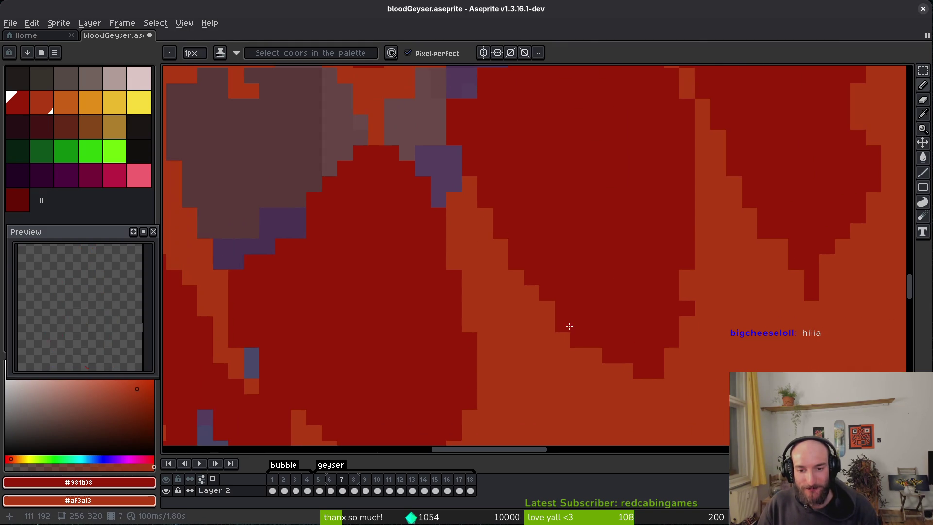
pyautogui.scroll(-3, 531, 282)
pyautogui.scroll(4, 541, 273)
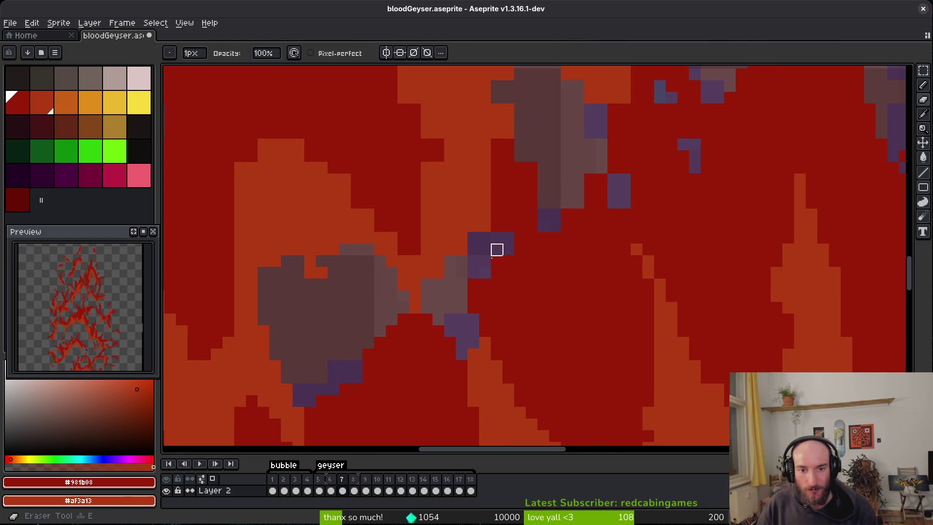
pyautogui.scroll(2, 573, 205)
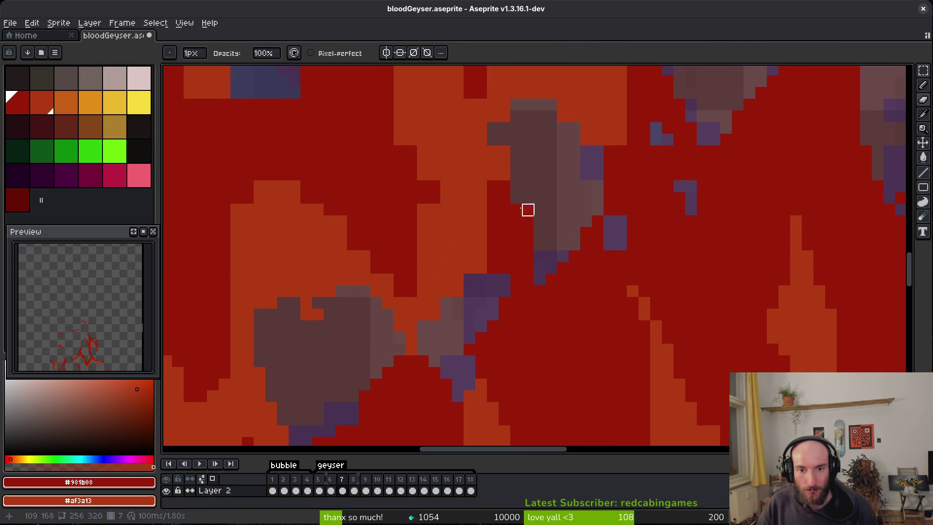
pyautogui.scroll(4, 517, 198)
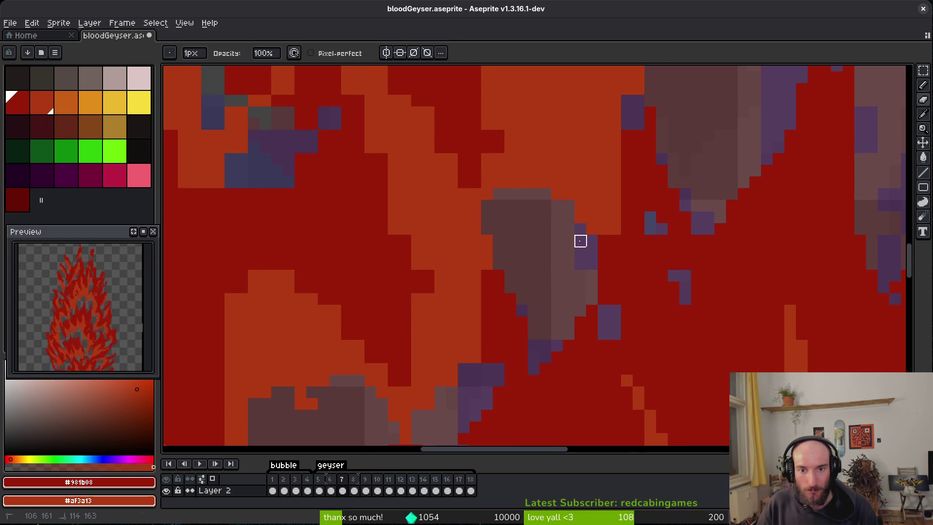
pyautogui.scroll(2, 603, 311)
# Step: Using shading ink, darken a short column and a few flame-edge pixels
pyautogui.press('b')
pyautogui.scroll(-2, 683, 323)
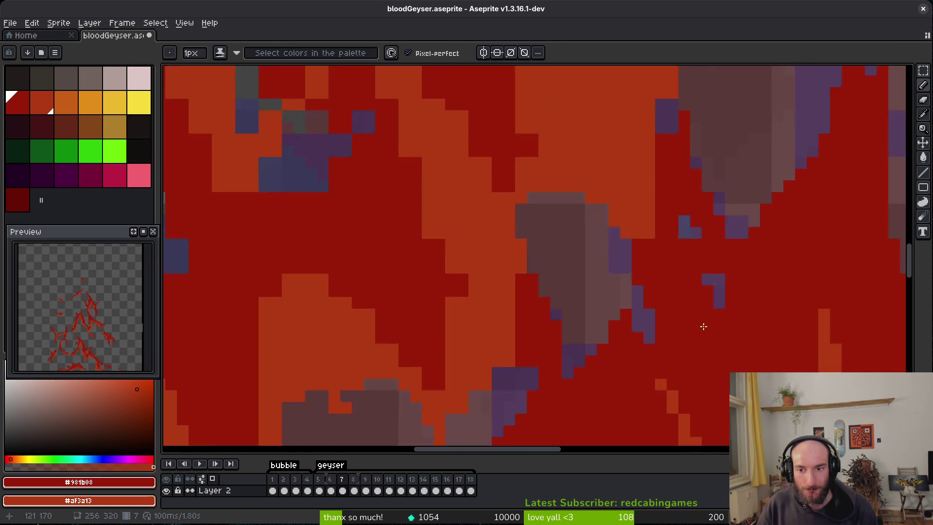
pyautogui.scroll(2, 678, 331)
pyautogui.scroll(-2, 679, 329)
pyautogui.scroll(2, 674, 309)
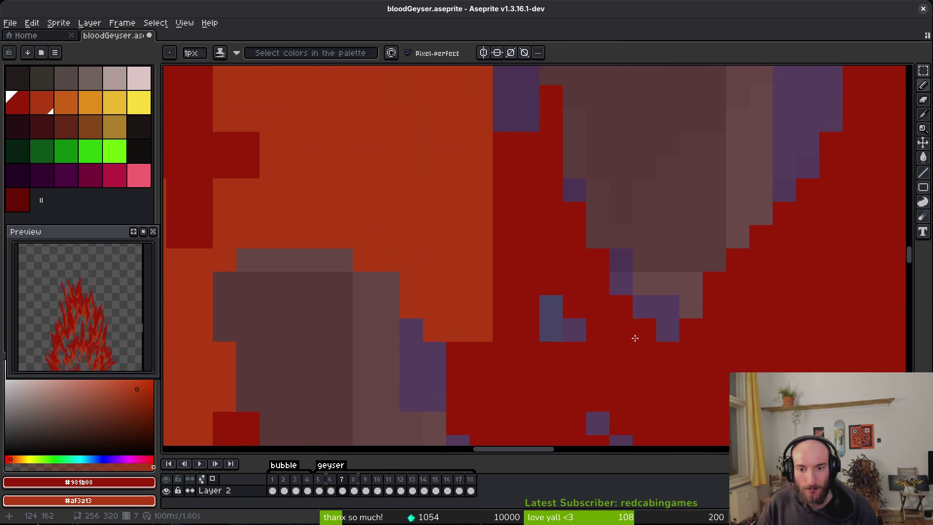
pyautogui.scroll(-2, 630, 246)
pyautogui.scroll(2, 606, 302)
pyautogui.scroll(-2, 652, 285)
pyautogui.scroll(3, 658, 250)
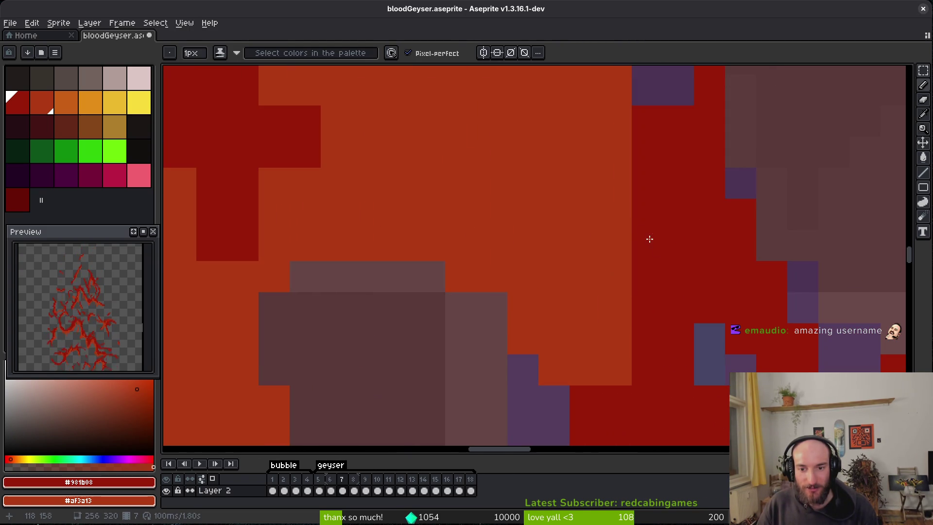
pyautogui.moveTo(617, 233); pyautogui.dragTo(620, 326)
pyautogui.moveTo(584, 428); pyautogui.dragTo(603, 311)
pyautogui.scroll(-2, 603, 312)
pyautogui.scroll(2, 622, 378)
# Step: Undo an extra dark-red pixel and erase two loose orange pixels
pyautogui.click(686, 148)
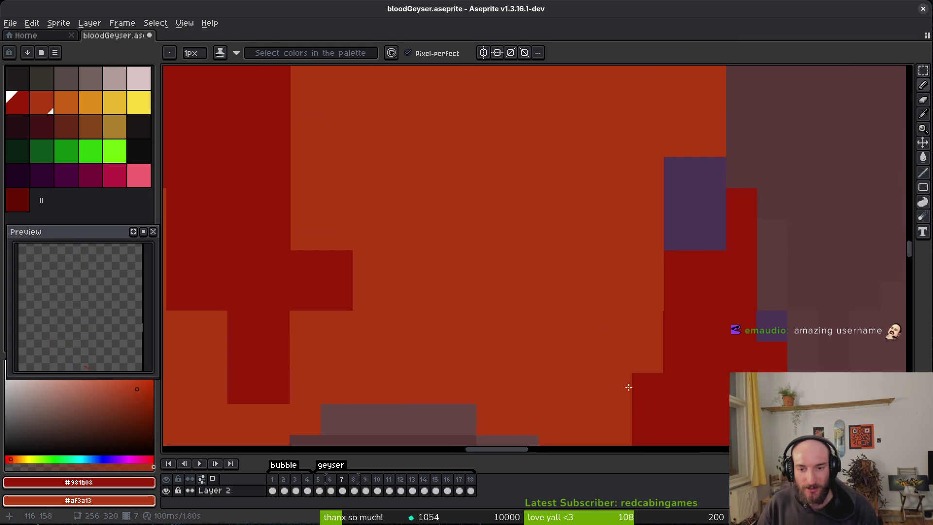
pyautogui.hotkey('ctrl', 'z')
pyautogui.hotkey('ctrl', 'z')
pyautogui.press('e')
pyautogui.moveTo(711, 112); pyautogui.dragTo(680, 143)
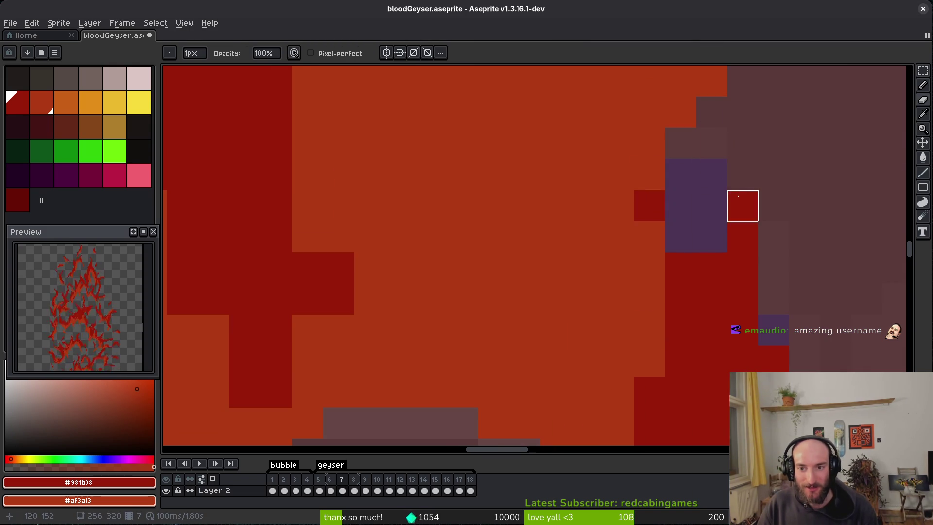
pyautogui.press('b')
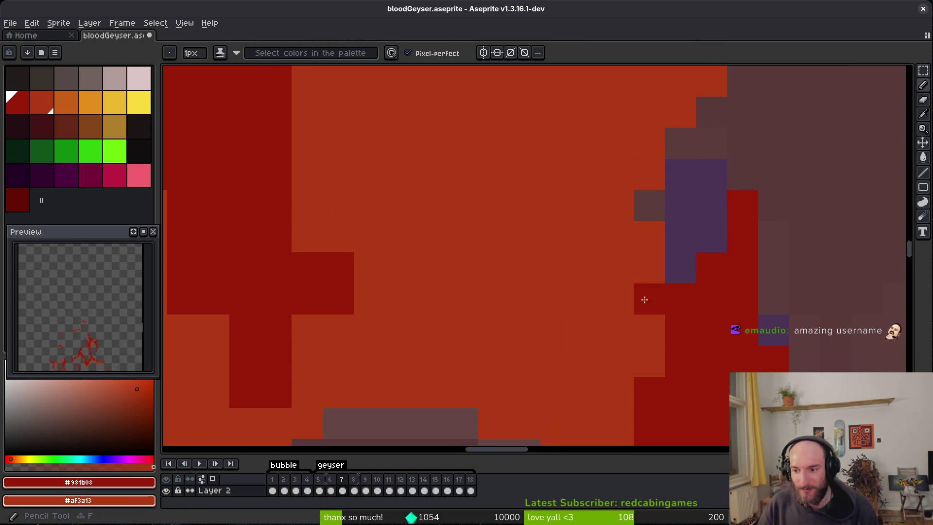
# Step: Darken a few more pixels on the flame with the shading pencil
pyautogui.scroll(-1, 645, 307)
pyautogui.moveTo(594, 262); pyautogui.dragTo(623, 254)
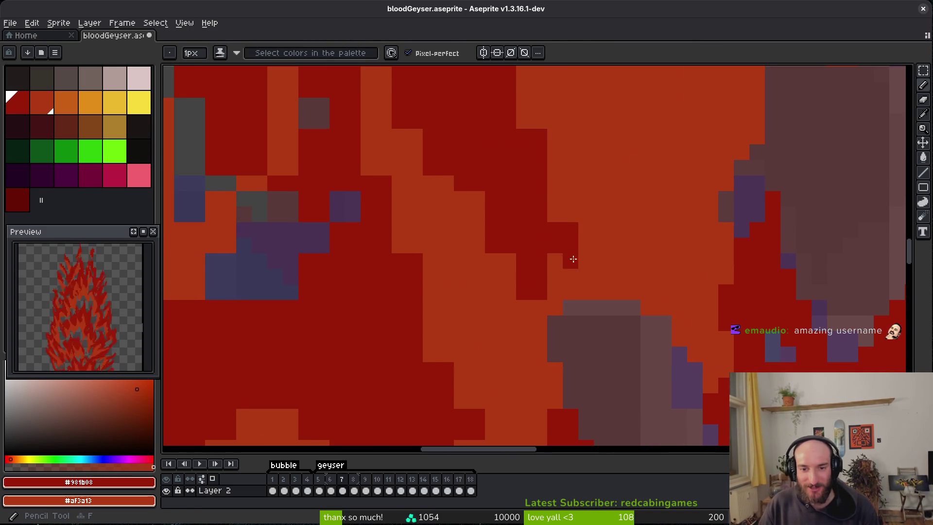
pyautogui.moveTo(500, 268); pyautogui.dragTo(462, 161)
pyautogui.scroll(-1, 646, 298)
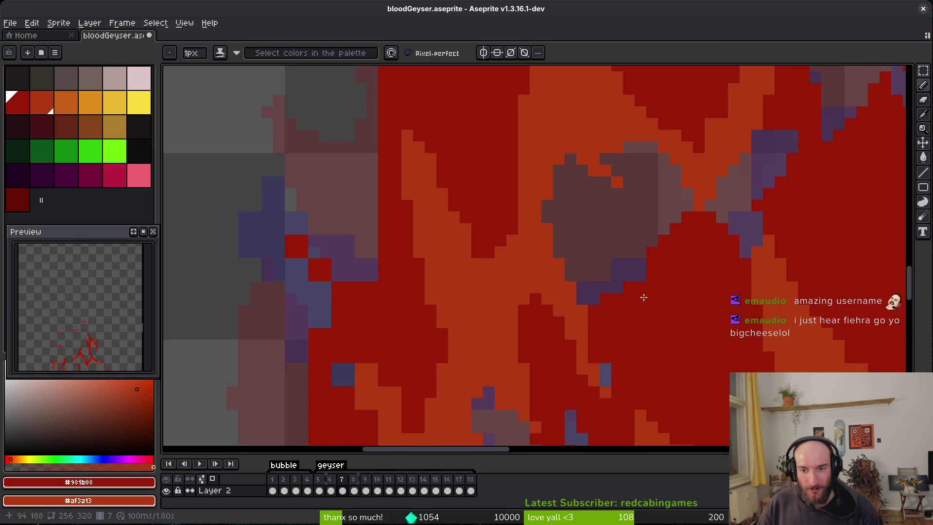
# Step: Recolour a stray lavender pixel and two edge pixels red on the flame's left edge
pyautogui.scroll(1, 639, 270)
pyautogui.scroll(-3, 496, 261)
pyautogui.scroll(4, 545, 223)
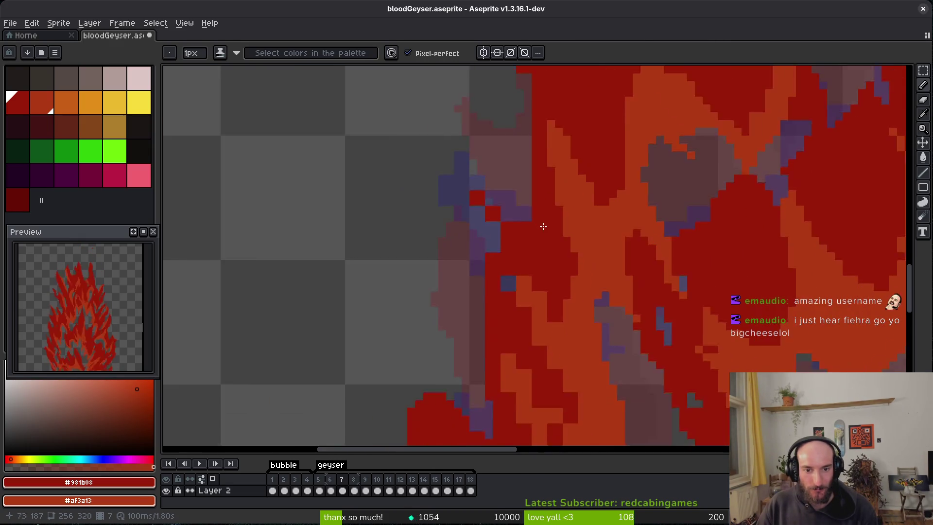
pyautogui.moveTo(502, 201); pyautogui.dragTo(518, 254)
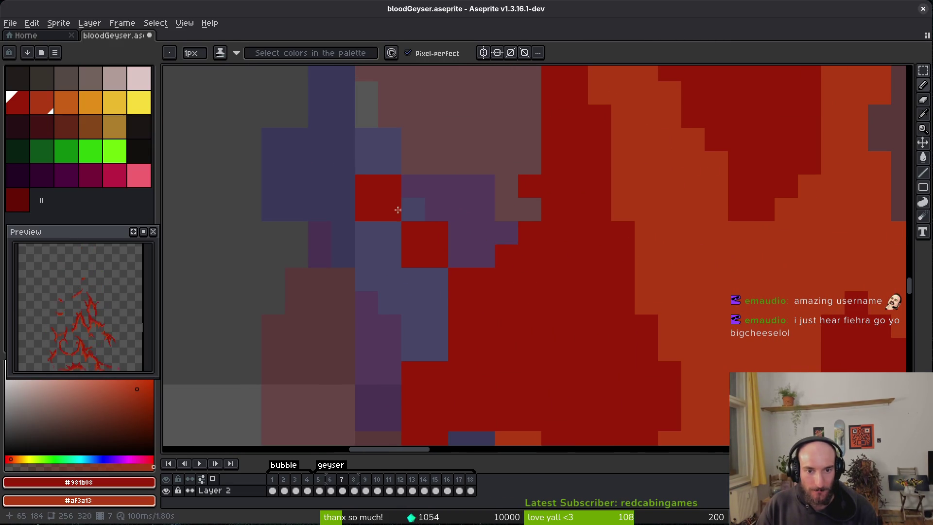
pyautogui.click(412, 209)
pyautogui.moveTo(436, 279); pyautogui.dragTo(436, 302)
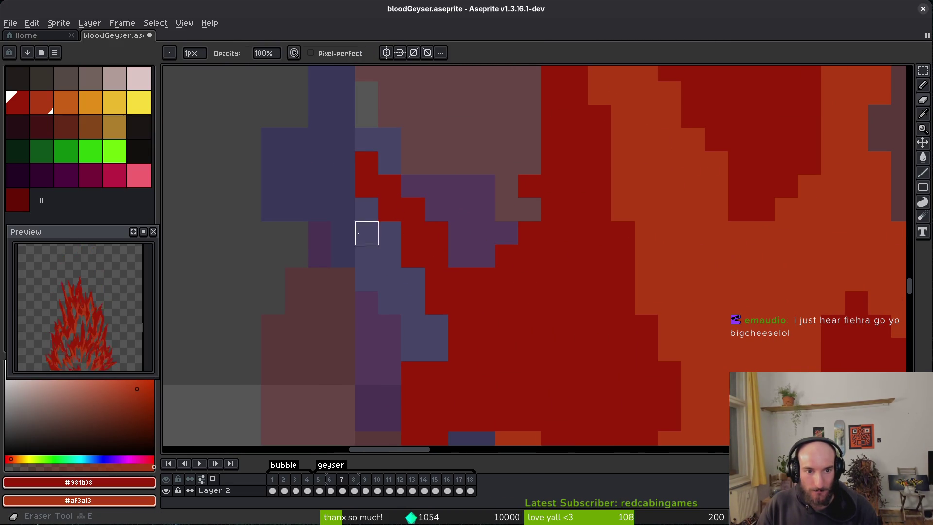
# Step: Fill more flame pixels further along the flame with dark red
pyautogui.moveTo(424, 350); pyautogui.dragTo(411, 306)
pyautogui.moveTo(464, 411); pyautogui.dragTo(494, 287)
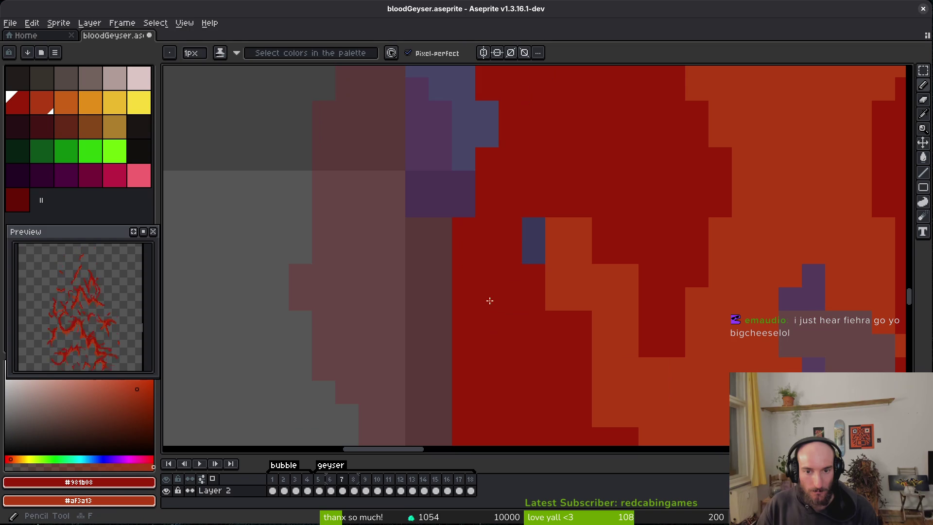
pyautogui.click(554, 299)
pyautogui.moveTo(627, 276); pyautogui.dragTo(627, 299)
pyautogui.moveTo(684, 300); pyautogui.dragTo(612, 210)
pyautogui.moveTo(625, 326)
pyautogui.mouseDown()
pyautogui.moveTo(602, 282)
pyautogui.moveTo(504, 287)
pyautogui.moveTo(570, 245)
pyautogui.mouseUp()
# Step: Paint five dark-red flame pixels orange as shading
pyautogui.rightClick(570, 224)
pyautogui.rightClick(569, 246)
pyautogui.rightClick(481, 269)
pyautogui.rightClick(453, 224)
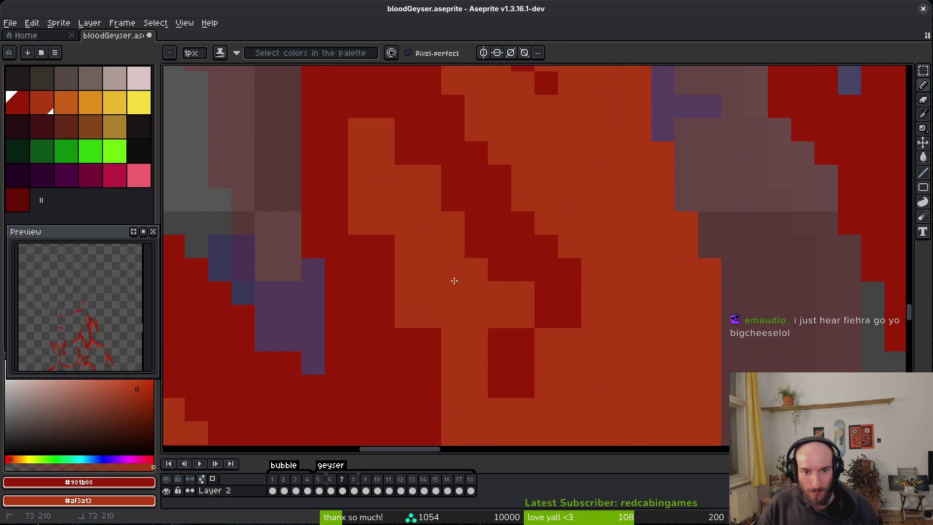
pyautogui.rightClick(360, 106)
# Step: Paint single pixels and a column of pixels dark red
pyautogui.click(360, 200)
pyautogui.click(360, 224)
pyautogui.moveTo(407, 357)
pyautogui.mouseDown()
pyautogui.moveTo(407, 265)
pyautogui.moveTo(429, 249)
pyautogui.mouseUp()
pyautogui.moveTo(472, 311); pyautogui.dragTo(502, 364)
pyautogui.scroll(3, 502, 365)
pyautogui.moveTo(507, 300); pyautogui.dragTo(513, 275)
pyautogui.scroll(-4, 590, 375)
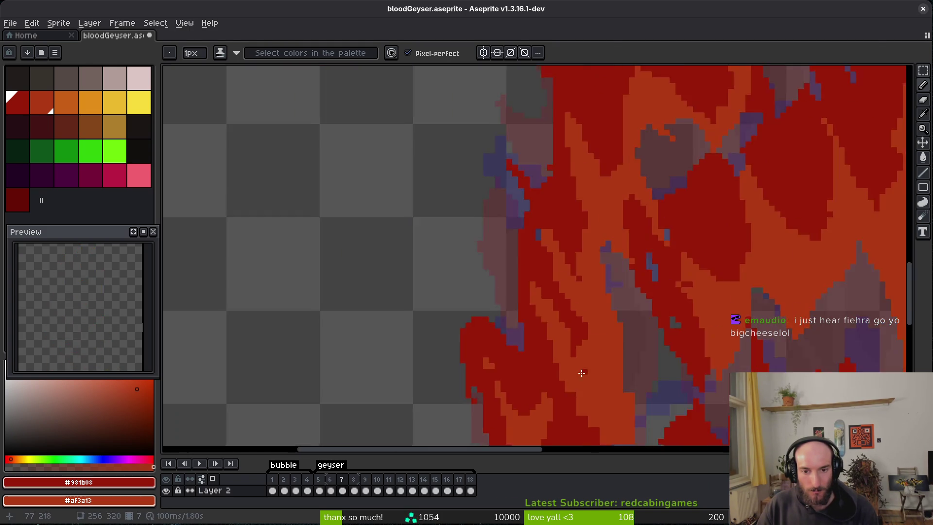
pyautogui.scroll(3, 556, 256)
# Step: Draw orange strokes over dark-red pixels and rework a flame patch
pyautogui.moveTo(487, 211); pyautogui.dragTo(585, 381)
pyautogui.scroll(2, 585, 381)
pyautogui.scroll(-2, 571, 341)
pyautogui.moveTo(571, 341)
pyautogui.mouseDown()
pyautogui.moveTo(558, 302)
pyautogui.moveTo(580, 287)
pyautogui.mouseUp()
# Step: Erase a stray orange column of pixels
pyautogui.press('e')
pyautogui.moveTo(603, 198); pyautogui.dragTo(602, 250)
pyautogui.press('b')
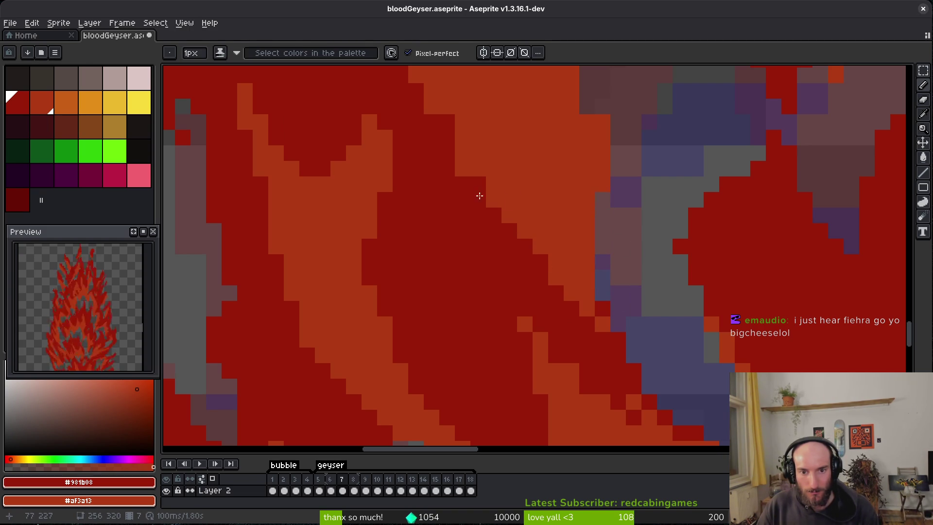
pyautogui.hscroll(5, 574, 177)
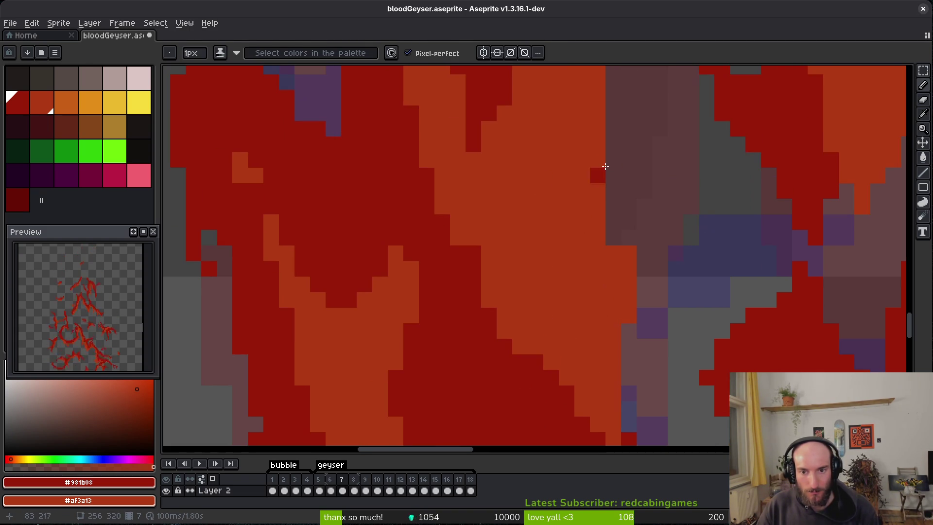
pyautogui.scroll(-1, 603, 269)
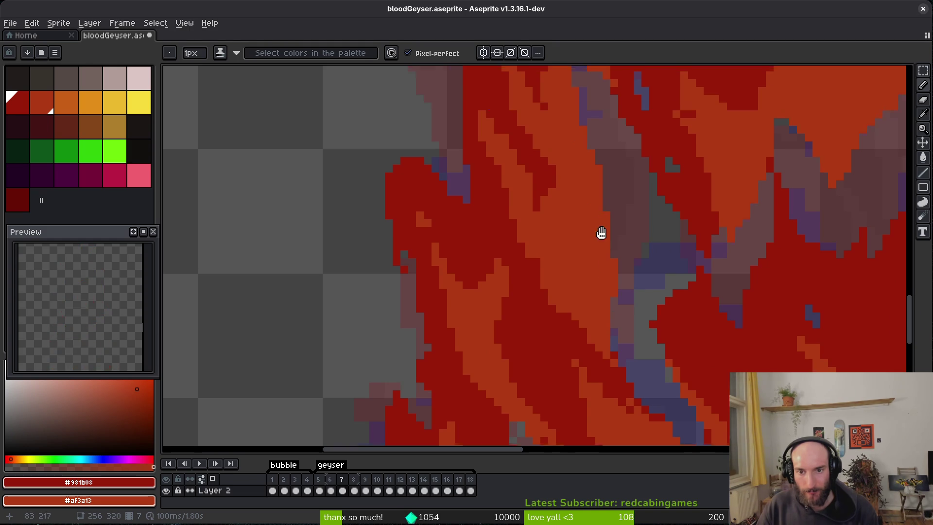
pyautogui.scroll(-2, 607, 243)
pyautogui.scroll(4, 549, 292)
pyautogui.scroll(-5, 559, 311)
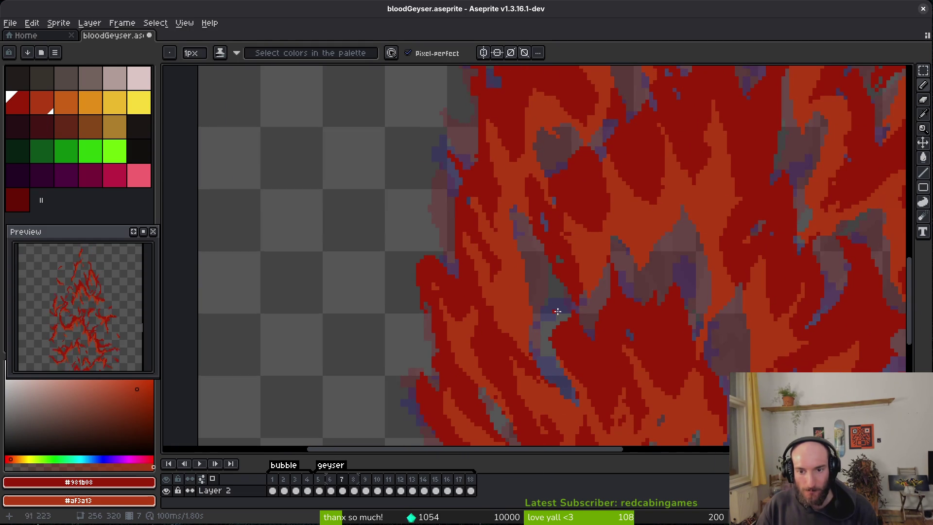
pyautogui.scroll(3, 529, 272)
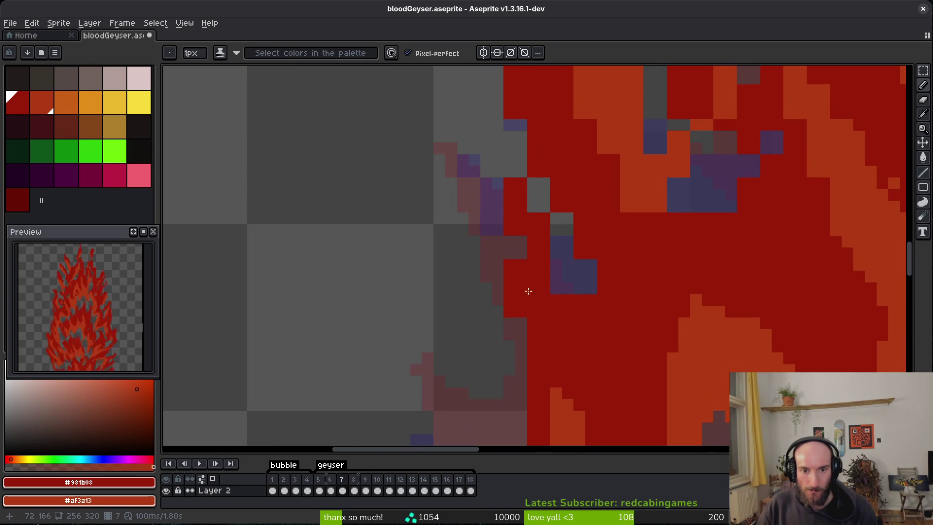
# Step: Shade the flame edge and erase red pixels lying over the grey area
pyautogui.moveTo(497, 204); pyautogui.dragTo(520, 298)
pyautogui.press('e')
pyautogui.moveTo(525, 216)
pyautogui.mouseDown()
pyautogui.moveTo(556, 250)
pyautogui.moveTo(608, 358)
pyautogui.mouseUp()
pyautogui.press('b')
pyautogui.press('e')
pyautogui.moveTo(529, 199); pyautogui.dragTo(558, 297)
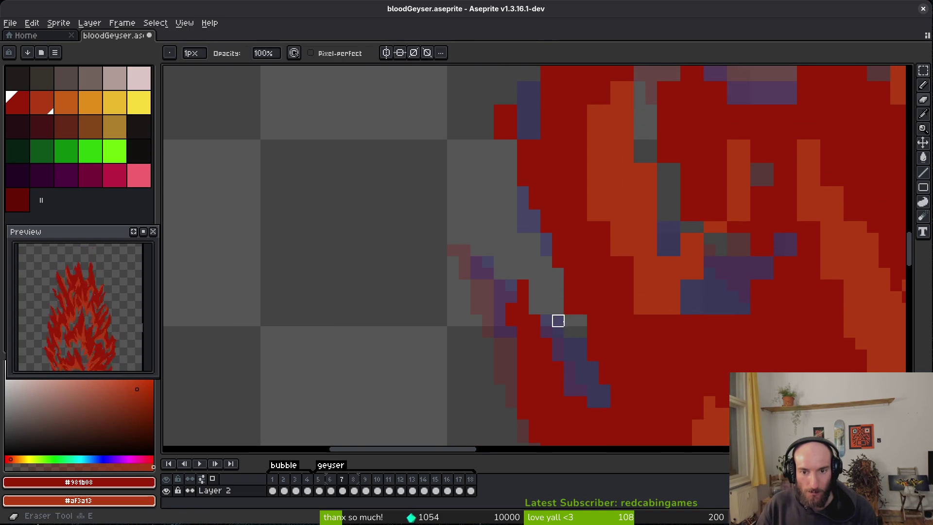
pyautogui.scroll(4, 574, 265)
# Step: Touch up a few pixels near the flame edge
pyautogui.press('b')
pyautogui.moveTo(620, 298); pyautogui.dragTo(611, 265)
pyautogui.scroll(-5, 629, 375)
pyautogui.hscroll(3, 629, 375)
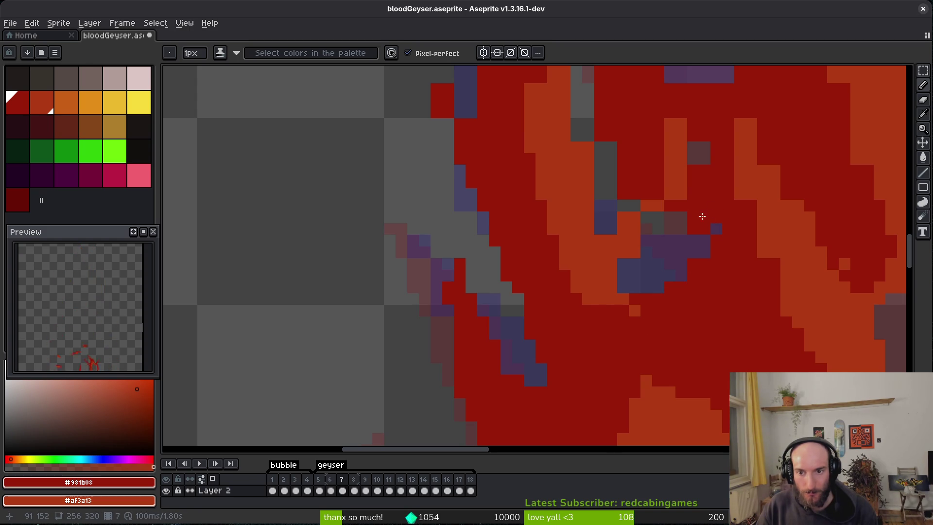
pyautogui.scroll(3, 652, 275)
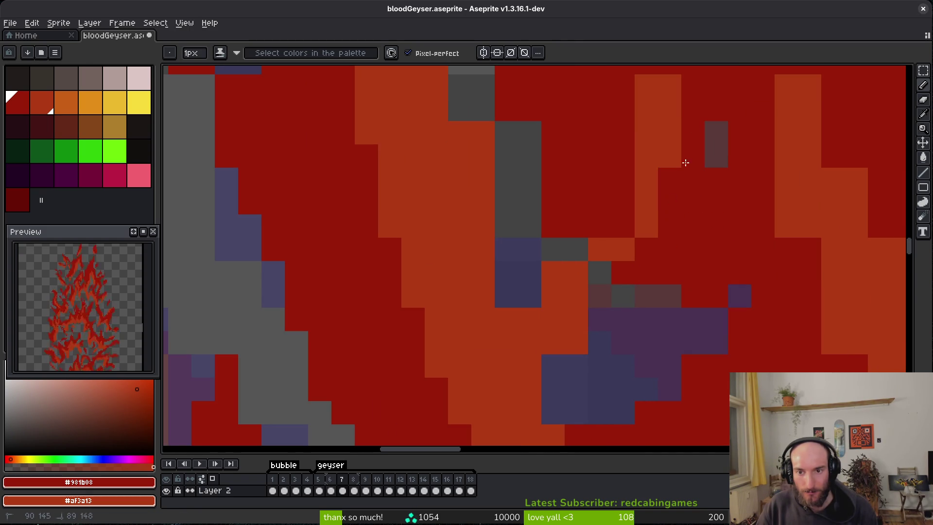
pyautogui.scroll(2, 670, 199)
pyautogui.hscroll(1, 656, 268)
pyautogui.hscroll(-1, 623, 188)
# Step: Add dark-red pixels, undo the extras and keep a single one
pyautogui.click(576, 321)
pyautogui.click(557, 341)
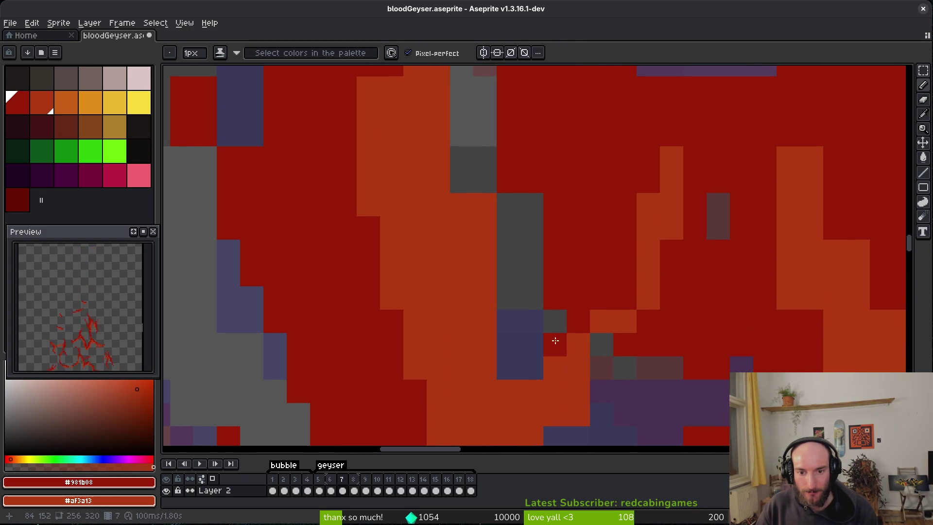
pyautogui.click(547, 384)
pyautogui.hotkey('ctrl', 'z')
pyautogui.hotkey('ctrl', 'z')
pyautogui.click(554, 367)
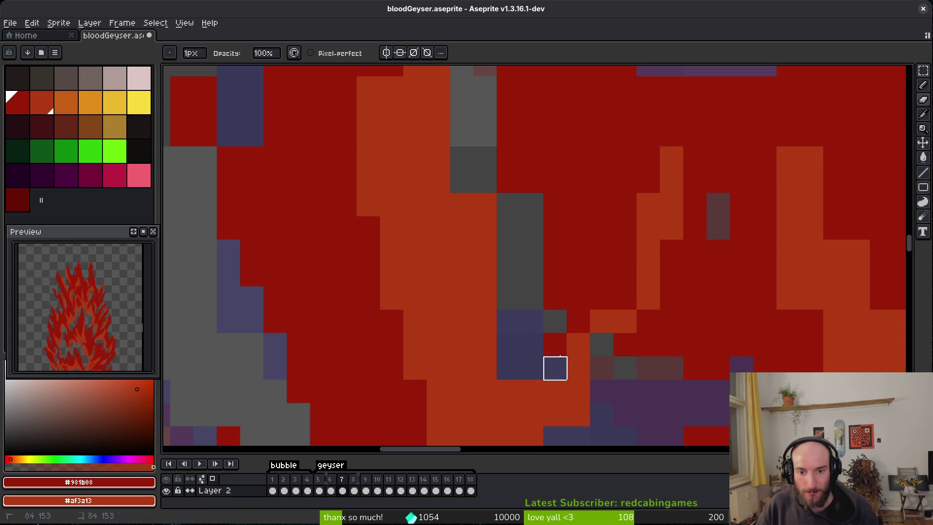
pyautogui.hscroll(-2, 578, 374)
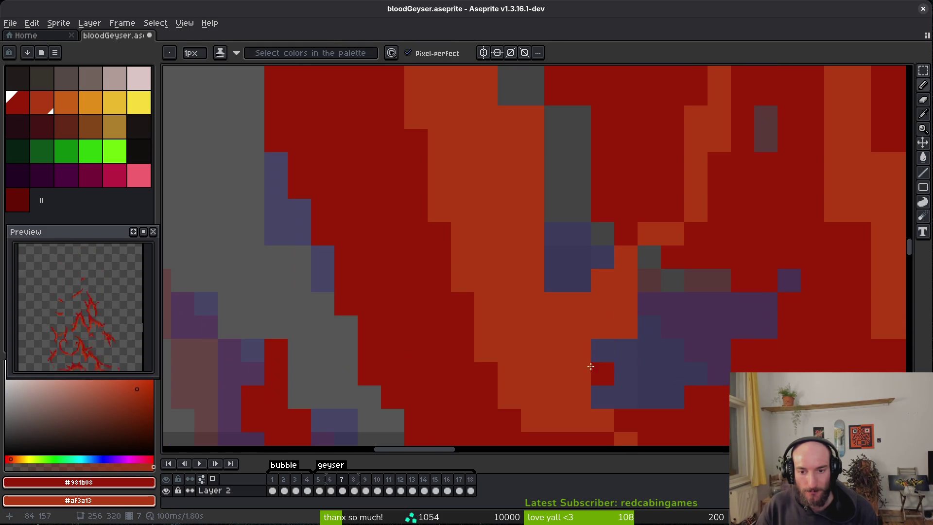
pyautogui.scroll(-1, 646, 325)
pyautogui.scroll(4, 610, 306)
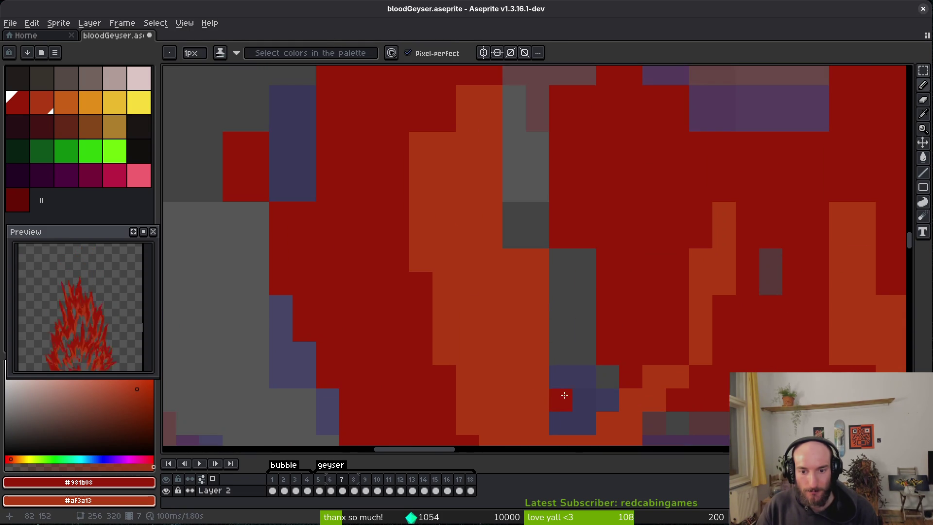
pyautogui.scroll(1, 561, 386)
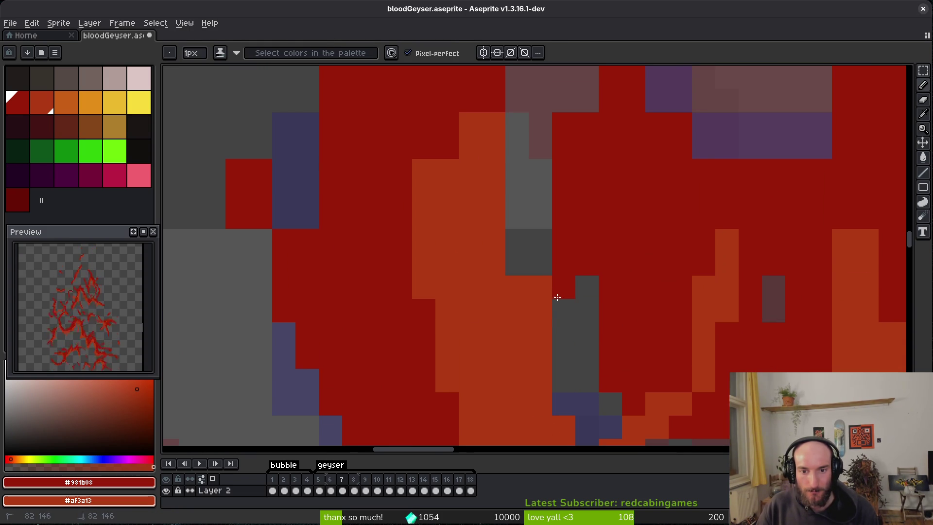
# Step: Erase dark-red pixels around the grey column and by the purple shading
pyautogui.press('e')
pyautogui.moveTo(564, 241)
pyautogui.mouseDown()
pyautogui.moveTo(564, 311)
pyautogui.moveTo(541, 308)
pyautogui.moveTo(542, 265)
pyautogui.moveTo(568, 190)
pyautogui.moveTo(638, 191)
pyautogui.mouseUp()
pyautogui.scroll(4, 542, 264)
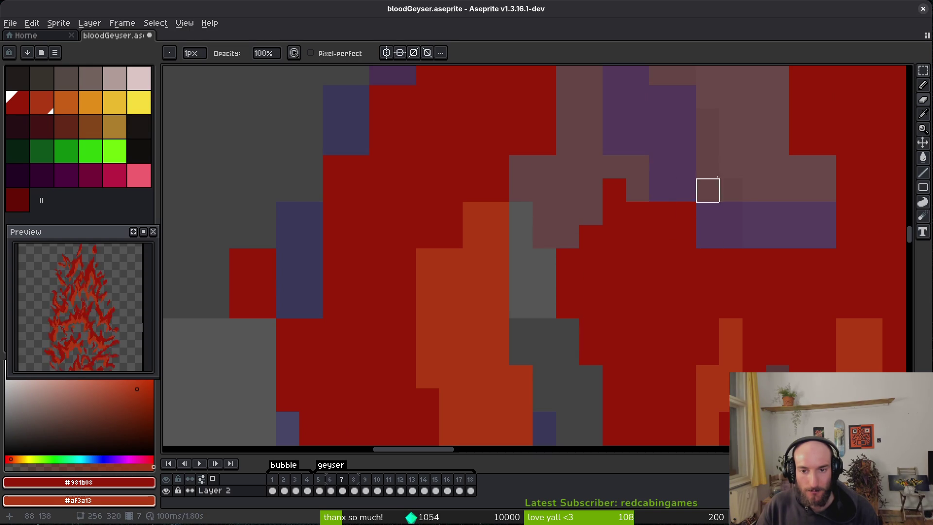
pyautogui.hotkey('ctrl', 'z')
pyautogui.click(614, 164)
pyautogui.moveTo(567, 214); pyautogui.dragTo(568, 235)
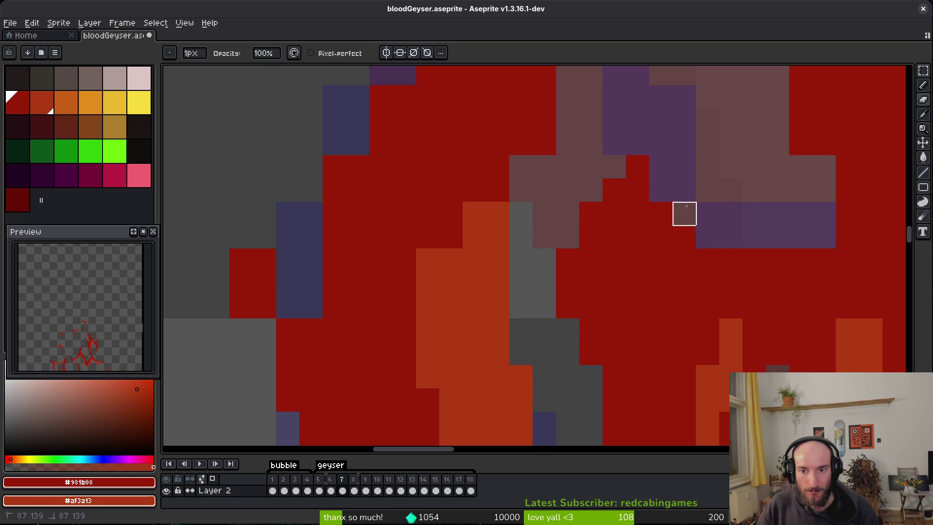
pyautogui.scroll(2, 698, 235)
pyautogui.hscroll(2, 698, 235)
# Step: Shade a few pixels orange and turn an orange column dark red
pyautogui.press('b')
pyautogui.moveTo(491, 140); pyautogui.dragTo(469, 197)
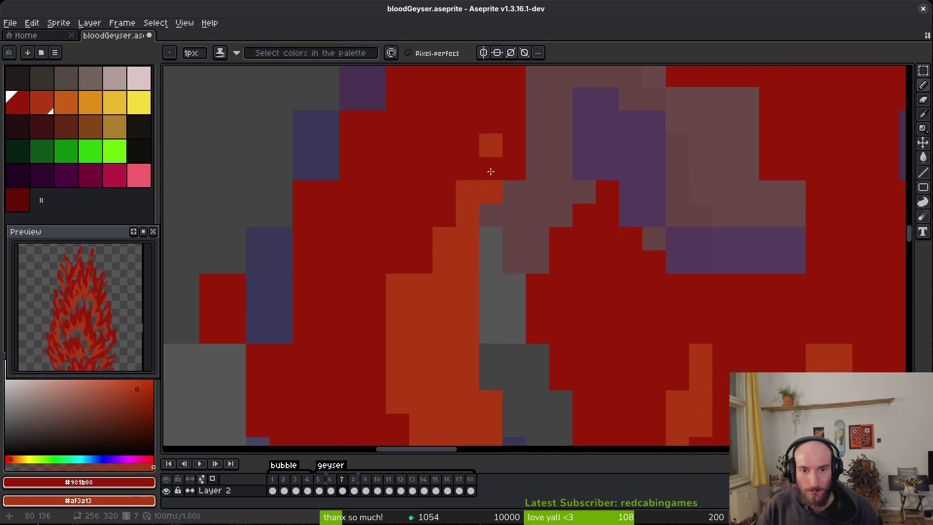
pyautogui.moveTo(398, 363); pyautogui.dragTo(397, 280)
pyautogui.scroll(2, 428, 272)
pyautogui.moveTo(505, 146); pyautogui.dragTo(505, 114)
pyautogui.scroll(4, 503, 146)
# Step: Paint orange shading pixels below the grey block into the flames
pyautogui.click(487, 238)
pyautogui.moveTo(465, 214); pyautogui.dragTo(466, 190)
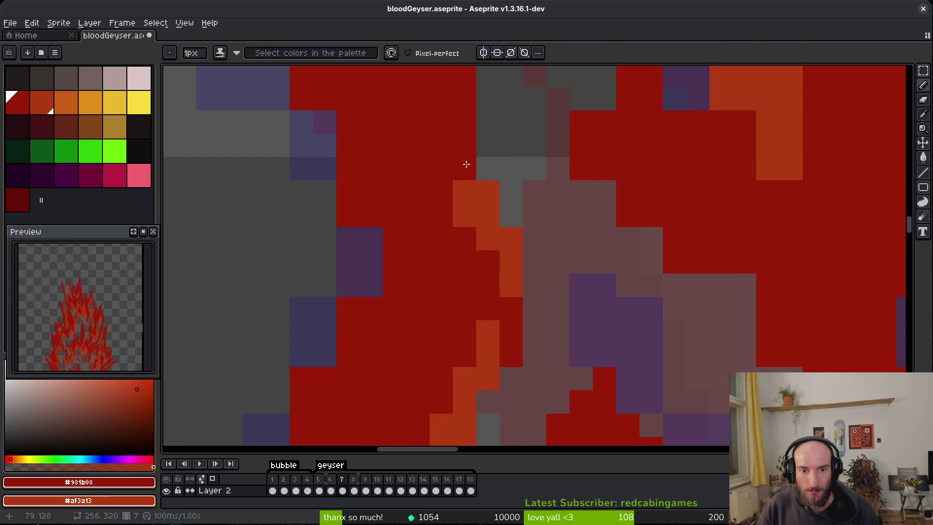
pyautogui.click(466, 127)
pyautogui.press('e')
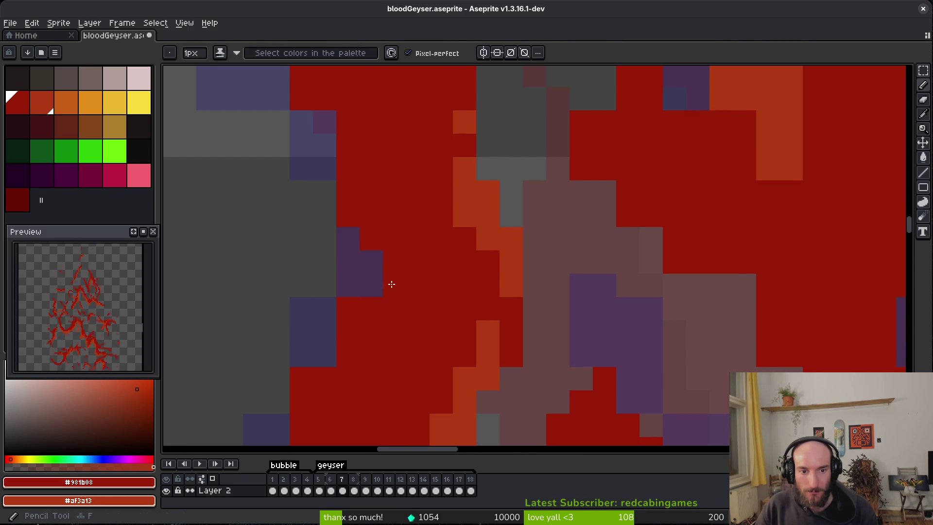
pyautogui.hscroll(-1, 389, 234)
pyautogui.press('e')
pyautogui.hscroll(-1, 384, 192)
# Step: Erase the stray red pixels on the flame tips and at the flame's right edge
pyautogui.scroll(-1, 414, 298)
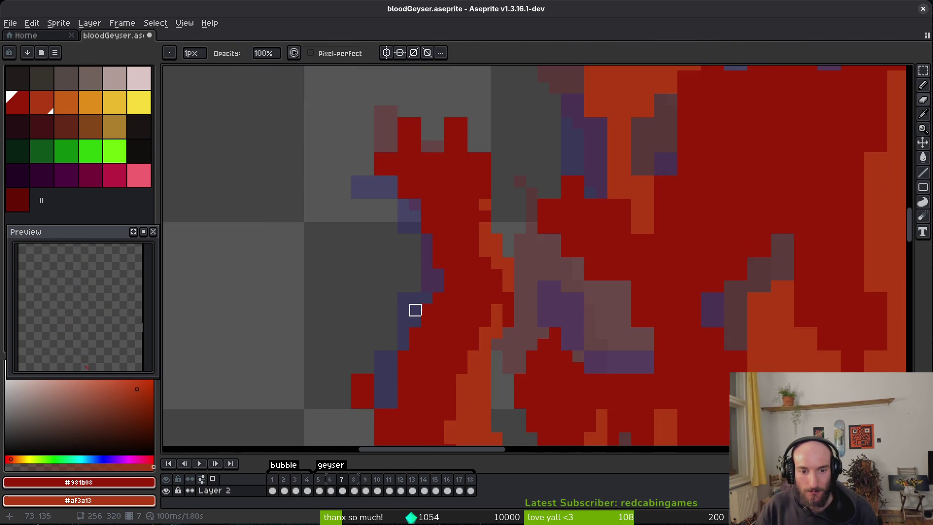
pyautogui.scroll(1, 403, 293)
pyautogui.scroll(1, 457, 236)
pyautogui.scroll(-2, 481, 260)
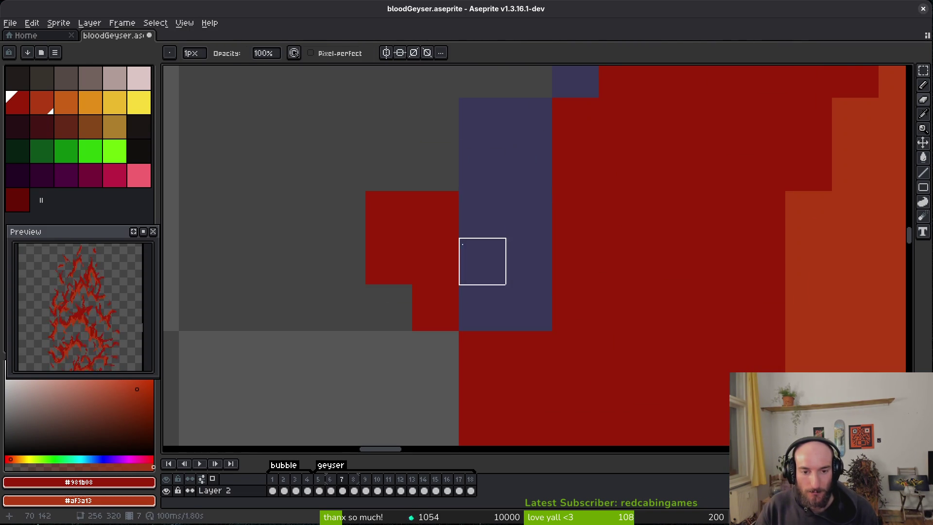
pyautogui.press('b')
pyautogui.scroll(-3, 490, 269)
pyautogui.press('e')
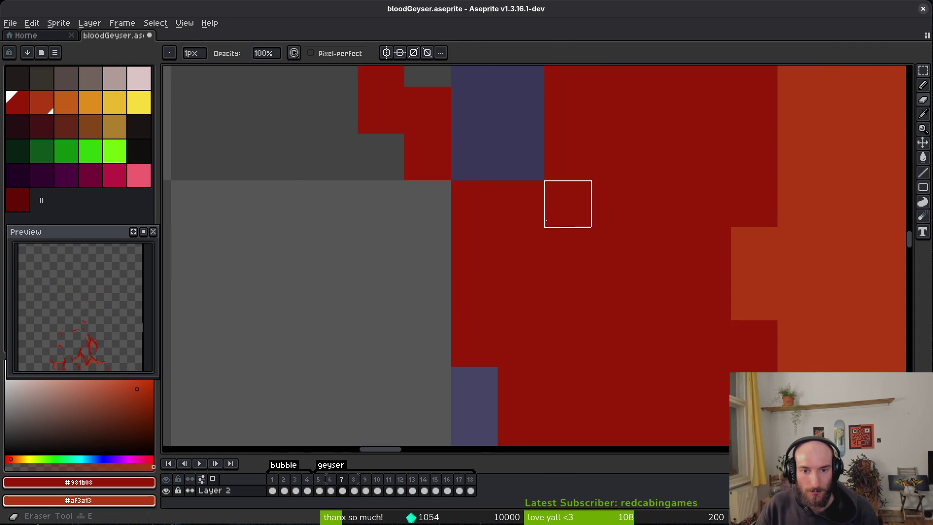
pyautogui.scroll(-1, 567, 203)
pyautogui.scroll(-1, 583, 282)
pyautogui.scroll(4, 578, 280)
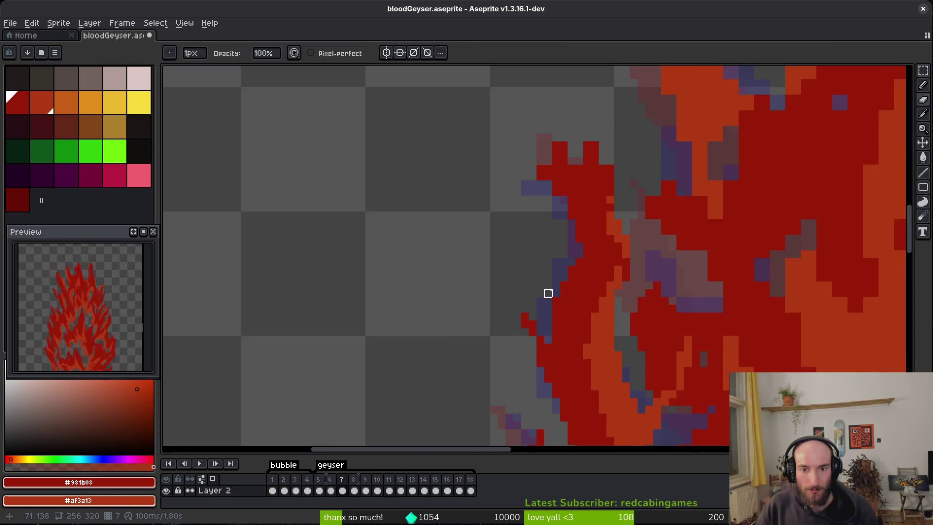
pyautogui.scroll(2, 560, 242)
pyautogui.click(527, 206)
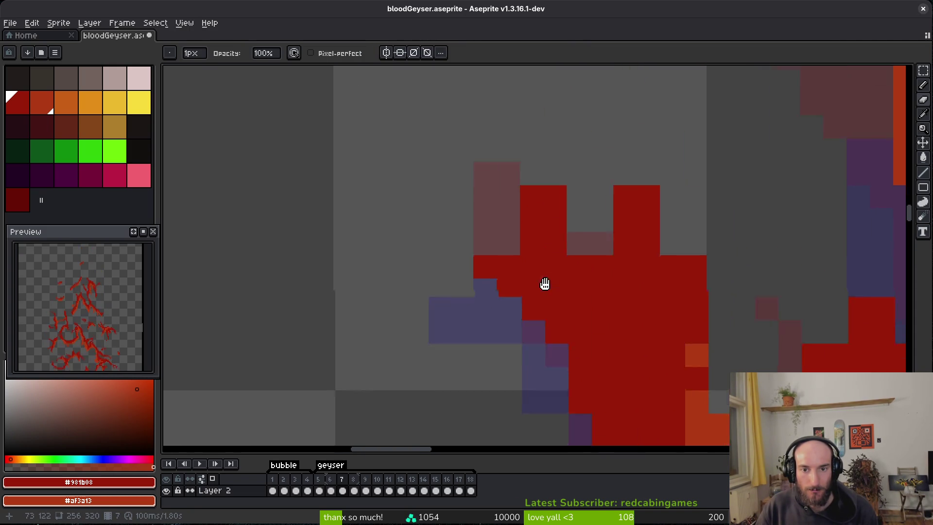
pyautogui.moveTo(620, 230); pyautogui.dragTo(620, 206)
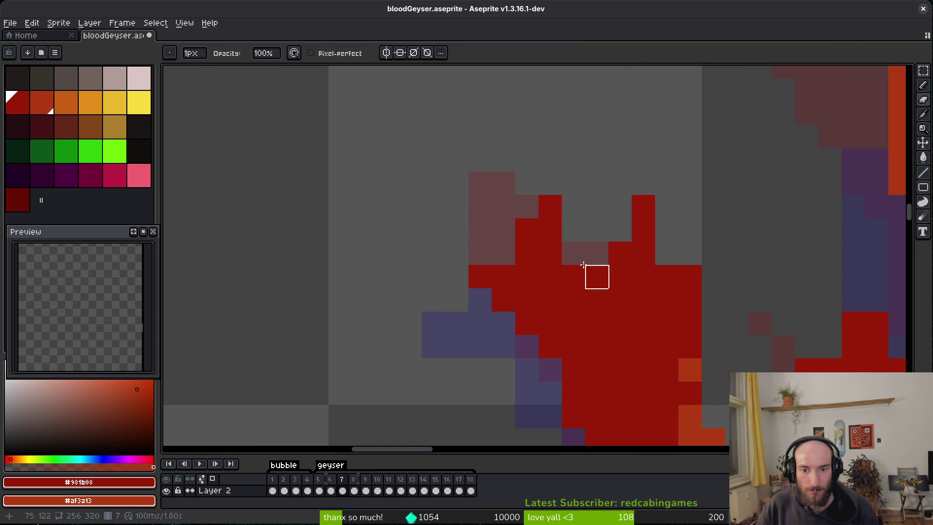
pyautogui.moveTo(690, 277); pyautogui.dragTo(690, 299)
# Step: Recolour a row of brown shading pixels red with the Pencil's shading ink
pyautogui.scroll(-2, 713, 321)
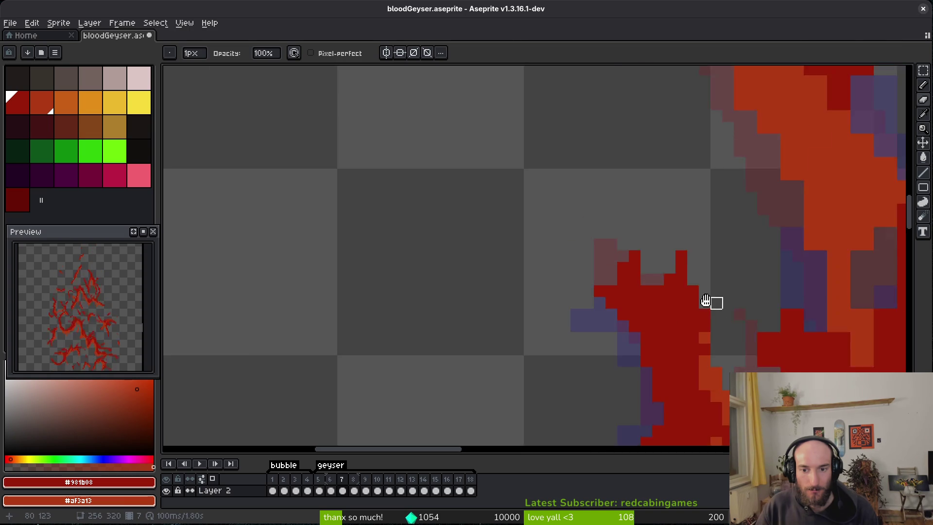
pyautogui.hscroll(3, 617, 277)
pyautogui.scroll(-3, 514, 212)
pyautogui.scroll(1, 575, 318)
pyautogui.press('b')
pyautogui.moveTo(597, 305)
pyautogui.mouseDown()
pyautogui.moveTo(629, 279)
pyautogui.moveTo(650, 295)
pyautogui.mouseUp()
pyautogui.scroll(-1, 488, 182)
pyautogui.hscroll(-3, 535, 183)
# Step: Turn the lower-left purple pixels red, then erase red pixels to expose the grey-purple shading
pyautogui.moveTo(558, 294); pyautogui.dragTo(510, 279)
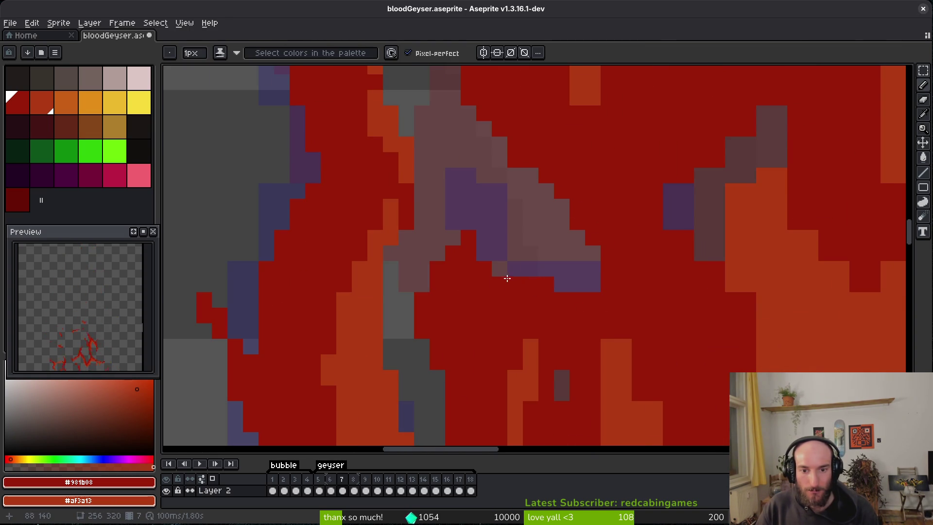
pyautogui.scroll(1, 589, 279)
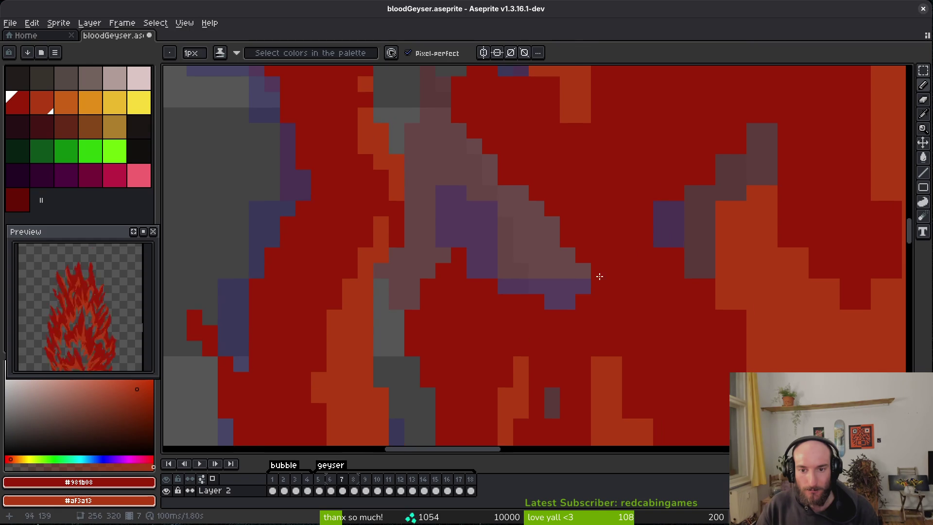
pyautogui.scroll(1, 656, 222)
pyautogui.press('e')
pyautogui.moveTo(808, 113)
pyautogui.mouseDown()
pyautogui.moveTo(756, 127)
pyautogui.moveTo(710, 268)
pyautogui.moveTo(669, 232)
pyautogui.moveTo(694, 302)
pyautogui.mouseUp()
pyautogui.scroll(-2, 666, 203)
pyautogui.hscroll(2, 666, 202)
pyautogui.scroll(-3, 671, 302)
# Step: Recolour a stray dark-red pixel and an orange step pixel on the flame
pyautogui.press('b')
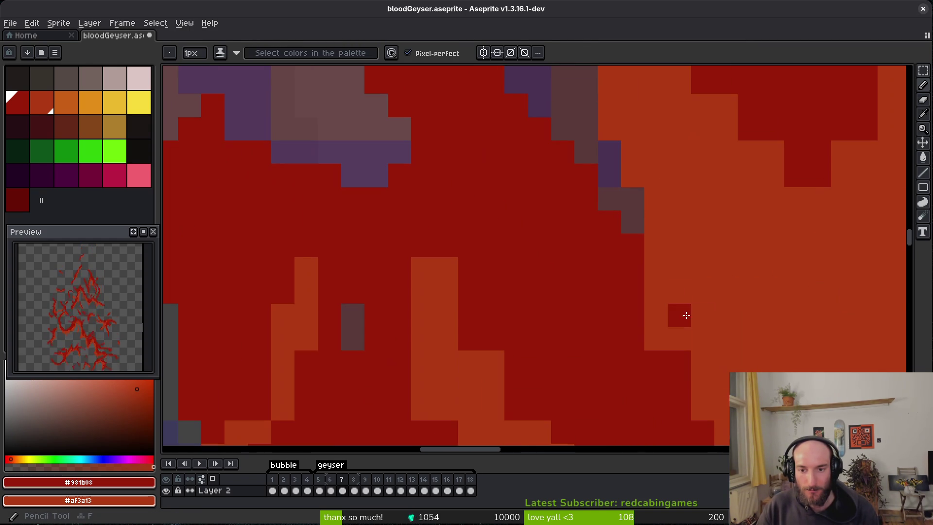
pyautogui.scroll(-1, 637, 348)
pyautogui.scroll(-2, 651, 345)
pyautogui.scroll(1, 583, 308)
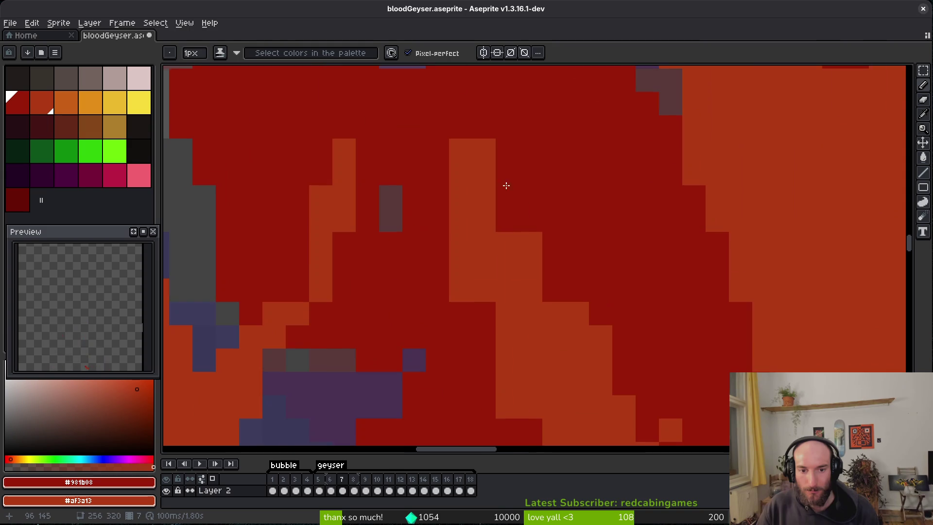
pyautogui.scroll(-3, 491, 263)
pyautogui.hscroll(2, 491, 263)
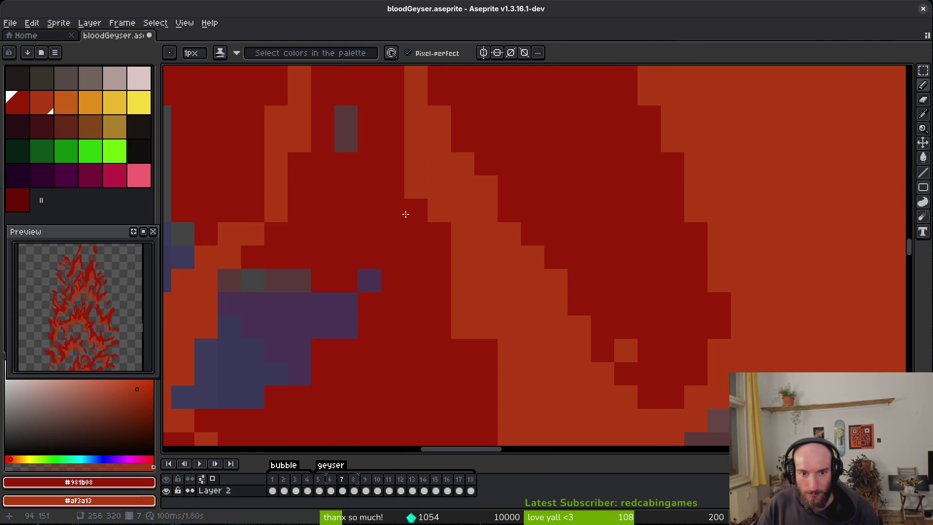
pyautogui.scroll(-5, 411, 192)
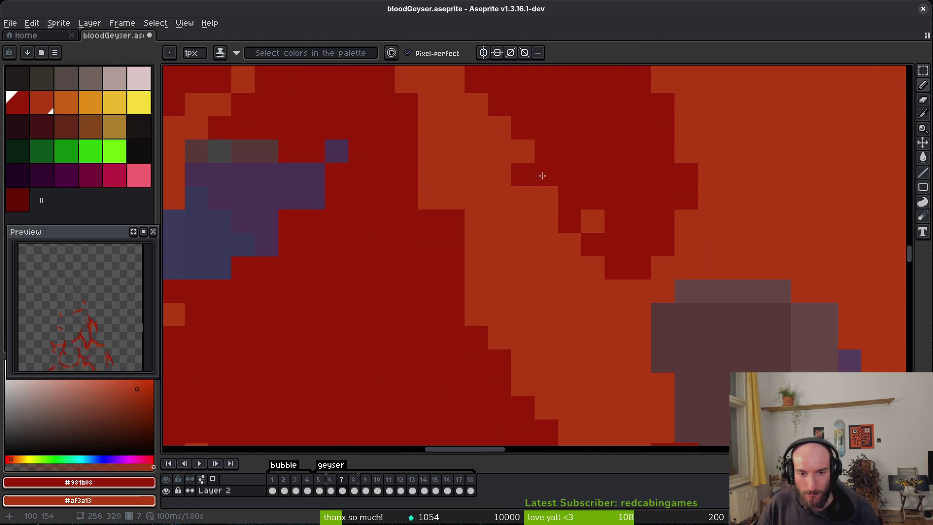
pyautogui.scroll(5, 463, 270)
pyautogui.hscroll(3, 500, 355)
pyautogui.scroll(-3, 628, 234)
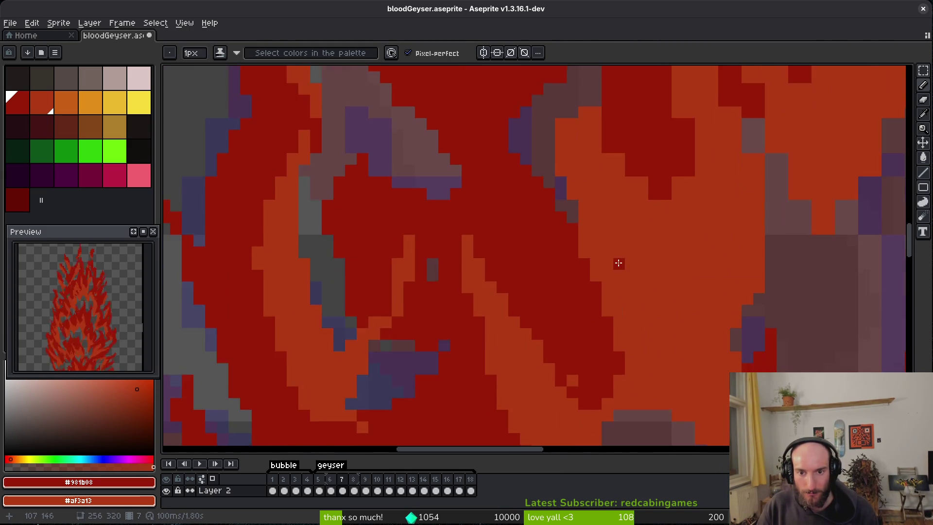
pyautogui.scroll(3, 602, 290)
pyautogui.click(576, 346)
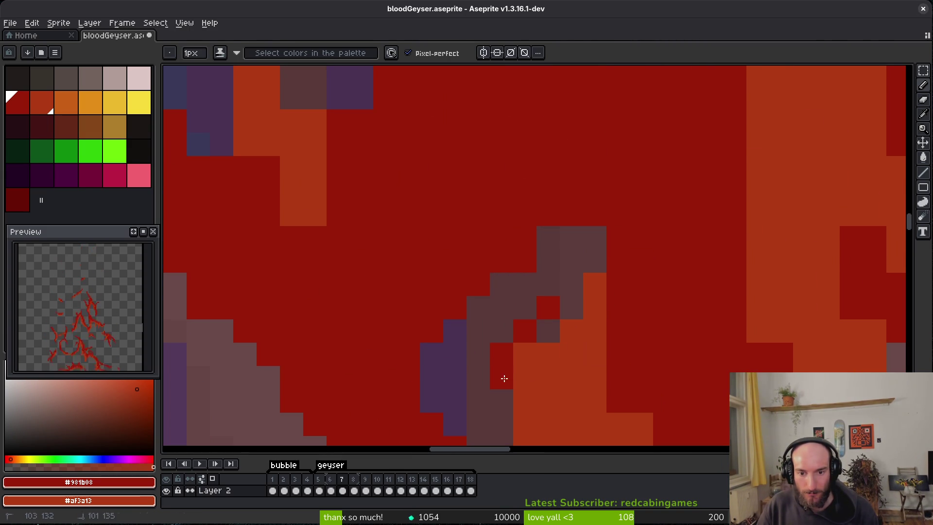
pyautogui.click(525, 355)
# Step: Paint dark-red pixels along the blob's right and lower edges
pyautogui.press('e')
pyautogui.scroll(-2, 508, 292)
pyautogui.scroll(2, 514, 248)
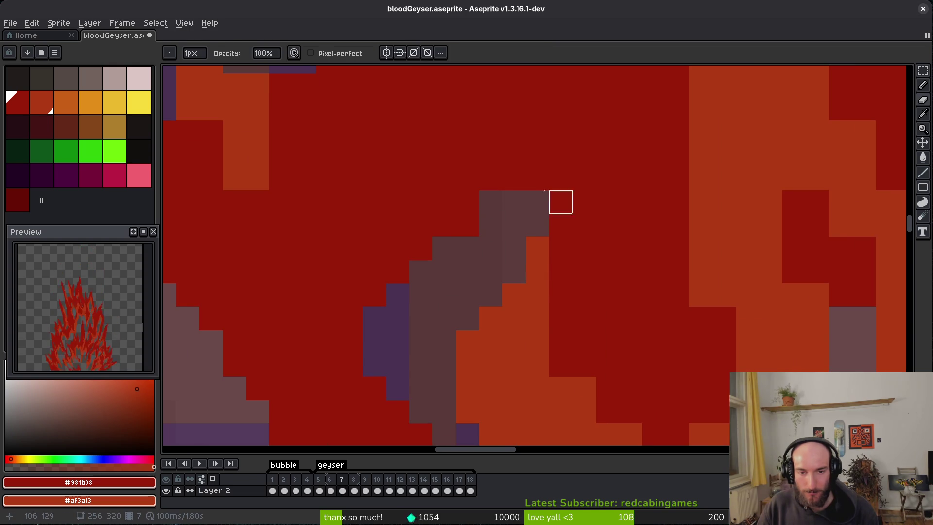
pyautogui.press('b')
pyautogui.scroll(-2, 596, 217)
pyautogui.click(557, 337)
pyautogui.scroll(2, 565, 246)
pyautogui.moveTo(565, 246); pyautogui.dragTo(621, 350)
pyautogui.click(622, 316)
pyautogui.moveTo(645, 269); pyautogui.dragTo(640, 295)
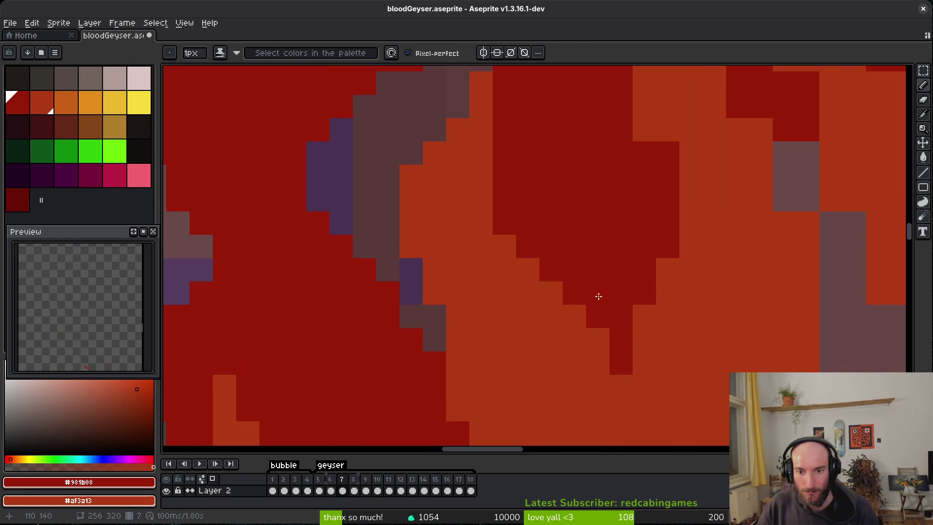
# Step: Draw two orange pixels diagonally on the right part of the flame
pyautogui.scroll(-3, 648, 282)
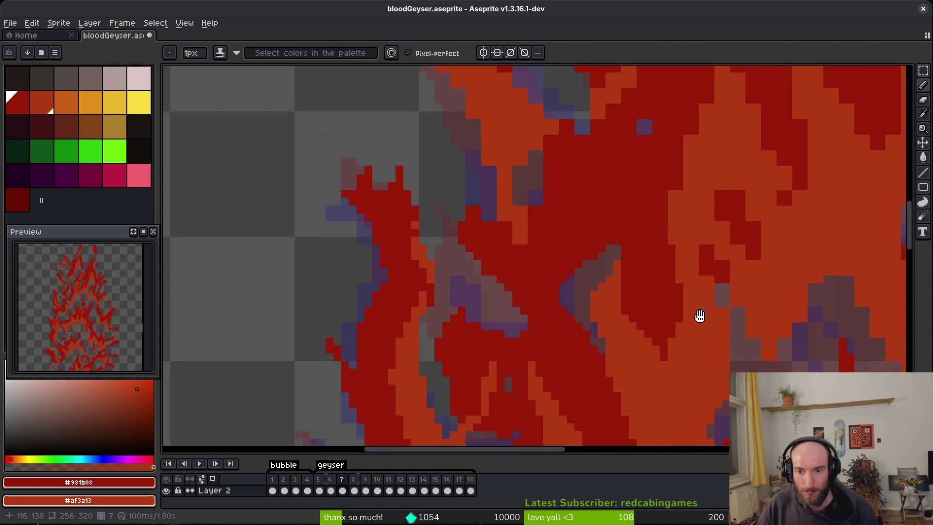
pyautogui.scroll(3, 674, 307)
pyautogui.scroll(-2, 674, 263)
pyautogui.scroll(2, 674, 262)
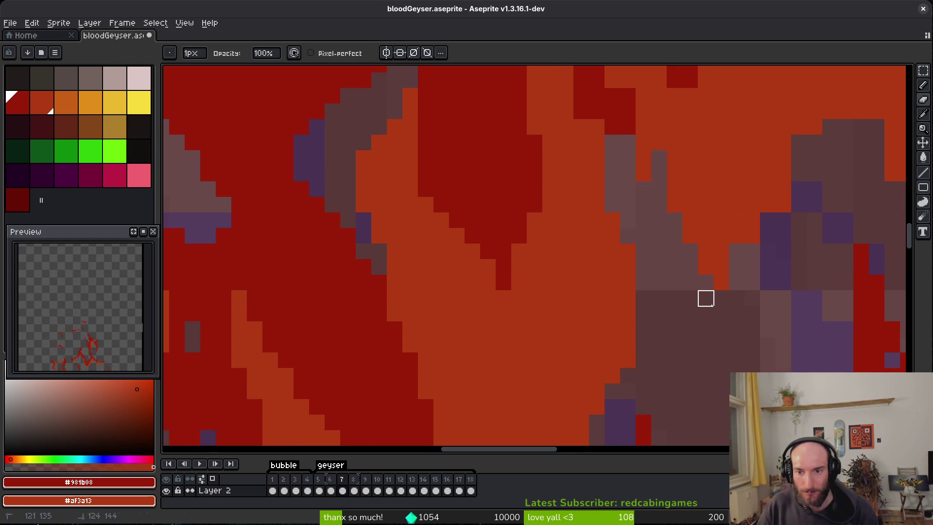
pyautogui.hscroll(3, 766, 267)
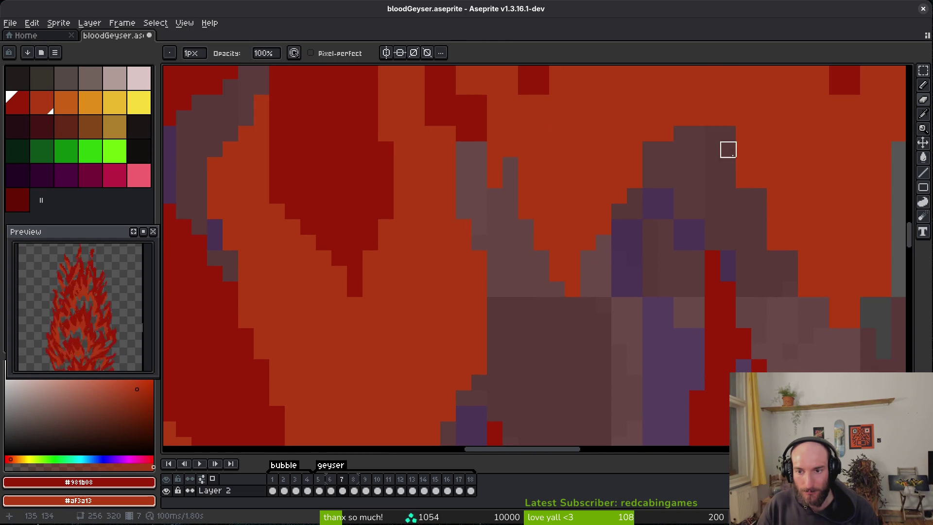
pyautogui.hscroll(2, 791, 352)
pyautogui.press('b')
pyautogui.moveTo(749, 314); pyautogui.dragTo(737, 328)
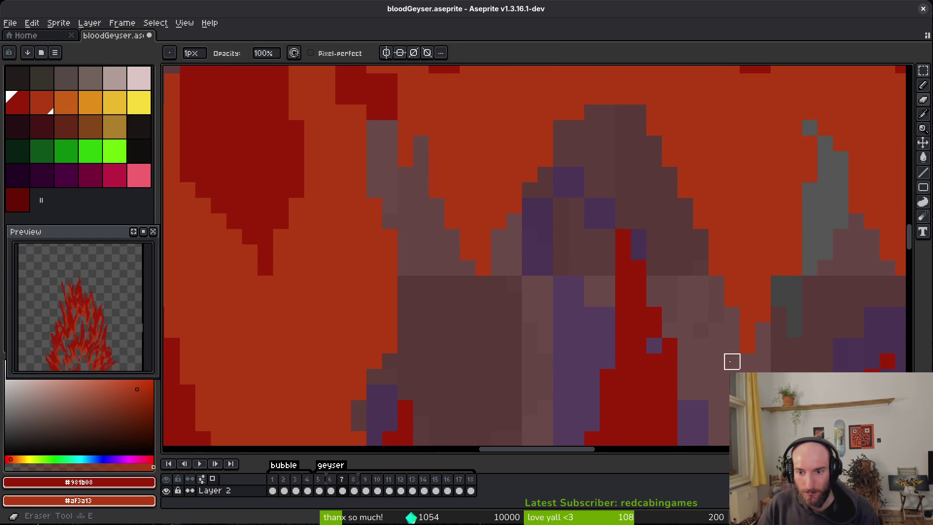
# Step: Push the orange edge right with dark red, fill an orange column, and undo the last blob
pyautogui.scroll(-2, 633, 277)
pyautogui.scroll(-3, 570, 368)
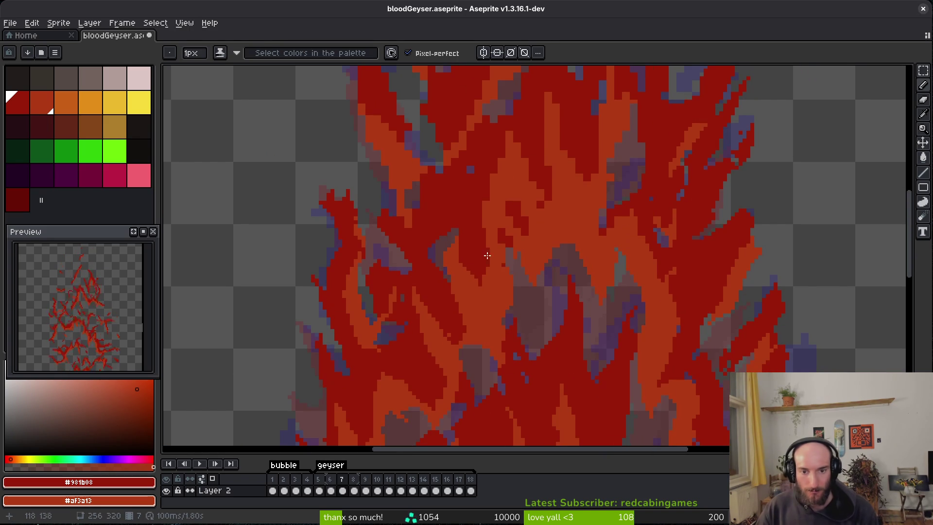
pyautogui.scroll(4, 579, 266)
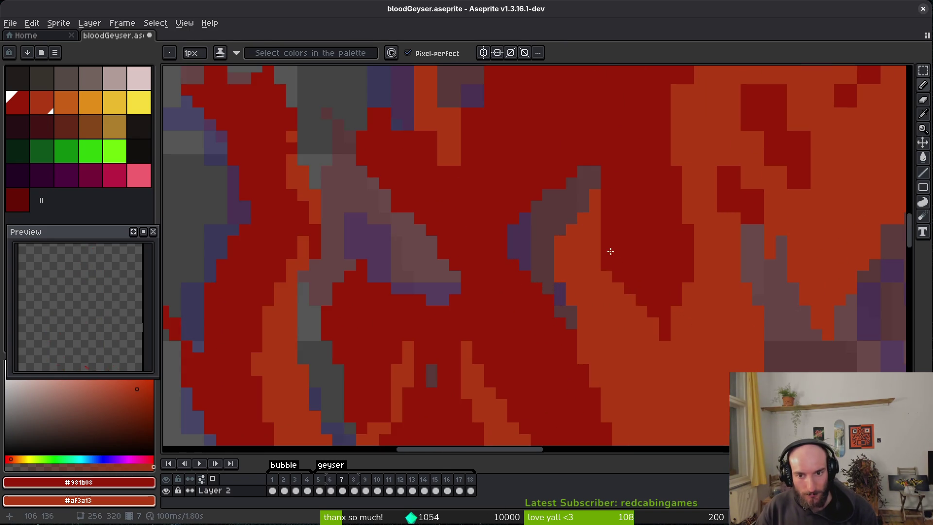
pyautogui.scroll(3, 632, 267)
pyautogui.hscroll(3, 642, 260)
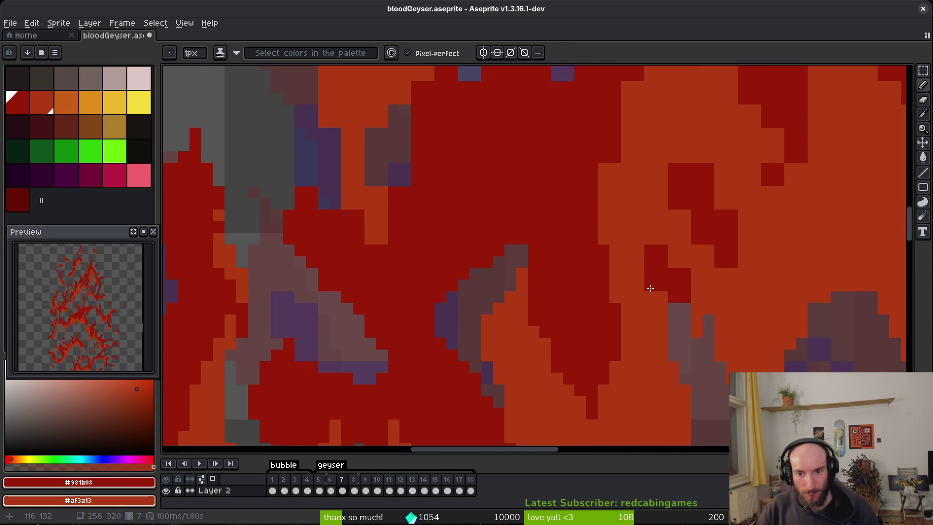
pyautogui.scroll(-1, 598, 252)
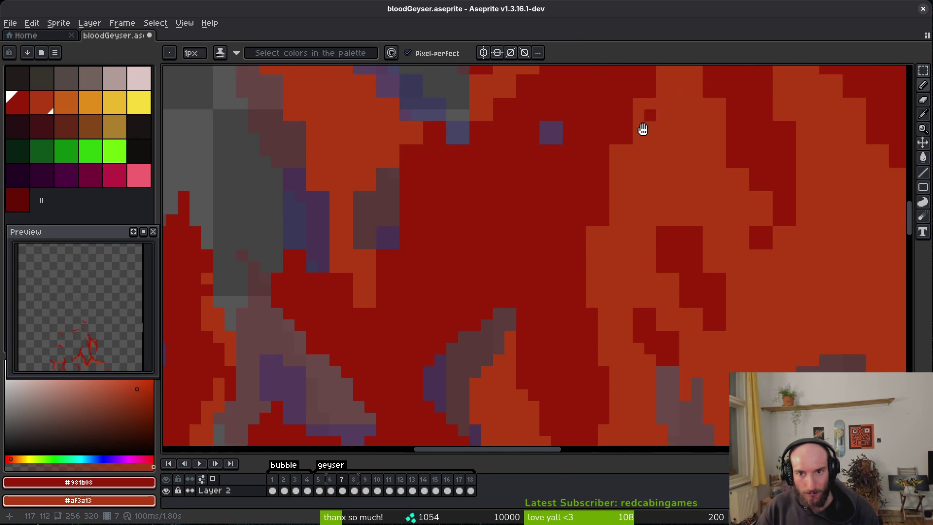
pyautogui.scroll(3, 652, 104)
pyautogui.moveTo(578, 330); pyautogui.dragTo(581, 343)
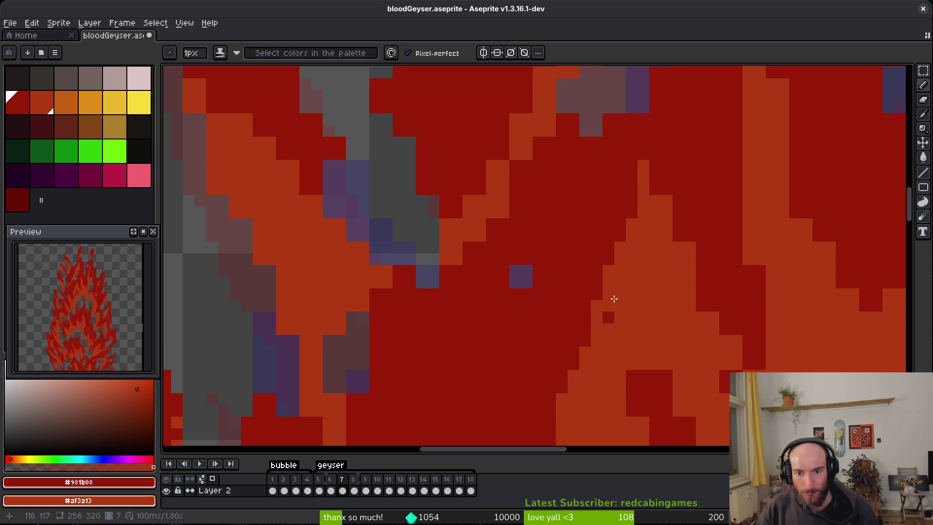
pyautogui.moveTo(708, 337); pyautogui.dragTo(689, 267)
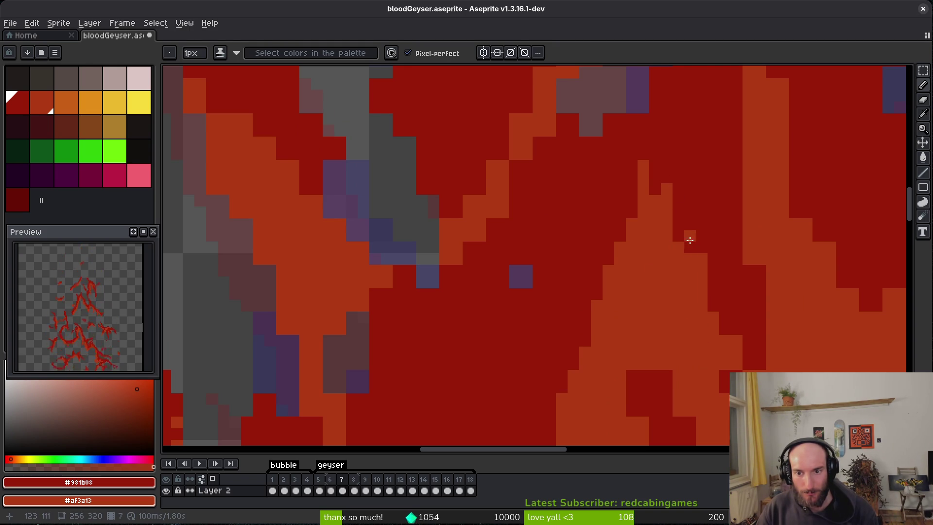
pyautogui.scroll(-3, 671, 234)
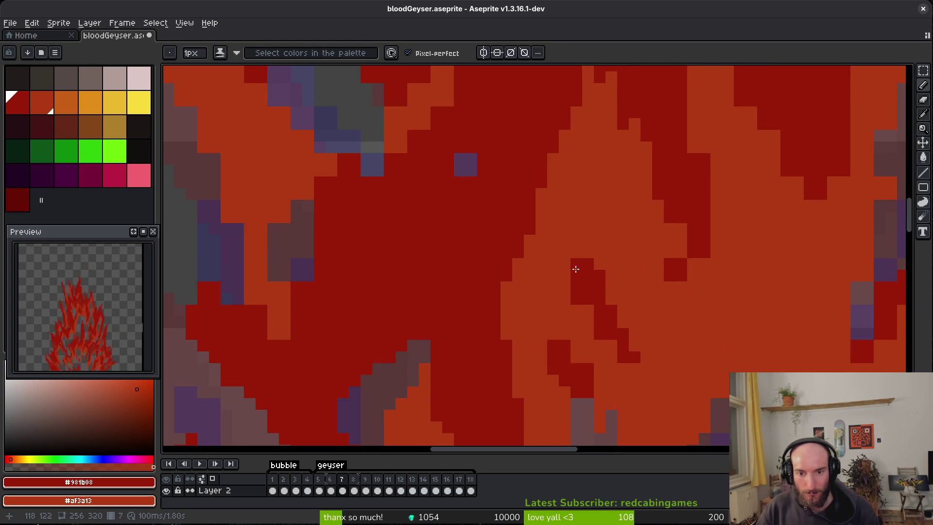
pyautogui.hotkey('ctrl', 'z')
# Step: Draw a dark-red diagonal line down-right with an orange start and reshaped top
pyautogui.keyDown('shift'); pyautogui.click(567, 286); pyautogui.keyUp('shift')
pyautogui.moveTo(570, 287)
pyautogui.mouseDown()
pyautogui.moveTo(569, 273)
pyautogui.moveTo(594, 306)
pyautogui.mouseUp()
pyautogui.moveTo(579, 273); pyautogui.dragTo(583, 298)
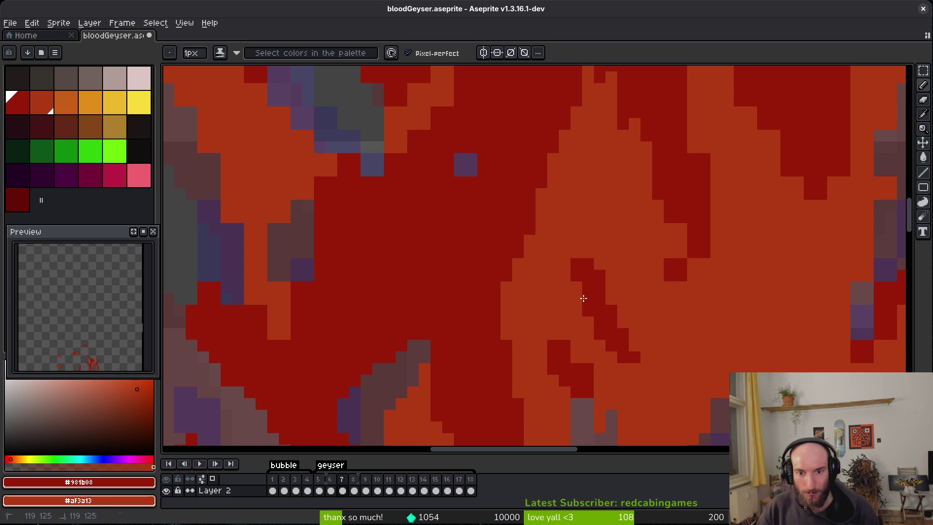
pyautogui.scroll(-5, 554, 335)
pyautogui.scroll(-5, 627, 399)
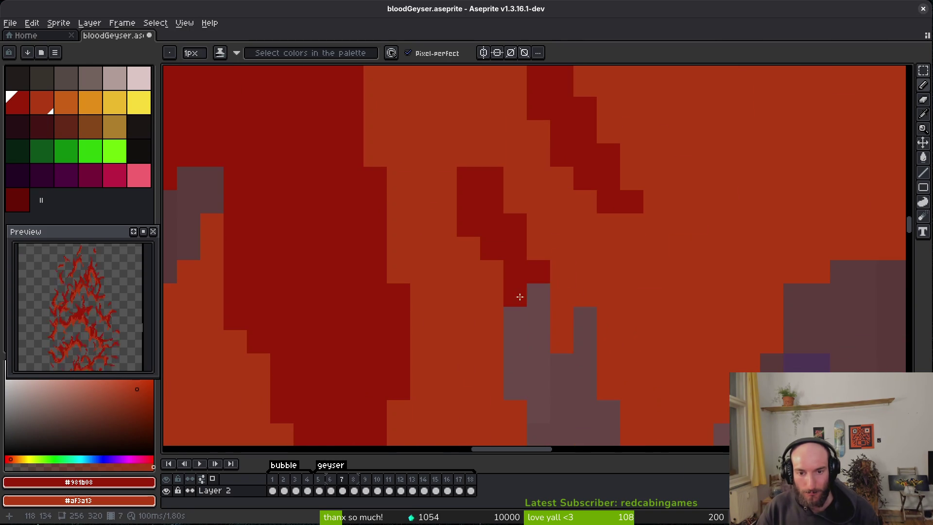
# Step: Lighten several dark-red pixels to orange and add a few dark-red pixels
pyautogui.click(610, 340)
pyautogui.rightClick(438, 163)
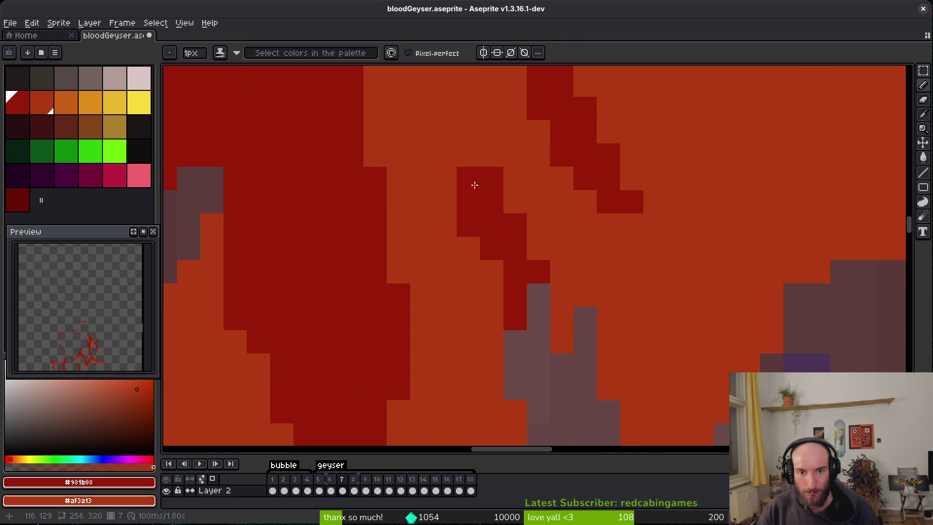
pyautogui.rightClick(458, 173)
pyautogui.scroll(-2, 459, 173)
pyautogui.scroll(2, 602, 240)
pyautogui.rightClick(594, 245)
pyautogui.scroll(3, 605, 245)
pyautogui.click(601, 293)
pyautogui.click(601, 282)
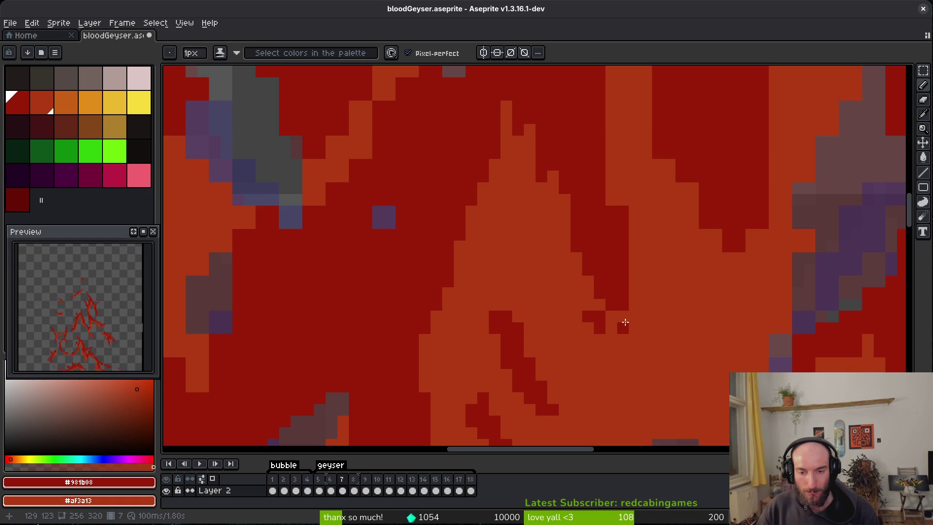
# Step: Paint a dark-red pixel column and a dark-red staircase edge down the flame
pyautogui.scroll(2, 627, 328)
pyautogui.scroll(-2, 680, 274)
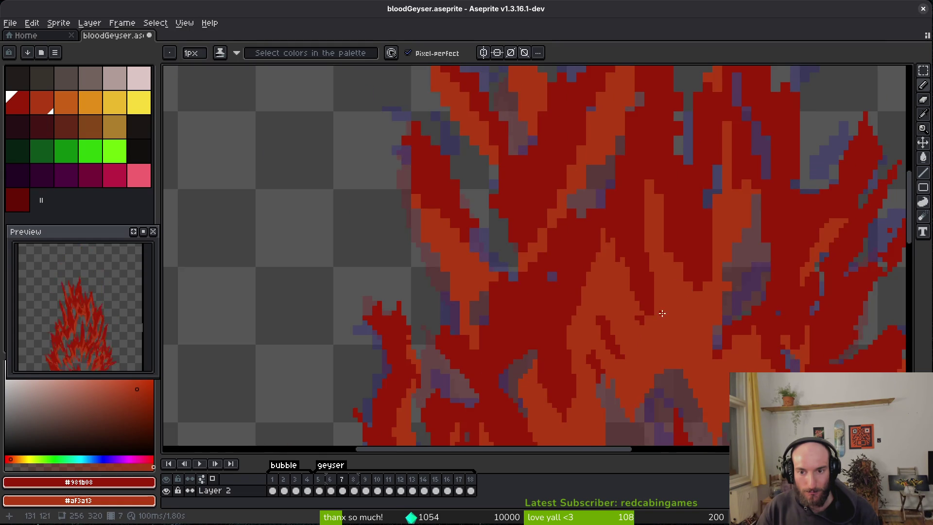
pyautogui.scroll(3, 635, 264)
pyautogui.click(597, 269)
pyautogui.moveTo(597, 284)
pyautogui.mouseDown()
pyautogui.moveTo(597, 316)
pyautogui.moveTo(643, 367)
pyautogui.mouseUp()
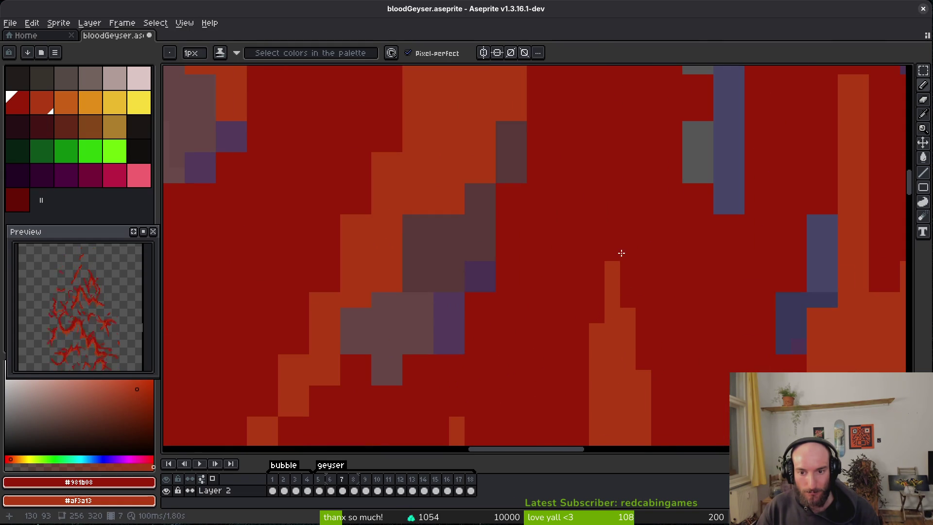
pyautogui.scroll(-3, 671, 325)
pyautogui.scroll(3, 616, 279)
pyautogui.click(531, 266)
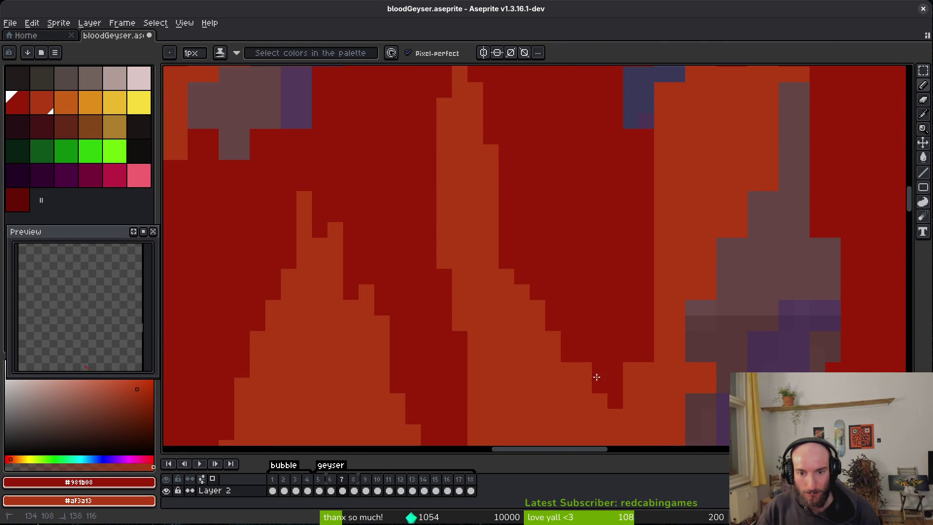
pyautogui.keyDown('shift'); pyautogui.click(615, 426); pyautogui.keyUp('shift')
# Step: Review the flames and undo the recent dark-red strokes
pyautogui.scroll(-2, 617, 389)
pyautogui.scroll(2, 618, 375)
pyautogui.scroll(-2, 626, 372)
pyautogui.hscroll(3, 625, 372)
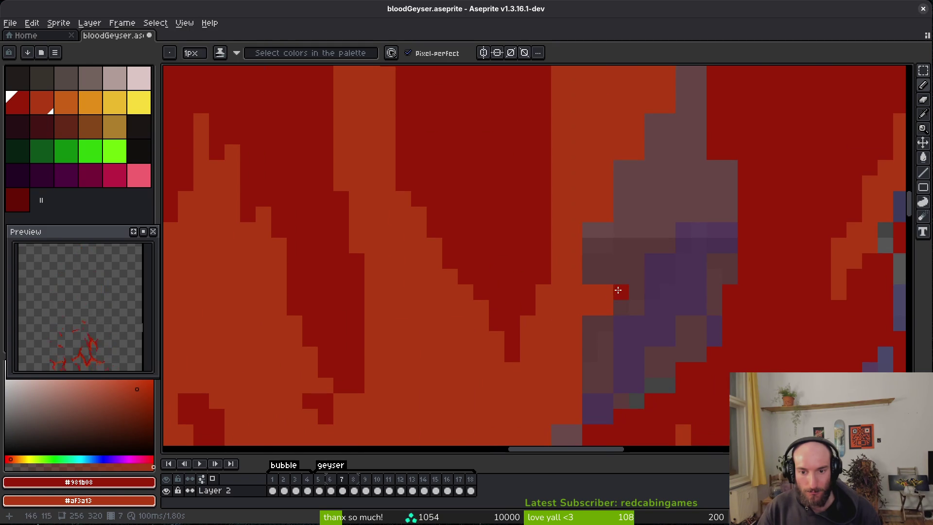
pyautogui.scroll(2, 639, 200)
pyautogui.hscroll(1, 636, 185)
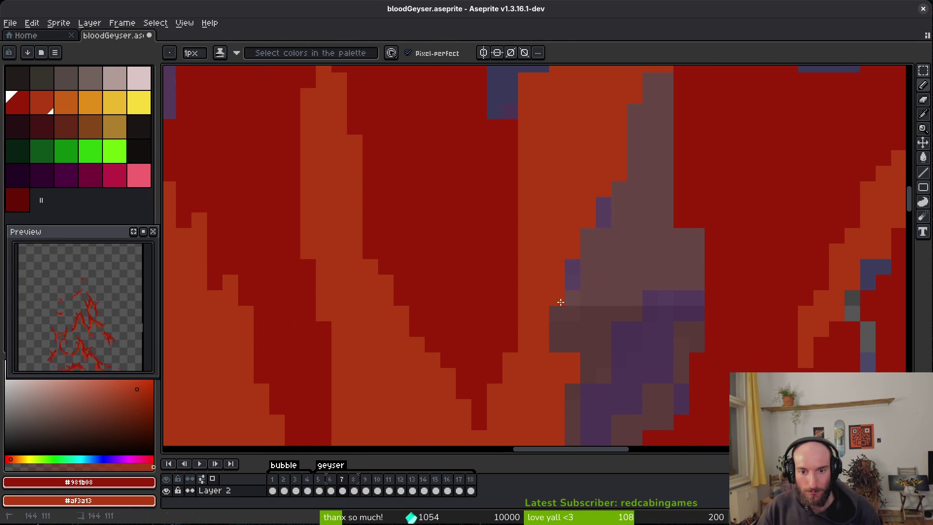
pyautogui.scroll(-3, 608, 279)
pyautogui.scroll(4, 598, 316)
pyautogui.scroll(-5, 699, 291)
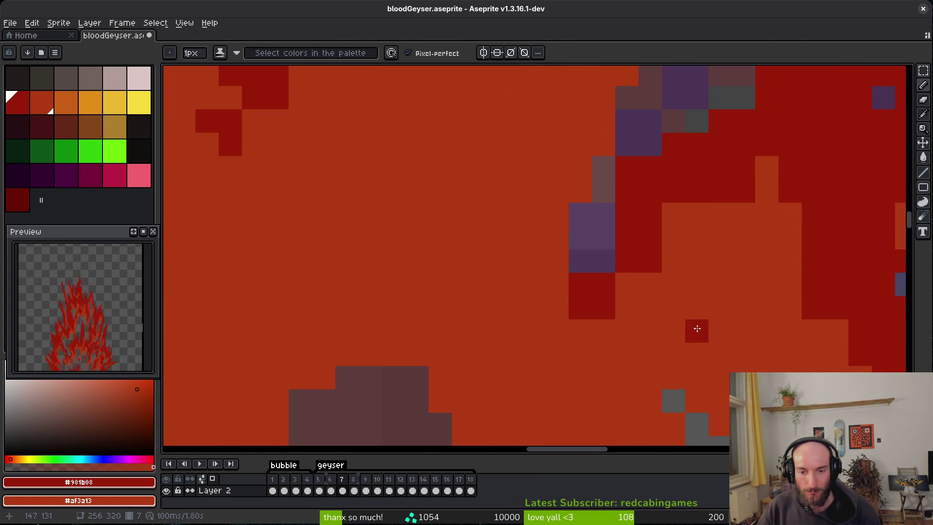
pyautogui.scroll(1, 680, 234)
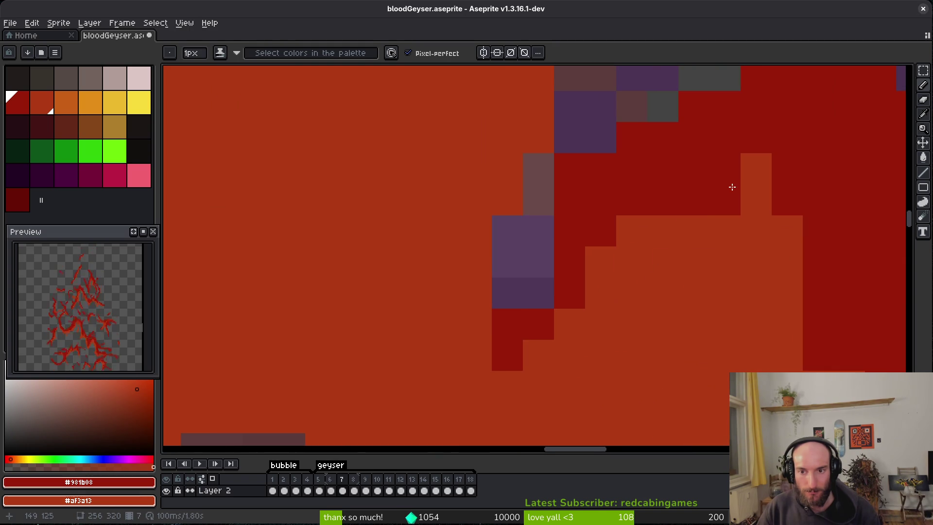
pyautogui.scroll(-3, 690, 225)
pyautogui.press('e')
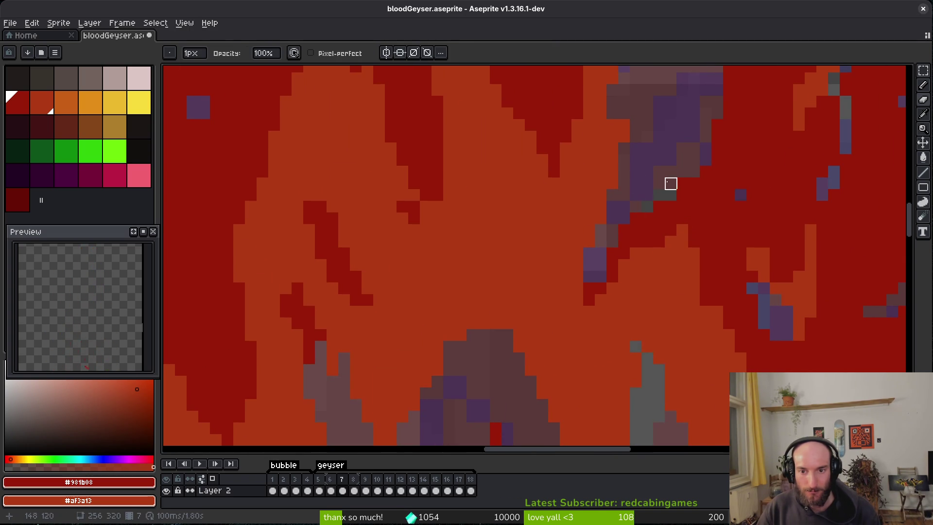
pyautogui.press('b')
pyautogui.scroll(1, 637, 329)
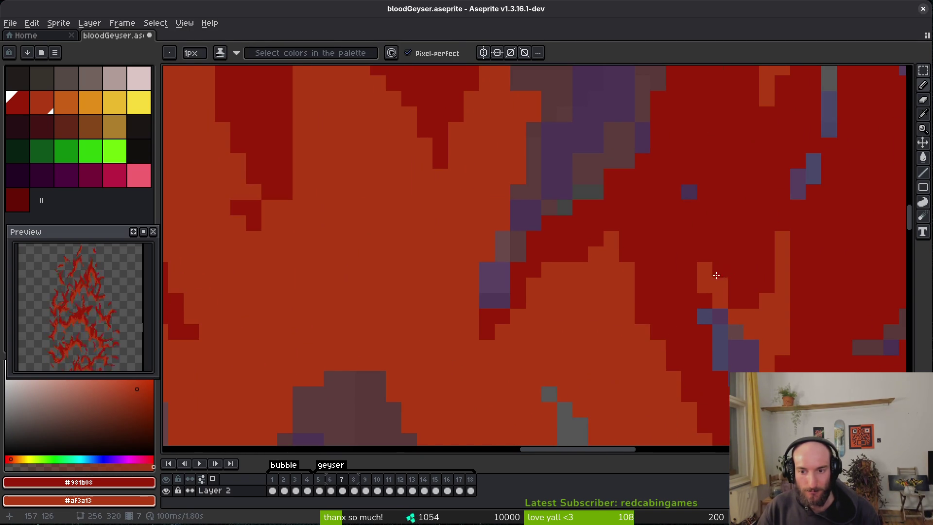
pyautogui.scroll(1, 727, 274)
pyautogui.scroll(-3, 746, 223)
pyautogui.scroll(1, 642, 341)
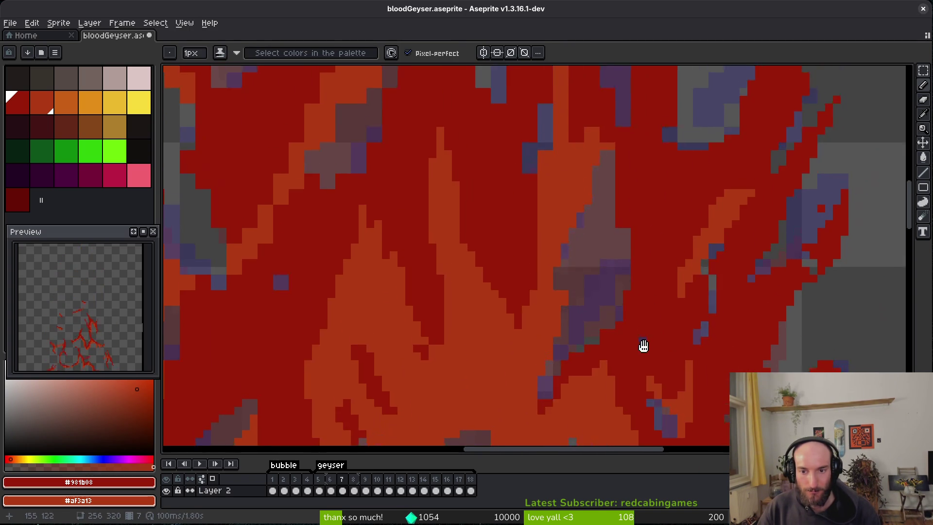
pyautogui.scroll(1, 642, 341)
pyautogui.scroll(1, 590, 204)
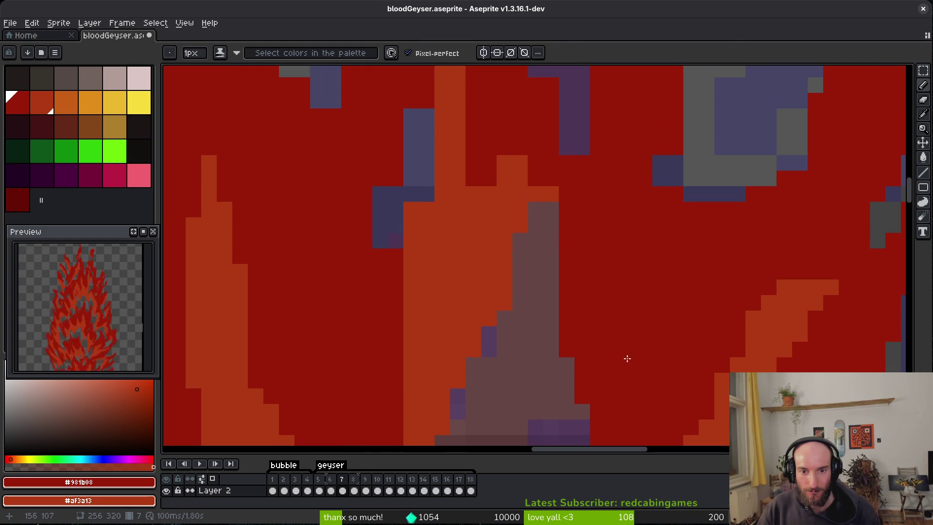
pyautogui.hotkey('ctrl', 'z')
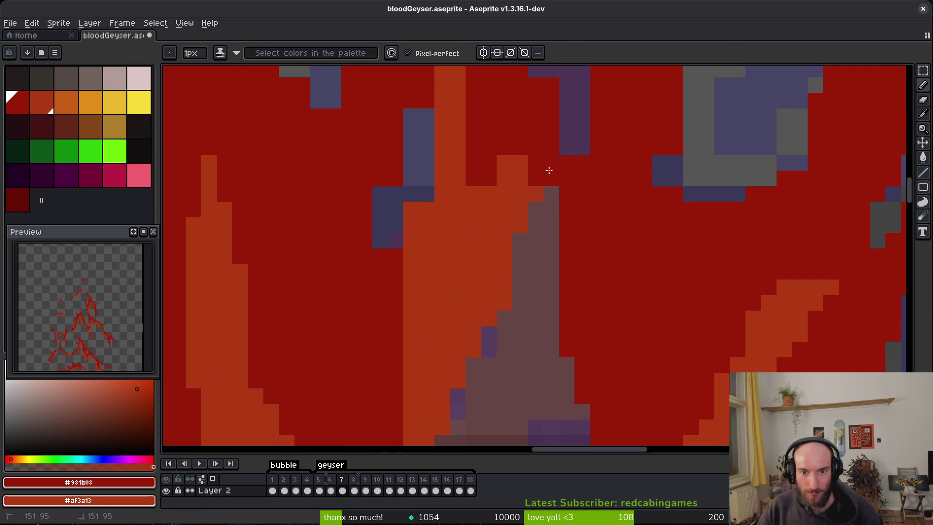
# Step: Paint the orange column's right half dark red and cover purple gaps with orange
pyautogui.scroll(3, 558, 195)
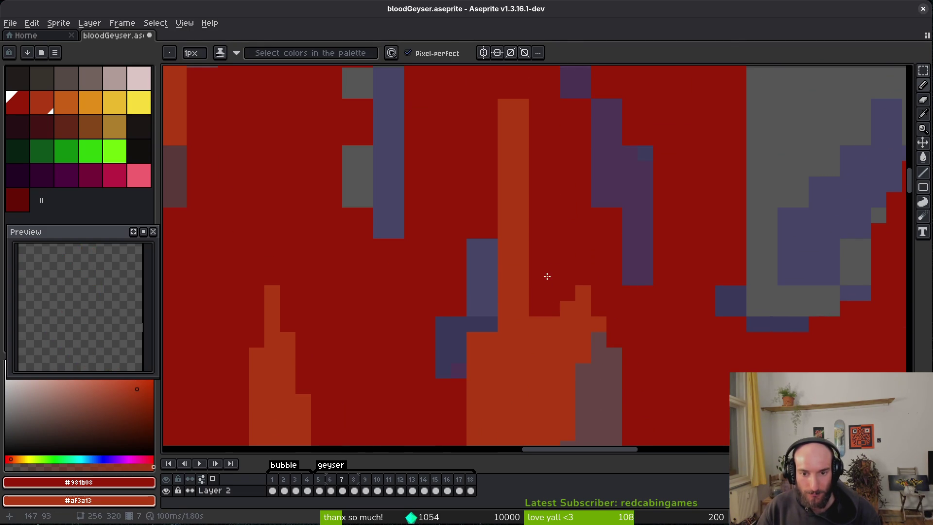
pyautogui.moveTo(531, 115); pyautogui.dragTo(522, 222)
pyautogui.rightClick(511, 138)
pyautogui.moveTo(475, 243); pyautogui.dragTo(471, 265)
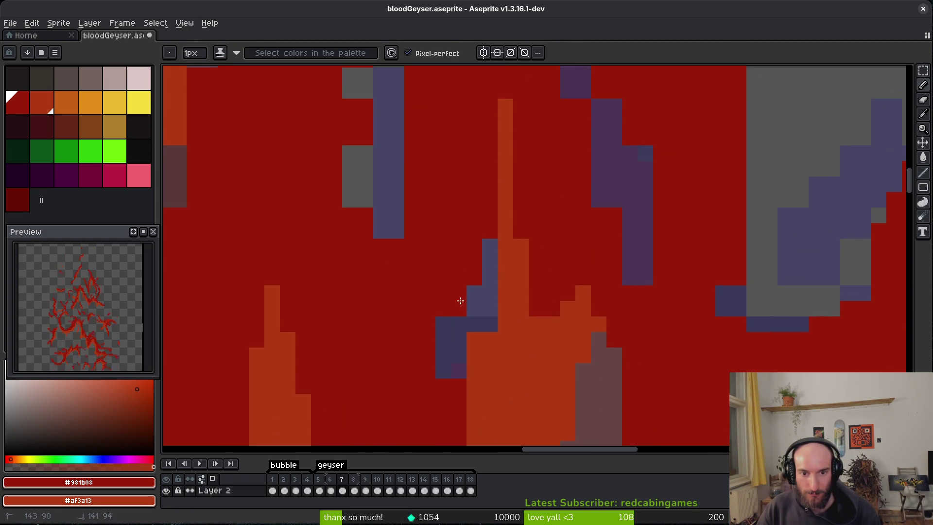
pyautogui.click(496, 308)
pyautogui.rightClick(492, 307)
pyautogui.moveTo(492, 307); pyautogui.dragTo(550, 202)
pyautogui.rightClick(517, 265)
# Step: Paint a few more pixels orange in another part of the flames
pyautogui.scroll(-6, 522, 337)
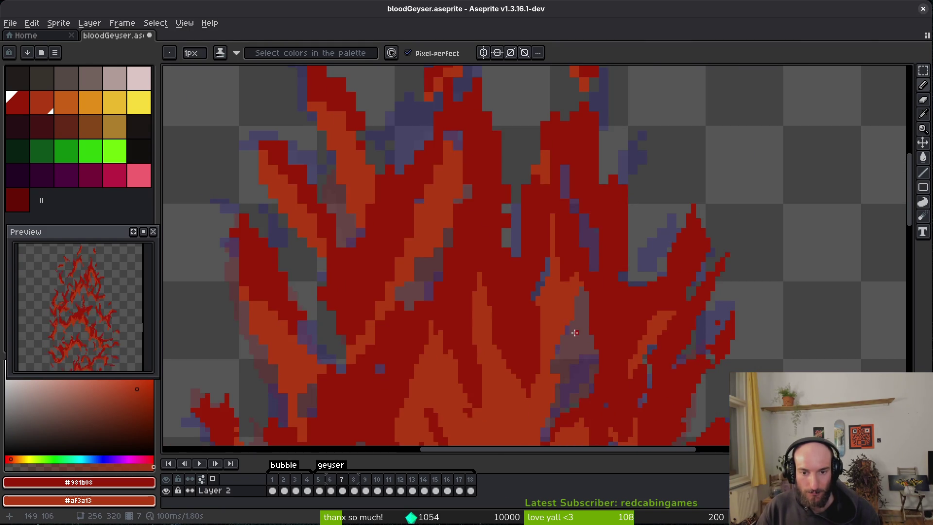
pyautogui.scroll(5, 573, 327)
pyautogui.moveTo(533, 327); pyautogui.dragTo(537, 324)
pyautogui.scroll(2, 538, 323)
pyautogui.rightClick(535, 331)
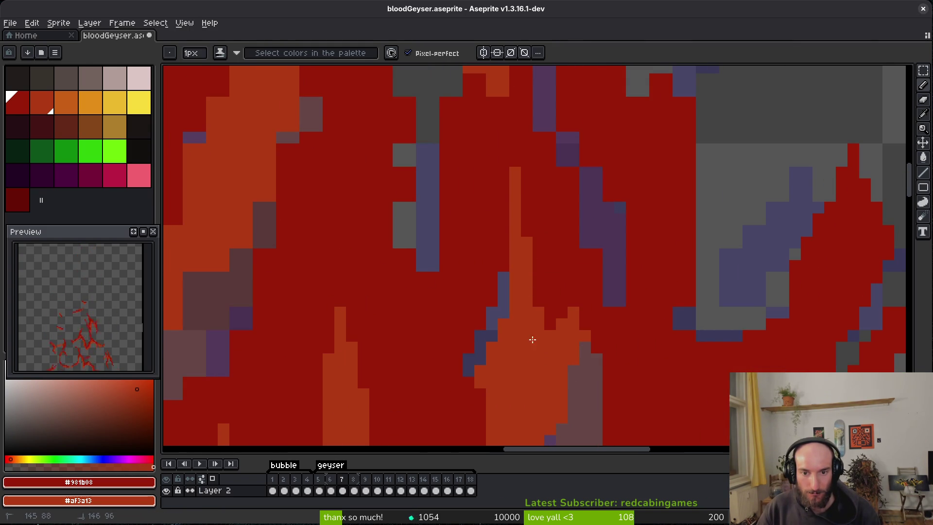
pyautogui.scroll(2, 553, 318)
# Step: Erase red to reveal purple shading, repaint an orange strip red, and draw a new orange line
pyautogui.press('e')
pyautogui.moveTo(571, 157); pyautogui.dragTo(605, 285)
pyautogui.press('f')
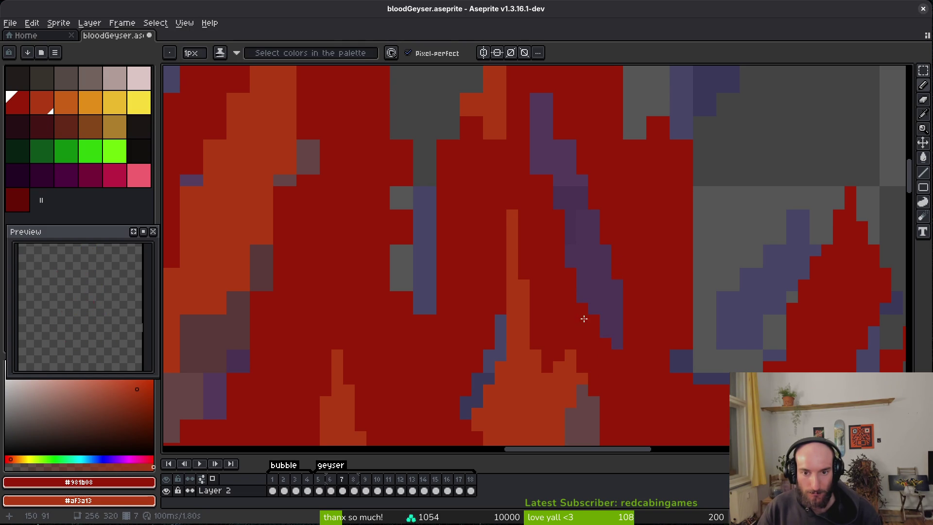
pyautogui.scroll(3, 542, 259)
pyautogui.press('e')
pyautogui.moveTo(563, 153)
pyautogui.mouseDown()
pyautogui.moveTo(563, 192)
pyautogui.moveTo(541, 217)
pyautogui.mouseUp()
pyautogui.press('f')
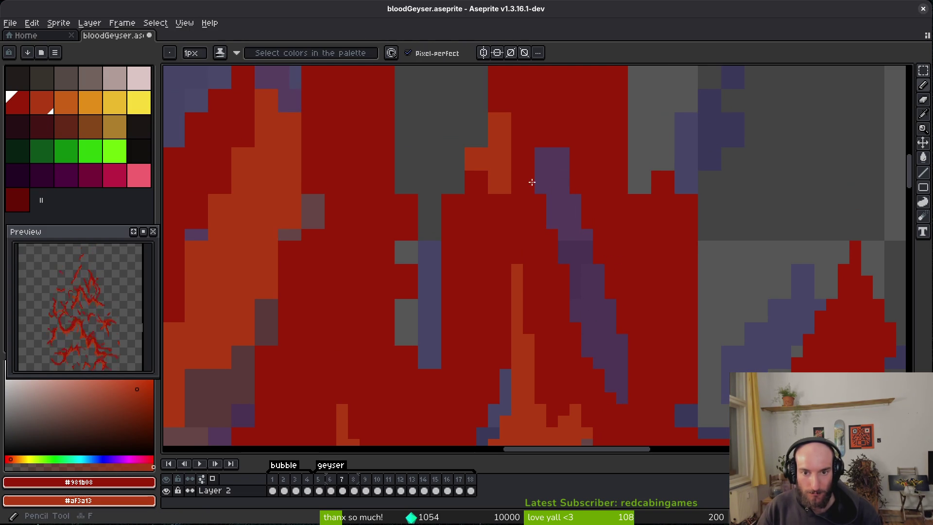
pyautogui.scroll(5, 598, 259)
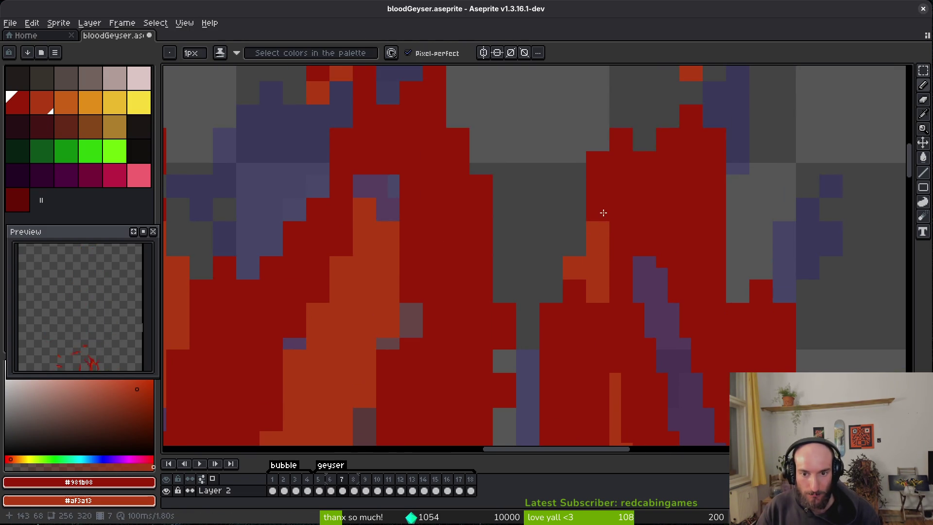
pyautogui.moveTo(603, 212); pyautogui.dragTo(603, 291)
pyautogui.moveTo(604, 192)
pyautogui.mouseDown()
pyautogui.moveTo(568, 317)
pyautogui.moveTo(556, 273)
pyautogui.mouseUp()
# Step: Erase stray red pixels along the flame's right edge to reveal the purple beneath
pyautogui.press('e')
pyautogui.press('b')
pyautogui.click(569, 286)
pyautogui.press('e')
pyautogui.moveTo(615, 128); pyautogui.dragTo(598, 163)
pyautogui.scroll(2, 632, 195)
pyautogui.moveTo(642, 224); pyautogui.dragTo(630, 201)
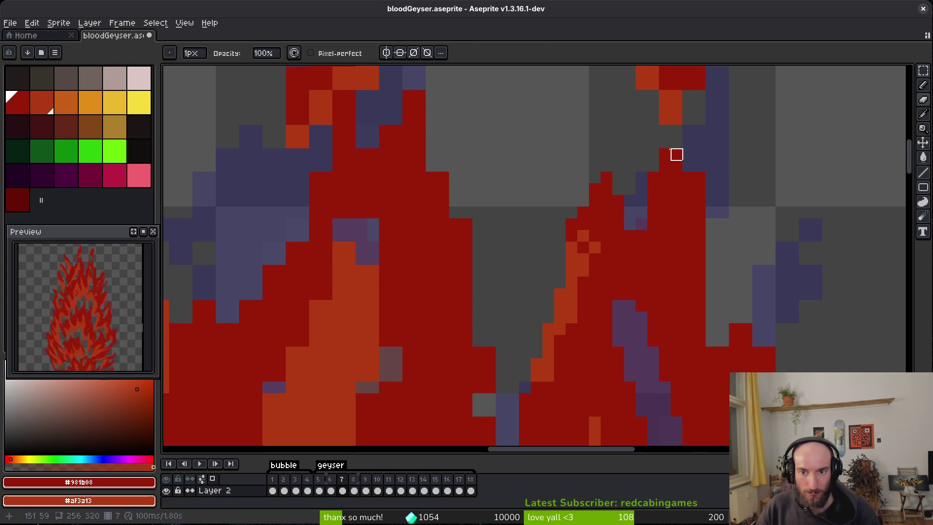
pyautogui.press('b')
pyautogui.press('e')
pyautogui.moveTo(700, 175); pyautogui.dragTo(700, 287)
# Step: Erase the leftover pixels beside the red flame
pyautogui.press('b')
pyautogui.scroll(-2, 700, 287)
pyautogui.press('e')
pyautogui.moveTo(689, 217)
pyautogui.mouseDown()
pyautogui.moveTo(689, 269)
pyautogui.moveTo(713, 232)
pyautogui.moveTo(685, 267)
pyautogui.mouseUp()
pyautogui.press('b')
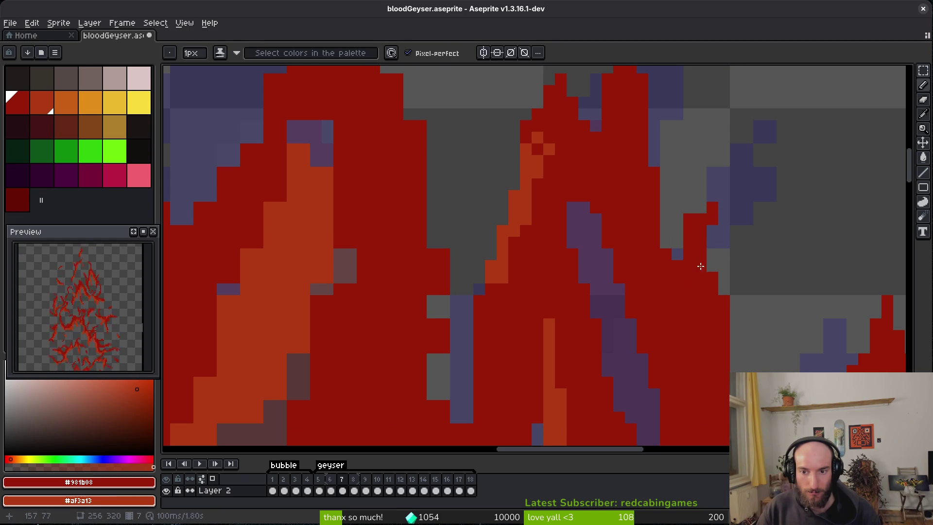
pyautogui.press('e')
# Step: Save bloodGeyser.aseprite
pyautogui.scroll(-2, 677, 196)
pyautogui.hscroll(2, 678, 196)
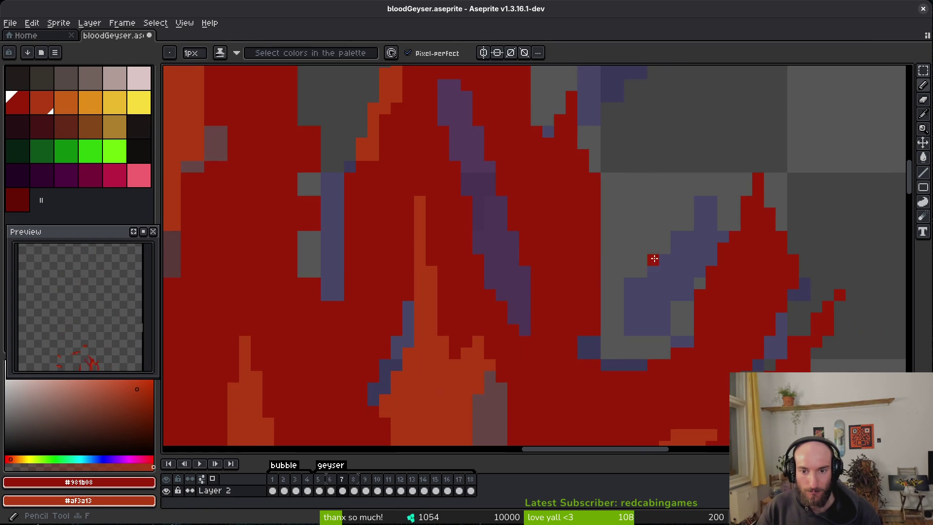
pyautogui.scroll(-1, 604, 269)
pyautogui.hscroll(1, 604, 270)
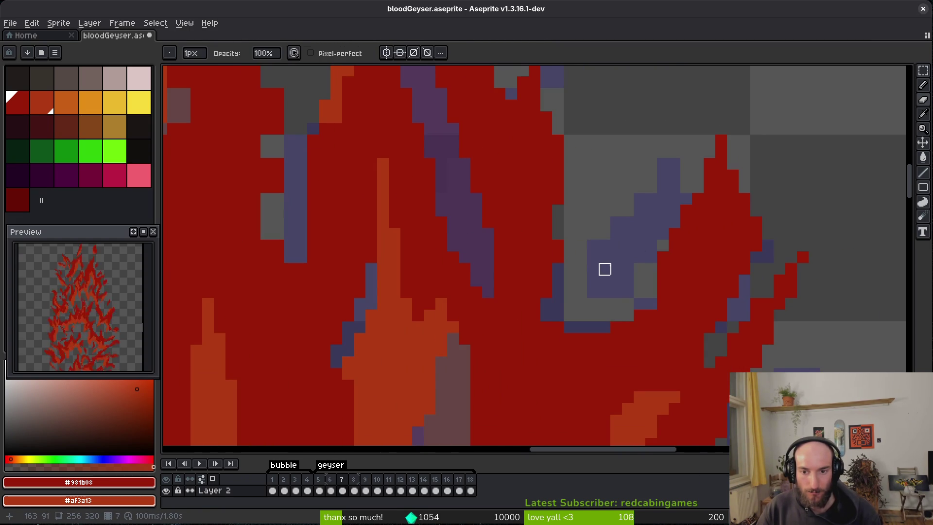
pyautogui.scroll(-5, 698, 316)
pyautogui.hotkey('ctrl', 's')
pyautogui.scroll(6, 661, 277)
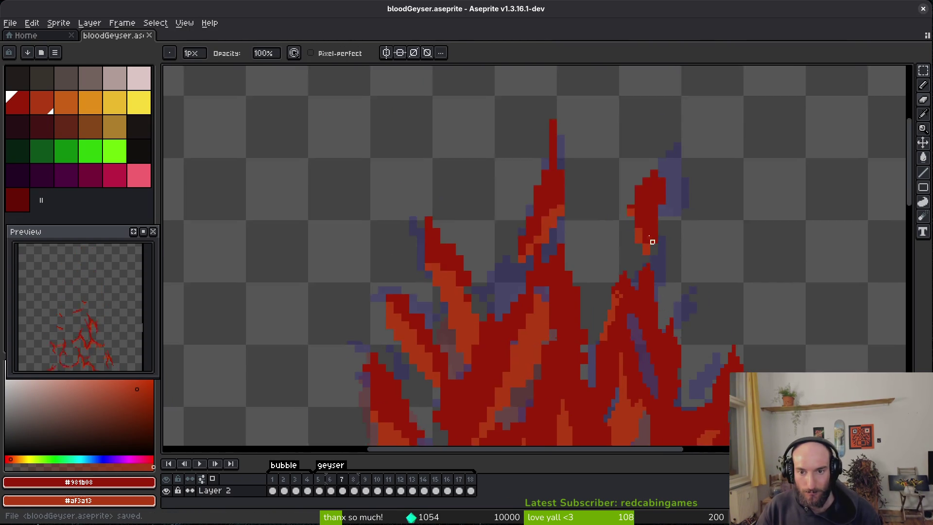
# Step: Shade the right flame's left edge and red column with orange strokes
pyautogui.press('b')
pyautogui.moveTo(597, 206)
pyautogui.mouseDown()
pyautogui.moveTo(599, 233)
pyautogui.moveTo(613, 245)
pyautogui.mouseUp()
pyautogui.moveTo(635, 316); pyautogui.dragTo(643, 337)
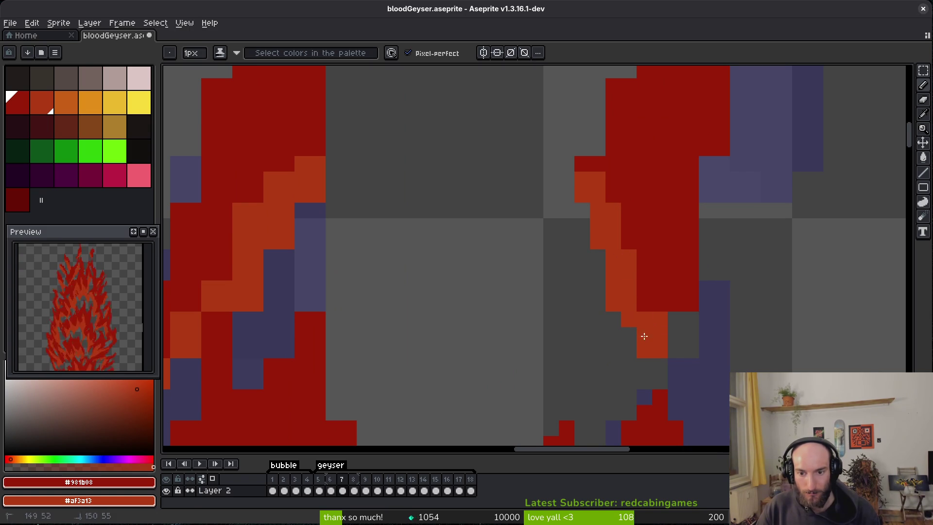
pyautogui.moveTo(699, 311); pyautogui.dragTo(692, 260)
pyautogui.moveTo(677, 342); pyautogui.dragTo(692, 262)
pyautogui.scroll(2, 632, 282)
pyautogui.moveTo(582, 208)
pyautogui.mouseDown()
pyautogui.moveTo(575, 229)
pyautogui.moveTo(588, 212)
pyautogui.mouseUp()
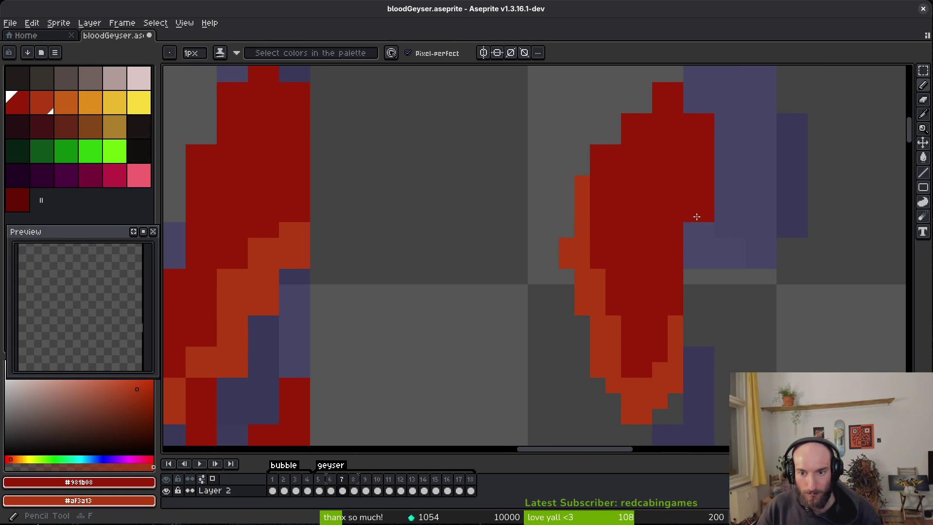
pyautogui.scroll(2, 698, 183)
# Step: Erase the right flame's red tip and recolour its left edge pixels orange
pyautogui.click(654, 120)
pyautogui.moveTo(638, 120); pyautogui.dragTo(651, 135)
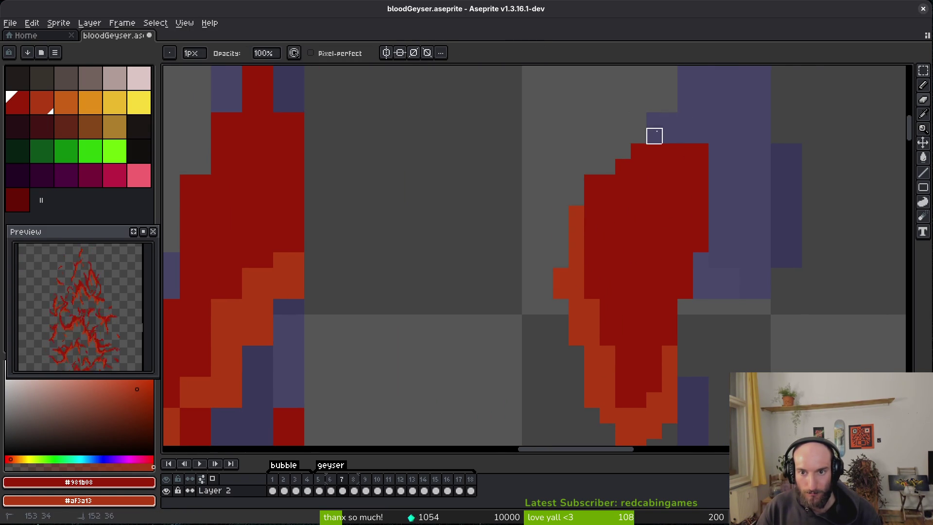
pyautogui.scroll(-4, 732, 260)
pyautogui.scroll(4, 658, 300)
pyautogui.rightClick(627, 246)
pyautogui.rightClick(611, 261)
pyautogui.rightClick(611, 276)
pyautogui.scroll(-4, 611, 246)
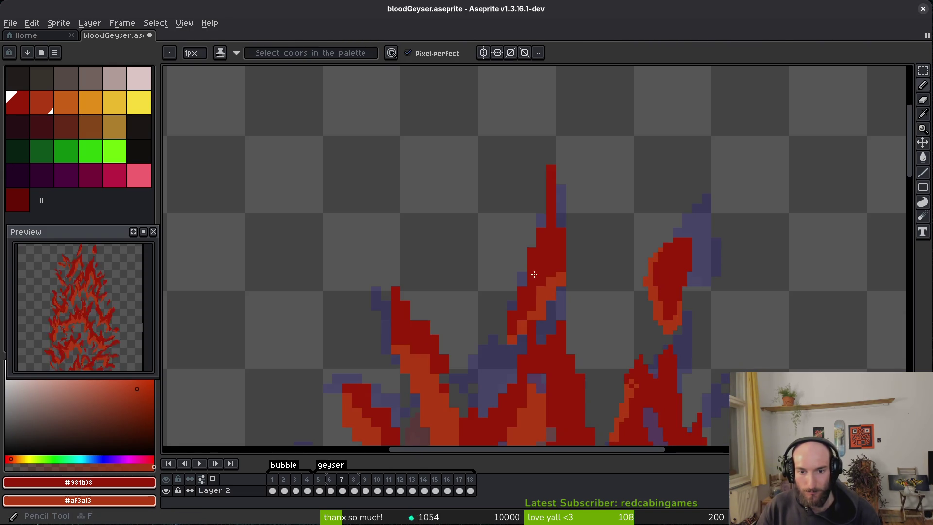
pyautogui.scroll(3, 563, 165)
# Step: Rework the column edges: red pixels on the left, orange and dark red on the right
pyautogui.moveTo(573, 287); pyautogui.dragTo(573, 248)
pyautogui.press('b')
pyautogui.moveTo(527, 214); pyautogui.dragTo(526, 237)
pyautogui.click(504, 283)
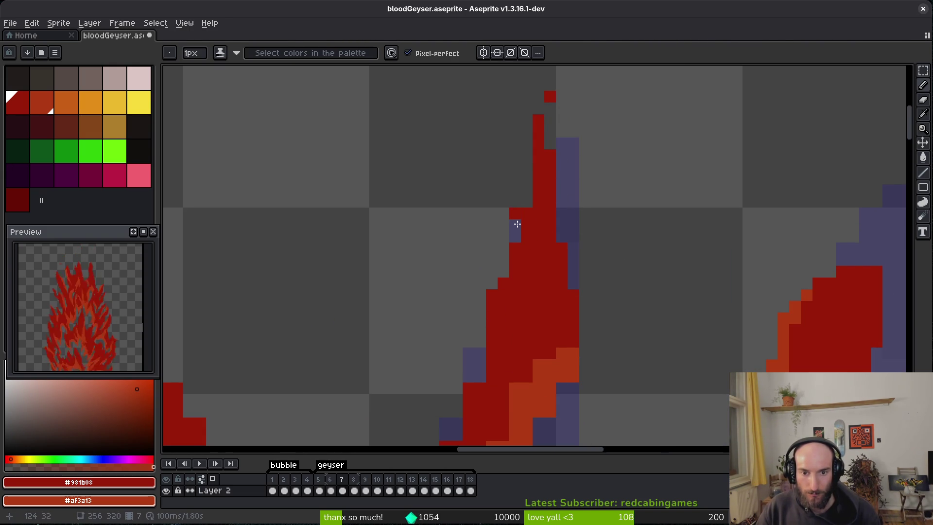
pyautogui.scroll(-4, 550, 388)
pyautogui.scroll(4, 532, 431)
pyautogui.rightClick(625, 193)
pyautogui.rightClick(614, 210)
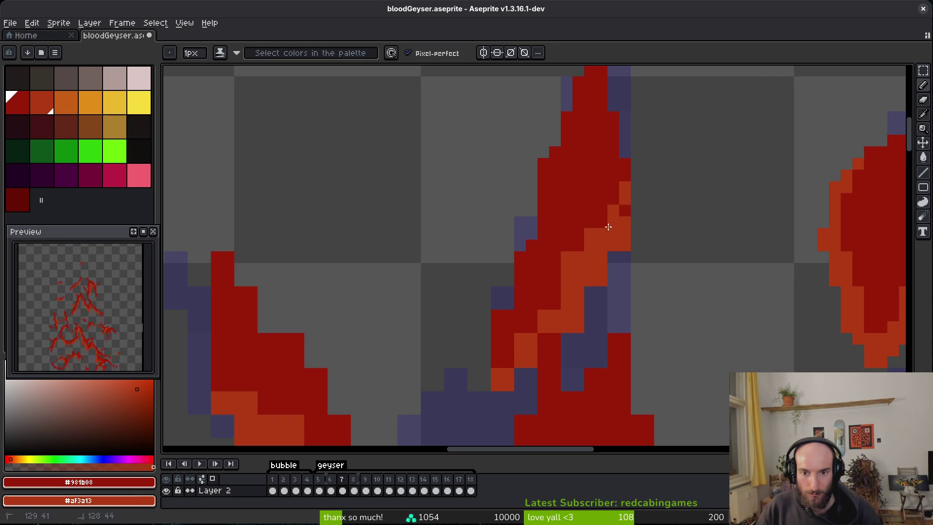
pyautogui.moveTo(616, 217); pyautogui.dragTo(577, 251)
pyautogui.rightClick(550, 331)
pyautogui.click(542, 334)
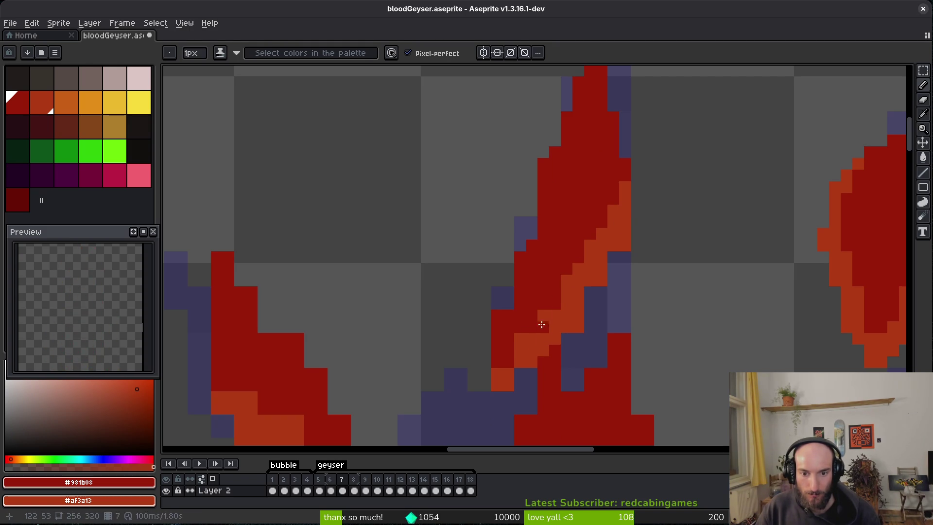
# Step: Erase stray red and orange pixels along both edges of the column
pyautogui.press('e')
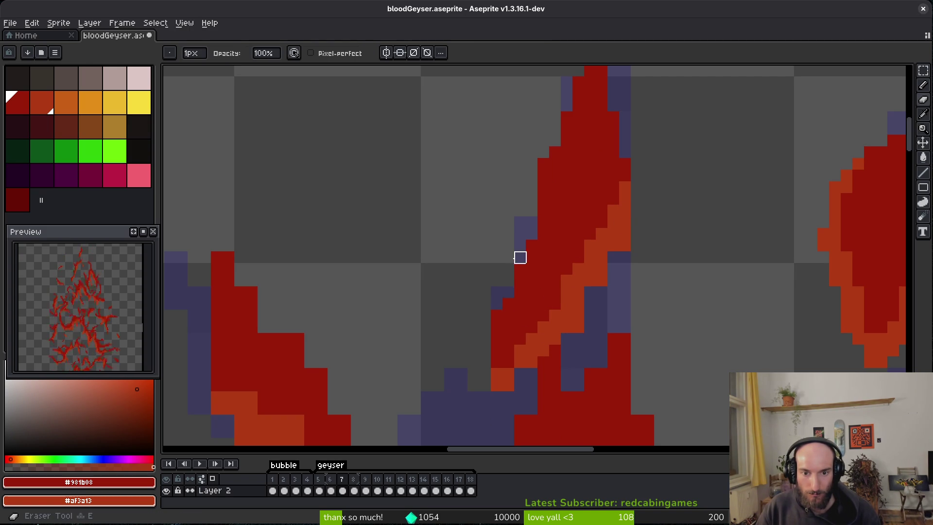
pyautogui.moveTo(519, 246); pyautogui.dragTo(497, 305)
pyautogui.press('e')
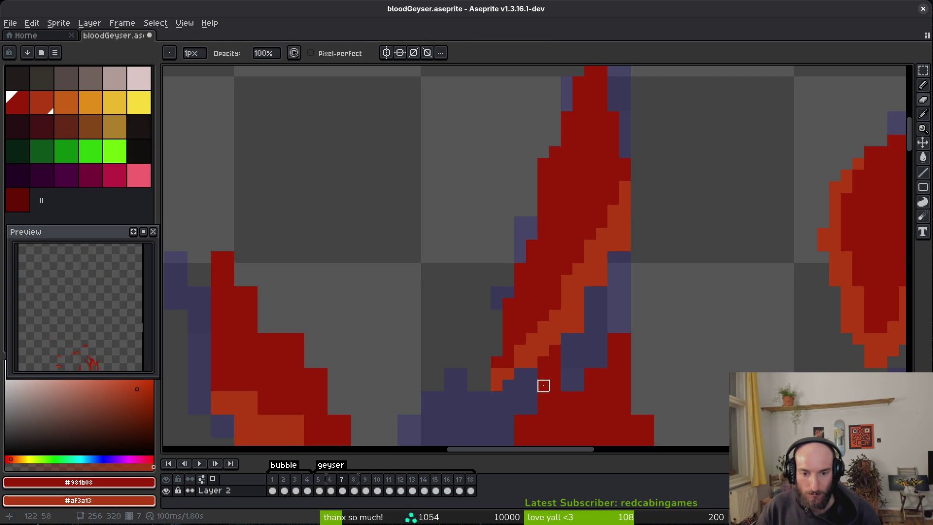
pyautogui.press('e')
pyautogui.moveTo(636, 199); pyautogui.dragTo(590, 338)
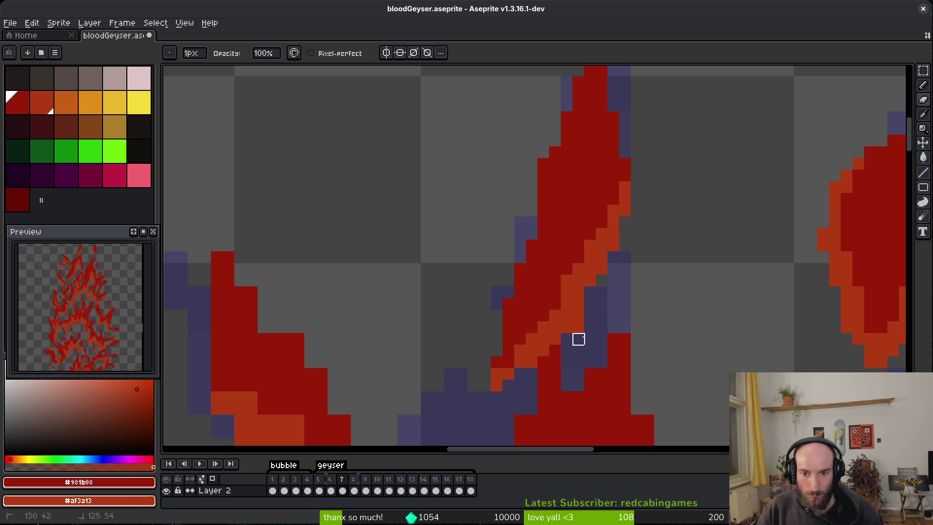
pyautogui.scroll(-4, 579, 316)
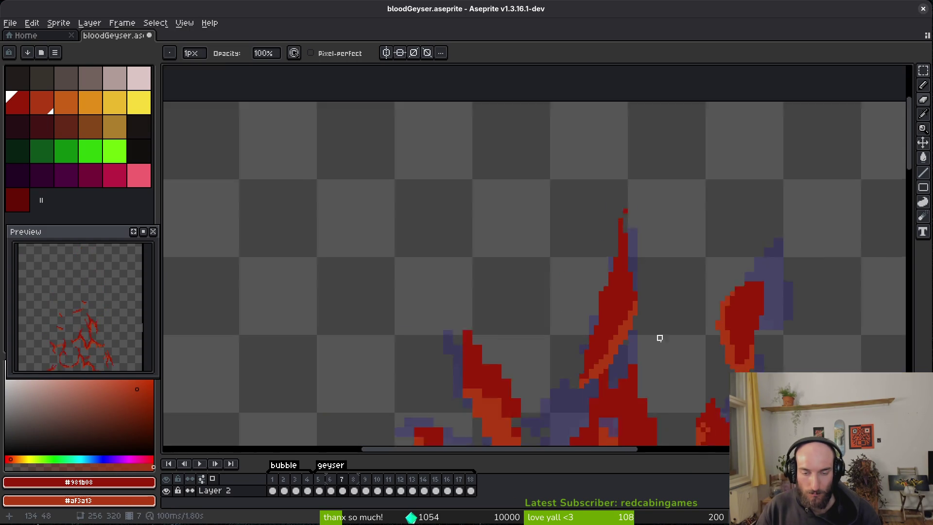
pyautogui.scroll(2, 648, 268)
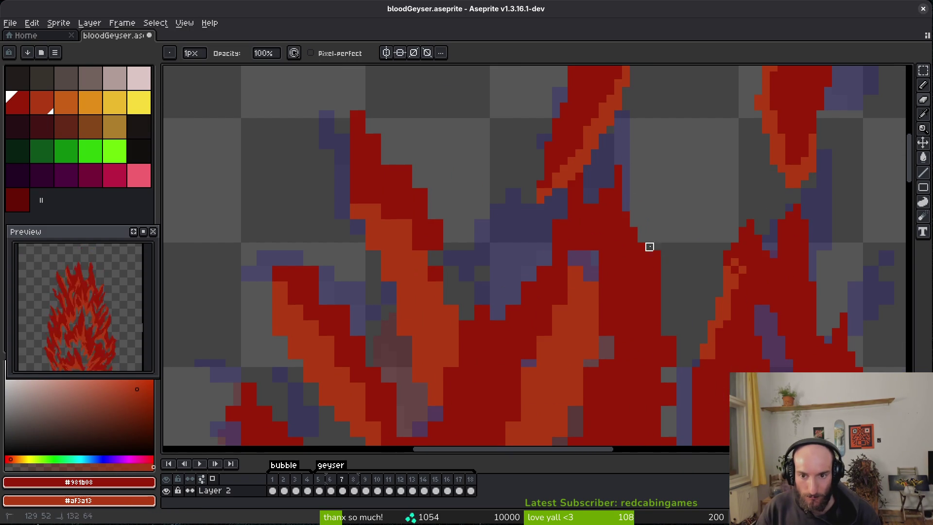
pyautogui.scroll(-3, 671, 291)
pyautogui.press('b')
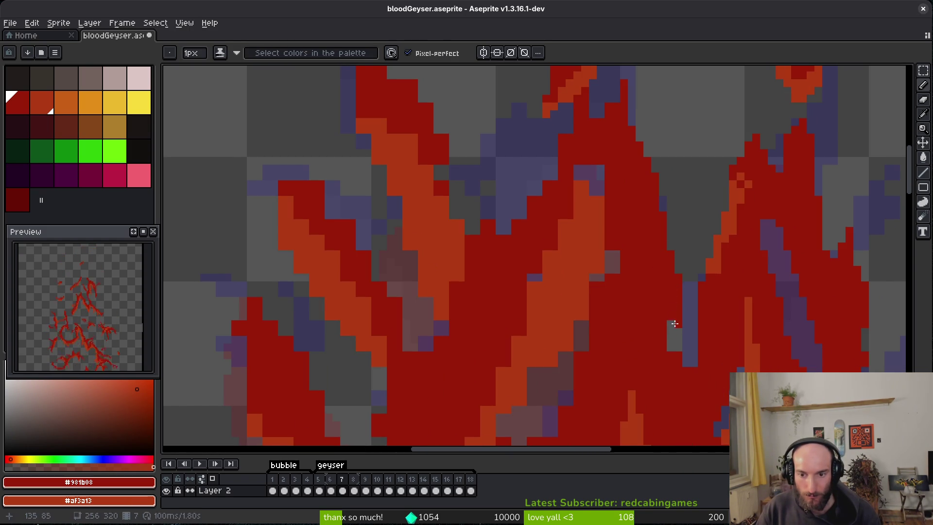
pyautogui.scroll(2, 677, 317)
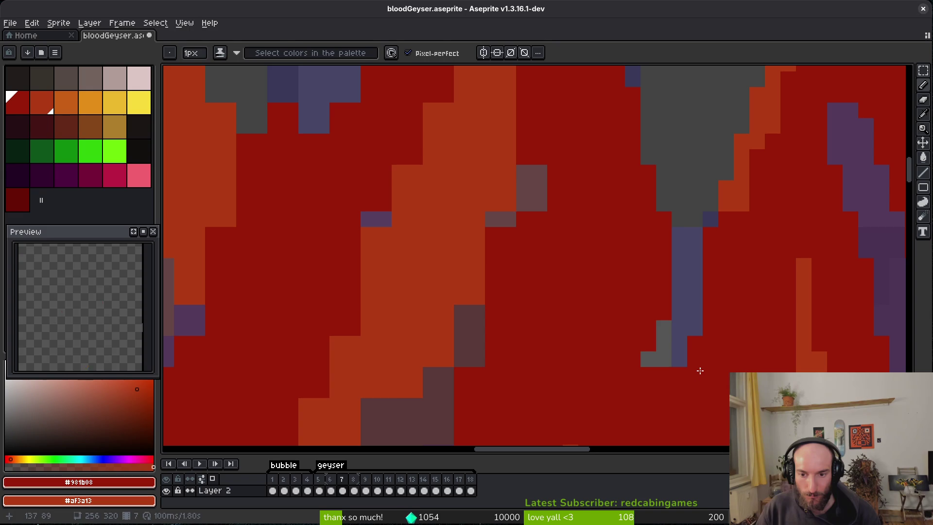
# Step: Add purple and grey pixels below the column, clean the grey diagonal, and paint a red run
pyautogui.click(679, 374)
pyautogui.click(663, 389)
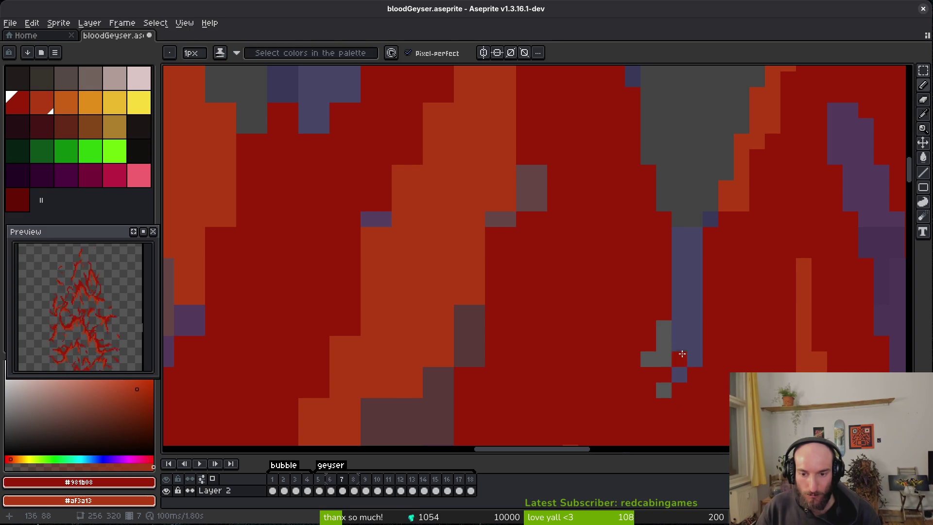
pyautogui.scroll(-2, 672, 362)
pyautogui.scroll(2, 685, 354)
pyautogui.scroll(-1, 697, 347)
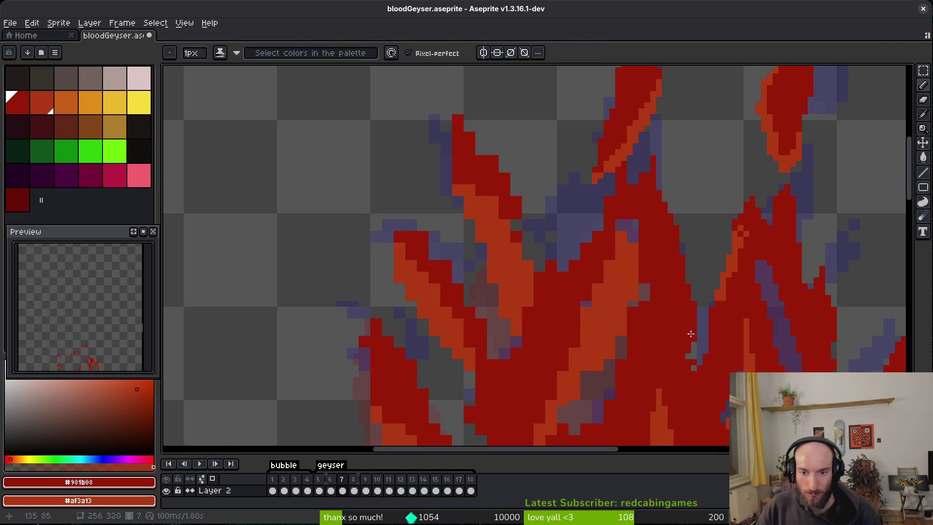
pyautogui.scroll(2, 608, 239)
pyautogui.press('e')
pyautogui.moveTo(565, 245); pyautogui.dragTo(533, 385)
pyautogui.press('b')
pyautogui.moveTo(581, 229); pyautogui.dragTo(589, 254)
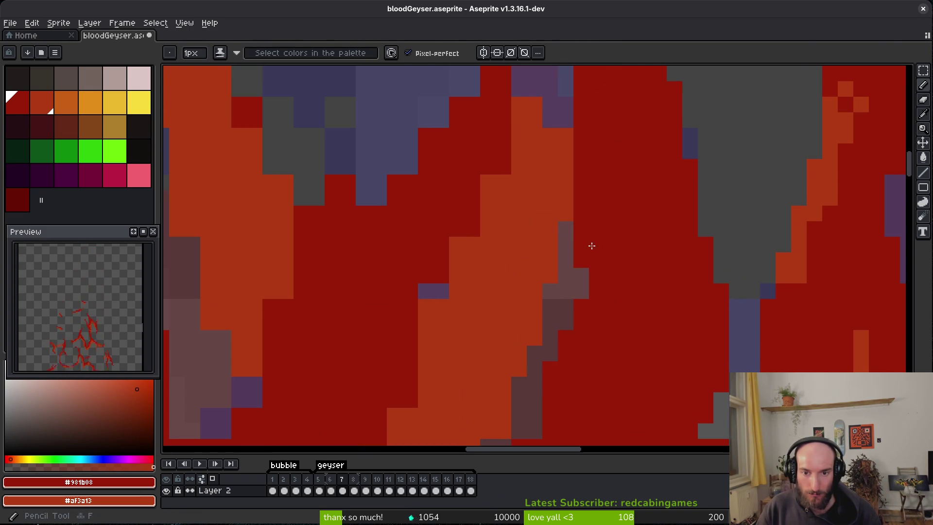
pyautogui.scroll(-1, 588, 255)
pyautogui.scroll(1, 620, 242)
# Step: Place dark-red and red pixels in the flame, then erase a diagonal run of stray red
pyautogui.press('e')
pyautogui.press('b')
pyautogui.click(635, 195)
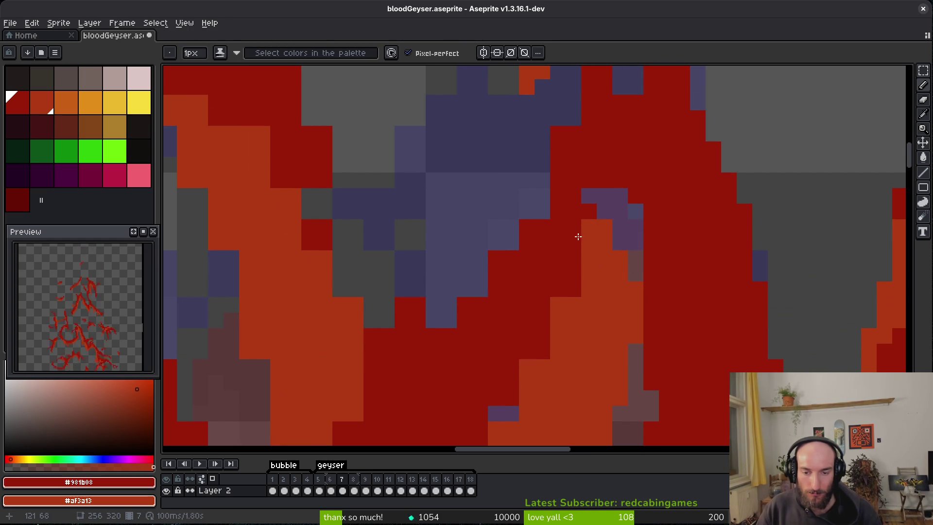
pyautogui.moveTo(581, 248)
pyautogui.mouseDown()
pyautogui.moveTo(631, 208)
pyautogui.moveTo(622, 245)
pyautogui.mouseUp()
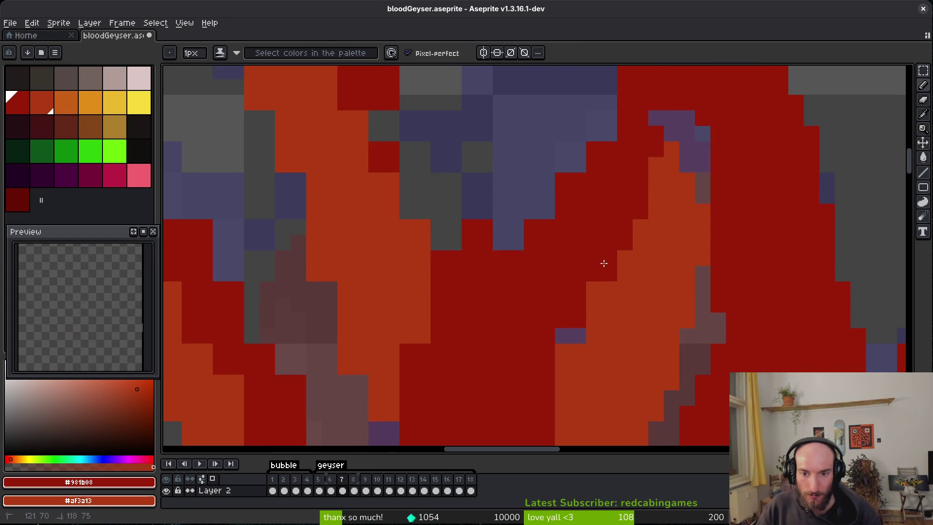
pyautogui.scroll(-1, 578, 306)
pyautogui.scroll(1, 598, 243)
pyautogui.press('e')
pyautogui.moveTo(628, 117)
pyautogui.mouseDown()
pyautogui.moveTo(629, 165)
pyautogui.moveTo(567, 260)
pyautogui.mouseUp()
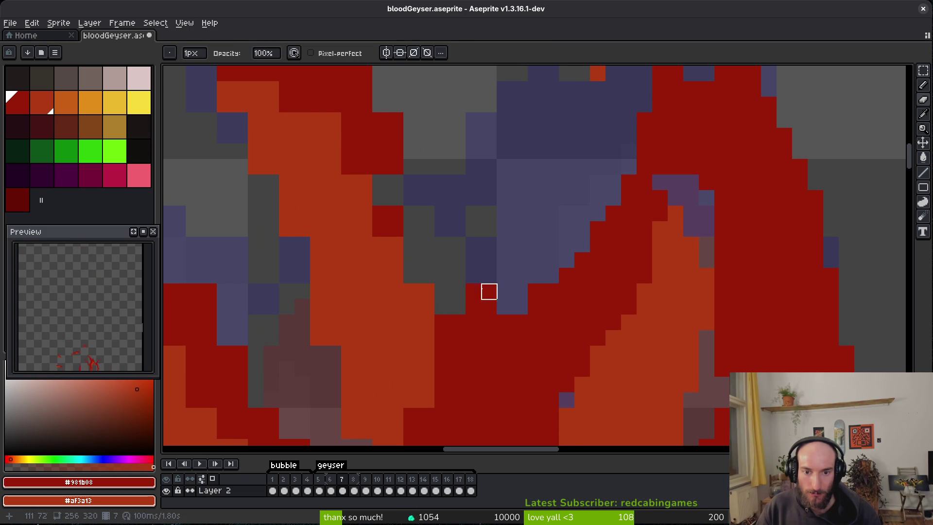
pyautogui.click(536, 298)
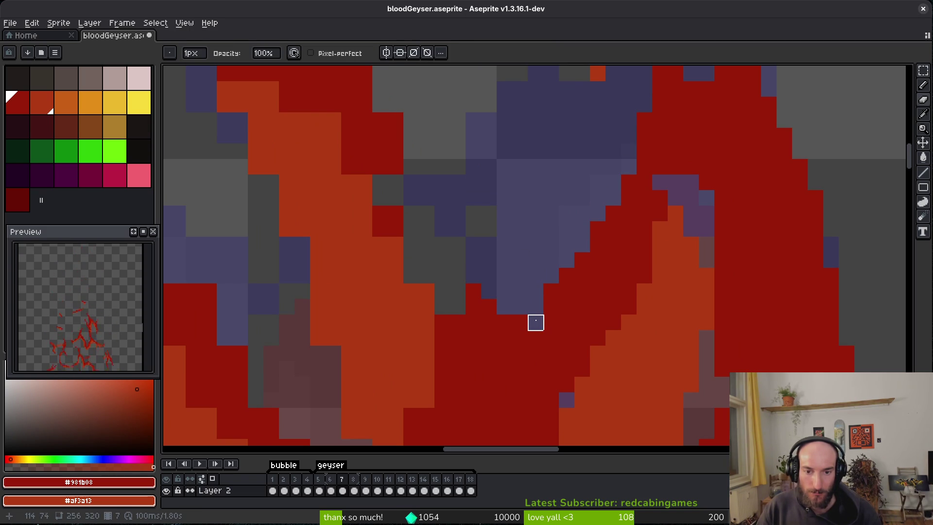
# Step: Draw a red diagonal at the orange/red boundary and erase stray red pixels from another flame's edge and top
pyautogui.moveTo(489, 292); pyautogui.dragTo(545, 308)
pyautogui.press('b')
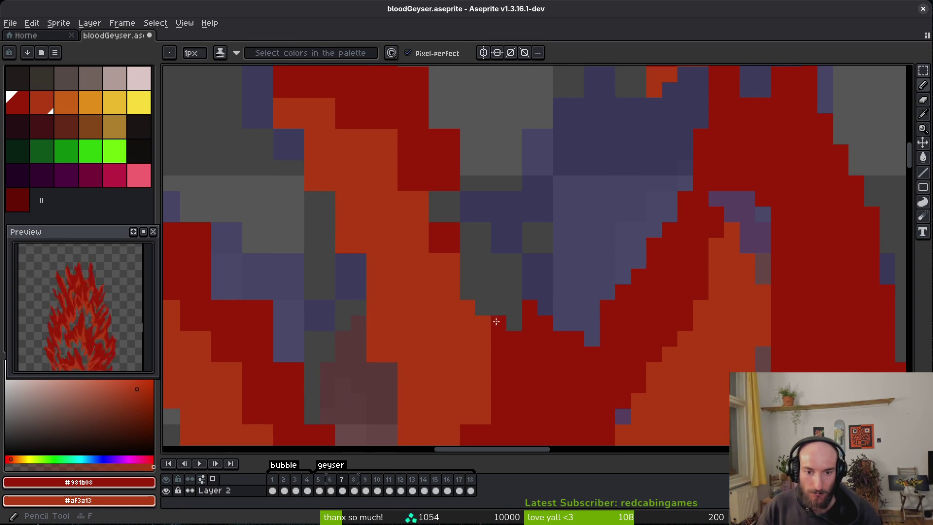
pyautogui.moveTo(427, 173)
pyautogui.mouseDown()
pyautogui.moveTo(485, 298)
pyautogui.moveTo(377, 189)
pyautogui.moveTo(396, 219)
pyautogui.mouseUp()
pyautogui.moveTo(485, 215); pyautogui.dragTo(508, 260)
pyautogui.press('e')
pyautogui.moveTo(460, 178); pyautogui.dragTo(507, 224)
pyautogui.moveTo(538, 256); pyautogui.dragTo(584, 375)
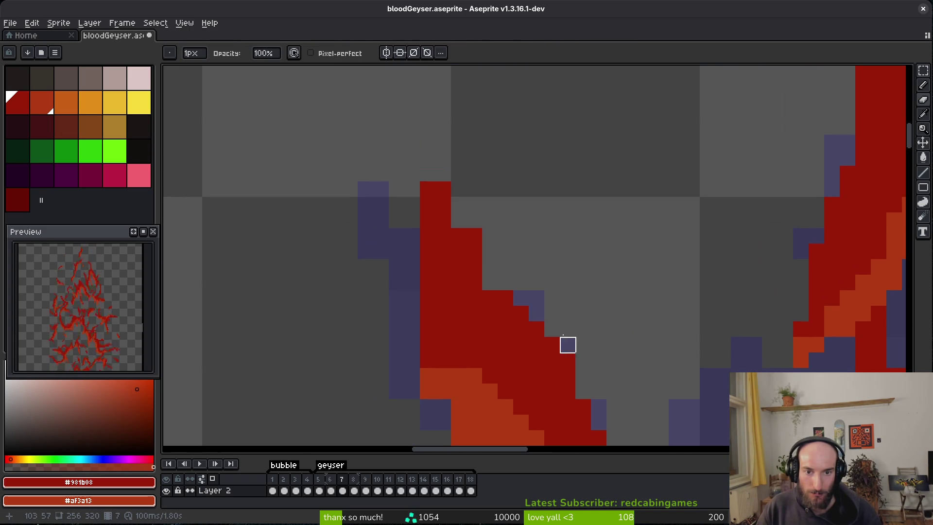
pyautogui.moveTo(459, 205); pyautogui.dragTo(490, 267)
pyautogui.moveTo(434, 171); pyautogui.dragTo(393, 298)
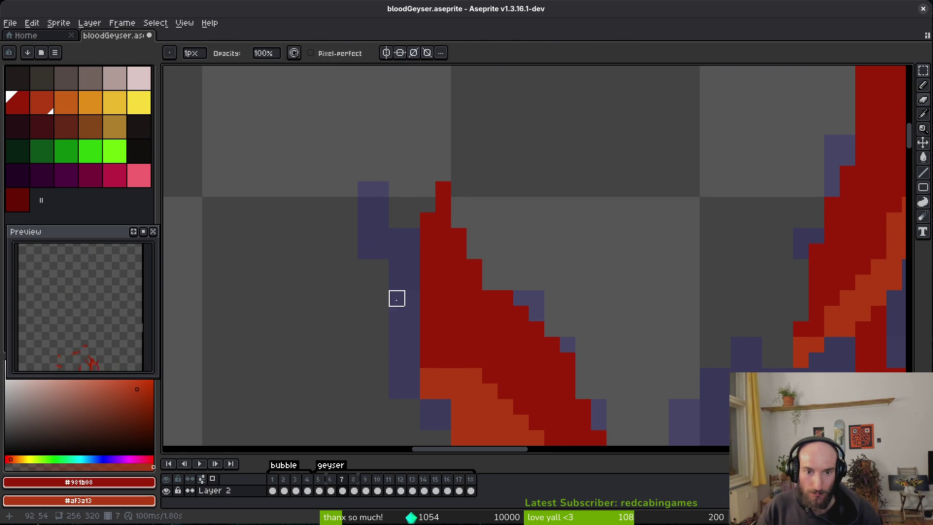
pyautogui.moveTo(537, 298); pyautogui.dragTo(475, 267)
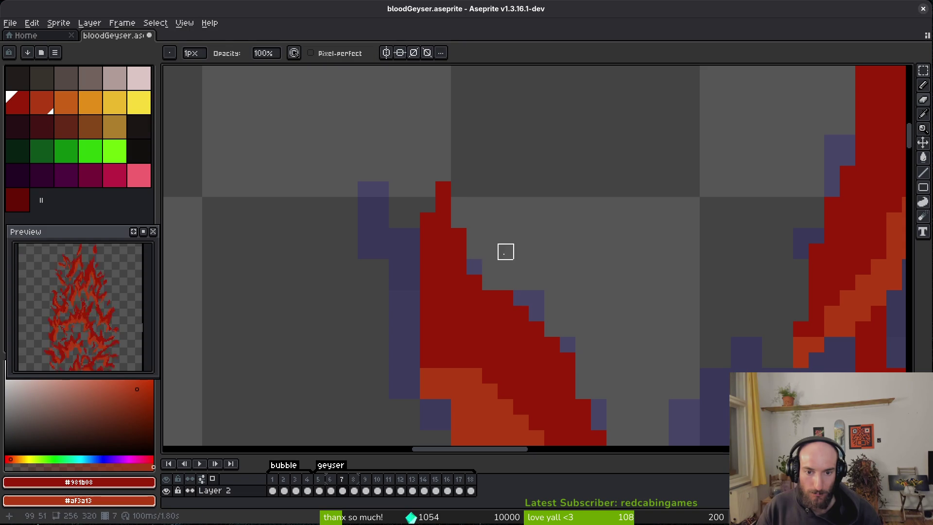
pyautogui.scroll(-3, 427, 406)
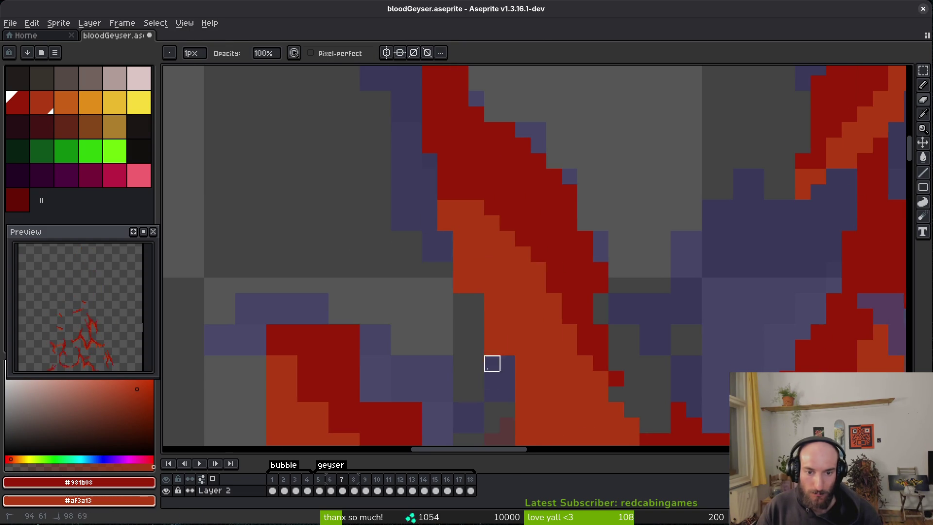
# Step: Add a red pixel at the flame tip and an orange diagonal highlight down the flame
pyautogui.press('f')
pyautogui.click(414, 164)
pyautogui.moveTo(438, 140)
pyautogui.mouseDown()
pyautogui.moveTo(448, 182)
pyautogui.moveTo(490, 254)
pyautogui.moveTo(529, 279)
pyautogui.mouseUp()
pyautogui.scroll(-5, 507, 221)
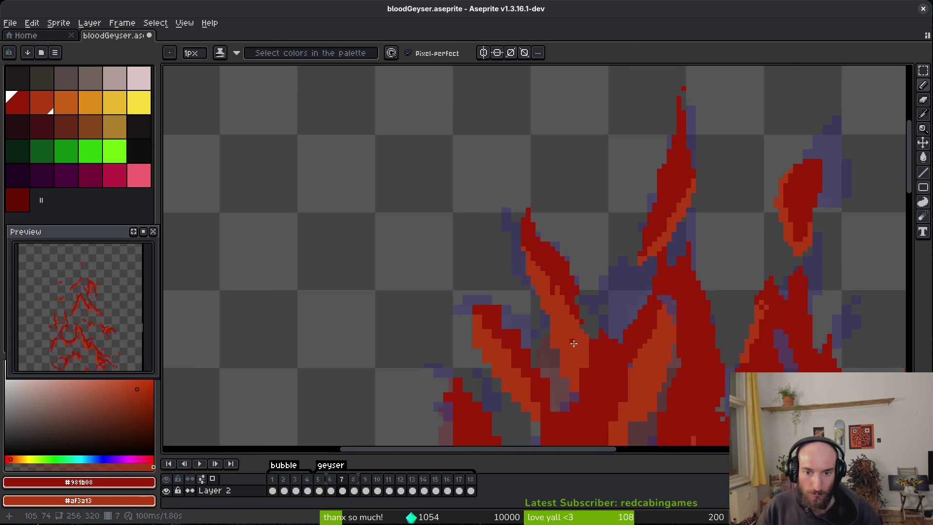
# Step: Recolour flame pixels into purple and orange shading and darken the brown shading
pyautogui.scroll(7, 523, 292)
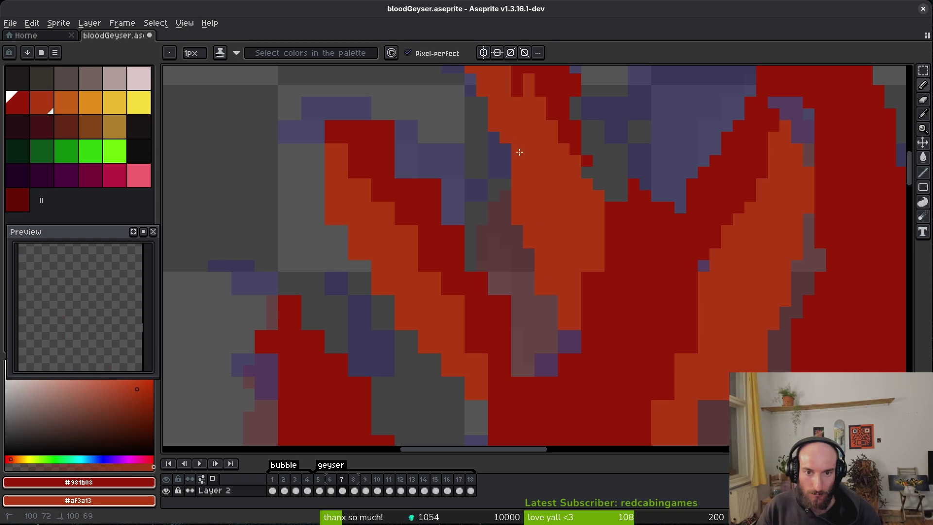
pyautogui.press('e')
pyautogui.moveTo(564, 316)
pyautogui.mouseDown()
pyautogui.moveTo(564, 289)
pyautogui.moveTo(593, 267)
pyautogui.mouseUp()
pyautogui.press('b')
pyautogui.moveTo(584, 349); pyautogui.dragTo(552, 371)
pyautogui.press('e')
pyautogui.click(563, 324)
pyautogui.press('e')
pyautogui.press('b')
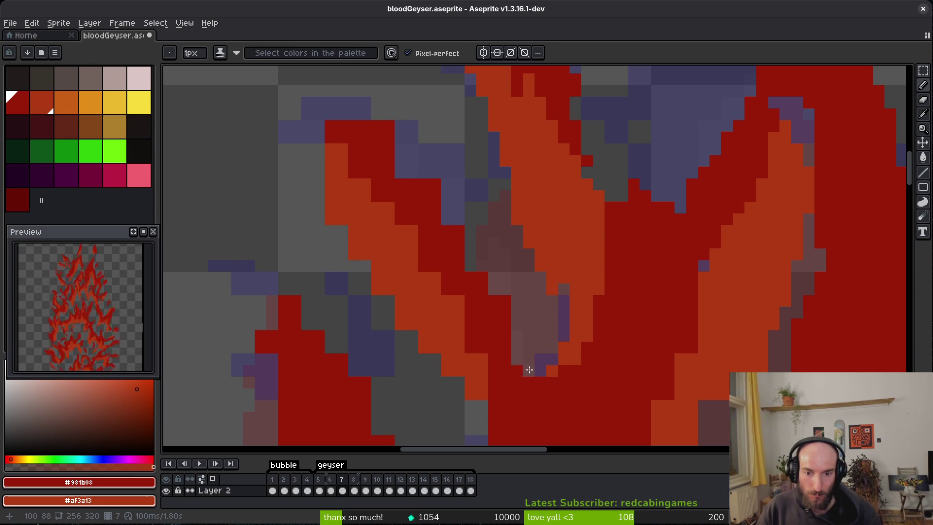
pyautogui.moveTo(513, 344)
pyautogui.mouseDown()
pyautogui.moveTo(520, 297)
pyautogui.moveTo(426, 156)
pyautogui.mouseUp()
# Step: Erase red pixels along a flame edge back to transparent and remove a stray orange pixel
pyautogui.scroll(-1, 509, 343)
pyautogui.hscroll(-2, 509, 342)
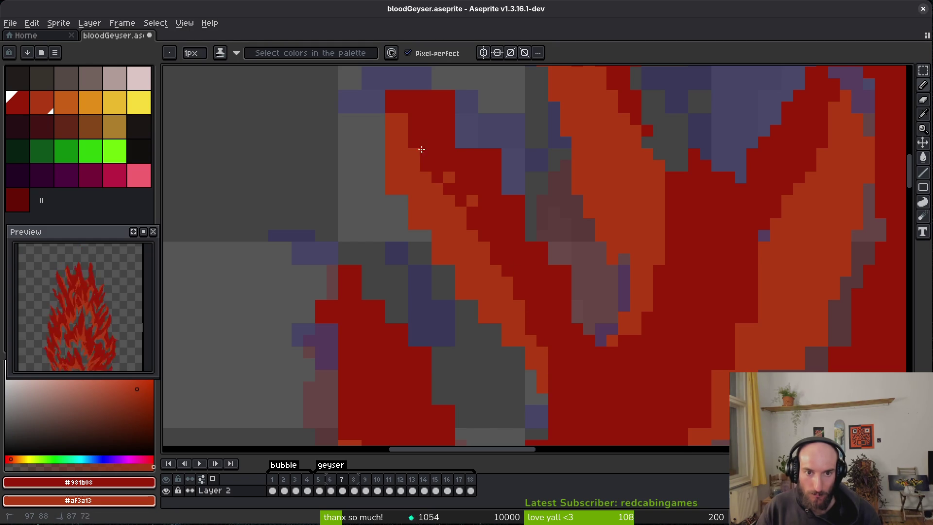
pyautogui.scroll(2, 406, 141)
pyautogui.hscroll(-2, 407, 141)
pyautogui.press('e')
pyautogui.moveTo(474, 190); pyautogui.dragTo(502, 167)
pyautogui.moveTo(608, 307); pyautogui.dragTo(548, 248)
pyautogui.scroll(-1, 548, 248)
pyautogui.hscroll(-1, 547, 248)
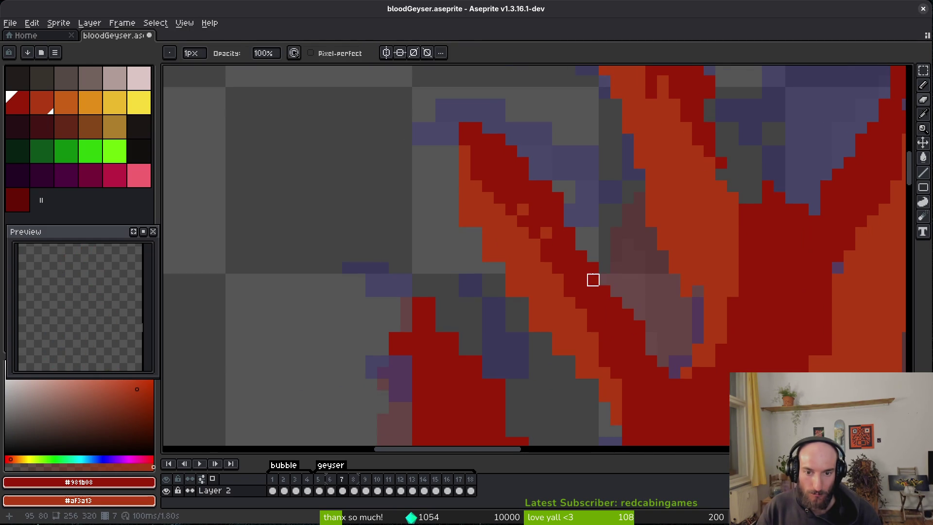
pyautogui.scroll(-1, 477, 291)
pyautogui.hscroll(1, 476, 291)
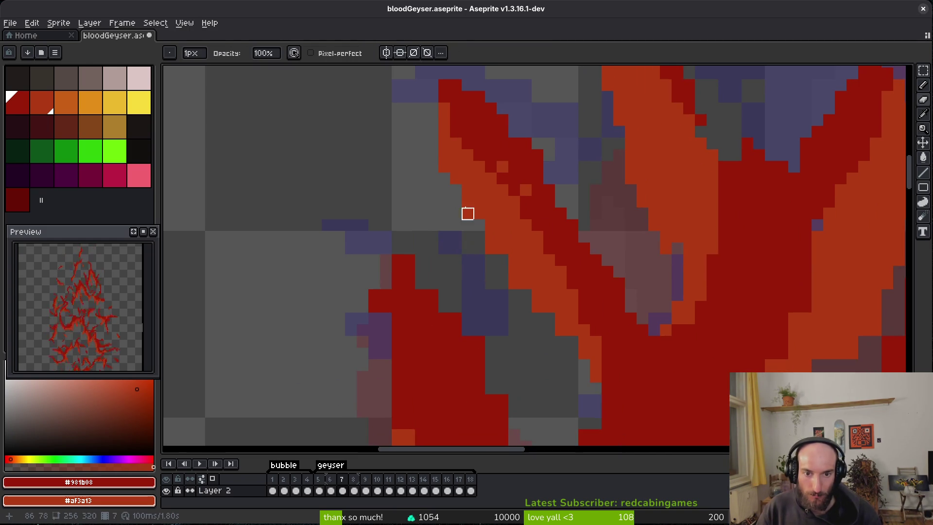
pyautogui.click(497, 242)
# Step: Draw an orange diagonal highlight stroke and shade pixels along a central flame edge
pyautogui.press('f')
pyautogui.moveTo(516, 263); pyautogui.dragTo(574, 366)
pyautogui.scroll(1, 578, 354)
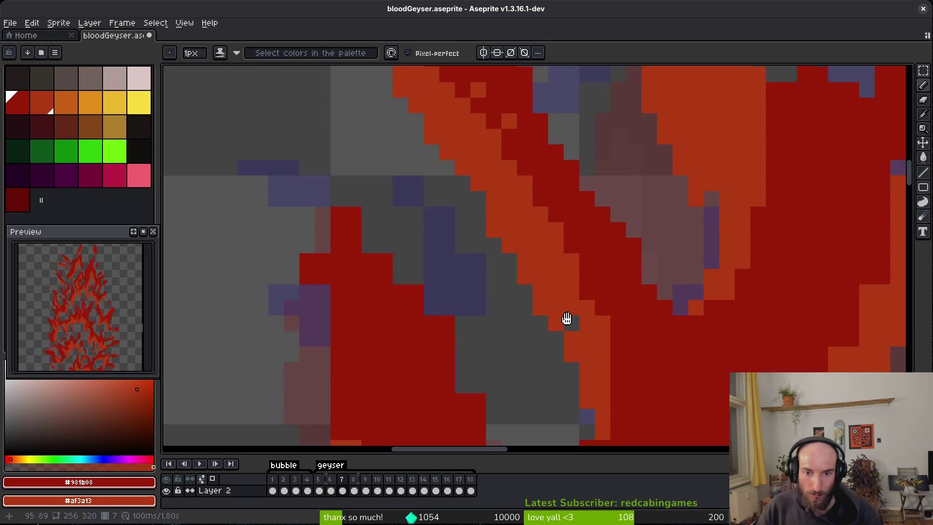
pyautogui.scroll(-2, 567, 327)
pyautogui.scroll(-2, 570, 266)
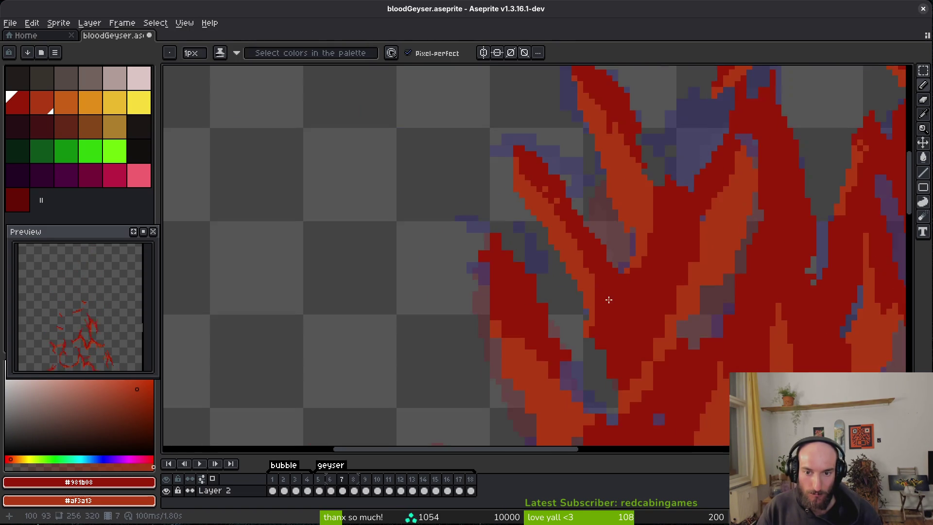
pyautogui.scroll(3, 574, 292)
pyautogui.press('e')
pyautogui.press('b')
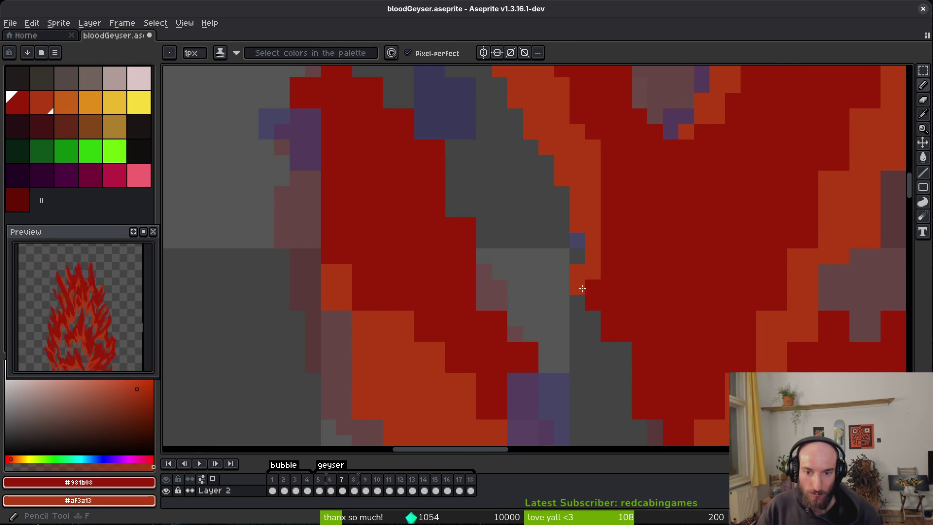
pyautogui.moveTo(598, 307); pyautogui.dragTo(611, 346)
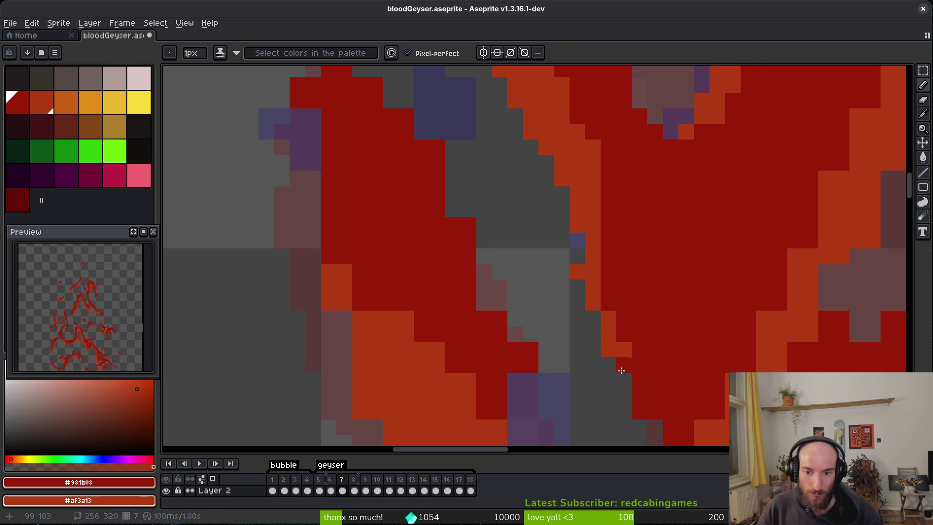
pyautogui.scroll(-2, 667, 323)
# Step: Review the flames across the canvas and save bloodGeyser.aseprite
pyautogui.press('e')
pyautogui.scroll(-3, 496, 221)
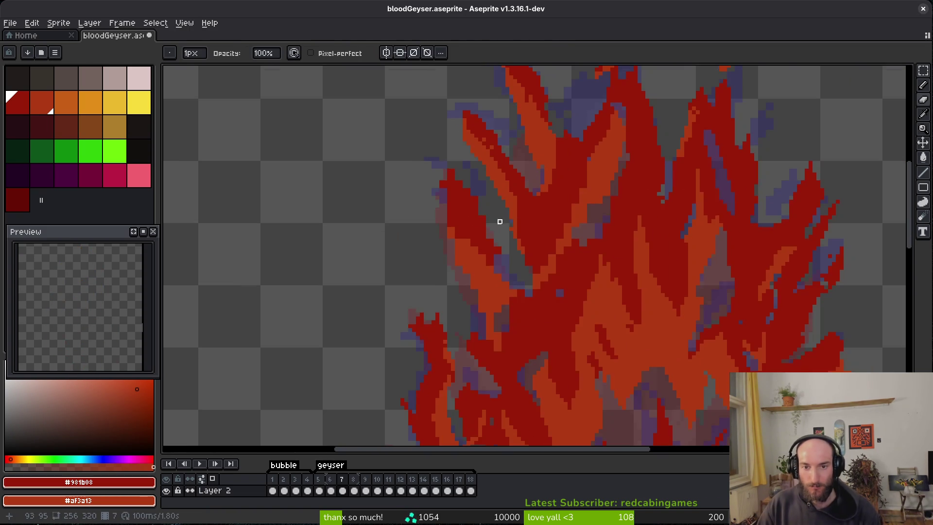
pyautogui.scroll(2, 519, 190)
pyautogui.hscroll(-2, 625, 261)
pyautogui.press('b')
pyautogui.scroll(3, 581, 256)
pyautogui.scroll(-3, 520, 233)
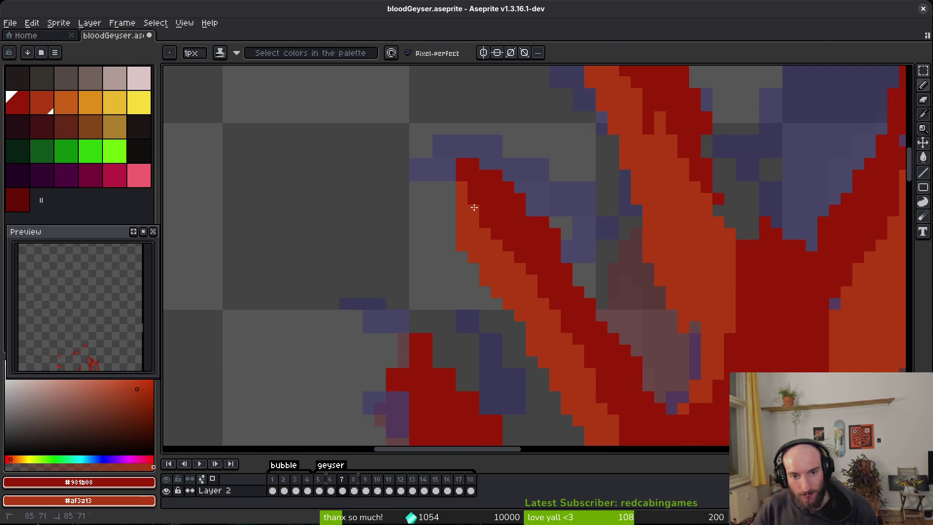
pyautogui.moveTo(621, 231)
pyautogui.mouseDown()
pyautogui.moveTo(618, 251)
pyautogui.moveTo(570, 241)
pyautogui.moveTo(581, 251)
pyautogui.mouseUp()
pyautogui.hotkey('ctrl', 's')
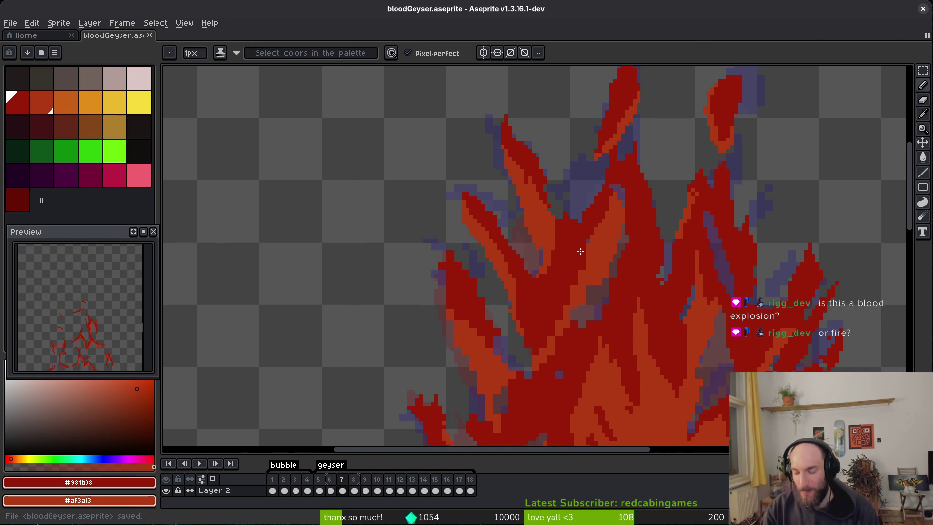
# Step: Switch from Aseprite to Godot's Project Manager, open pollinateOrDie, and run it
pyautogui.press('super+Down')
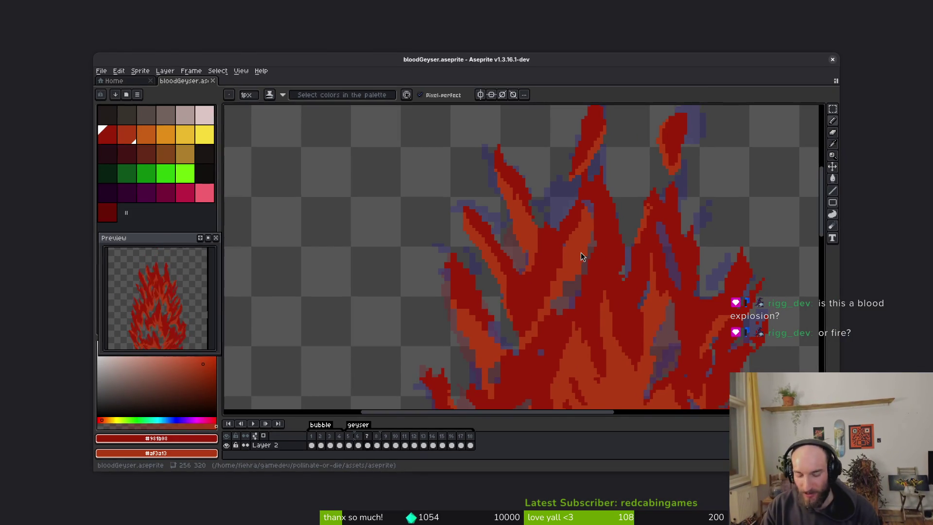
pyautogui.press('super+Up')
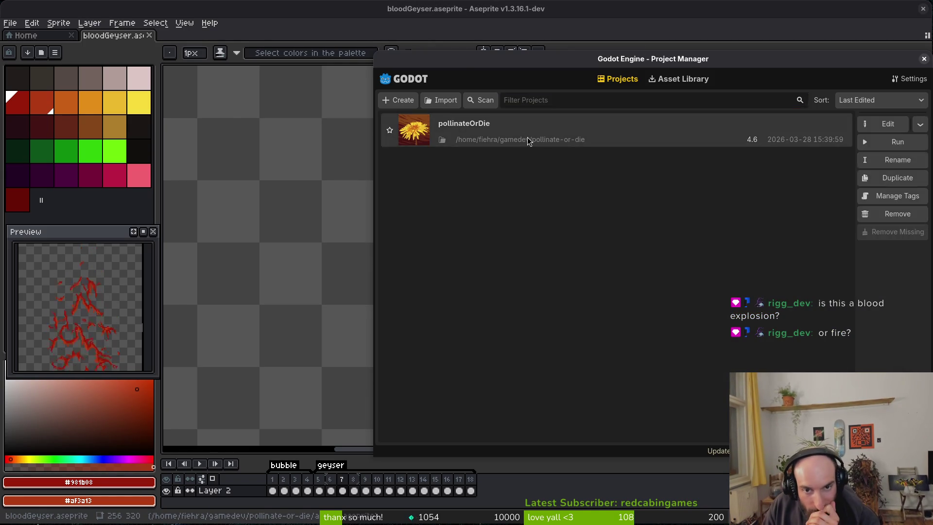
pyautogui.doubleClick(528, 141)
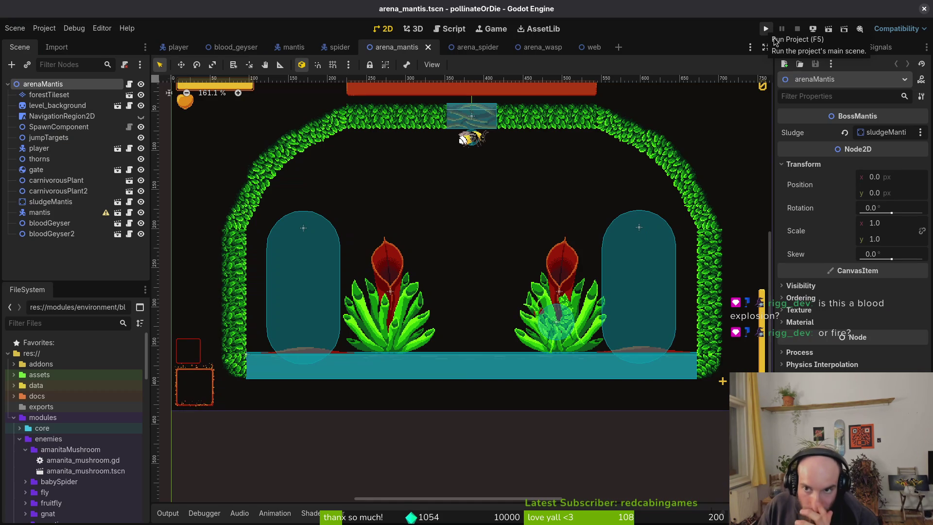
pyautogui.click(773, 39)
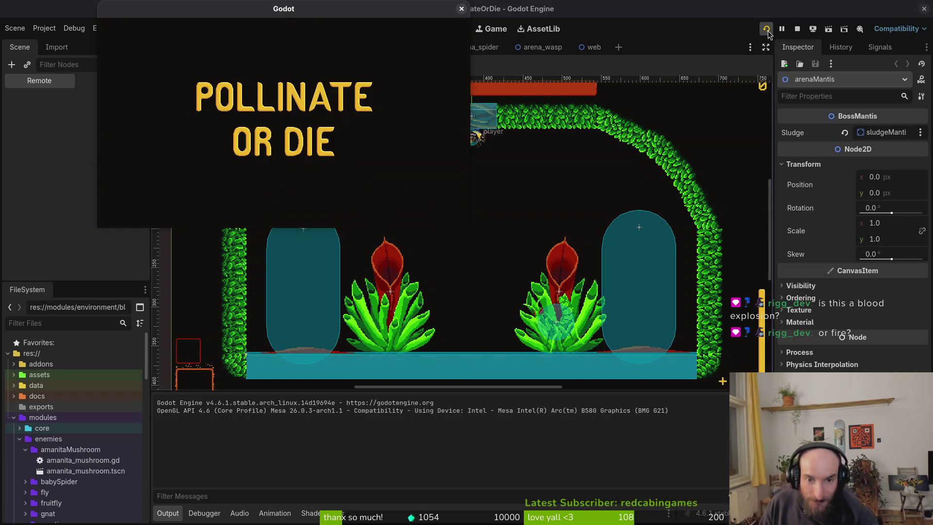
# Step: Check the game's settings panel, enter the game, and check the pause menu's debugging panel
pyautogui.moveTo(272, 16); pyautogui.dragTo(327, 73)
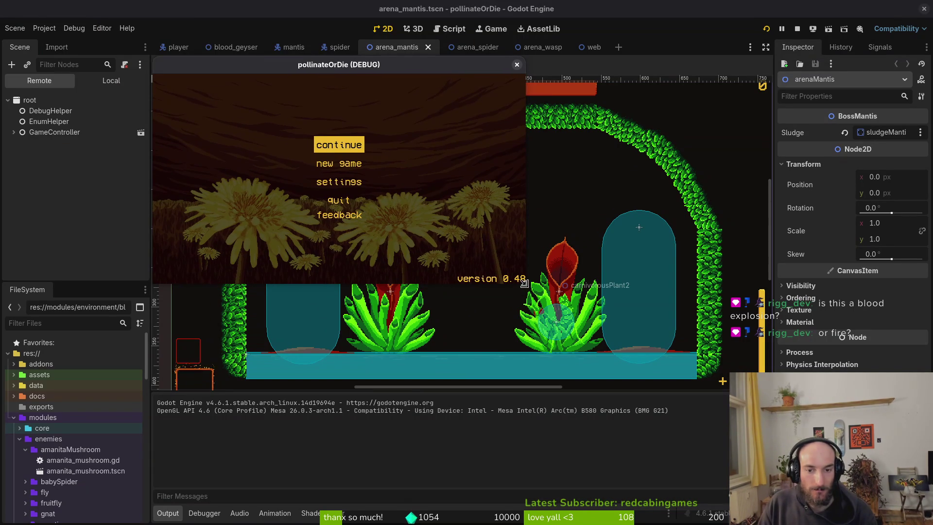
pyautogui.press('Down')
pyautogui.press('Down')
pyautogui.press('Return')
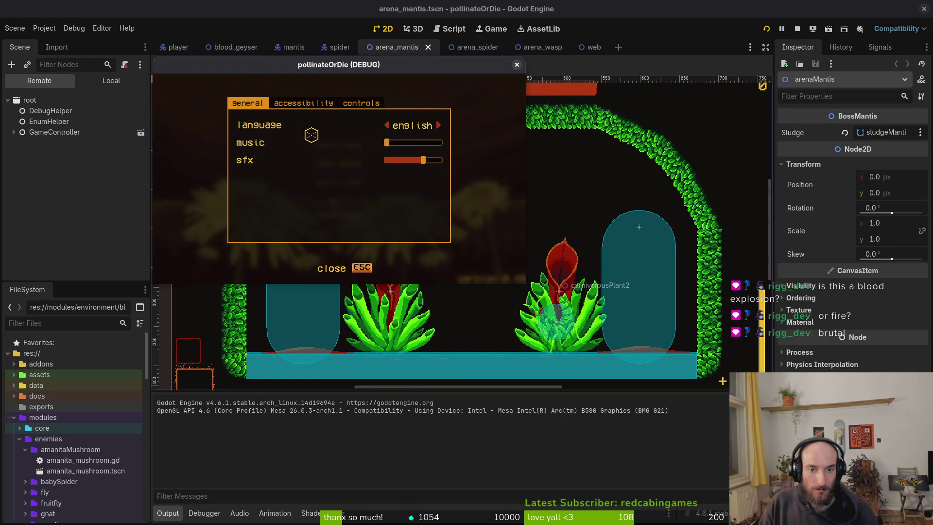
pyautogui.click(328, 263)
pyautogui.press('Return')
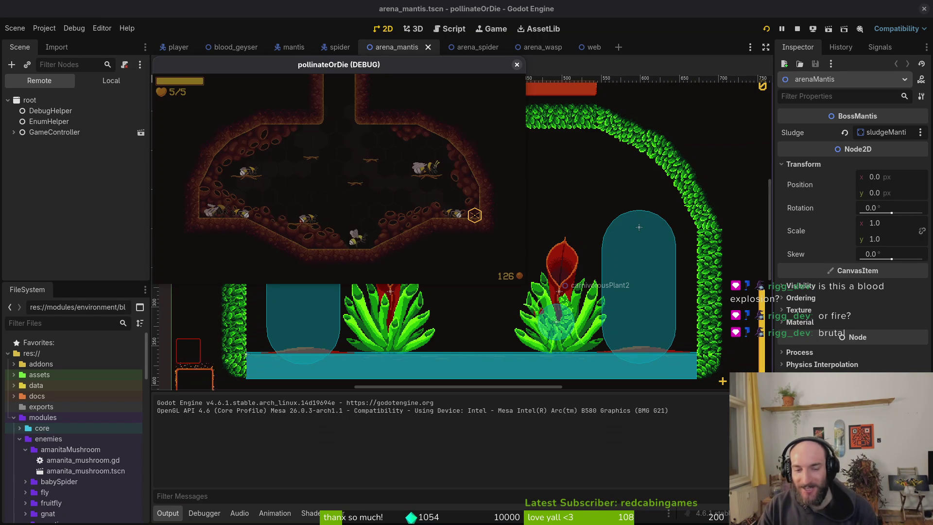
pyautogui.press('Escape')
pyautogui.press('Down')
pyautogui.press('Return')
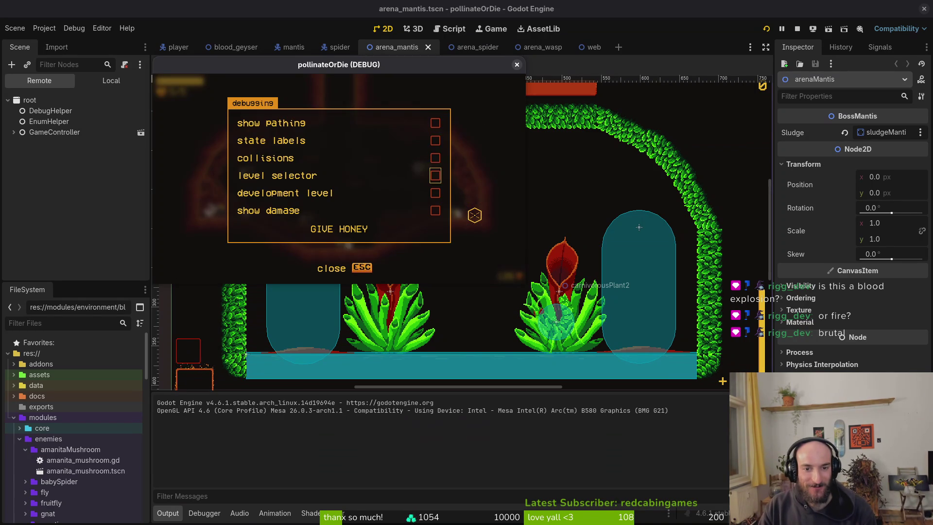
pyautogui.press('Escape')
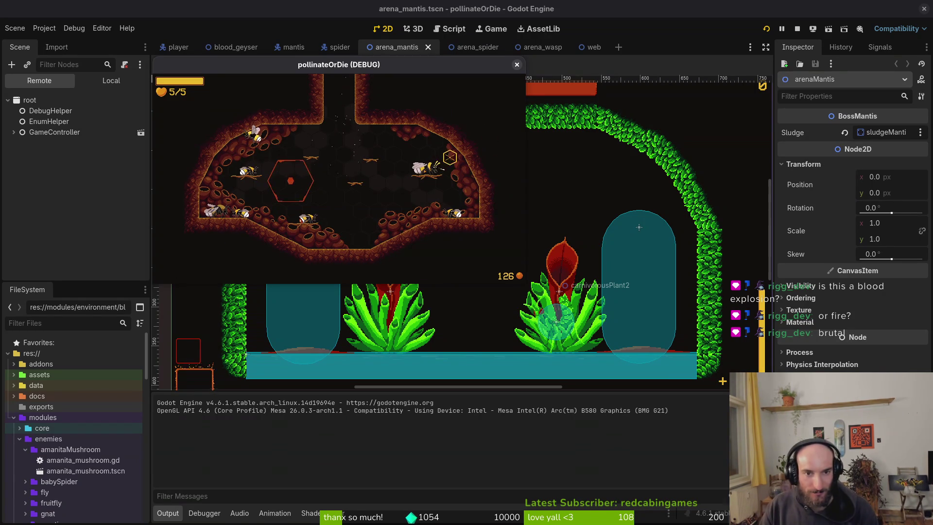
# Step: Load the Mantis arena with the F1 debug level selector, then pause and stop the game
pyautogui.press('F1')
pyautogui.click(488, 275)
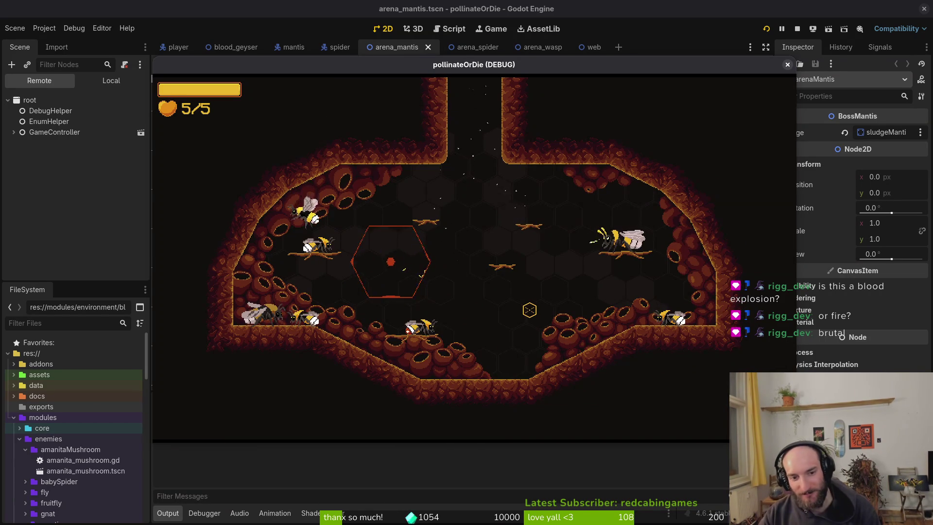
pyautogui.press('F1')
pyautogui.press('Down')
pyautogui.press('Return')
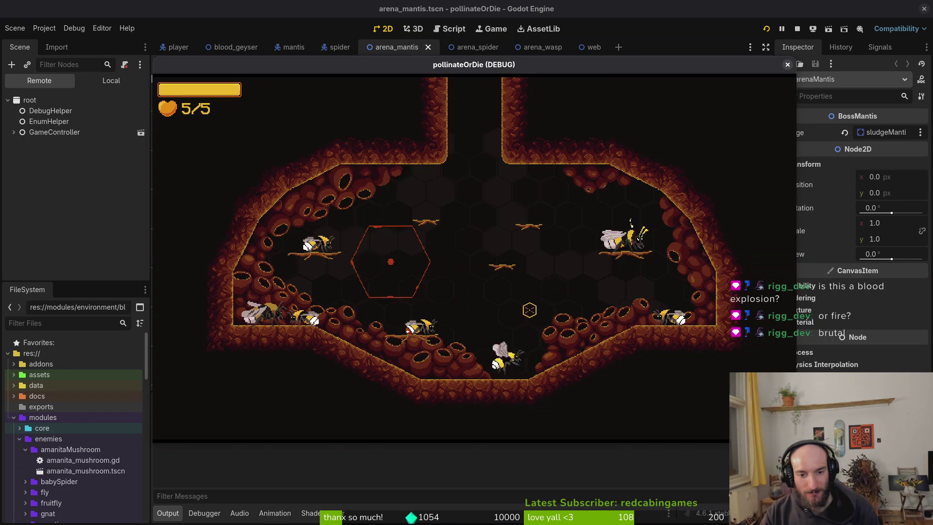
pyautogui.press('F1')
pyautogui.press('Return')
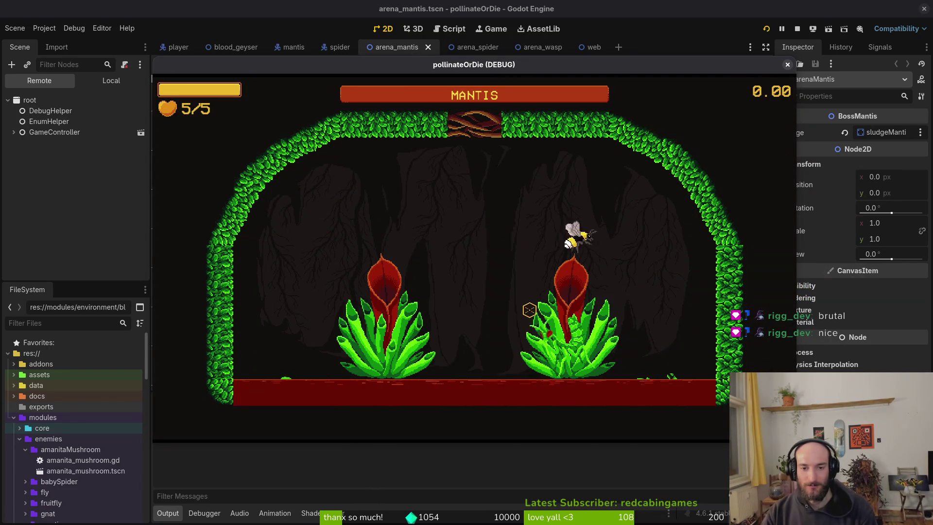
pyautogui.press('Escape')
pyautogui.click(787, 65)
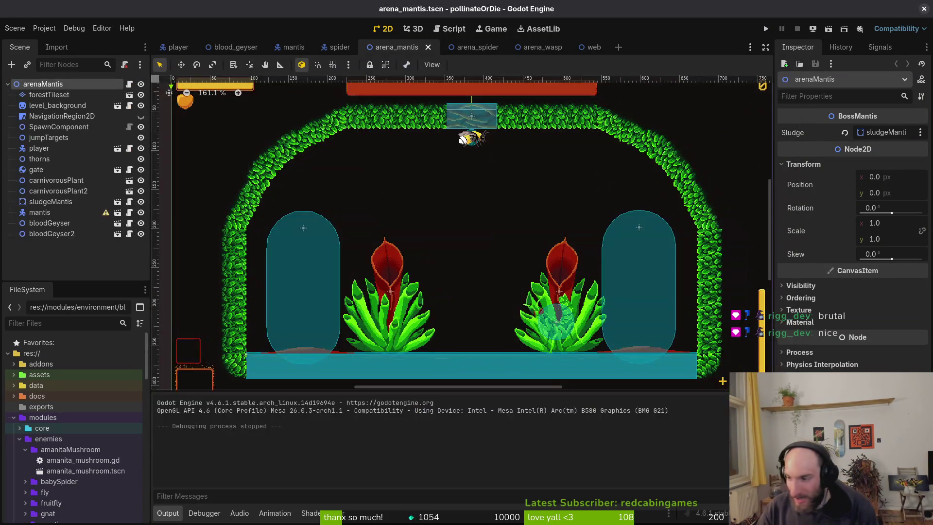
pyautogui.hotkey('alt', 'Tab')
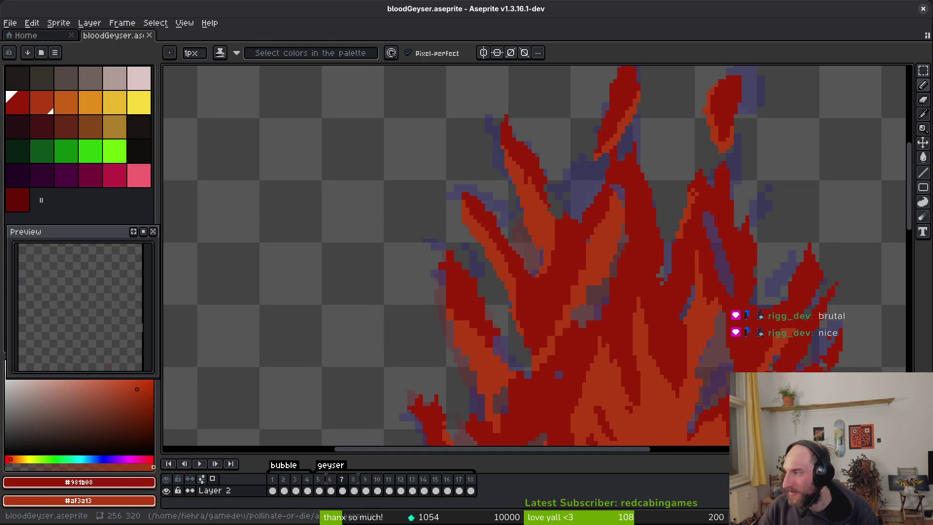
pyautogui.hotkey('alt', 'Tab')
pyautogui.hotkey('alt', 'Tab')
pyautogui.hotkey('alt', 'Tab')
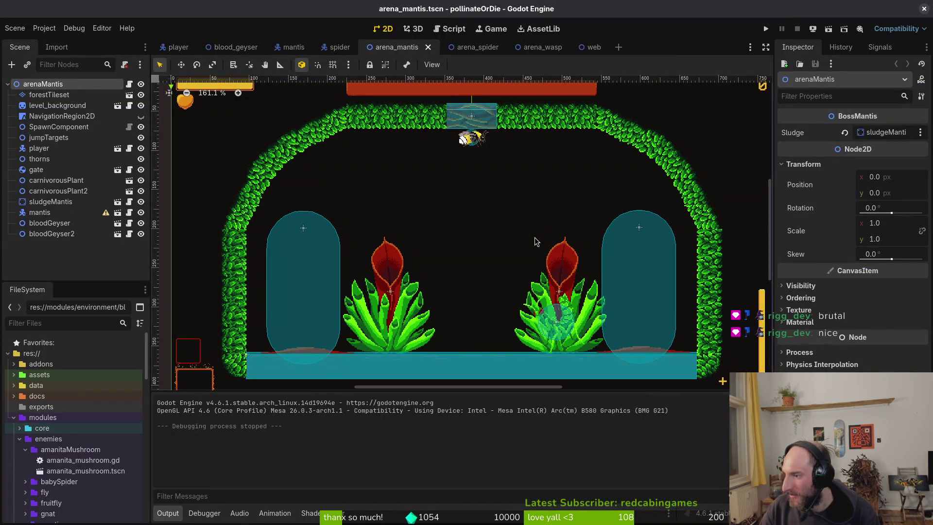
pyautogui.hotkey('alt', 'Tab')
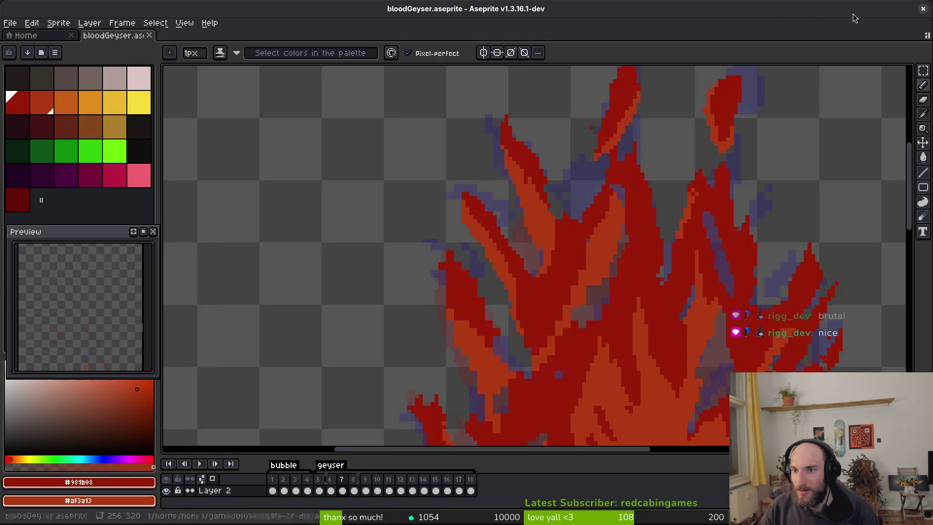
pyautogui.hotkey('alt', 'Tab')
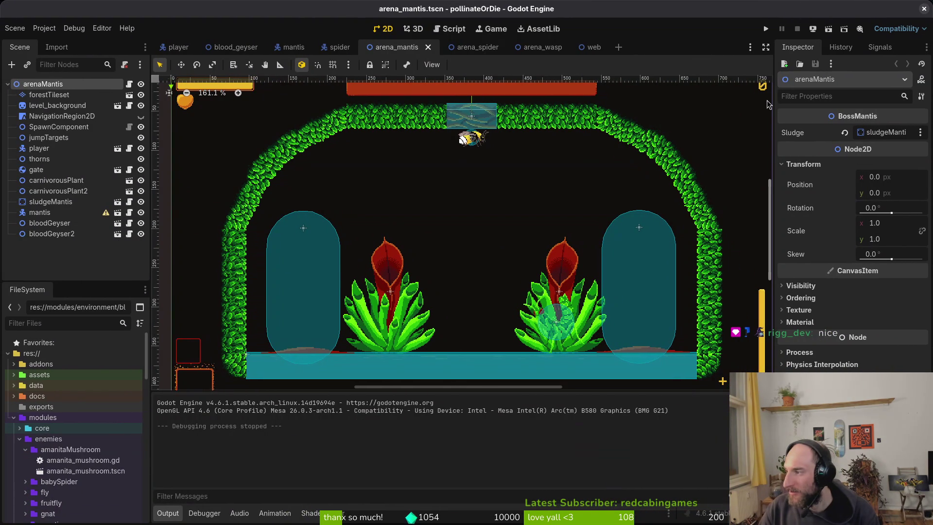
pyautogui.hotkey('alt', 'Tab')
pyautogui.hotkey('alt', 'Tab')
pyautogui.hotkey('alt', 'Tab')
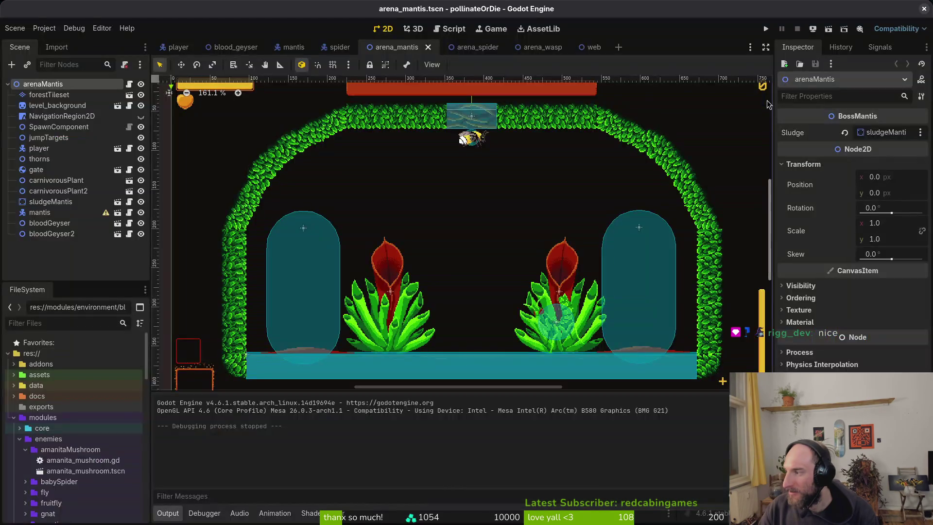
pyautogui.hotkey('alt', 'Tab')
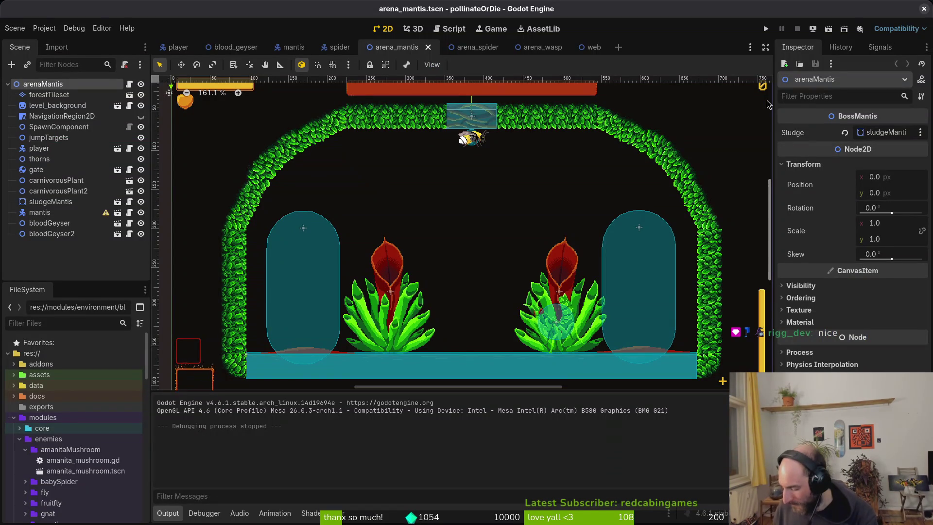
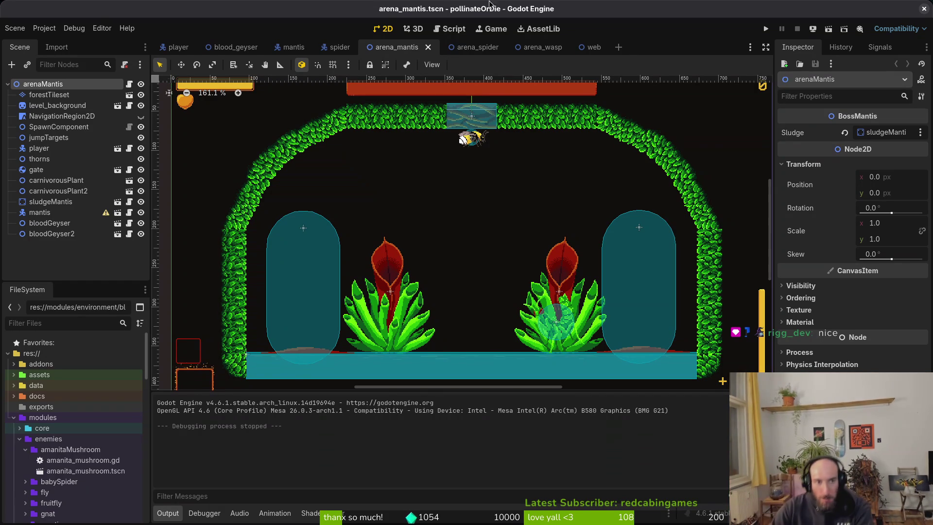
# Step: Switch from Godot's arena_mantis scene to bloodGeyser.aseprite in the Aseprite window
pyautogui.click(923, 9)
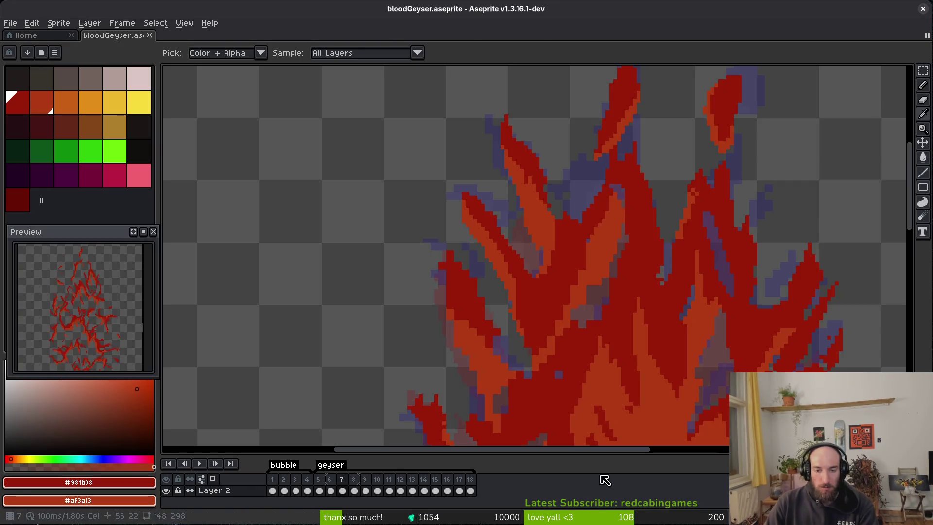
# Step: Zoom into the flames, paint one pixel, and erase stray orange pixels on the flame
pyautogui.scroll(-3, 569, 277)
pyautogui.scroll(5, 625, 334)
pyautogui.scroll(2, 642, 327)
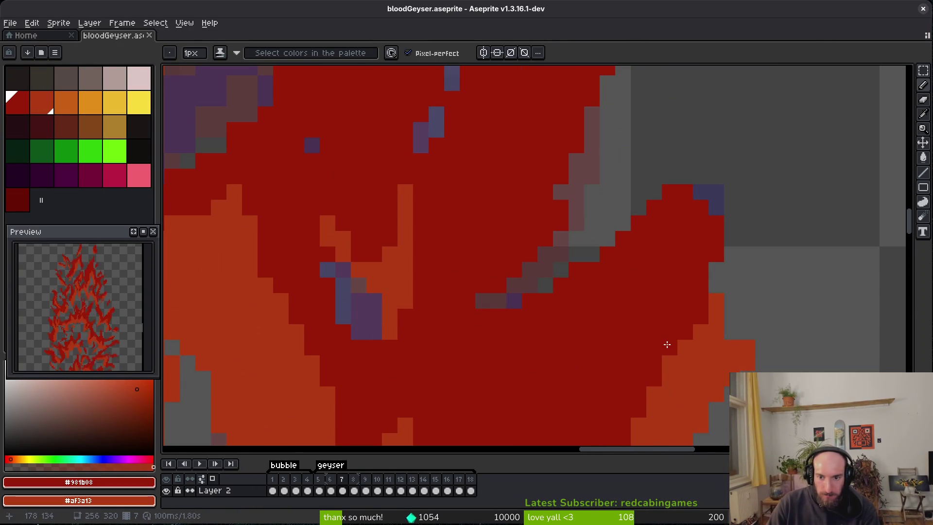
pyautogui.click(666, 344)
pyautogui.scroll(-2, 675, 349)
pyautogui.scroll(-2, 660, 325)
pyautogui.scroll(3, 600, 215)
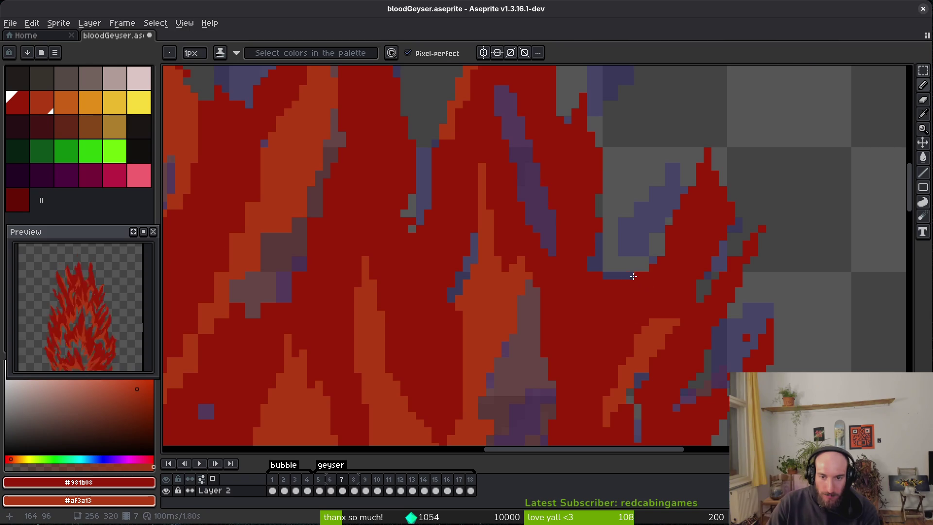
pyautogui.scroll(-2, 602, 272)
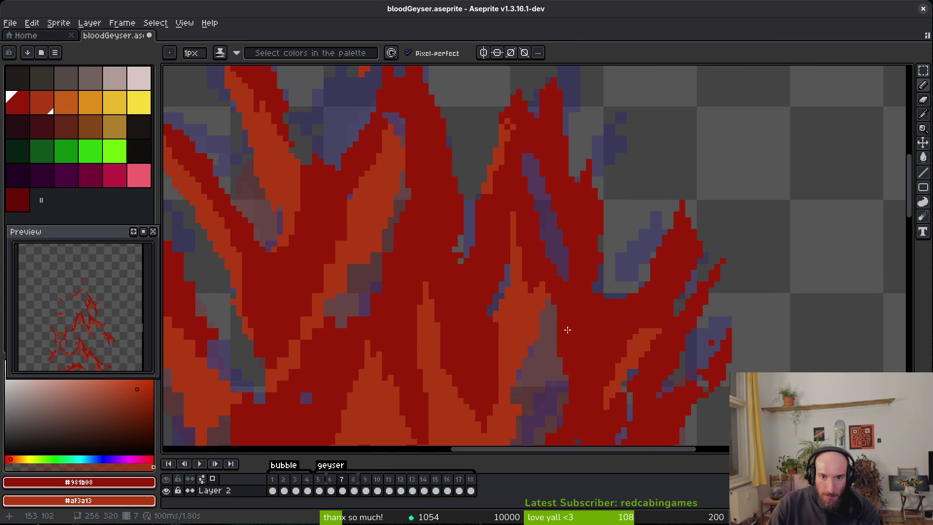
pyautogui.scroll(2, 608, 292)
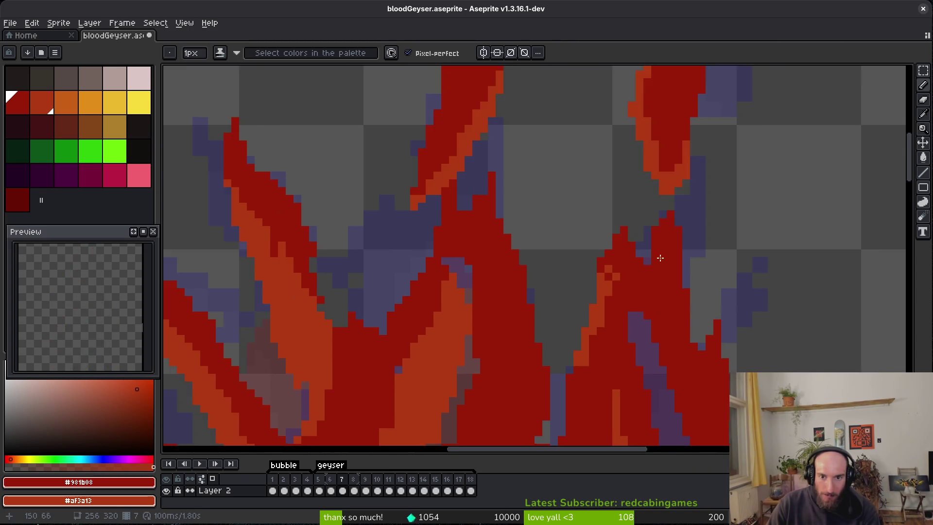
pyautogui.scroll(2, 627, 263)
pyautogui.scroll(-3, 641, 327)
pyautogui.scroll(3, 613, 330)
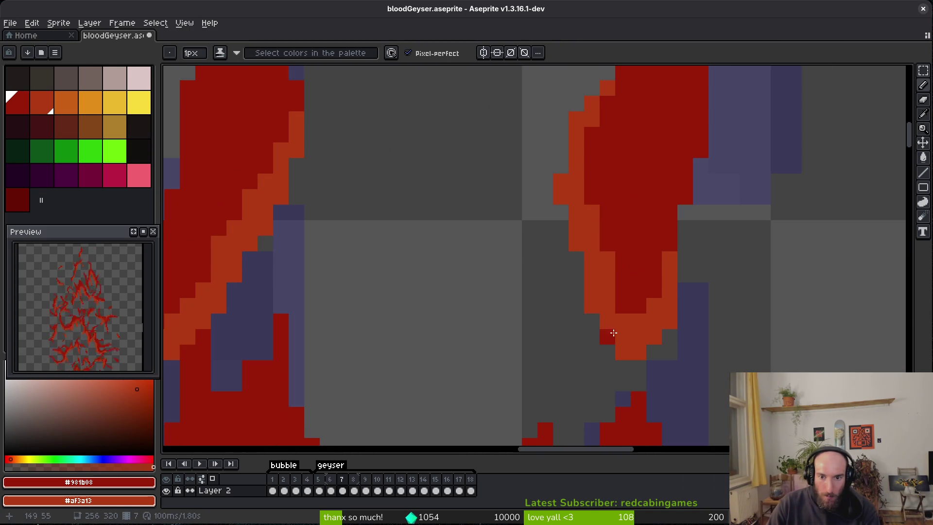
pyautogui.press('e')
pyautogui.moveTo(608, 336); pyautogui.dragTo(652, 366)
pyautogui.scroll(-3, 718, 348)
pyautogui.scroll(4, 632, 301)
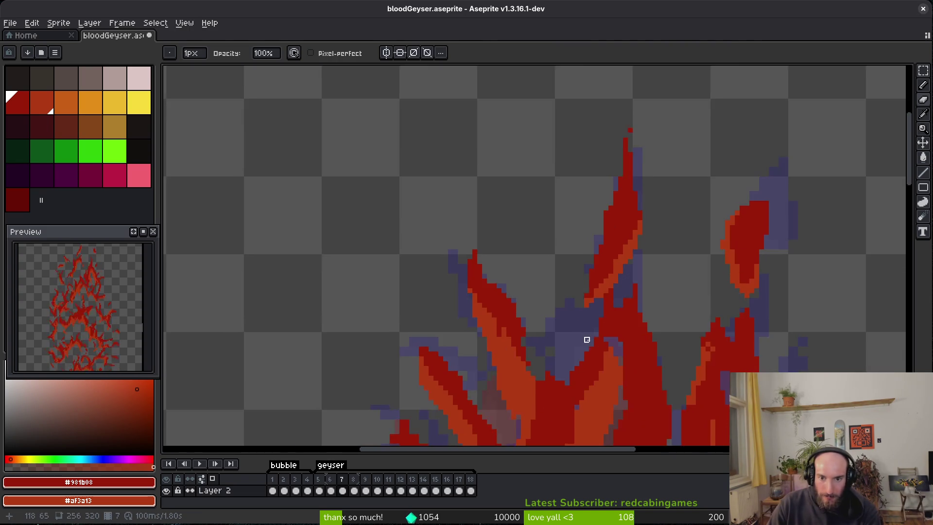
# Step: Erase the stray pixels between the flame tongues
pyautogui.press('b')
pyautogui.scroll(-1, 661, 253)
pyautogui.press('e')
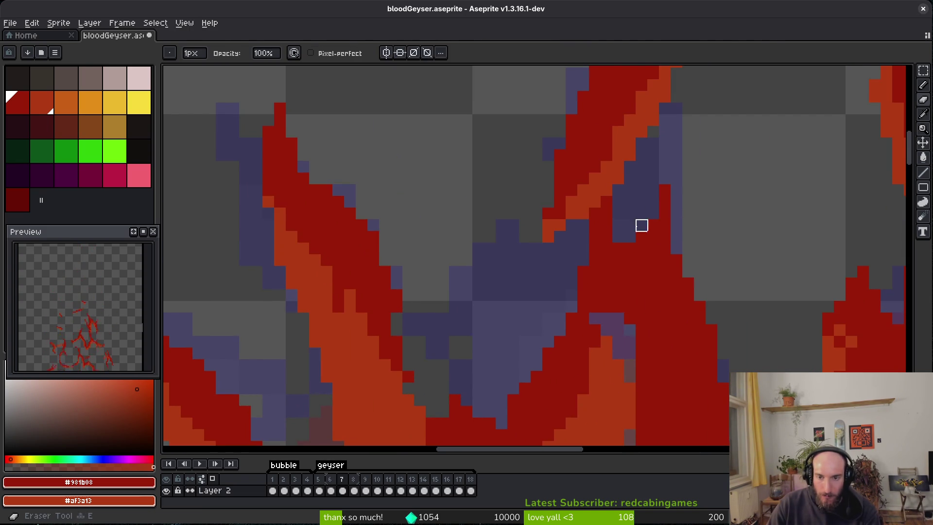
pyautogui.moveTo(630, 214); pyautogui.dragTo(606, 237)
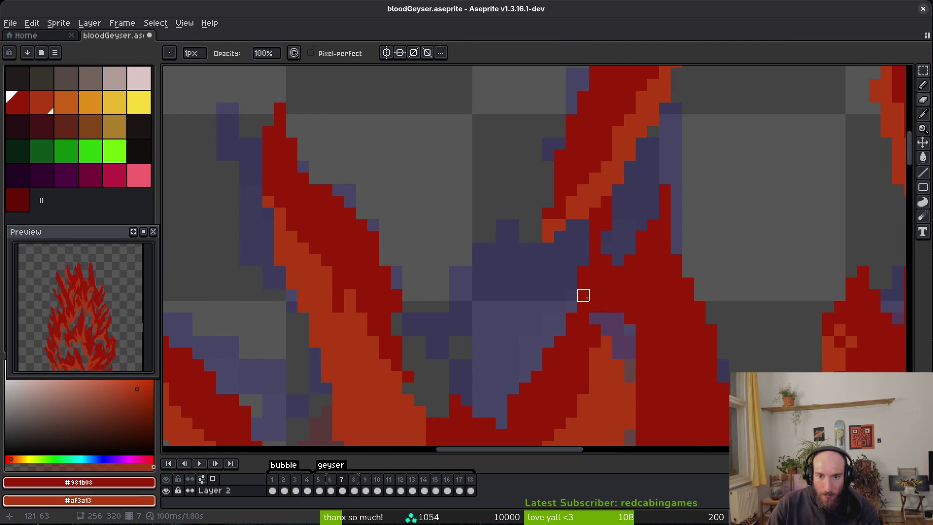
pyautogui.scroll(-2, 592, 319)
pyautogui.press('b')
pyautogui.scroll(-2, 562, 329)
pyautogui.hscroll(-3, 527, 258)
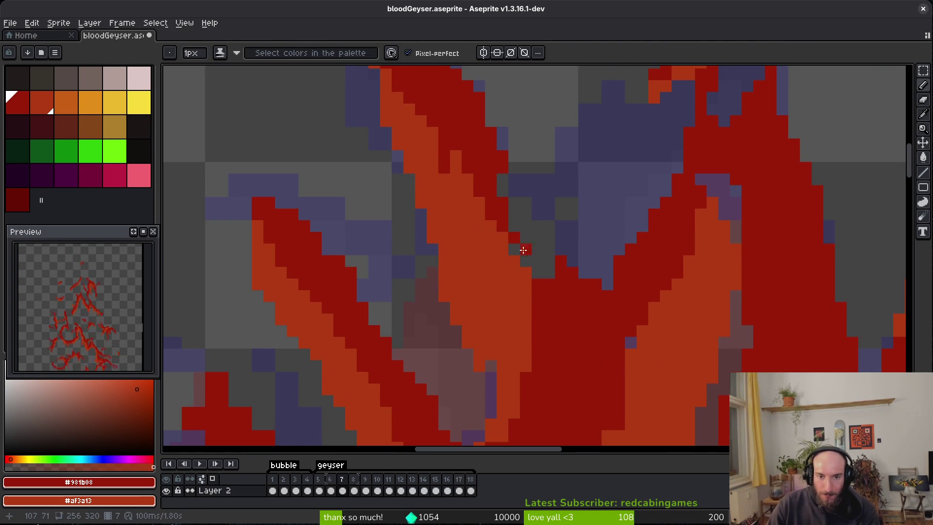
pyautogui.scroll(-3, 506, 233)
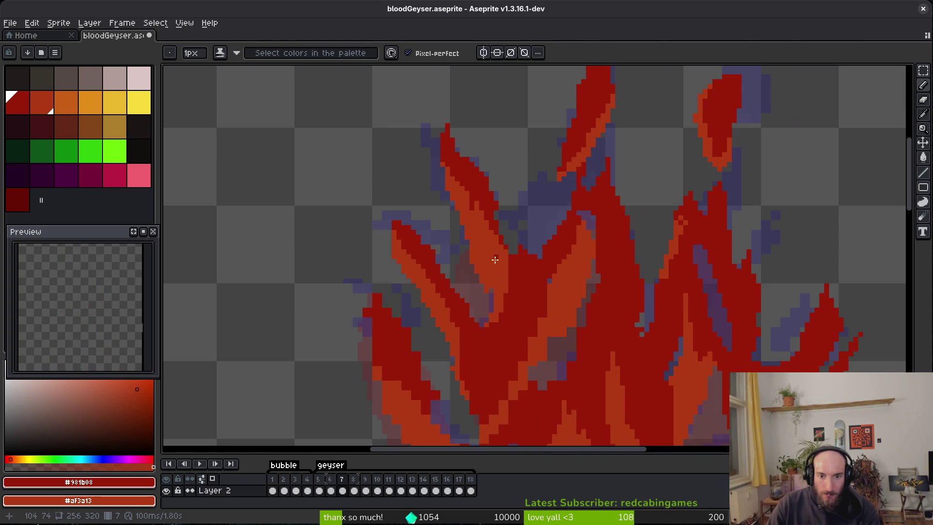
pyautogui.scroll(5, 535, 272)
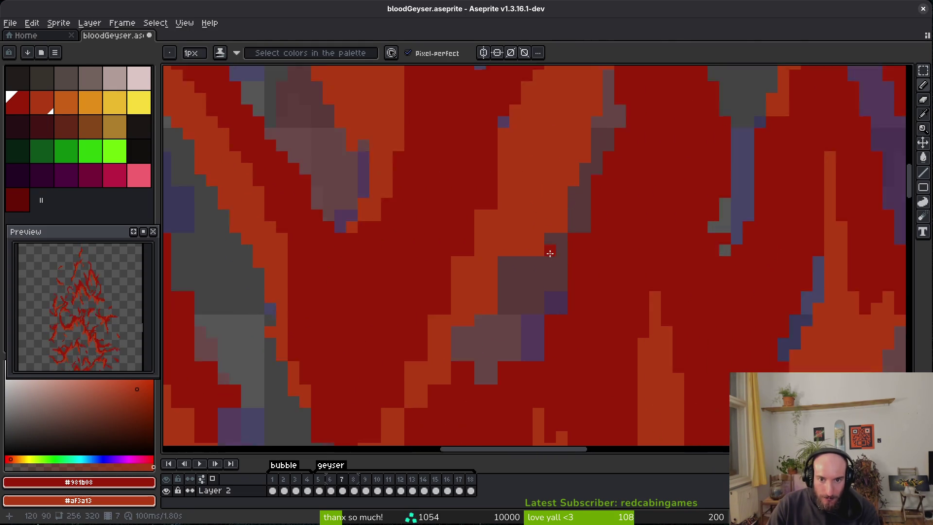
# Step: Paint a dark diagonal stroke along the flame, then erase and fix cells beside it
pyautogui.moveTo(558, 198)
pyautogui.mouseDown()
pyautogui.moveTo(494, 263)
pyautogui.moveTo(486, 286)
pyautogui.mouseUp()
pyautogui.press('e')
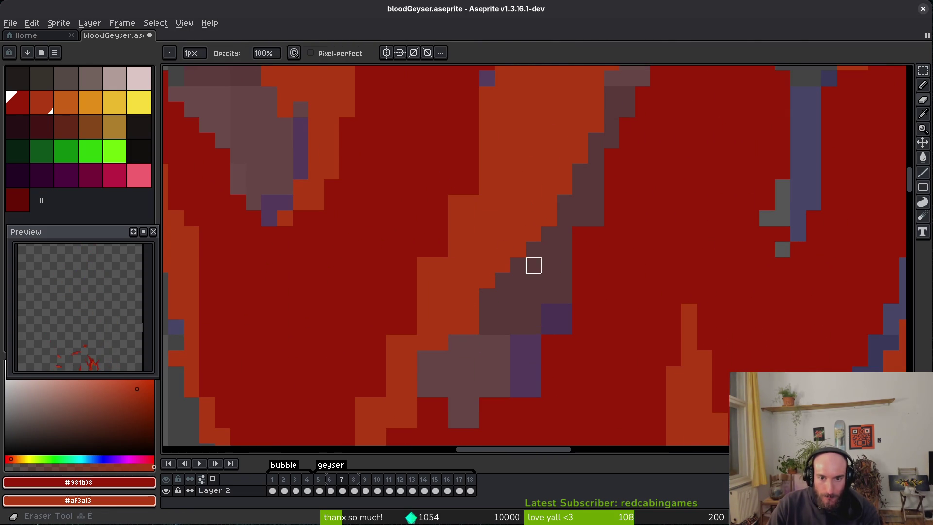
pyautogui.moveTo(580, 219)
pyautogui.mouseDown()
pyautogui.moveTo(533, 372)
pyautogui.moveTo(550, 310)
pyautogui.moveTo(622, 234)
pyautogui.mouseUp()
pyautogui.scroll(2, 542, 293)
pyautogui.click(572, 312)
pyautogui.click(490, 312)
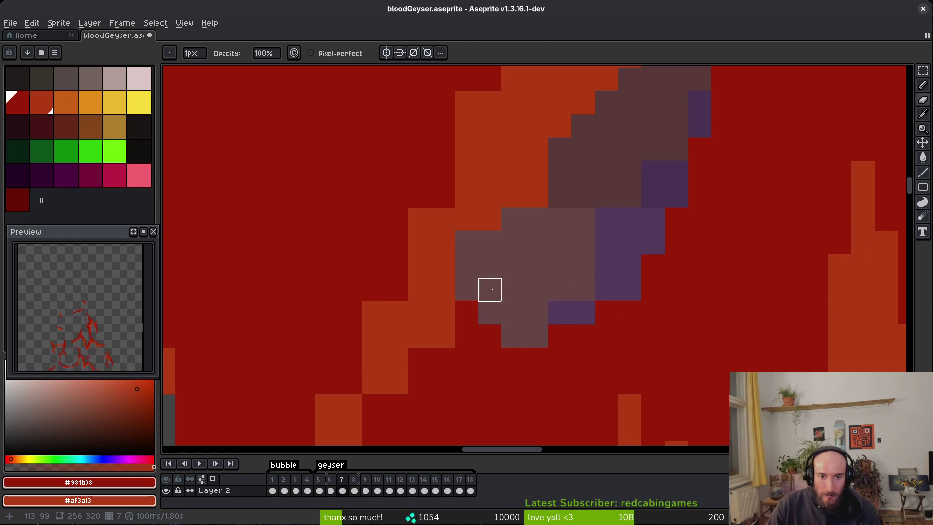
# Step: Repaint the orange diagonal highlight band, widening it and extending it down the flame edge
pyautogui.press('b')
pyautogui.moveTo(468, 258); pyautogui.dragTo(513, 219)
pyautogui.moveTo(443, 171); pyautogui.dragTo(420, 248)
pyautogui.scroll(-3, 428, 263)
pyautogui.scroll(2, 483, 217)
pyautogui.moveTo(483, 216); pyautogui.dragTo(498, 185)
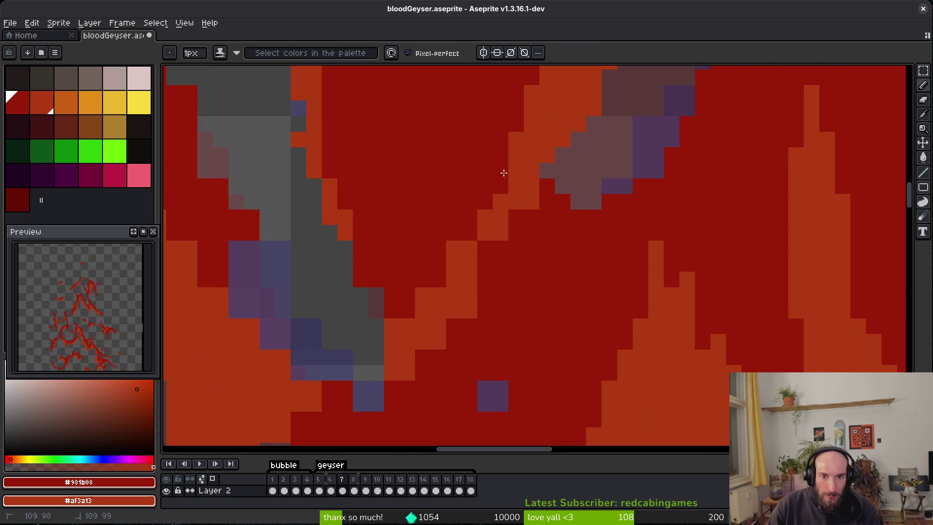
pyautogui.moveTo(469, 250); pyautogui.dragTo(459, 241)
pyautogui.moveTo(535, 191)
pyautogui.mouseDown()
pyautogui.moveTo(502, 225)
pyautogui.moveTo(439, 358)
pyautogui.mouseUp()
pyautogui.click(454, 325)
pyautogui.moveTo(469, 310)
pyautogui.mouseDown()
pyautogui.moveTo(439, 342)
pyautogui.moveTo(465, 344)
pyautogui.mouseUp()
pyautogui.moveTo(417, 366)
pyautogui.mouseDown()
pyautogui.moveTo(392, 327)
pyautogui.moveTo(423, 295)
pyautogui.mouseUp()
# Step: Add orange pixels at the band's lower edge, then erase stray pixels elsewhere on the geyser
pyautogui.rightClick(393, 397)
pyautogui.moveTo(373, 412); pyautogui.dragTo(437, 314)
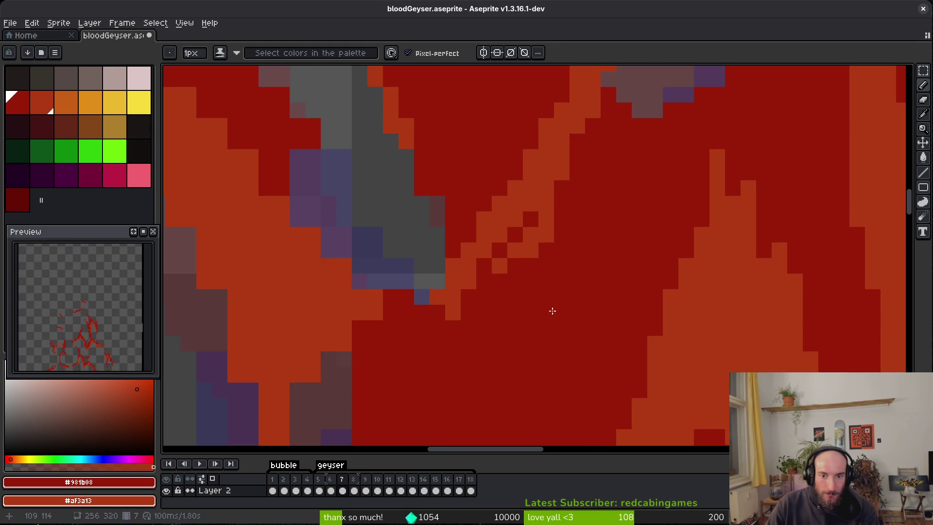
pyautogui.scroll(-3, 561, 311)
pyautogui.scroll(3, 525, 316)
pyautogui.moveTo(469, 371)
pyautogui.mouseDown()
pyautogui.moveTo(482, 295)
pyautogui.moveTo(438, 244)
pyautogui.mouseUp()
pyautogui.press('e')
pyautogui.scroll(-3, 491, 246)
pyautogui.scroll(4, 437, 333)
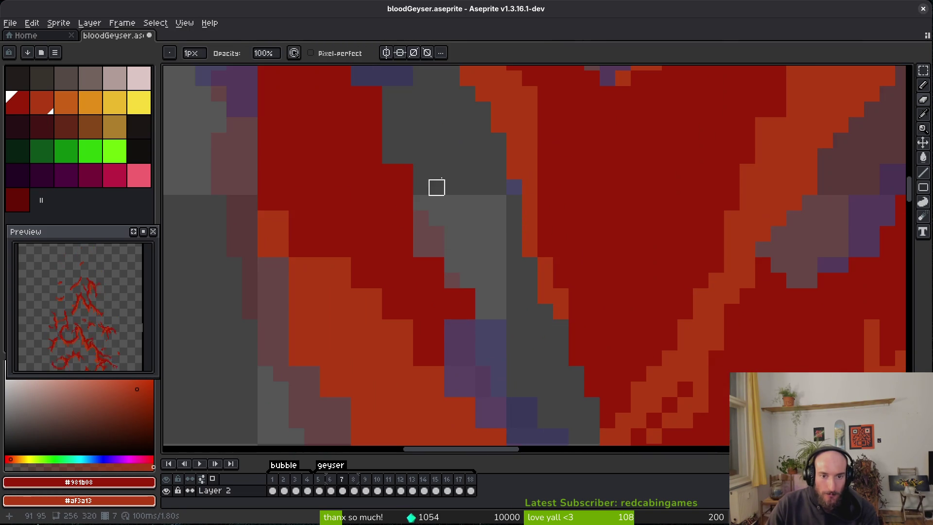
pyautogui.moveTo(466, 296)
pyautogui.mouseDown()
pyautogui.moveTo(462, 275)
pyautogui.moveTo(442, 265)
pyautogui.mouseUp()
# Step: Try painting dark red over orange edge pixels, undoing both attempts
pyautogui.press('b')
pyautogui.moveTo(378, 242)
pyautogui.mouseDown()
pyautogui.moveTo(411, 342)
pyautogui.moveTo(359, 243)
pyautogui.mouseUp()
pyautogui.click(410, 352)
pyautogui.click(443, 356)
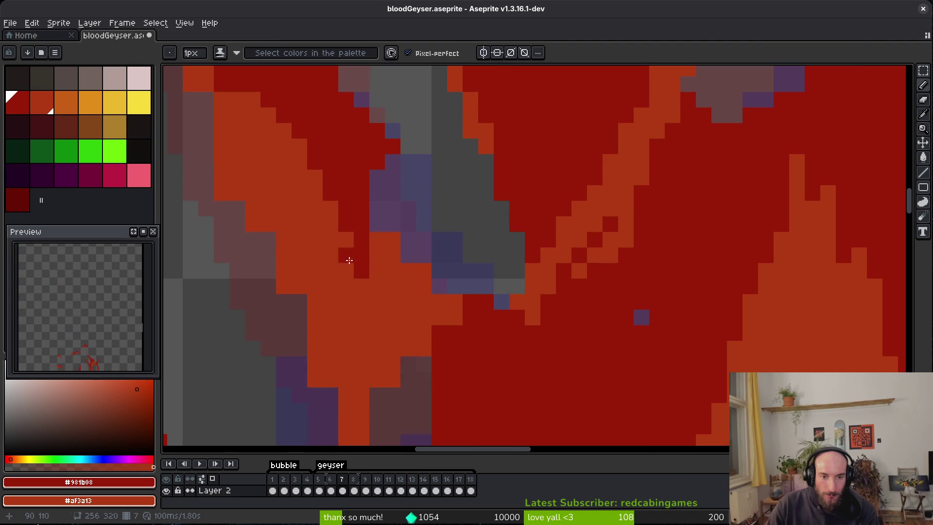
pyautogui.hotkey('ctrl', 'z')
pyautogui.hotkey('ctrl', 'z')
pyautogui.press('e')
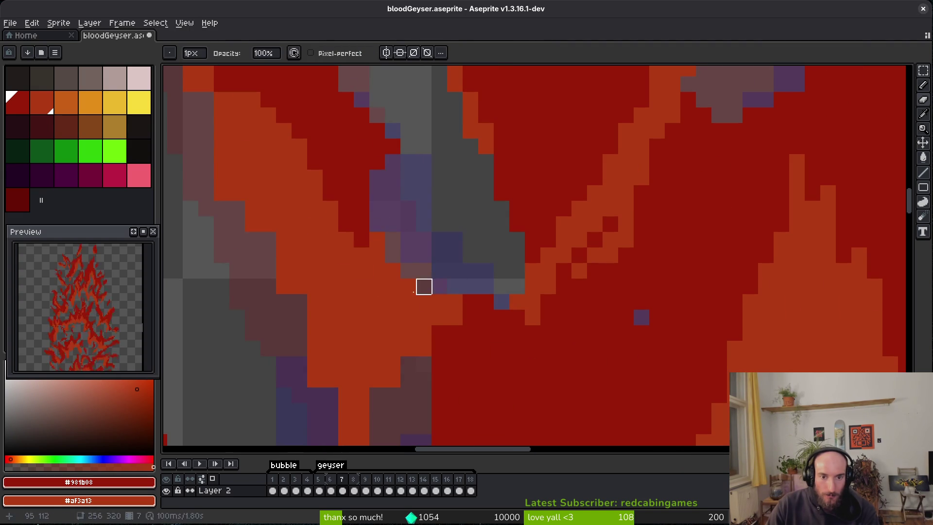
pyautogui.press('b')
pyautogui.moveTo(454, 316); pyautogui.dragTo(396, 376)
pyautogui.moveTo(401, 357); pyautogui.dragTo(470, 292)
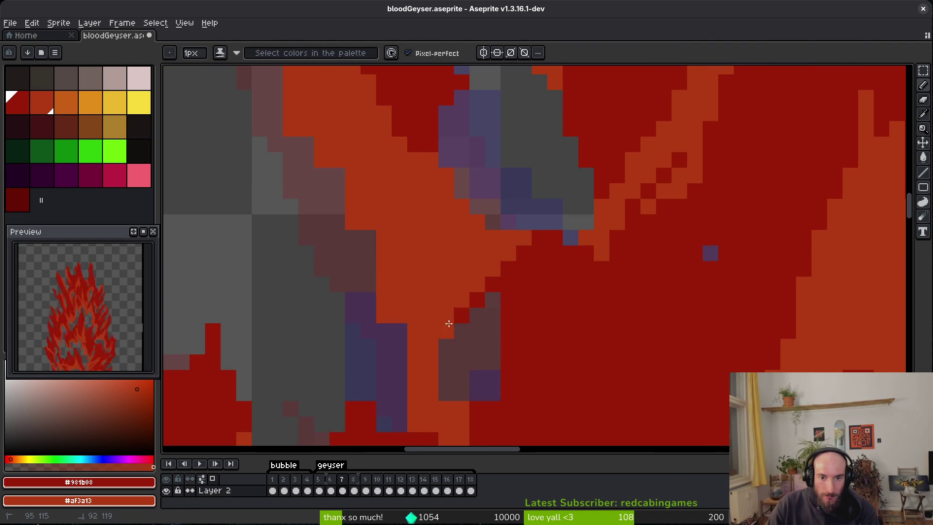
pyautogui.hotkey('ctrl', 'z')
# Step: Turn several orange edge pixels dark red and add orange pixels along the highlight edge
pyautogui.scroll(1, 490, 386)
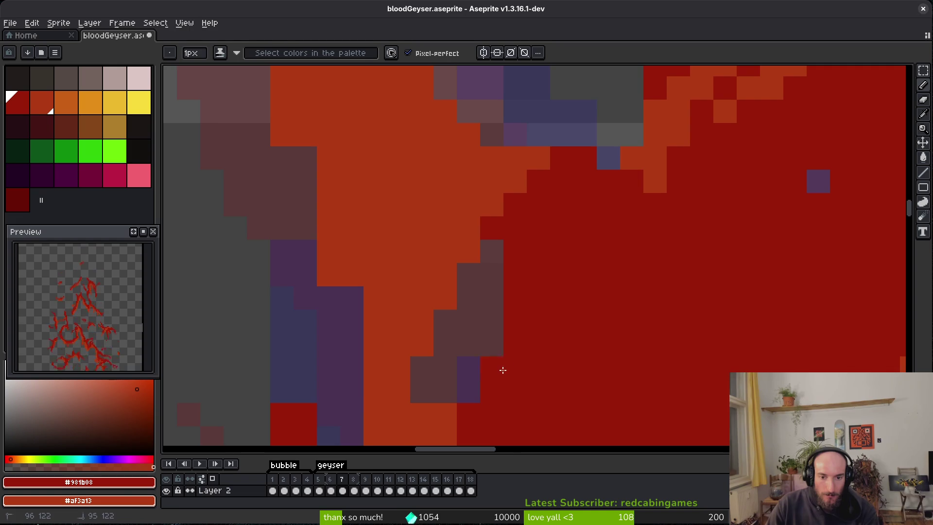
pyautogui.scroll(-3, 530, 397)
pyautogui.scroll(4, 529, 335)
pyautogui.click(503, 341)
pyautogui.scroll(-1, 557, 347)
pyautogui.click(516, 350)
pyautogui.click(478, 309)
pyautogui.scroll(-2, 535, 334)
pyautogui.rightClick(458, 262)
pyautogui.rightClick(475, 200)
pyautogui.click(520, 312)
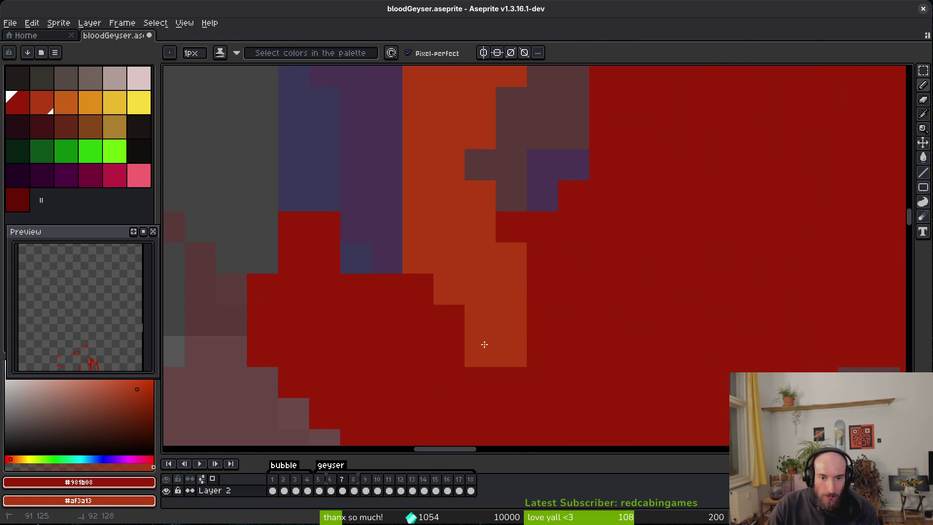
pyautogui.hotkey('ctrl', 'z')
pyautogui.scroll(-3, 460, 344)
pyautogui.scroll(2, 412, 290)
# Step: Erase a red pixel at the flame edge and a diagonal run of orange pixels
pyautogui.press('e')
pyautogui.click(389, 267)
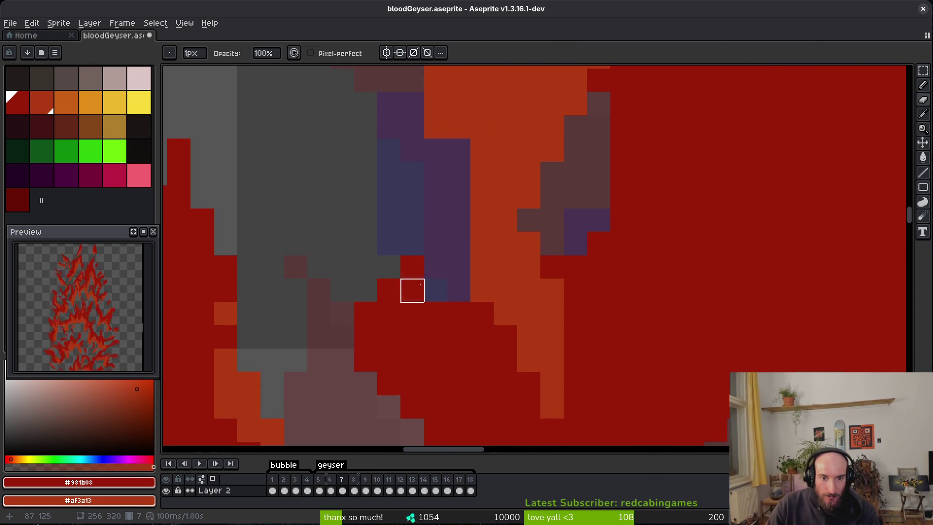
pyautogui.scroll(-3, 388, 313)
pyautogui.scroll(2, 454, 271)
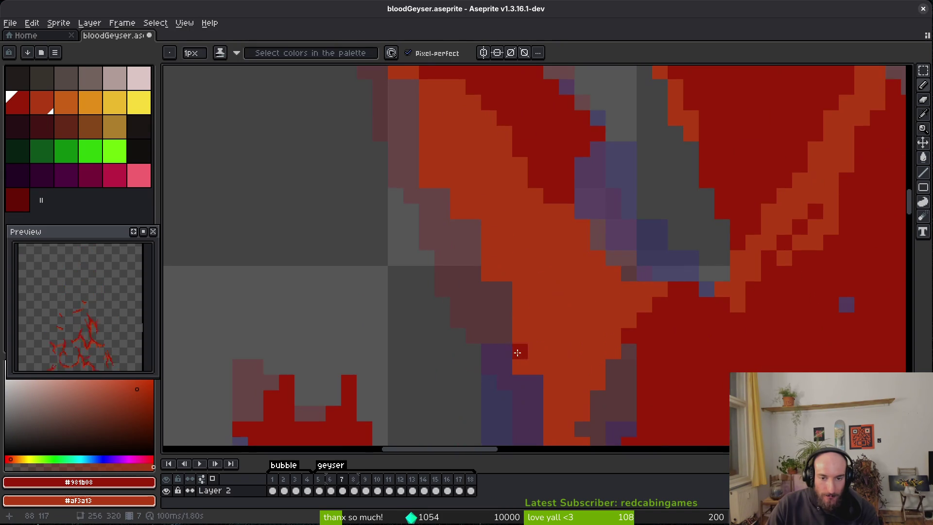
pyautogui.moveTo(488, 273); pyautogui.dragTo(520, 366)
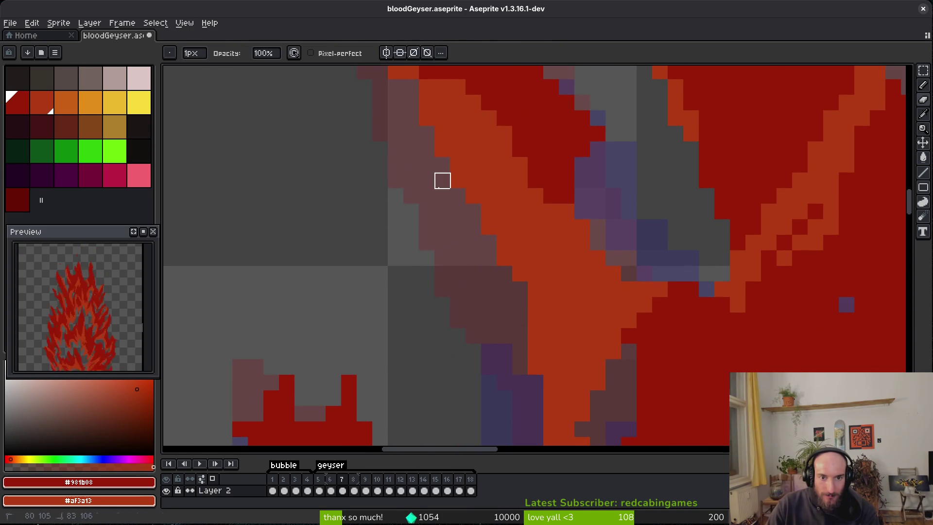
pyautogui.scroll(3, 492, 383)
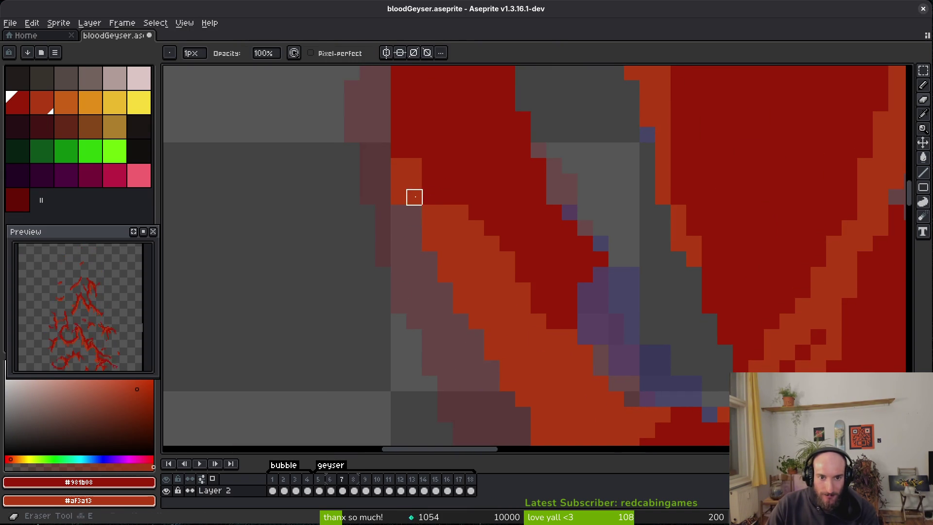
pyautogui.scroll(1, 415, 202)
# Step: Recolour three orange pixels dark red with the pencil
pyautogui.press('b')
pyautogui.click(423, 216)
pyautogui.click(406, 249)
pyautogui.click(485, 277)
pyautogui.scroll(-1, 483, 277)
pyautogui.scroll(1, 483, 277)
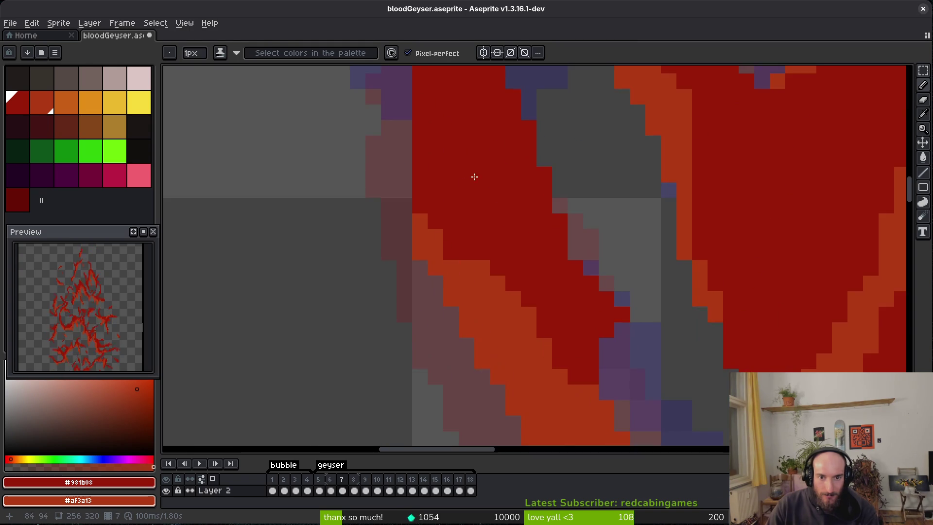
# Step: Erase red pixels to reveal the purple beneath, then fill dark red pixels along the flame edge
pyautogui.press('e')
pyautogui.click(424, 138)
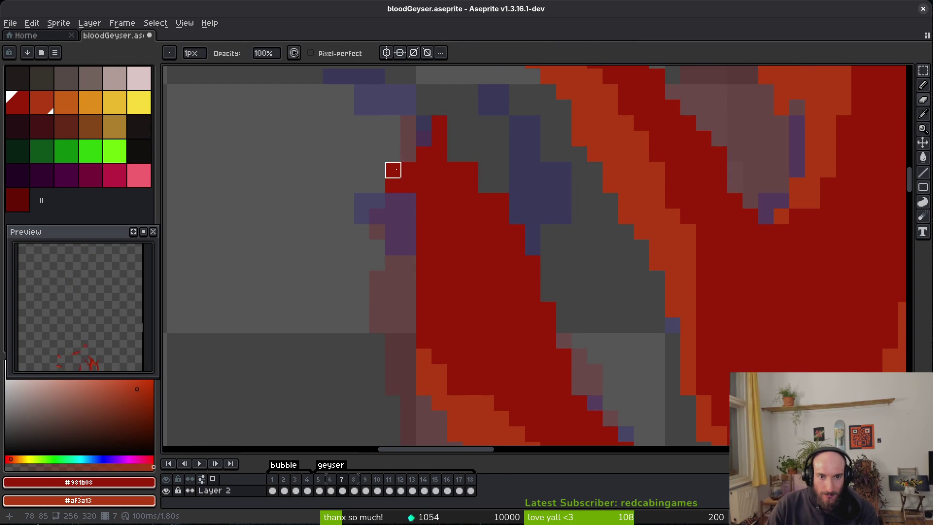
pyautogui.press('b')
pyautogui.moveTo(408, 201); pyautogui.dragTo(409, 216)
pyautogui.moveTo(455, 153); pyautogui.dragTo(486, 186)
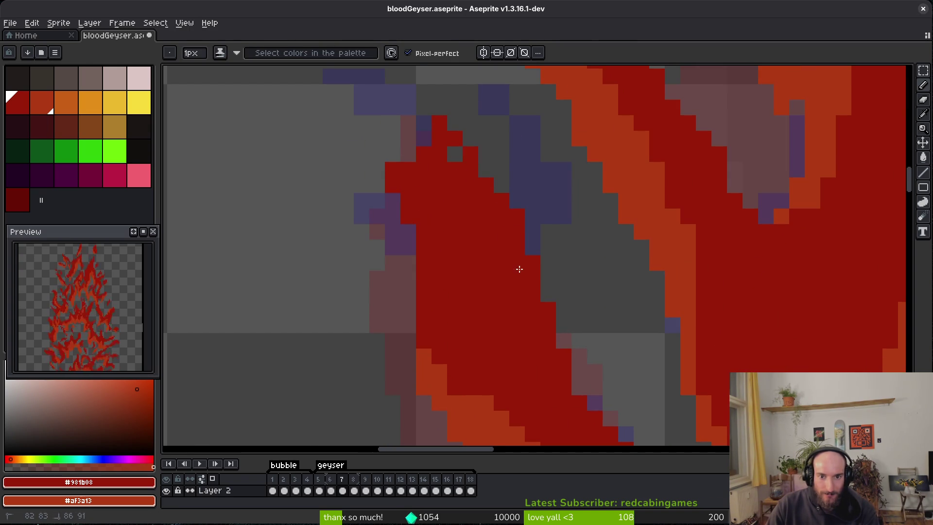
pyautogui.scroll(-2, 595, 301)
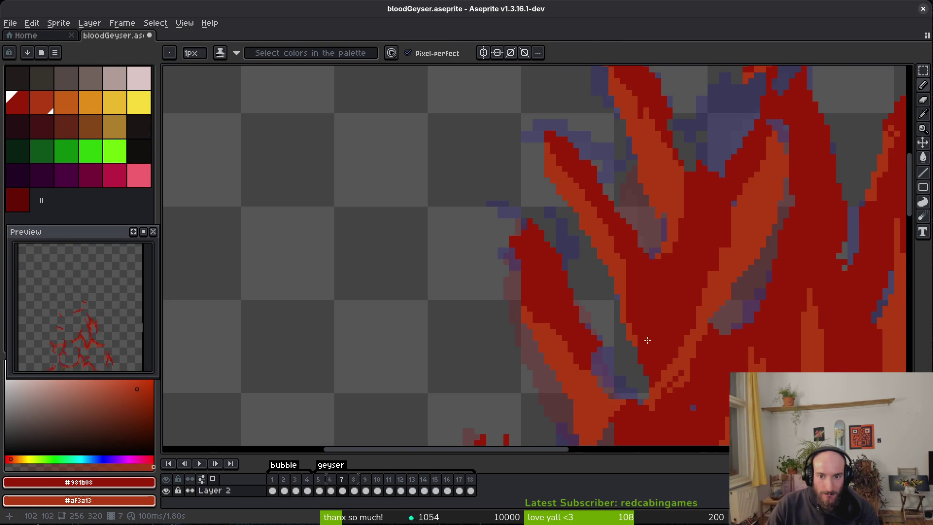
pyautogui.scroll(2, 655, 342)
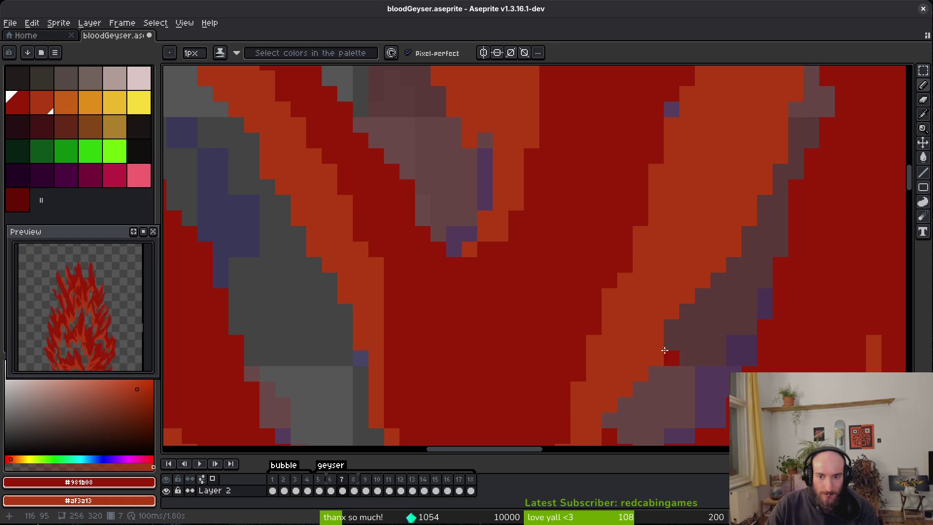
pyautogui.scroll(-1, 665, 350)
pyautogui.scroll(-1, 654, 139)
# Step: Touch up a flame-edge pixel and save bloodGeyser.aseprite with Ctrl+S
pyautogui.moveTo(621, 292); pyautogui.dragTo(587, 267)
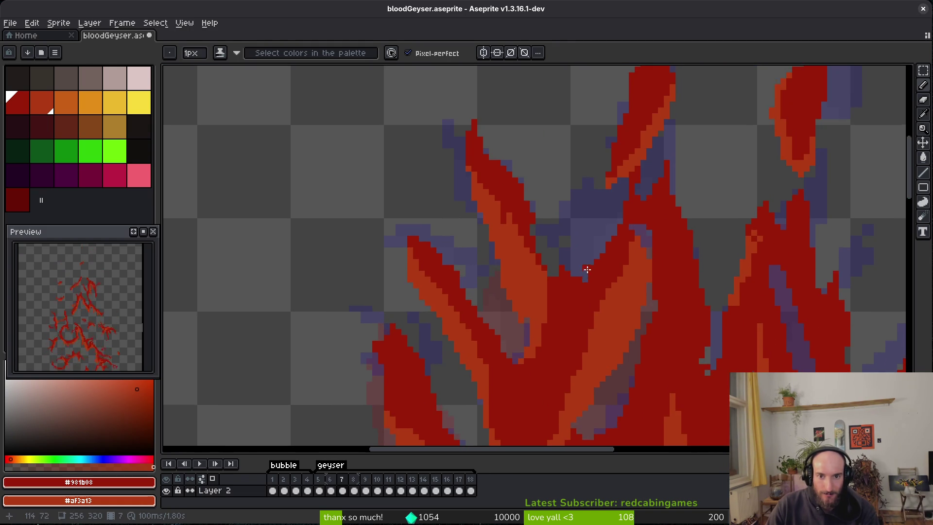
pyautogui.hotkey('ctrl', 's')
pyautogui.scroll(2, 489, 195)
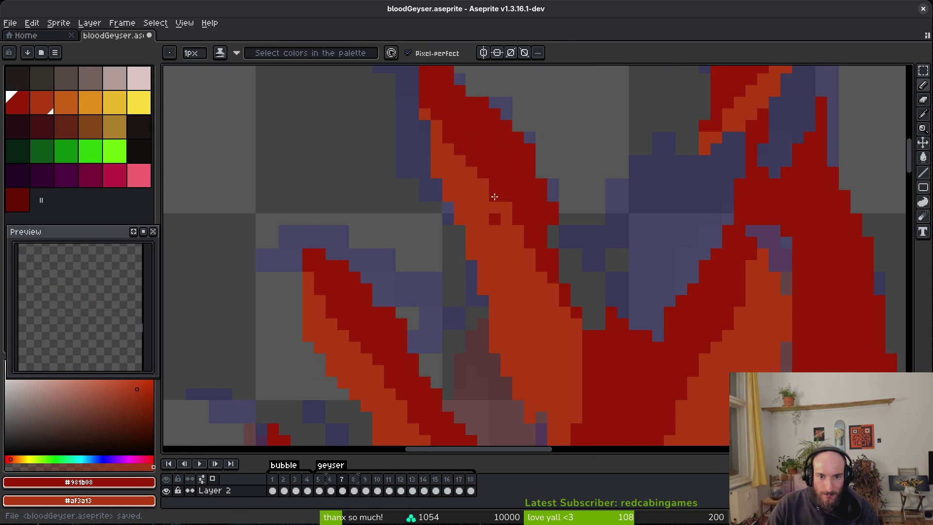
pyautogui.scroll(-3, 607, 244)
pyautogui.scroll(2, 593, 251)
pyautogui.scroll(1, 582, 253)
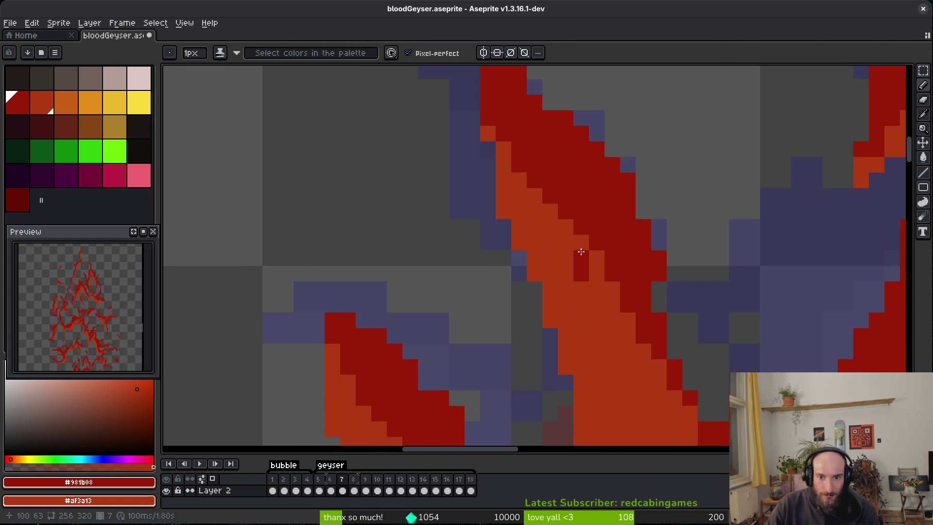
pyautogui.scroll(-3, 621, 316)
pyautogui.scroll(3, 673, 329)
pyautogui.hotkey('ctrl', 's')
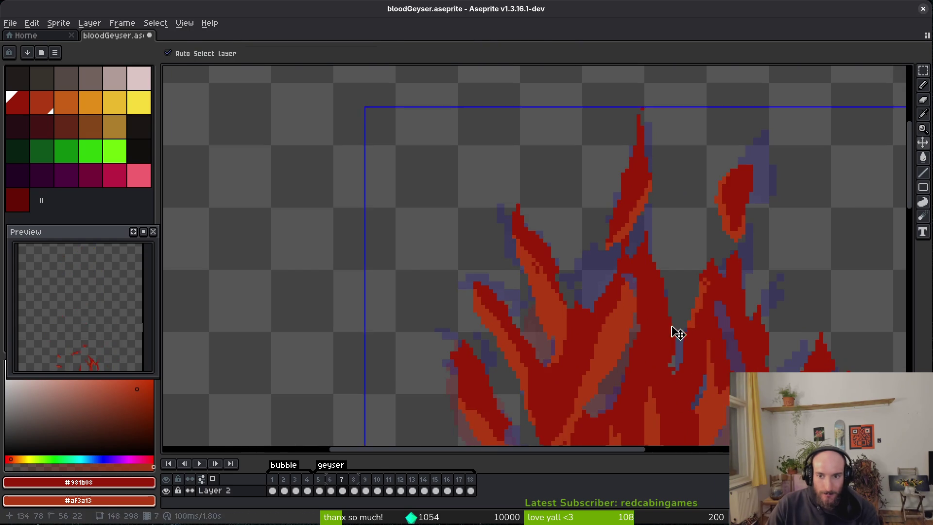
pyautogui.scroll(2, 473, 195)
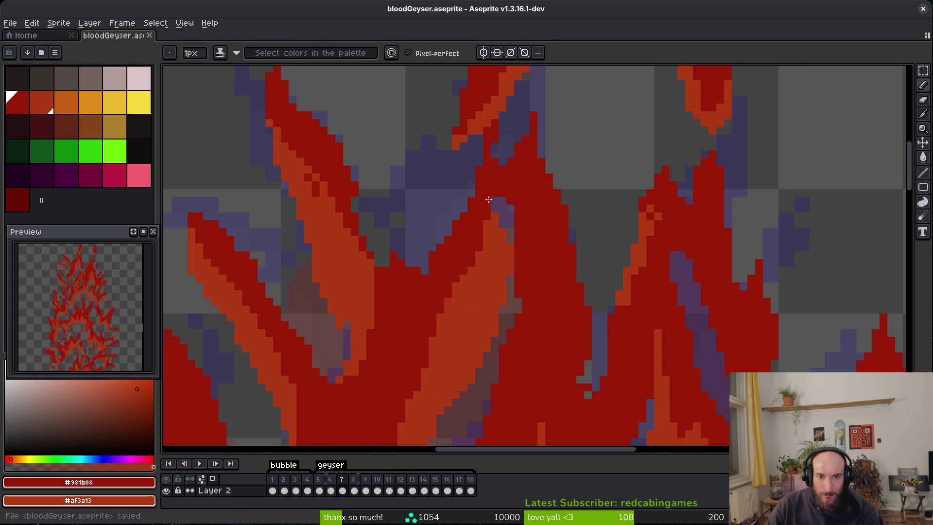
pyautogui.click(489, 200)
pyautogui.scroll(-3, 530, 240)
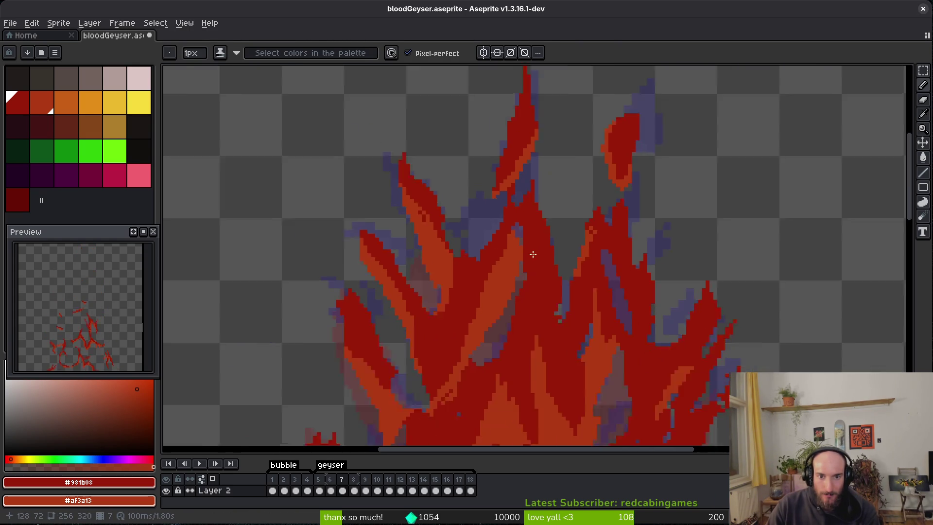
pyautogui.hotkey('ctrl', 's')
pyautogui.scroll(3, 441, 246)
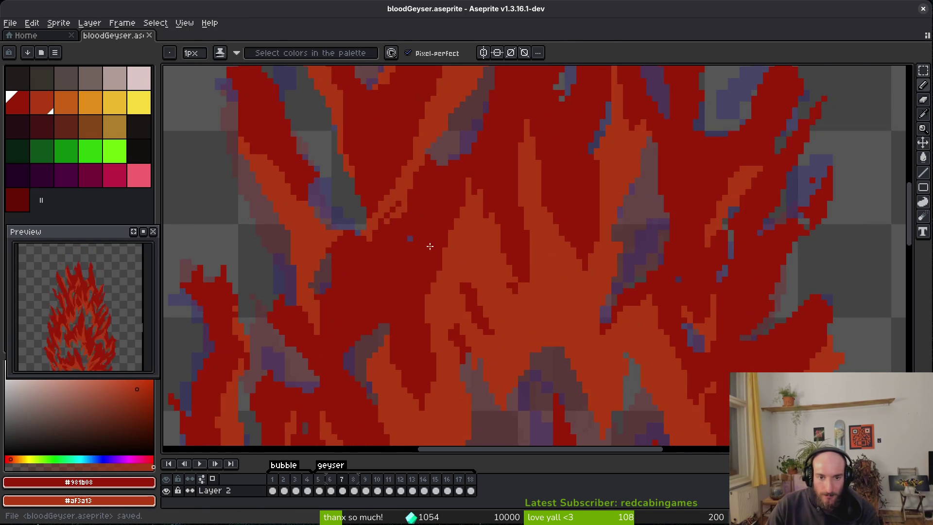
pyautogui.scroll(-5, 416, 239)
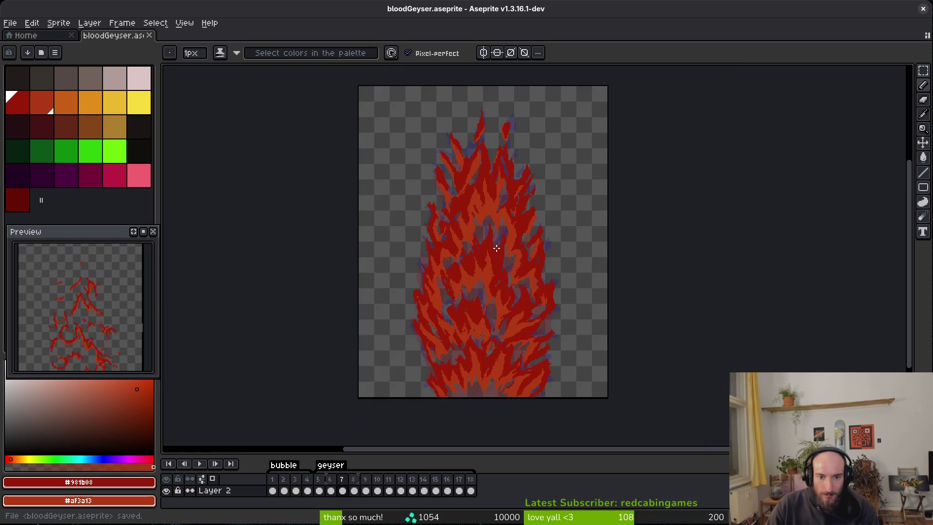
# Step: Save bloodGeyser.aseprite again and zoom out to view the full flame column
pyautogui.hotkey('ctrl', 's')
pyautogui.scroll(2, 476, 260)
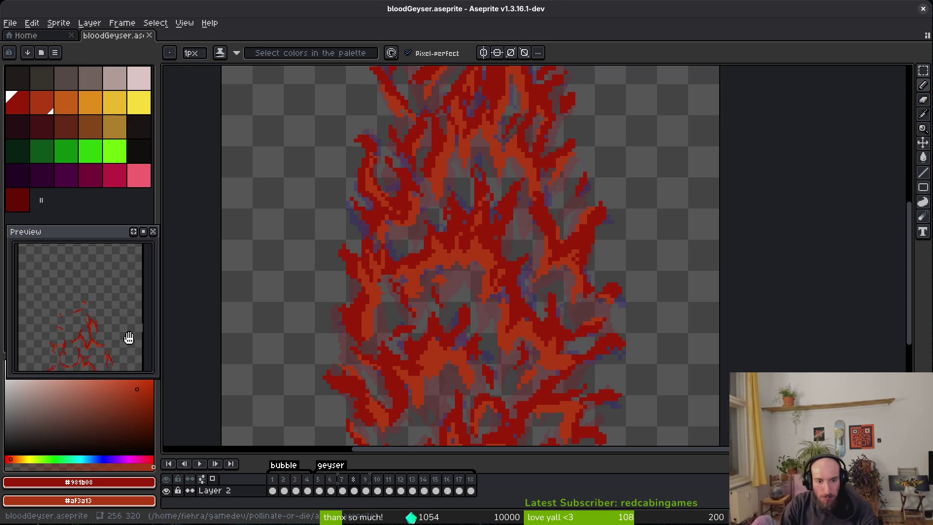
pyautogui.scroll(-5, 494, 339)
pyautogui.scroll(2, 506, 340)
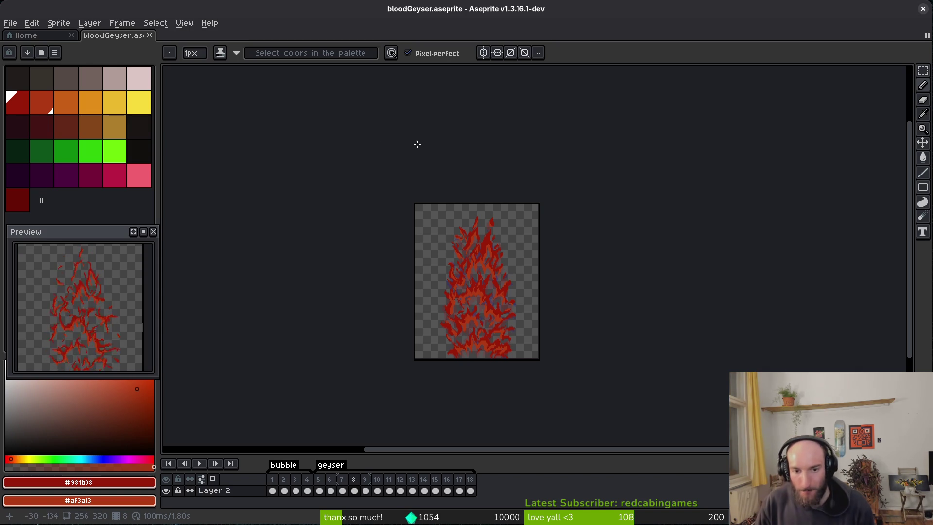
pyautogui.scroll(5, 673, 361)
# Step: Recolour the flame tip cells dark red and orange, erasing stray orange cells below it
pyautogui.scroll(4, 658, 200)
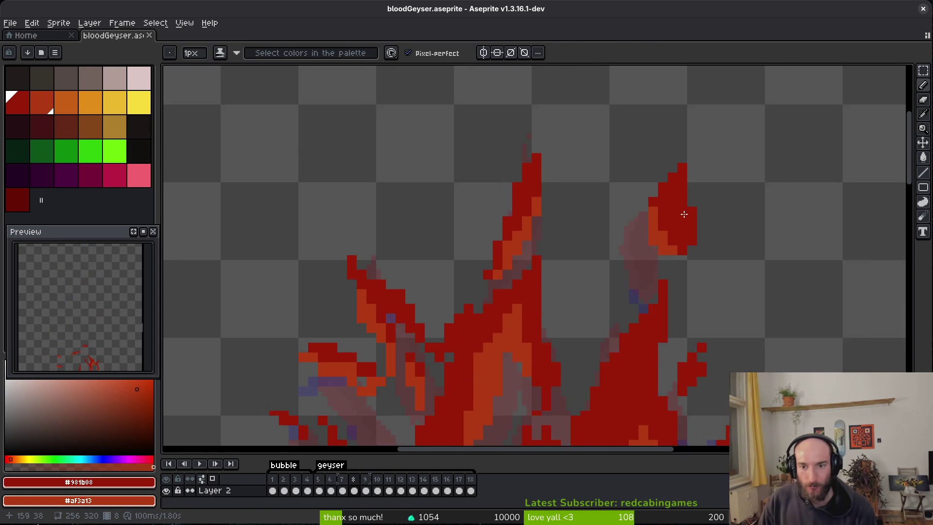
pyautogui.scroll(1, 644, 264)
pyautogui.moveTo(629, 189)
pyautogui.mouseDown()
pyautogui.moveTo(619, 210)
pyautogui.moveTo(650, 271)
pyautogui.moveTo(599, 297)
pyautogui.mouseUp()
pyautogui.rightClick(599, 297)
pyautogui.press('e')
pyautogui.click(586, 310)
pyautogui.click(632, 357)
pyautogui.press('b')
# Step: Paint a dark red line along the flame tip and erase stray red pixels on the diagonal
pyautogui.scroll(3, 747, 337)
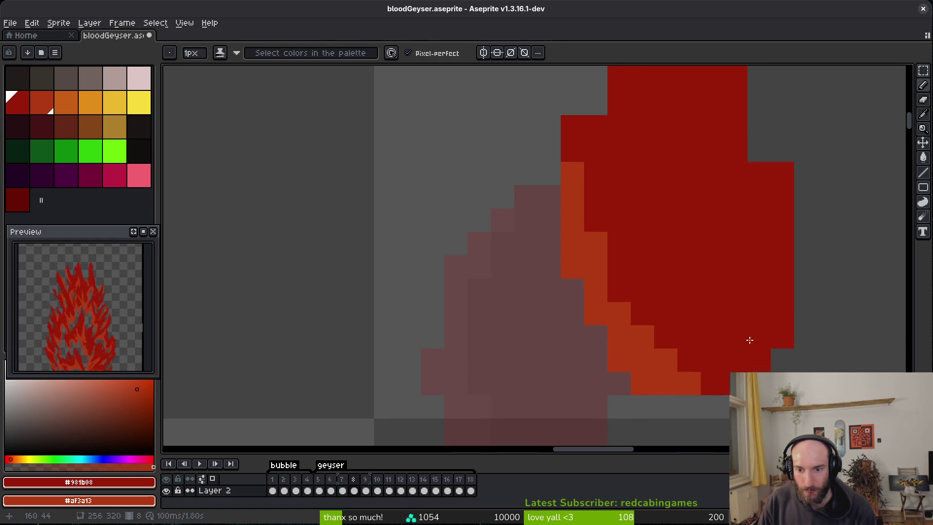
pyautogui.moveTo(726, 161); pyautogui.dragTo(726, 233)
pyautogui.scroll(-5, 703, 254)
pyautogui.scroll(6, 698, 130)
pyautogui.press('e')
pyautogui.moveTo(678, 109)
pyautogui.mouseDown()
pyautogui.moveTo(629, 225)
pyautogui.moveTo(507, 323)
pyautogui.mouseUp()
pyautogui.scroll(-2, 536, 290)
pyautogui.scroll(-2, 575, 267)
pyautogui.scroll(1, 507, 290)
# Step: Add a dark red pixel atop the right column and red pixels beside the red column
pyautogui.press('b')
pyautogui.scroll(-2, 507, 290)
pyautogui.scroll(1, 652, 271)
pyautogui.click(700, 184)
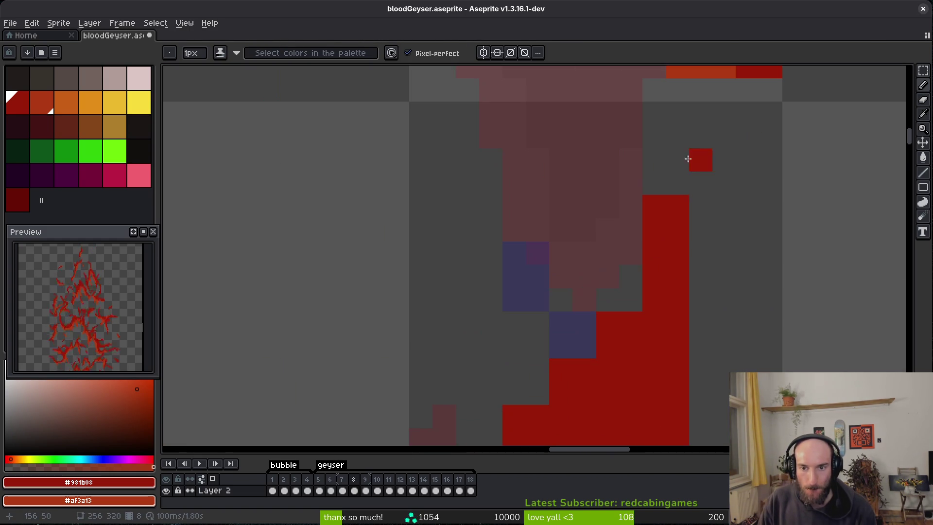
pyautogui.scroll(-1, 707, 291)
pyautogui.scroll(-2, 707, 291)
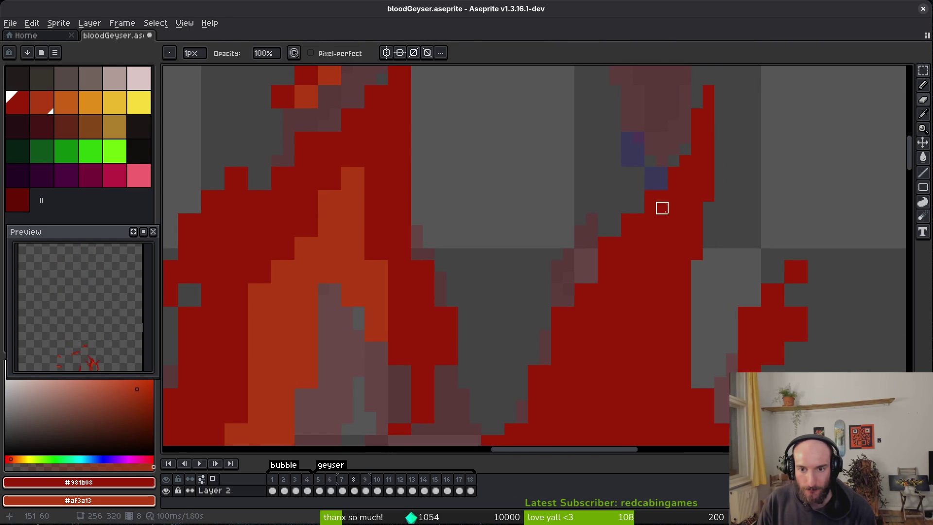
pyautogui.scroll(2, 666, 194)
pyautogui.moveTo(612, 214); pyautogui.dragTo(566, 261)
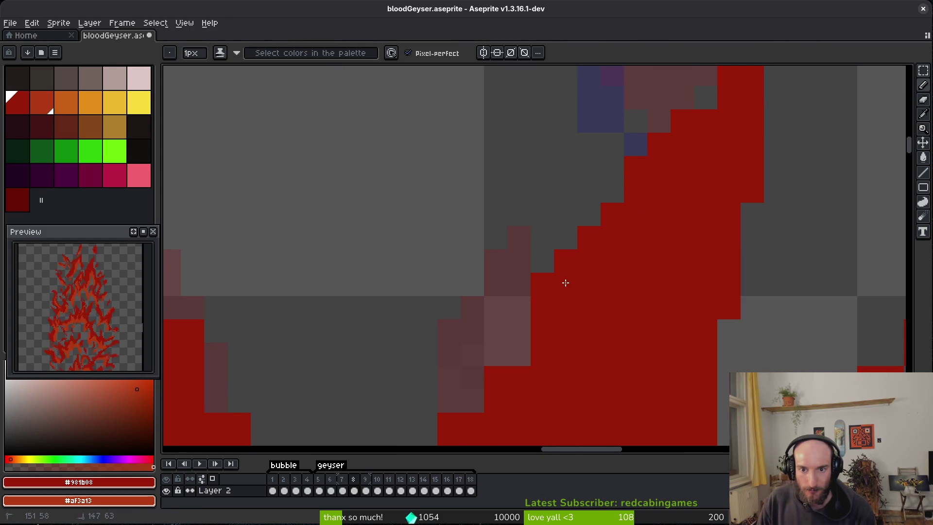
pyautogui.click(589, 214)
pyautogui.scroll(-1, 594, 270)
pyautogui.scroll(1, 612, 194)
# Step: Darken two pixels on the red edge and repaint the pixels along that edge
pyautogui.press('e')
pyautogui.scroll(-1, 636, 203)
pyautogui.scroll(1, 635, 219)
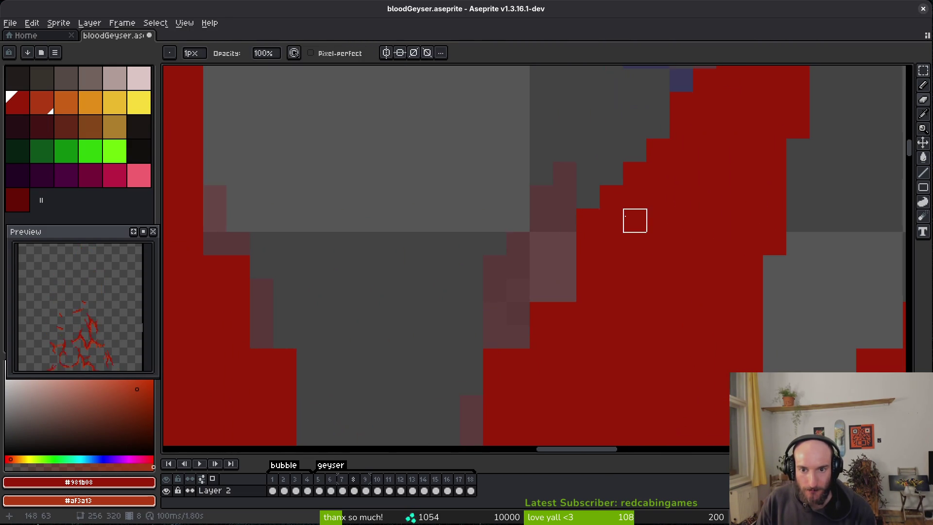
pyautogui.press('b')
pyautogui.click(564, 267)
pyautogui.click(564, 290)
pyautogui.press('e')
pyautogui.moveTo(582, 283)
pyautogui.mouseDown()
pyautogui.moveTo(527, 218)
pyautogui.moveTo(481, 335)
pyautogui.mouseUp()
# Step: Fill the grey edge pixels with red and remove two stray red edge pixels
pyautogui.scroll(1, 536, 246)
pyautogui.scroll(-1, 536, 245)
pyautogui.scroll(1, 500, 223)
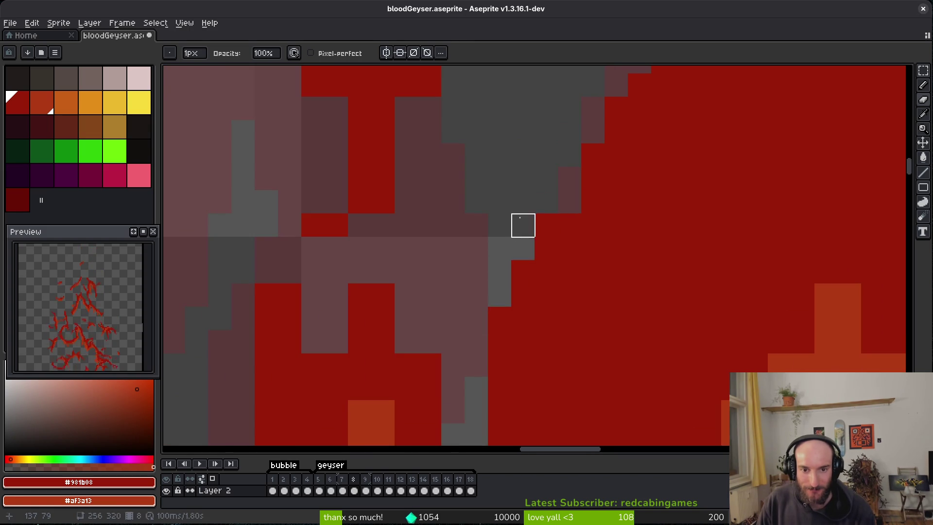
pyautogui.moveTo(521, 271); pyautogui.dragTo(523, 248)
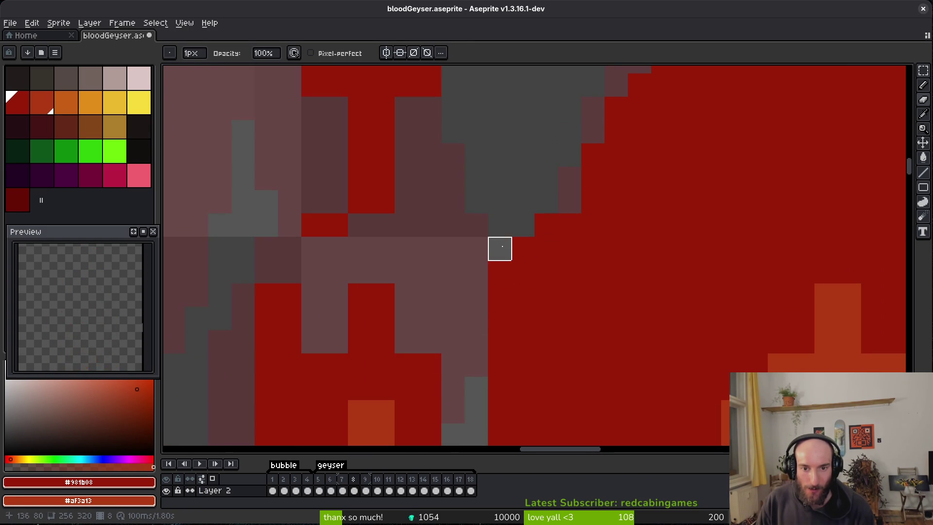
pyautogui.click(501, 271)
pyautogui.scroll(-5, 573, 288)
pyautogui.scroll(6, 644, 248)
pyautogui.scroll(-2, 658, 298)
pyautogui.scroll(2, 680, 222)
pyautogui.click(731, 184)
# Step: Reshape the small flame's tip, adding red pixels on top and erasing strays below
pyautogui.press('b')
pyautogui.click(698, 181)
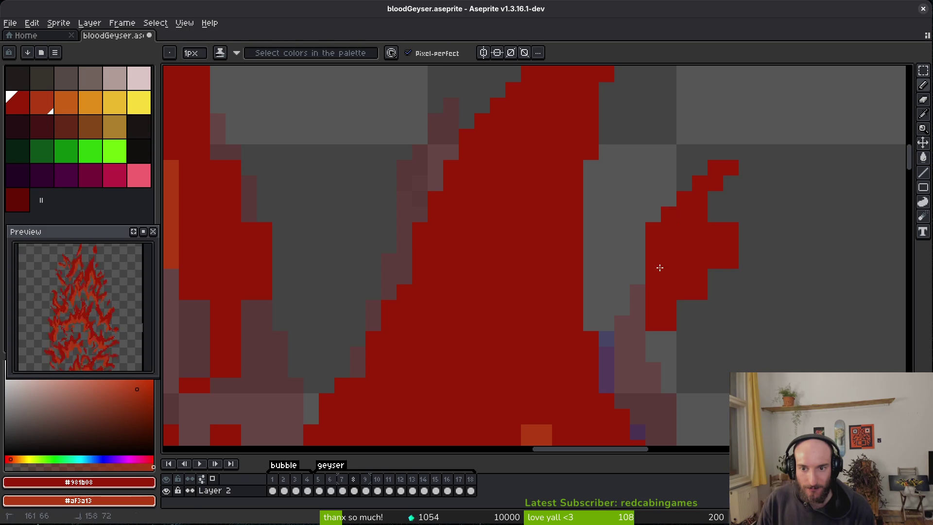
pyautogui.press('e')
pyautogui.moveTo(669, 215); pyautogui.dragTo(653, 260)
pyautogui.press('b')
pyautogui.moveTo(731, 214); pyautogui.dragTo(746, 215)
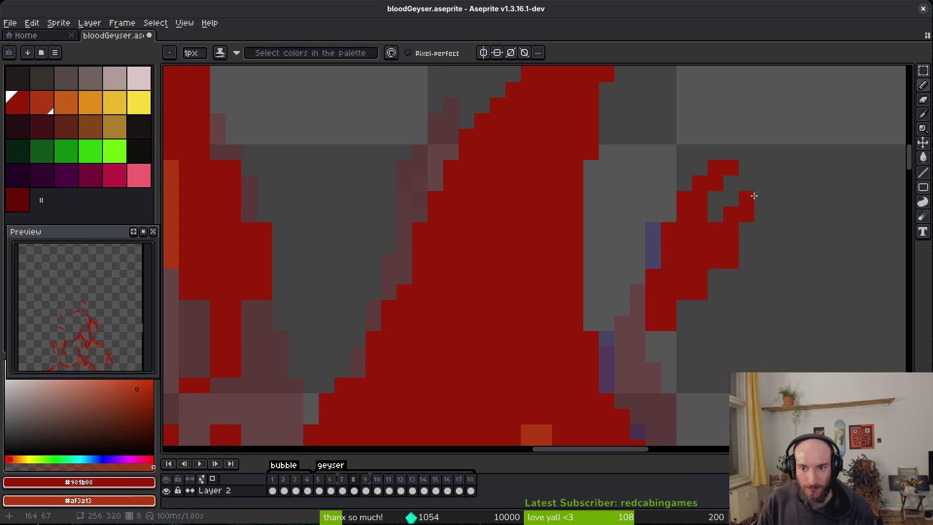
pyautogui.press('e')
pyautogui.press('b')
pyautogui.click(762, 184)
pyautogui.press('e')
pyautogui.click(762, 199)
# Step: Redraw the small flame's diagonal edge, adding red pixels along it
pyautogui.press('b')
pyautogui.click(731, 276)
pyautogui.press('e')
pyautogui.moveTo(730, 253); pyautogui.dragTo(647, 353)
pyautogui.press('b')
pyautogui.click(668, 324)
pyautogui.click(684, 308)
pyautogui.scroll(-2, 692, 323)
pyautogui.scroll(3, 692, 323)
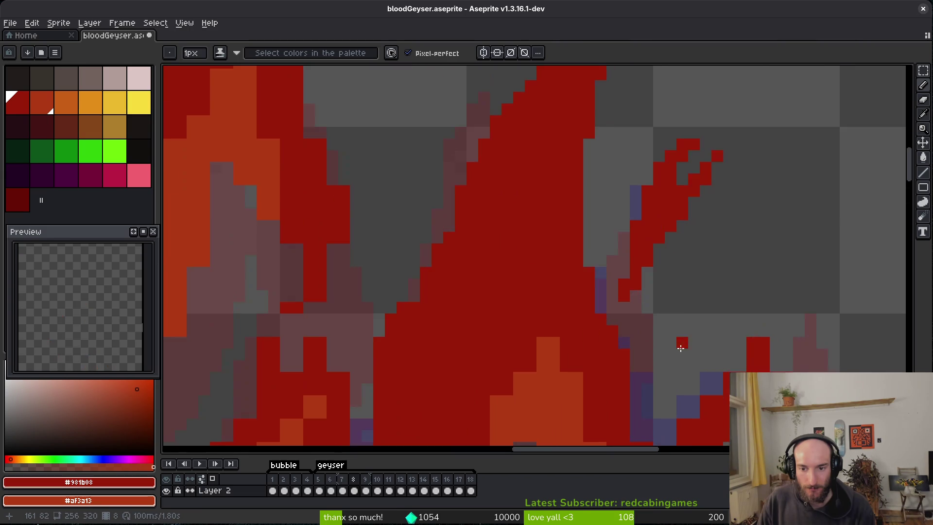
# Step: Give the small flame a stair-step red edge and erase the stray diagonal strand
pyautogui.press('e')
pyautogui.click(698, 212)
pyautogui.press('b')
pyautogui.click(713, 212)
pyautogui.click(682, 243)
pyautogui.press('e')
pyautogui.moveTo(666, 286)
pyautogui.mouseDown()
pyautogui.moveTo(636, 287)
pyautogui.moveTo(649, 351)
pyautogui.moveTo(744, 306)
pyautogui.moveTo(776, 259)
pyautogui.moveTo(744, 181)
pyautogui.mouseUp()
pyautogui.press('b')
pyautogui.click(761, 227)
pyautogui.press('e')
pyautogui.press('b')
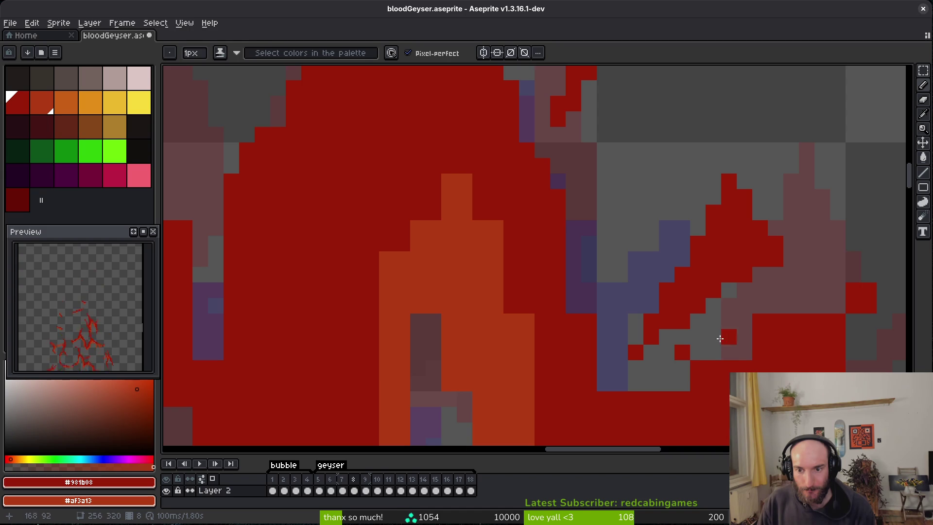
# Step: Erase the stray red pixels along the lower flame edge
pyautogui.moveTo(683, 357); pyautogui.dragTo(562, 302)
pyautogui.press('e')
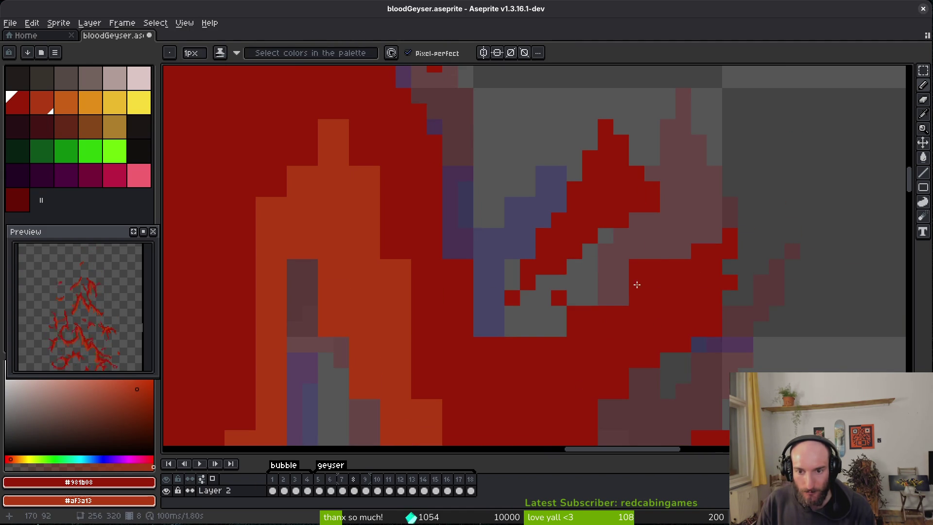
pyautogui.moveTo(663, 302); pyautogui.dragTo(527, 329)
pyautogui.click(558, 298)
pyautogui.scroll(-3, 680, 243)
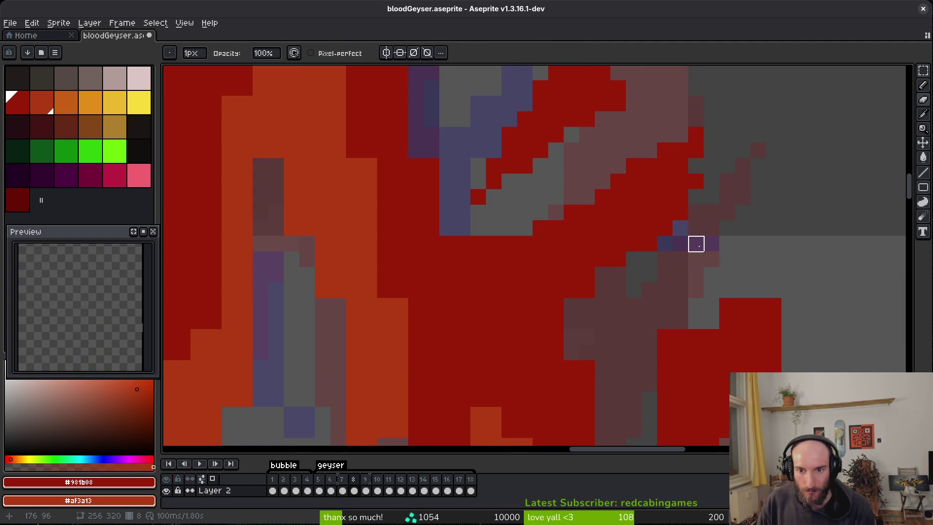
pyautogui.scroll(-2, 696, 228)
pyautogui.hscroll(1, 695, 228)
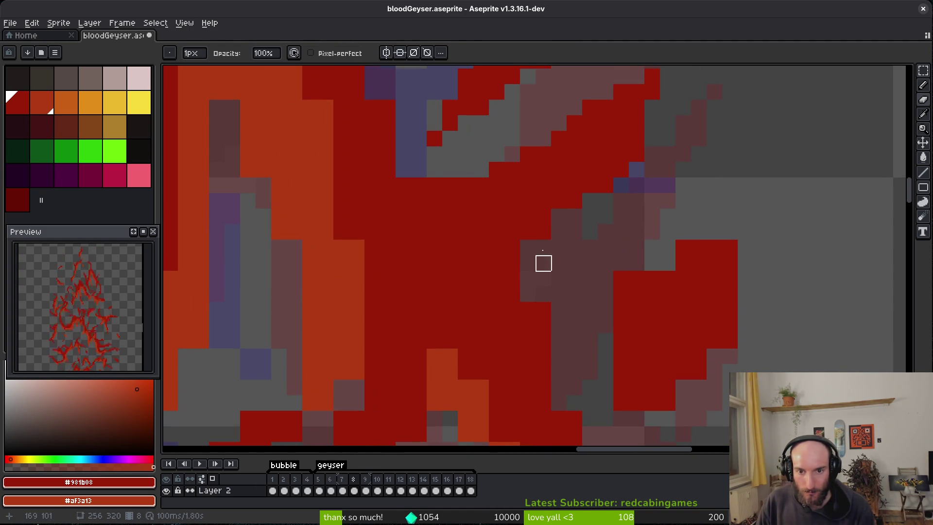
# Step: Erase two more stray red pixels from the flame edge
pyautogui.press('b')
pyautogui.press('e')
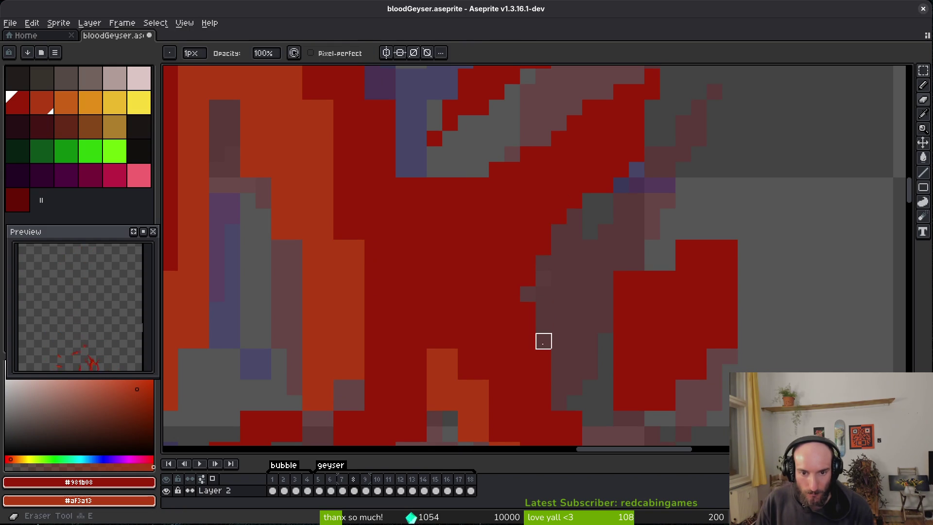
pyautogui.scroll(-3, 554, 269)
pyautogui.click(522, 222)
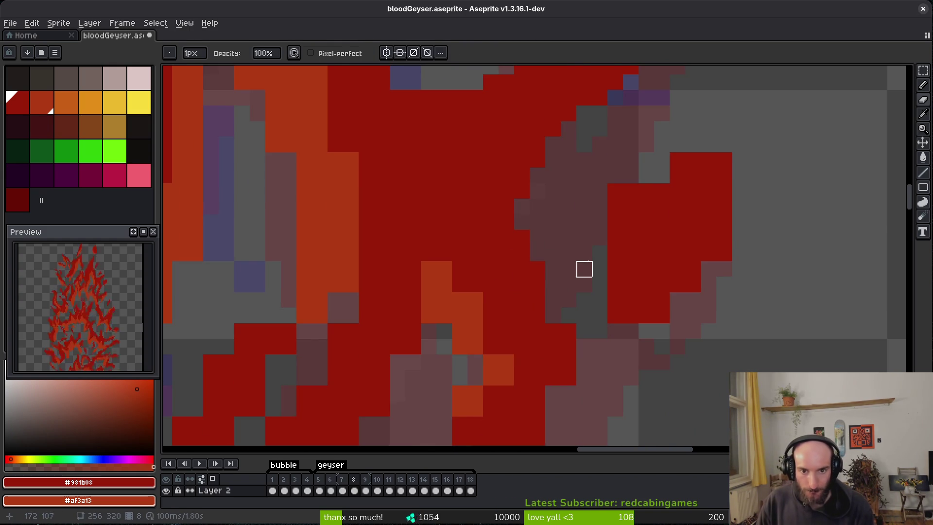
pyautogui.click(531, 238)
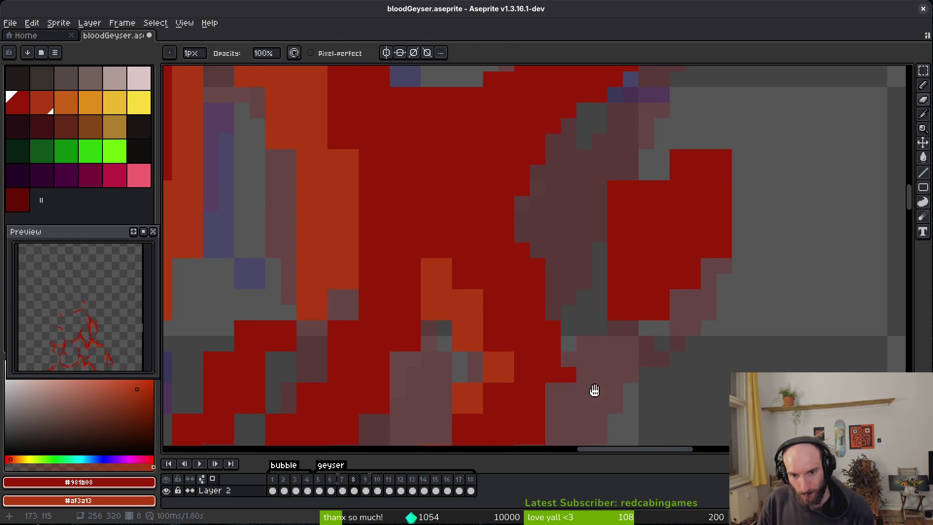
pyautogui.press('b')
# Step: Erase the diagonal run, right-edge strip and short column of stray red pixels
pyautogui.moveTo(656, 235); pyautogui.dragTo(622, 265)
pyautogui.press('e')
pyautogui.moveTo(651, 191); pyautogui.dragTo(599, 206)
pyautogui.moveTo(723, 221); pyautogui.dragTo(629, 377)
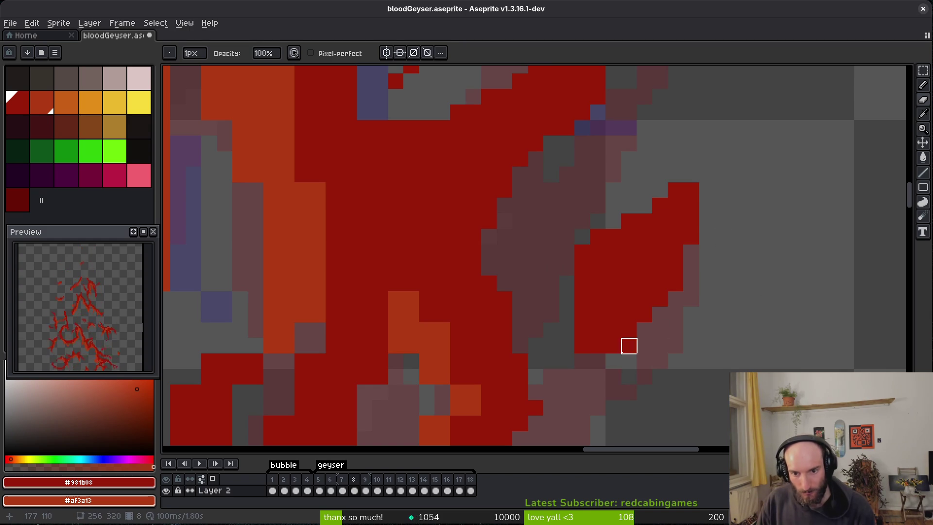
pyautogui.moveTo(582, 314)
pyautogui.mouseDown()
pyautogui.moveTo(598, 361)
pyautogui.moveTo(691, 377)
pyautogui.mouseUp()
pyautogui.scroll(-3, 690, 296)
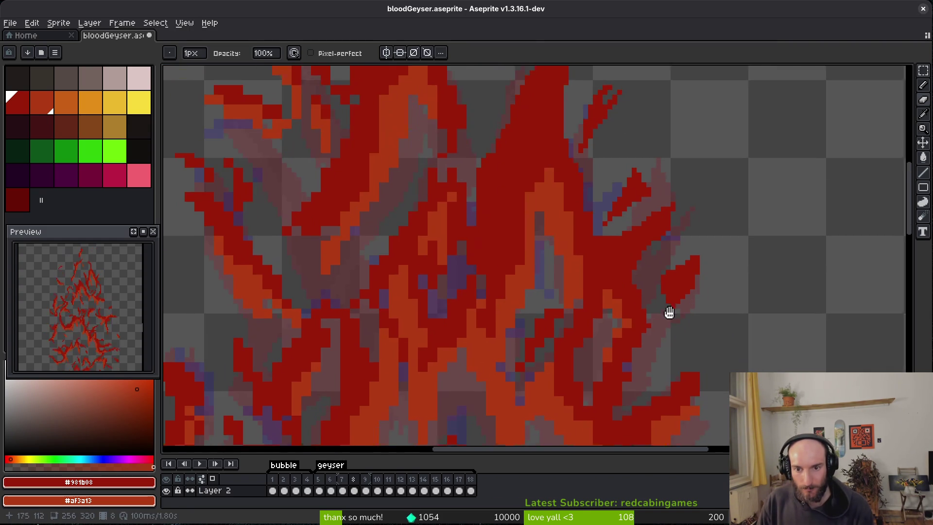
# Step: Shade the pixels along one flame tongue with the Pencil
pyautogui.press('b')
pyautogui.scroll(4, 617, 291)
pyautogui.scroll(-2, 687, 287)
pyautogui.scroll(2, 656, 337)
pyautogui.scroll(-1, 639, 298)
pyautogui.scroll(1, 684, 237)
pyautogui.moveTo(684, 236)
pyautogui.mouseDown()
pyautogui.moveTo(631, 290)
pyautogui.moveTo(652, 291)
pyautogui.mouseUp()
# Step: Erase a stray pixel, paint one pixel orange, and erase two stray orange pixels
pyautogui.press('e')
pyautogui.click(610, 299)
pyautogui.press('b')
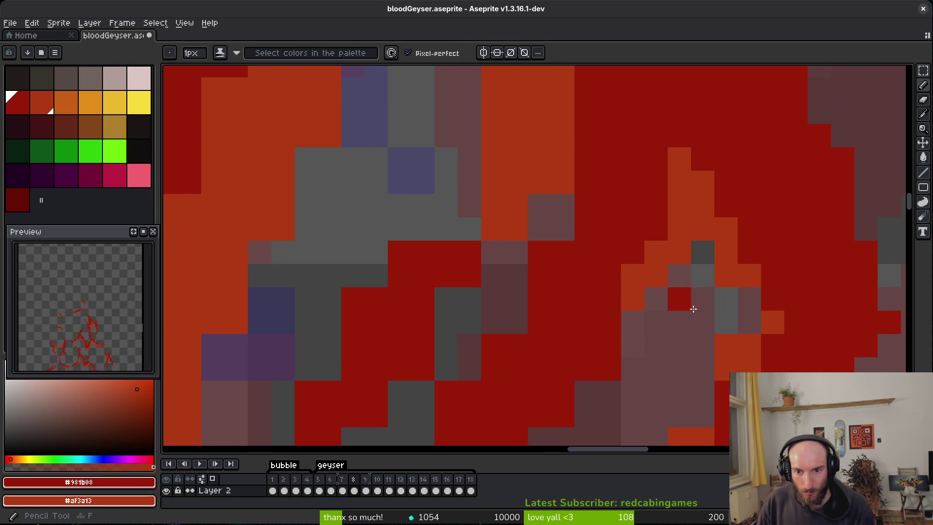
pyautogui.click(748, 298)
pyautogui.press('e')
pyautogui.scroll(-2, 728, 370)
pyautogui.moveTo(728, 322)
pyautogui.mouseDown()
pyautogui.moveTo(728, 369)
pyautogui.moveTo(681, 388)
pyautogui.mouseUp()
# Step: Repaint two red cells higher up the flame with the orange highlight
pyautogui.scroll(-1, 735, 291)
pyautogui.click(700, 365)
pyautogui.moveTo(712, 358); pyautogui.dragTo(698, 274)
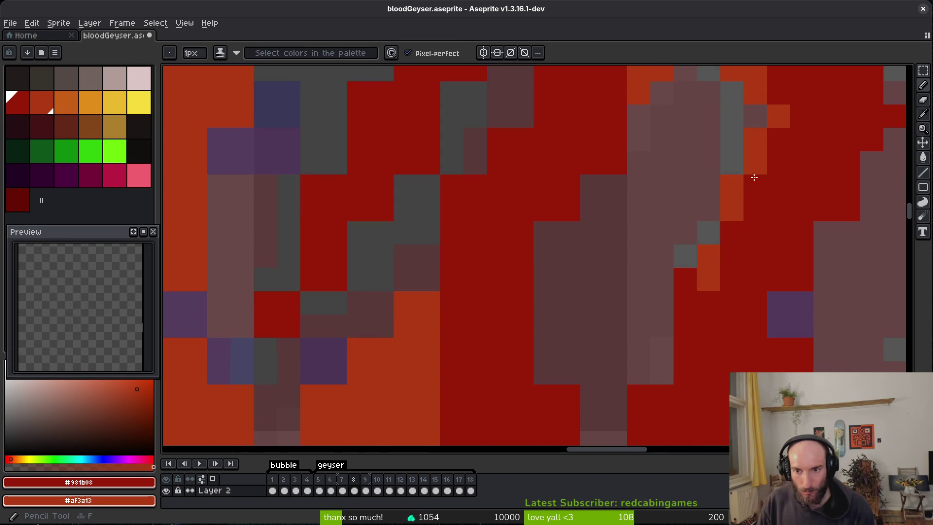
pyautogui.rightClick(744, 197)
pyautogui.rightClick(779, 139)
# Step: Paint purple cells red, erase red pixels down to the purple area, and refill cells red
pyautogui.press('b')
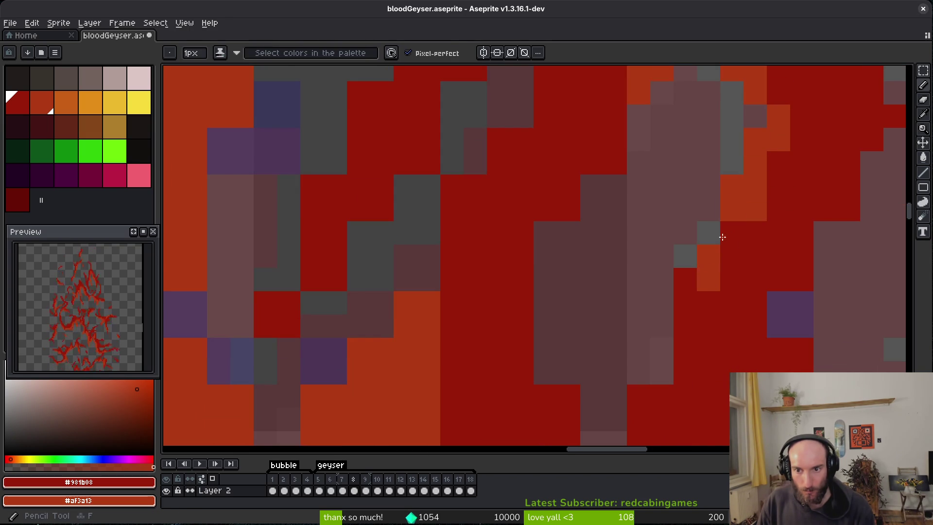
pyautogui.click(778, 302)
pyautogui.moveTo(796, 288); pyautogui.dragTo(749, 254)
pyautogui.press('e')
pyautogui.moveTo(848, 104)
pyautogui.mouseDown()
pyautogui.moveTo(731, 246)
pyautogui.moveTo(755, 267)
pyautogui.mouseUp()
pyautogui.press('b')
pyautogui.moveTo(758, 316)
pyautogui.mouseDown()
pyautogui.moveTo(789, 359)
pyautogui.moveTo(729, 361)
pyautogui.mouseUp()
# Step: Erase a stray pixel and a stray red cell at the flame's left side
pyautogui.scroll(-3, 875, 358)
pyautogui.hscroll(4, 875, 358)
pyautogui.scroll(3, 651, 369)
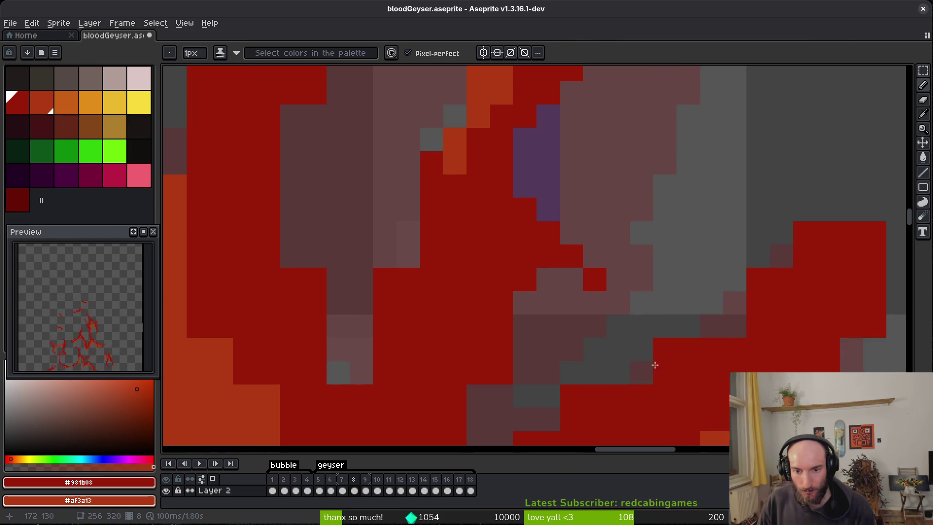
pyautogui.press('e')
pyautogui.scroll(-1, 529, 369)
pyautogui.click(484, 411)
pyautogui.scroll(-2, 484, 411)
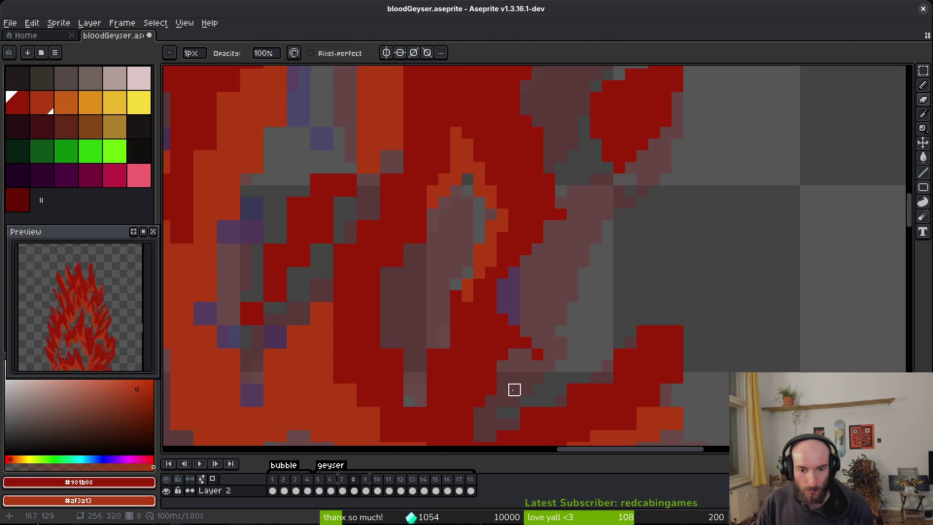
pyautogui.scroll(2, 564, 327)
pyautogui.moveTo(392, 290); pyautogui.dragTo(422, 290)
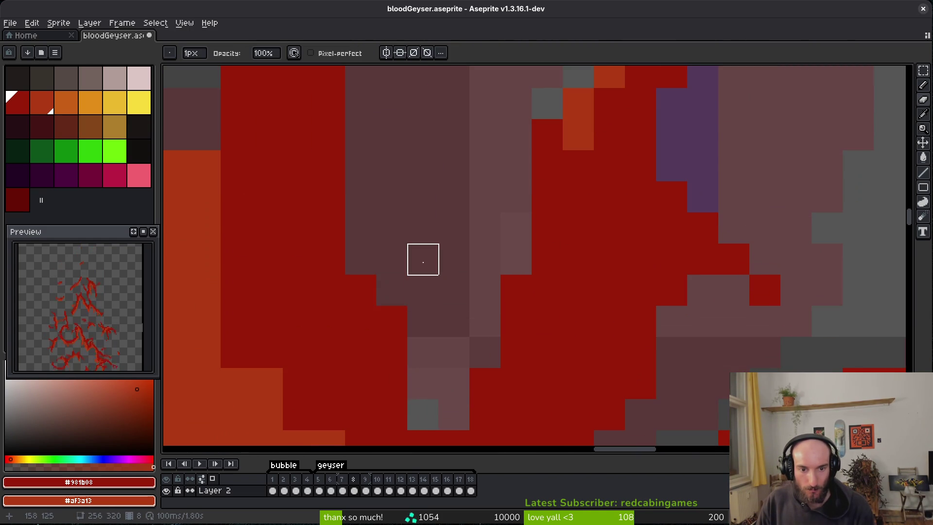
pyautogui.scroll(5, 406, 183)
# Step: Paint a short dark-red column and recolour two cells with orange highlight
pyautogui.press('e')
pyautogui.press('b')
pyautogui.scroll(-2, 428, 369)
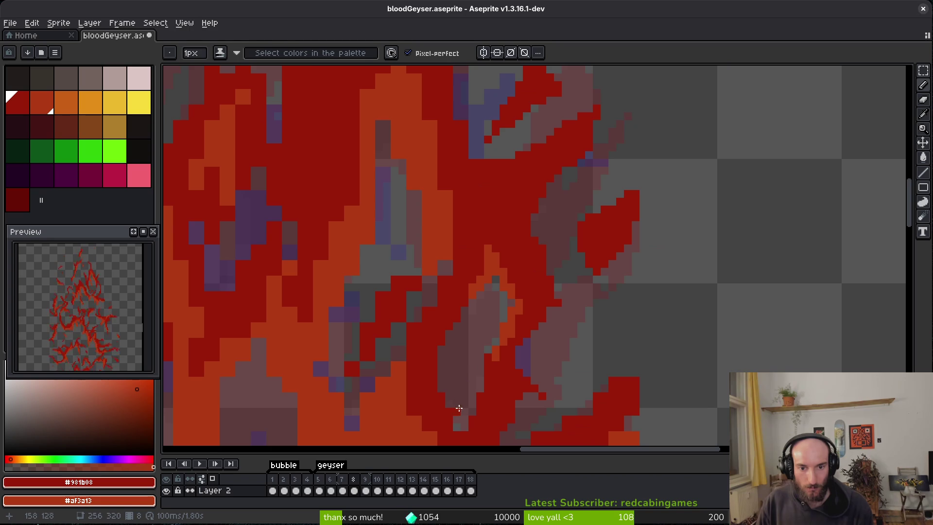
pyautogui.scroll(2, 671, 188)
pyautogui.moveTo(756, 269); pyautogui.dragTo(756, 223)
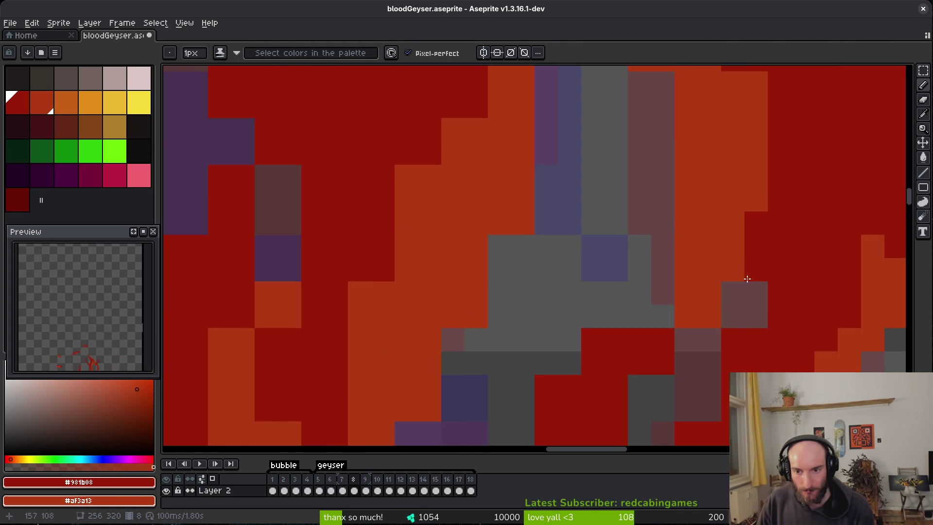
pyautogui.rightClick(651, 349)
pyautogui.rightClick(626, 374)
# Step: Erase stray cells, paint a row of cells red, and erase a short run and column
pyautogui.scroll(-2, 625, 364)
pyautogui.press('e')
pyautogui.moveTo(632, 292); pyautogui.dragTo(593, 292)
pyautogui.press('b')
pyautogui.scroll(-2, 671, 272)
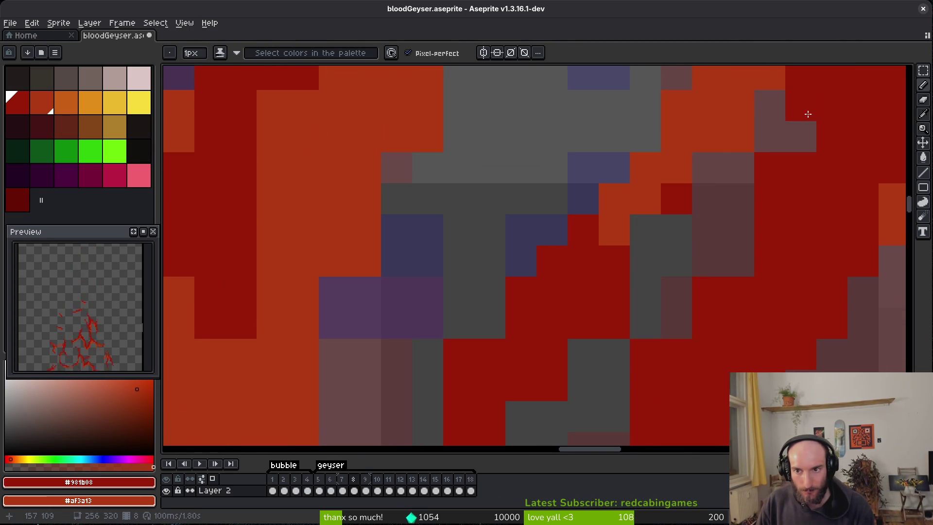
pyautogui.moveTo(703, 331); pyautogui.dragTo(646, 323)
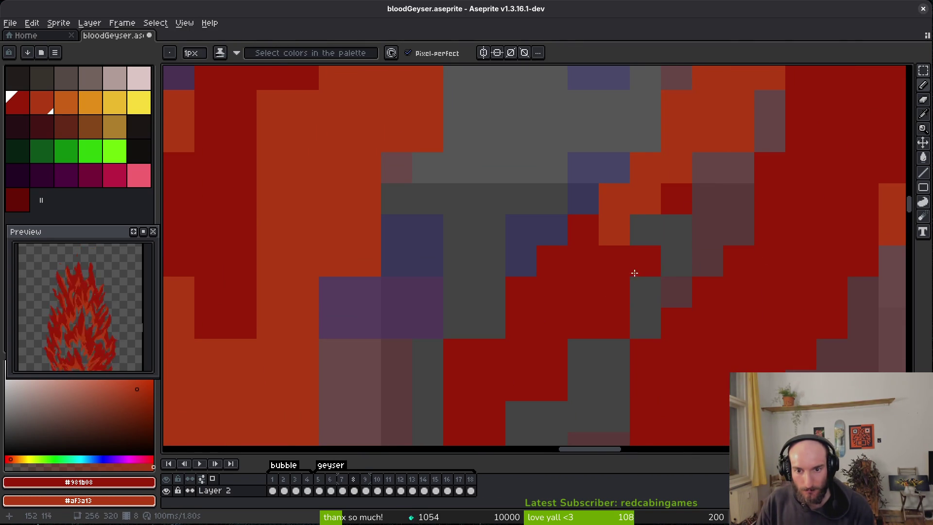
pyautogui.press('e')
pyautogui.moveTo(614, 292); pyautogui.dragTo(583, 354)
pyautogui.scroll(-2, 622, 340)
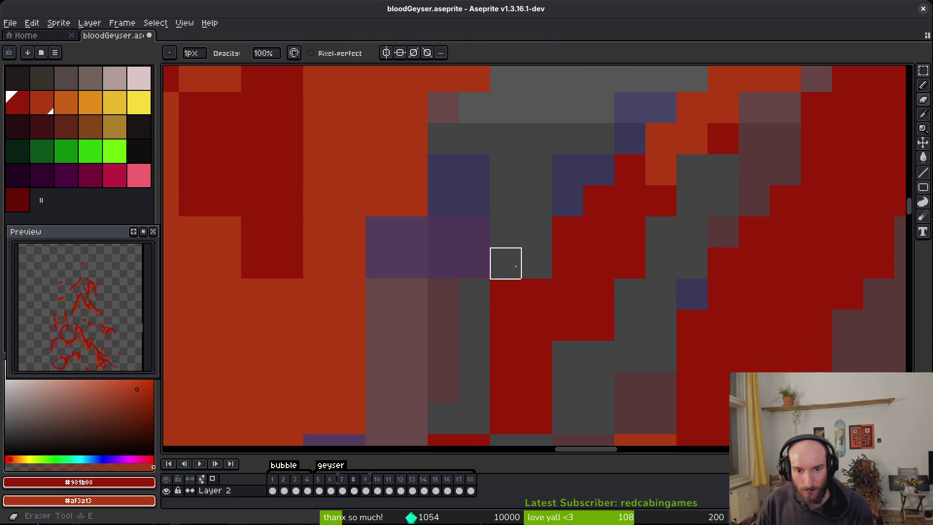
pyautogui.moveTo(505, 292); pyautogui.dragTo(506, 356)
# Step: Paint two small runs of cells red on the flame
pyautogui.press('b')
pyautogui.moveTo(568, 357); pyautogui.dragTo(567, 375)
pyautogui.scroll(-2, 666, 327)
pyautogui.scroll(2, 666, 306)
pyautogui.moveTo(683, 262); pyautogui.dragTo(682, 297)
# Step: Paint a cell dark red and extend the dark-red fill along the flame
pyautogui.scroll(-2, 661, 360)
pyautogui.scroll(-2, 698, 277)
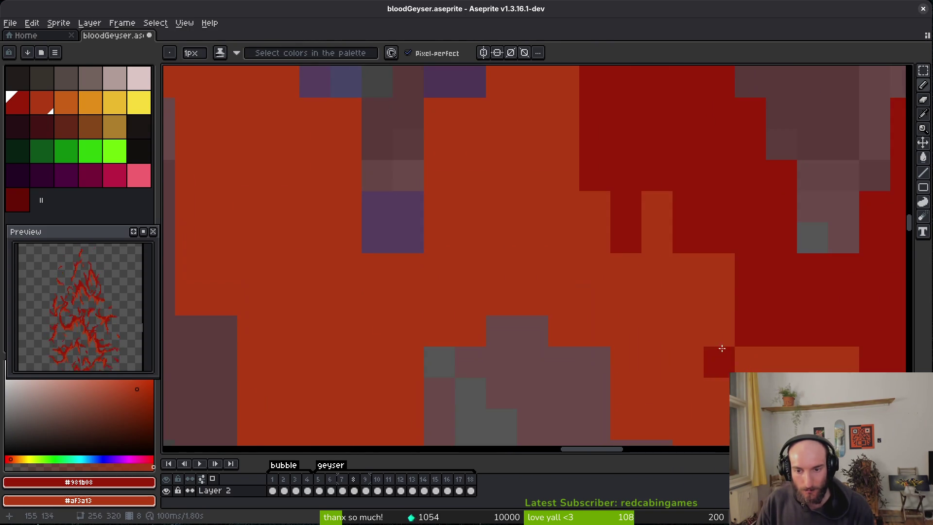
pyautogui.scroll(1, 682, 235)
pyautogui.click(671, 237)
pyautogui.scroll(-2, 704, 208)
pyautogui.scroll(1, 632, 272)
pyautogui.moveTo(583, 233)
pyautogui.mouseDown()
pyautogui.moveTo(627, 289)
pyautogui.moveTo(625, 248)
pyautogui.moveTo(659, 332)
pyautogui.mouseUp()
# Step: Paint several columns, runs and single cells dark red
pyautogui.scroll(-1, 659, 332)
pyautogui.scroll(1, 624, 219)
pyautogui.moveTo(619, 225); pyautogui.dragTo(619, 248)
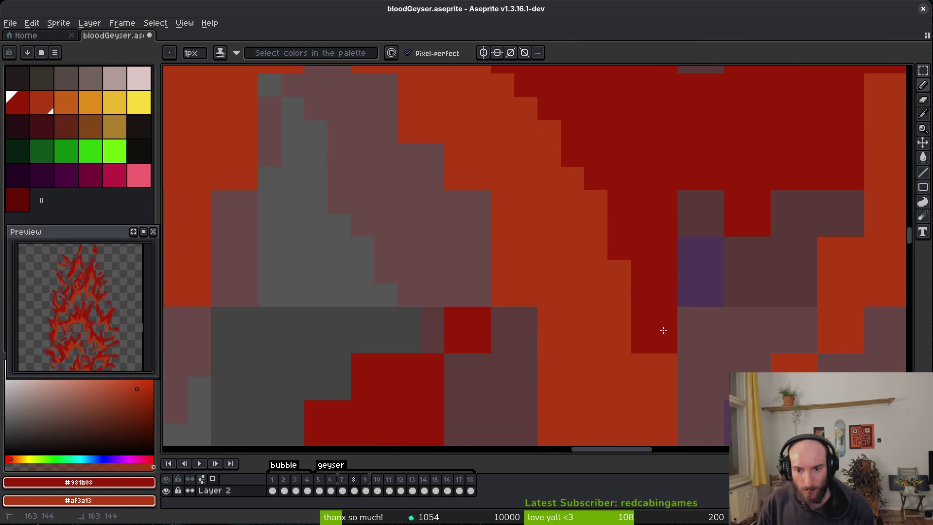
pyautogui.moveTo(666, 364); pyautogui.dragTo(666, 389)
pyautogui.moveTo(690, 202); pyautogui.dragTo(690, 248)
pyautogui.click(758, 248)
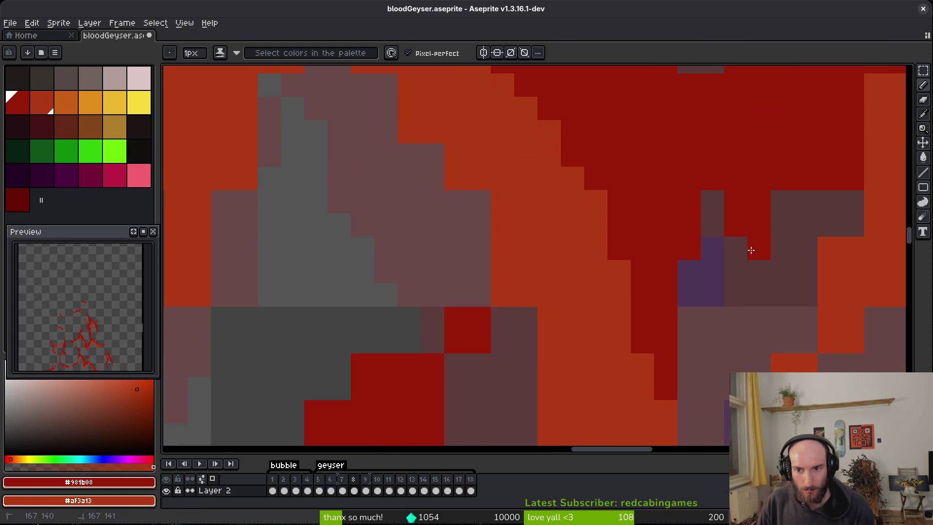
pyautogui.click(782, 201)
# Step: Alternate orange highlight cells and dark-red cells across the flame body
pyautogui.hscroll(3, 695, 238)
pyautogui.rightClick(681, 217)
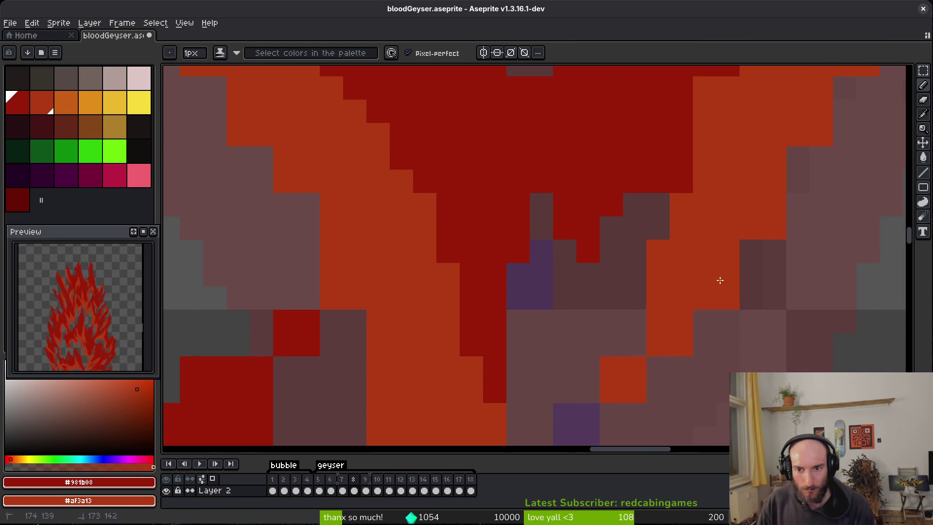
pyautogui.rightClick(751, 251)
pyautogui.click(634, 345)
pyautogui.rightClick(634, 345)
pyautogui.click(612, 392)
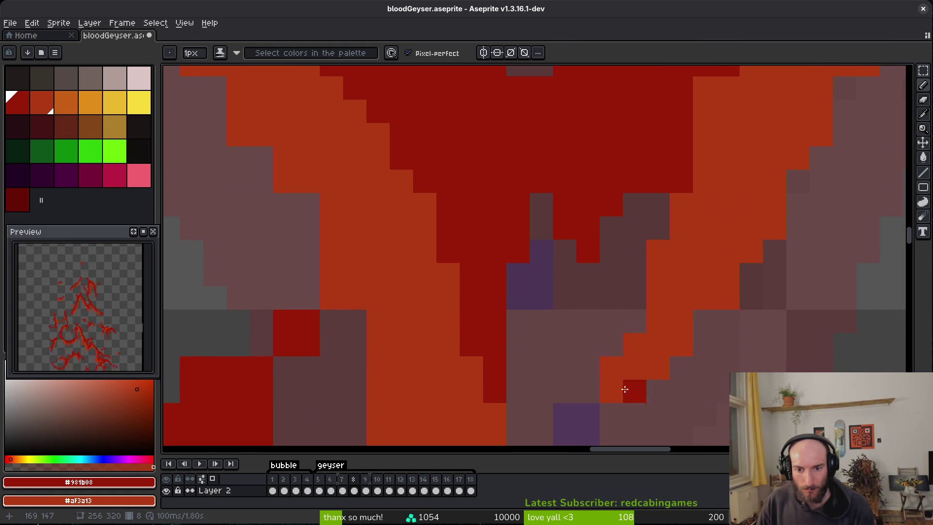
pyautogui.scroll(-3, 647, 340)
pyautogui.rightClick(627, 332)
pyautogui.click(646, 329)
pyautogui.scroll(5, 715, 263)
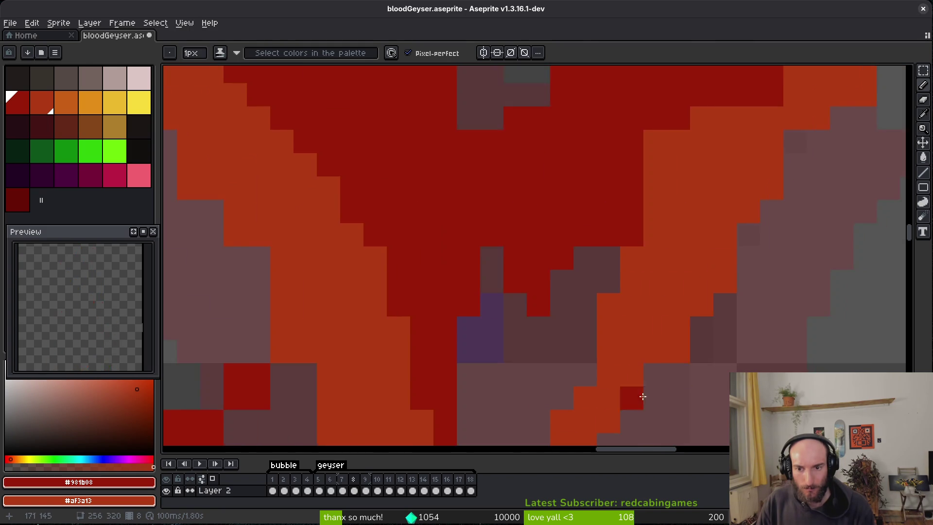
pyautogui.click(622, 195)
# Step: Add a diagonal orange highlight along the flame edge plus one orange cell
pyautogui.rightClick(712, 148)
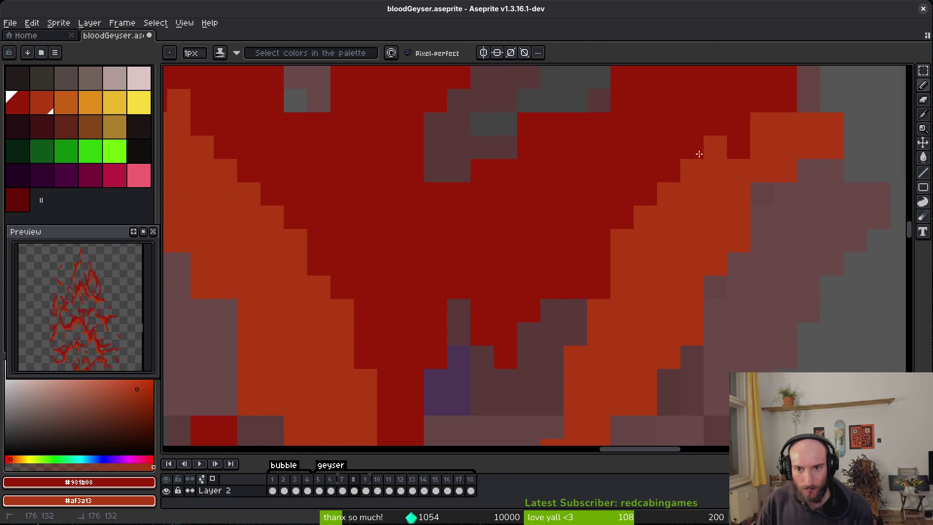
pyautogui.rightClick(734, 152)
pyautogui.scroll(5, 795, 181)
pyautogui.rightClick(717, 235)
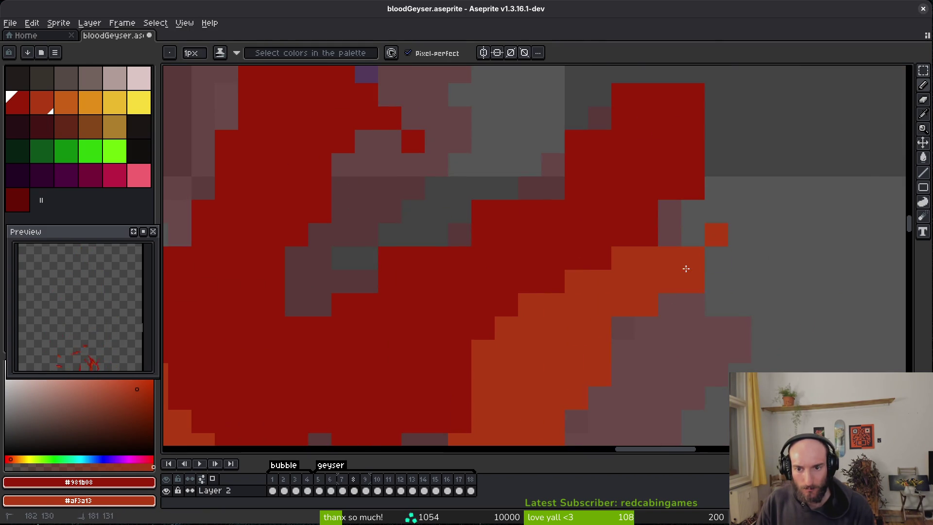
# Step: Fill the empty and grey gap cells in the flame with red
pyautogui.press('e')
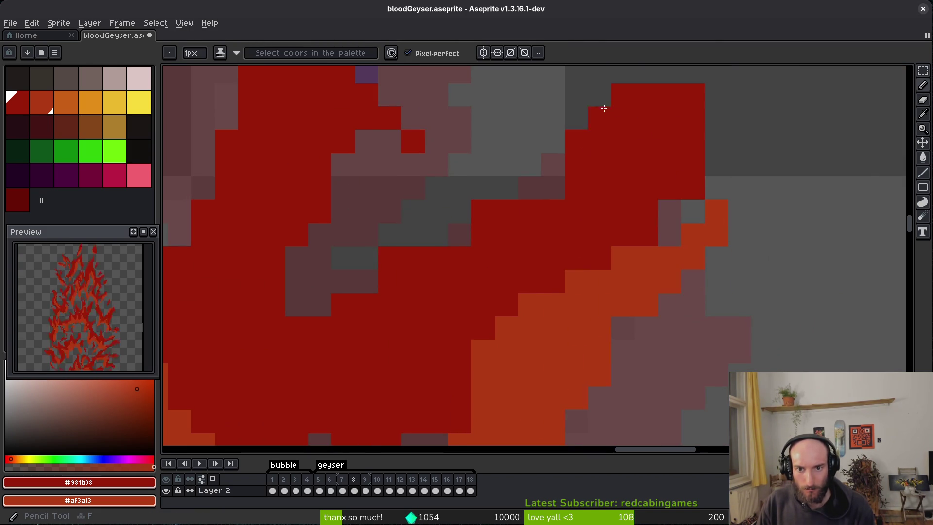
pyautogui.scroll(4, 517, 249)
pyautogui.press('b')
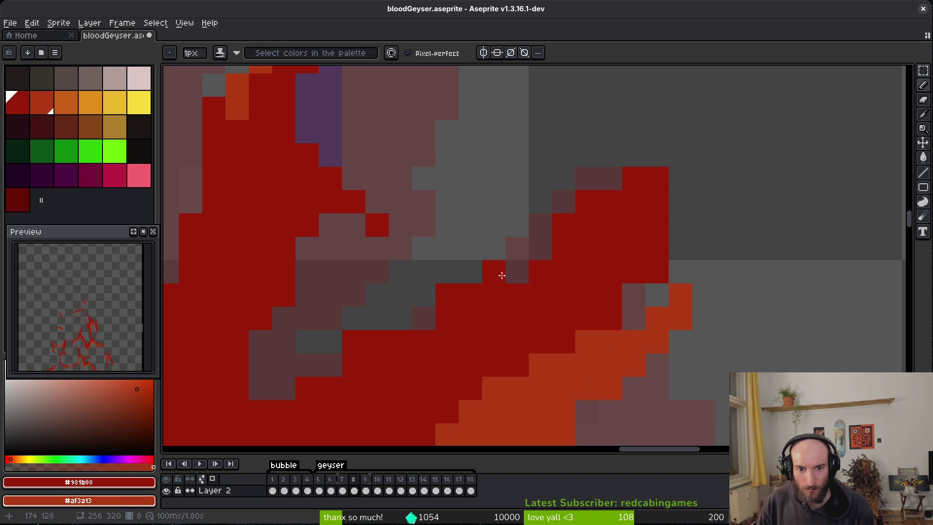
pyautogui.scroll(-2, 598, 261)
pyautogui.moveTo(517, 278)
pyautogui.mouseDown()
pyautogui.moveTo(540, 292)
pyautogui.moveTo(448, 325)
pyautogui.mouseUp()
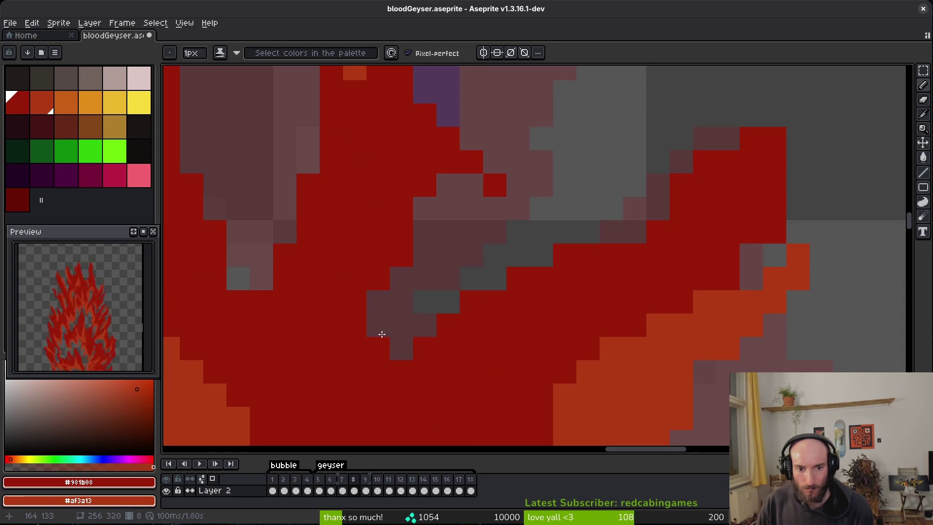
pyautogui.moveTo(748, 286)
pyautogui.mouseDown()
pyautogui.moveTo(765, 250)
pyautogui.moveTo(792, 233)
pyautogui.mouseUp()
pyautogui.press('e')
pyautogui.scroll(-4, 821, 233)
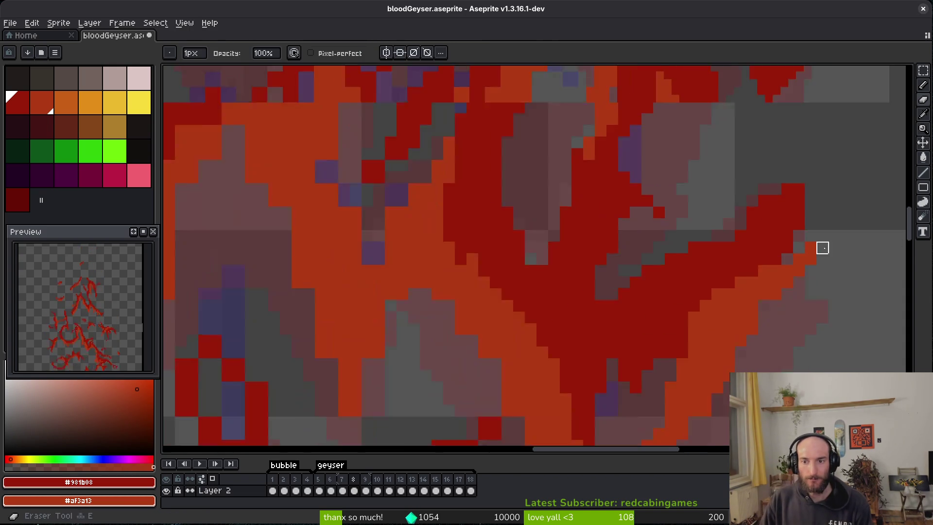
pyautogui.scroll(2, 729, 191)
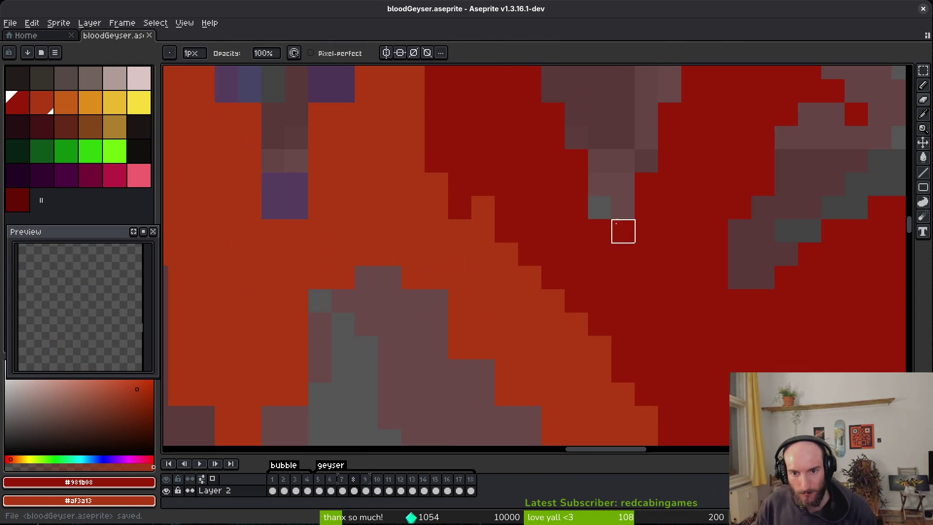
pyautogui.press('b')
pyautogui.click(598, 212)
# Step: Erase two diagonal chains of stray and orange cells
pyautogui.scroll(-3, 627, 253)
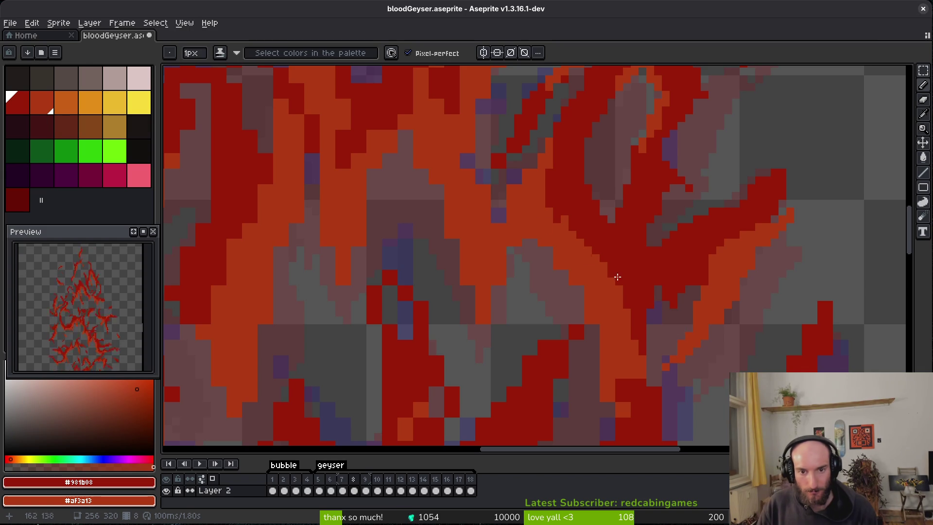
pyautogui.scroll(4, 537, 201)
pyautogui.press('e')
pyautogui.moveTo(536, 201)
pyautogui.mouseDown()
pyautogui.moveTo(559, 165)
pyautogui.moveTo(605, 226)
pyautogui.mouseUp()
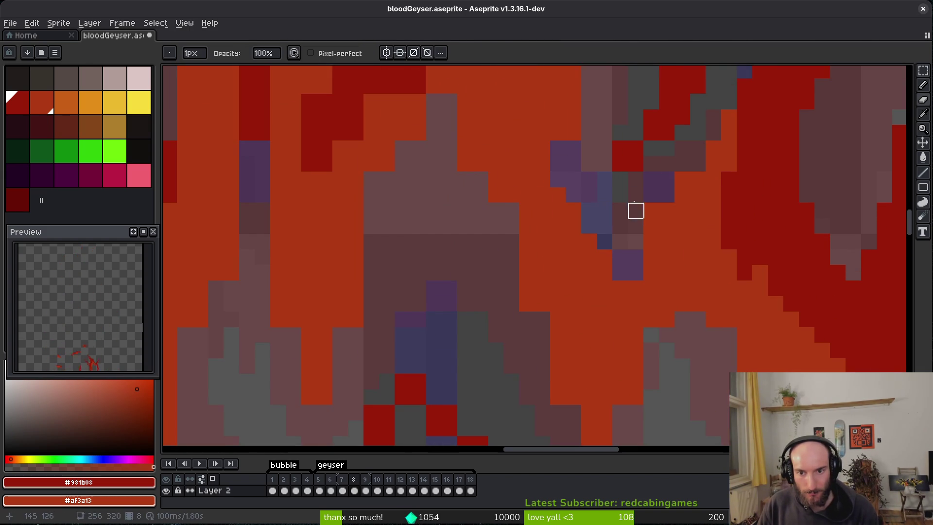
pyautogui.moveTo(698, 133); pyautogui.dragTo(652, 225)
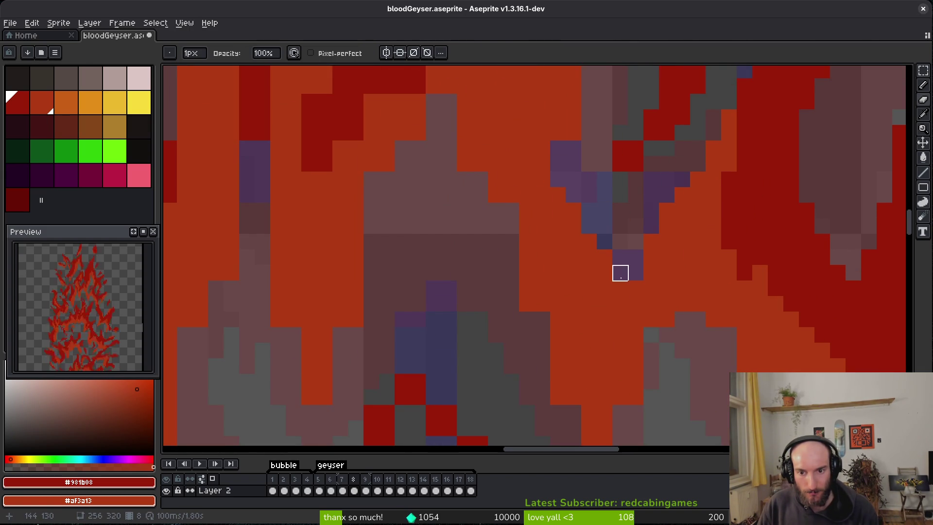
pyautogui.scroll(-3, 627, 268)
# Step: Draw a short orange highlight stroke on the flame edge
pyautogui.press('b')
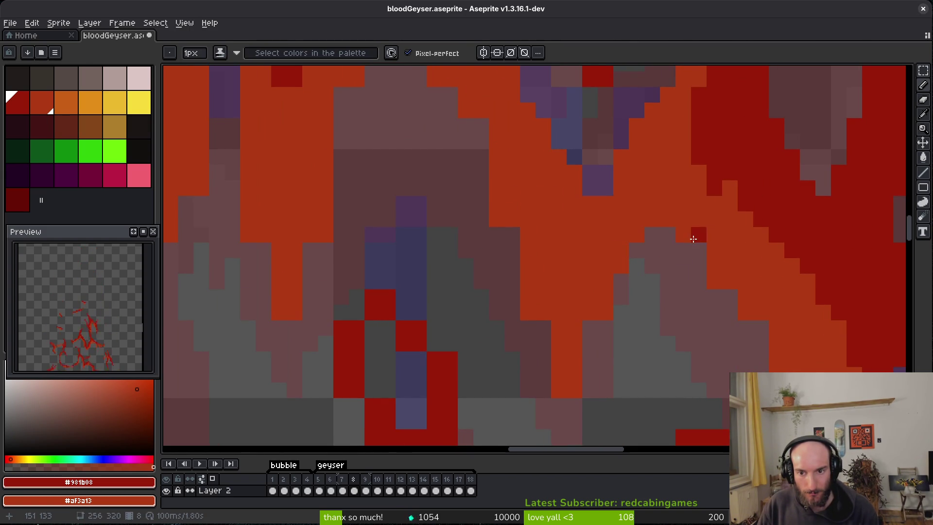
pyautogui.press('e')
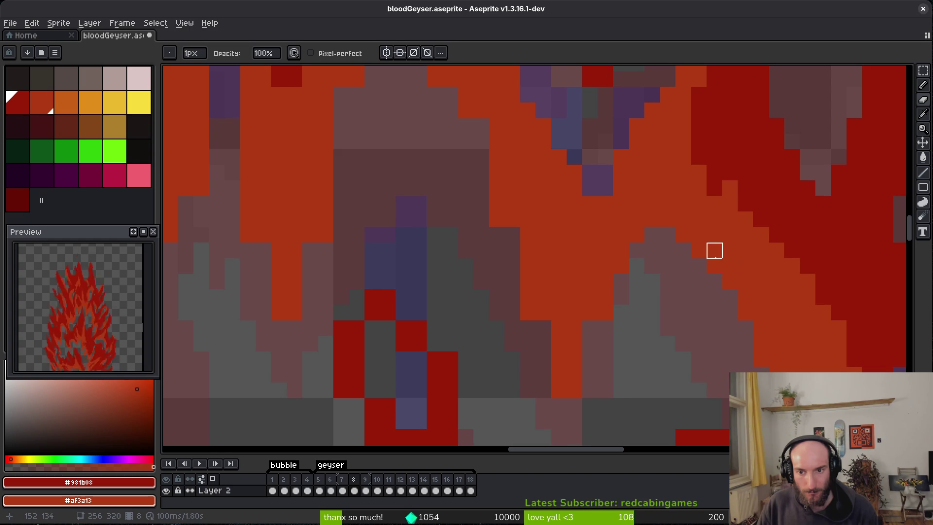
pyautogui.press('b')
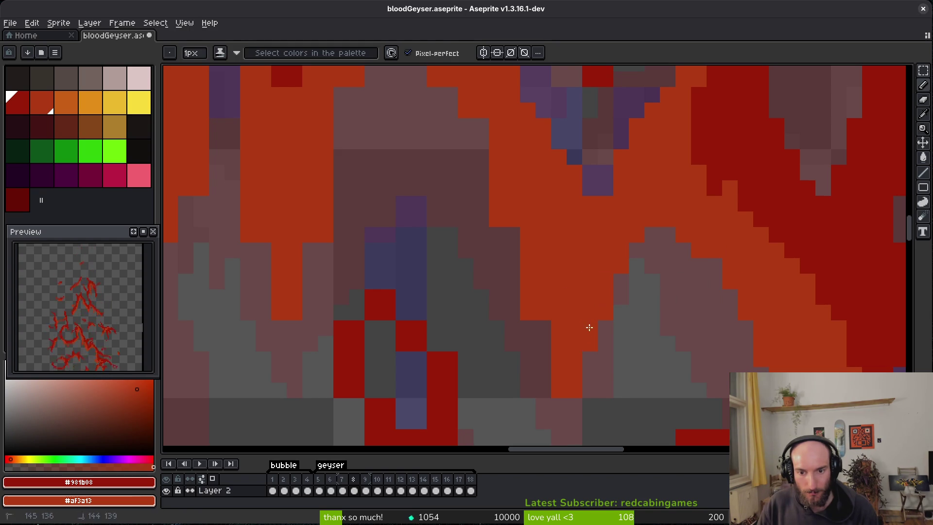
pyautogui.moveTo(559, 343); pyautogui.dragTo(513, 252)
# Step: Save bloodGeyser.aseprite with Ctrl+S
pyautogui.scroll(3, 579, 354)
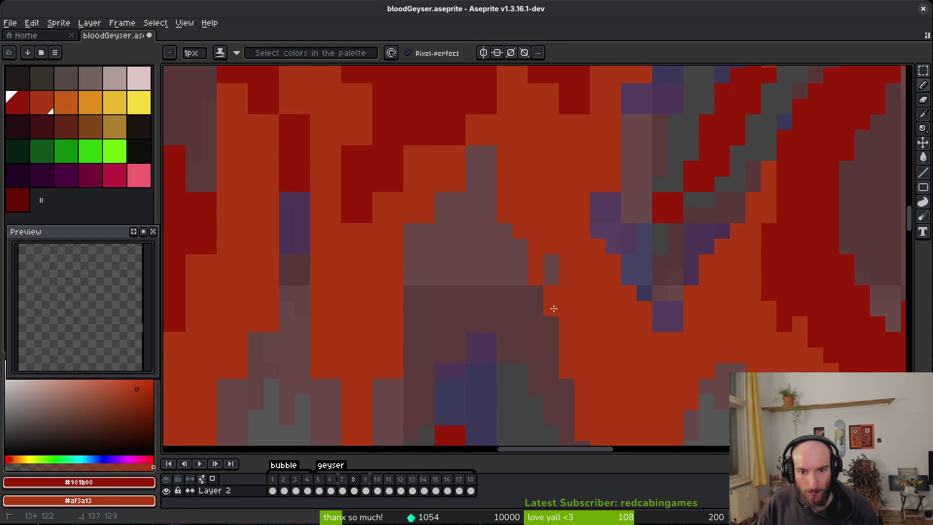
pyautogui.scroll(3, 651, 235)
pyautogui.press('e')
pyautogui.scroll(5, 594, 377)
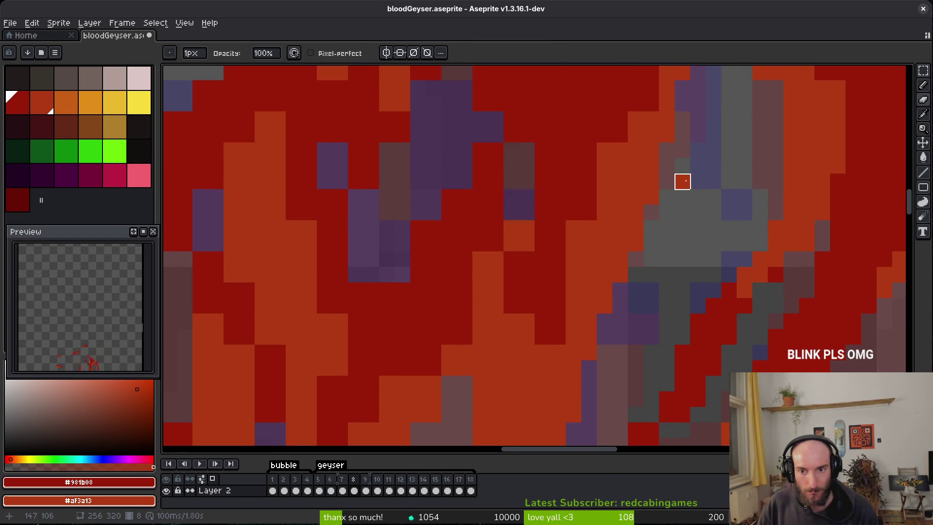
pyautogui.hotkey('ctrl', 's')
pyautogui.scroll(-1, 671, 233)
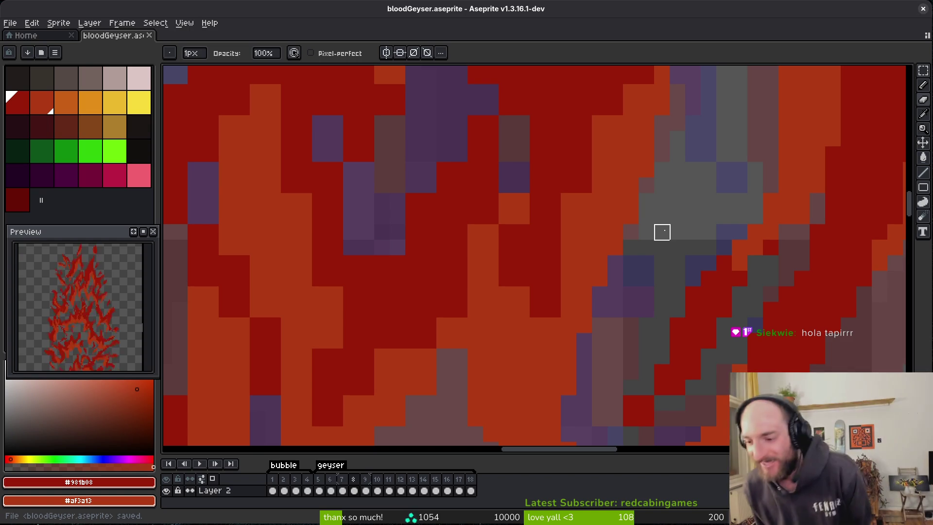
pyautogui.click(96, 351)
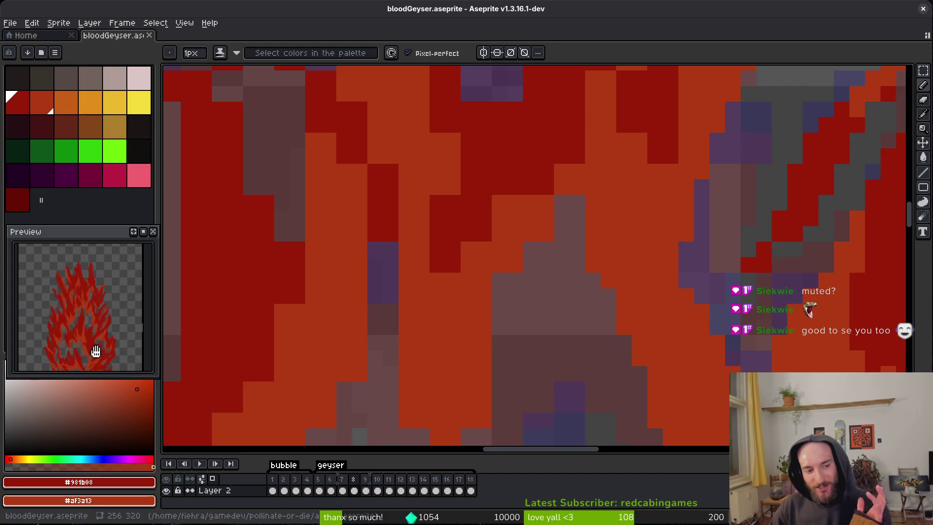
# Step: Zoom around frame 8 of the geyser and save the sprite
pyautogui.scroll(-3, 639, 359)
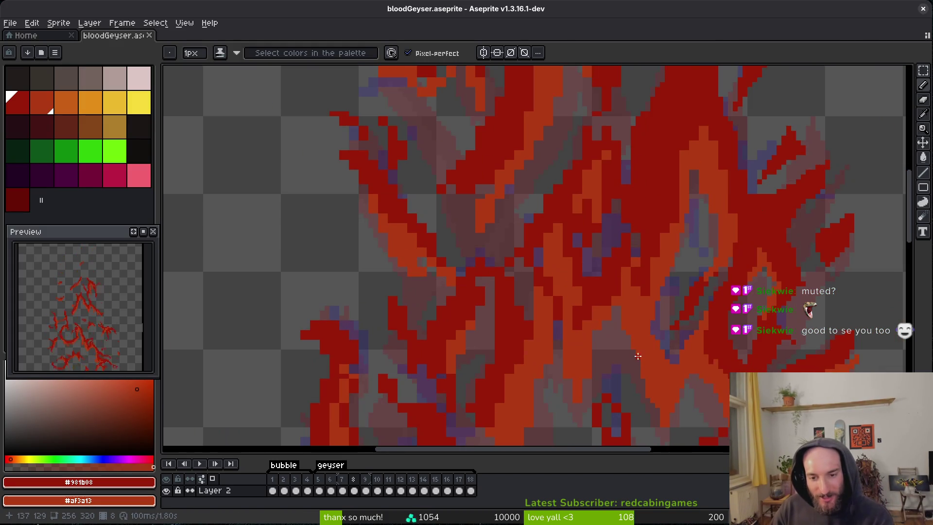
pyautogui.scroll(1, 479, 322)
pyautogui.scroll(-5, 601, 307)
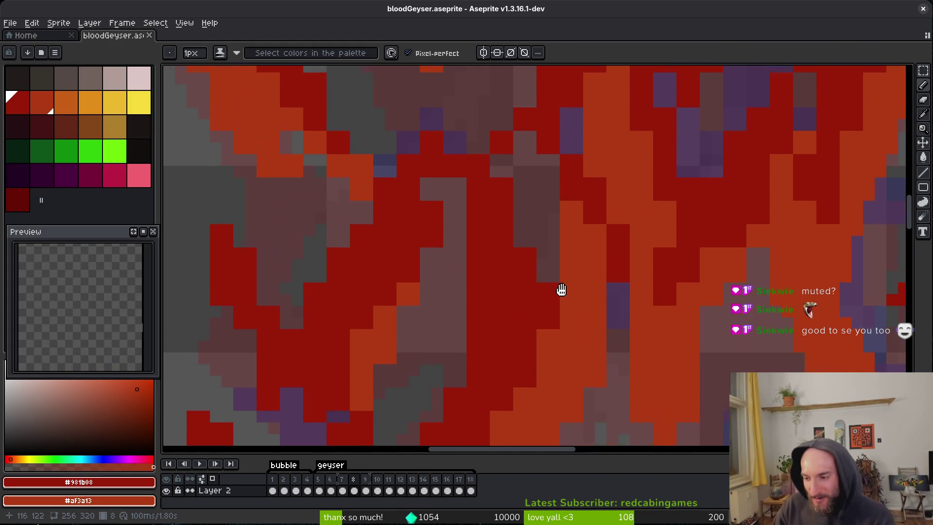
pyautogui.scroll(-3, 609, 202)
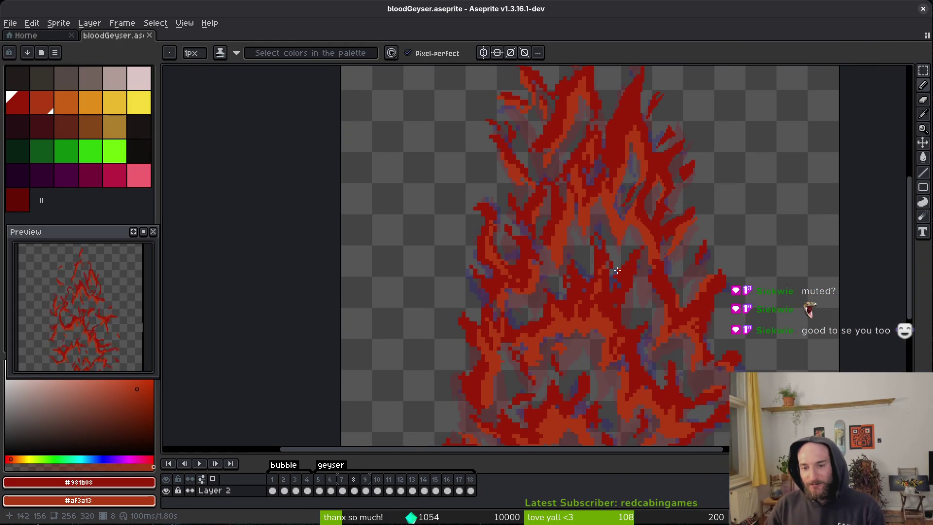
pyautogui.scroll(2, 604, 187)
pyautogui.scroll(6, 666, 221)
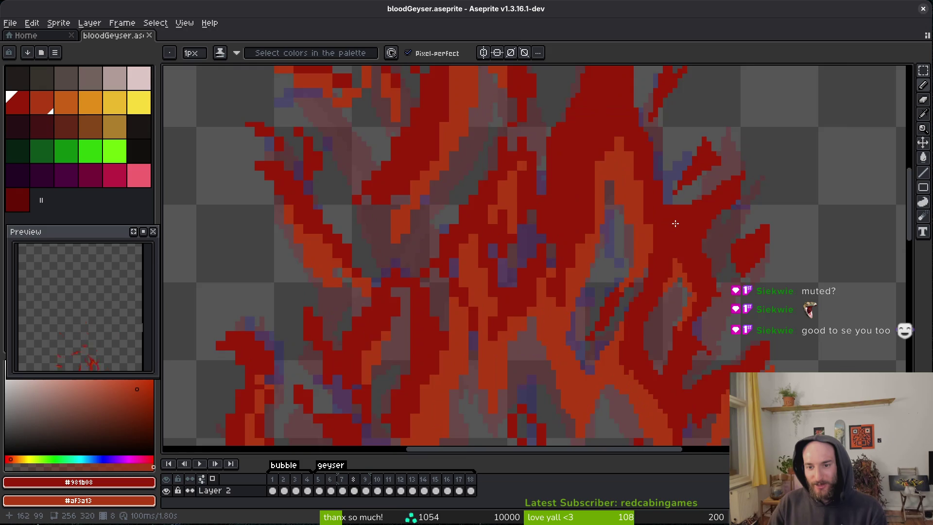
pyautogui.press('e')
pyautogui.press('b')
pyautogui.hotkey('ctrl', 's')
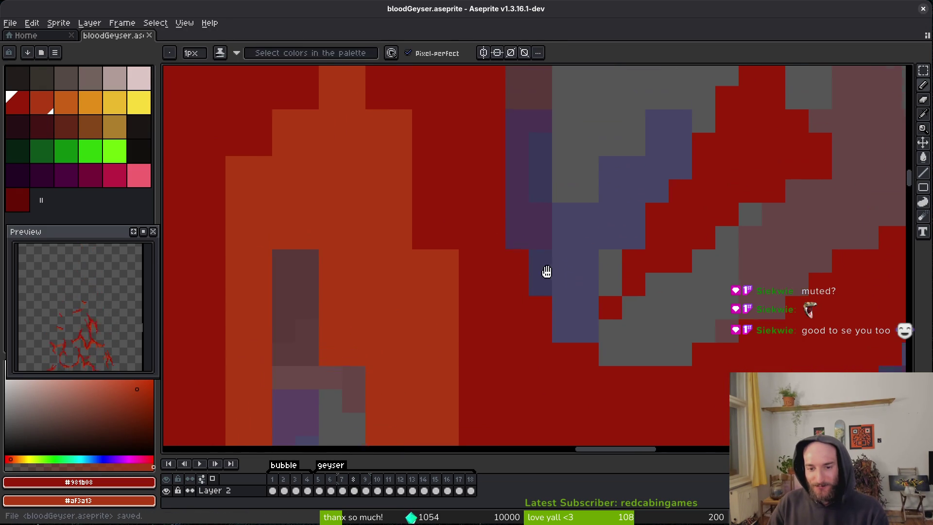
# Step: Lighten two flame pixels and paint an orange diagonal edge streak
pyautogui.click(590, 358)
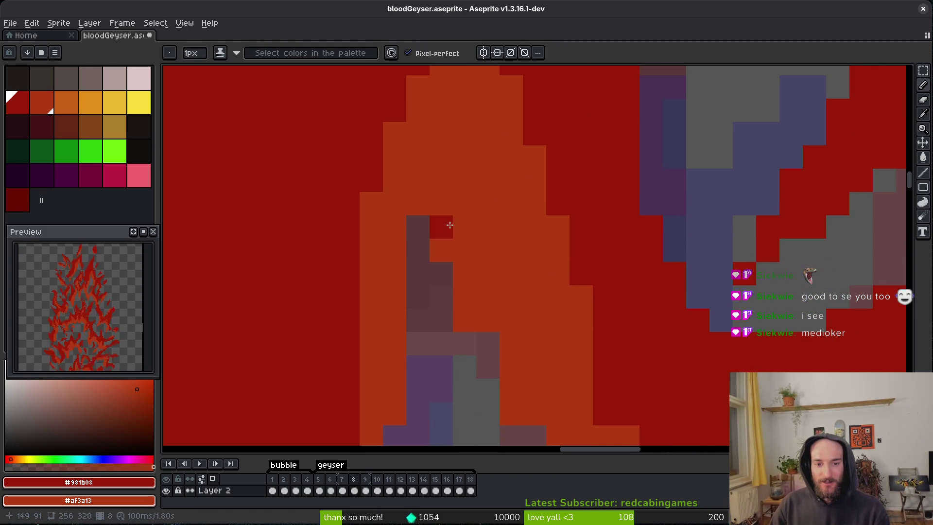
pyautogui.click(454, 288)
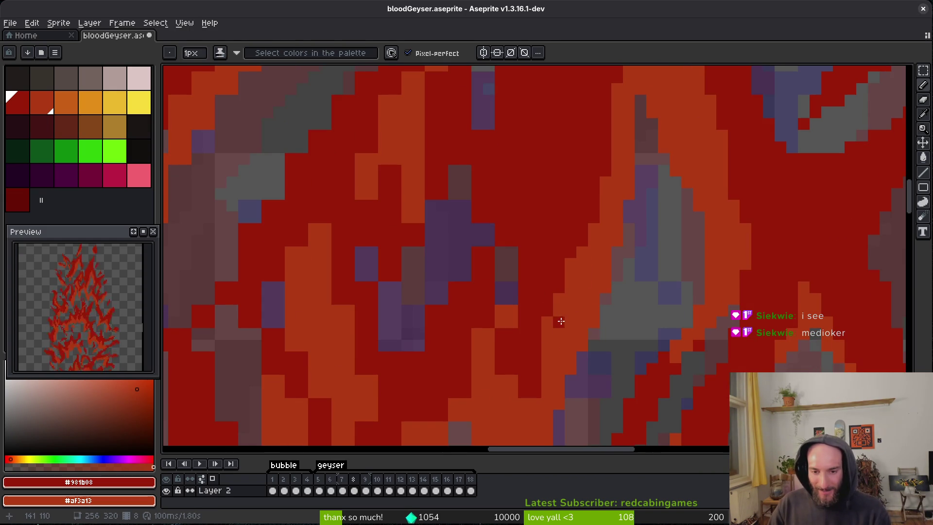
pyautogui.moveTo(517, 287)
pyautogui.mouseDown()
pyautogui.moveTo(497, 342)
pyautogui.moveTo(480, 318)
pyautogui.mouseUp()
# Step: Paint the brownish, purple and stray orange cells dark red, erase one cell, and save
pyautogui.moveTo(512, 265); pyautogui.dragTo(513, 233)
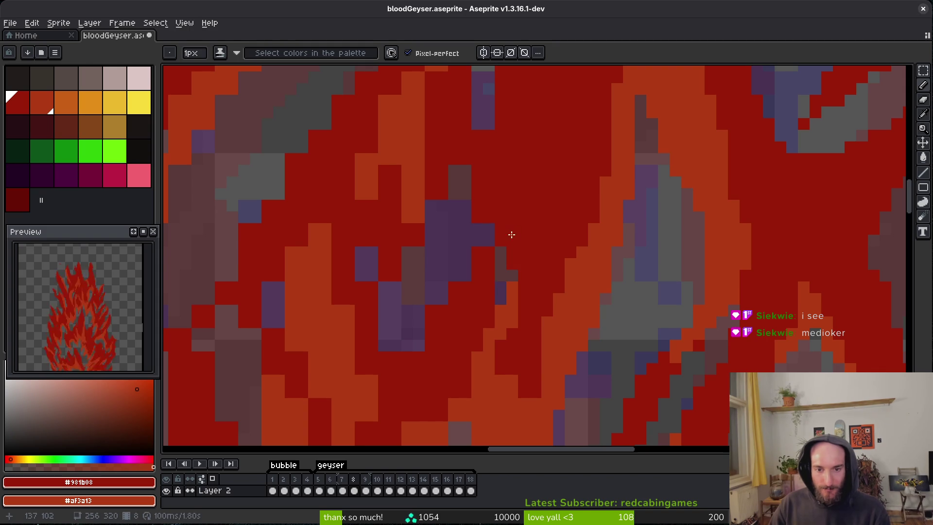
pyautogui.press('e')
pyautogui.click(430, 322)
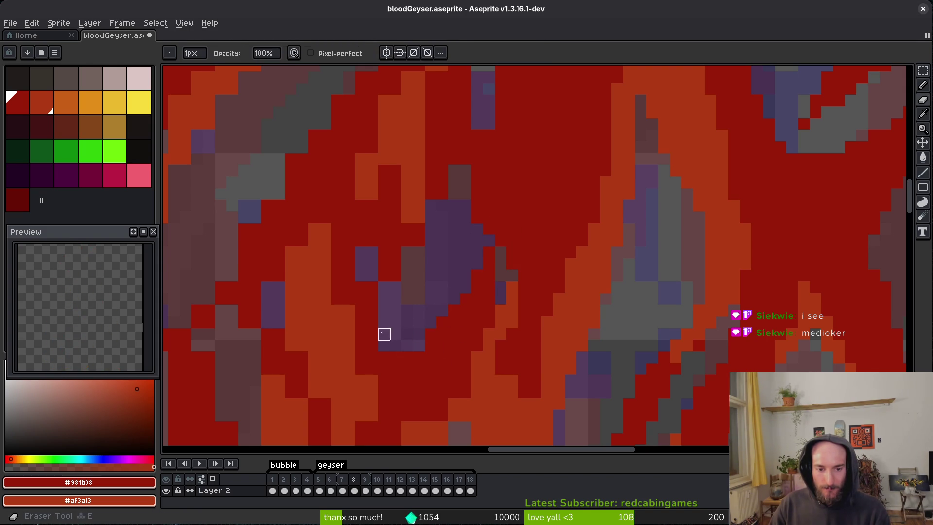
pyautogui.press('b')
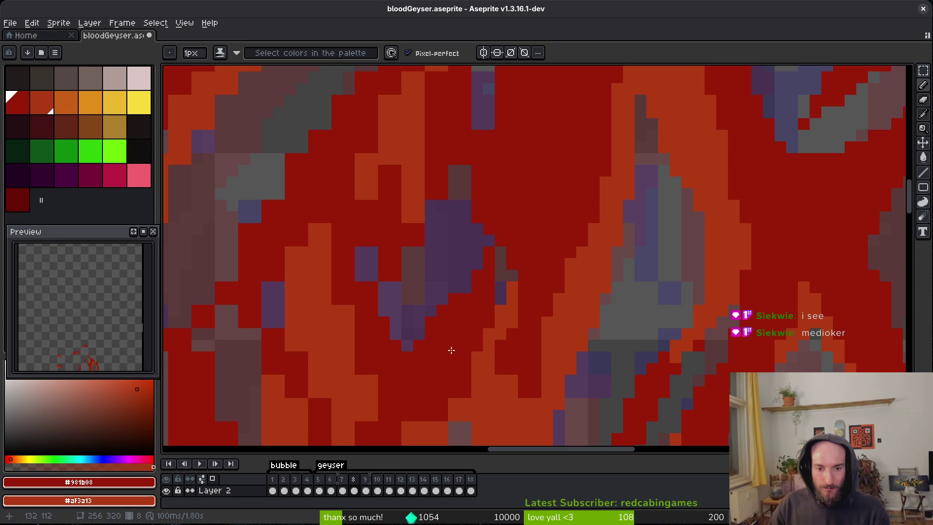
pyautogui.scroll(2, 381, 260)
pyautogui.press('e')
pyautogui.press('b')
pyautogui.moveTo(398, 317); pyautogui.dragTo(367, 286)
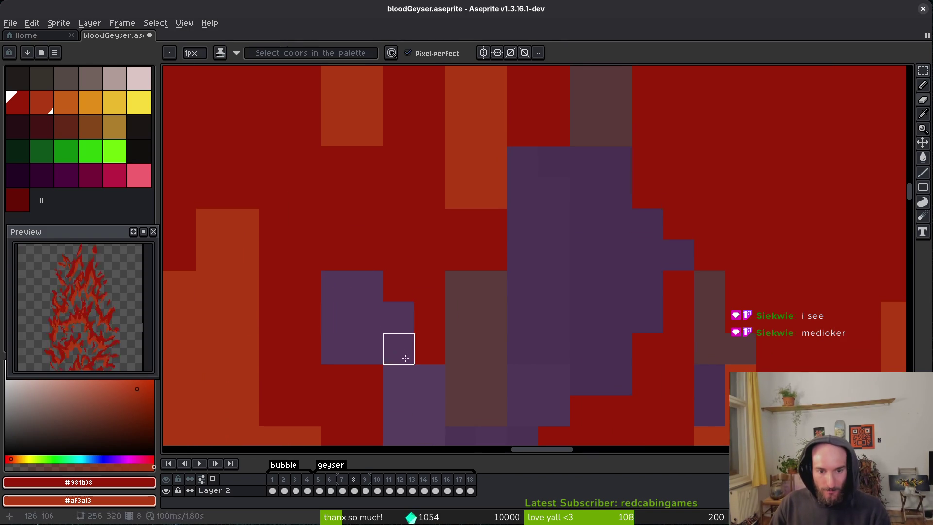
pyautogui.click(336, 349)
pyautogui.click(463, 282)
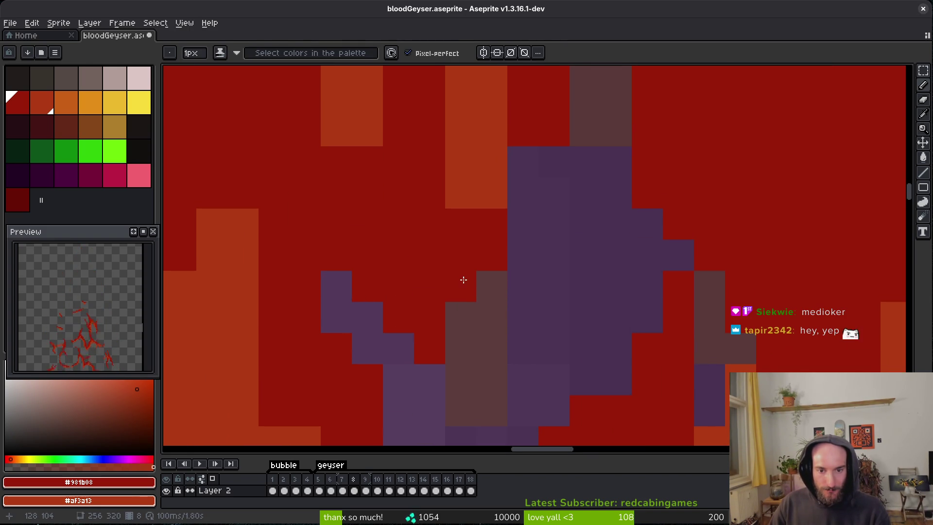
pyautogui.scroll(3, 511, 237)
pyautogui.click(471, 271)
pyautogui.moveTo(525, 217); pyautogui.dragTo(534, 263)
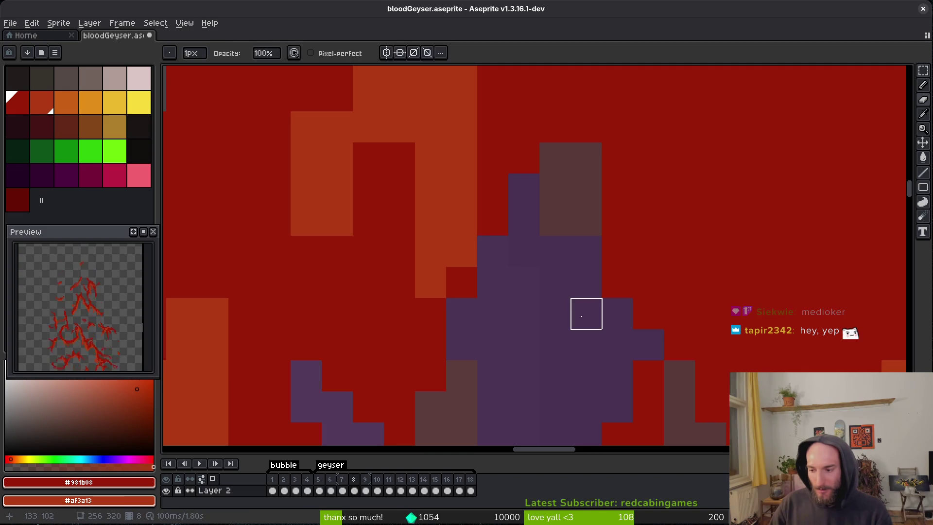
pyautogui.hotkey('ctrl', 's')
# Step: On the next frame, erase a stray red pixel and a small red cluster to transparent
pyautogui.scroll(-3, 534, 275)
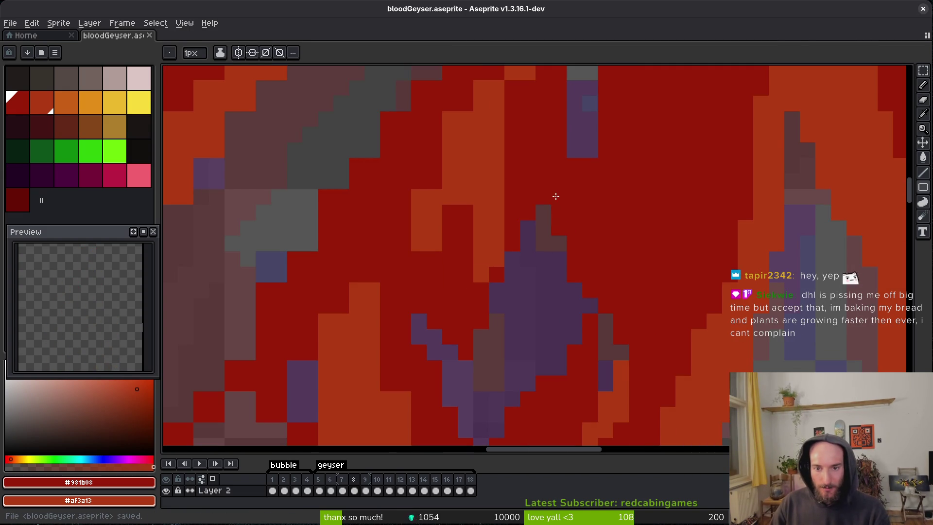
pyautogui.press('Right')
pyautogui.press('Right')
pyautogui.press('Right')
pyautogui.press('Right')
pyautogui.press('e')
pyautogui.click(519, 182)
pyautogui.moveTo(487, 213); pyautogui.dragTo(440, 198)
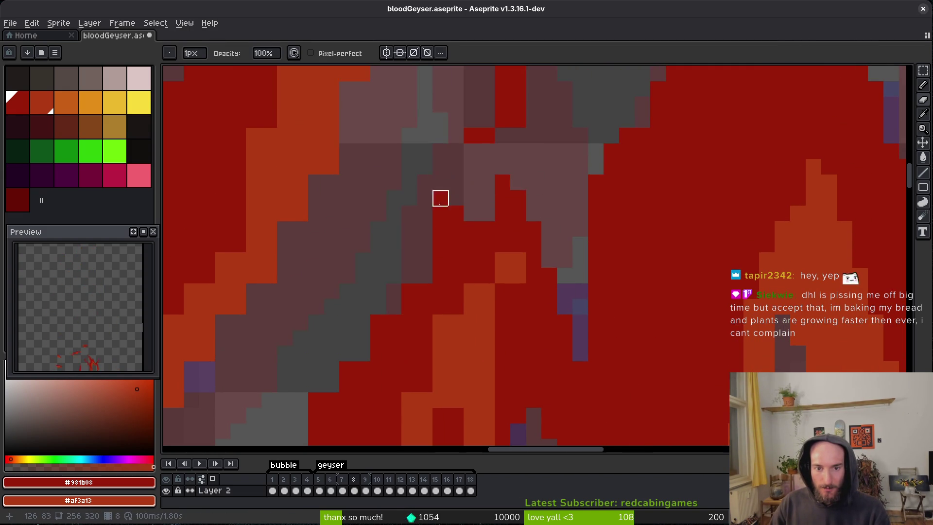
pyautogui.press('b')
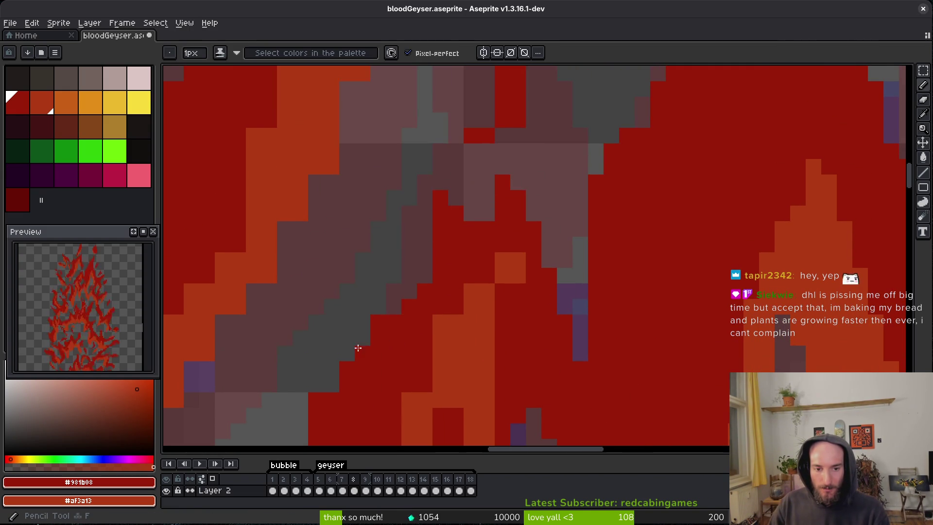
# Step: Paint red over the purple block's corner, beside the orange strip, and down the flame
pyautogui.scroll(-3, 448, 291)
pyautogui.scroll(-3, 487, 245)
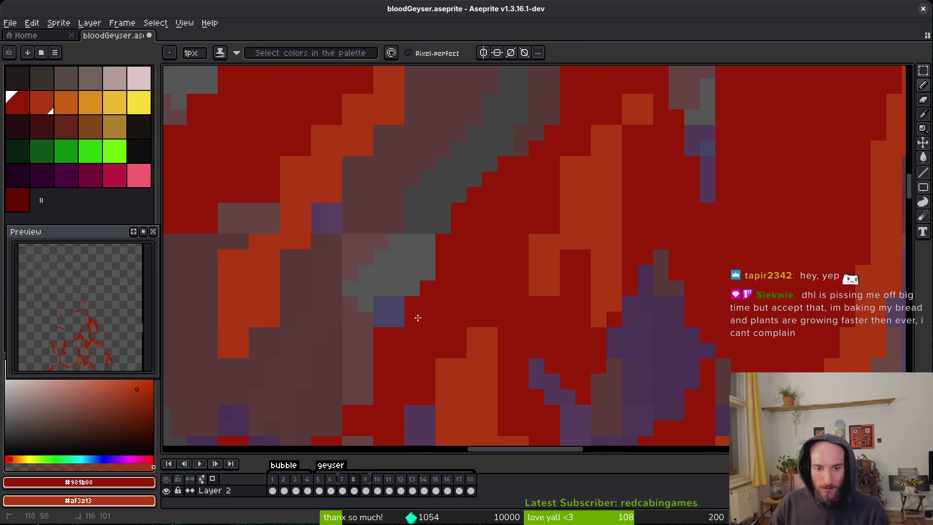
pyautogui.scroll(-3, 487, 244)
pyautogui.press('e')
pyautogui.scroll(-2, 488, 293)
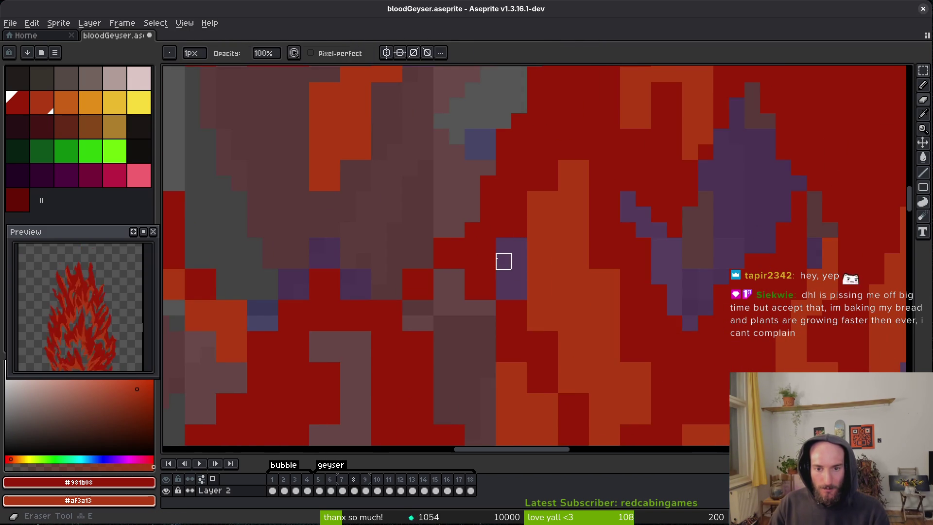
pyautogui.press('b')
pyautogui.moveTo(500, 241); pyautogui.dragTo(500, 258)
pyautogui.scroll(-1, 508, 243)
pyautogui.click(540, 186)
pyautogui.moveTo(587, 151); pyautogui.dragTo(587, 233)
pyautogui.moveTo(618, 311); pyautogui.dragTo(618, 278)
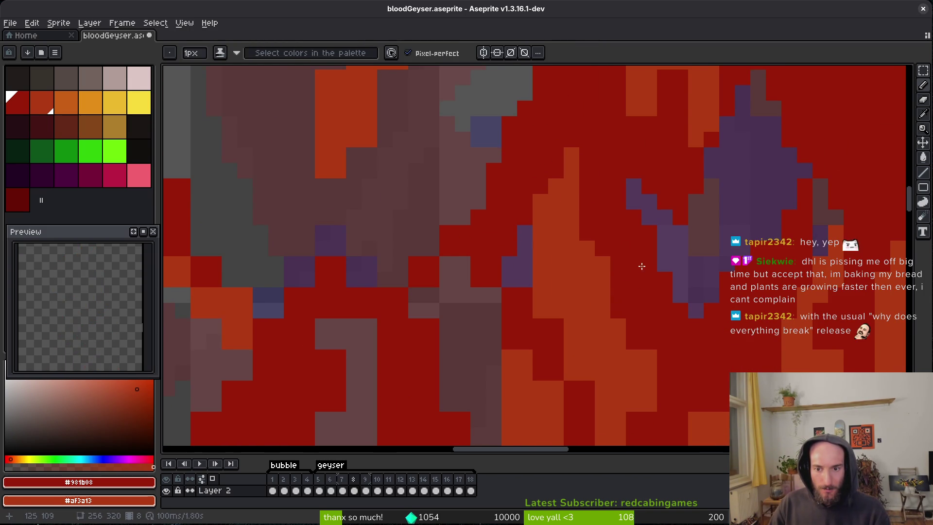
pyautogui.scroll(-2, 644, 267)
# Step: Fill dark-red pixels along the orange strip and add a short orange highlight column
pyautogui.click(498, 226)
pyautogui.moveTo(497, 218); pyautogui.dragTo(481, 219)
pyautogui.click(514, 280)
pyautogui.moveTo(500, 304); pyautogui.dragTo(500, 336)
pyautogui.click(468, 273)
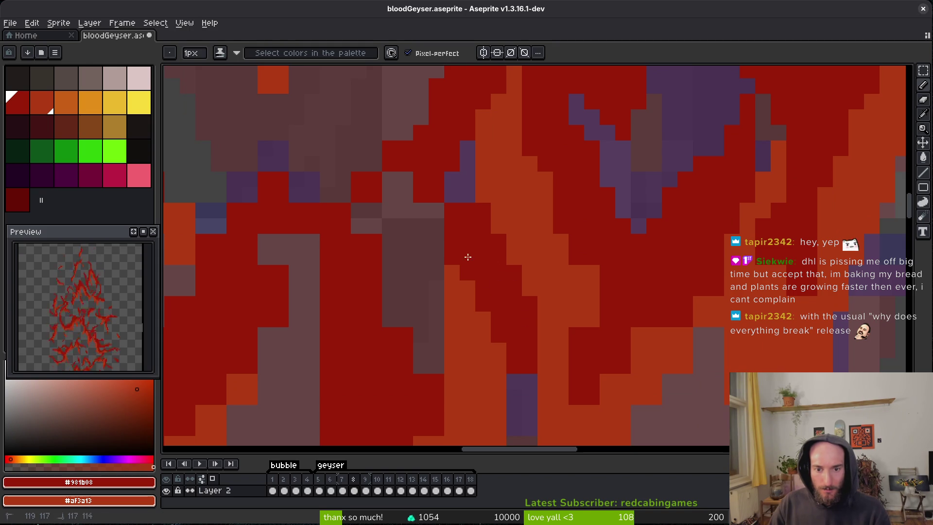
pyautogui.click(592, 272)
pyautogui.moveTo(576, 334); pyautogui.dragTo(576, 367)
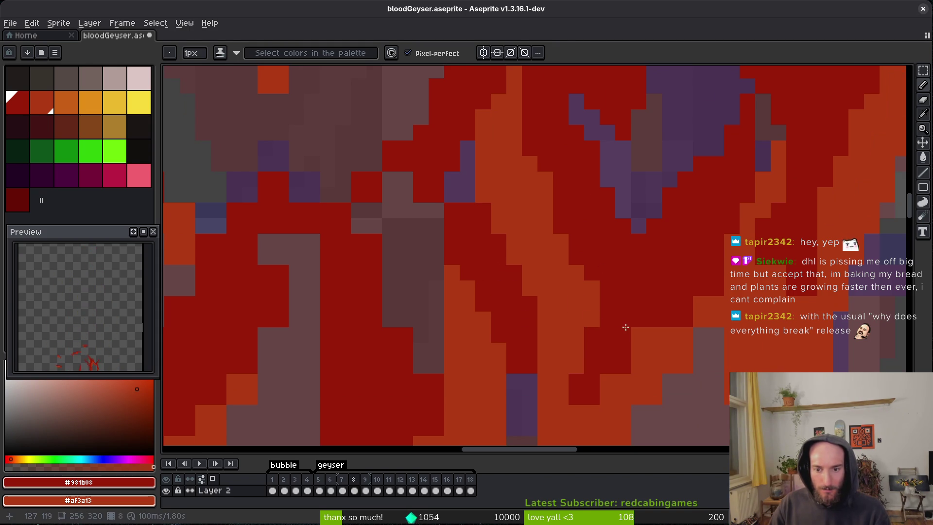
pyautogui.scroll(-2, 625, 332)
pyautogui.hscroll(1, 624, 332)
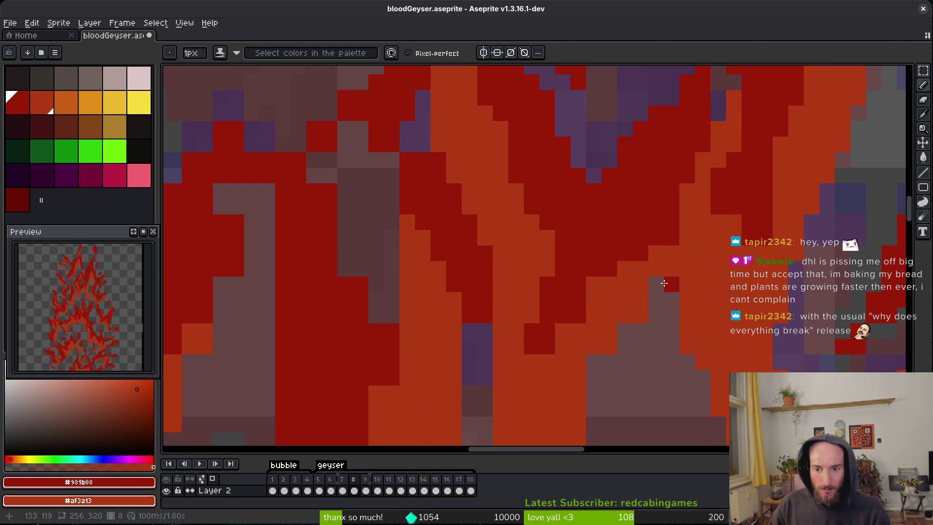
# Step: Save bloodGeyser.aseprite with Ctrl+S and pan across frame 8's flame to inspect it
pyautogui.scroll(-2, 639, 327)
pyautogui.hscroll(-1, 638, 326)
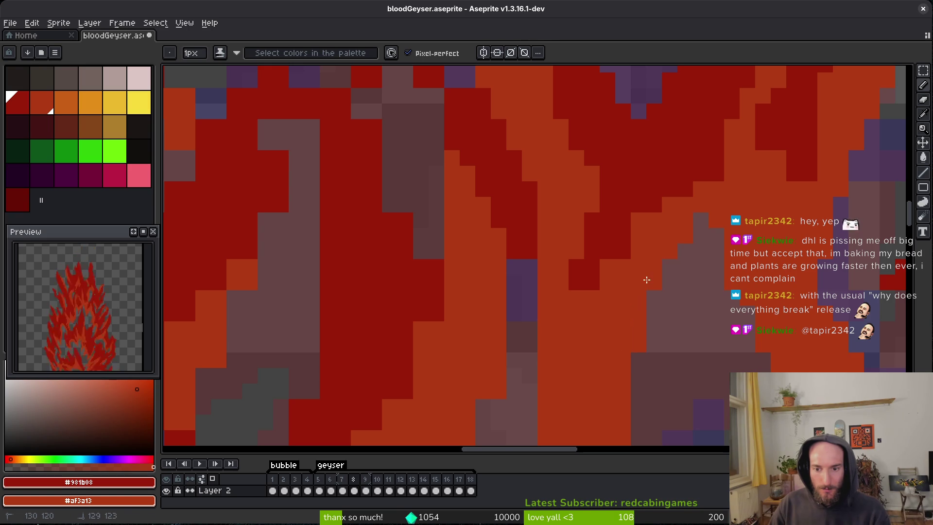
pyautogui.hotkey('ctrl', 's')
pyautogui.scroll(-1, 715, 332)
pyautogui.hscroll(1, 715, 332)
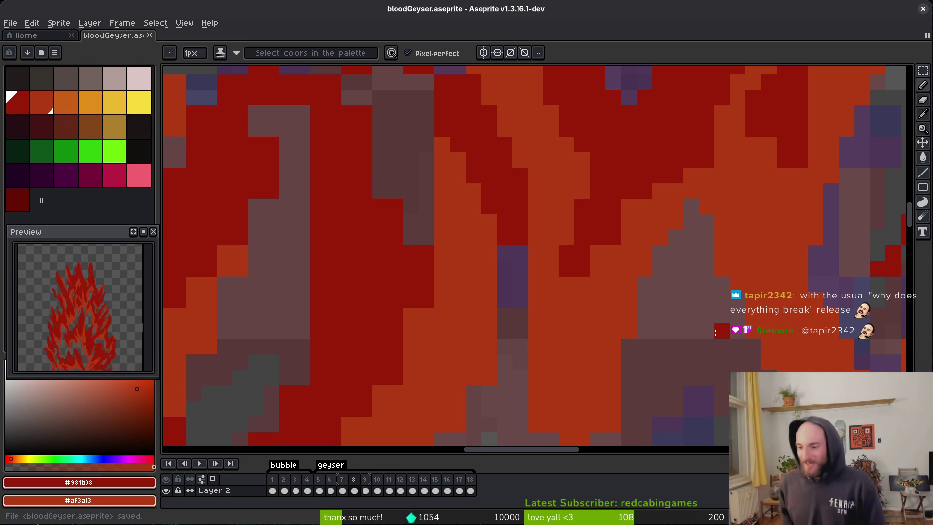
pyautogui.scroll(-3, 638, 271)
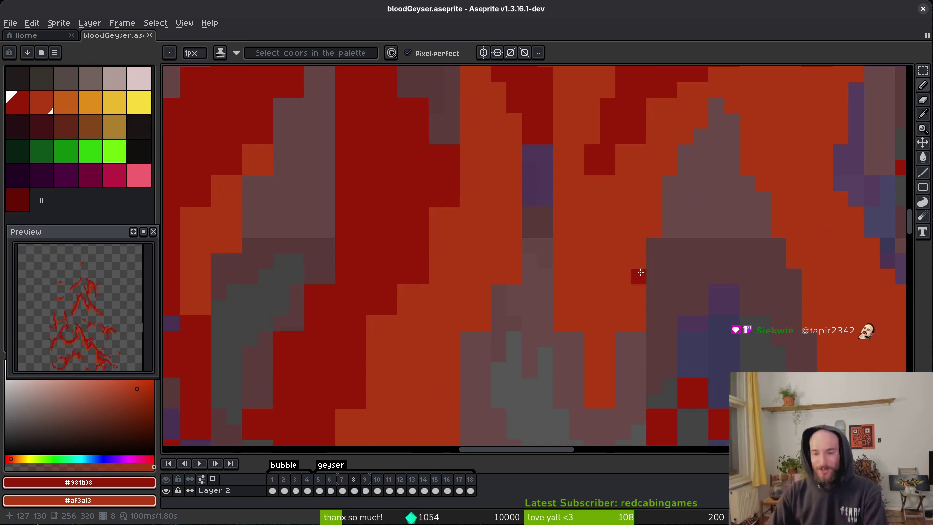
# Step: Extend the red flame tip by a pixel and erase stray pixels beside the red shape
pyautogui.scroll(4, 638, 271)
pyautogui.press('e')
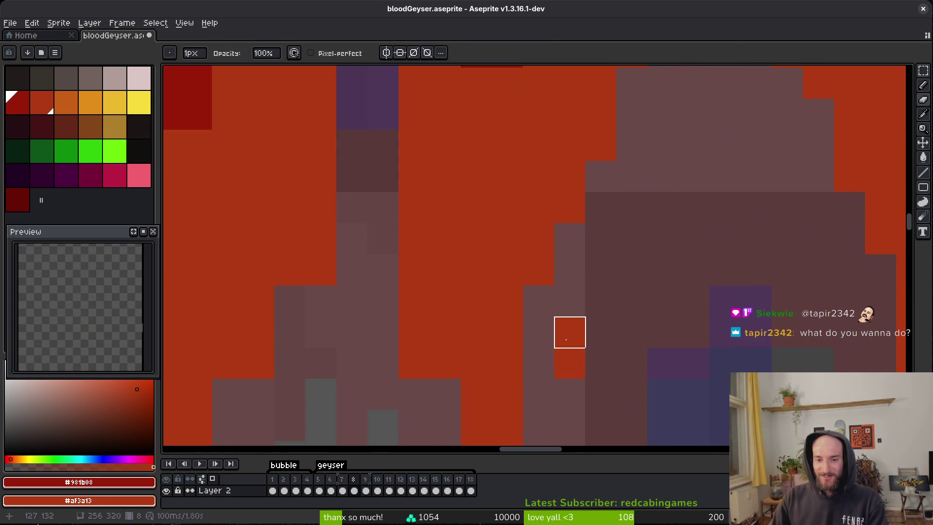
pyautogui.scroll(-2, 541, 262)
pyautogui.scroll(-3, 417, 354)
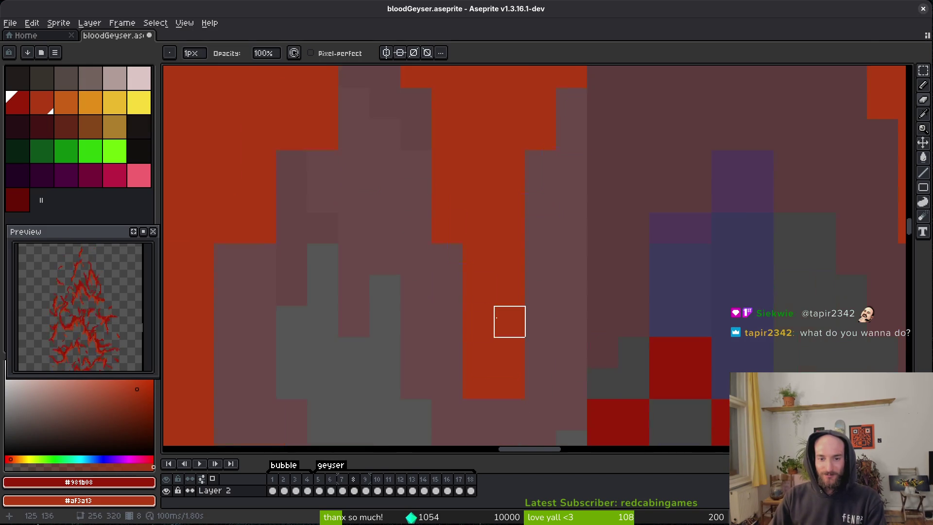
pyautogui.scroll(3, 552, 361)
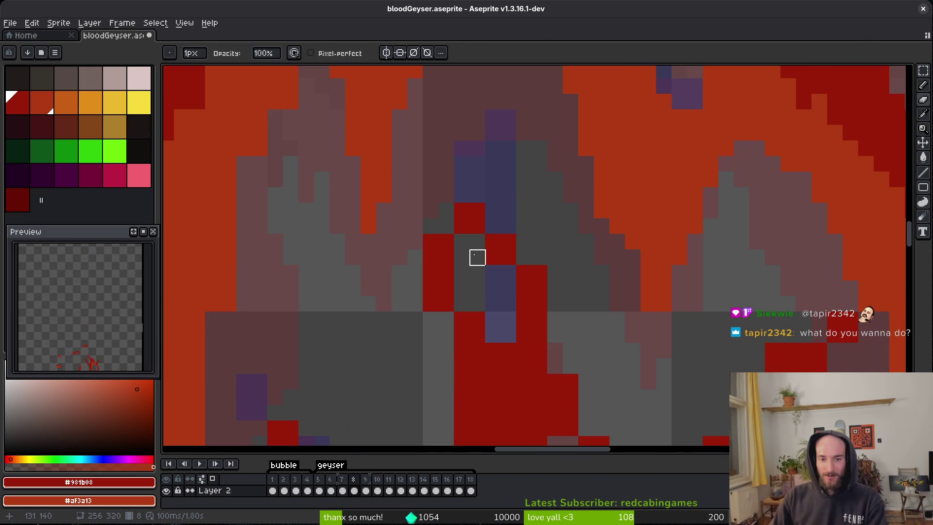
pyautogui.press('b')
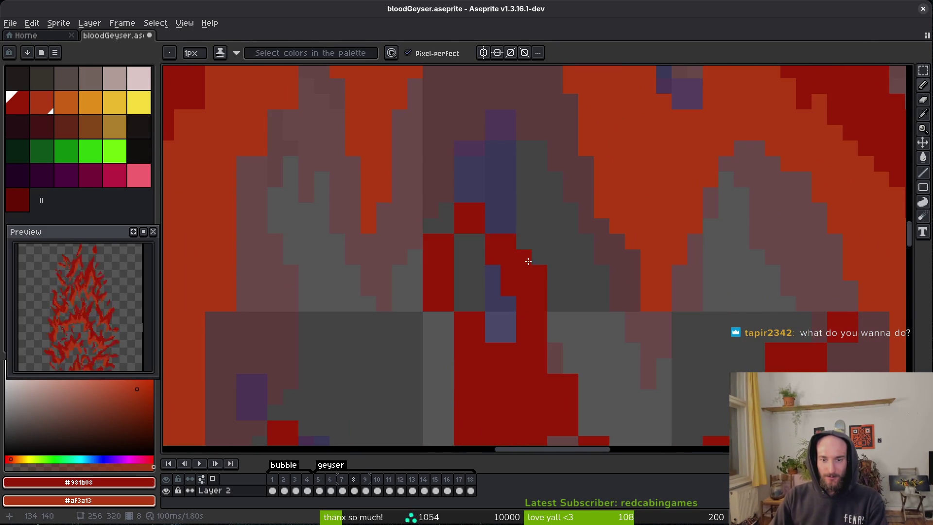
pyautogui.press('e')
pyautogui.click(525, 257)
pyautogui.press('b')
pyautogui.click(463, 242)
pyautogui.press('e')
pyautogui.click(430, 304)
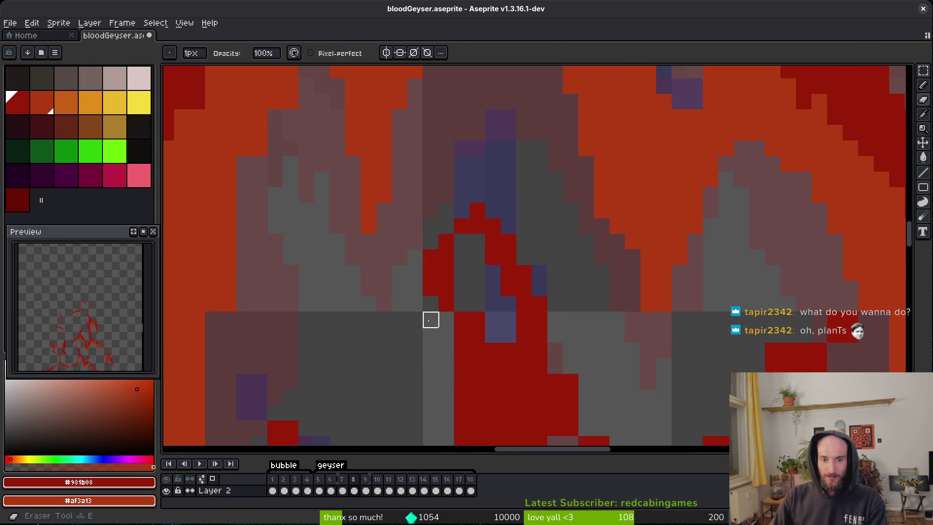
# Step: Turn the brownish and pinkish pixels along the flame red
pyautogui.scroll(-2, 421, 282)
pyautogui.press('b')
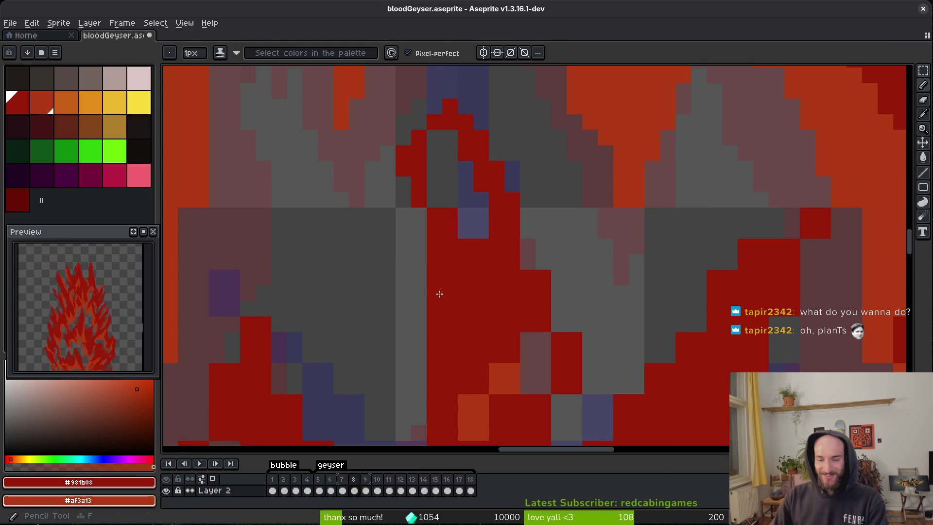
pyautogui.scroll(3, 440, 294)
pyautogui.press('e')
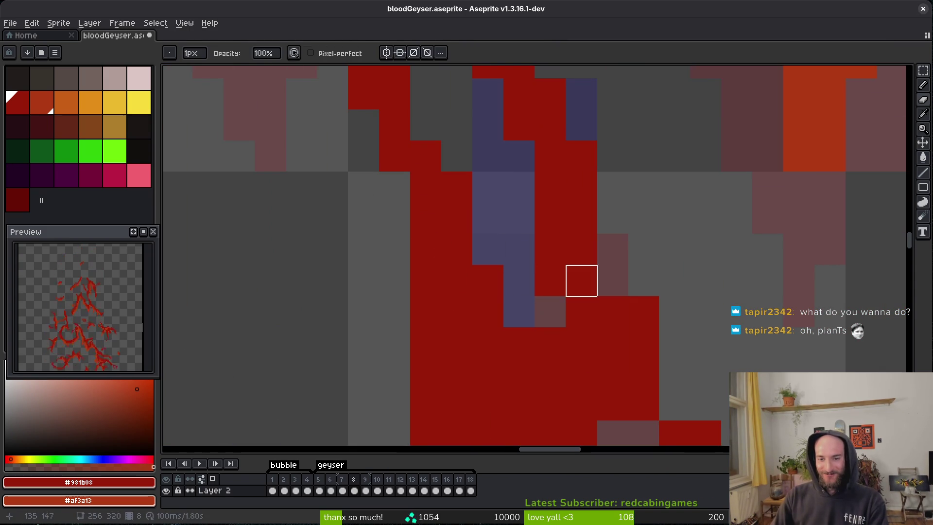
pyautogui.press('b')
pyautogui.click(550, 311)
pyautogui.scroll(-3, 607, 311)
pyautogui.scroll(3, 619, 293)
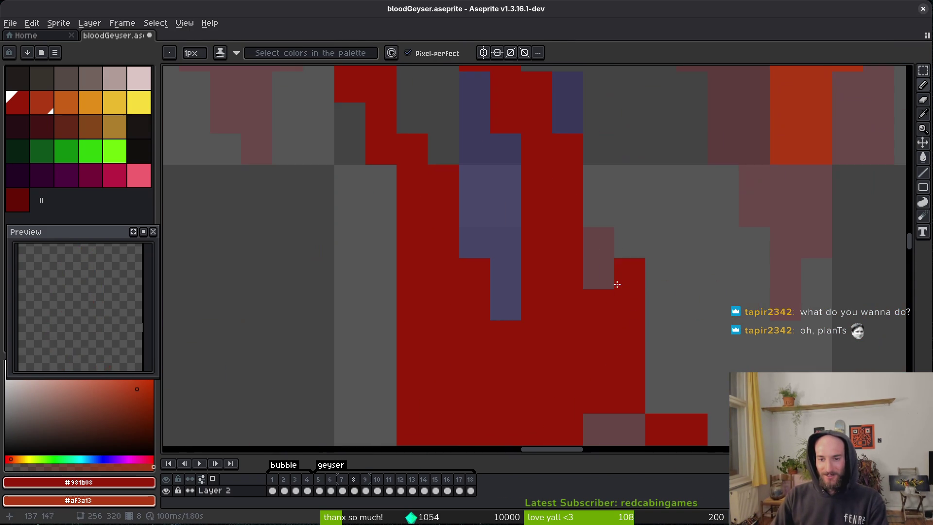
pyautogui.moveTo(618, 293); pyautogui.dragTo(598, 238)
pyautogui.scroll(-2, 581, 267)
pyautogui.click(556, 330)
# Step: Erase stray red and orange pixels to reveal the purple underneath
pyautogui.press('e')
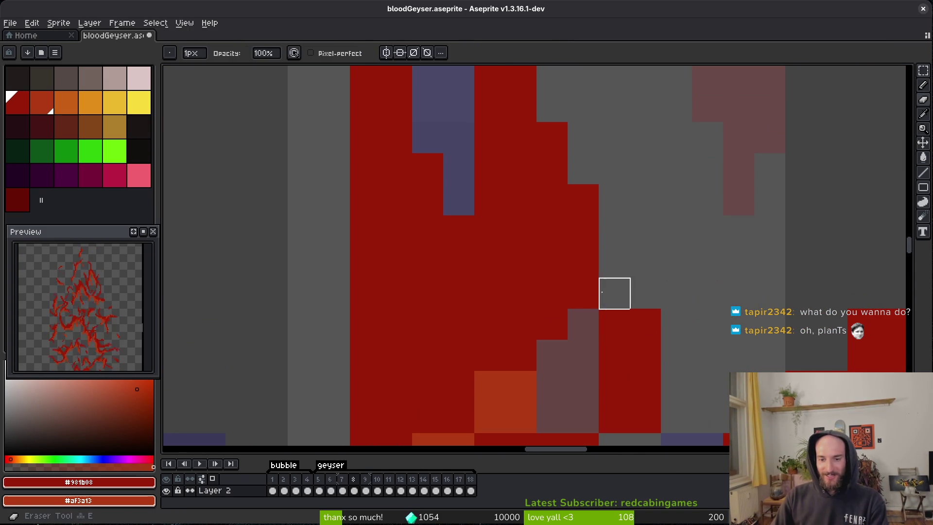
pyautogui.scroll(-3, 588, 286)
pyautogui.click(567, 279)
pyautogui.scroll(-2, 535, 291)
pyautogui.moveTo(468, 289)
pyautogui.mouseDown()
pyautogui.moveTo(438, 288)
pyautogui.moveTo(438, 257)
pyautogui.mouseUp()
pyautogui.click(406, 318)
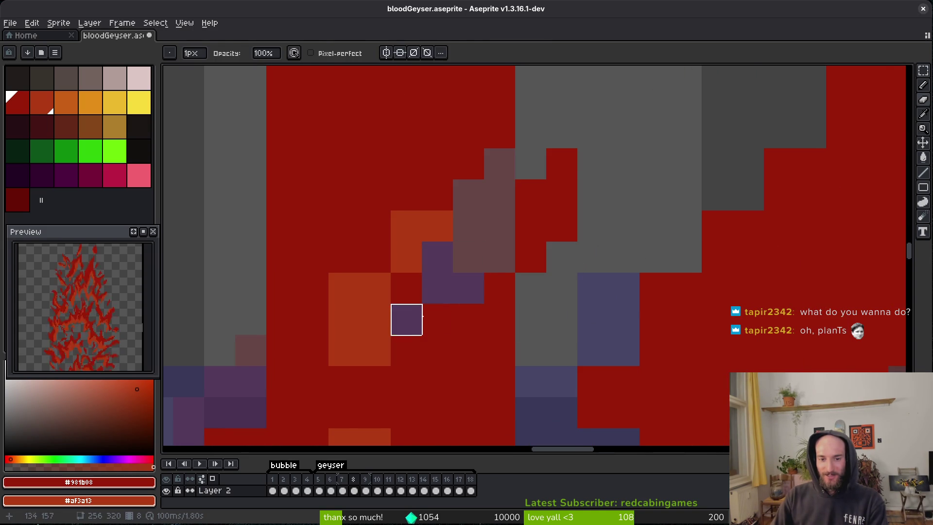
pyautogui.hscroll(-2, 437, 291)
# Step: Shade red edge pixels lighter to orange and recolour stray pixels around the flame edge
pyautogui.press('b')
pyautogui.click(465, 287)
pyautogui.moveTo(513, 170)
pyautogui.mouseDown()
pyautogui.moveTo(458, 258)
pyautogui.moveTo(395, 267)
pyautogui.moveTo(403, 316)
pyautogui.mouseUp()
pyautogui.scroll(-3, 404, 302)
pyautogui.click(402, 206)
pyautogui.click(417, 274)
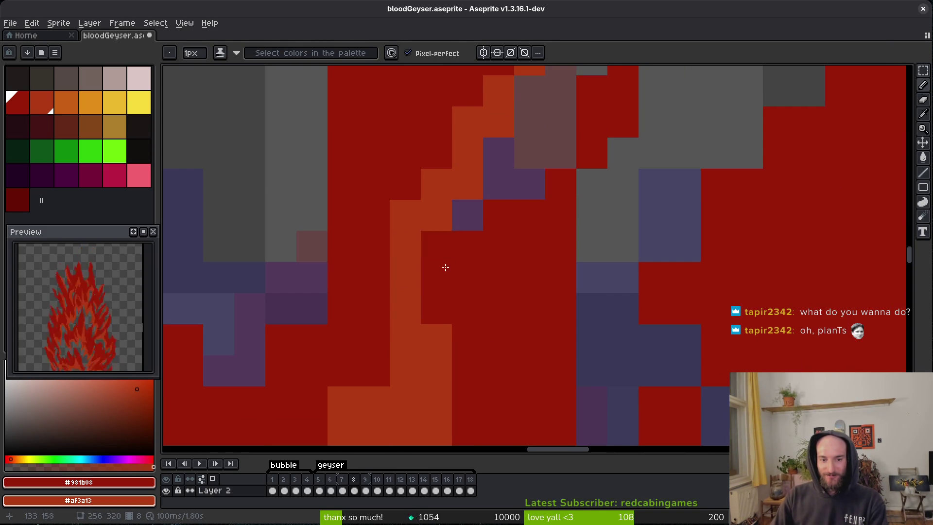
pyautogui.scroll(-3, 500, 337)
pyautogui.scroll(3, 530, 308)
pyautogui.scroll(-3, 530, 392)
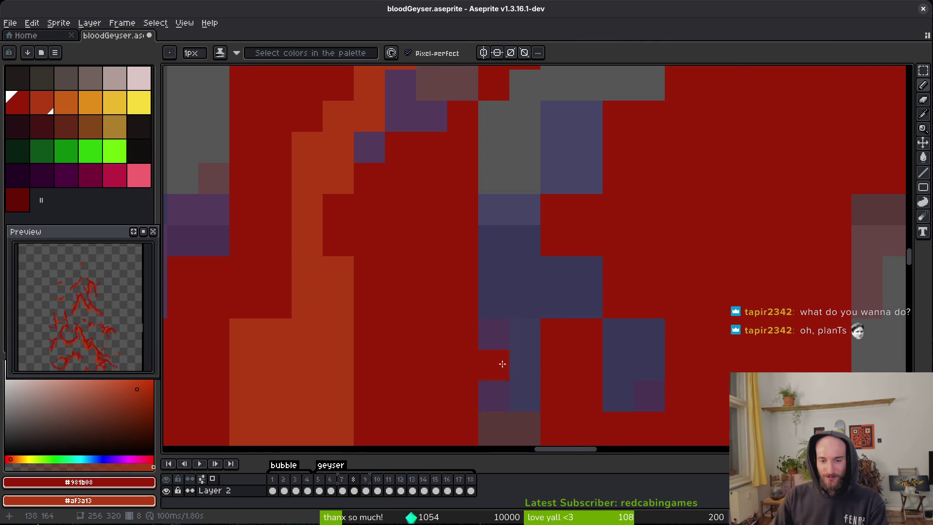
pyautogui.hscroll(3, 471, 335)
pyautogui.scroll(3, 452, 261)
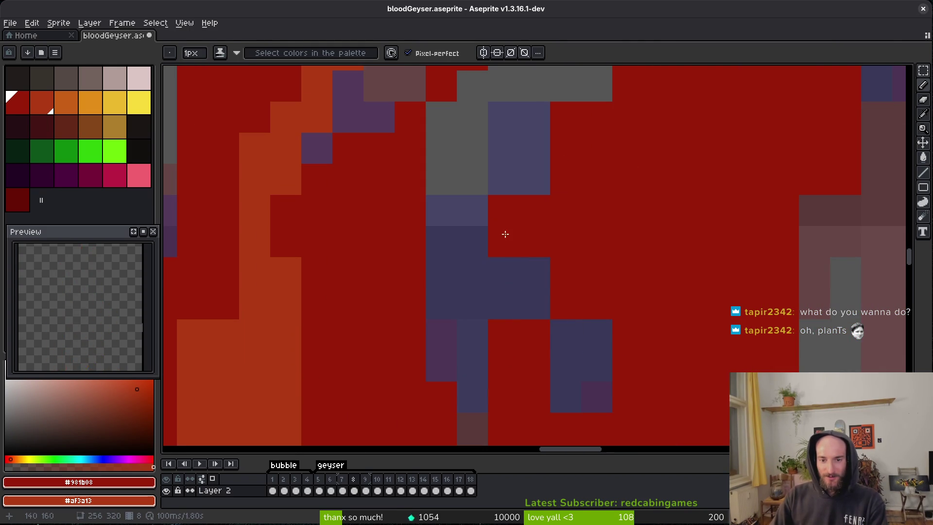
pyautogui.click(504, 210)
pyautogui.click(596, 367)
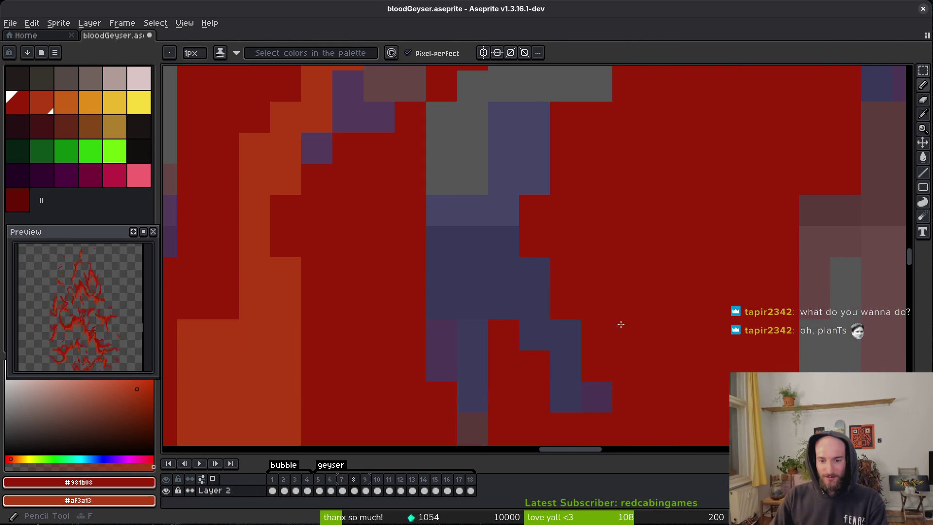
pyautogui.scroll(-3, 616, 306)
pyautogui.hscroll(-3, 513, 300)
# Step: Save the sprite, then paint the grey gap pixels red down the flame
pyautogui.hotkey('ctrl', 's')
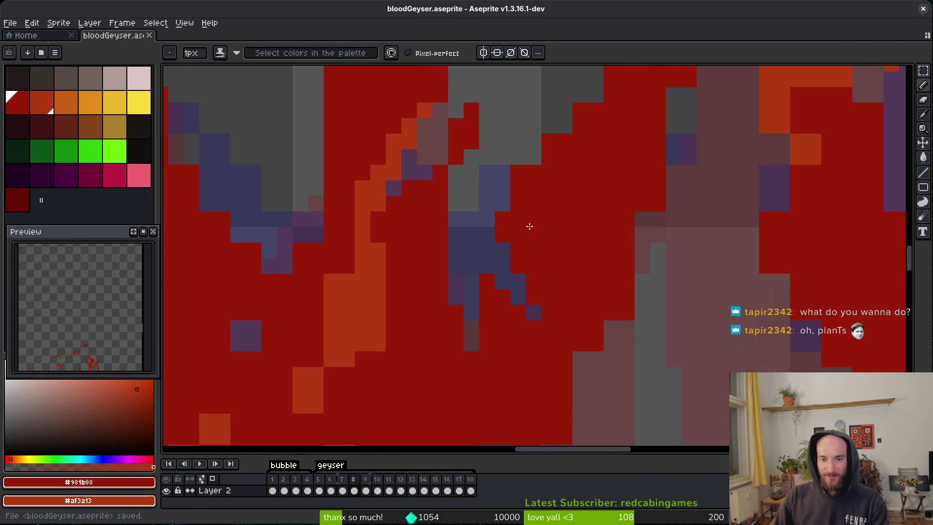
pyautogui.scroll(3, 556, 309)
pyautogui.moveTo(538, 305); pyautogui.dragTo(568, 278)
pyautogui.moveTo(678, 239); pyautogui.dragTo(652, 324)
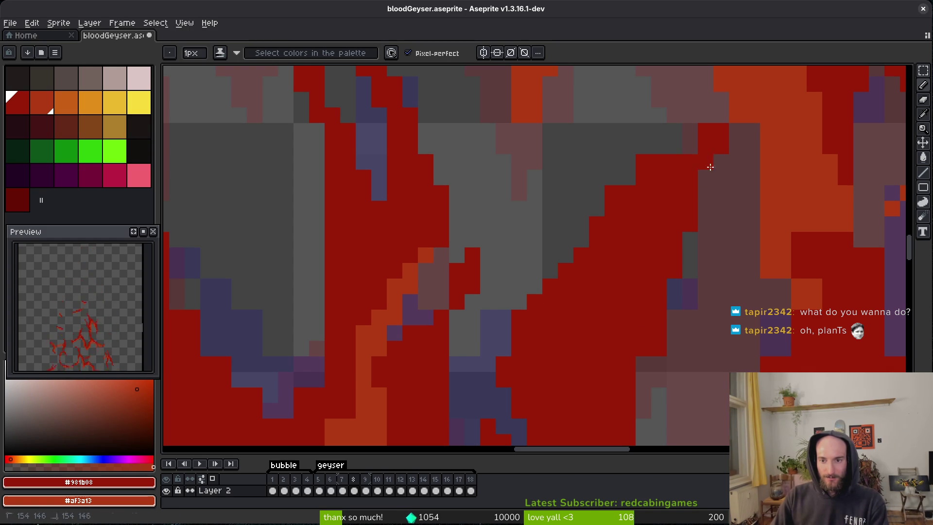
# Step: Scroll to another part of frame 8's flame and save the sprite
pyautogui.scroll(-2, 667, 223)
pyautogui.hscroll(2, 562, 165)
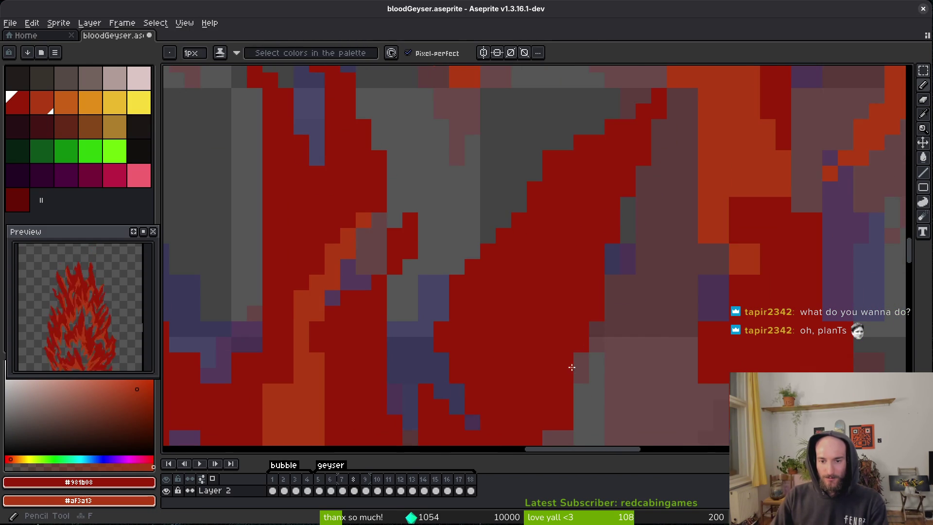
pyautogui.scroll(-2, 580, 346)
pyautogui.scroll(-3, 560, 314)
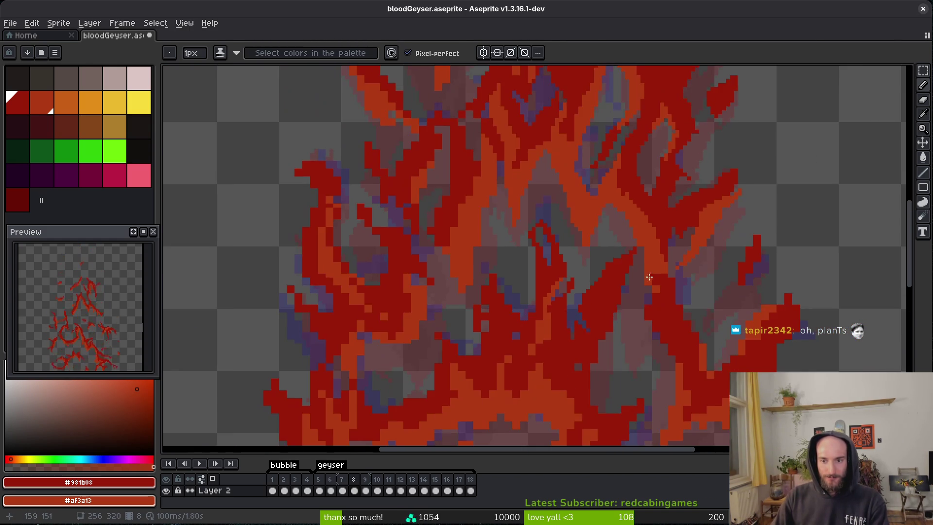
pyautogui.hotkey('ctrl', 's')
# Step: Paint a short dark-red stroke on the flame, then move to another flame area
pyautogui.scroll(4, 630, 239)
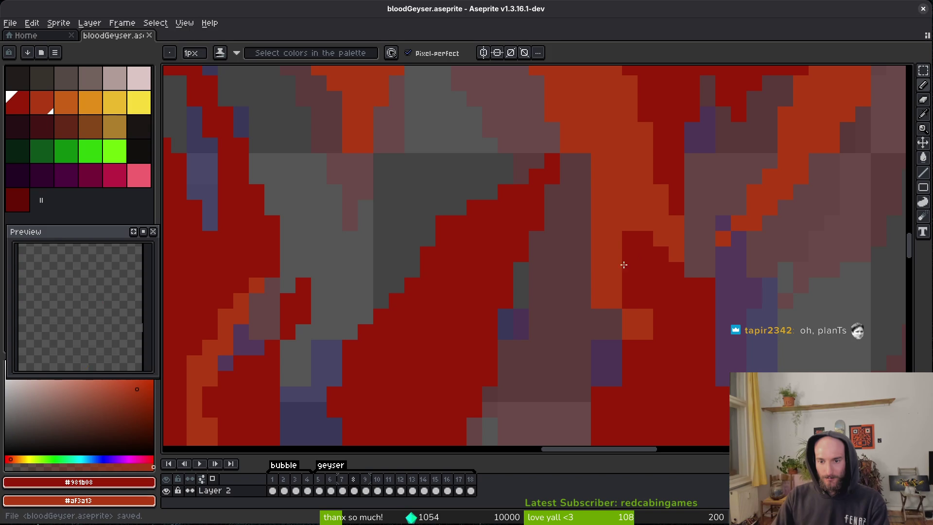
pyautogui.moveTo(637, 287); pyautogui.dragTo(625, 341)
pyautogui.press('e')
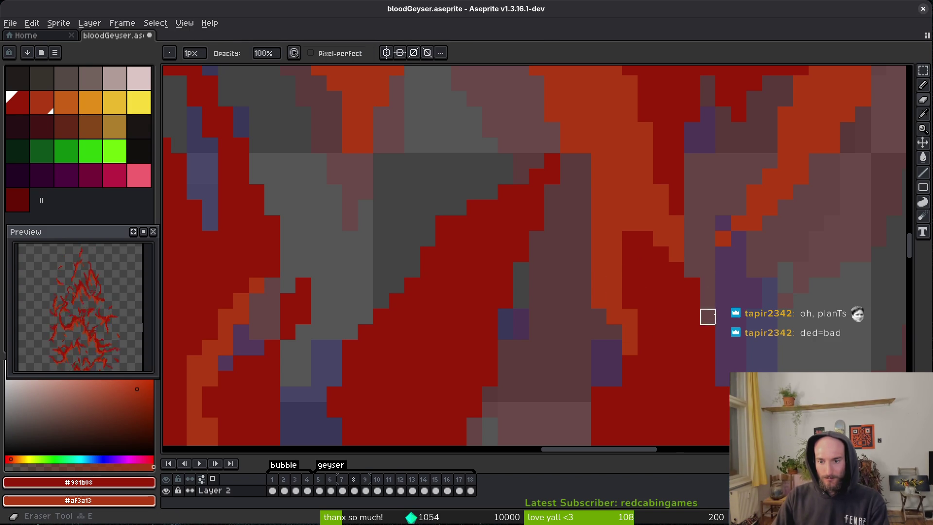
pyautogui.moveTo(708, 317); pyautogui.dragTo(624, 264)
pyautogui.moveTo(670, 373)
pyautogui.mouseDown()
pyautogui.moveTo(599, 254)
pyautogui.moveTo(556, 272)
pyautogui.moveTo(492, 272)
pyautogui.mouseUp()
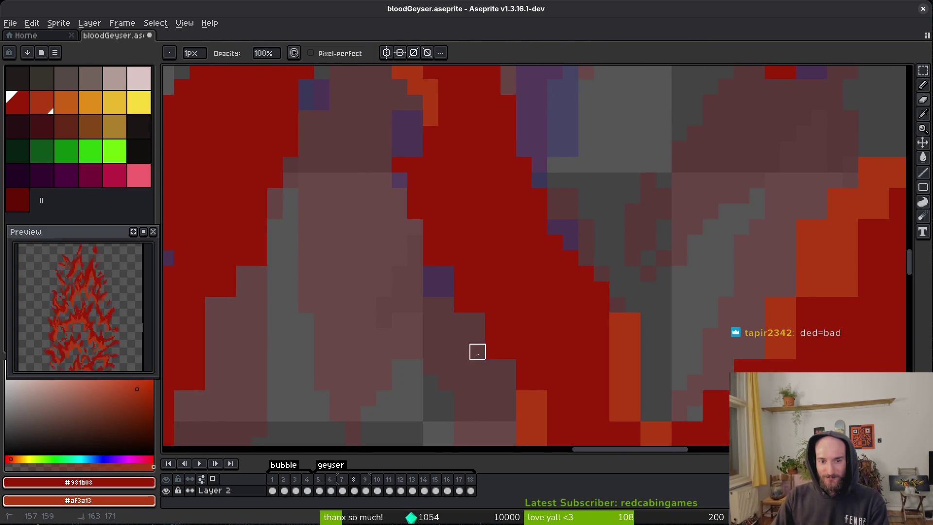
pyautogui.press('b')
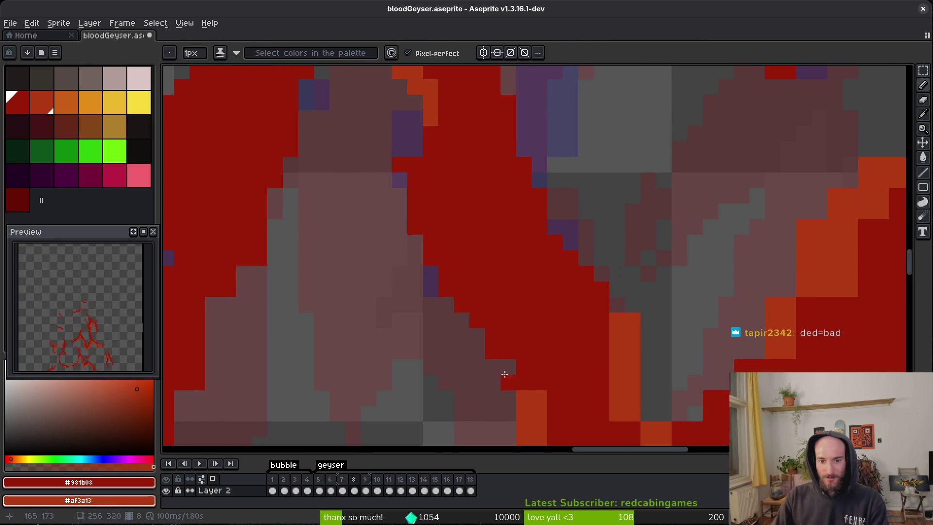
pyautogui.press('e')
pyautogui.press('b')
# Step: Erase two stray orange pixels and paint an orange highlight along the red edge
pyautogui.moveTo(508, 369); pyautogui.dragTo(516, 402)
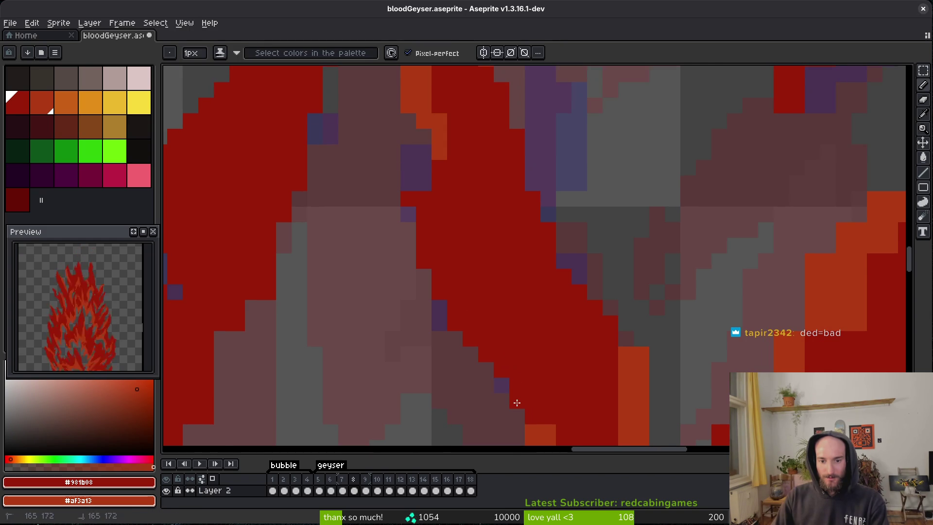
pyautogui.scroll(3, 441, 302)
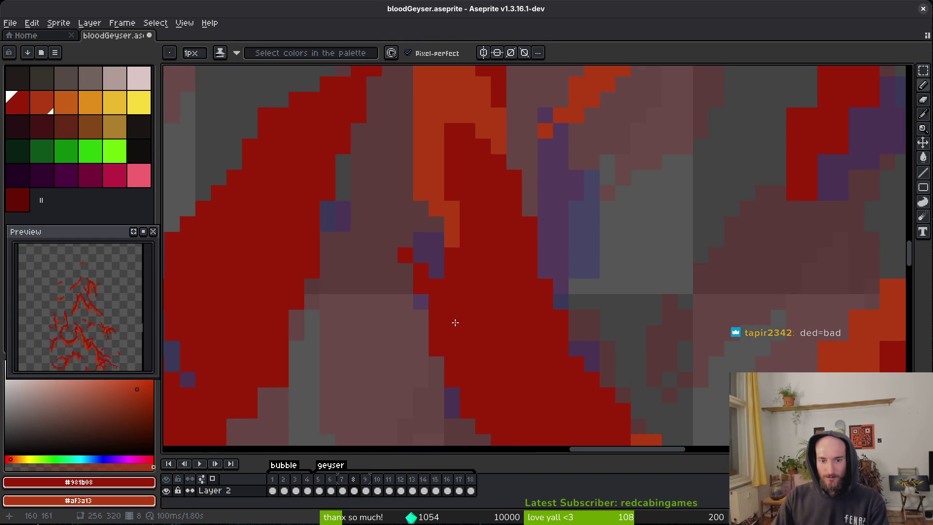
pyautogui.scroll(-3, 454, 326)
pyautogui.scroll(4, 534, 334)
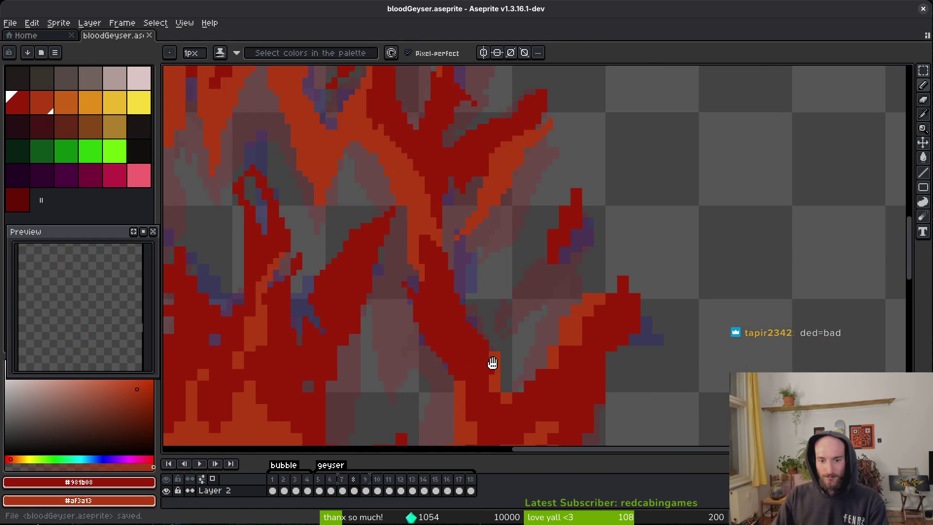
pyautogui.press('e')
pyautogui.click(448, 251)
pyautogui.click(494, 320)
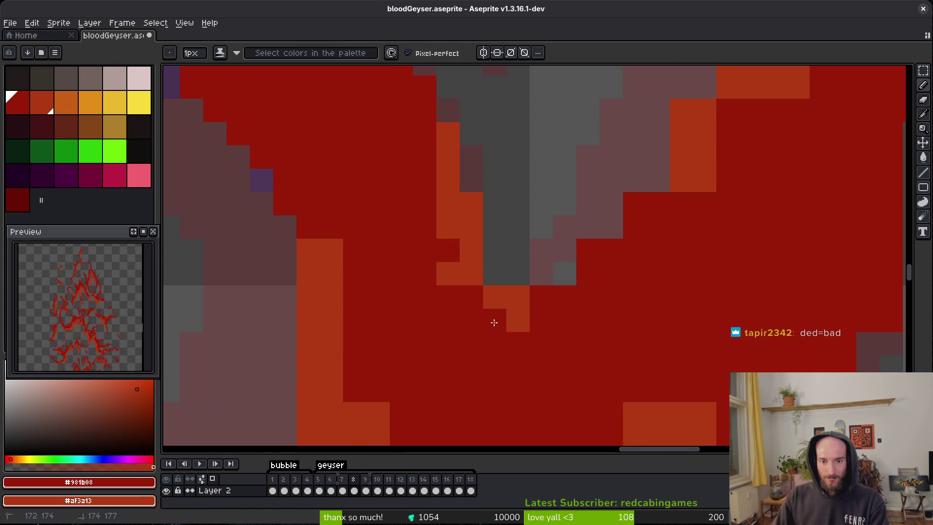
pyautogui.moveTo(540, 318)
pyautogui.mouseDown()
pyautogui.moveTo(582, 291)
pyautogui.moveTo(643, 204)
pyautogui.moveTo(669, 196)
pyautogui.mouseUp()
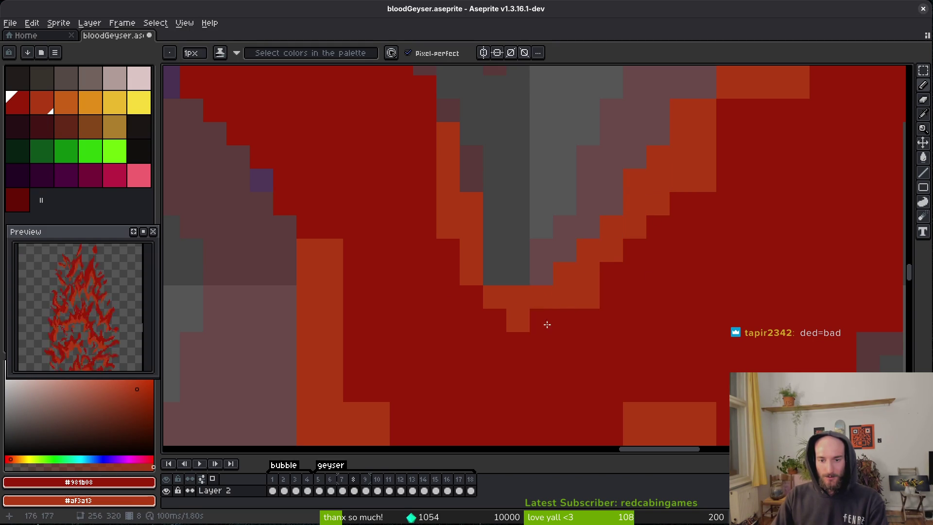
# Step: Extend the red flame edge down-left from the flame tip
pyautogui.scroll(5, 546, 323)
pyautogui.hscroll(4, 546, 323)
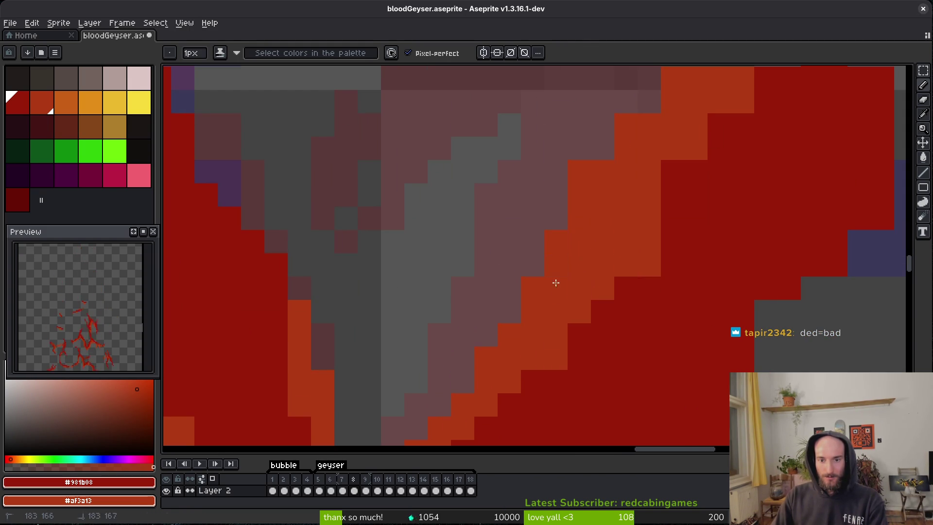
pyautogui.scroll(2, 583, 243)
pyautogui.hscroll(1, 583, 243)
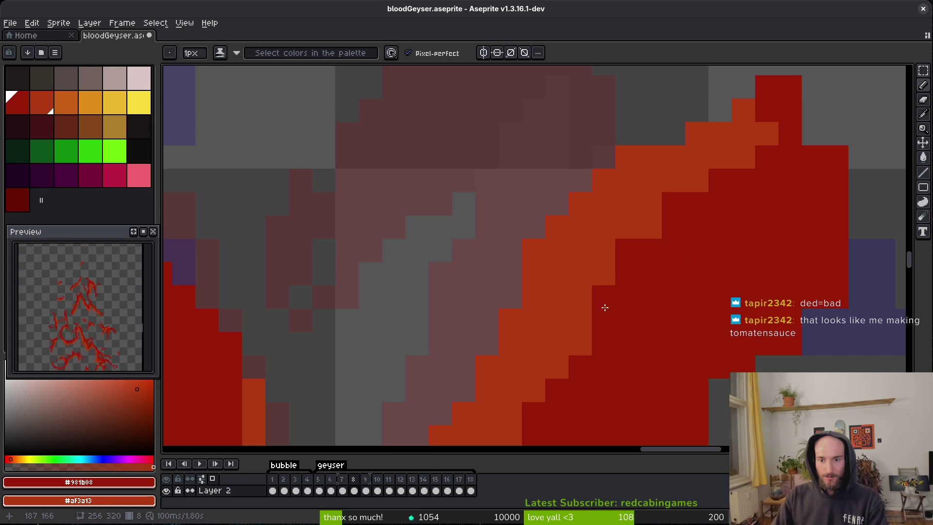
pyautogui.moveTo(715, 296); pyautogui.dragTo(689, 309)
pyautogui.scroll(-1, 689, 309)
pyautogui.moveTo(621, 277); pyautogui.dragTo(623, 162)
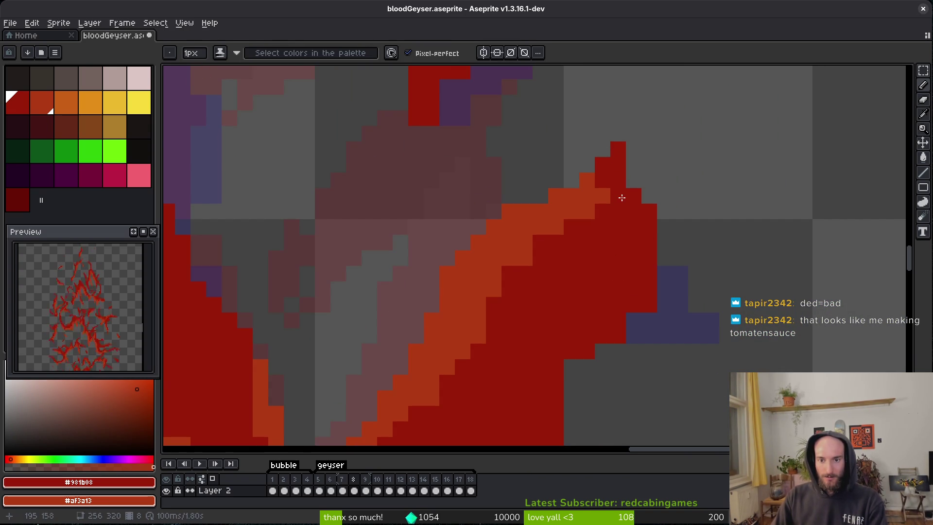
pyautogui.scroll(-3, 605, 166)
pyautogui.moveTo(638, 195); pyautogui.dragTo(576, 241)
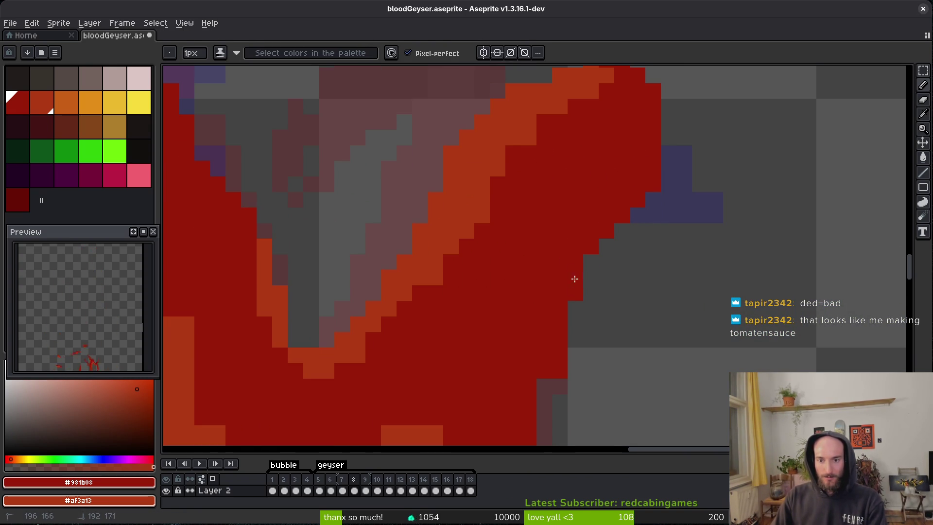
# Step: Fill a vertical strip of red pixels and erase stray red pixels beside the flame
pyautogui.scroll(-3, 575, 278)
pyautogui.press('e')
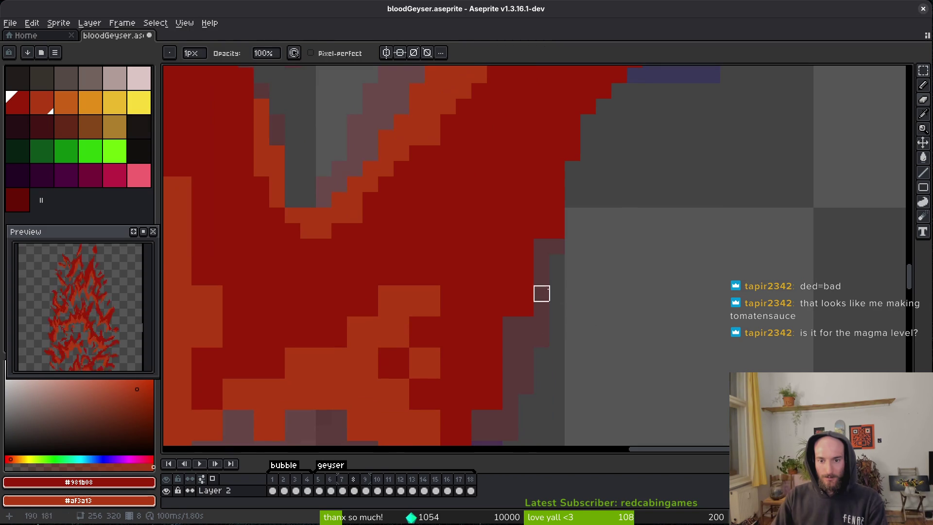
pyautogui.press('b')
pyautogui.moveTo(542, 282); pyautogui.dragTo(539, 236)
pyautogui.scroll(-3, 523, 324)
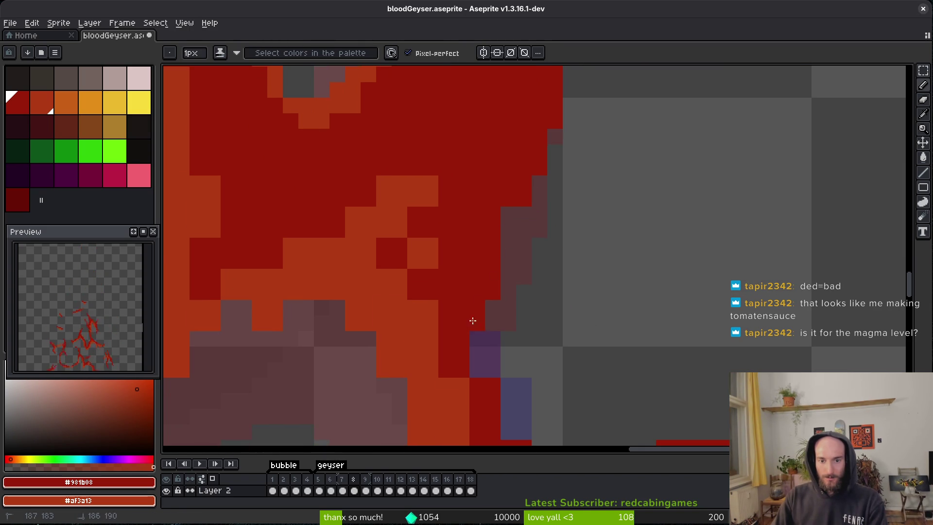
pyautogui.scroll(-3, 518, 258)
pyautogui.press('e')
pyautogui.scroll(-2, 500, 259)
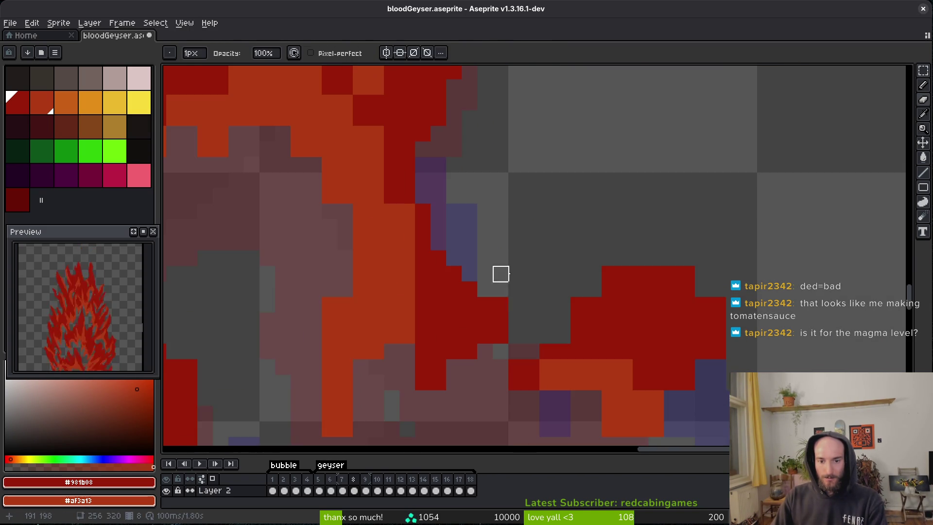
pyautogui.moveTo(501, 318); pyautogui.dragTo(486, 336)
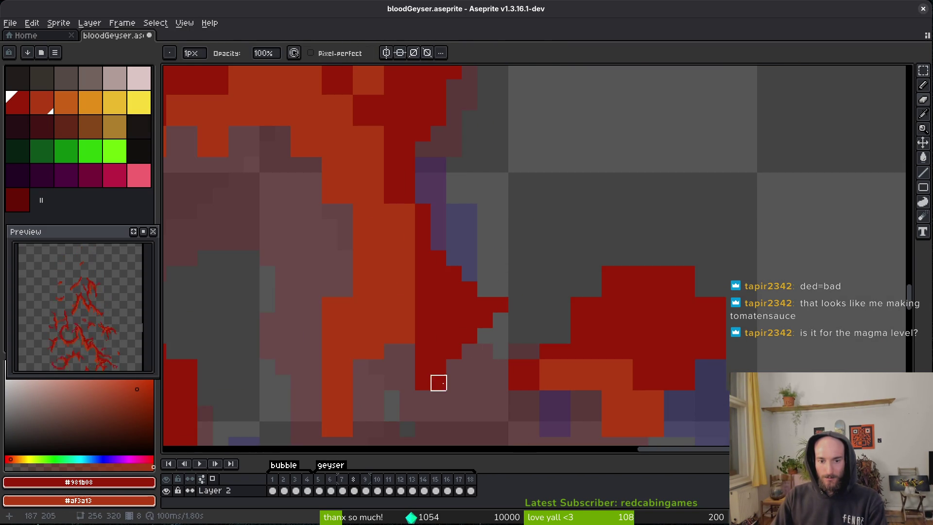
# Step: Add five red pixels along the flame edge
pyautogui.scroll(-3, 523, 283)
pyautogui.press('b')
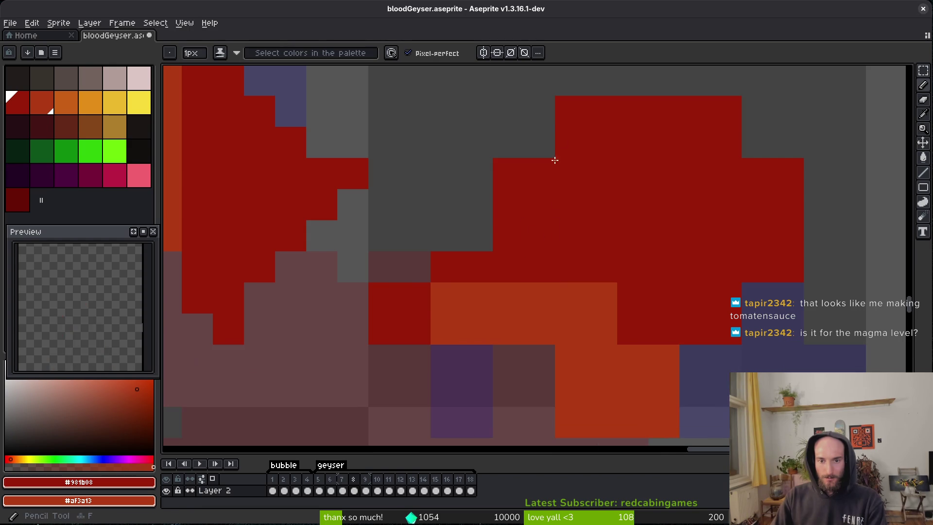
pyautogui.click(540, 143)
pyautogui.click(446, 236)
pyautogui.click(446, 298)
pyautogui.click(477, 237)
pyautogui.click(552, 304)
# Step: Shade several orange pixels dark red and draw a diagonal orange highlight line
pyautogui.scroll(-1, 556, 306)
pyautogui.hscroll(3, 556, 306)
pyautogui.click(362, 303)
pyautogui.moveTo(440, 365); pyautogui.dragTo(398, 312)
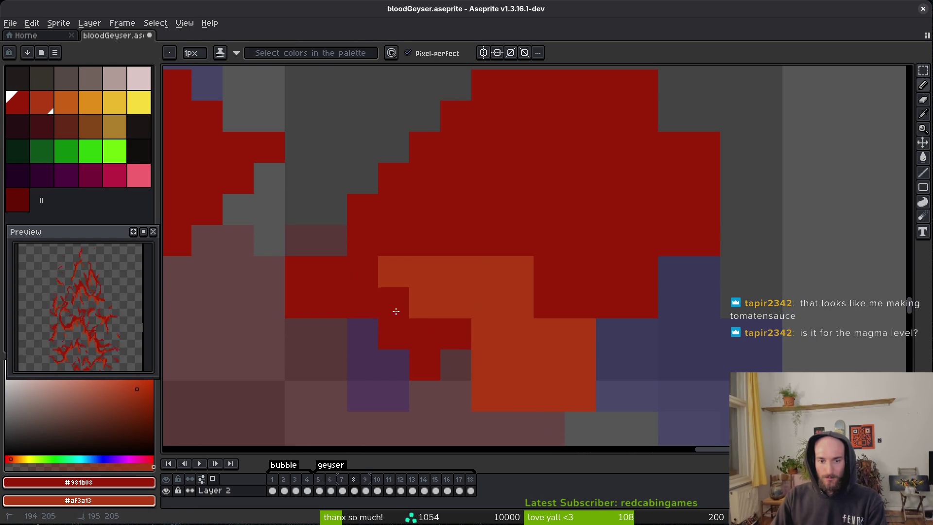
pyautogui.moveTo(462, 342); pyautogui.dragTo(475, 372)
pyautogui.press('b')
pyautogui.moveTo(602, 344)
pyautogui.mouseDown()
pyautogui.moveTo(679, 262)
pyautogui.moveTo(698, 214)
pyautogui.moveTo(620, 297)
pyautogui.mouseUp()
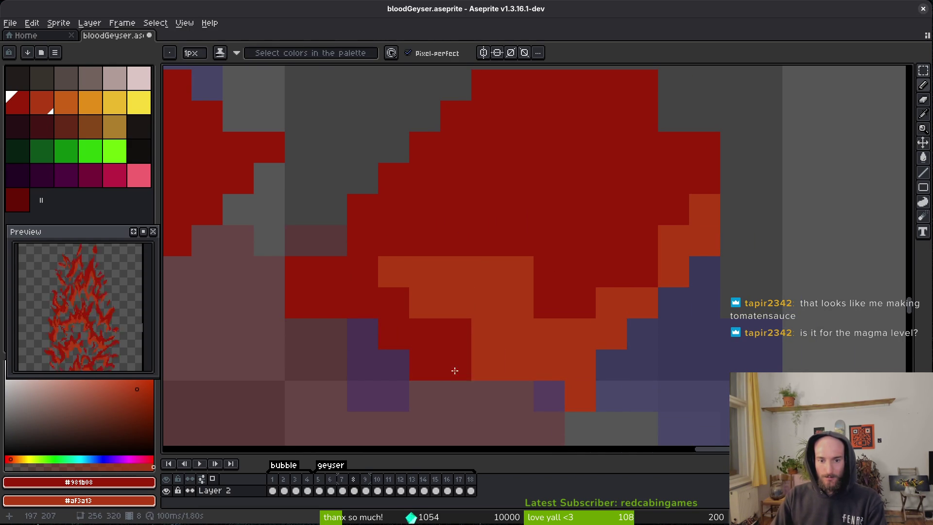
# Step: Erase red pixels along a diagonal and a stray orange pixel, then turn one orange pixel red
pyautogui.press('e')
pyautogui.moveTo(311, 292)
pyautogui.mouseDown()
pyautogui.moveTo(361, 333)
pyautogui.moveTo(426, 427)
pyautogui.mouseUp()
pyautogui.moveTo(456, 365); pyautogui.dragTo(486, 369)
pyautogui.scroll(-2, 559, 340)
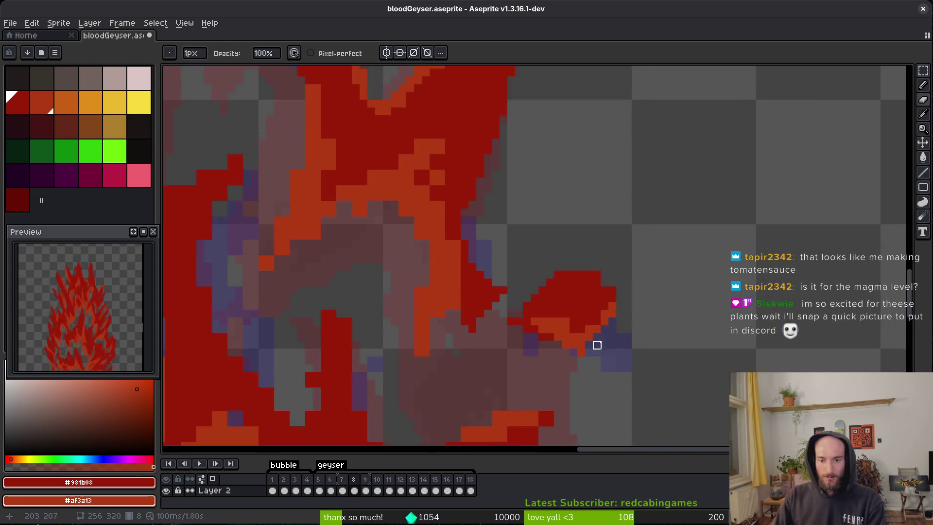
pyautogui.scroll(2, 559, 340)
pyautogui.press('b')
pyautogui.click(506, 295)
# Step: Trim red pixels off the blob's top and right edges and save the sprite
pyautogui.press('e')
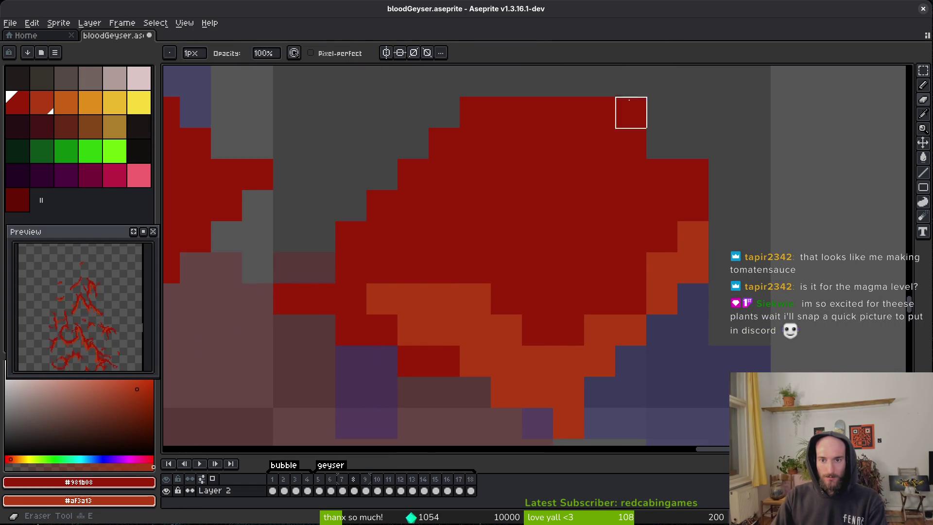
pyautogui.moveTo(601, 112); pyautogui.dragTo(631, 111)
pyautogui.click(694, 174)
pyautogui.hotkey('ctrl', 's')
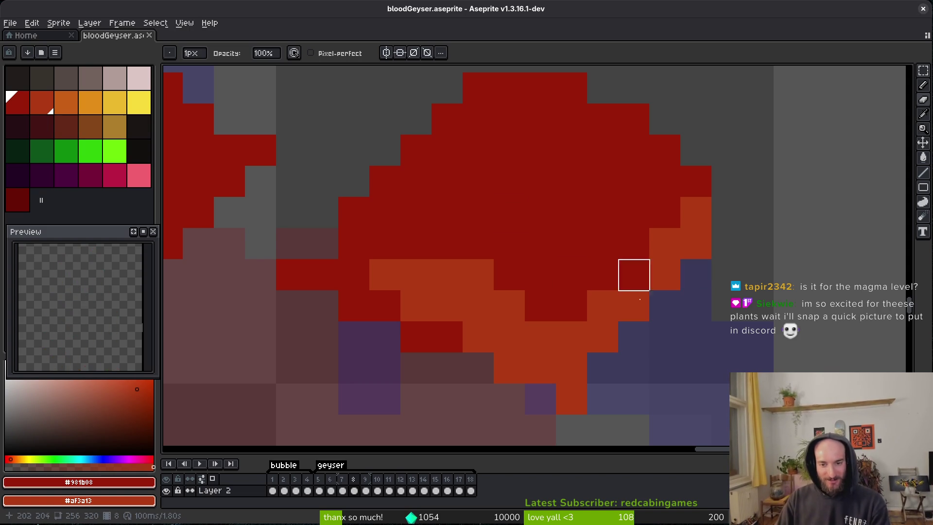
pyautogui.scroll(-3, 539, 212)
pyautogui.scroll(3, 653, 283)
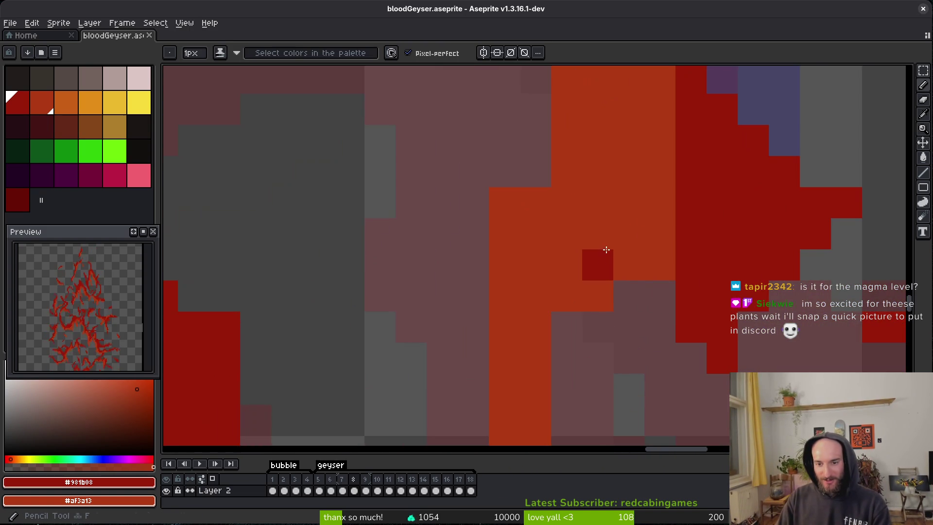
# Step: Paint a dark red pixel into the orange and darken stray pixels around the flame edge
pyautogui.press('f')
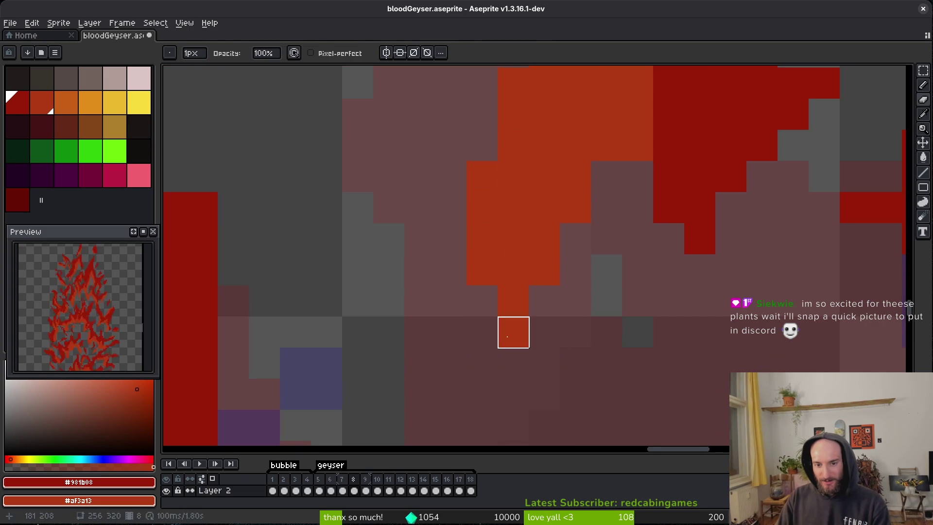
pyautogui.click(528, 290)
pyautogui.scroll(-1, 528, 291)
pyautogui.scroll(-2, 669, 250)
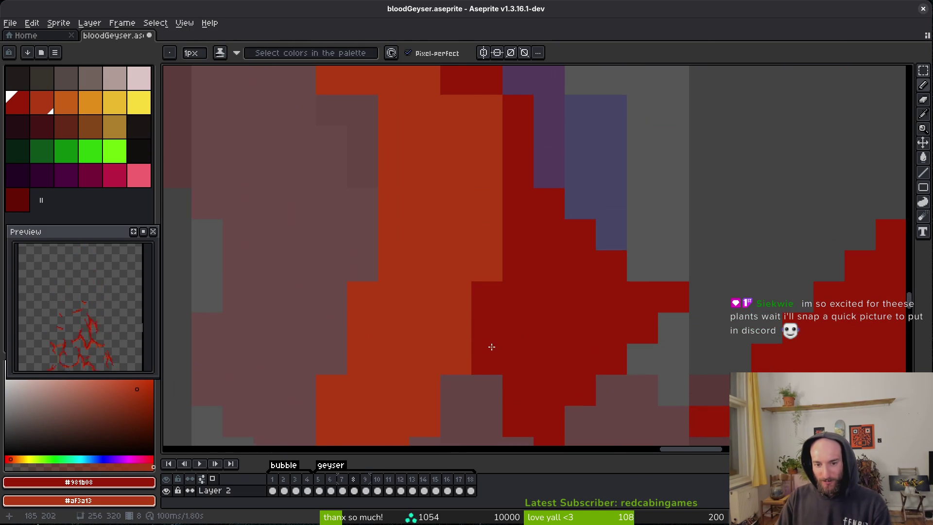
pyautogui.scroll(-1, 524, 353)
pyautogui.scroll(2, 524, 353)
pyautogui.scroll(1, 483, 306)
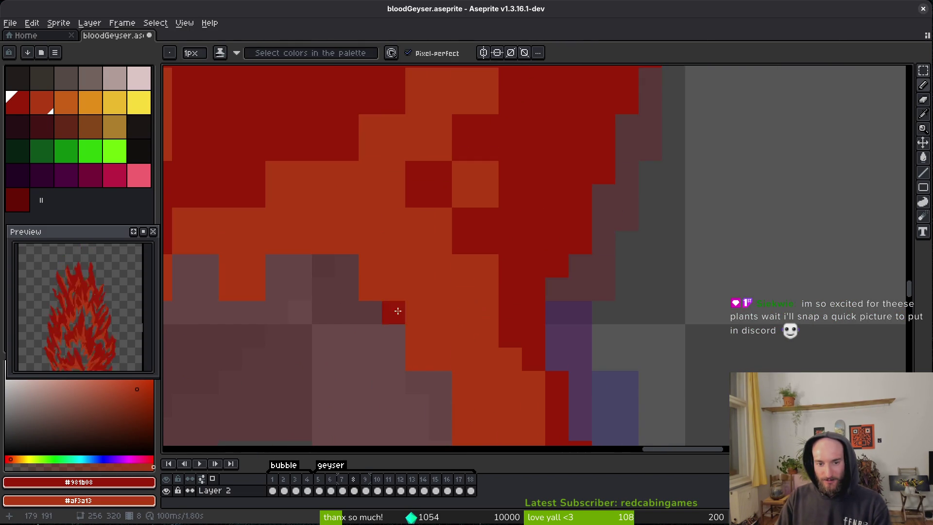
pyautogui.click(416, 312)
pyautogui.keyDown('alt'); pyautogui.click(417, 333); pyautogui.keyUp('alt')
pyautogui.moveTo(382, 289)
pyautogui.mouseDown()
pyautogui.moveTo(417, 312)
pyautogui.moveTo(553, 355)
pyautogui.mouseUp()
pyautogui.click(419, 294)
# Step: Recolour dark-red pixels orange, then paint orange highlights along the diagonal on the next frame
pyautogui.rightClick(579, 262)
pyautogui.rightClick(579, 282)
pyautogui.press('.')
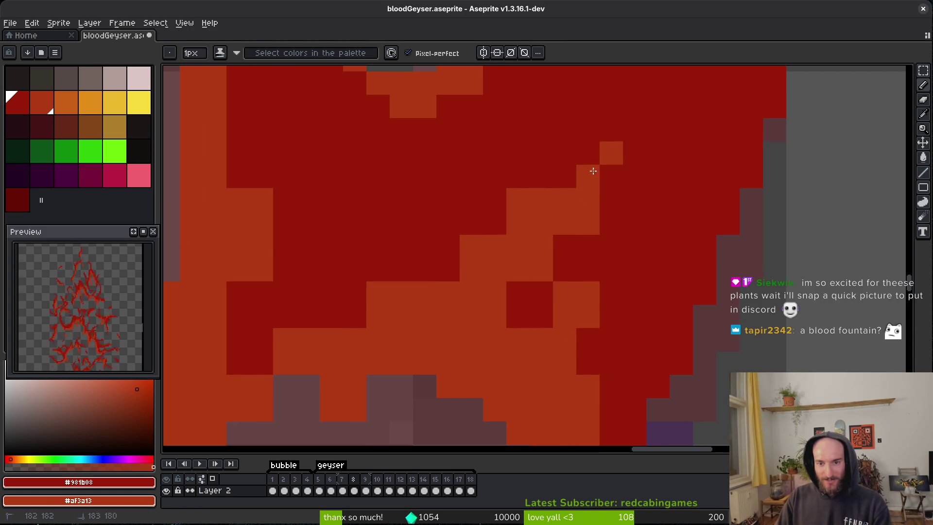
pyautogui.rightClick(588, 152)
pyautogui.rightClick(437, 269)
pyautogui.rightClick(483, 235)
pyautogui.hscroll(-3, 504, 288)
pyautogui.scroll(-3, 504, 287)
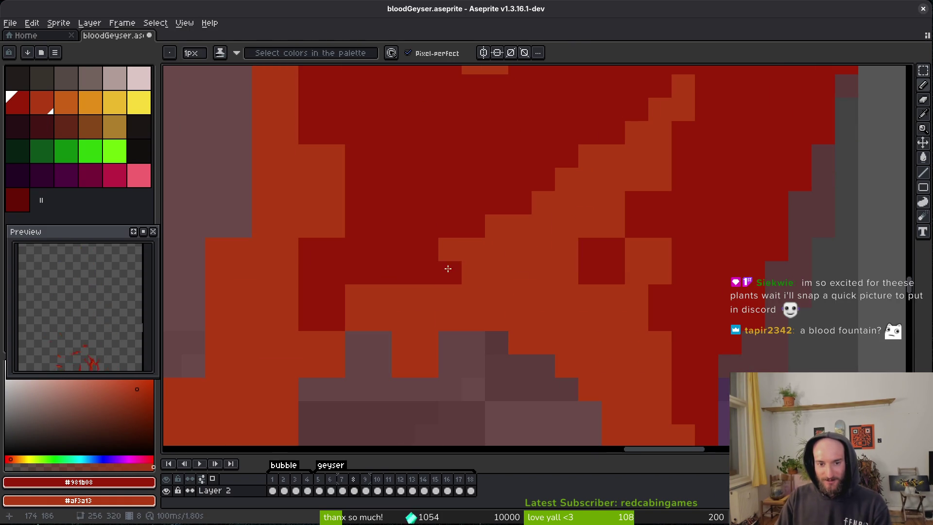
pyautogui.rightClick(448, 268)
# Step: Paint a stray pixel dark red and add orange highlight pixels beside the diagonal
pyautogui.hscroll(-3, 459, 286)
pyautogui.scroll(-4, 518, 217)
pyautogui.press('e')
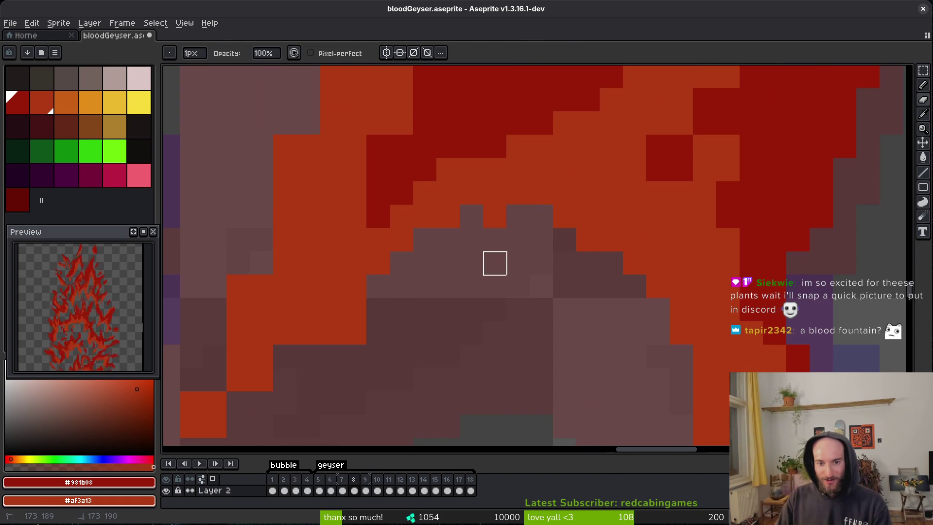
pyautogui.hscroll(-3, 494, 240)
pyautogui.press('b')
pyautogui.scroll(-3, 386, 278)
pyautogui.click(386, 273)
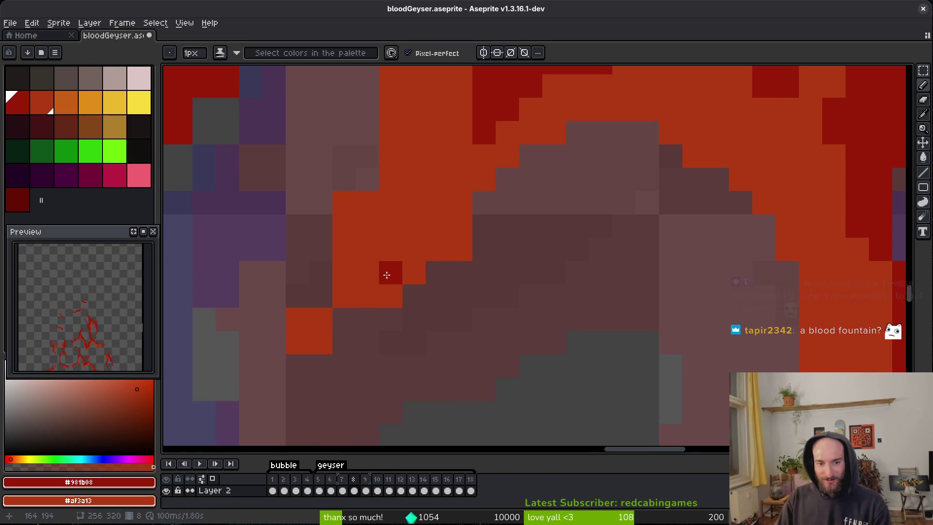
pyautogui.hscroll(-6, 364, 313)
pyautogui.scroll(-3, 364, 312)
pyautogui.rightClick(411, 284)
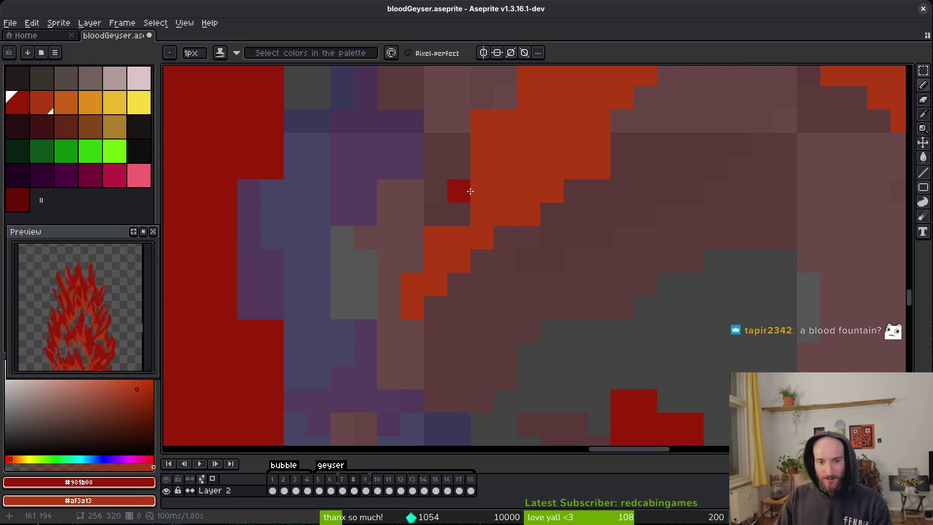
# Step: Recolour a short orange column dark red
pyautogui.scroll(3, 455, 263)
pyautogui.scroll(3, 457, 371)
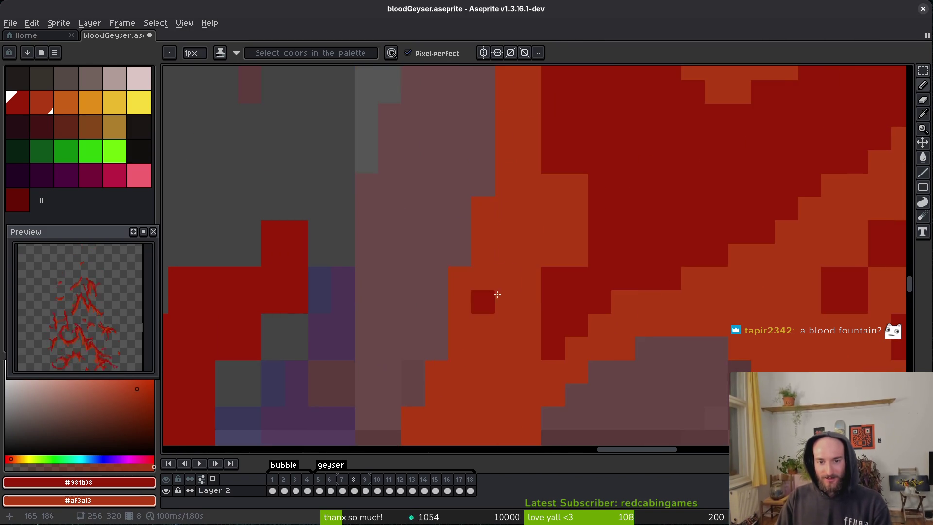
pyautogui.scroll(3, 488, 309)
pyautogui.scroll(-5, 562, 367)
pyautogui.moveTo(420, 348); pyautogui.dragTo(418, 255)
# Step: Save bloodGeyser.aseprite and launch the Godot project manager
pyautogui.scroll(-3, 448, 306)
pyautogui.scroll(2, 496, 286)
pyautogui.hotkey('ctrl', 's')
pyautogui.press('super+g')
# Step: Open the pollinateOrDie project, run it with F5, and continue the saved game
pyautogui.doubleClick(502, 136)
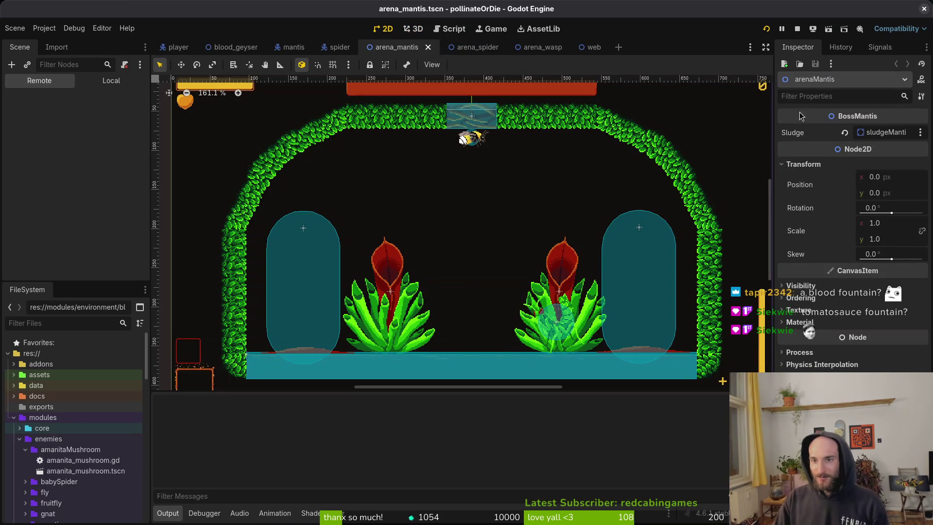
pyautogui.press('F5')
pyautogui.press('Up')
pyautogui.press('Return')
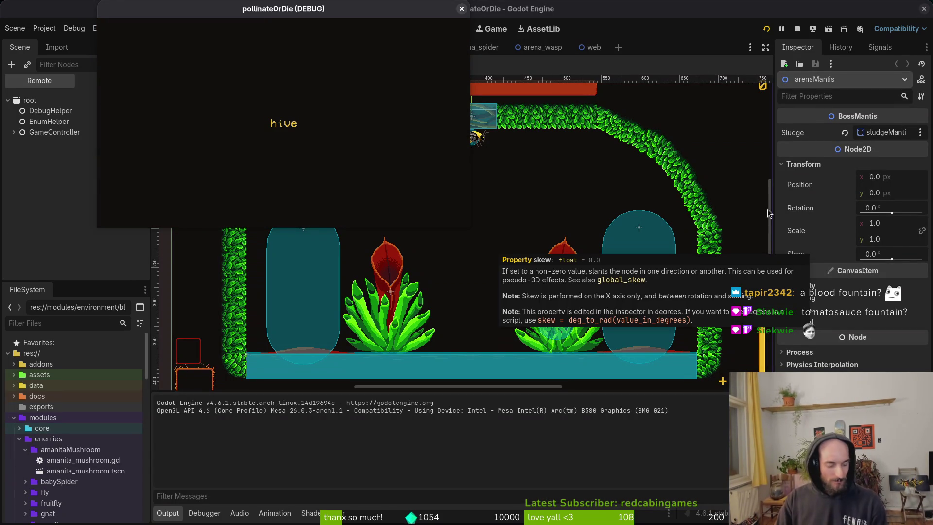
pyautogui.moveTo(347, 10)
pyautogui.mouseDown()
pyautogui.moveTo(554, 119)
pyautogui.moveTo(534, 130)
pyautogui.mouseUp()
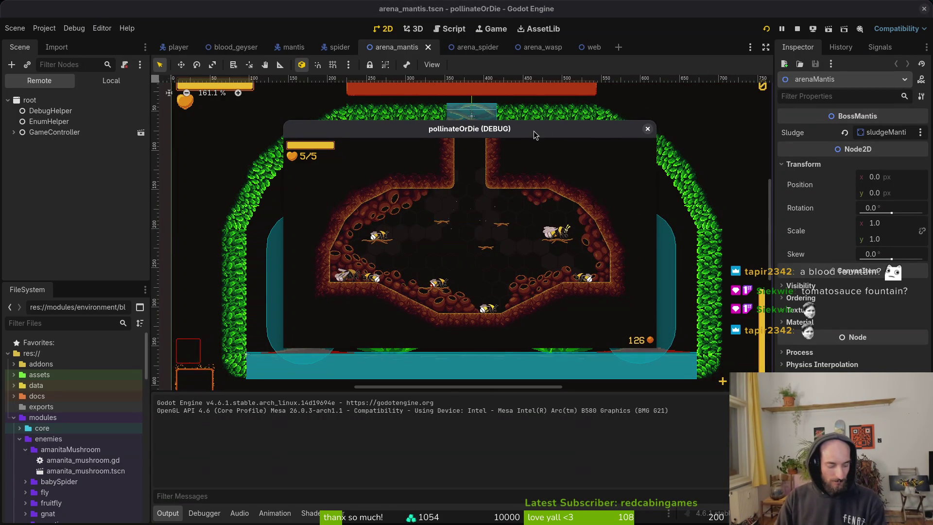
# Step: Enable the level selector in the pause menu's debugging options and resume
pyautogui.press('Escape')
pyautogui.press('Down')
pyautogui.press('Return')
pyautogui.press('Down')
pyautogui.press('Down')
pyautogui.press('Down')
pyautogui.press('Return')
pyautogui.press('Escape')
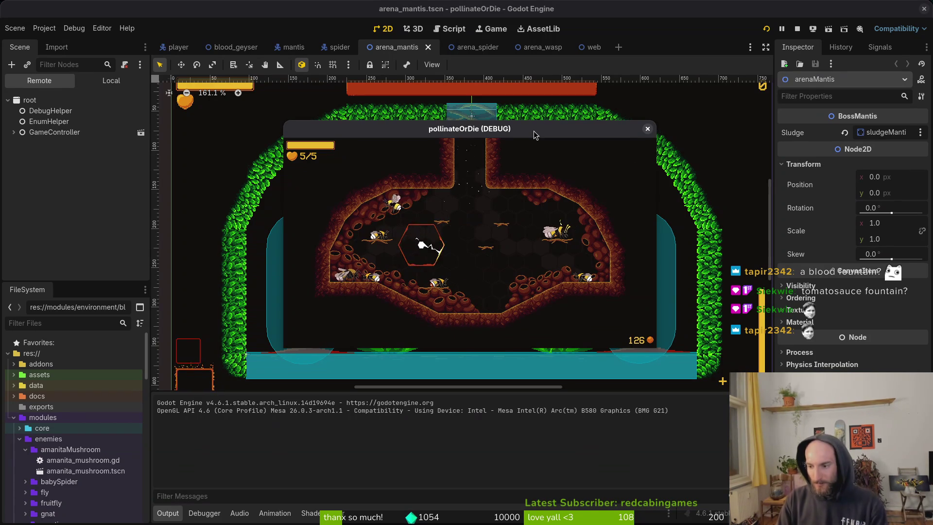
# Step: Load the Mantis arena and fly the bee left, right and up
pyautogui.press('Down')
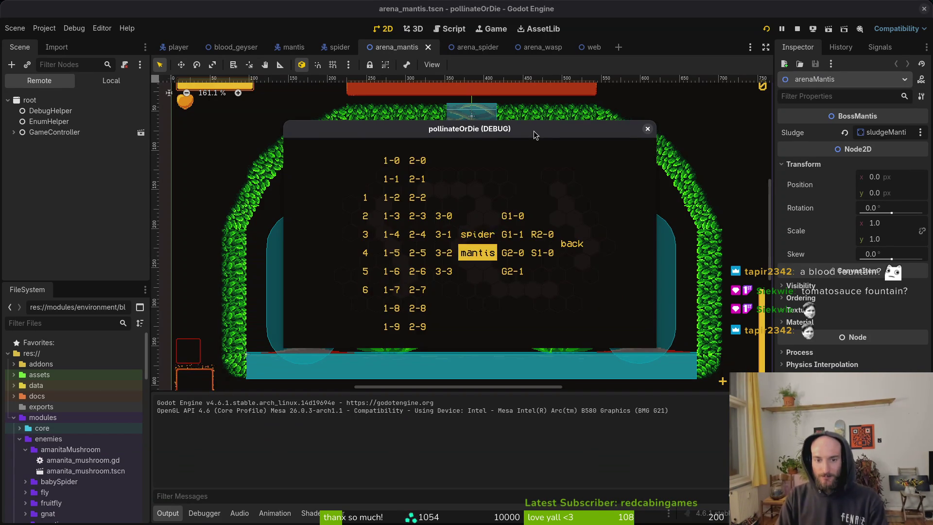
pyautogui.press('Return')
pyautogui.press('Left')
pyautogui.press('Right')
pyautogui.press('Up')
pyautogui.press('Left')
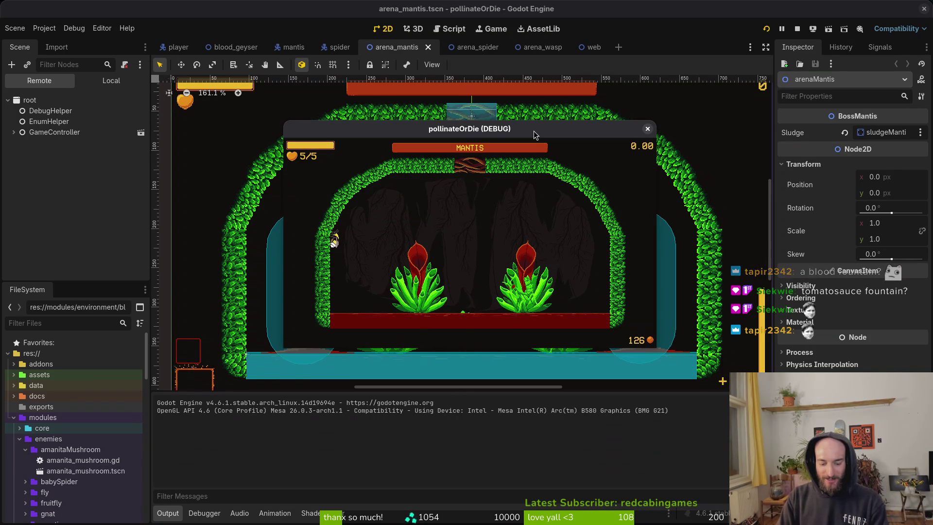
# Step: Reload the Mantis arena from the hive, then close the game and return to Aseprite
pyautogui.press('Escape')
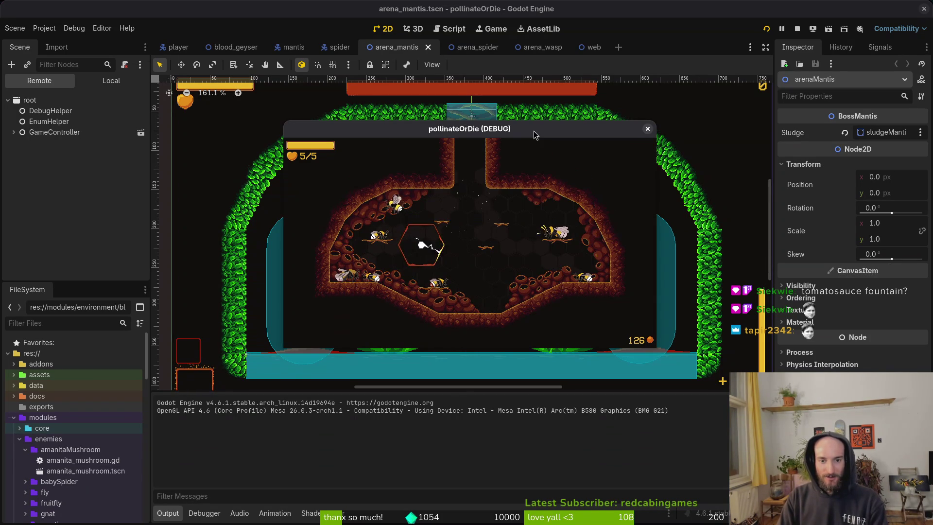
pyautogui.press('Escape')
pyautogui.press('Down')
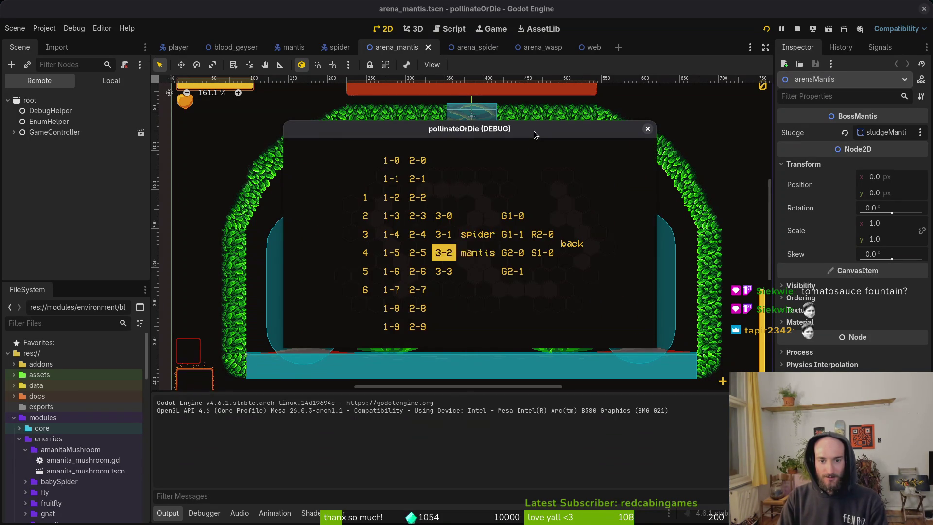
pyautogui.press('Return')
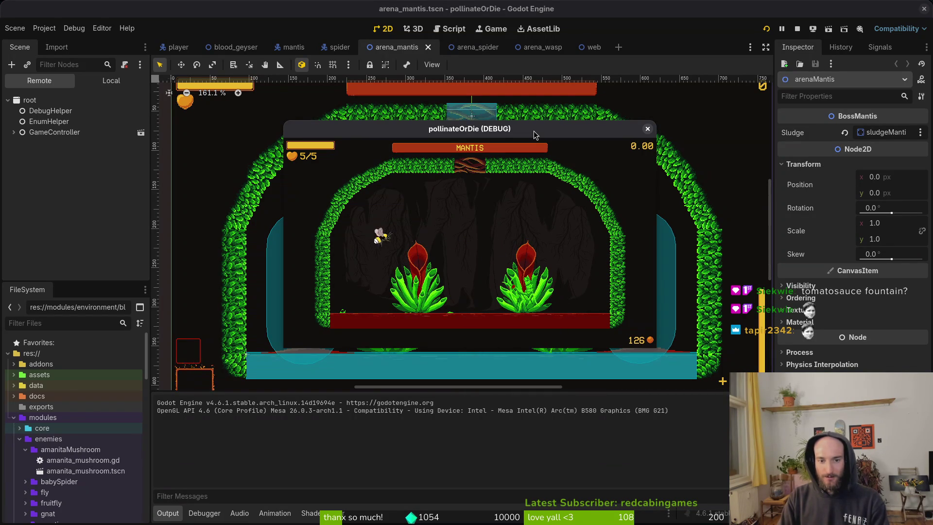
pyautogui.press('Escape')
pyautogui.click(653, 190)
pyautogui.hotkey('alt', 'Tab')
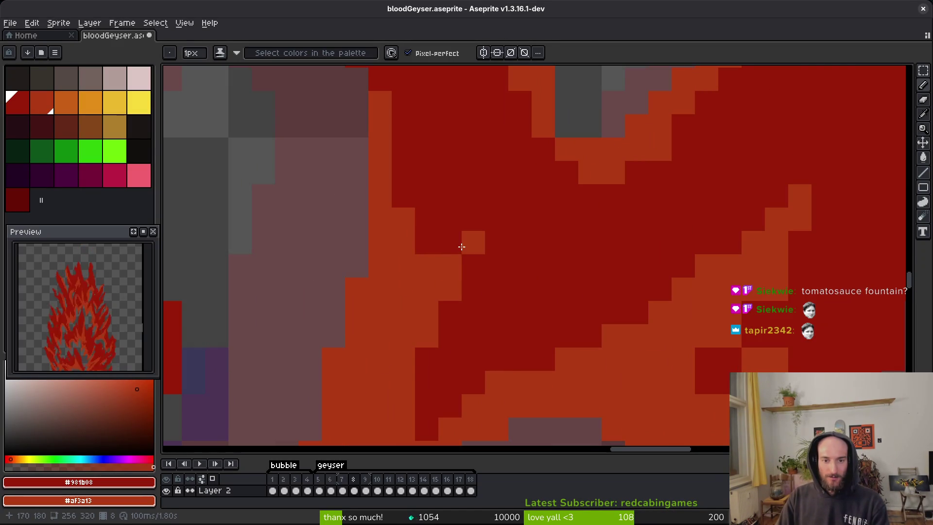
# Step: Erase the stray orange pixels along the flame band's upper edge
pyautogui.scroll(-3, 491, 215)
pyautogui.scroll(4, 558, 256)
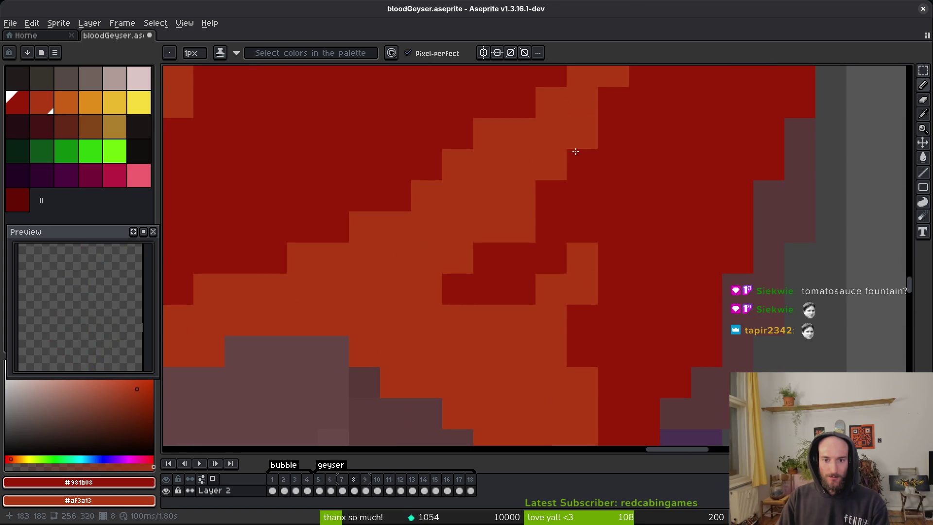
pyautogui.scroll(-1, 606, 219)
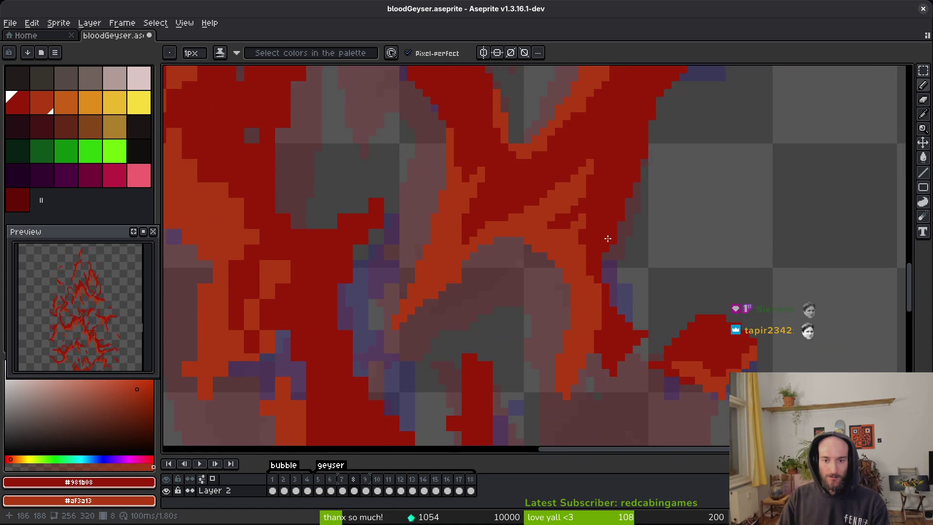
pyautogui.scroll(-2, 588, 305)
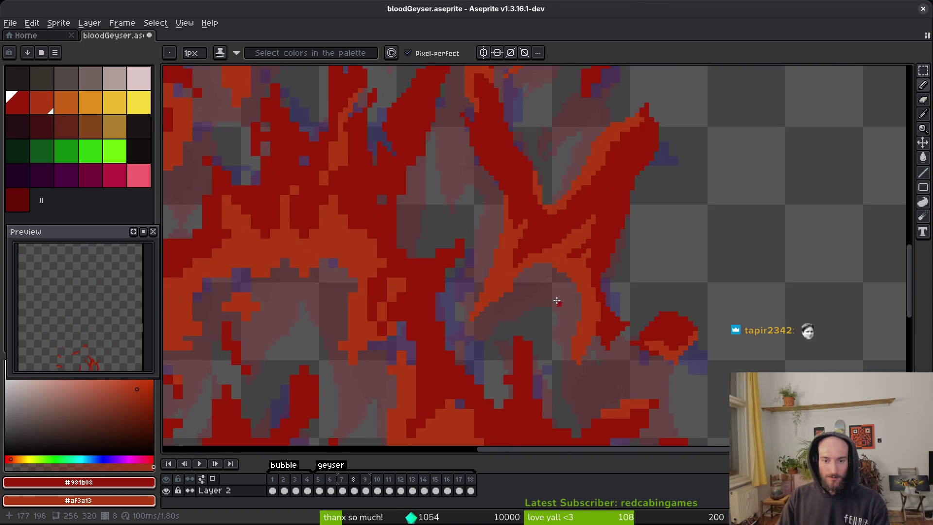
pyautogui.scroll(3, 501, 275)
pyautogui.press('e')
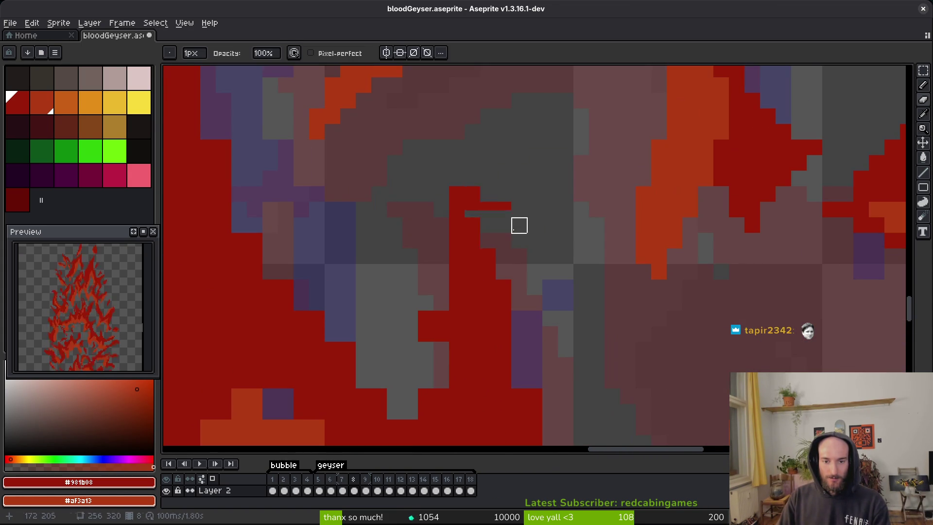
pyautogui.press('b')
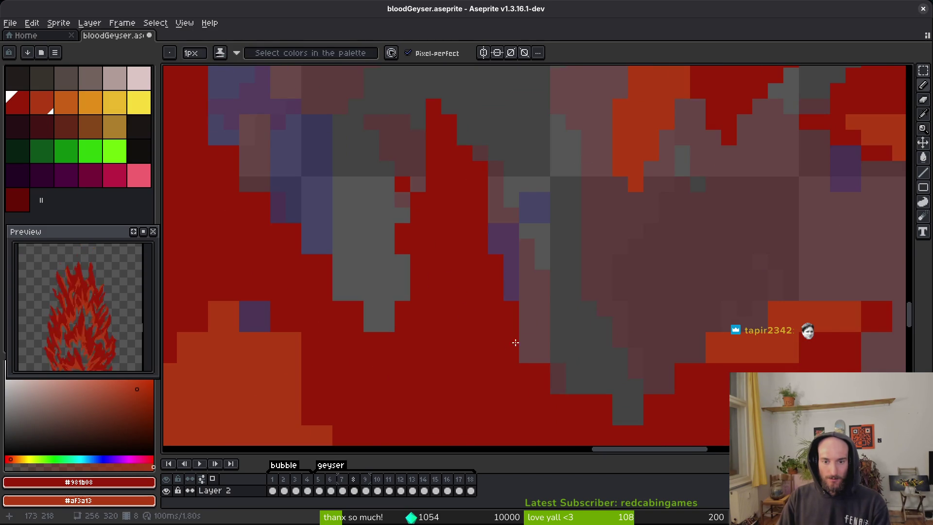
pyautogui.press('e')
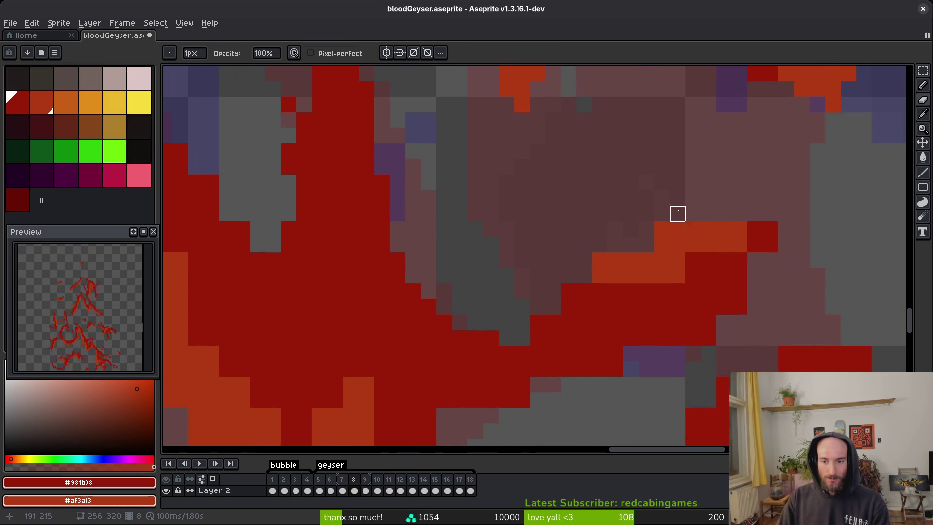
pyautogui.moveTo(662, 245); pyautogui.dragTo(724, 229)
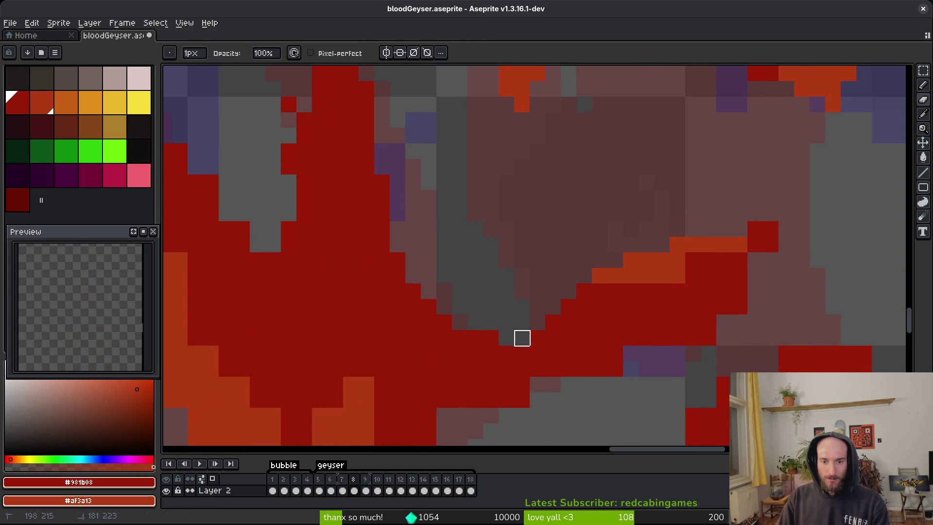
# Step: Reshade the orange and dark-red boundary pixels with shading ink, then save bloodGeyser.aseprite
pyautogui.scroll(2, 589, 288)
pyautogui.press('b')
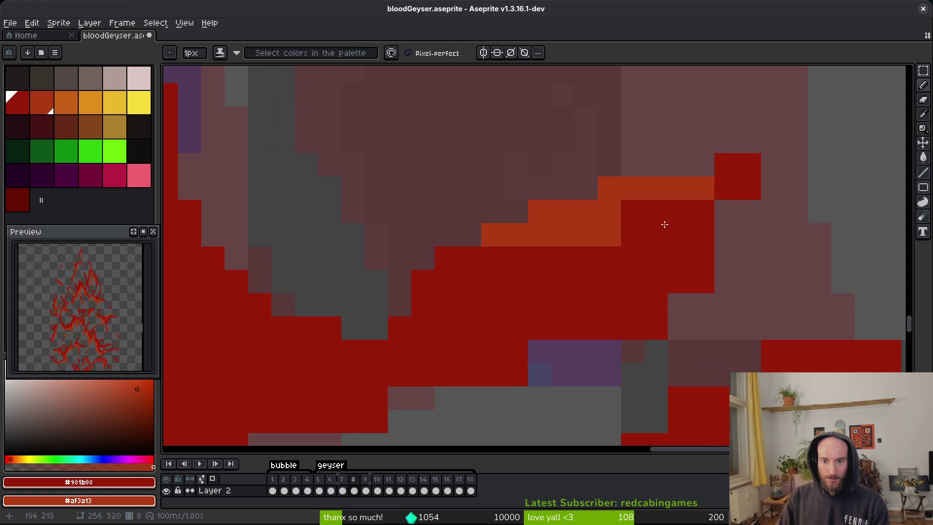
pyautogui.moveTo(673, 202); pyautogui.dragTo(626, 231)
pyautogui.moveTo(734, 166)
pyautogui.mouseDown()
pyautogui.moveTo(762, 155)
pyautogui.moveTo(775, 162)
pyautogui.moveTo(796, 138)
pyautogui.moveTo(771, 174)
pyautogui.mouseUp()
pyautogui.scroll(-2, 771, 174)
pyautogui.hotkey('ctrl', 's')
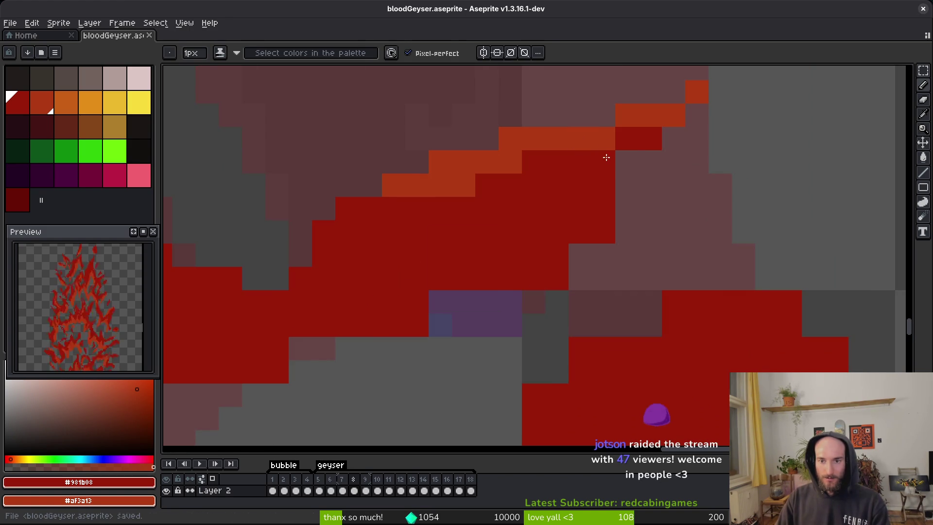
# Step: Add two red pixels to the flame edge, erase excess red over the grey area, and save
pyautogui.moveTo(575, 250); pyautogui.dragTo(641, 194)
pyautogui.press('e')
pyautogui.press('b')
pyautogui.scroll(-2, 506, 294)
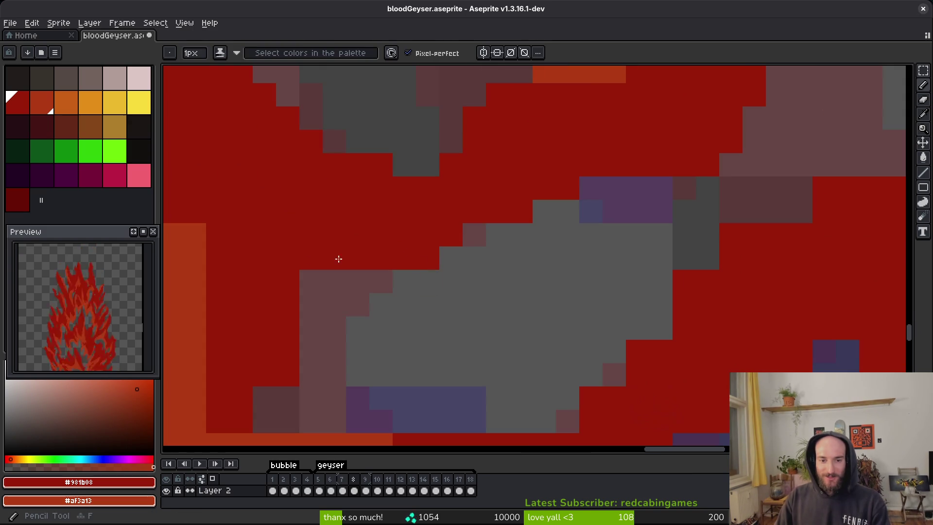
pyautogui.moveTo(459, 272); pyautogui.dragTo(488, 275)
pyautogui.press('e')
pyautogui.moveTo(402, 256); pyautogui.dragTo(498, 279)
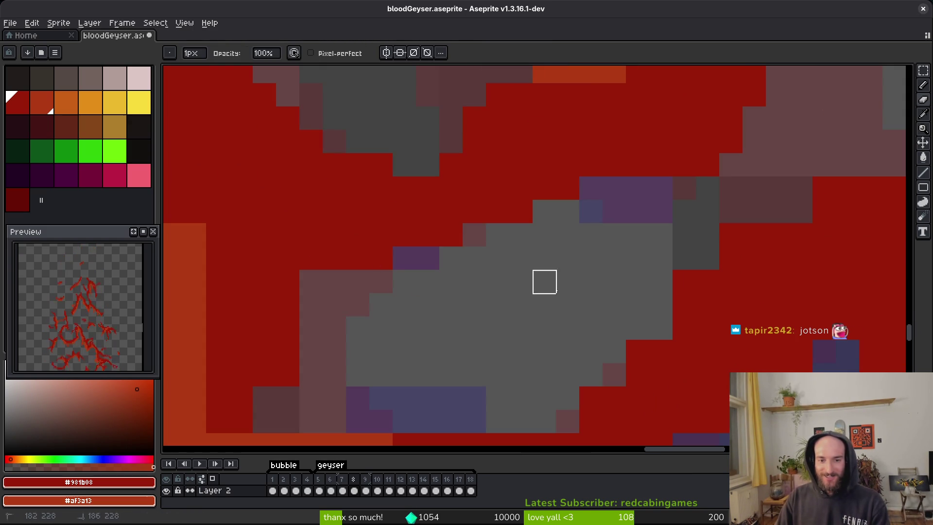
pyautogui.hotkey('ctrl', 's')
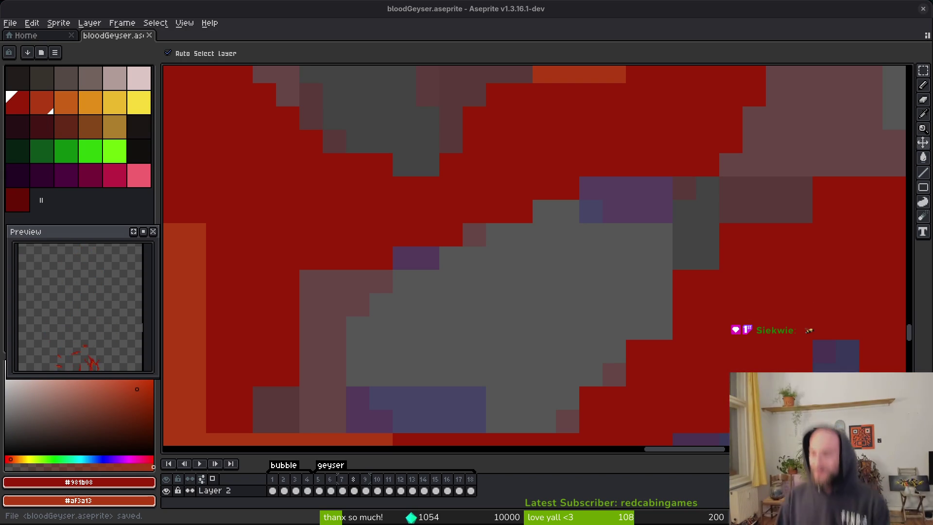
# Step: Paint the remaining empty pixel in the dark-red flame area red
pyautogui.press('f')
pyautogui.hscroll(3, 567, 233)
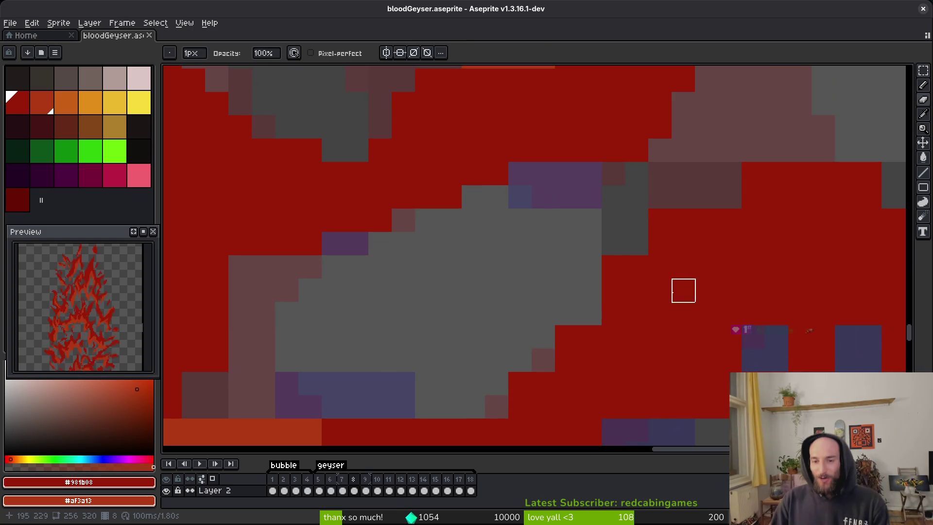
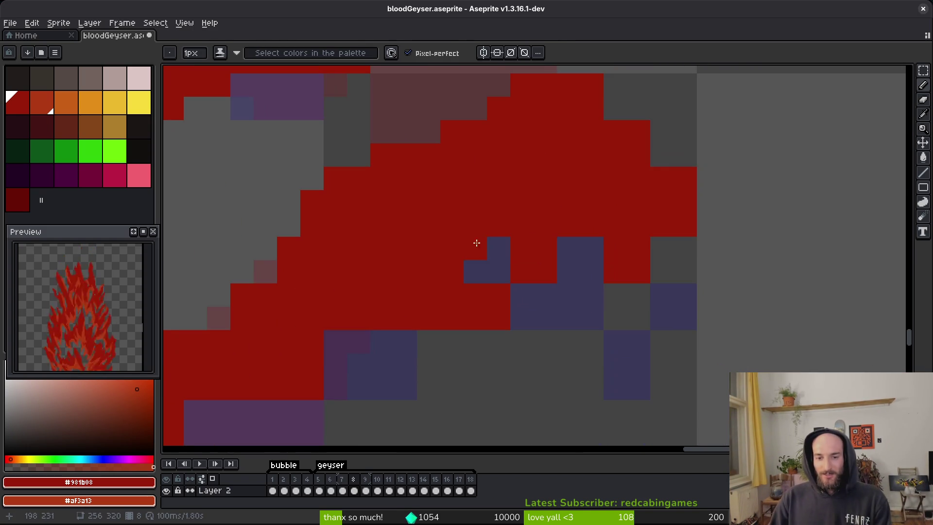
pyautogui.hscroll(1, 538, 239)
# Step: Fill six gap pixels inside the geyser's dark red blob with red
pyautogui.click(569, 277)
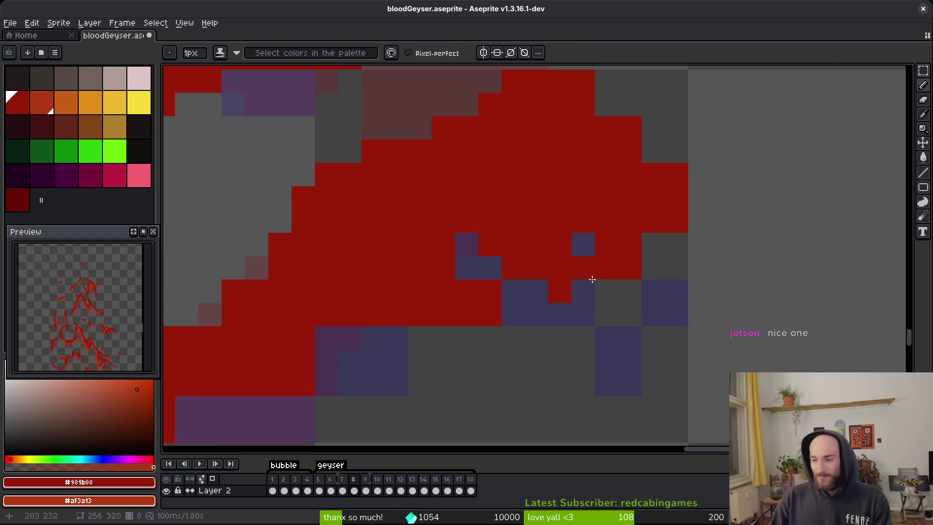
pyautogui.scroll(-2, 611, 300)
pyautogui.click(466, 256)
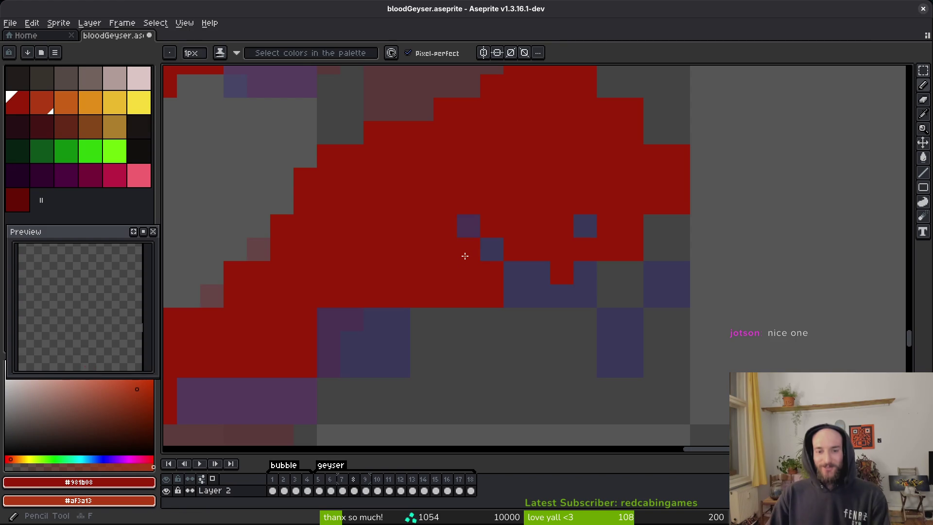
pyautogui.scroll(-2, 469, 292)
pyautogui.scroll(2, 469, 291)
pyautogui.click(441, 300)
pyautogui.scroll(-2, 455, 263)
pyautogui.scroll(2, 475, 261)
pyautogui.click(417, 310)
pyautogui.click(370, 287)
pyautogui.click(393, 287)
# Step: Paint the grey pixels along the blob's upper edge red and save the sprite
pyautogui.scroll(-1, 379, 243)
pyautogui.scroll(1, 363, 207)
pyautogui.moveTo(363, 207); pyautogui.dragTo(430, 208)
pyautogui.scroll(-1, 438, 219)
pyautogui.scroll(1, 456, 232)
pyautogui.hotkey('ctrl', 's')
# Step: Undo the lone stray red pixel and save the sprite again
pyautogui.scroll(-1, 561, 259)
pyautogui.scroll(1, 575, 238)
pyautogui.click(563, 326)
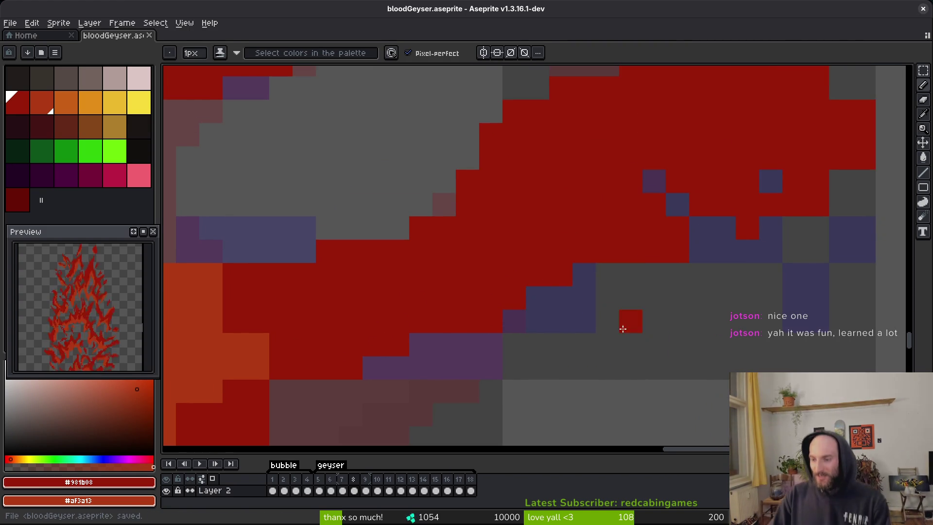
pyautogui.hotkey('ctrl', 'z')
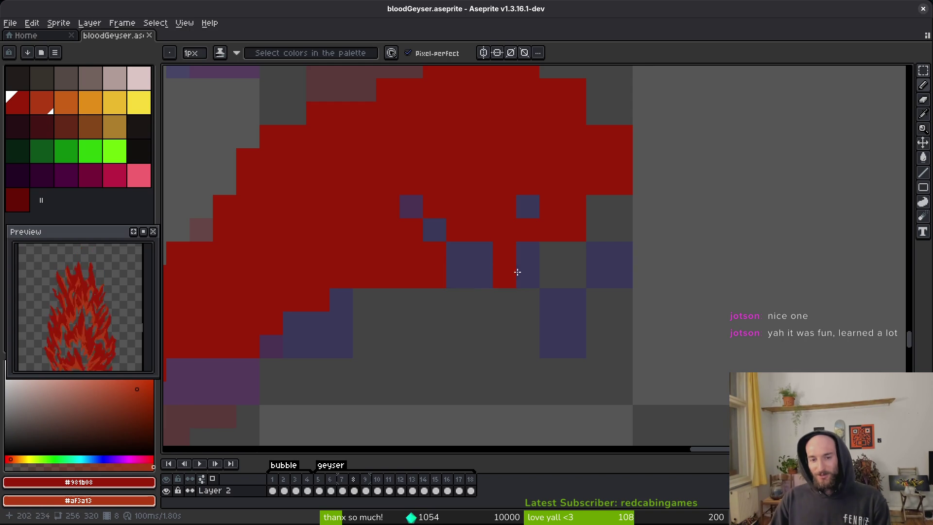
pyautogui.scroll(3, 482, 272)
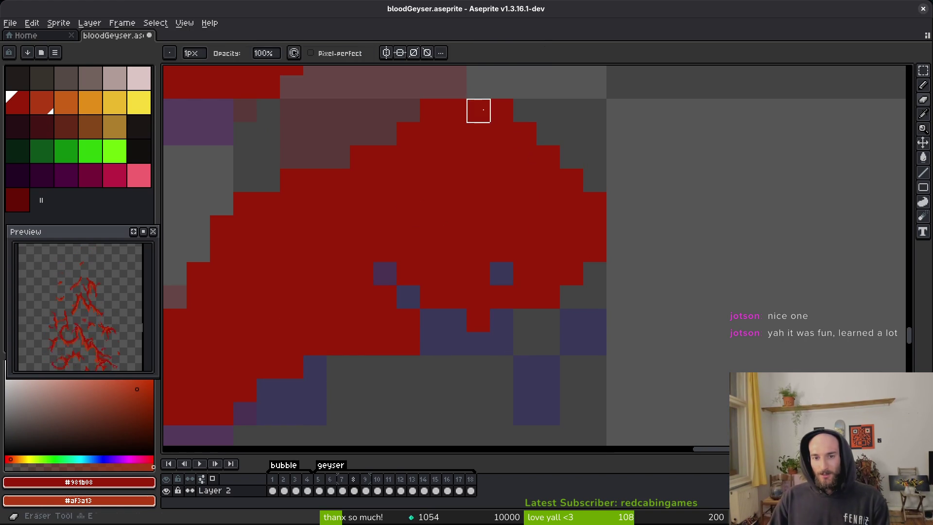
pyautogui.hotkey('ctrl', 's')
# Step: Paint one more dark red pixel into a remaining gap in the blob
pyautogui.press('b')
pyautogui.hscroll(-5, 565, 288)
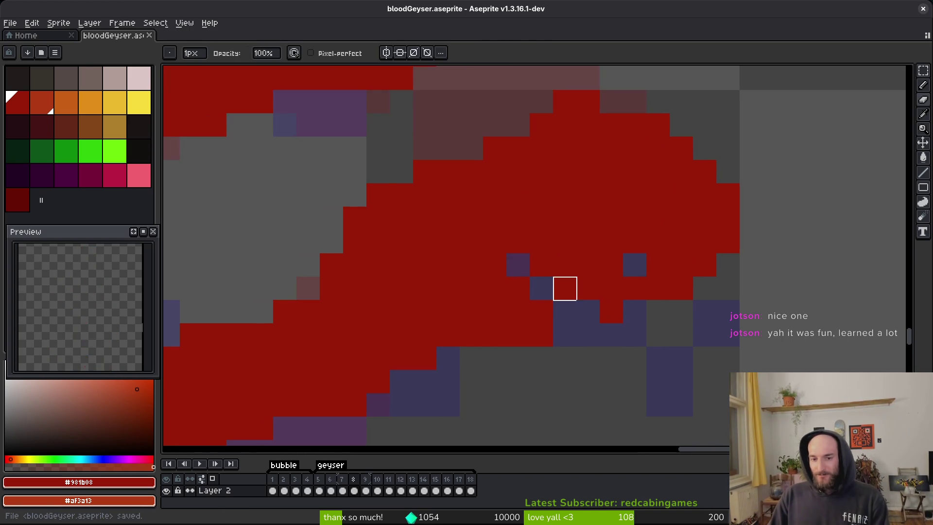
pyautogui.press('b')
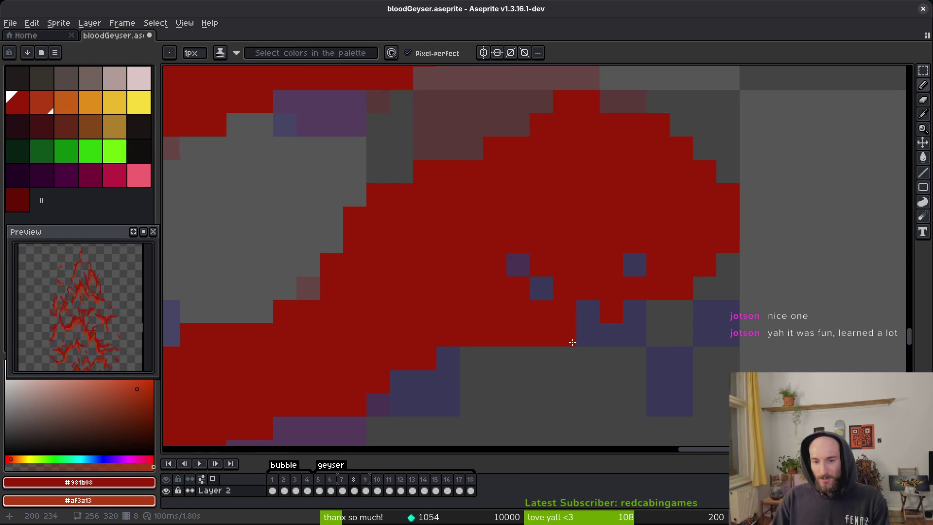
pyautogui.scroll(-4, 471, 324)
pyautogui.scroll(4, 558, 272)
pyautogui.click(483, 245)
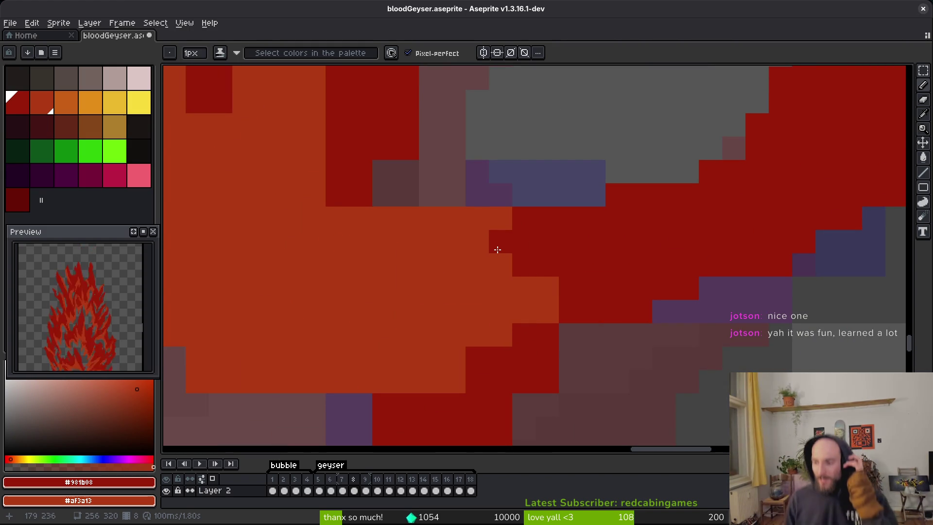
# Step: Paint dark red pixels along the orange edge, undoing the last touch-up stroke
pyautogui.scroll(2, 432, 250)
pyautogui.hscroll(-1, 431, 250)
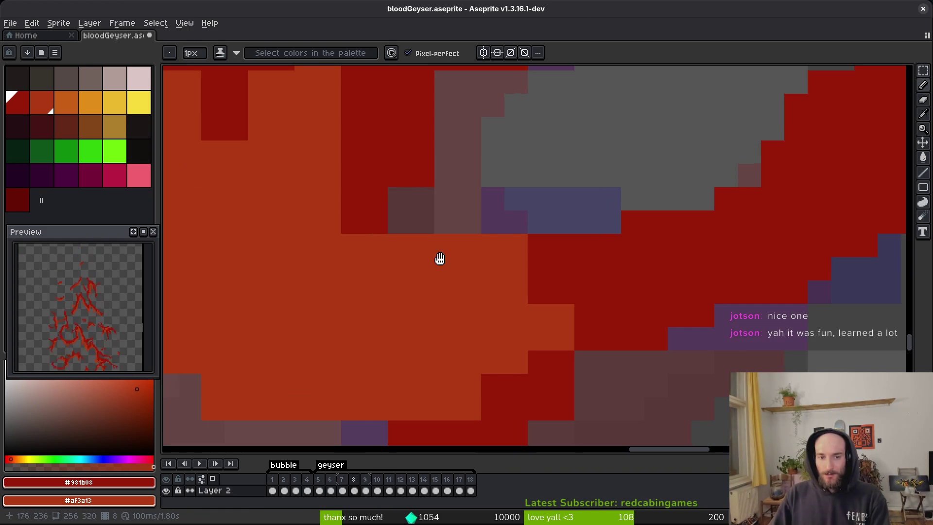
pyautogui.moveTo(392, 204)
pyautogui.mouseDown()
pyautogui.moveTo(479, 250)
pyautogui.moveTo(456, 264)
pyautogui.mouseUp()
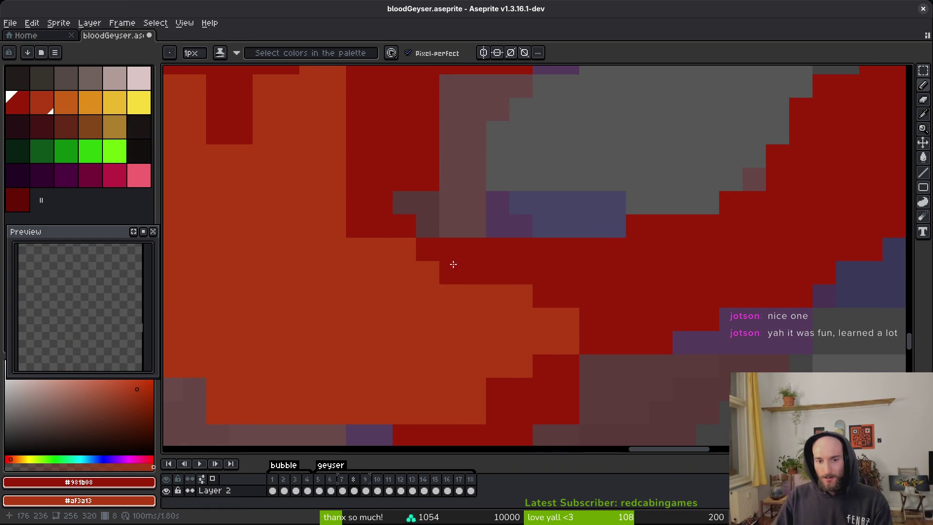
pyautogui.hscroll(-1, 358, 189)
pyautogui.moveTo(362, 184); pyautogui.dragTo(403, 253)
pyautogui.hotkey('ctrl', 'z')
pyautogui.hotkey('ctrl', 'z')
pyautogui.hscroll(-1, 486, 252)
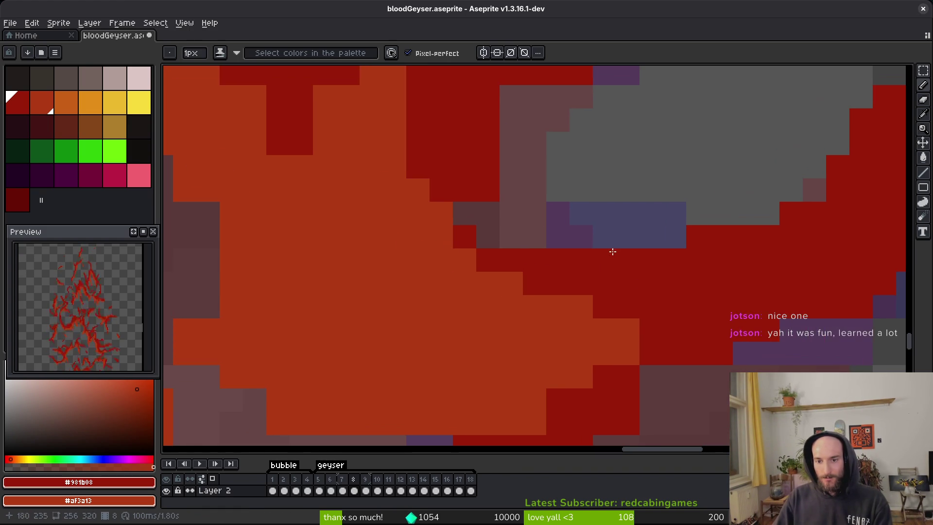
pyautogui.scroll(-3, 614, 250)
pyautogui.scroll(3, 535, 277)
# Step: Toggle between Eraser and Pencil and save the sprite
pyautogui.press('e')
pyautogui.scroll(-1, 506, 253)
pyautogui.press('b')
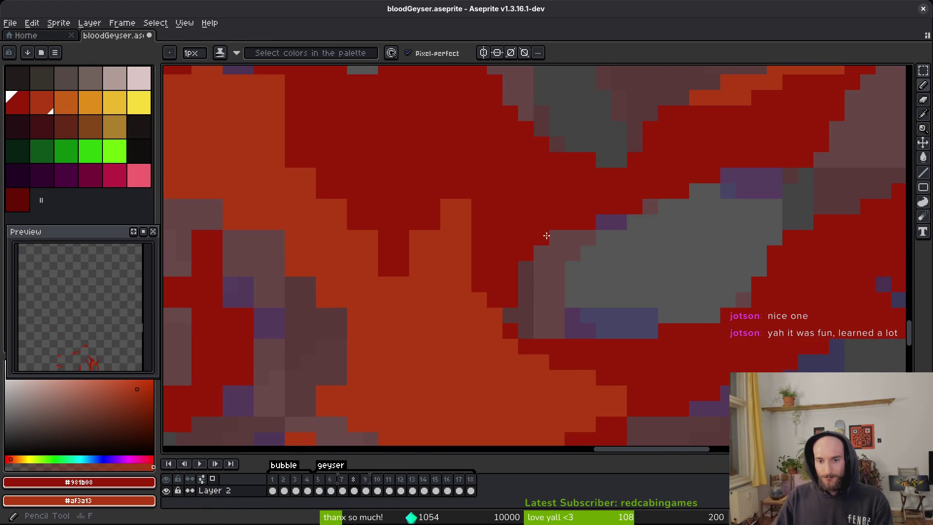
pyautogui.scroll(-3, 562, 236)
pyautogui.scroll(1, 546, 233)
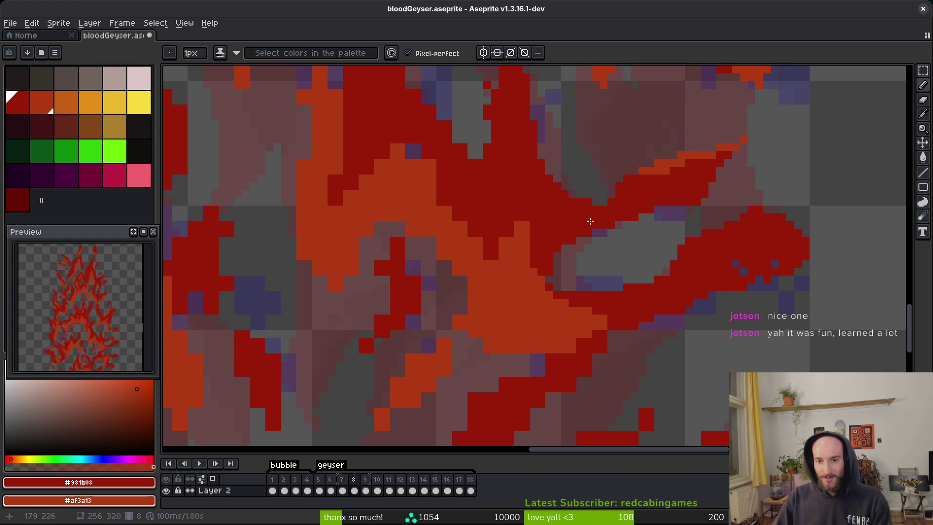
pyautogui.press('e')
pyautogui.hotkey('ctrl', 's')
pyautogui.scroll(3, 577, 323)
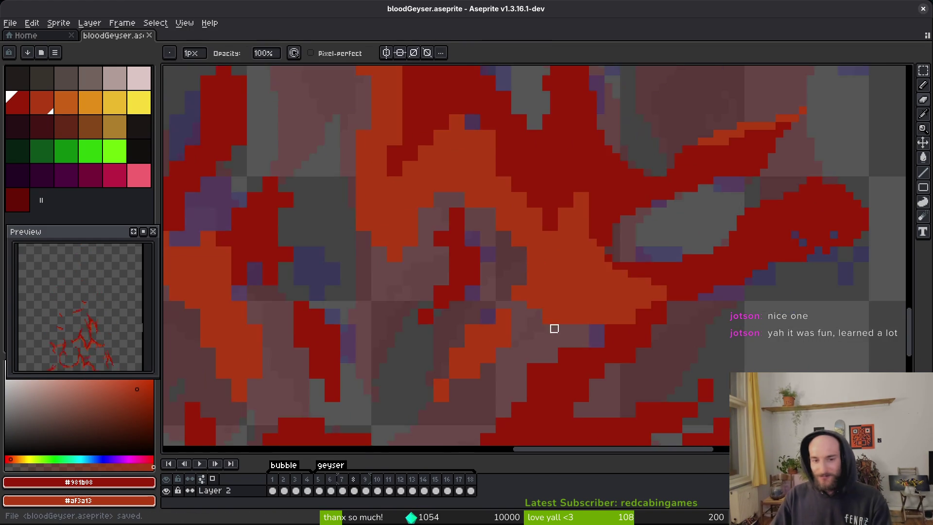
pyautogui.press('b')
# Step: Turn three pixels on another stretch of the orange/red boundary dark red
pyautogui.moveTo(604, 188)
pyautogui.mouseDown()
pyautogui.moveTo(569, 258)
pyautogui.moveTo(558, 298)
pyautogui.moveTo(568, 294)
pyautogui.mouseUp()
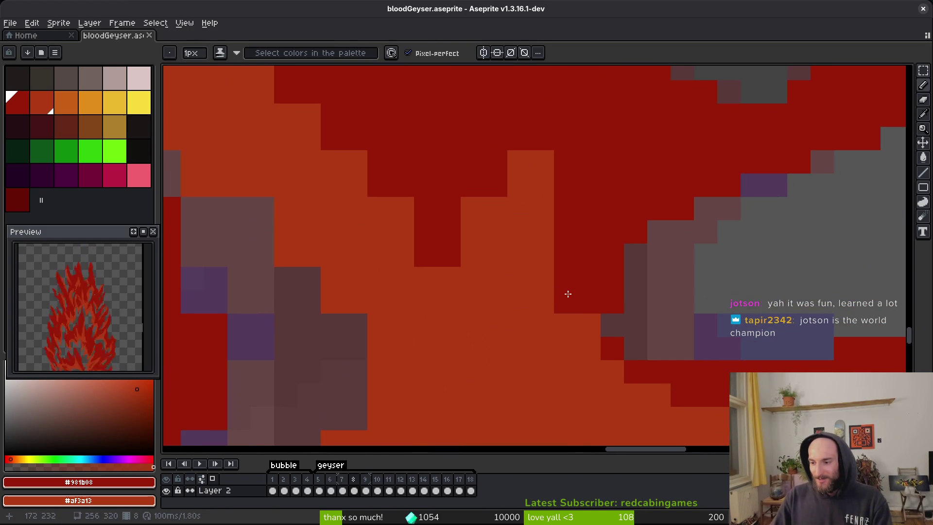
pyautogui.scroll(1, 566, 303)
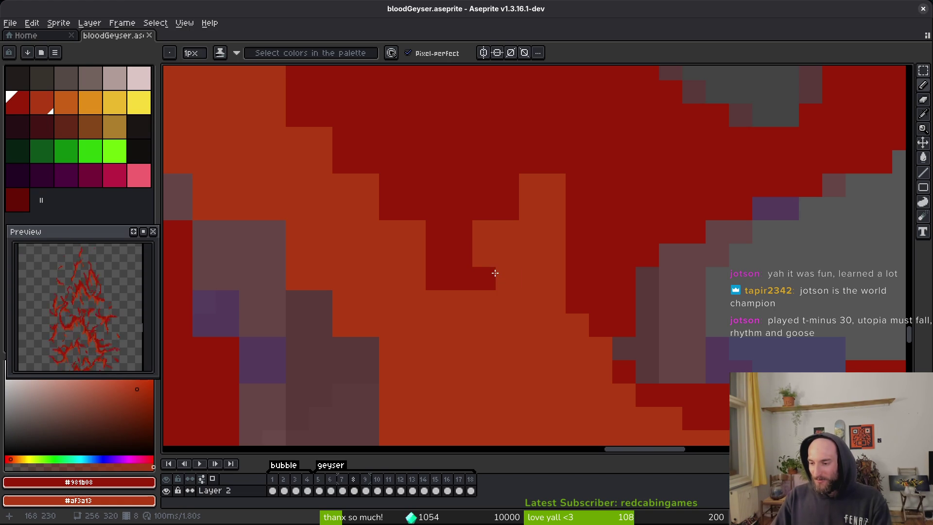
pyautogui.moveTo(531, 256); pyautogui.dragTo(578, 216)
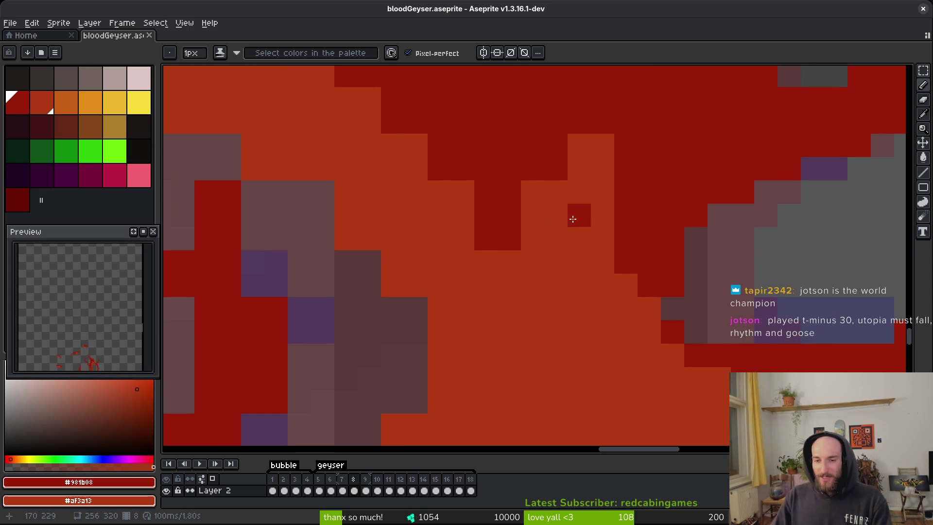
pyautogui.scroll(1, 574, 220)
pyautogui.click(581, 157)
pyautogui.click(558, 204)
pyautogui.click(534, 224)
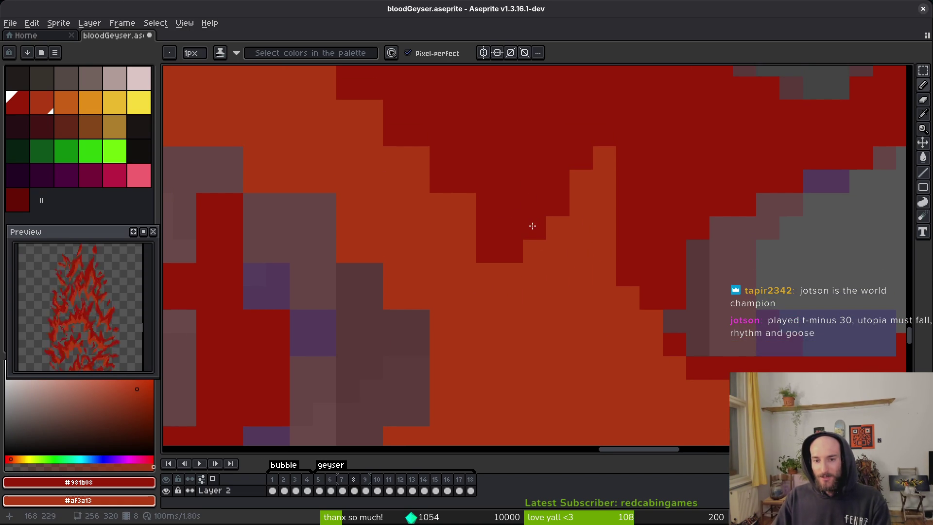
pyautogui.scroll(6, 526, 243)
# Step: Draw a diagonal dark red line and add single dark red pixels along the edge
pyautogui.moveTo(413, 190)
pyautogui.mouseDown()
pyautogui.moveTo(452, 223)
pyautogui.moveTo(498, 307)
pyautogui.mouseUp()
pyautogui.scroll(6, 470, 260)
pyautogui.click(382, 187)
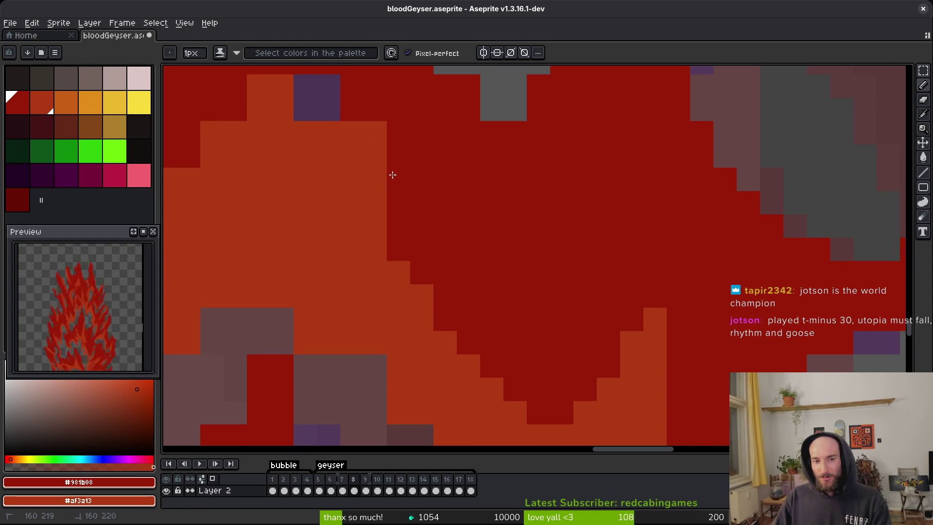
pyautogui.moveTo(393, 167); pyautogui.dragTo(375, 171)
pyautogui.scroll(-10, 437, 152)
pyautogui.click(603, 309)
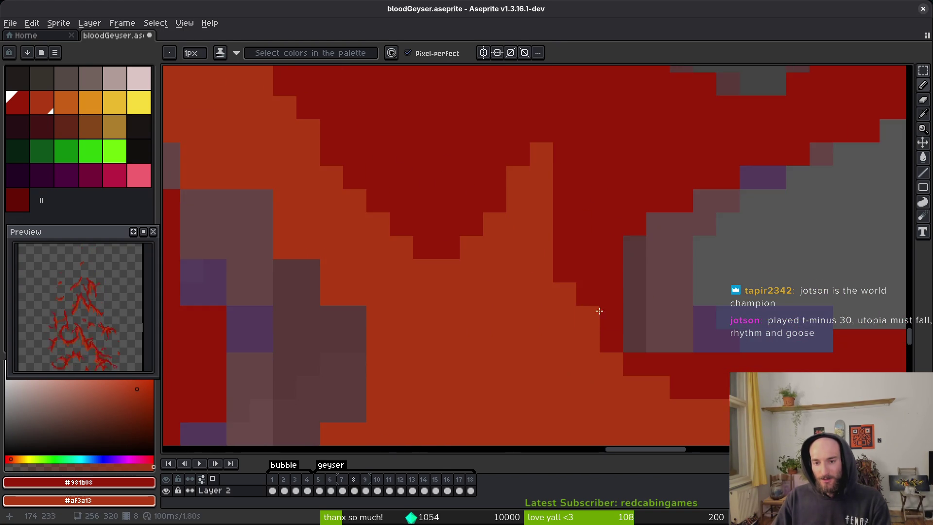
pyautogui.scroll(-2, 604, 309)
pyautogui.scroll(2, 603, 309)
pyautogui.scroll(-2, 609, 310)
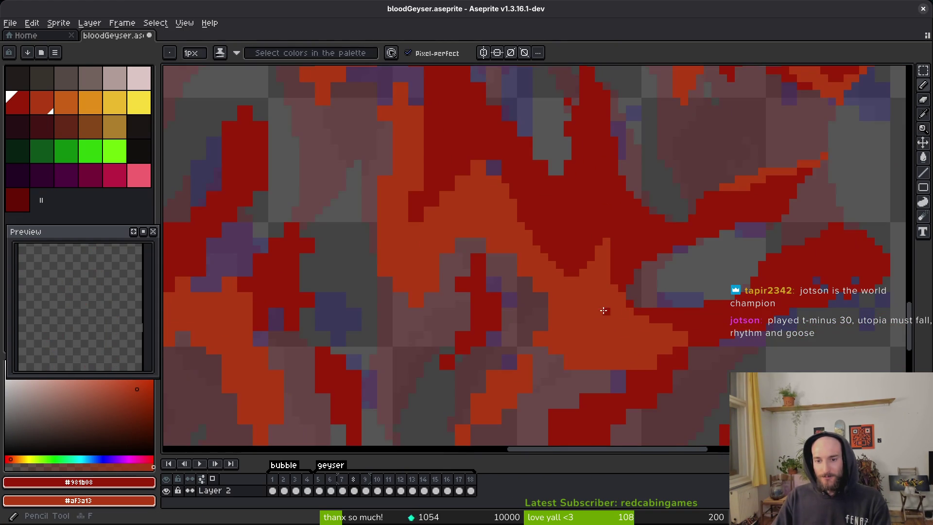
# Step: Switch between Eraser and Pencil while panning across the frame, then save
pyautogui.scroll(2, 608, 311)
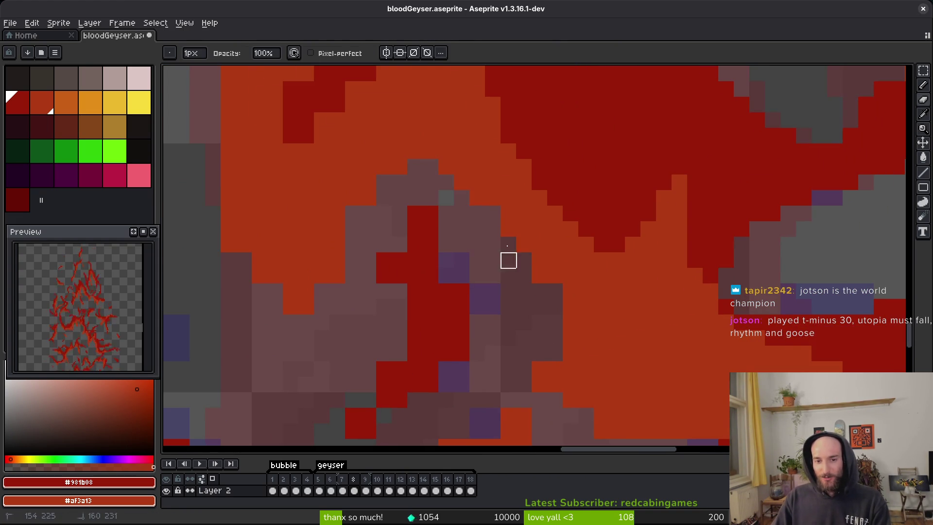
pyautogui.press('s')
pyautogui.scroll(-5, 571, 338)
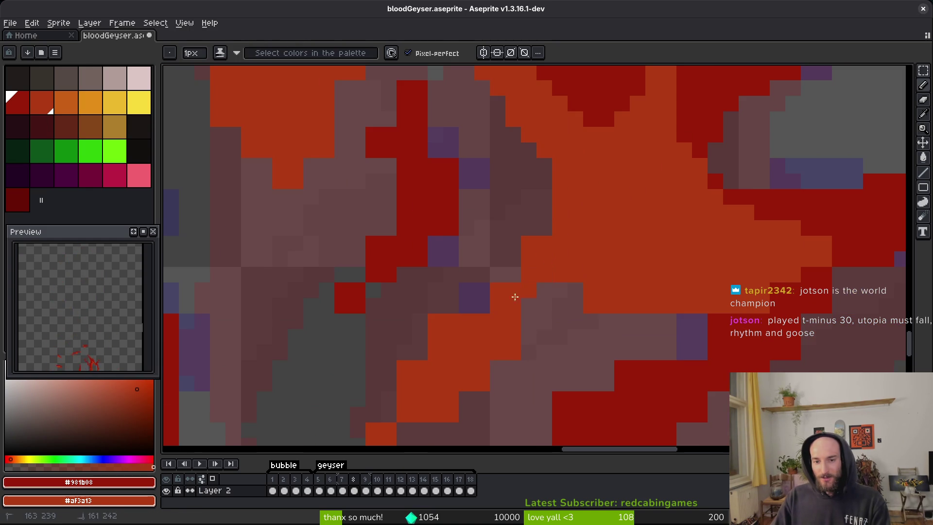
pyautogui.scroll(-3, 567, 184)
pyautogui.press('e')
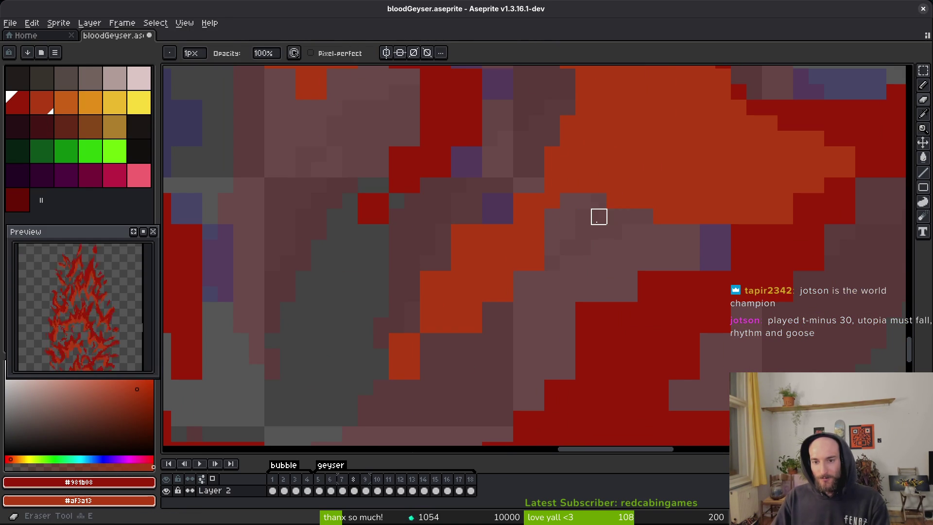
pyautogui.moveTo(753, 246)
pyautogui.mouseDown()
pyautogui.moveTo(617, 263)
pyautogui.moveTo(614, 250)
pyautogui.moveTo(634, 250)
pyautogui.moveTo(574, 265)
pyautogui.mouseUp()
pyautogui.press('b')
pyautogui.scroll(-1, 274, 346)
pyautogui.hotkey('ctrl', 's')
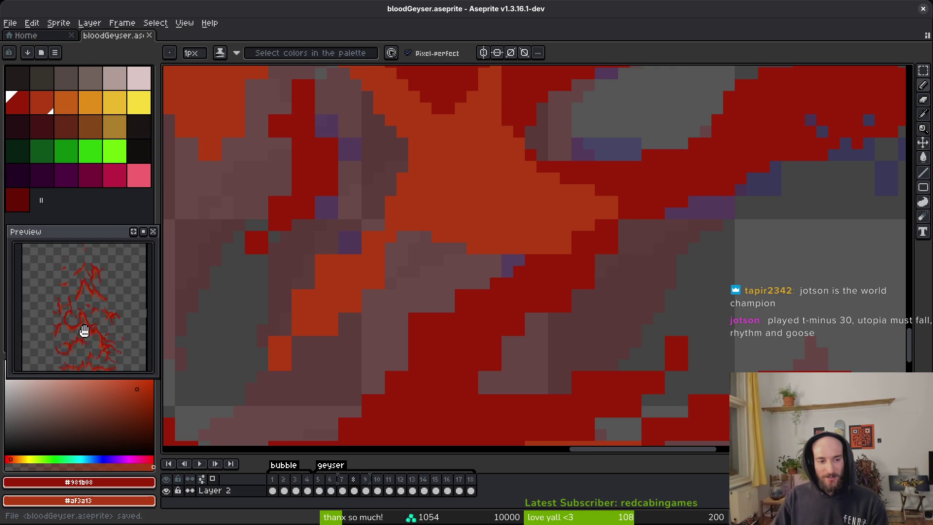
# Step: Step to frame 9 and back to frame 8, then move to the next stray pixels
pyautogui.press('Right')
pyautogui.press('Right')
pyautogui.press('Left')
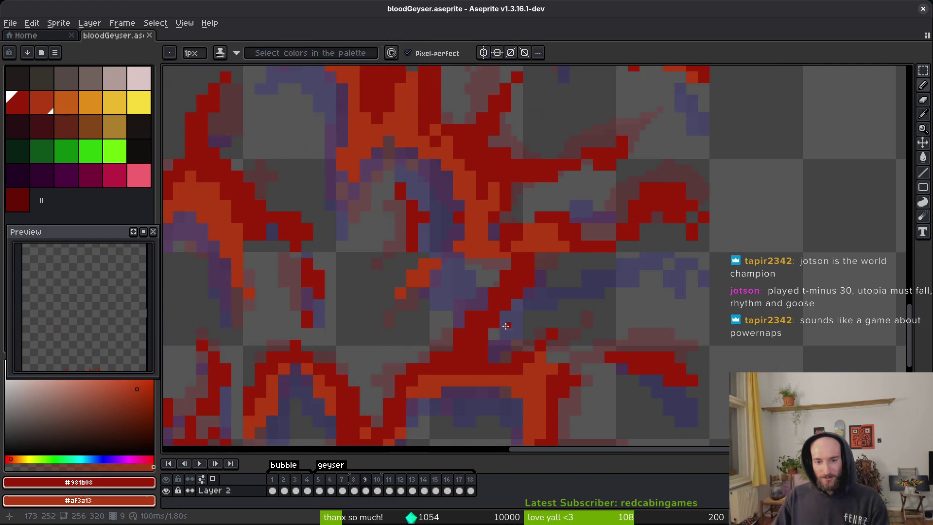
pyautogui.scroll(4, 471, 301)
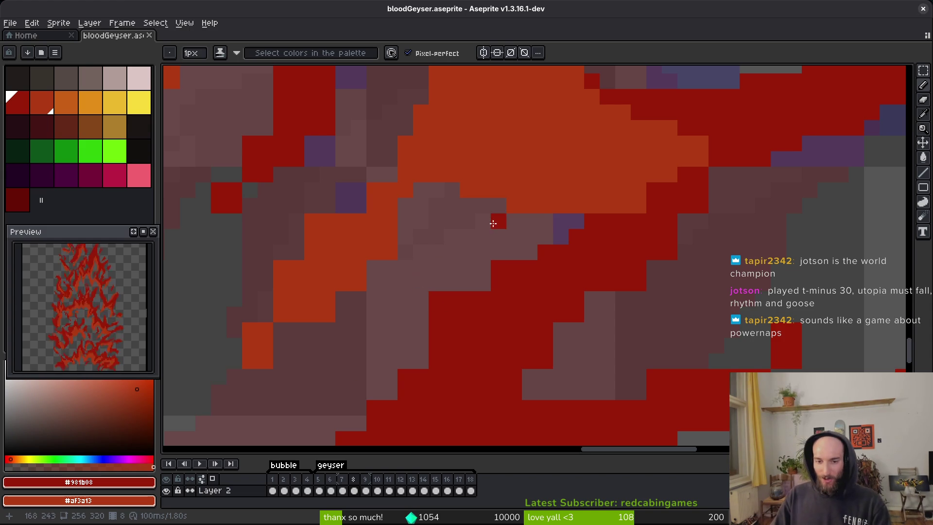
pyautogui.scroll(2, 510, 265)
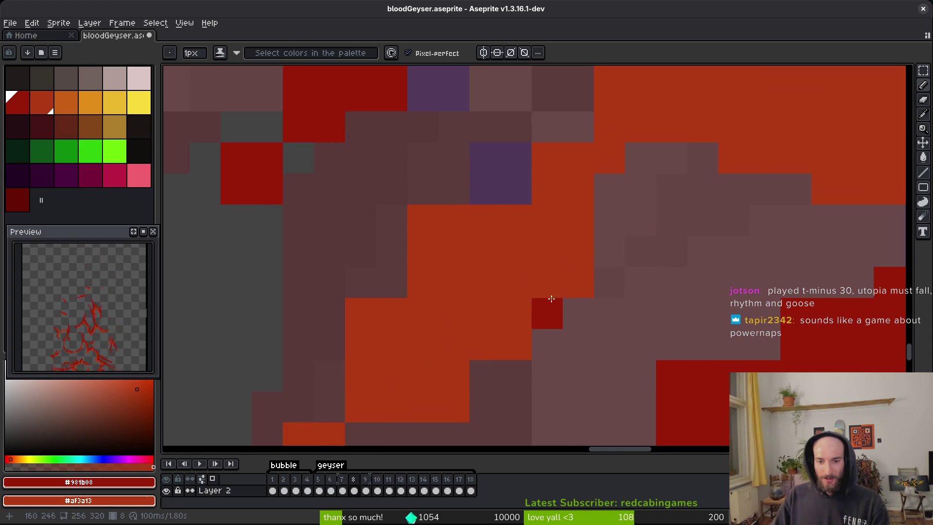
pyautogui.moveTo(555, 303); pyautogui.dragTo(595, 248)
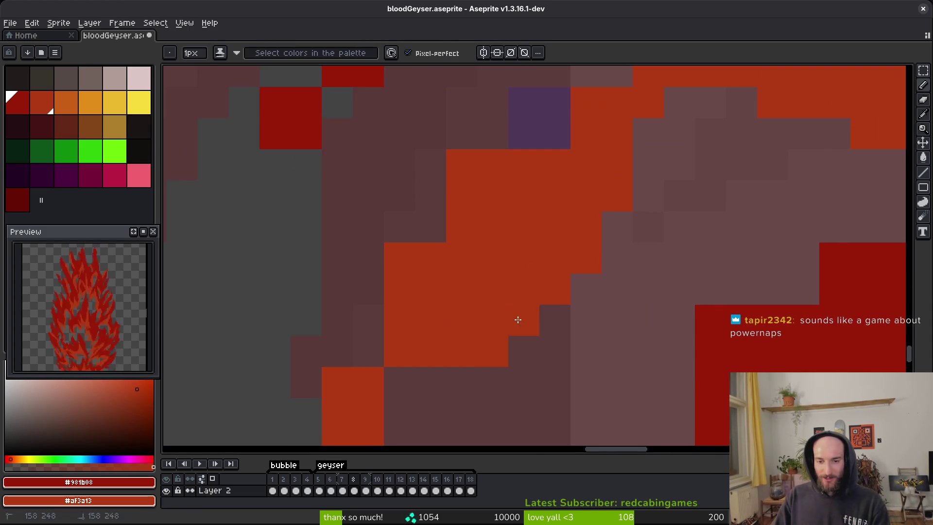
pyautogui.moveTo(517, 320); pyautogui.dragTo(573, 272)
# Step: Paint a stray pixel and a short run of pixels dark red
pyautogui.press('e')
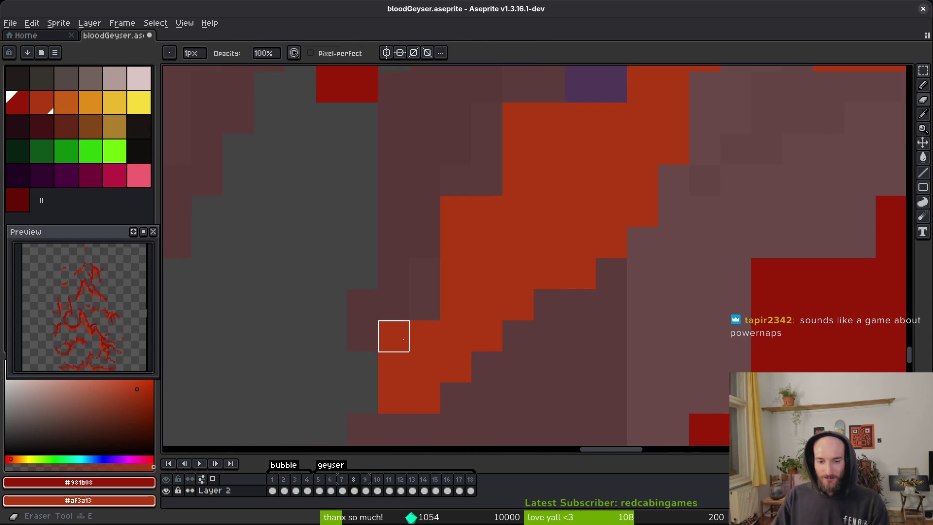
pyautogui.scroll(1, 417, 306)
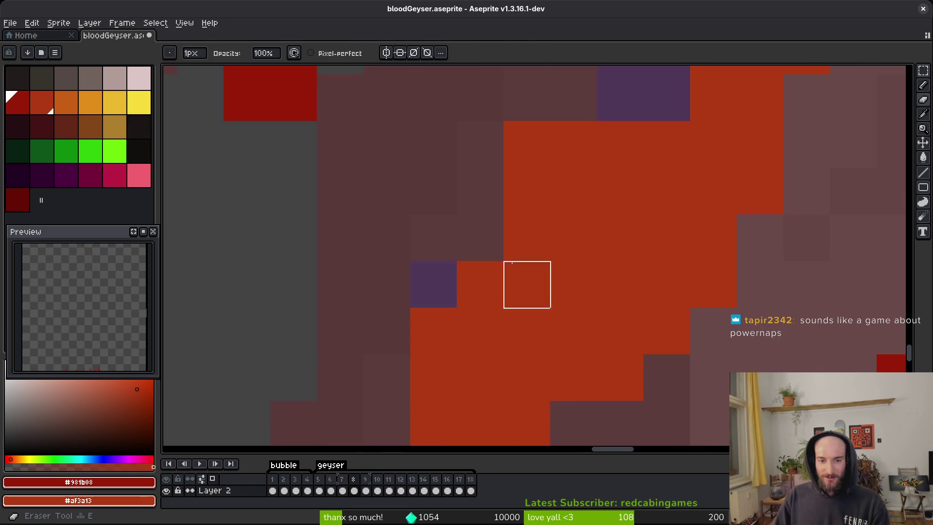
pyautogui.scroll(3, 491, 301)
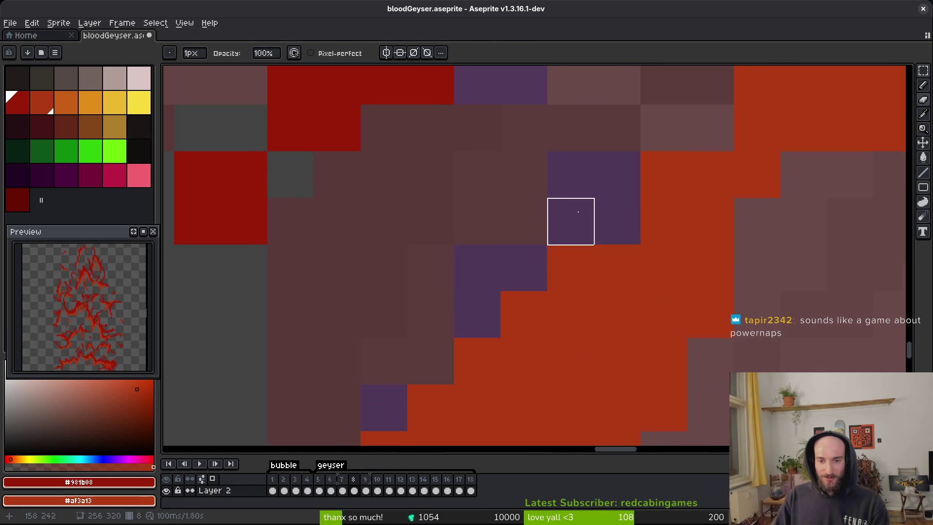
pyautogui.scroll(-3, 583, 253)
pyautogui.scroll(4, 568, 298)
pyautogui.press('b')
pyautogui.click(483, 170)
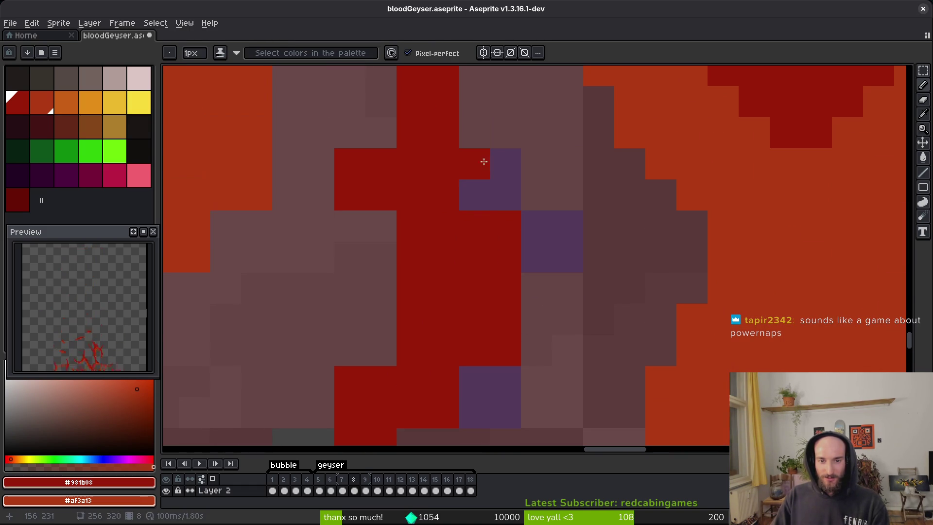
pyautogui.moveTo(483, 170); pyautogui.dragTo(465, 202)
# Step: Fill gaps in the stroke with dark red pixels and save the sprite
pyautogui.scroll(-2, 491, 180)
pyautogui.scroll(-5, 514, 285)
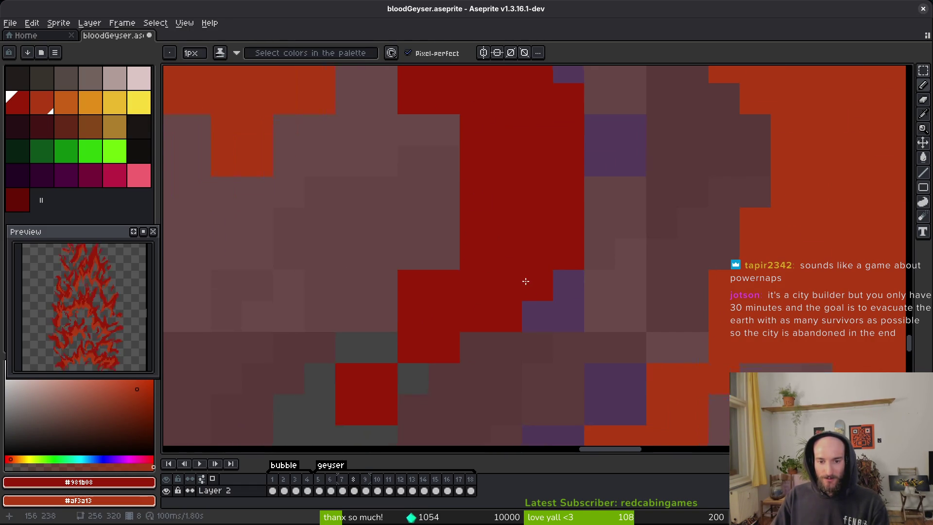
pyautogui.scroll(-1, 437, 335)
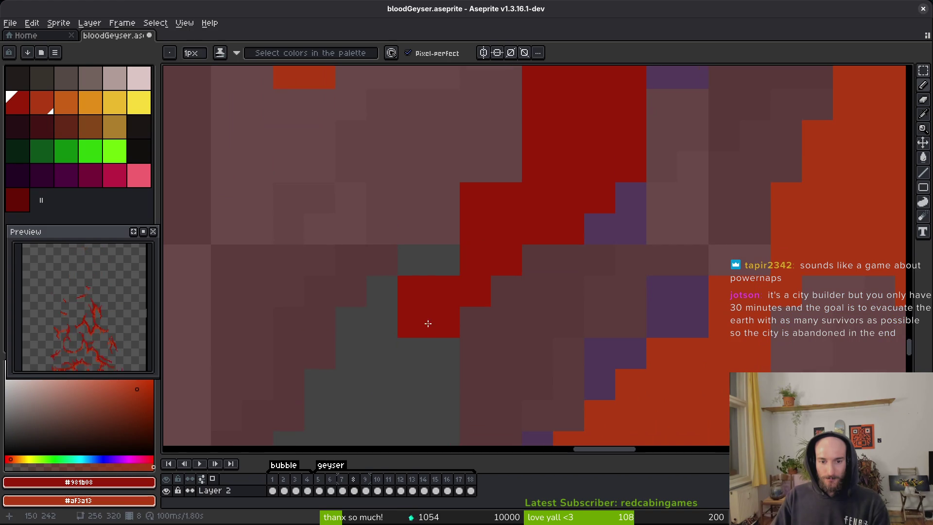
pyautogui.click(382, 384)
pyautogui.scroll(2, 418, 336)
pyautogui.click(401, 339)
pyautogui.moveTo(489, 214)
pyautogui.mouseDown()
pyautogui.moveTo(462, 249)
pyautogui.moveTo(443, 223)
pyautogui.mouseUp()
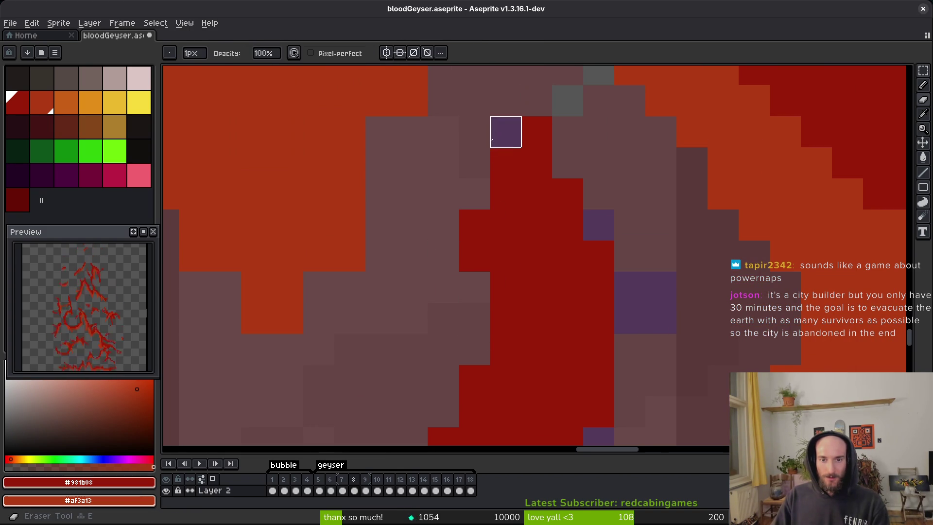
pyautogui.scroll(-3, 554, 282)
pyautogui.hotkey('ctrl', 's')
# Step: Erase stray pixels along the geyser edges, then paint dark-red pixels along the edge
pyautogui.scroll(2, 478, 246)
pyautogui.press('e')
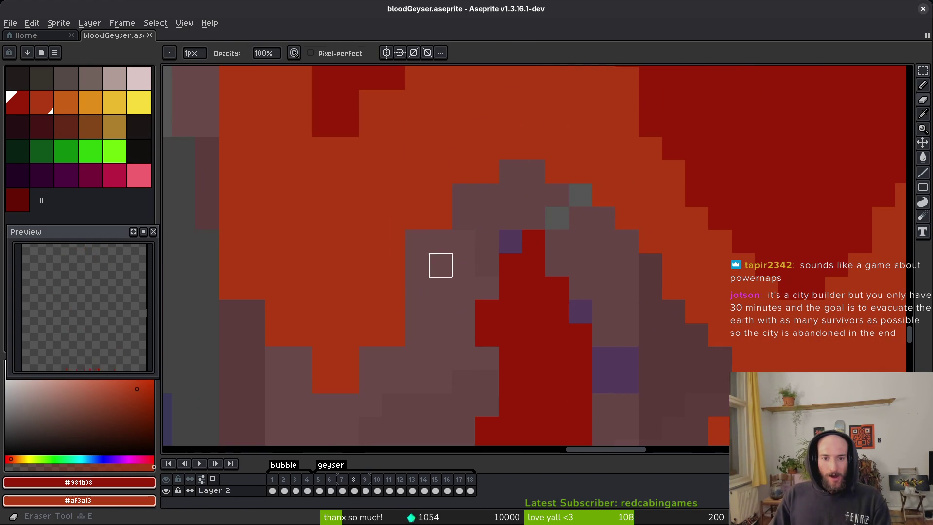
pyautogui.moveTo(441, 241); pyautogui.dragTo(440, 288)
pyautogui.moveTo(242, 292); pyautogui.dragTo(229, 193)
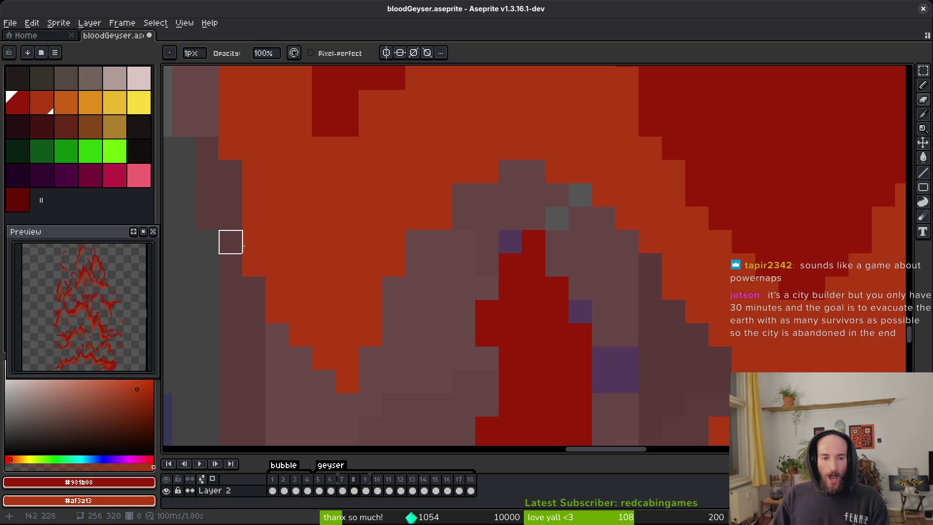
pyautogui.press('b')
pyautogui.moveTo(415, 272); pyautogui.dragTo(414, 298)
# Step: Draw a diagonal dark-red line and recolour single stray pixels dark red or orange
pyautogui.scroll(3, 428, 272)
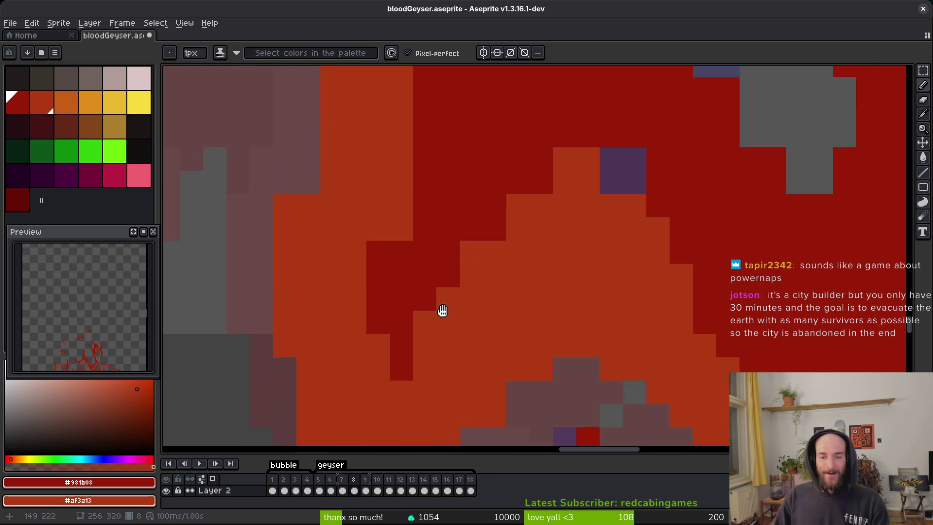
pyautogui.moveTo(554, 145); pyautogui.dragTo(440, 277)
pyautogui.click(516, 213)
pyautogui.click(552, 257)
pyautogui.rightClick(552, 257)
pyautogui.click(466, 260)
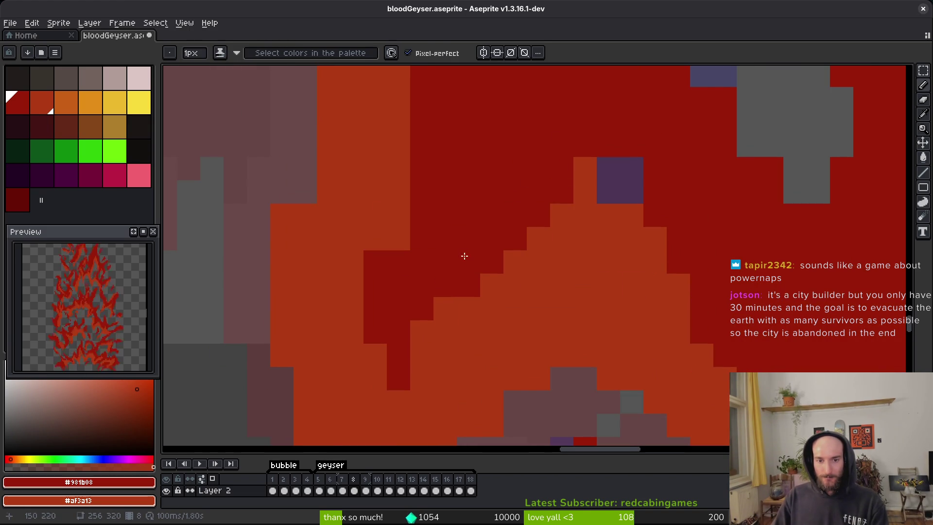
pyautogui.scroll(-2, 500, 246)
pyautogui.click(525, 168)
pyautogui.rightClick(526, 144)
# Step: Review the touched-up frame and save bloodGeyser.aseprite
pyautogui.scroll(-2, 583, 209)
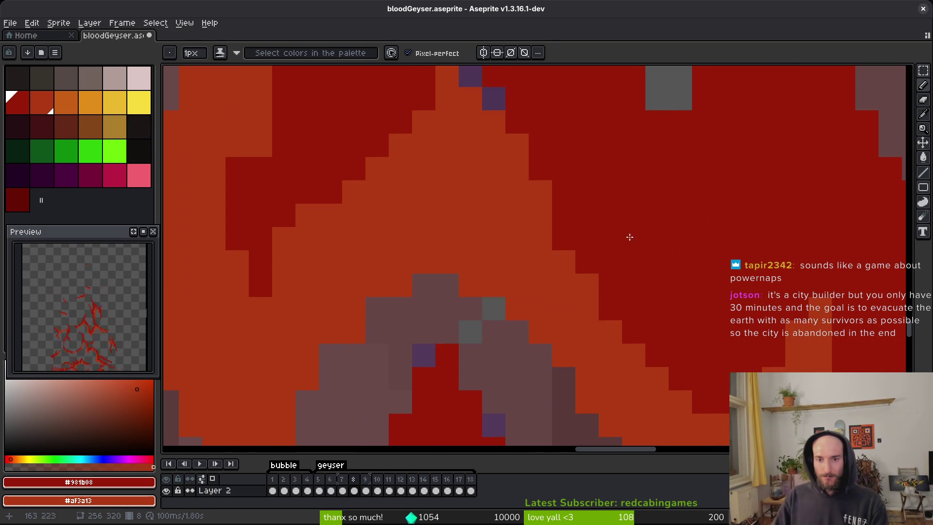
pyautogui.scroll(-2, 712, 293)
pyautogui.scroll(4, 567, 246)
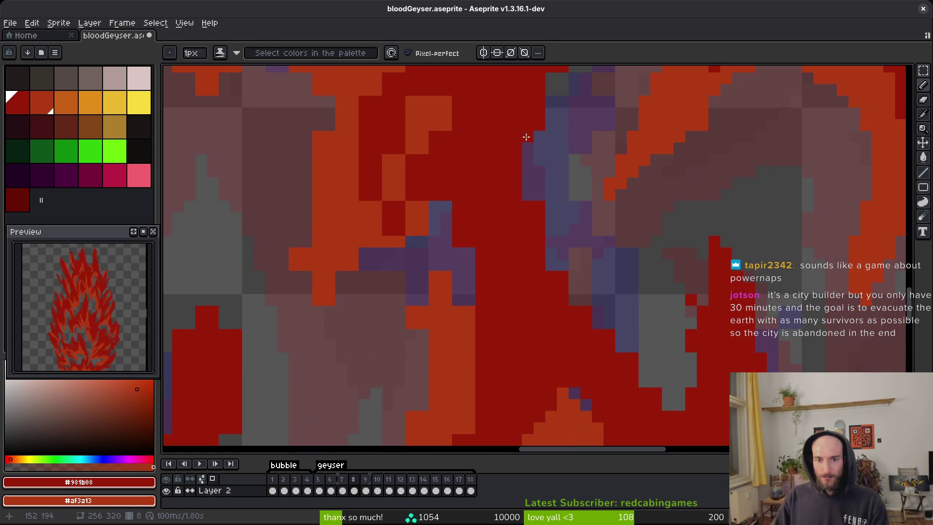
pyautogui.press('e')
pyautogui.press('b')
pyautogui.scroll(-3, 573, 292)
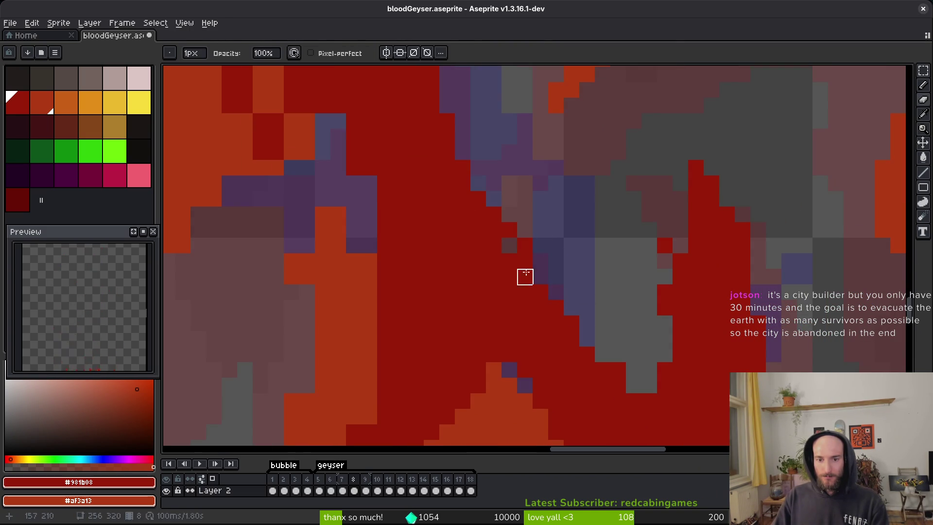
pyautogui.scroll(-3, 514, 284)
pyautogui.scroll(-2, 500, 323)
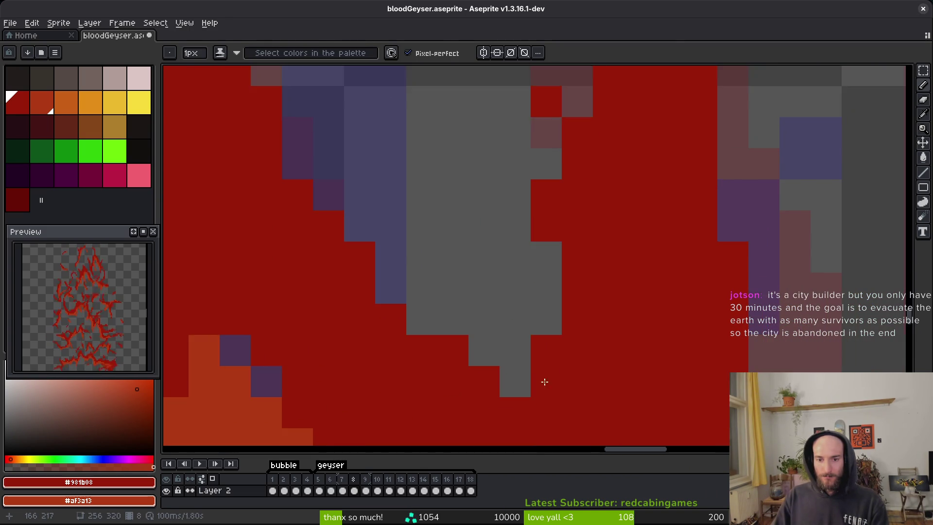
pyautogui.scroll(-3, 574, 307)
pyautogui.scroll(2, 524, 330)
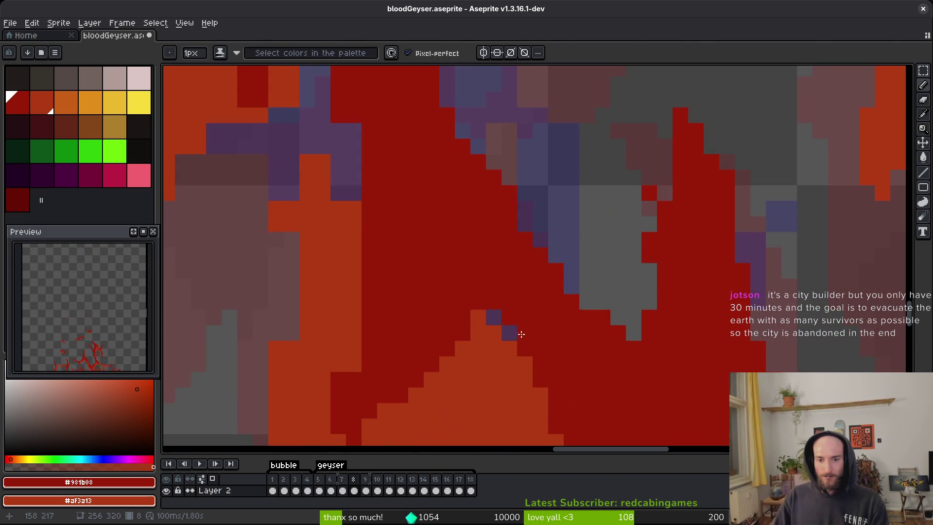
pyautogui.scroll(-2, 487, 315)
pyautogui.scroll(3, 534, 306)
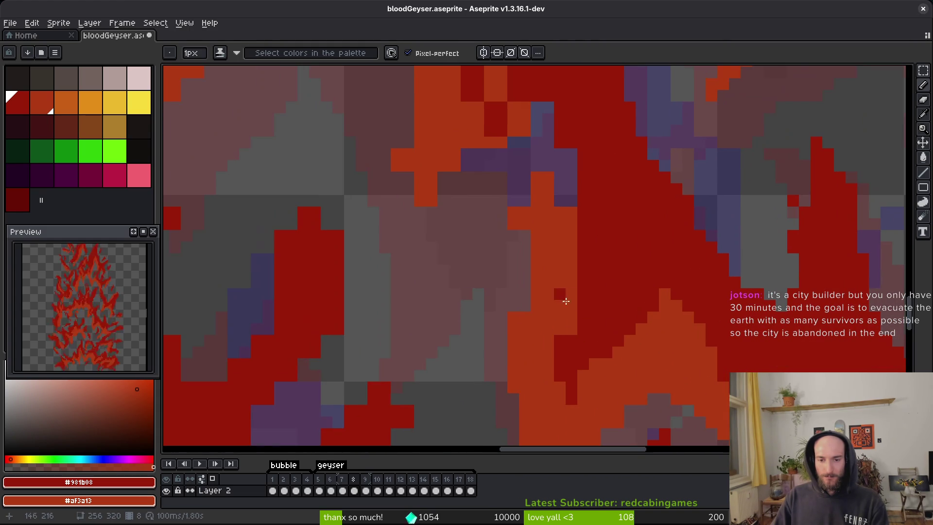
pyautogui.scroll(-1, 570, 340)
pyautogui.hotkey('ctrl', 's')
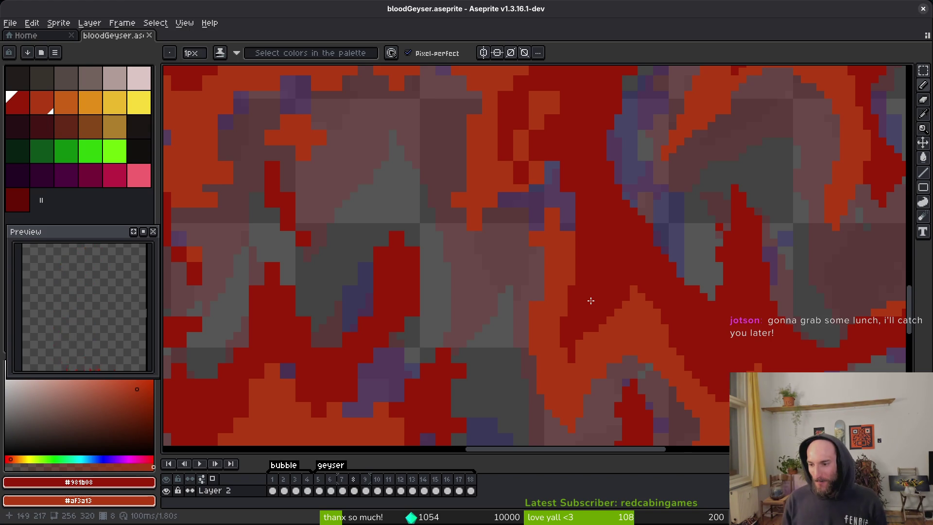
pyautogui.scroll(2, 582, 267)
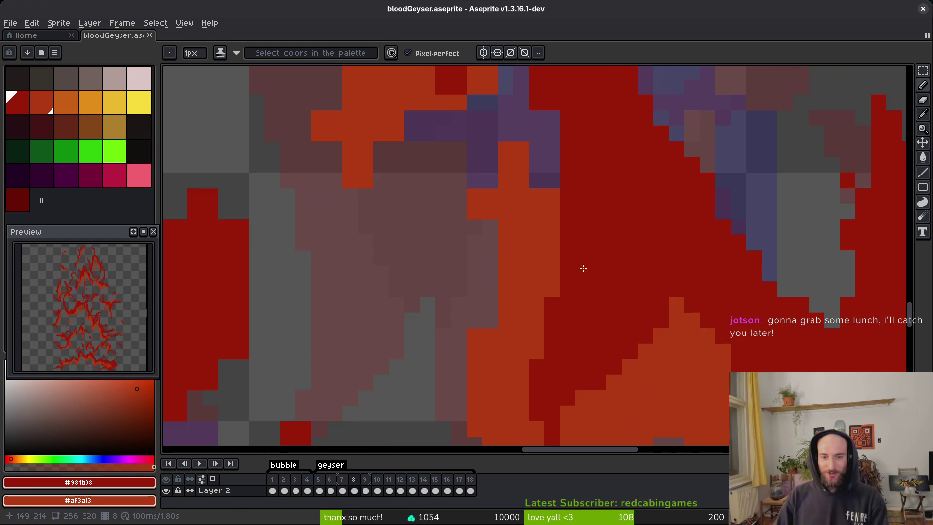
# Step: Erase two stray orange pixels on the current geyser frame
pyautogui.scroll(2, 521, 216)
pyautogui.press('e')
pyautogui.moveTo(488, 177); pyautogui.dragTo(490, 190)
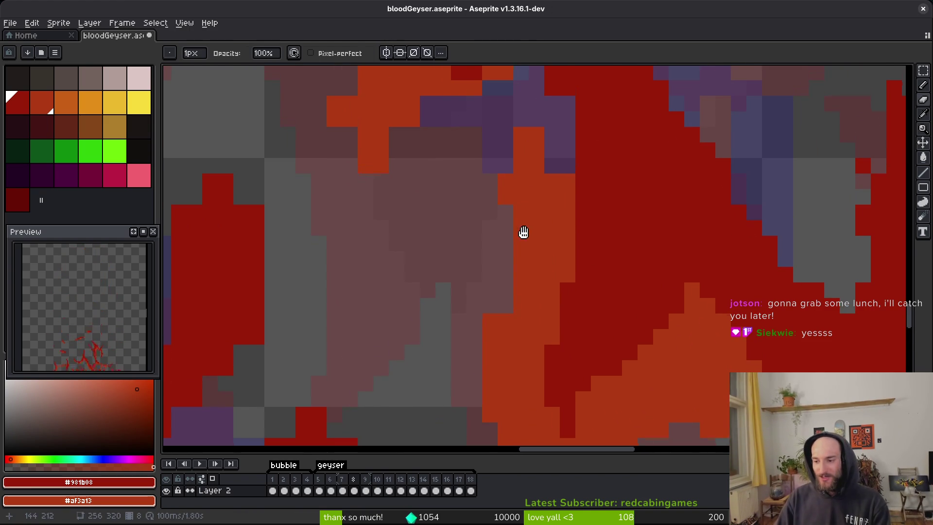
# Step: On the previous frame, draw a diagonal stroke of orange pixels along the flame edge
pyautogui.press(',')
pyautogui.press('b')
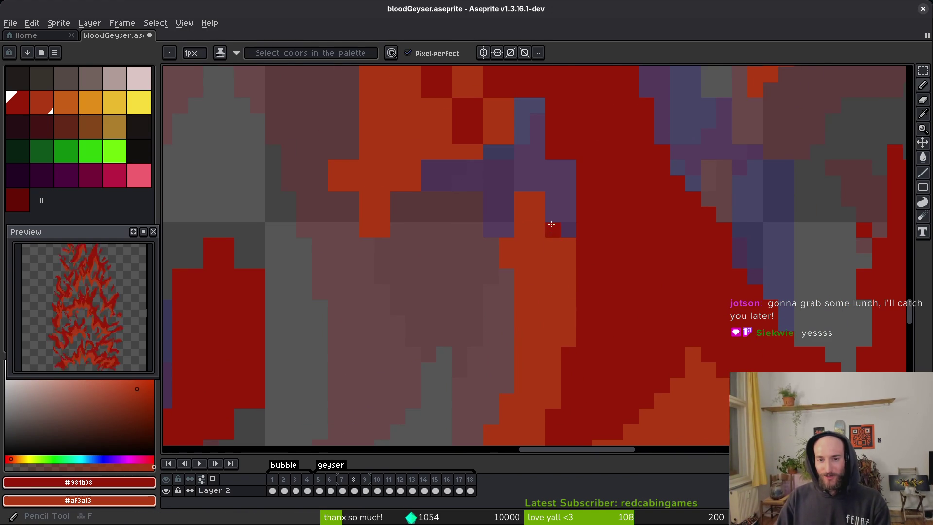
pyautogui.scroll(2, 522, 243)
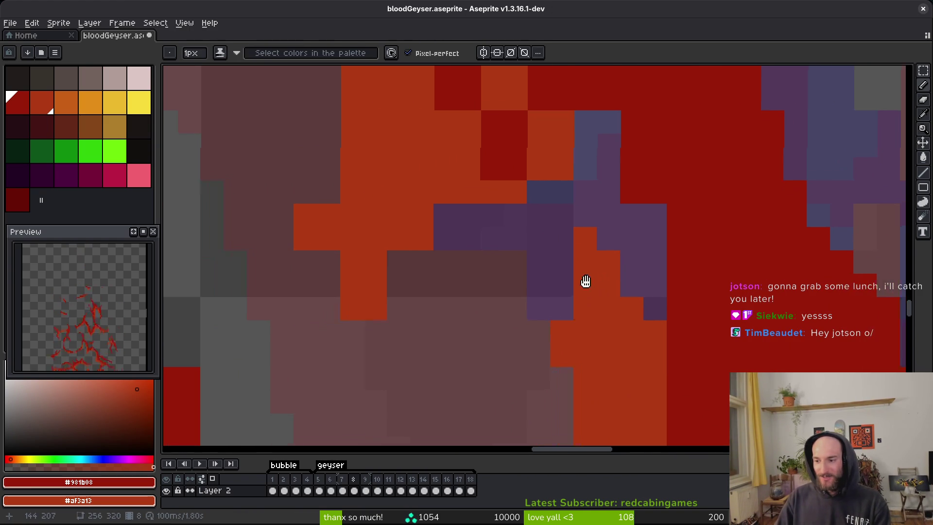
pyautogui.hscroll(-2, 543, 263)
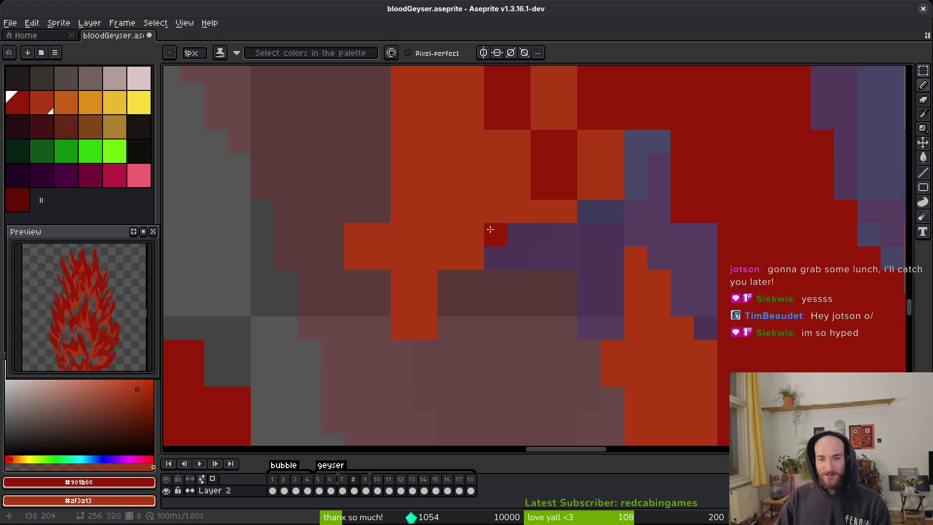
pyautogui.moveTo(518, 236); pyautogui.dragTo(447, 281)
# Step: Erase one more stray orange pixel and save bloodGeyser.aseprite
pyautogui.press('e')
pyautogui.press('b')
pyautogui.press('e')
pyautogui.click(402, 328)
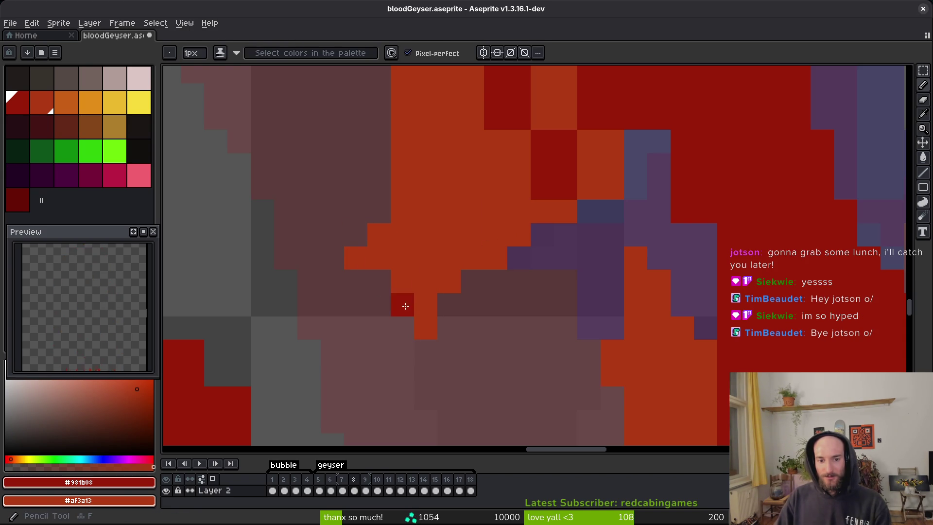
pyautogui.press('b')
pyautogui.hotkey('ctrl', 's')
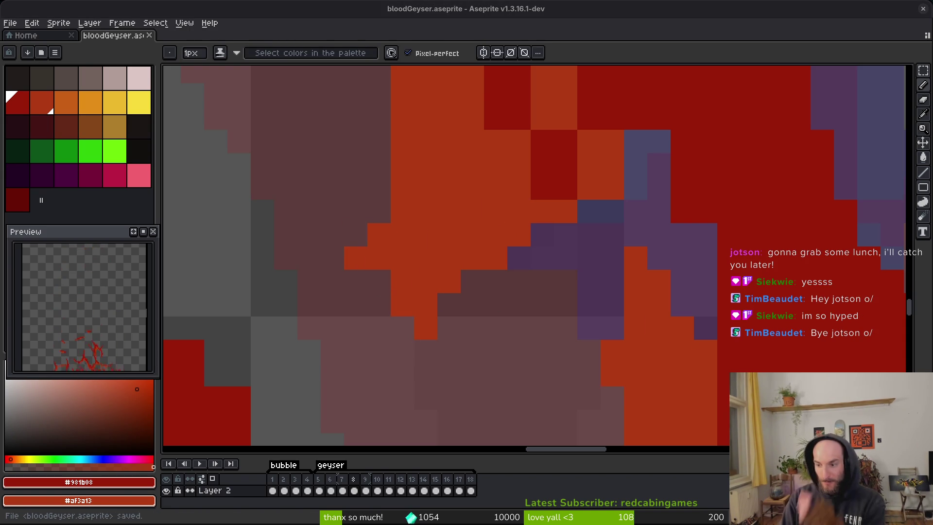
pyautogui.scroll(3, 614, 268)
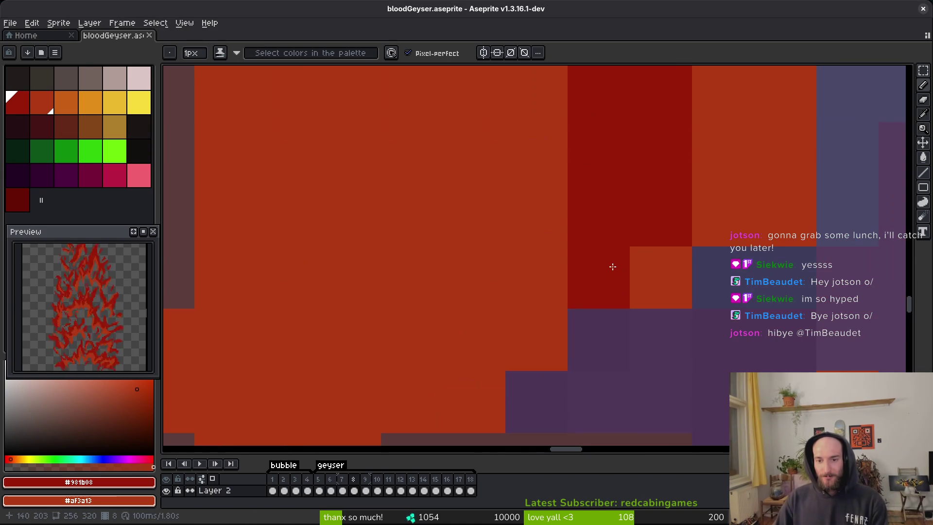
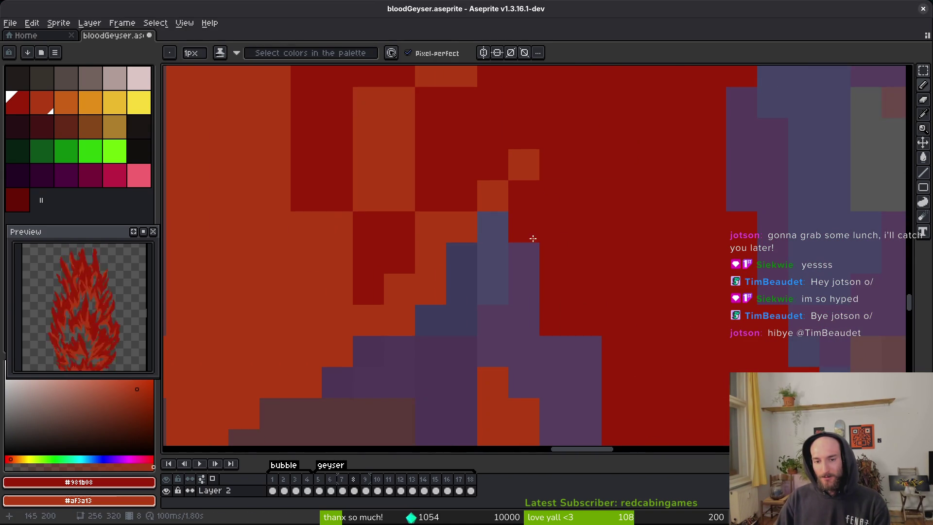
# Step: With the pencil, paint a dark red pixel staircase over the orange area and save
pyautogui.scroll(-1, 604, 232)
pyautogui.scroll(-2, 617, 286)
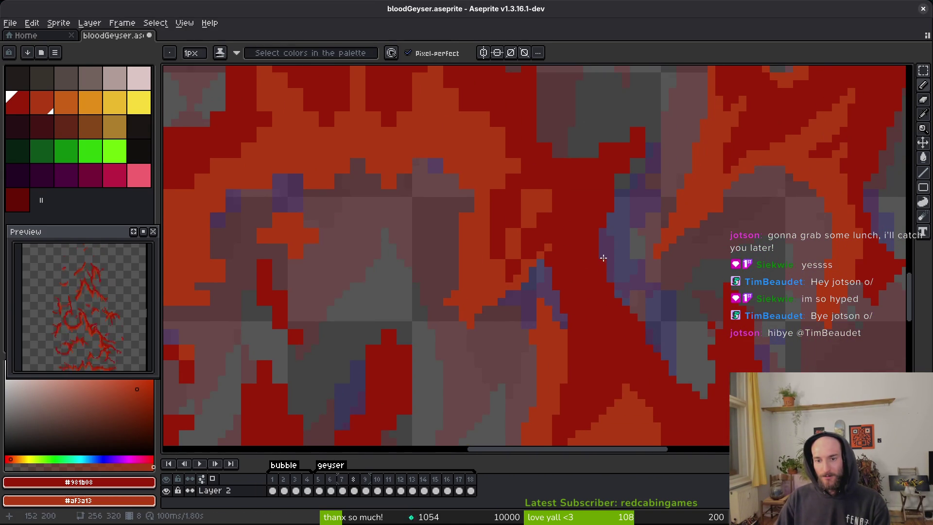
pyautogui.scroll(-1, 605, 263)
pyautogui.scroll(2, 561, 267)
pyautogui.press('b')
pyautogui.scroll(1, 679, 285)
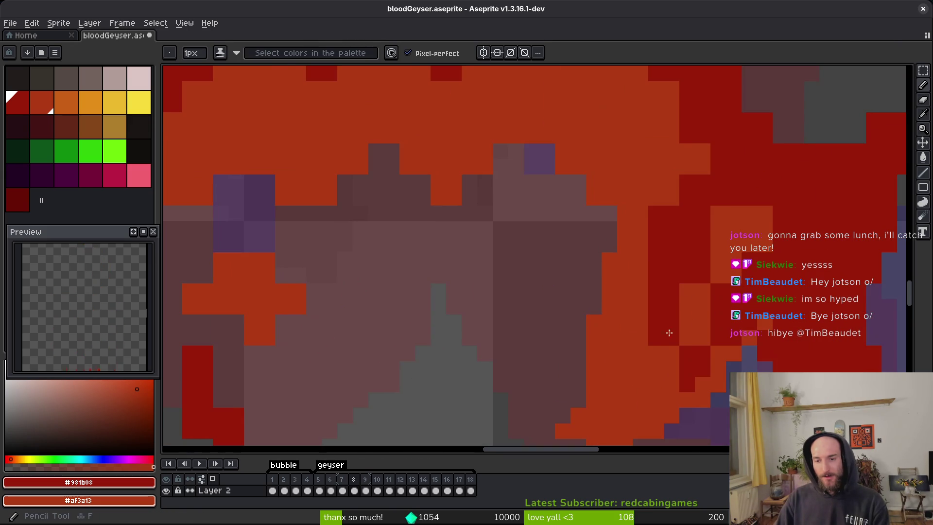
pyautogui.moveTo(688, 299); pyautogui.dragTo(726, 214)
pyautogui.click(718, 244)
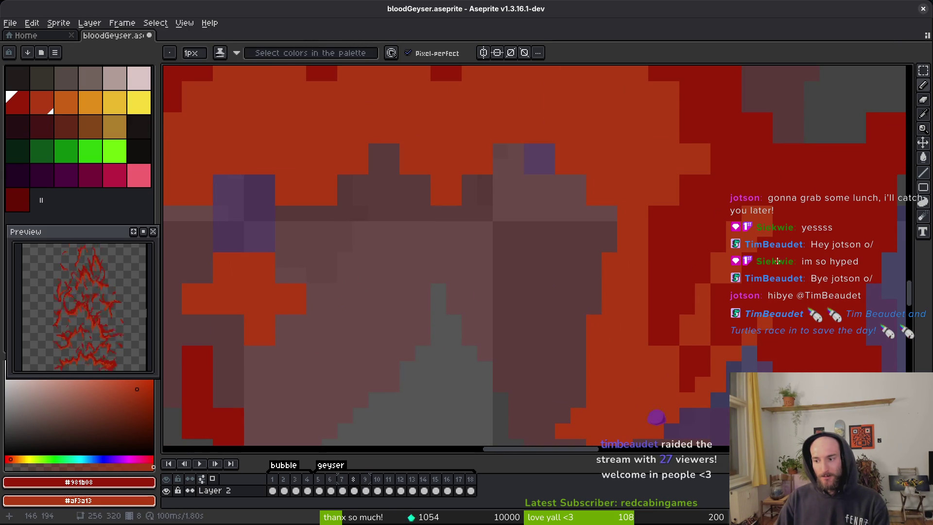
pyautogui.scroll(-1, 668, 200)
pyautogui.scroll(1, 714, 253)
pyautogui.hotkey('ctrl', 's')
# Step: Add three dark red pixels along the orange flame edge and save the sprite
pyautogui.scroll(1, 615, 238)
pyautogui.click(535, 235)
pyautogui.click(552, 250)
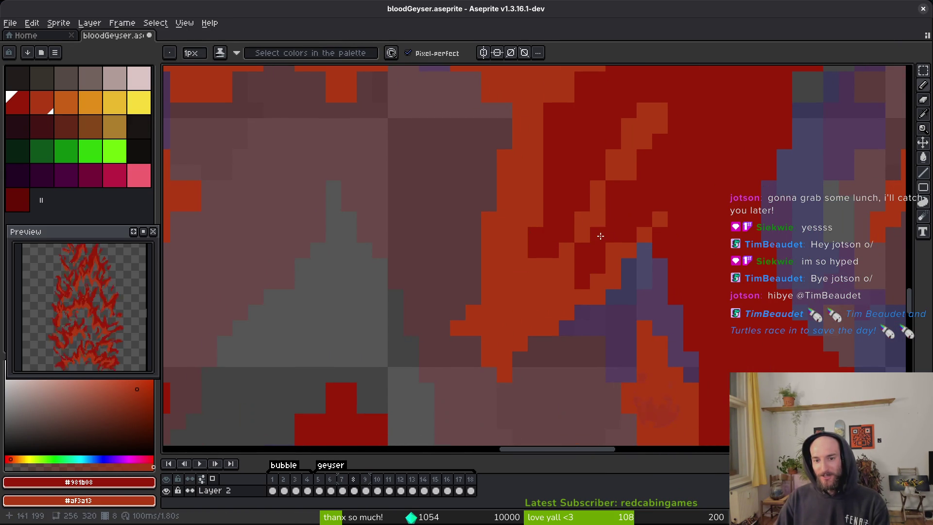
pyautogui.click(526, 270)
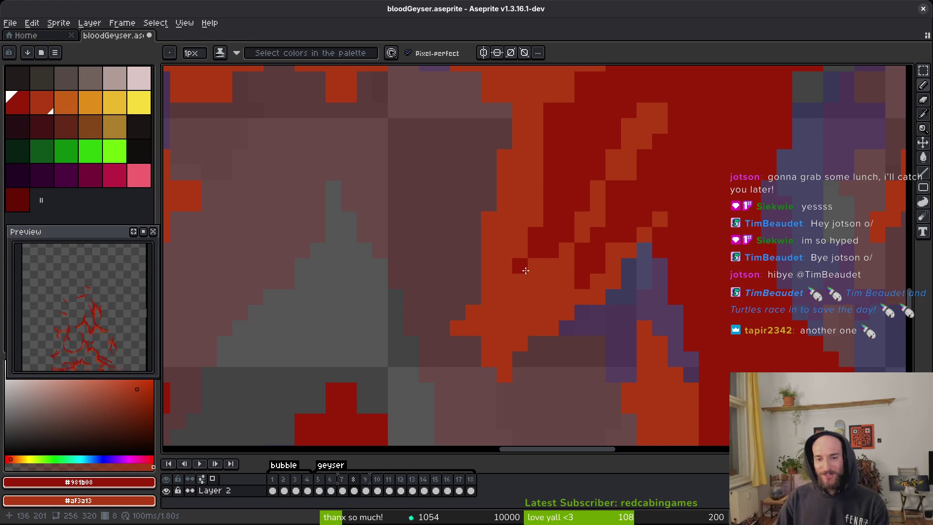
pyautogui.hotkey('ctrl', 's')
# Step: Repaint a dark red column orange and a few orange pixels dark red, then save
pyautogui.scroll(5, 525, 275)
pyautogui.hscroll(3, 525, 275)
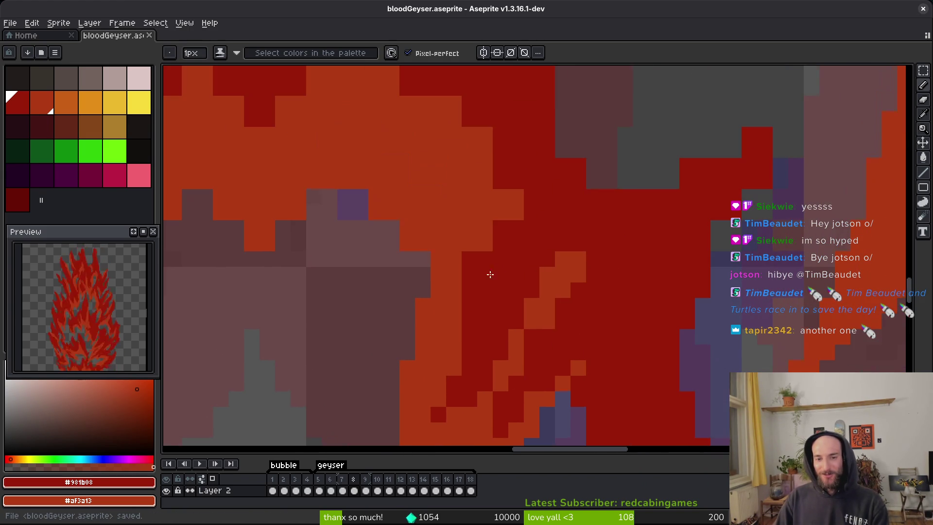
pyautogui.moveTo(474, 239); pyautogui.dragTo(469, 291)
pyautogui.scroll(3, 534, 204)
pyautogui.hscroll(-1, 534, 204)
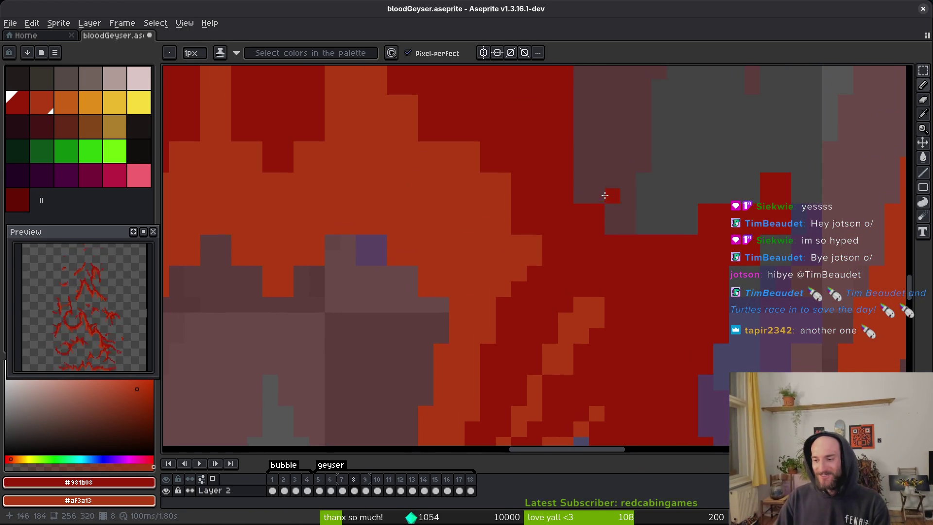
pyautogui.moveTo(507, 185); pyautogui.dragTo(477, 151)
pyautogui.hotkey('ctrl', 's')
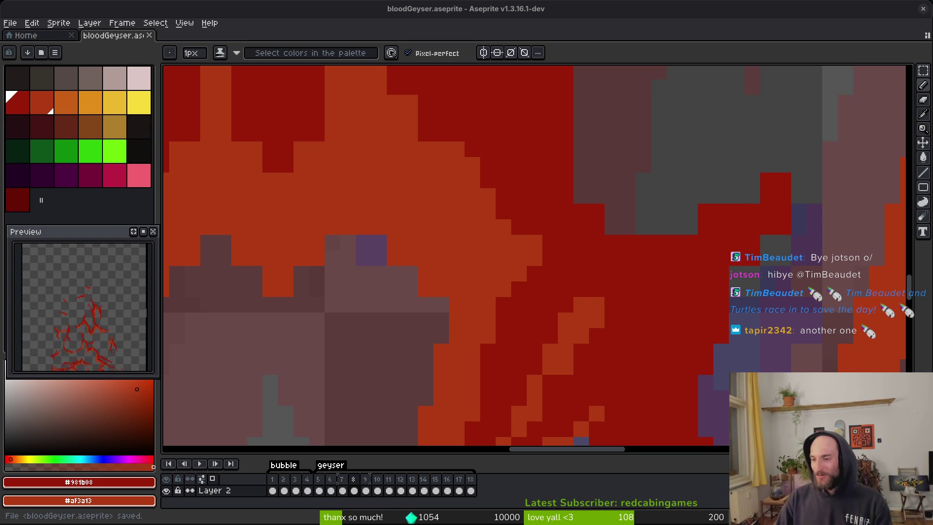
pyautogui.scroll(3, 531, 268)
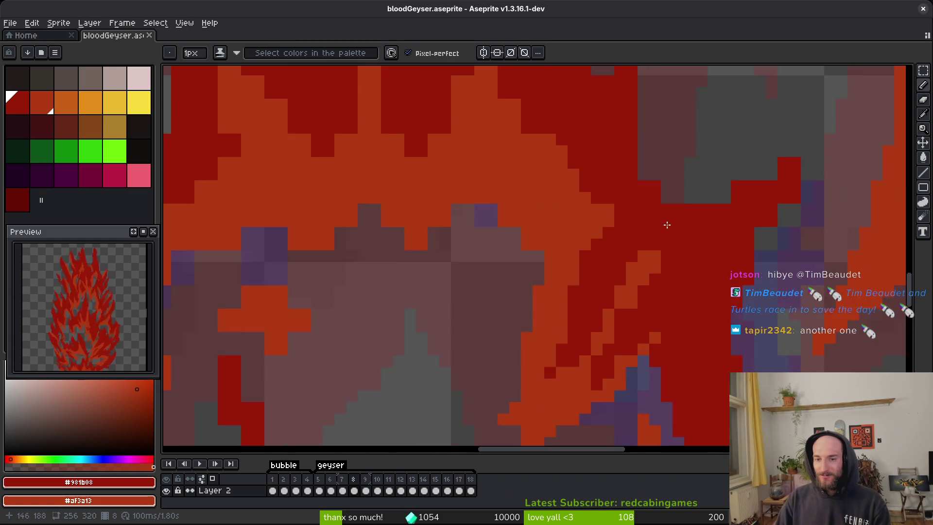
# Step: Erase a diagonal run of stray pixels along the flame edge, then return to the pencil
pyautogui.press('e')
pyautogui.moveTo(531, 269)
pyautogui.mouseDown()
pyautogui.moveTo(577, 335)
pyautogui.moveTo(648, 336)
pyautogui.moveTo(623, 360)
pyautogui.mouseUp()
pyautogui.hscroll(2, 618, 316)
pyautogui.scroll(-3, 618, 317)
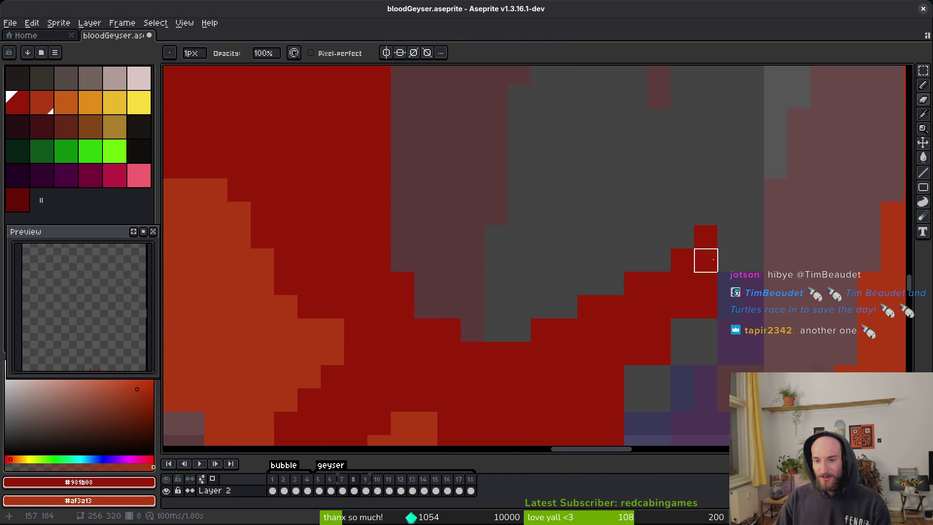
pyautogui.press('b')
pyautogui.scroll(-3, 645, 333)
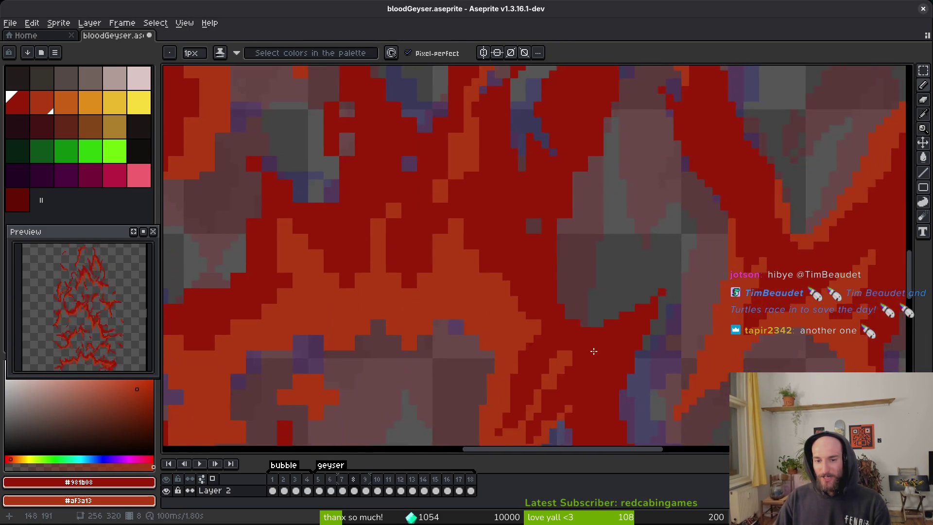
pyautogui.scroll(3, 619, 337)
pyautogui.scroll(-2, 579, 330)
pyautogui.hscroll(1, 579, 330)
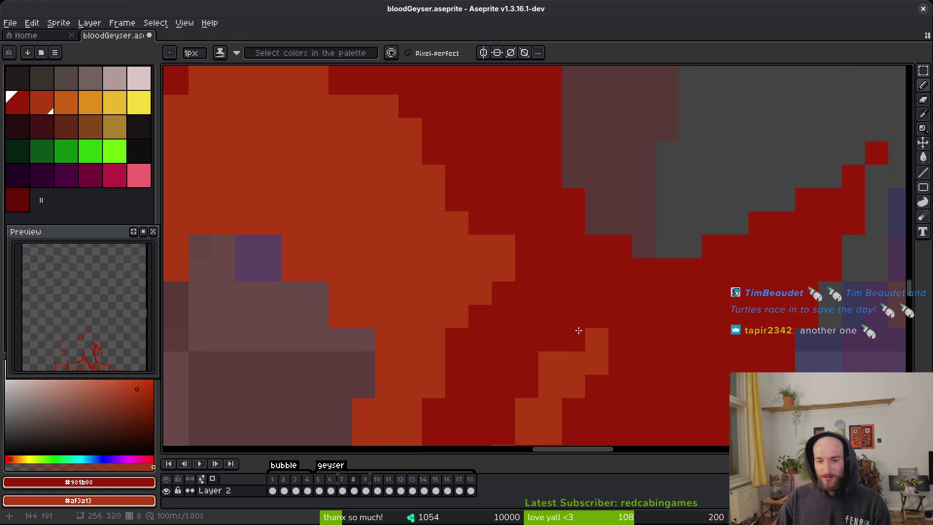
pyautogui.scroll(-7, 415, 237)
pyautogui.hscroll(2, 415, 238)
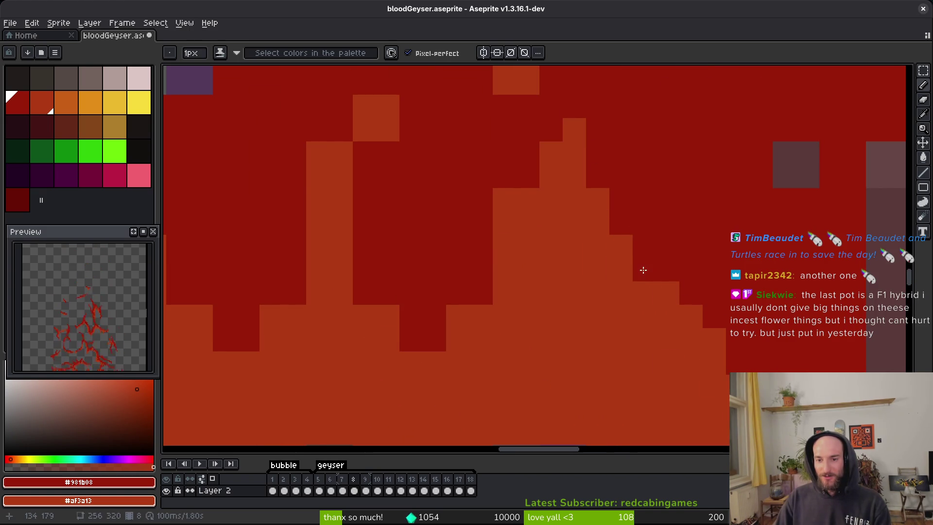
# Step: Extend the dark red pixels along the stair edge and save the sprite
pyautogui.click(667, 293)
pyautogui.moveTo(667, 340); pyautogui.dragTo(646, 317)
pyautogui.hotkey('ctrl', 's')
pyautogui.scroll(-1, 656, 306)
pyautogui.hscroll(-1, 656, 306)
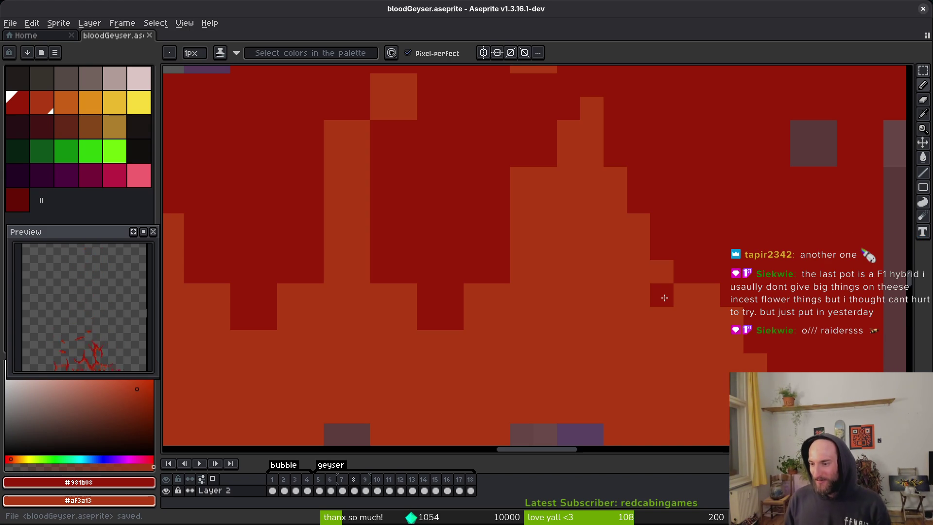
# Step: Turn one stair pixel orange and paint several dark red pixels into the orange area
pyautogui.rightClick(665, 298)
pyautogui.scroll(1, 519, 248)
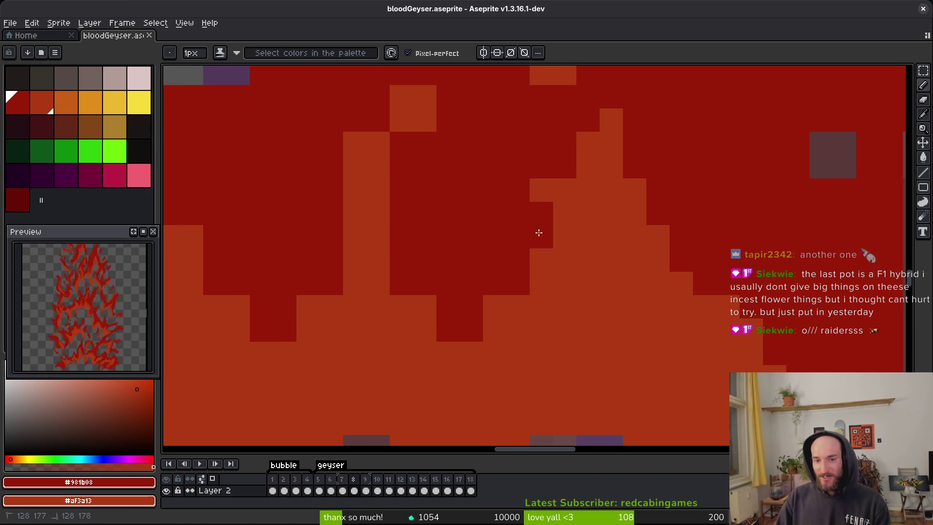
pyautogui.scroll(-1, 528, 229)
pyautogui.moveTo(528, 229); pyautogui.dragTo(506, 311)
pyautogui.click(505, 277)
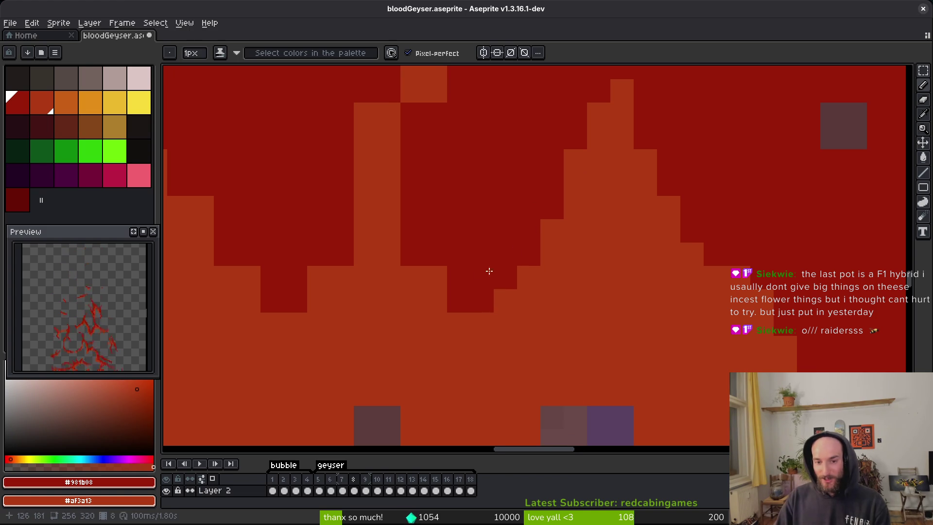
pyautogui.hscroll(-1, 504, 272)
pyautogui.click(470, 302)
pyautogui.scroll(-3, 482, 340)
pyautogui.click(488, 384)
pyautogui.scroll(1, 517, 348)
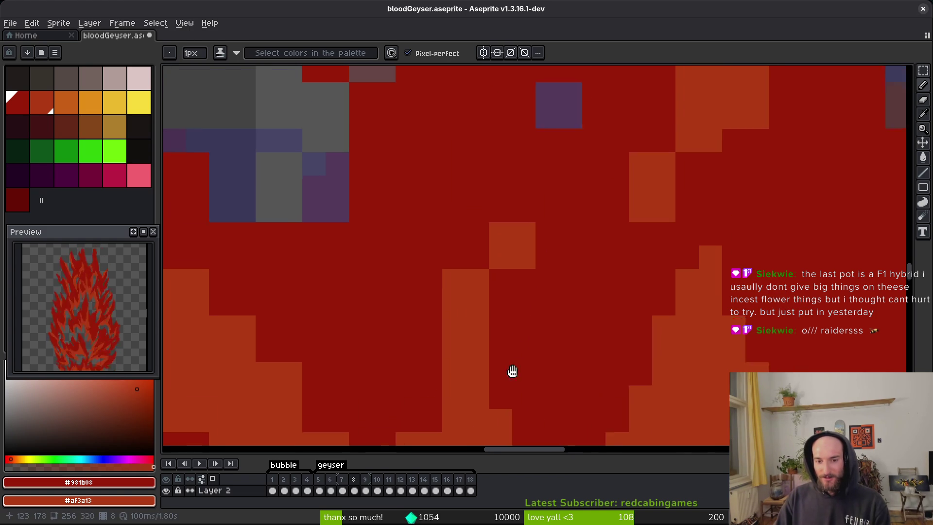
# Step: Swap individual pixels between orange and dark red around the orange block's corner, then save
pyautogui.rightClick(483, 246)
pyautogui.click(456, 276)
pyautogui.moveTo(499, 241)
pyautogui.mouseDown()
pyautogui.moveTo(531, 265)
pyautogui.moveTo(500, 259)
pyautogui.mouseUp()
pyautogui.rightClick(498, 252)
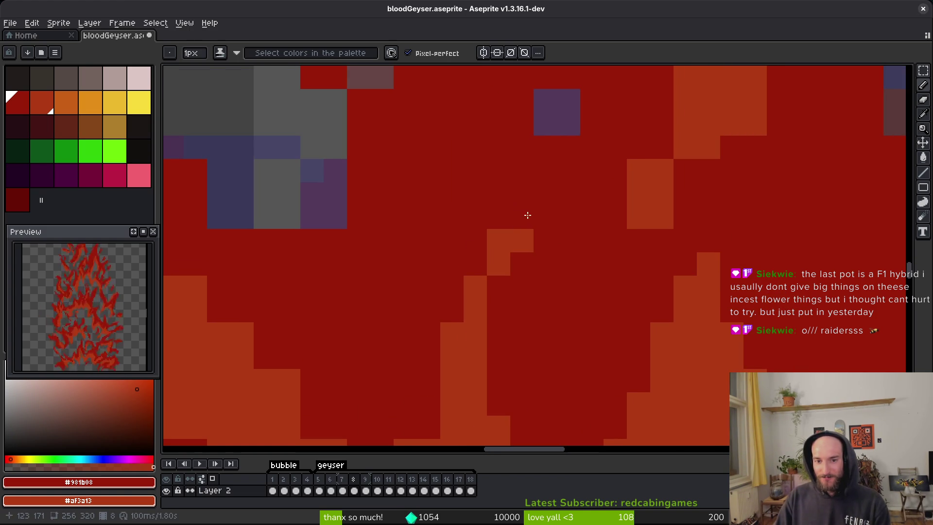
pyautogui.rightClick(546, 197)
pyautogui.click(548, 216)
pyautogui.hotkey('ctrl', 's')
pyautogui.scroll(-1, 608, 292)
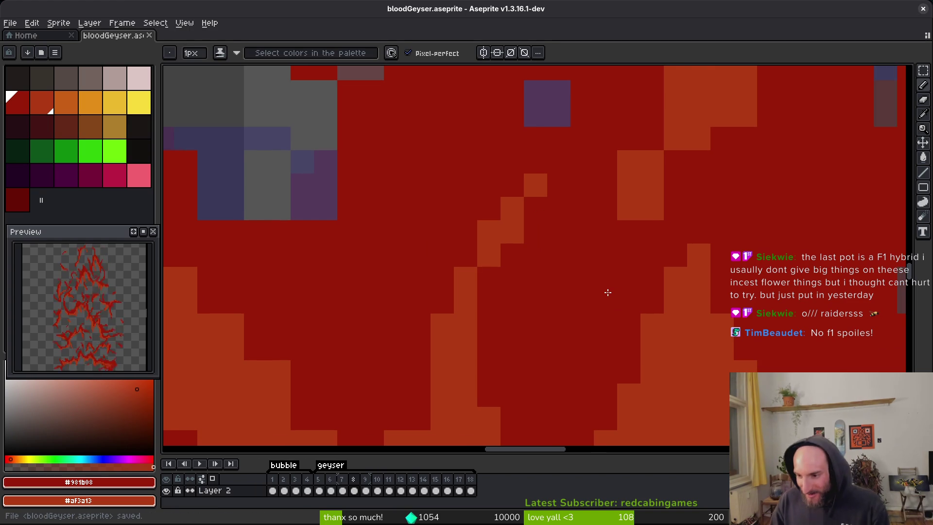
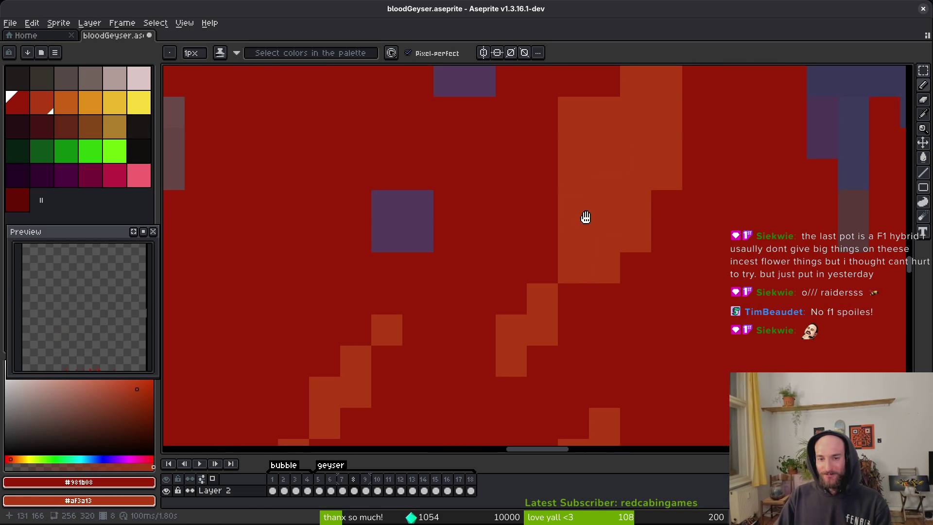
# Step: Paint stray pixels red on the geyser's upper tendrils and save the sprite
pyautogui.moveTo(565, 144); pyautogui.dragTo(515, 324)
pyautogui.moveTo(619, 208); pyautogui.dragTo(611, 348)
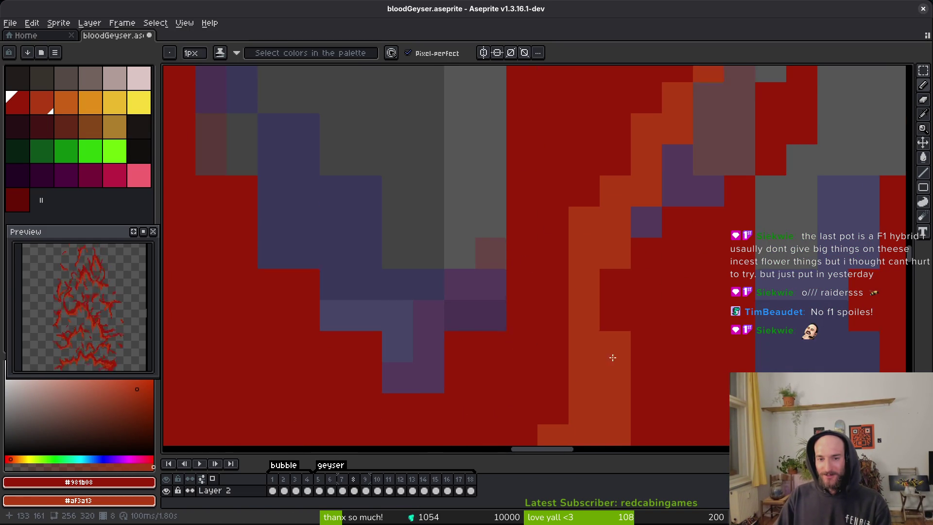
pyautogui.moveTo(458, 348); pyautogui.dragTo(442, 313)
pyautogui.press('e')
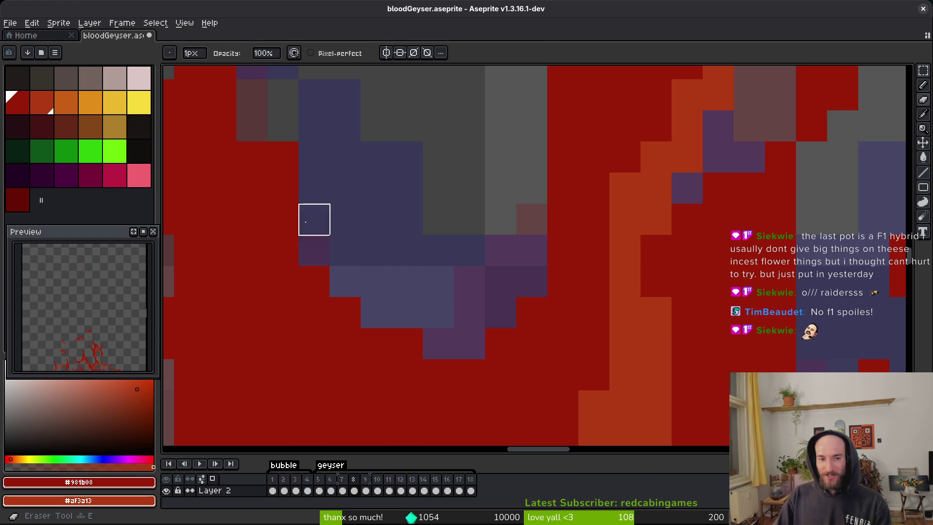
pyautogui.press('b')
pyautogui.moveTo(345, 188); pyautogui.dragTo(625, 336)
pyautogui.moveTo(501, 116); pyautogui.dragTo(501, 88)
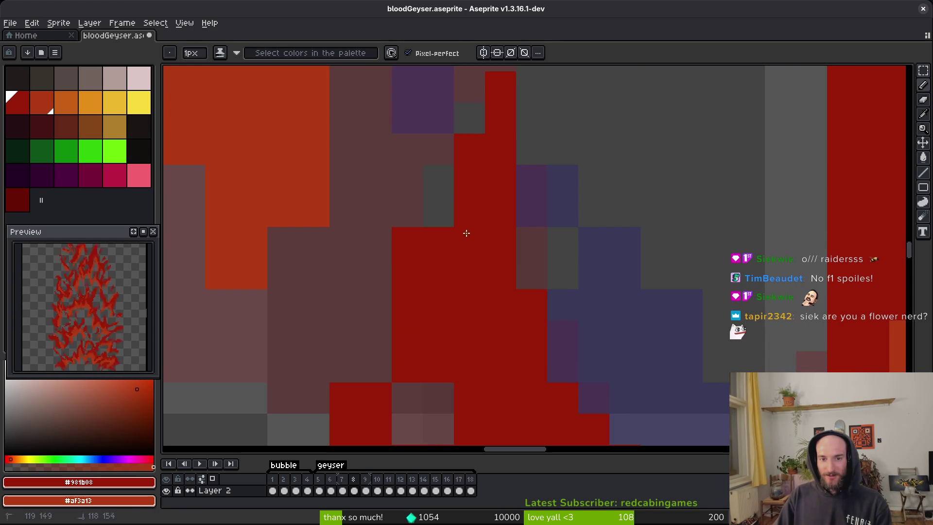
pyautogui.scroll(-1, 447, 220)
pyautogui.hotkey('ctrl', 's')
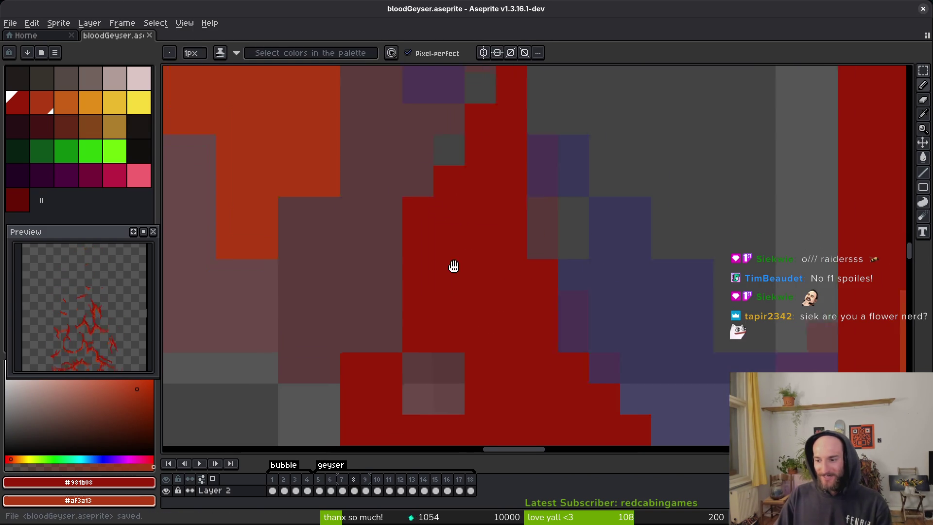
# Step: Paint two light pixels red, erase two stray red pixels, and save again
pyautogui.scroll(-4, 444, 277)
pyautogui.moveTo(424, 356); pyautogui.dragTo(458, 343)
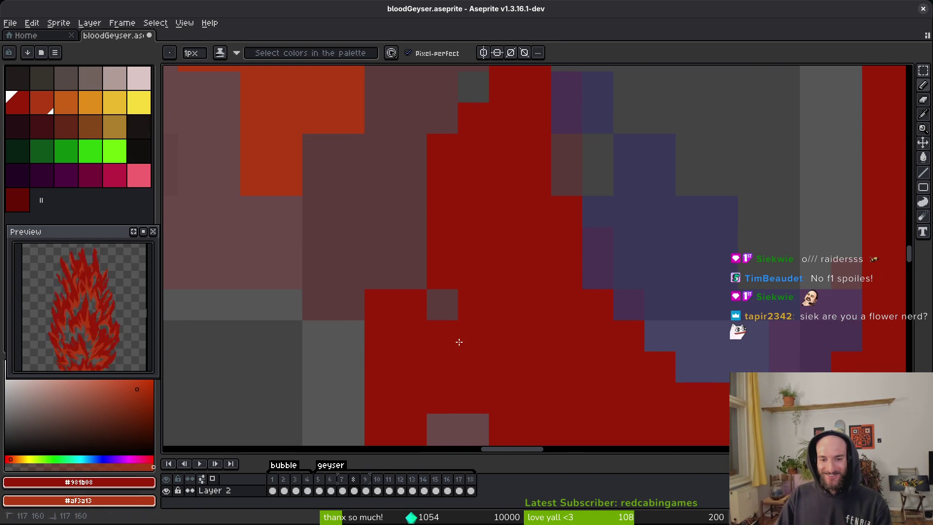
pyautogui.press('Right')
pyautogui.press('Right')
pyautogui.scroll(-5, 465, 304)
pyautogui.press('b')
pyautogui.click(378, 288)
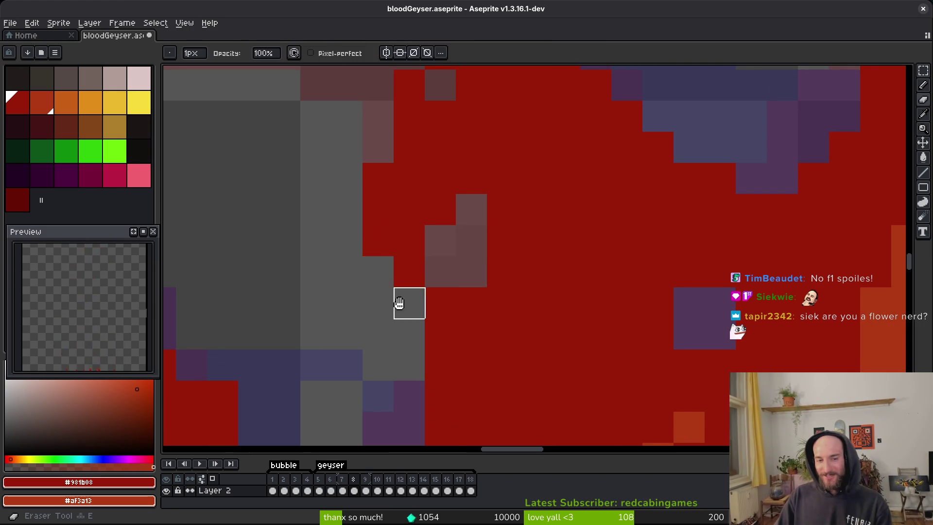
pyautogui.scroll(-1, 408, 303)
pyautogui.press('v')
pyautogui.hotkey('ctrl', 's')
pyautogui.press('b')
# Step: Erase two stray pixels lower on the geyser and save
pyautogui.scroll(-1, 514, 296)
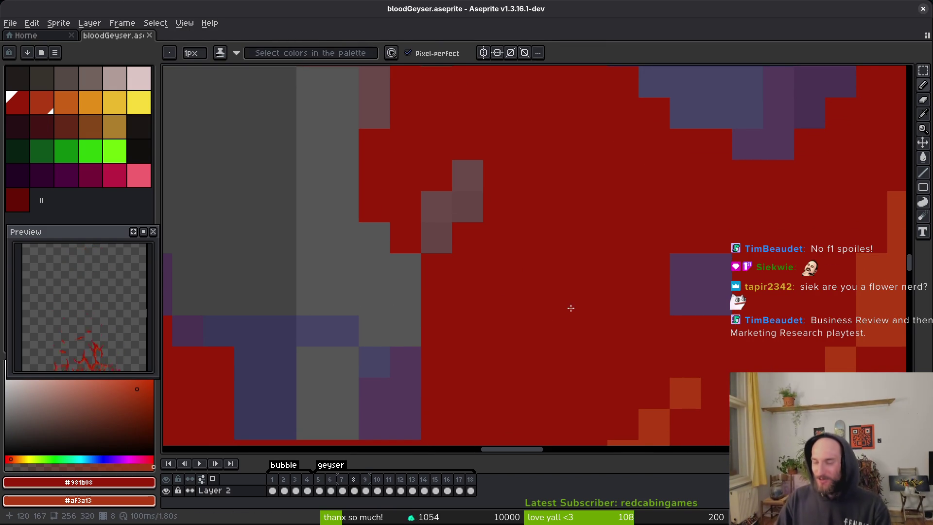
pyautogui.scroll(-4, 460, 272)
pyautogui.press('e')
pyautogui.moveTo(452, 193); pyautogui.dragTo(447, 219)
pyautogui.hotkey('ctrl', 's')
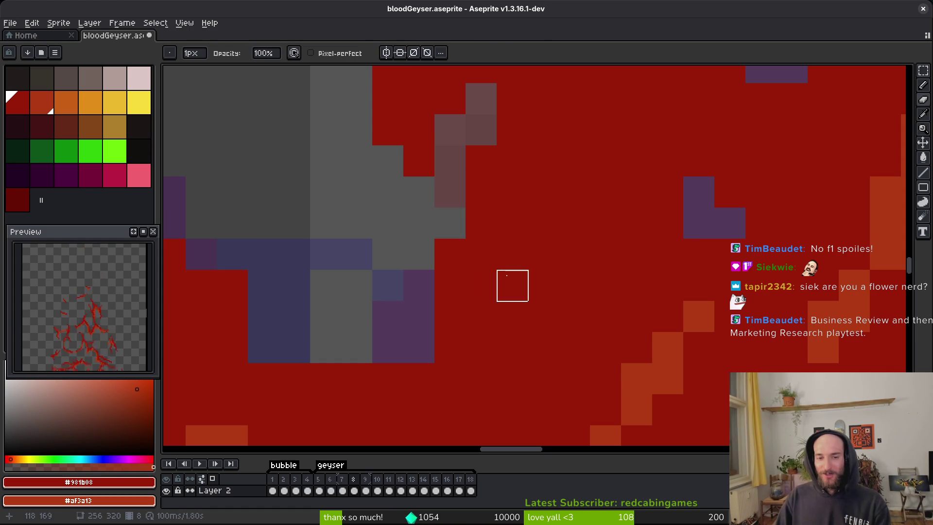
# Step: Paint a row of pixels red, remove a stray red pixel, fill a blue gap red, then save
pyautogui.hscroll(-3, 512, 286)
pyautogui.scroll(-1, 504, 252)
pyautogui.press('b')
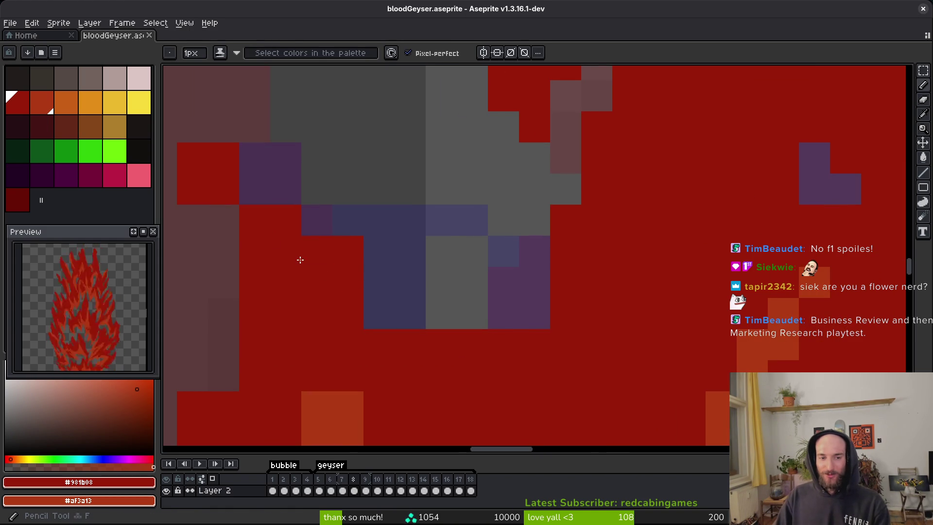
pyautogui.moveTo(369, 313); pyautogui.dragTo(481, 317)
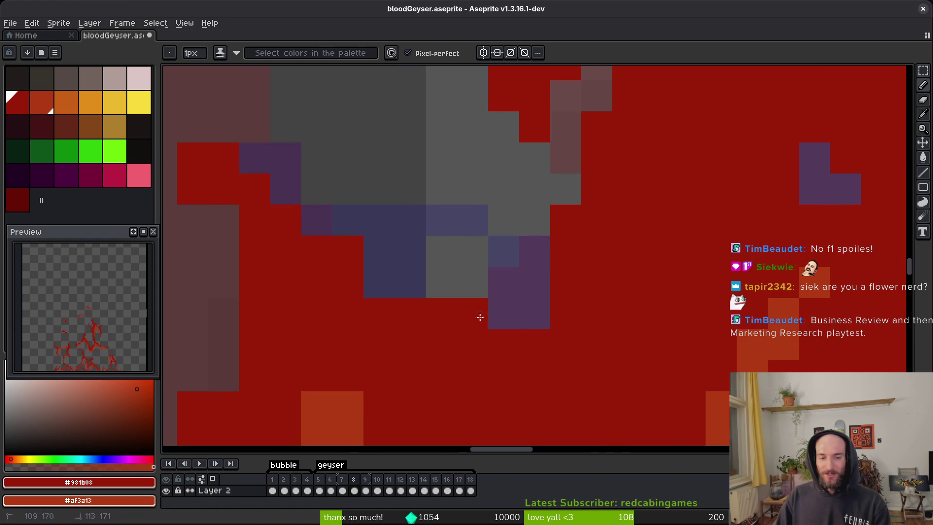
pyautogui.rightClick(348, 250)
pyautogui.click(382, 280)
pyautogui.hscroll(-1, 535, 311)
pyautogui.hotkey('ctrl', 's')
# Step: On the left of the geyser, add one red pixel, erase an extra one, and touch up a tendril pixel
pyautogui.hscroll(-1, 486, 306)
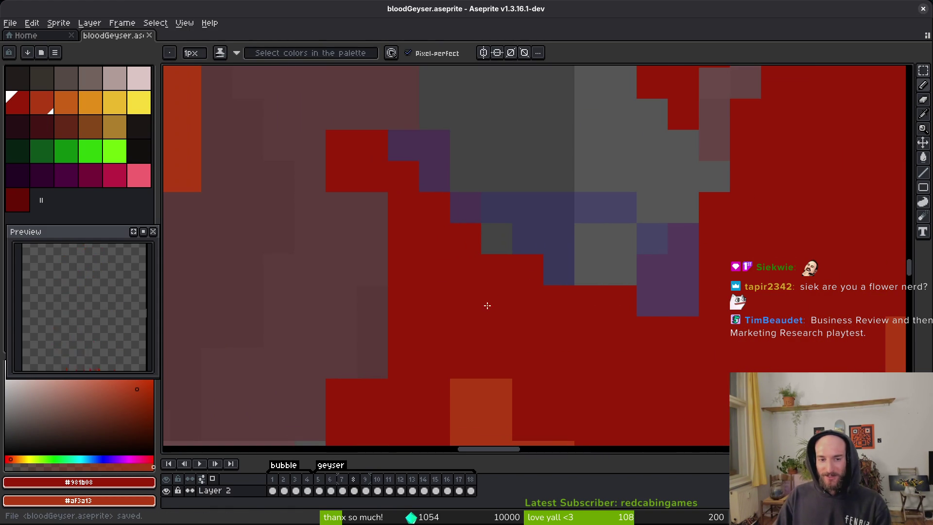
pyautogui.scroll(2, 369, 190)
pyautogui.hscroll(-1, 369, 190)
pyautogui.click(355, 163)
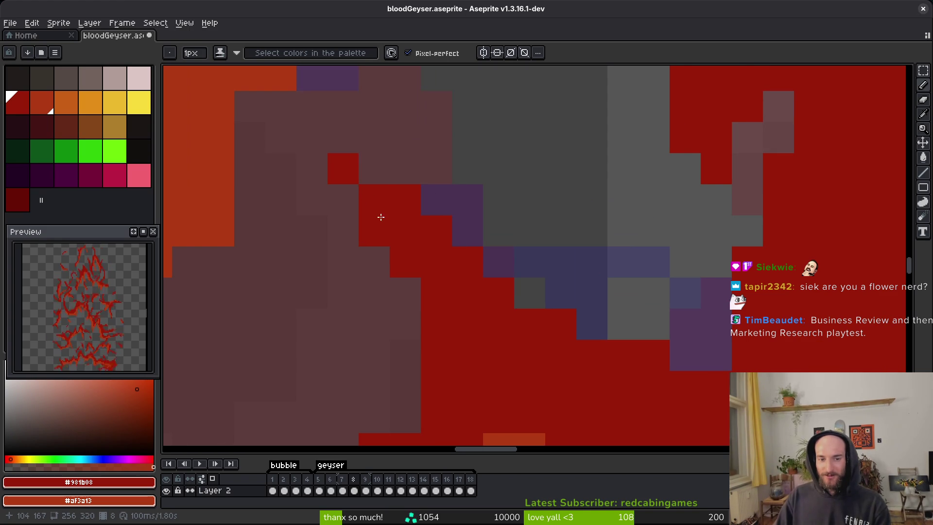
pyautogui.rightClick(366, 180)
pyautogui.scroll(1, 364, 209)
pyautogui.hscroll(-1, 365, 209)
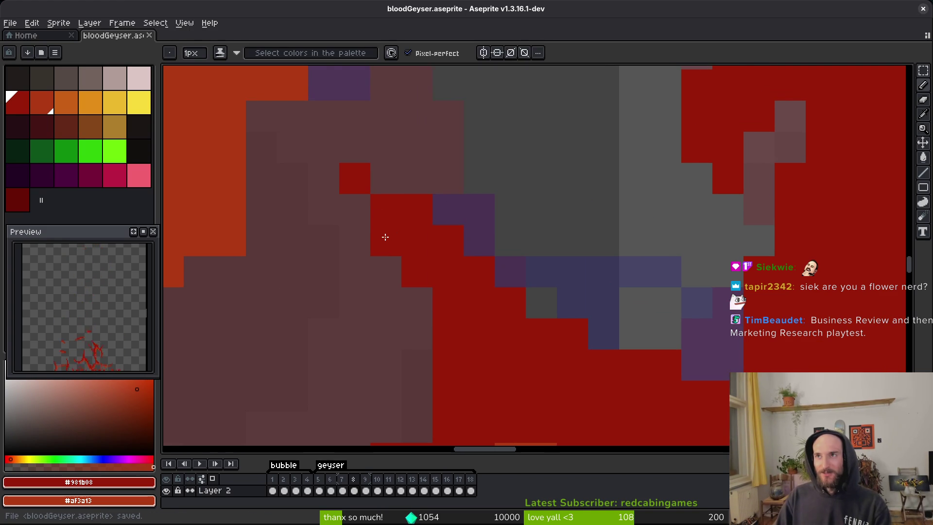
pyautogui.scroll(1, 427, 287)
pyautogui.hscroll(-2, 428, 287)
pyautogui.hscroll(1, 422, 243)
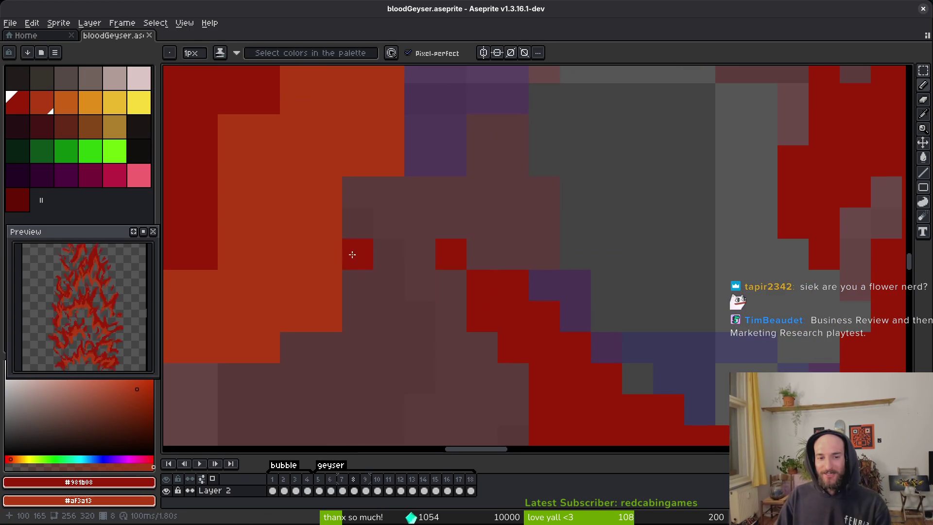
pyautogui.hscroll(-3, 349, 254)
pyautogui.click(460, 223)
# Step: Fix the tendril edge with an orange pixel, erase a stray pixel, and repaint edge pixels
pyautogui.hscroll(-2, 534, 198)
pyautogui.press('e')
pyautogui.hscroll(-1, 486, 321)
pyautogui.hscroll(-3, 458, 334)
pyautogui.press('b')
pyautogui.scroll(1, 546, 253)
pyautogui.press('e')
pyautogui.click(500, 294)
pyautogui.press('b')
pyautogui.click(399, 297)
pyautogui.click(321, 328)
pyautogui.hotkey('ctrl', 'z')
pyautogui.click(313, 297)
# Step: Paint several tendril-edge pixels orange and one pixel dark red
pyautogui.rightClick(312, 301)
pyautogui.rightClick(263, 277)
pyautogui.hscroll(-3, 544, 256)
pyautogui.rightClick(298, 271)
pyautogui.moveTo(298, 270); pyautogui.dragTo(325, 218)
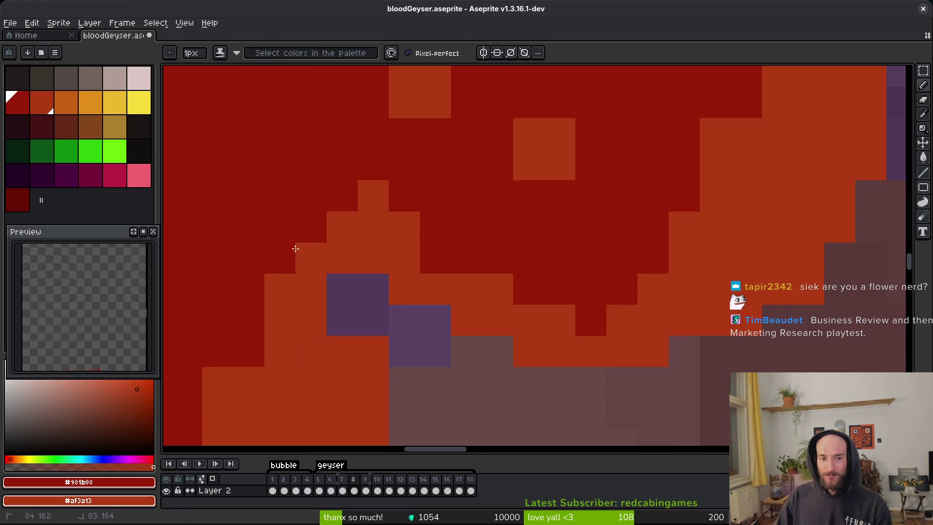
pyautogui.scroll(-3, 325, 218)
pyautogui.hscroll(-2, 340, 214)
pyautogui.click(377, 207)
pyautogui.rightClick(387, 141)
pyautogui.rightClick(326, 236)
pyautogui.rightClick(325, 268)
pyautogui.rightClick(427, 160)
# Step: Erase two stray pixels, then paint three pixels and a column of pixels orange
pyautogui.press('e')
pyautogui.moveTo(482, 206); pyautogui.dragTo(479, 235)
pyautogui.scroll(-1, 480, 236)
pyautogui.press('b')
pyautogui.moveTo(448, 290); pyautogui.dragTo(448, 353)
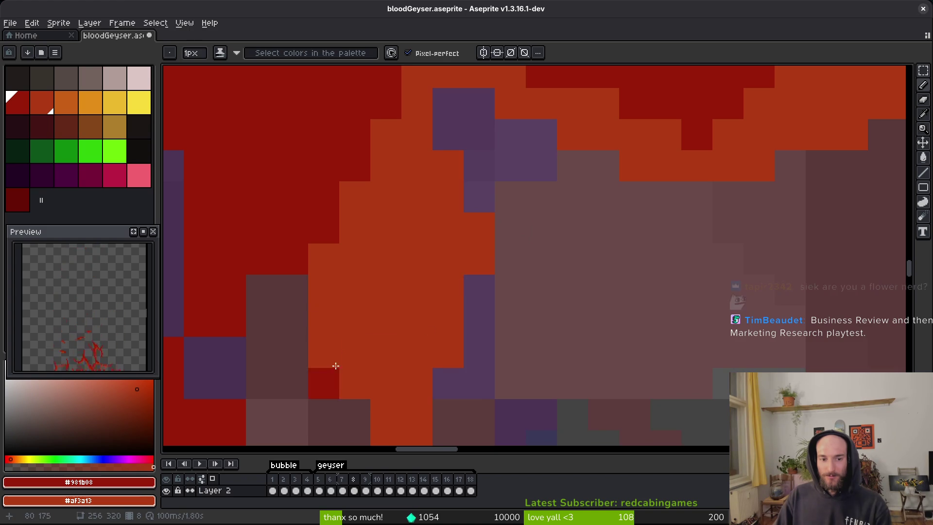
pyautogui.scroll(-3, 334, 372)
pyautogui.moveTo(327, 277); pyautogui.dragTo(362, 346)
pyautogui.scroll(-2, 358, 202)
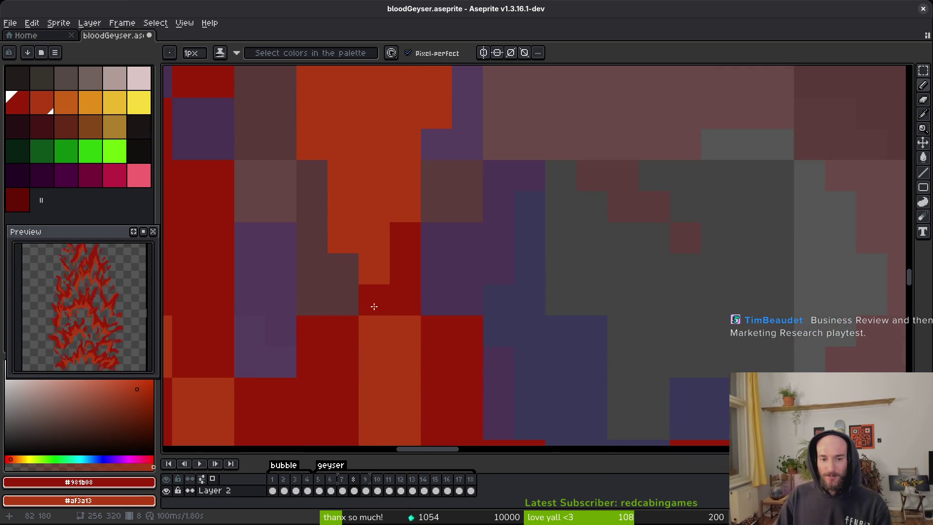
pyautogui.scroll(-3, 362, 284)
pyautogui.hscroll(-1, 355, 265)
# Step: Erase a stray pixel, add a dark-red pixel, and turn a dark-red column orange
pyautogui.press('e')
pyautogui.click(316, 267)
pyautogui.press('b')
pyautogui.click(433, 291)
pyautogui.moveTo(433, 292)
pyautogui.mouseDown()
pyautogui.moveTo(412, 194)
pyautogui.moveTo(375, 282)
pyautogui.moveTo(355, 271)
pyautogui.mouseUp()
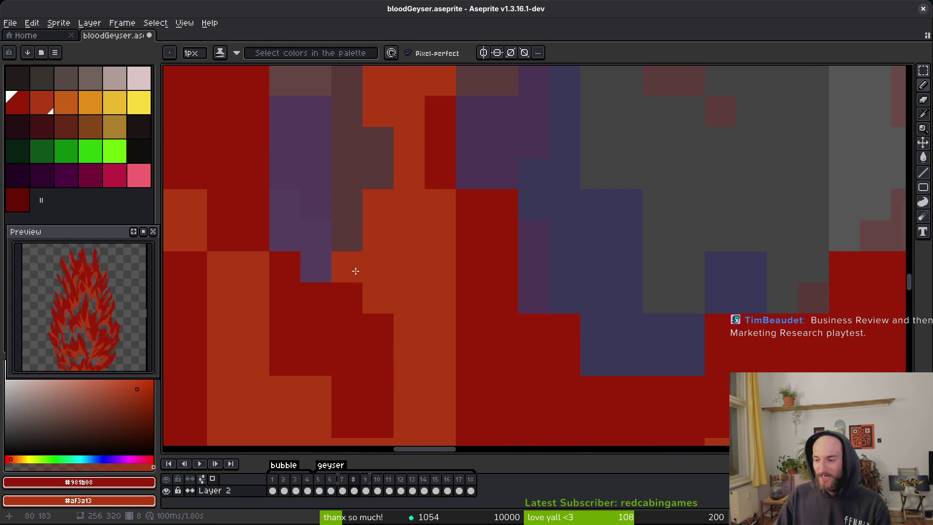
pyautogui.scroll(-1, 408, 279)
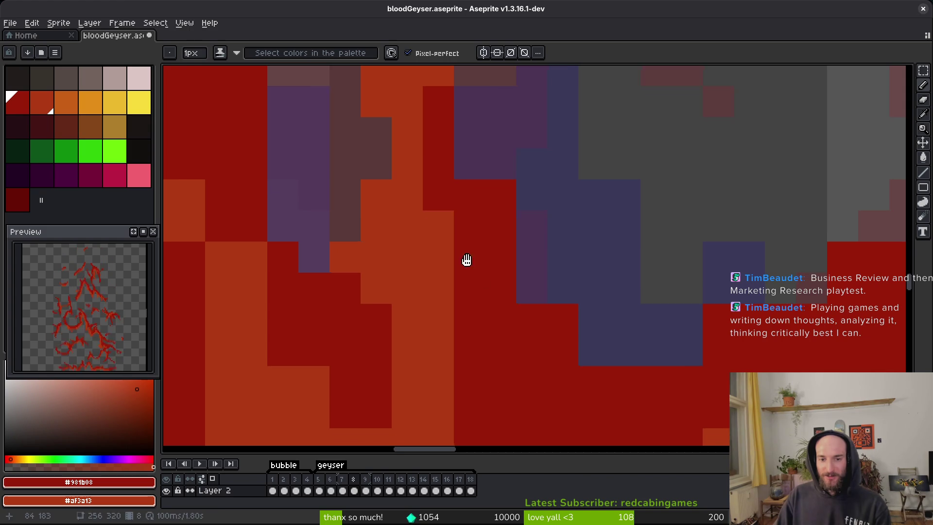
pyautogui.hscroll(2, 475, 276)
pyautogui.hscroll(1, 562, 244)
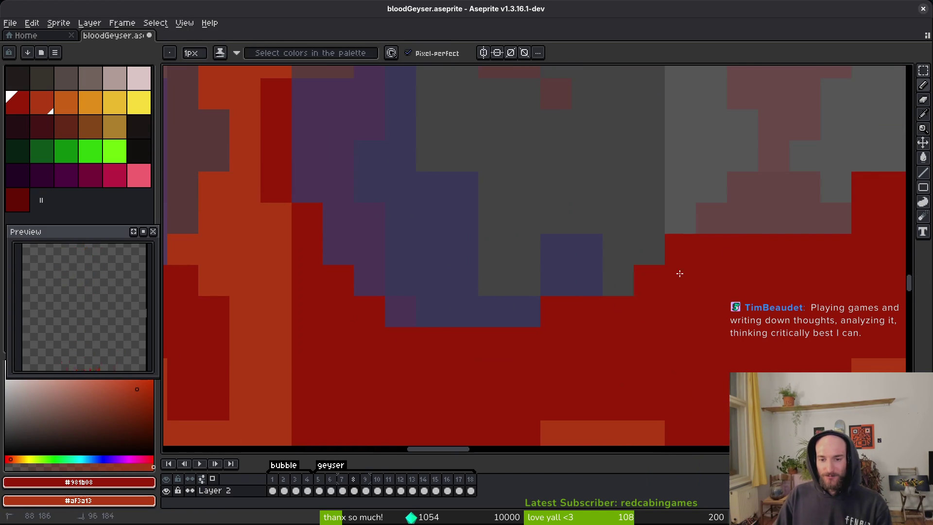
pyautogui.hscroll(4, 618, 304)
# Step: Paint the pink cells dark red and erase several stray red cells
pyautogui.moveTo(452, 239); pyautogui.dragTo(575, 188)
pyautogui.press('e')
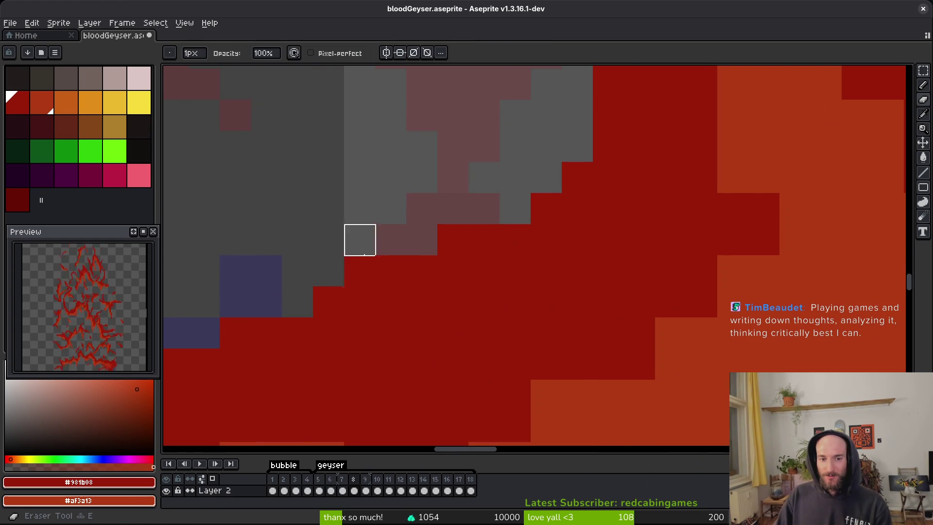
pyautogui.scroll(-4, 360, 271)
pyautogui.scroll(4, 483, 252)
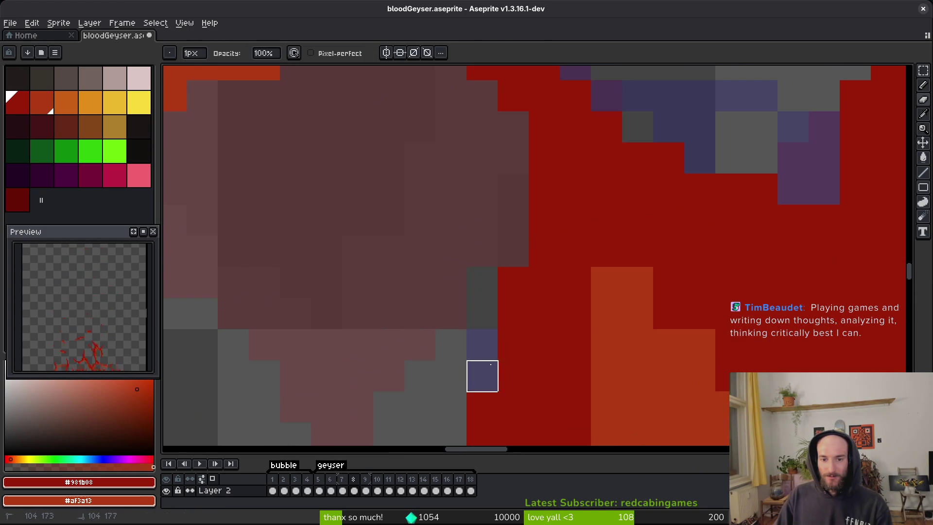
pyautogui.scroll(-4, 491, 369)
pyautogui.scroll(4, 506, 329)
pyautogui.moveTo(464, 249)
pyautogui.mouseDown()
pyautogui.moveTo(508, 364)
pyautogui.moveTo(483, 271)
pyautogui.moveTo(509, 339)
pyautogui.mouseUp()
pyautogui.press('f')
# Step: Turn the orange edge and staircase cells dark red, and one dark-red cell orange
pyautogui.scroll(-4, 619, 277)
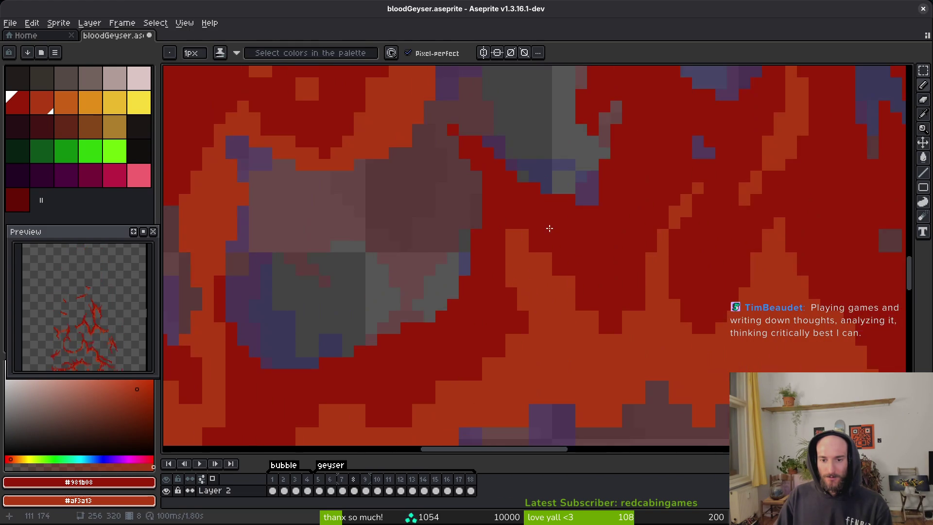
pyautogui.scroll(4, 500, 210)
pyautogui.moveTo(549, 280); pyautogui.dragTo(597, 333)
pyautogui.moveTo(509, 246); pyautogui.dragTo(574, 326)
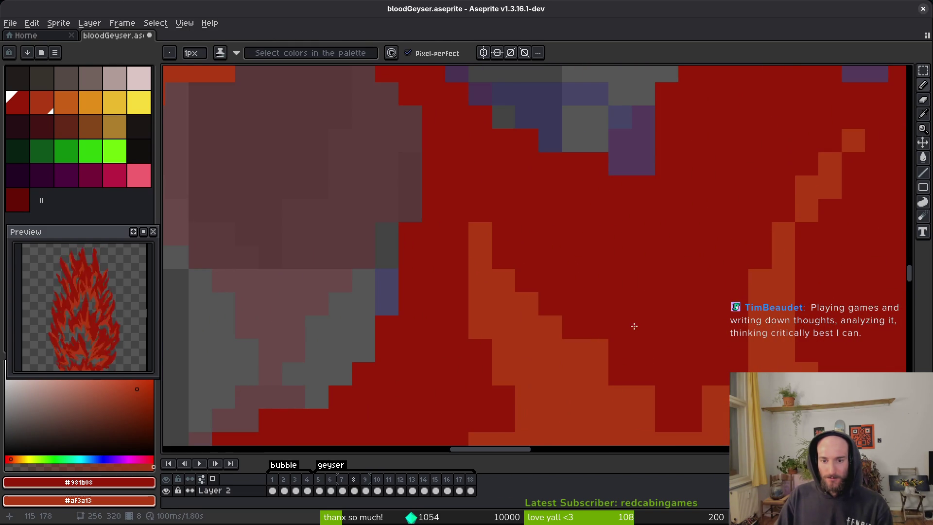
pyautogui.scroll(-4, 389, 222)
pyautogui.scroll(4, 515, 282)
pyautogui.rightClick(610, 314)
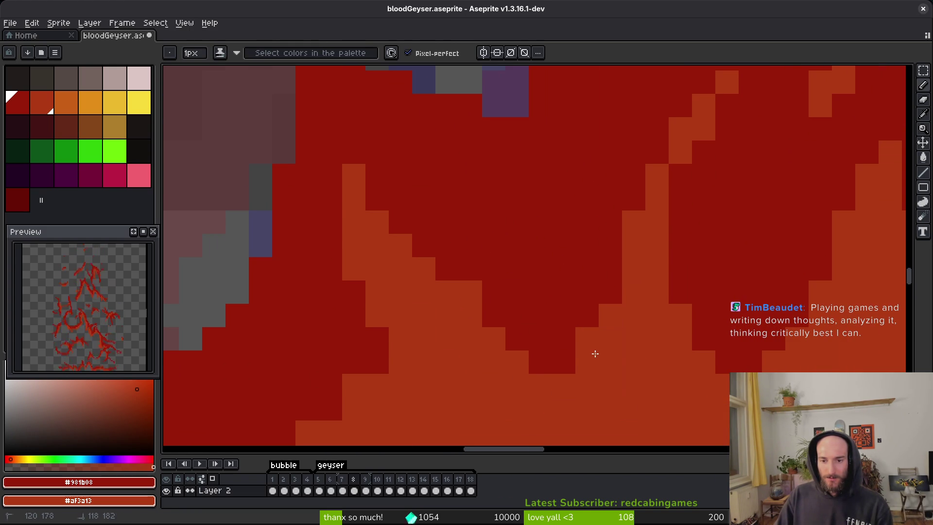
pyautogui.moveTo(583, 358); pyautogui.dragTo(537, 352)
pyautogui.scroll(-3, 566, 381)
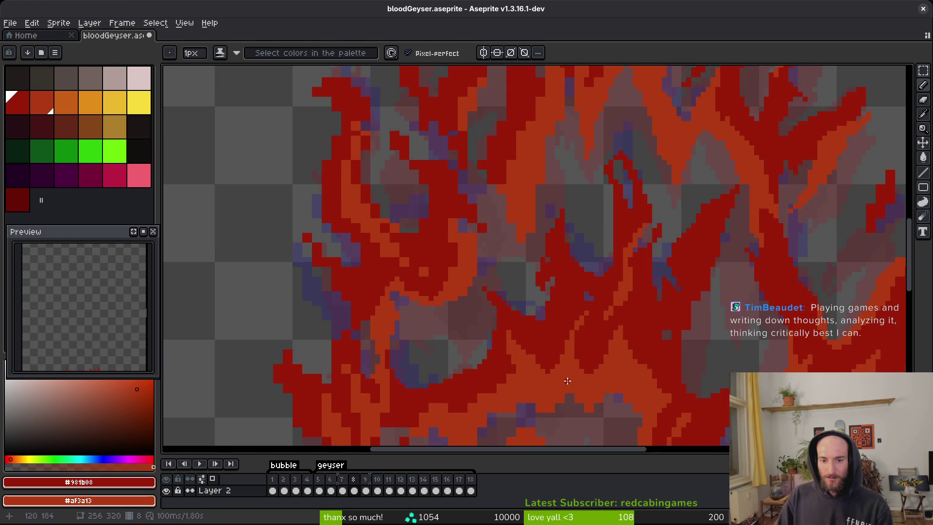
# Step: Zoom in and out to review the geyser, then save bloodGeyser.aseprite
pyautogui.scroll(2, 559, 381)
pyautogui.scroll(-4, 583, 341)
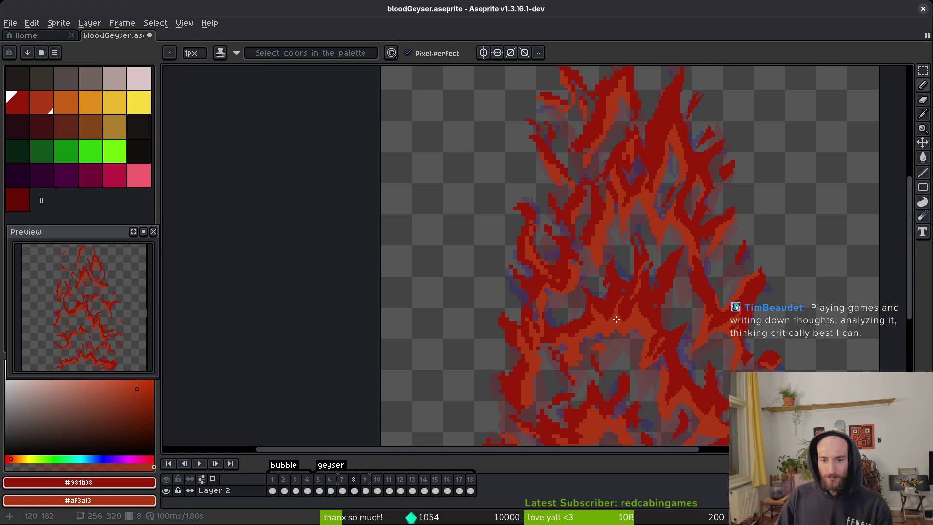
pyautogui.scroll(4, 615, 322)
pyautogui.scroll(2, 598, 312)
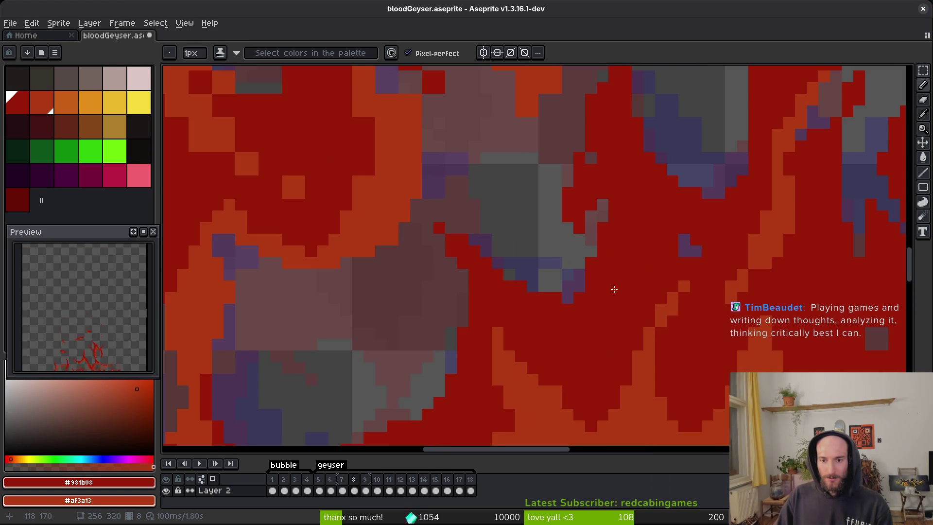
pyautogui.scroll(-3, 610, 292)
pyautogui.scroll(2, 626, 301)
pyautogui.hotkey('ctrl', 's')
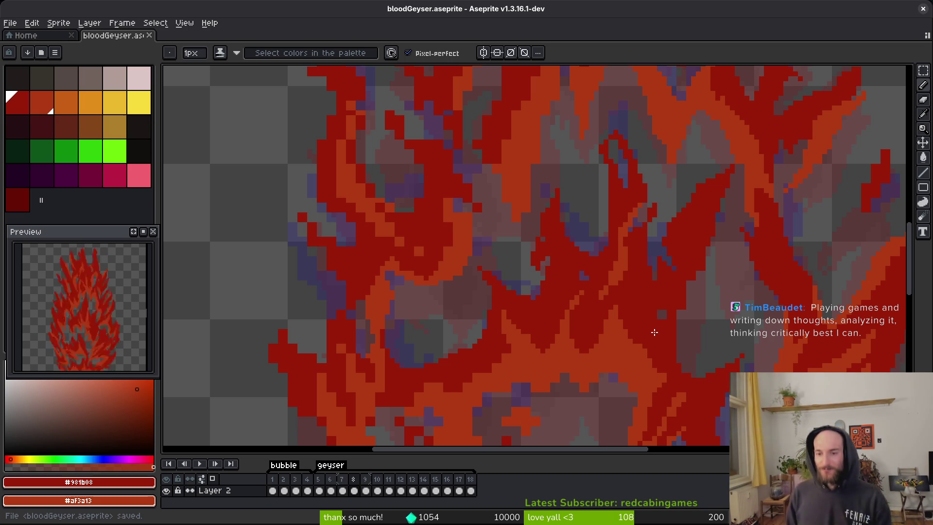
# Step: Fill a transparent gap pixel with red and play the animation to review the frames
pyautogui.scroll(3, 671, 246)
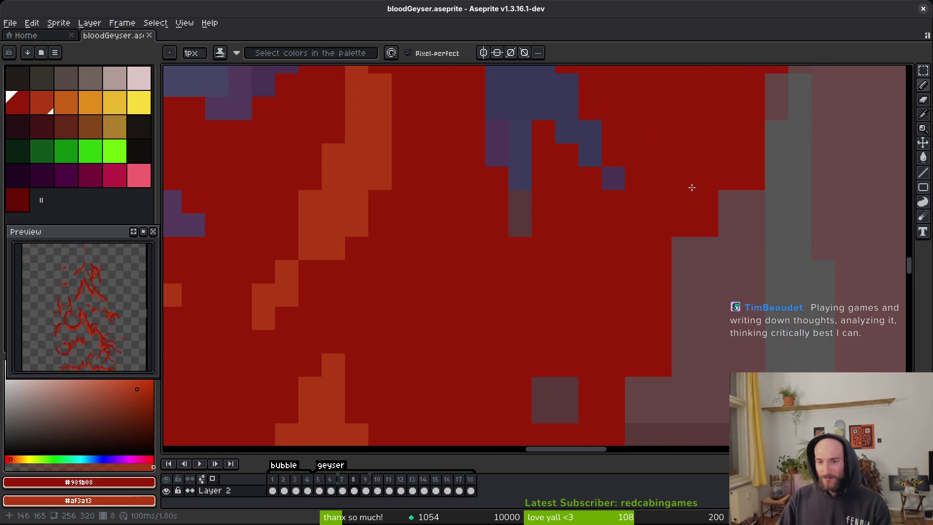
pyautogui.moveTo(735, 213); pyautogui.dragTo(687, 246)
pyautogui.scroll(-2, 635, 339)
pyautogui.moveTo(635, 340); pyautogui.dragTo(628, 349)
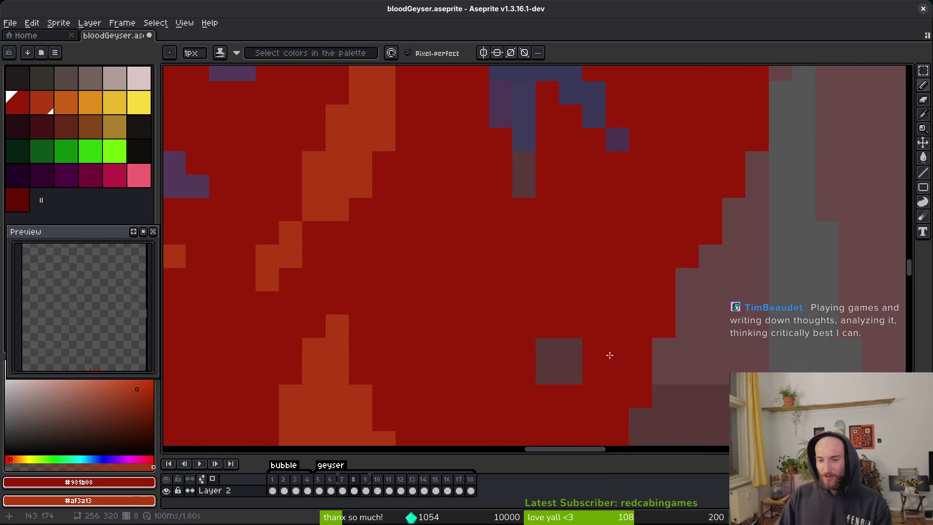
pyautogui.click(555, 380)
pyautogui.press('Return')
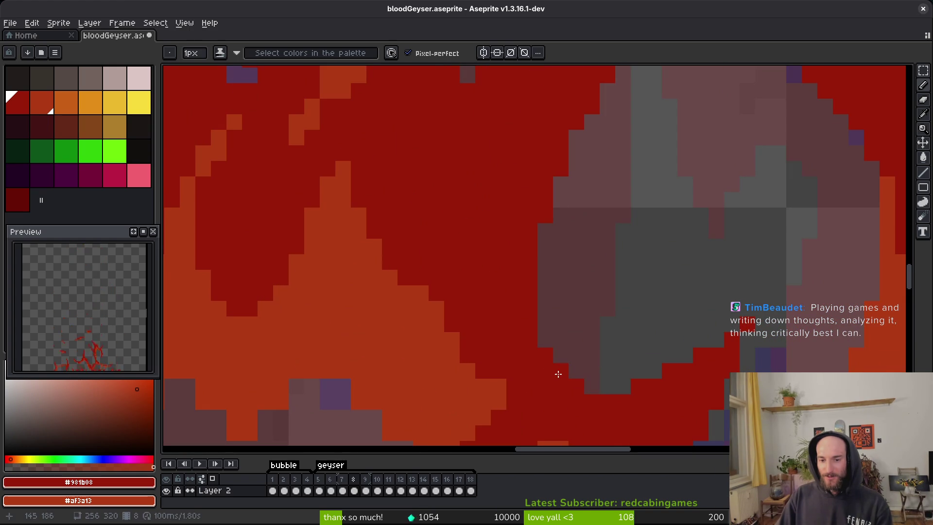
pyautogui.scroll(-4, 554, 341)
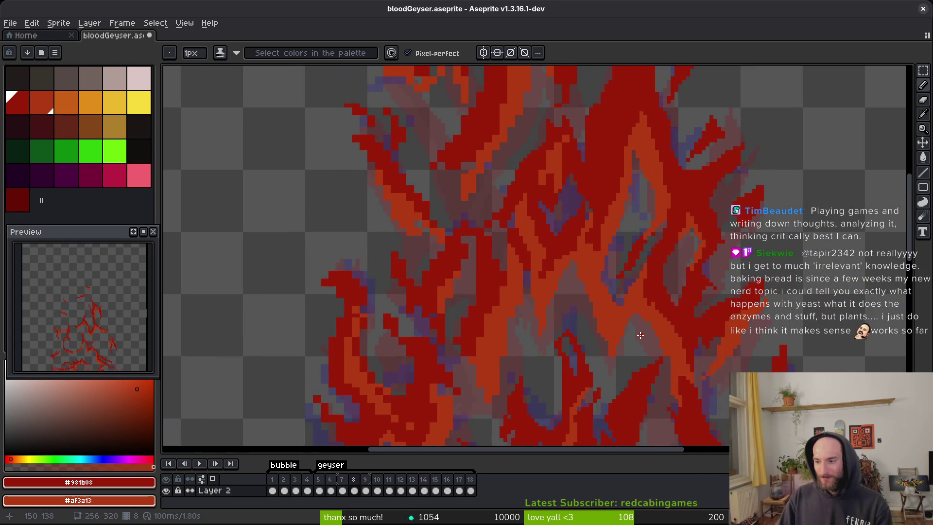
pyautogui.scroll(1, 570, 286)
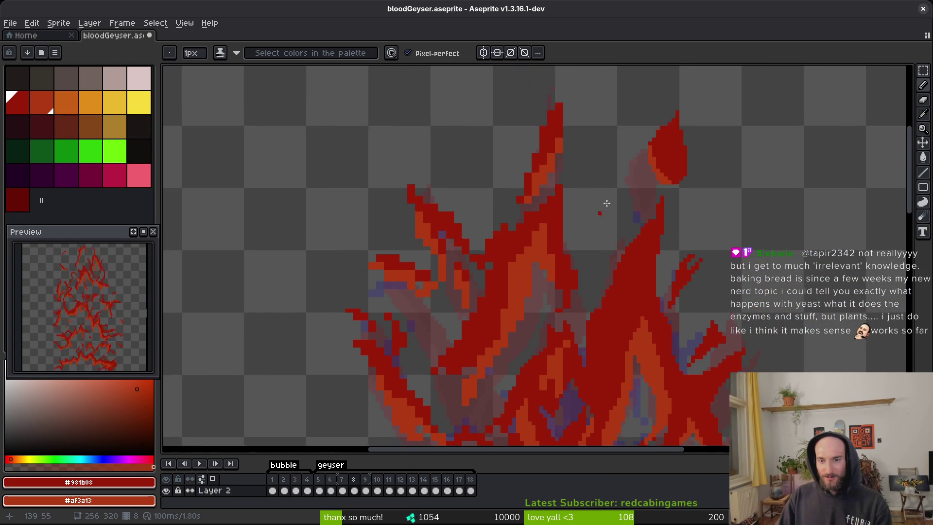
pyautogui.scroll(5, 608, 195)
# Step: Recolour tendril pixels dark red, add orange highlights, and erase stray red pixels near the tip
pyautogui.moveTo(626, 167); pyautogui.dragTo(587, 230)
pyautogui.moveTo(559, 274); pyautogui.dragTo(623, 221)
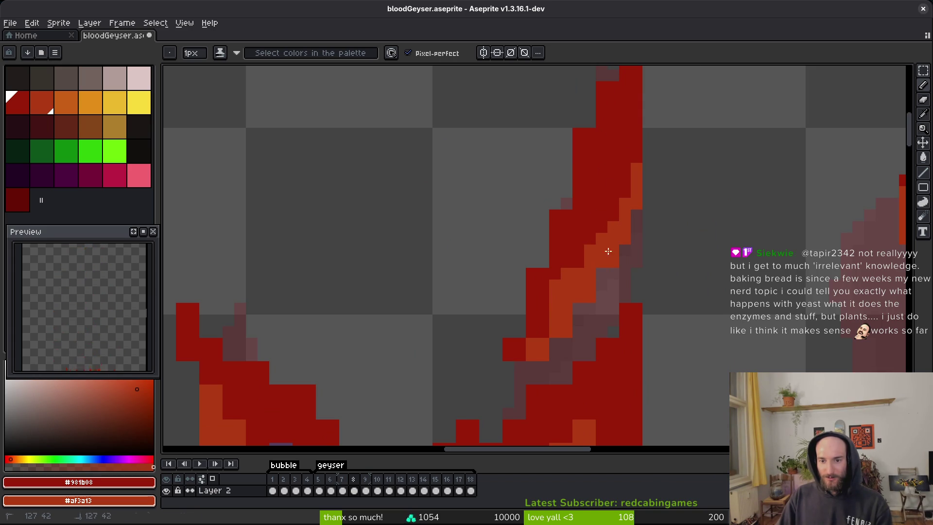
pyautogui.moveTo(529, 357); pyautogui.dragTo(517, 364)
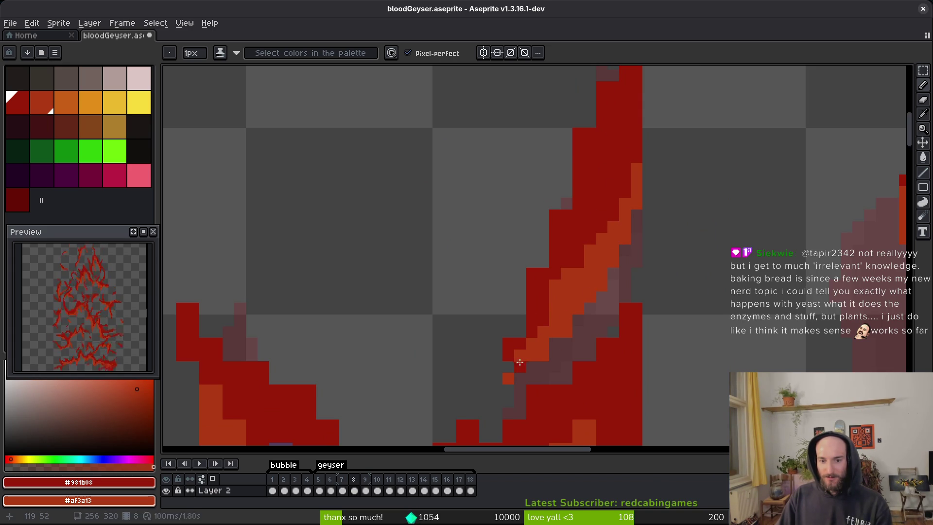
pyautogui.press('e')
pyautogui.moveTo(601, 85)
pyautogui.mouseDown()
pyautogui.moveTo(590, 146)
pyautogui.moveTo(544, 239)
pyautogui.moveTo(548, 304)
pyautogui.mouseUp()
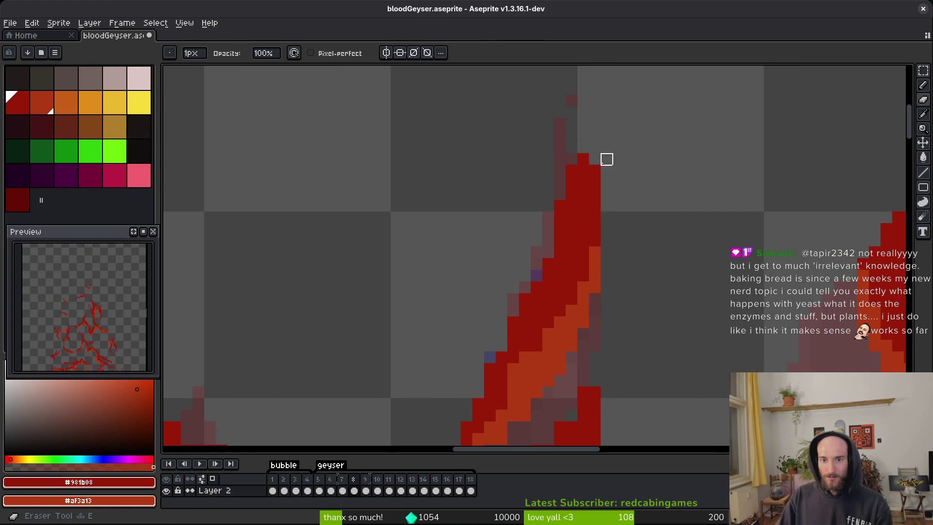
pyautogui.press('b')
pyautogui.click(591, 157)
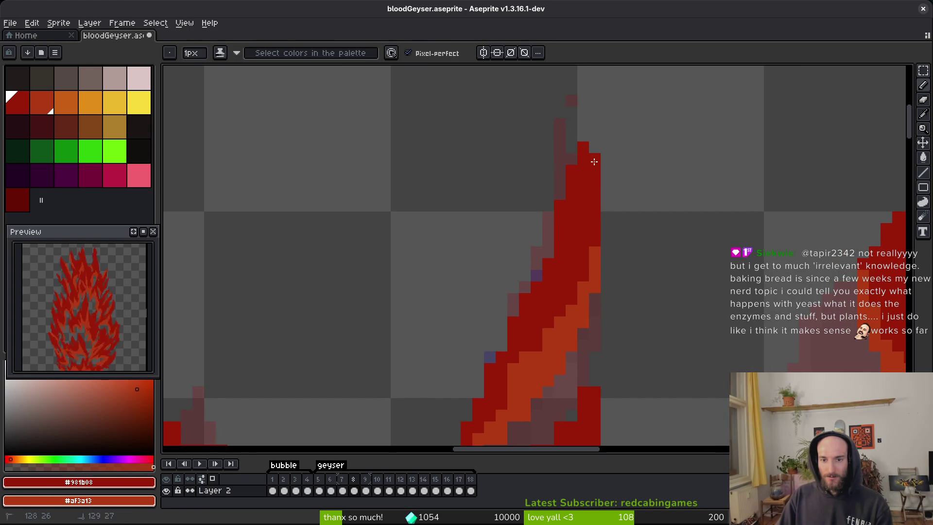
# Step: Paint red pixels along the flame's diagonal edge, erase misplaced ones, and save the sprite
pyautogui.scroll(2, 573, 262)
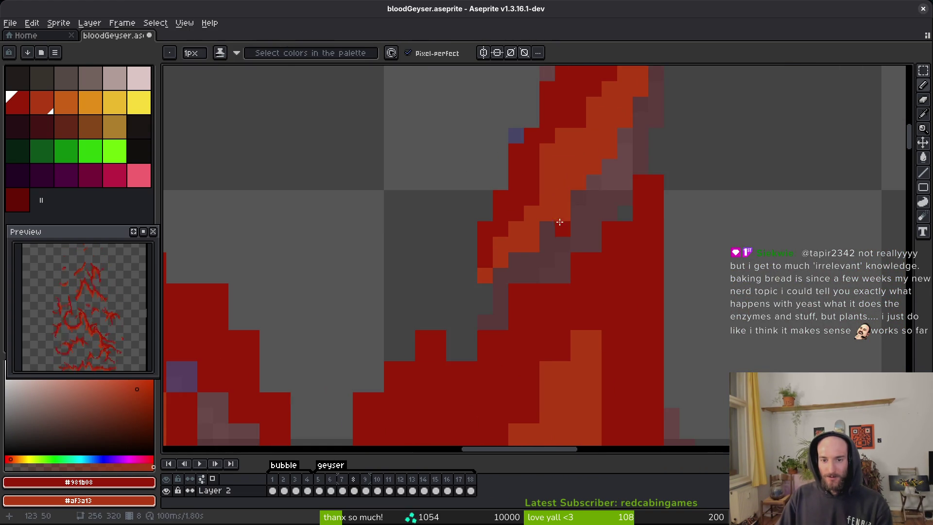
pyautogui.moveTo(663, 137); pyautogui.dragTo(576, 278)
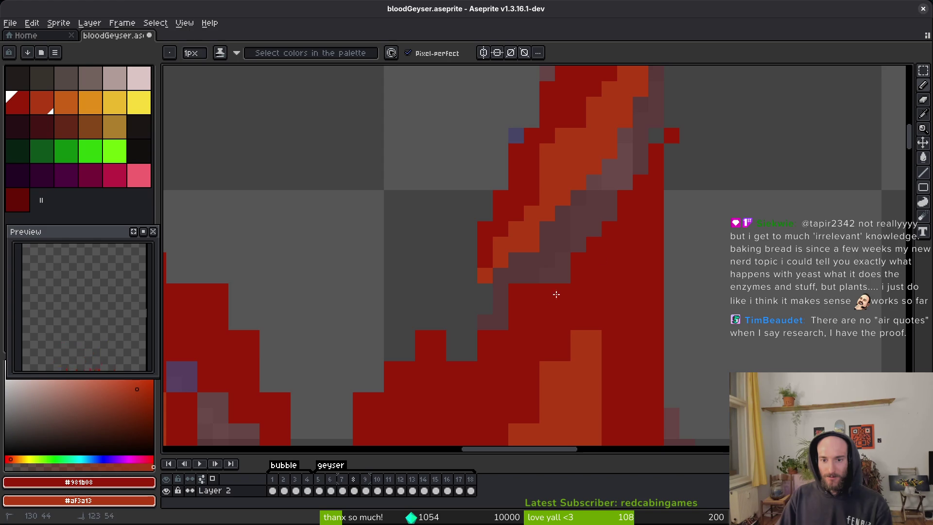
pyautogui.press('e')
pyautogui.keyDown('shift'); pyautogui.click(528, 303); pyautogui.keyUp('shift')
pyautogui.press('b')
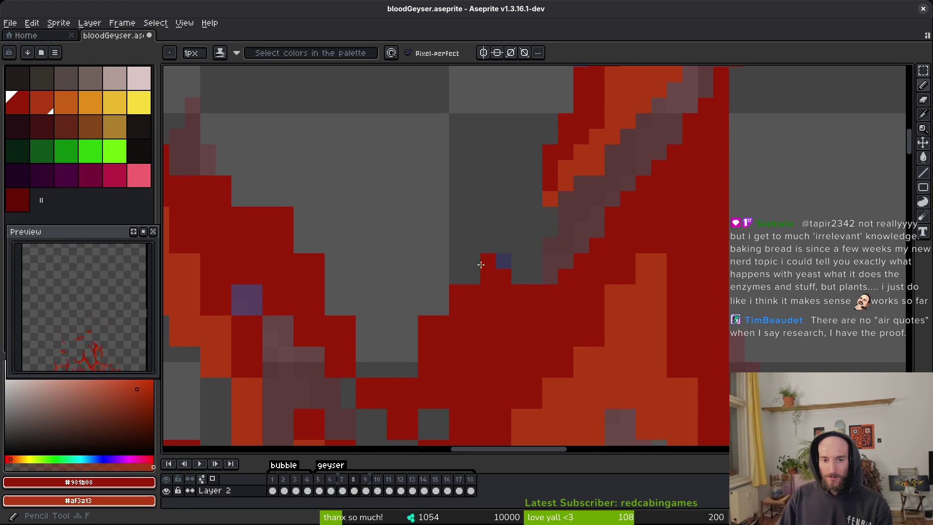
pyautogui.scroll(-2, 467, 316)
pyautogui.press('e')
pyautogui.hotkey('ctrl', 's')
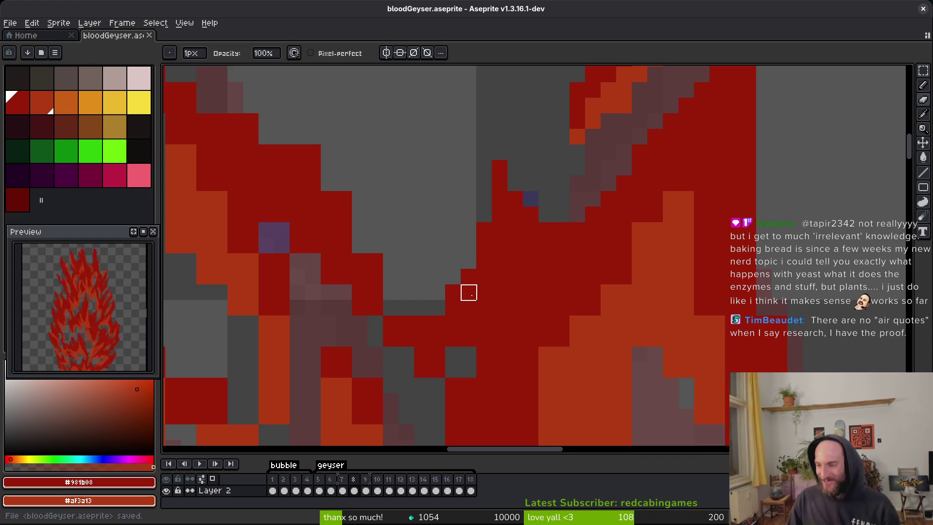
# Step: Repaint two pixels on the flame edge and erase two stray pixels beside it
pyautogui.scroll(-2, 577, 323)
pyautogui.press('b')
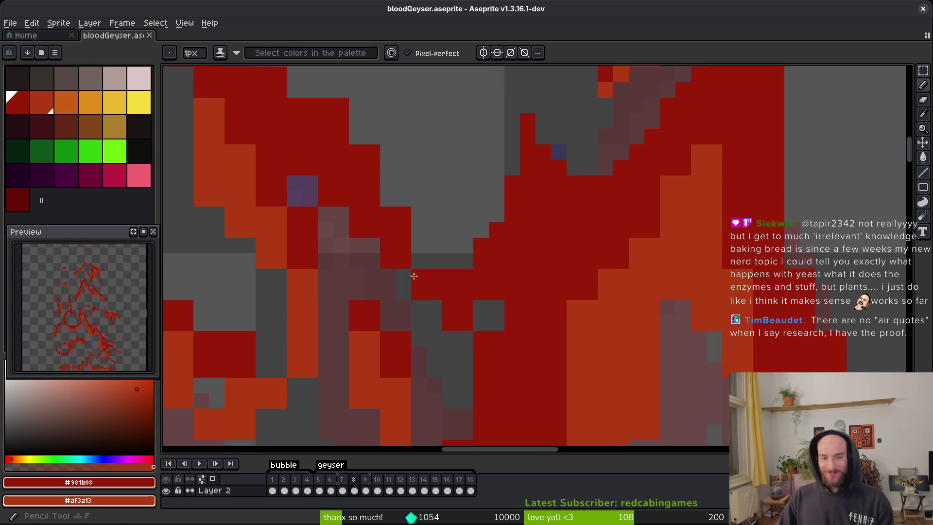
pyautogui.moveTo(377, 256); pyautogui.dragTo(376, 238)
pyautogui.press('e')
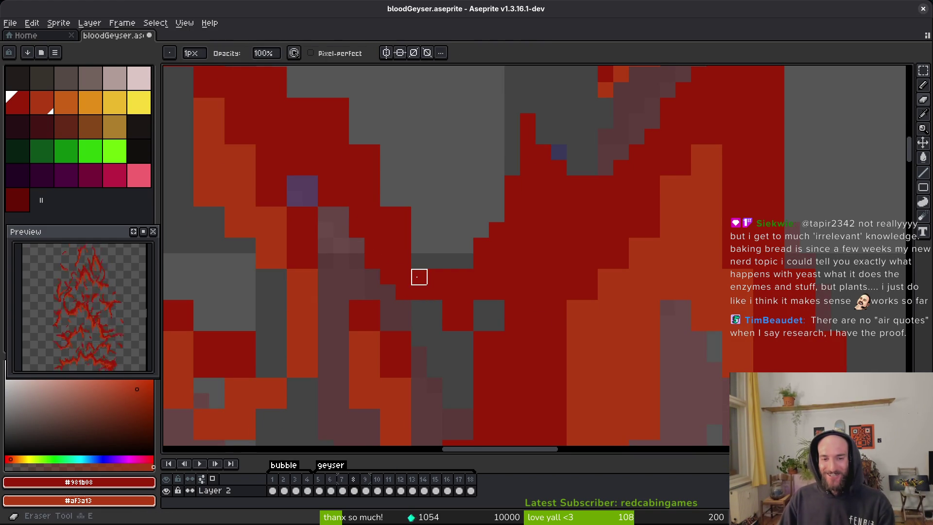
pyautogui.moveTo(434, 276); pyautogui.dragTo(435, 291)
# Step: Paint a red pixel below the erased spot and fill the grey gaps in the flame with red
pyautogui.press('b')
pyautogui.click(435, 308)
pyautogui.moveTo(460, 324)
pyautogui.mouseDown()
pyautogui.moveTo(458, 306)
pyautogui.moveTo(428, 339)
pyautogui.mouseUp()
pyautogui.moveTo(474, 292); pyautogui.dragTo(485, 307)
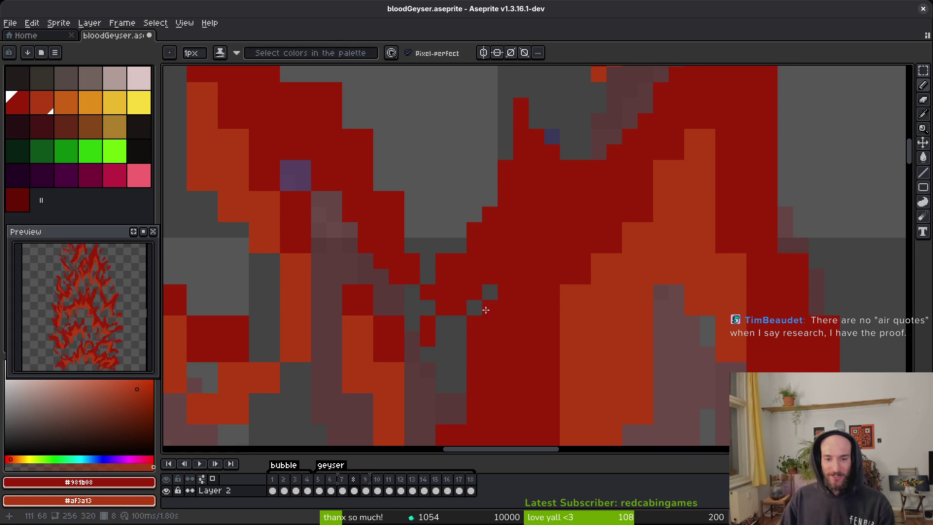
# Step: Pan up through the upper flame sections and save bloodGeyser.aseprite
pyautogui.moveTo(458, 275); pyautogui.dragTo(466, 253)
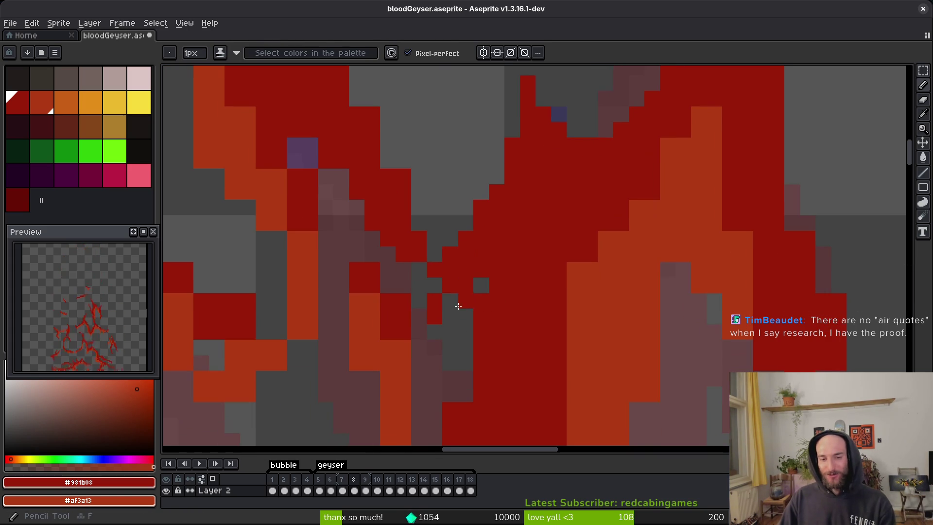
pyautogui.moveTo(446, 330)
pyautogui.mouseDown()
pyautogui.moveTo(444, 308)
pyautogui.moveTo(406, 273)
pyautogui.mouseUp()
pyautogui.moveTo(399, 320); pyautogui.dragTo(393, 298)
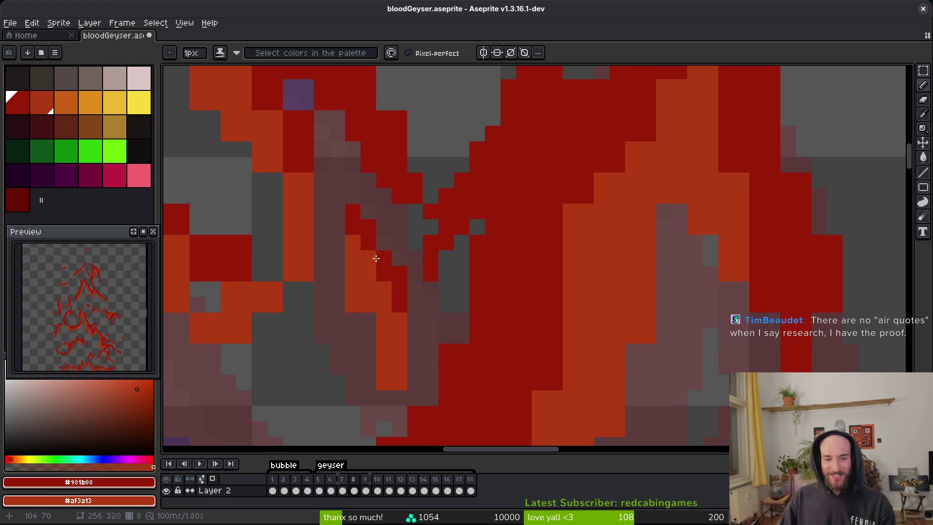
pyautogui.moveTo(401, 351); pyautogui.dragTo(410, 306)
pyautogui.press('e')
pyautogui.press('b')
pyautogui.press('e')
pyautogui.moveTo(439, 337); pyautogui.dragTo(458, 267)
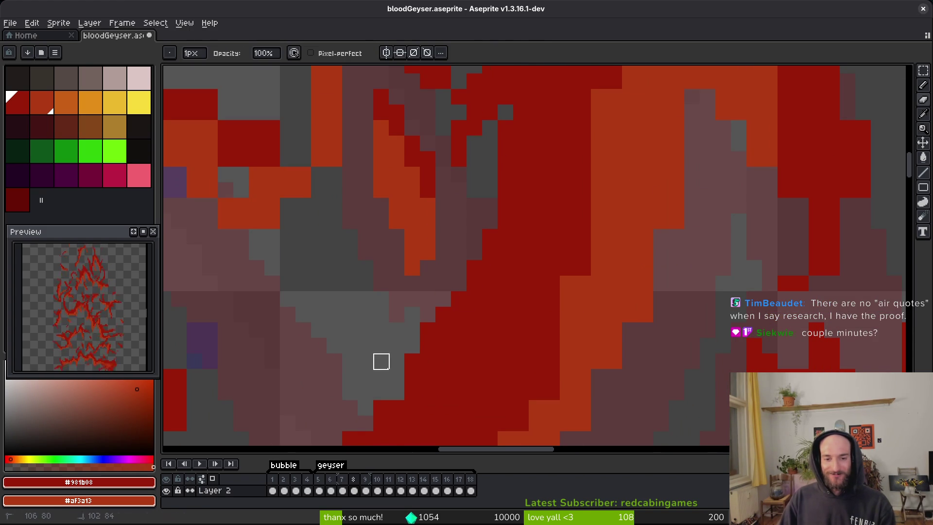
pyautogui.hotkey('ctrl', 's')
# Step: Erase the two stray red pixels on the diagonal flame edge, then zoom in closer
pyautogui.press('b')
pyautogui.moveTo(483, 351)
pyautogui.mouseDown()
pyautogui.moveTo(482, 337)
pyautogui.moveTo(427, 319)
pyautogui.moveTo(452, 313)
pyautogui.moveTo(438, 327)
pyautogui.mouseUp()
pyautogui.press('e')
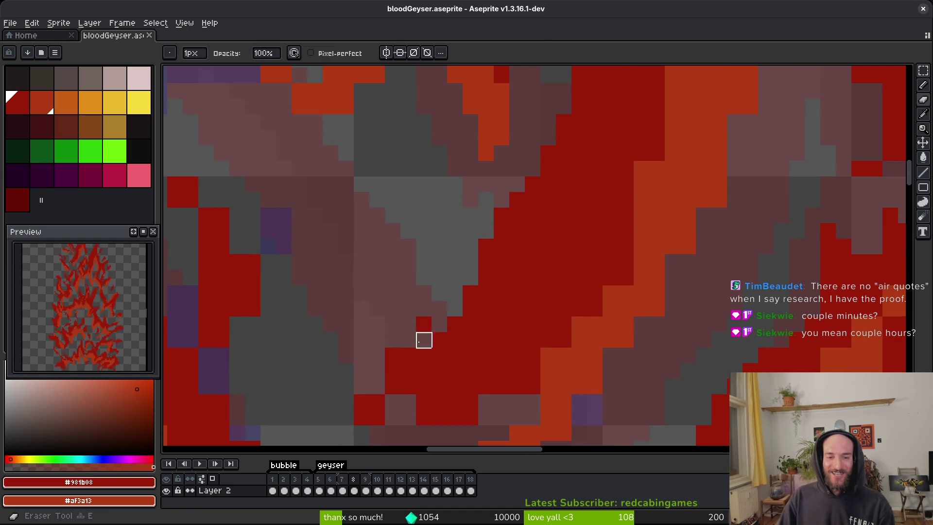
pyautogui.moveTo(409, 356); pyautogui.dragTo(418, 306)
pyautogui.press('b')
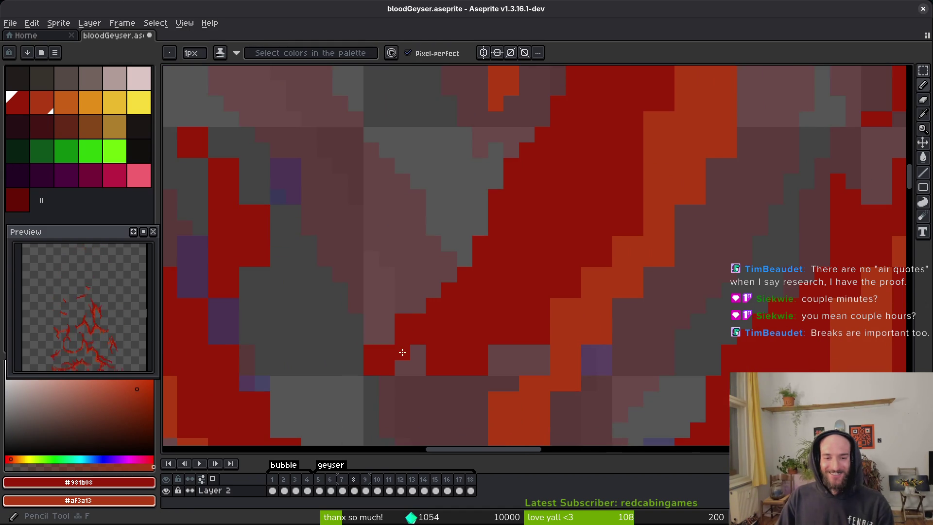
pyautogui.moveTo(439, 350); pyautogui.dragTo(437, 344)
pyautogui.press('e')
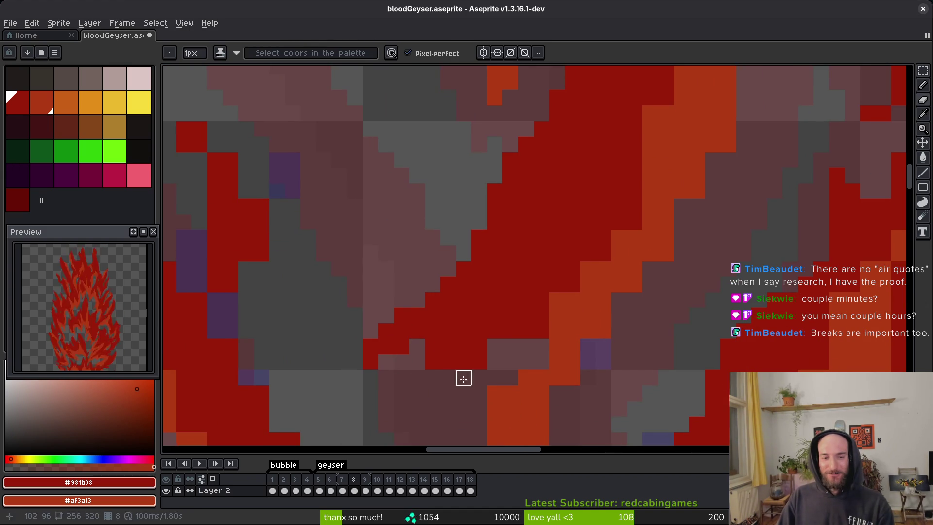
pyautogui.moveTo(494, 361); pyautogui.dragTo(468, 339)
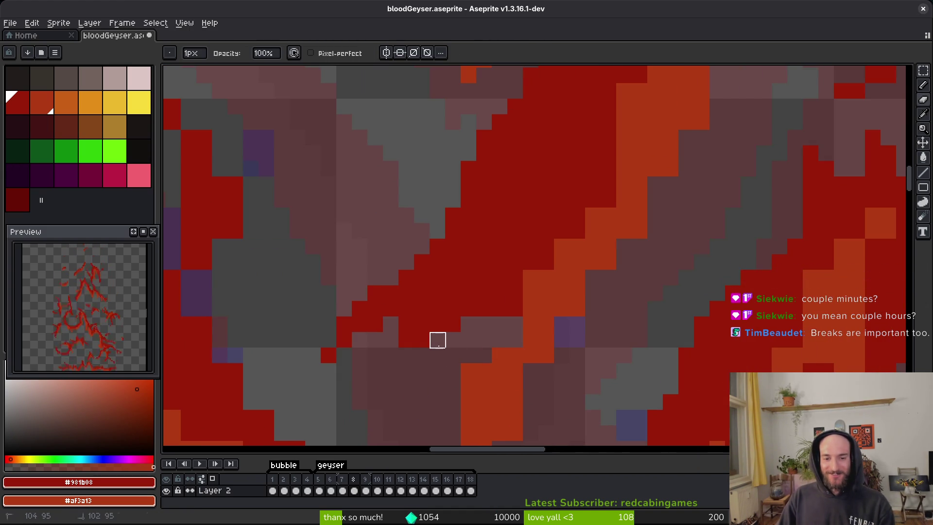
pyautogui.moveTo(421, 309); pyautogui.dragTo(406, 324)
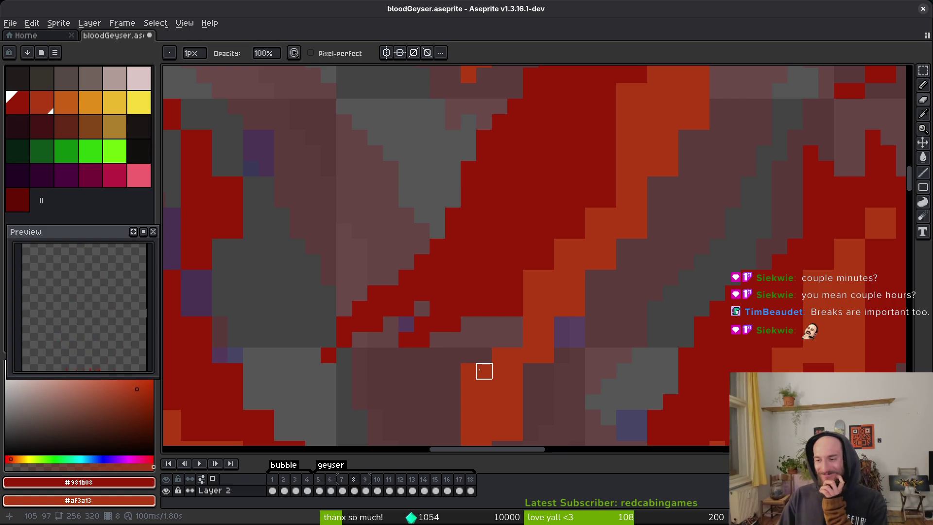
pyautogui.moveTo(532, 365); pyautogui.dragTo(508, 271)
# Step: Paint four diagonal cells and a column of cells orange, recolouring the stripe's top cells
pyautogui.scroll(2, 486, 238)
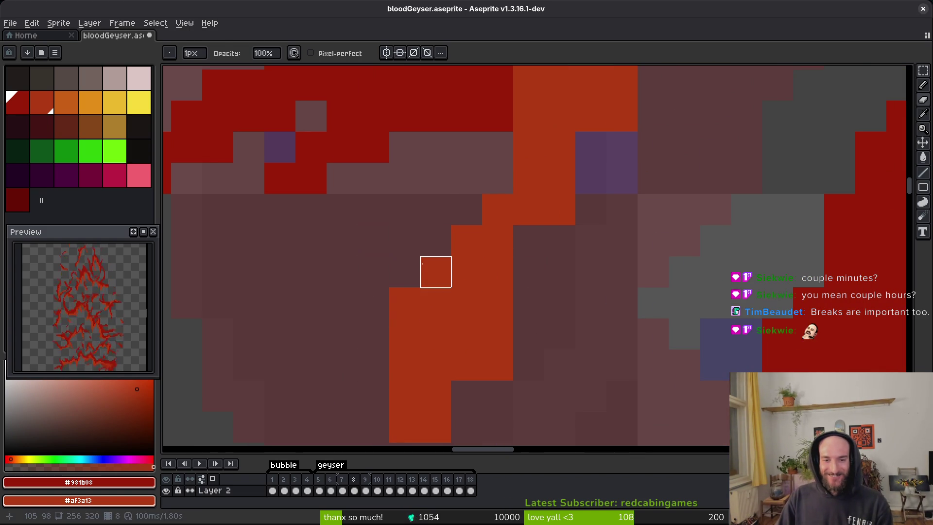
pyautogui.moveTo(423, 263); pyautogui.dragTo(496, 180)
pyautogui.moveTo(622, 85); pyautogui.dragTo(622, 117)
pyautogui.press('b')
pyautogui.moveTo(528, 238); pyautogui.dragTo(523, 306)
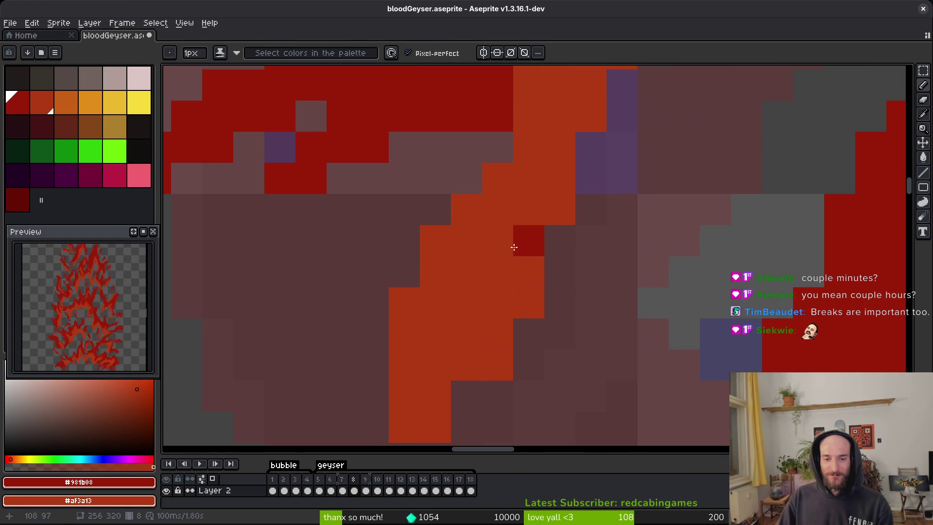
pyautogui.moveTo(514, 246); pyautogui.dragTo(521, 73)
# Step: Extend the orange stripe, place a dark-red pixel in it, and save the sprite
pyautogui.rightClick(503, 193)
pyautogui.moveTo(379, 284); pyautogui.dragTo(379, 316)
pyautogui.rightClick(410, 285)
pyautogui.rightClick(469, 223)
pyautogui.click(393, 258)
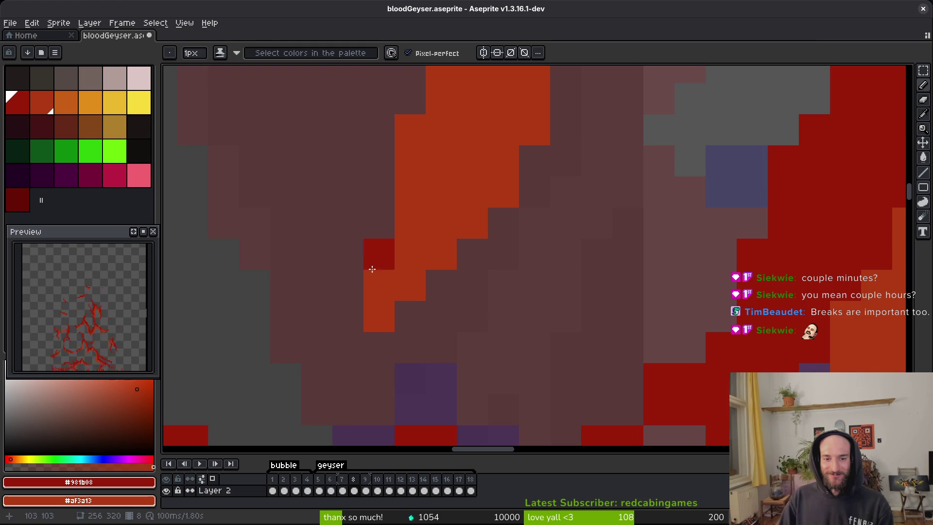
pyautogui.scroll(-3, 393, 258)
pyautogui.hotkey('ctrl', 's')
# Step: Paint a few more stripe cells orange and step between animation frames
pyautogui.scroll(3, 534, 243)
pyautogui.rightClick(469, 178)
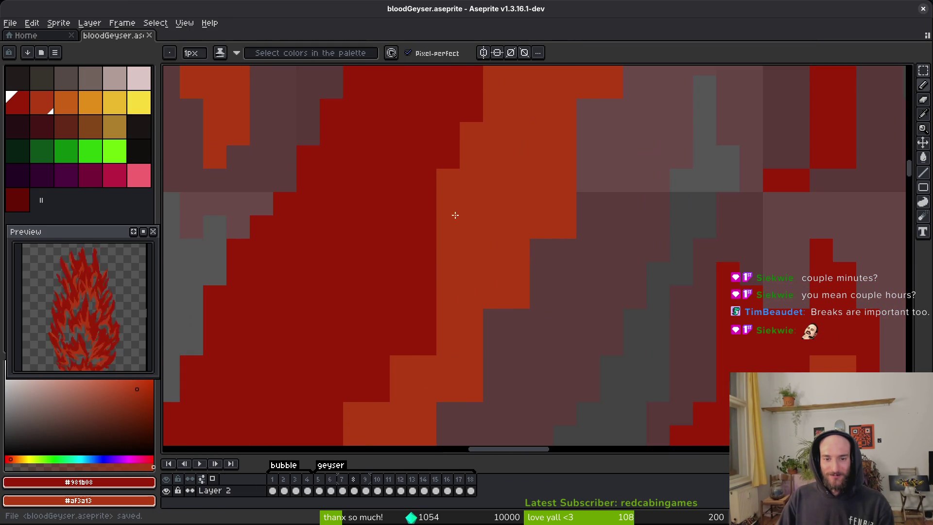
pyautogui.rightClick(413, 340)
pyautogui.press('Right')
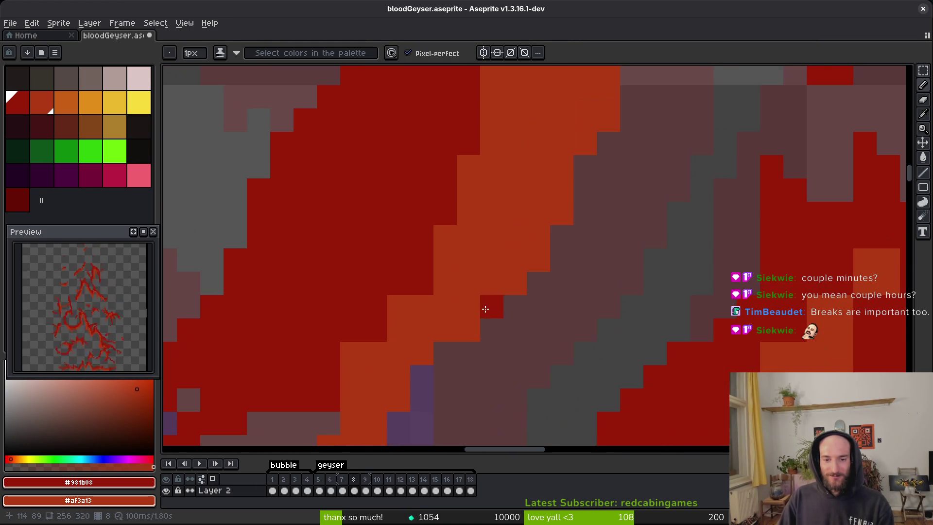
pyautogui.press('Left')
pyautogui.scroll(-3, 534, 308)
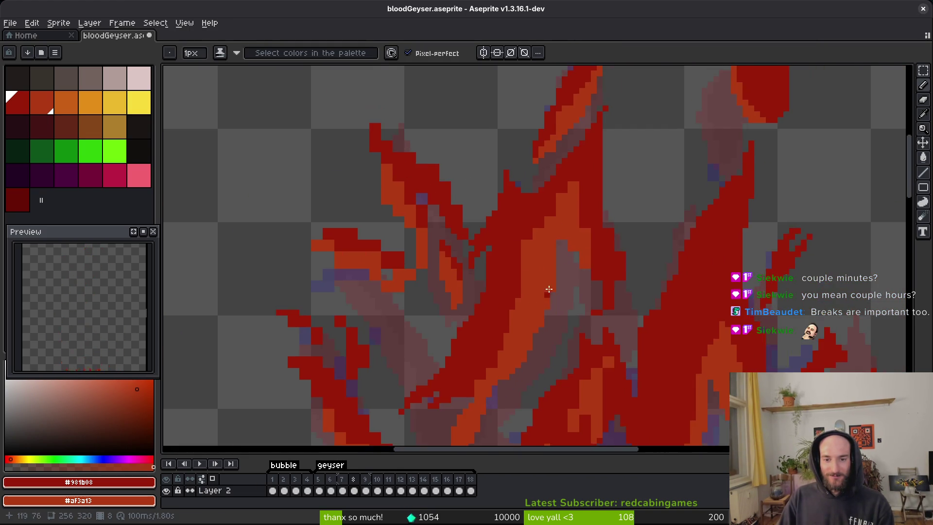
# Step: Touch up pixels along the orange stripe and flame edge in orange and dark red
pyautogui.scroll(2, 534, 308)
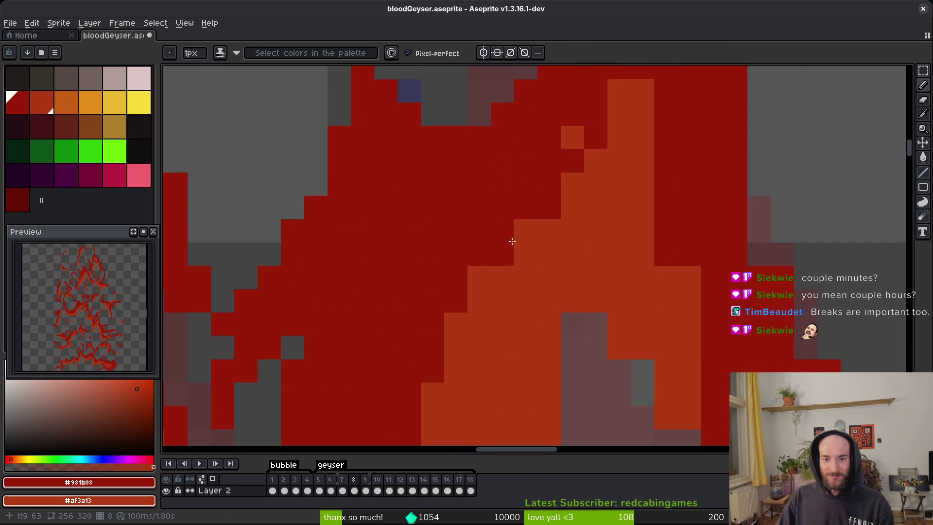
pyautogui.moveTo(512, 242); pyautogui.dragTo(550, 203)
pyautogui.moveTo(619, 115)
pyautogui.mouseDown()
pyautogui.moveTo(640, 94)
pyautogui.moveTo(642, 139)
pyautogui.mouseUp()
pyautogui.scroll(-2, 592, 160)
pyautogui.hscroll(4, 592, 160)
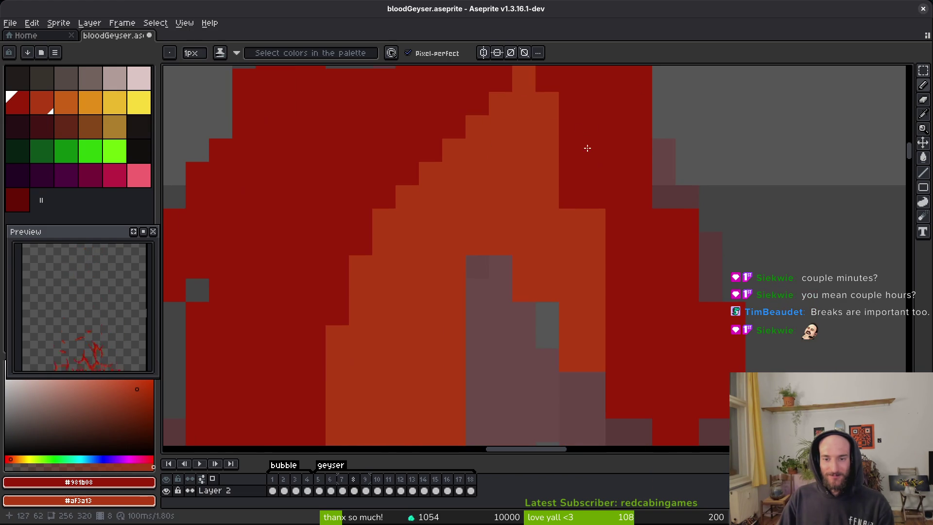
pyautogui.rightClick(548, 80)
pyautogui.click(545, 131)
pyautogui.rightClick(547, 127)
pyautogui.moveTo(594, 213); pyautogui.dragTo(598, 255)
pyautogui.click(599, 256)
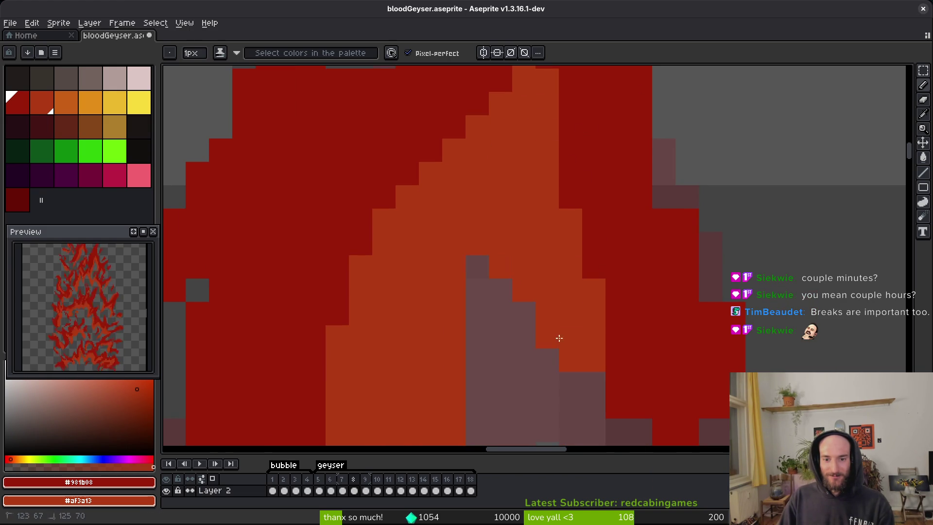
# Step: Paint orange pixels beside the grey gap and add a few dark-red pixels
pyautogui.scroll(-3, 554, 334)
pyautogui.hscroll(2, 554, 334)
pyautogui.rightClick(556, 336)
pyautogui.moveTo(556, 336); pyautogui.dragTo(552, 267)
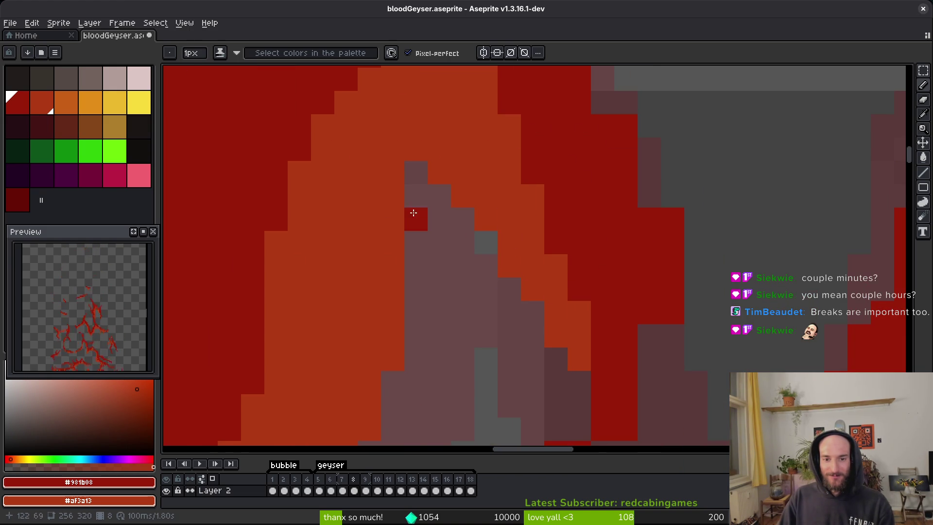
pyautogui.scroll(-4, 425, 267)
pyautogui.hscroll(1, 425, 267)
pyautogui.moveTo(585, 302); pyautogui.dragTo(518, 336)
pyautogui.moveTo(539, 289)
pyautogui.mouseDown()
pyautogui.moveTo(554, 294)
pyautogui.moveTo(551, 307)
pyautogui.mouseUp()
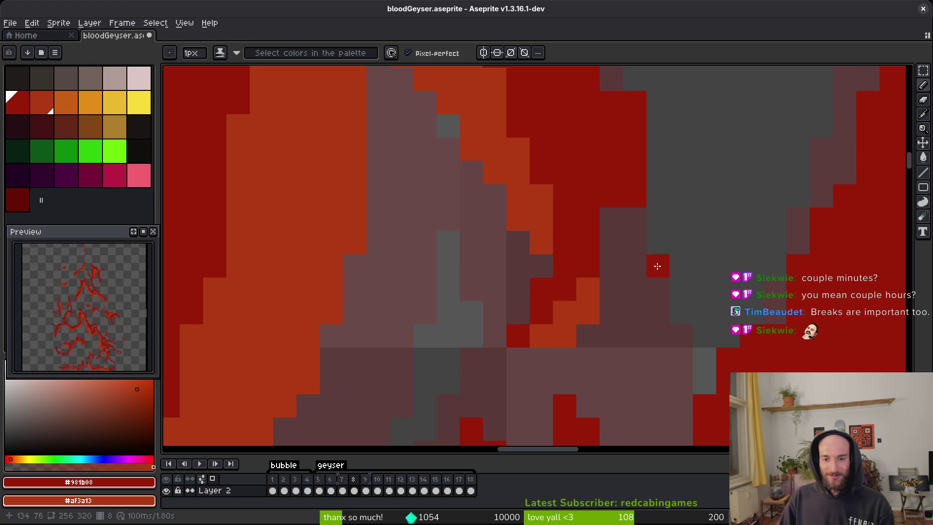
pyautogui.scroll(5, 595, 263)
pyautogui.moveTo(563, 237); pyautogui.dragTo(576, 289)
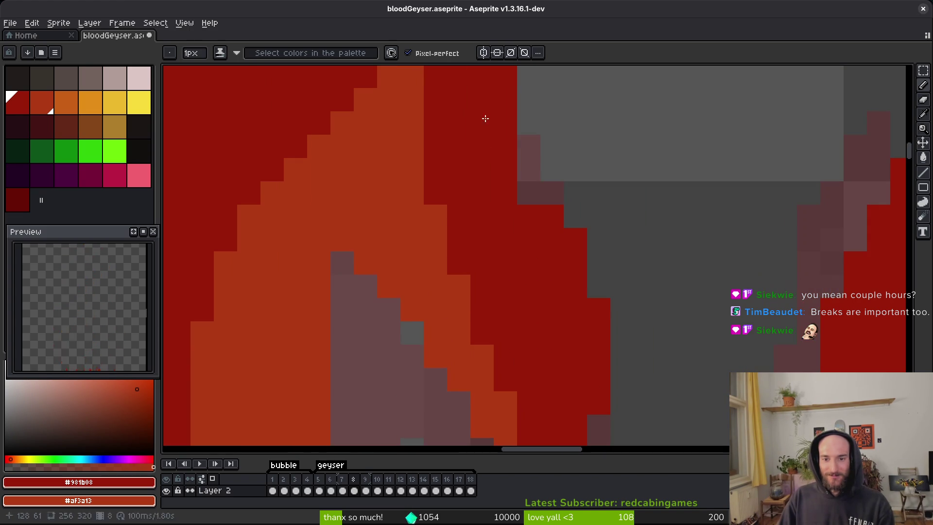
# Step: Paint dark red down the flame's right edge and save the sprite
pyautogui.moveTo(529, 165); pyautogui.dragTo(528, 196)
pyautogui.scroll(4, 504, 392)
pyautogui.scroll(-4, 548, 274)
pyautogui.scroll(4, 548, 274)
pyautogui.moveTo(485, 110)
pyautogui.mouseDown()
pyautogui.moveTo(471, 137)
pyautogui.moveTo(458, 254)
pyautogui.moveTo(466, 291)
pyautogui.moveTo(468, 271)
pyautogui.mouseUp()
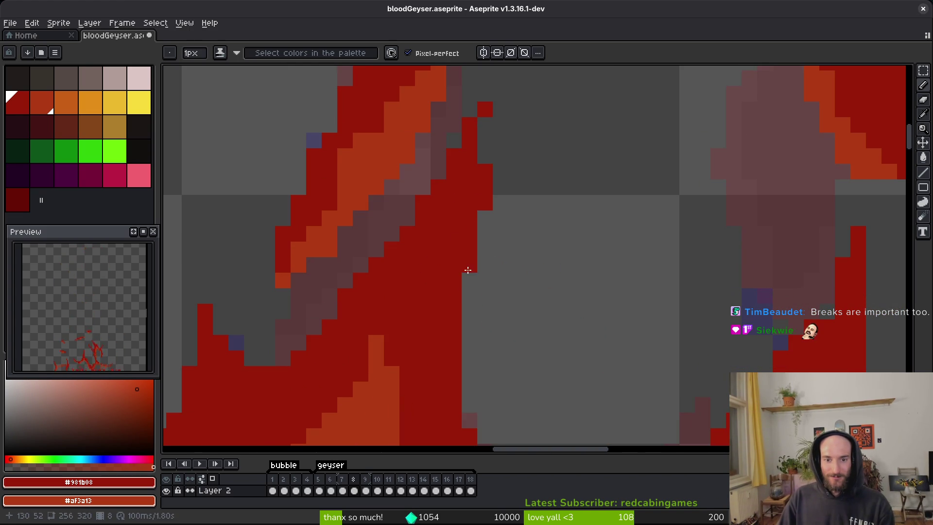
pyautogui.scroll(-4, 478, 273)
pyautogui.scroll(3, 489, 287)
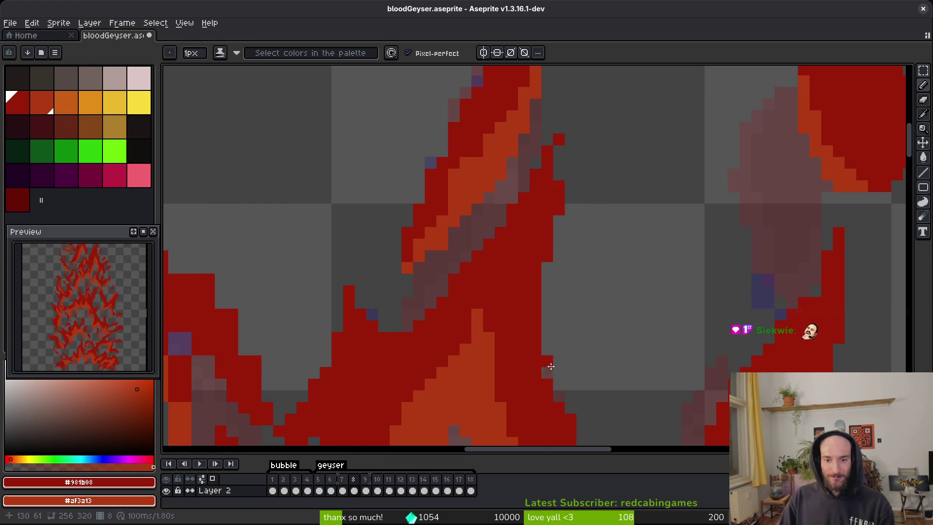
pyautogui.scroll(-4, 550, 367)
pyautogui.scroll(2, 649, 293)
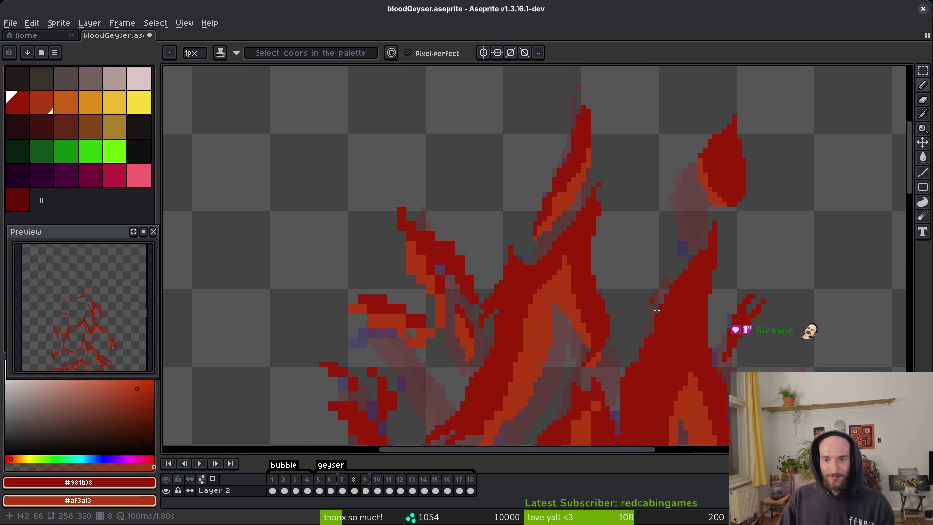
pyautogui.scroll(-2, 641, 289)
pyautogui.scroll(2, 596, 306)
pyautogui.hotkey('ctrl', 's')
# Step: Paint a few flame pixels red near the upper tendril
pyautogui.scroll(-1, 563, 271)
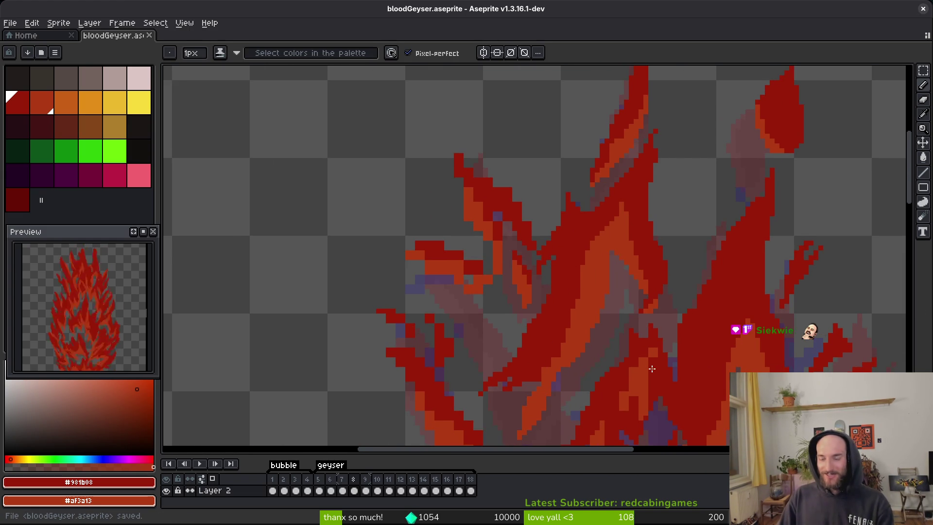
pyautogui.scroll(5, 651, 369)
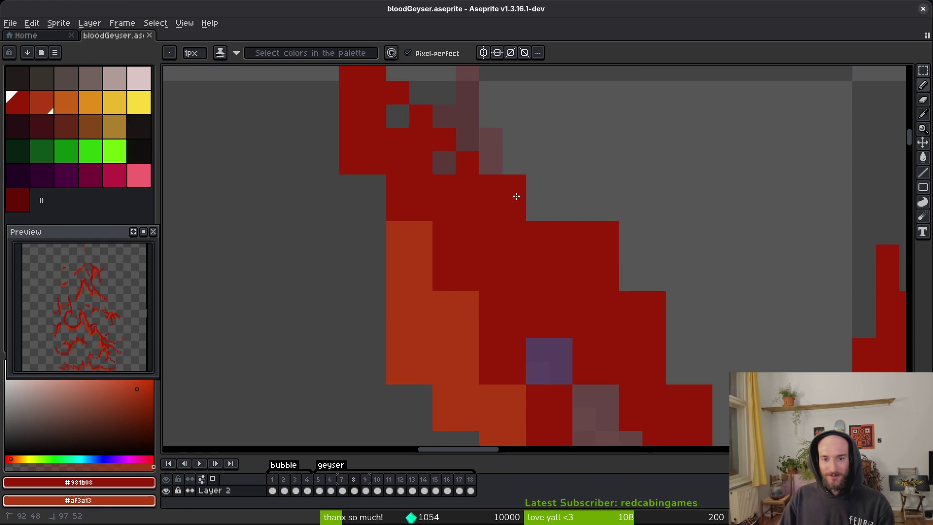
pyautogui.moveTo(444, 163); pyautogui.dragTo(398, 117)
pyautogui.scroll(-1, 456, 252)
pyautogui.scroll(1, 485, 286)
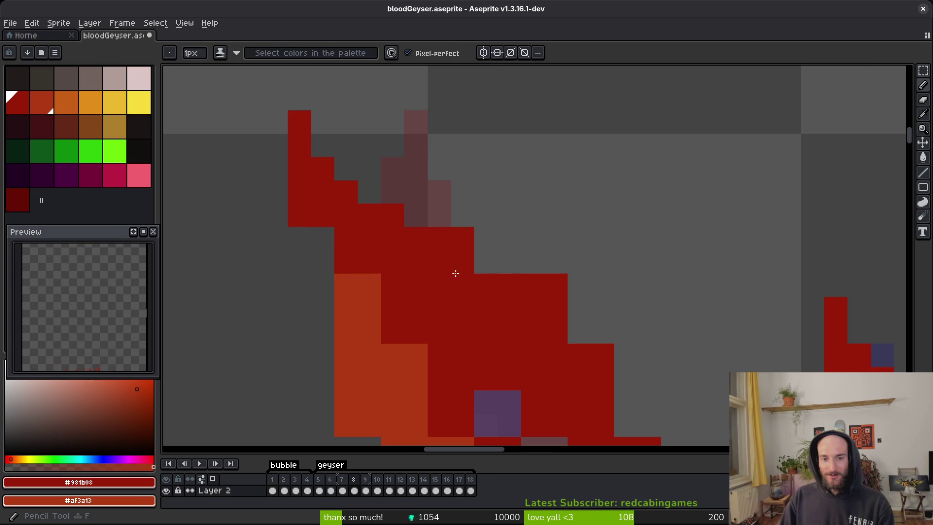
pyautogui.scroll(-2, 520, 272)
pyautogui.hscroll(2, 520, 272)
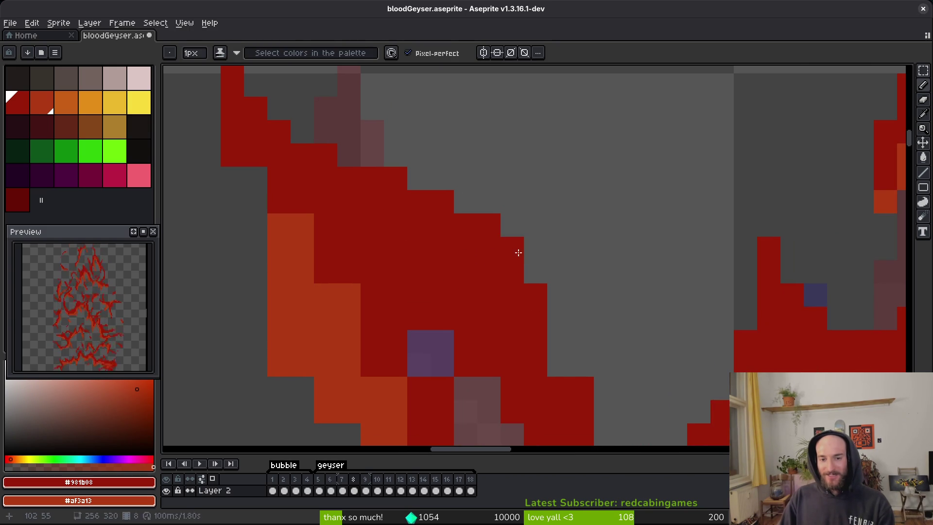
pyautogui.scroll(-1, 559, 298)
pyautogui.hscroll(1, 559, 298)
pyautogui.scroll(-2, 525, 338)
pyautogui.hscroll(-2, 524, 311)
pyautogui.scroll(1, 524, 311)
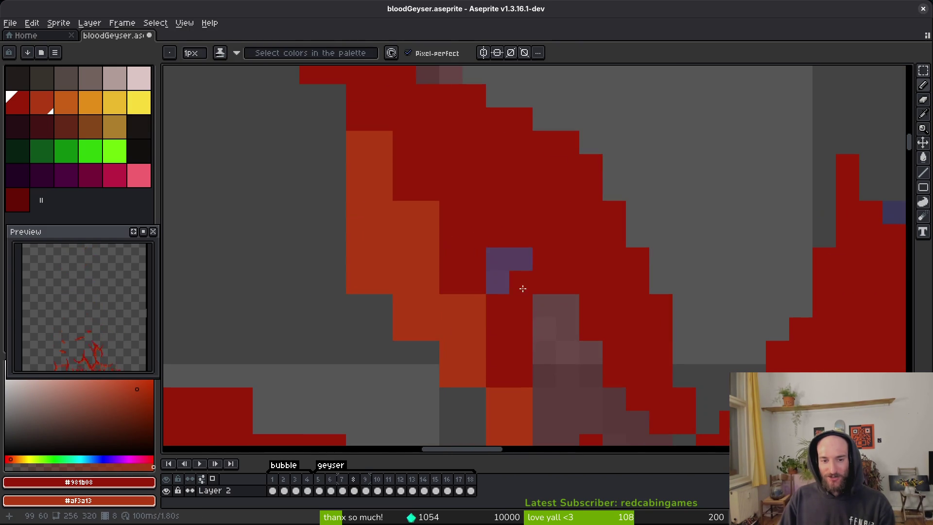
pyautogui.scroll(1, 466, 277)
pyautogui.hscroll(-1, 466, 276)
# Step: Repaint orange flame pixels, including a full column, dark red
pyautogui.moveTo(440, 289)
pyautogui.mouseDown()
pyautogui.moveTo(452, 248)
pyautogui.moveTo(474, 306)
pyautogui.mouseUp()
pyautogui.scroll(-2, 484, 291)
pyautogui.hscroll(1, 484, 291)
pyautogui.scroll(-2, 501, 314)
pyautogui.hscroll(1, 501, 314)
pyautogui.moveTo(503, 233); pyautogui.dragTo(514, 279)
pyautogui.scroll(2, 458, 267)
pyautogui.hscroll(-1, 458, 268)
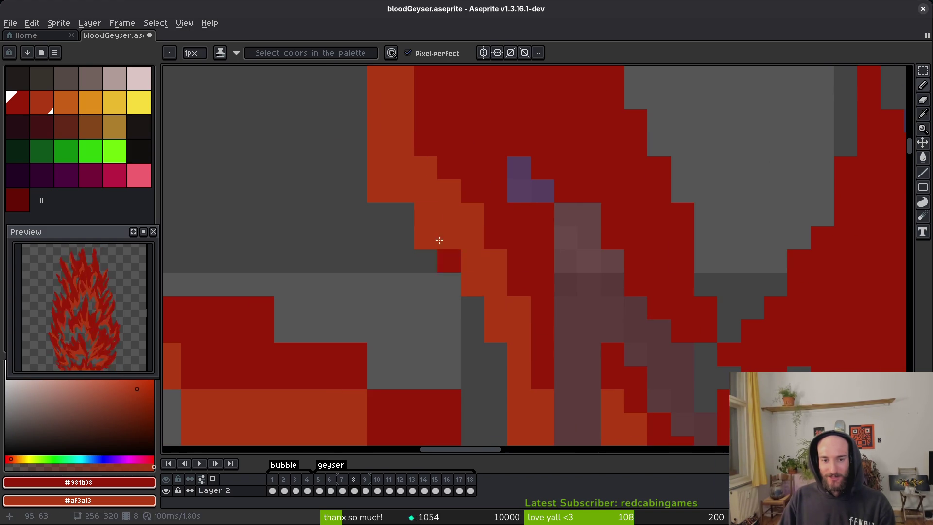
pyautogui.scroll(2, 454, 291)
pyautogui.hscroll(-1, 454, 292)
# Step: Erase orange pixels at the flame's left edge and a column of red pixels top-left
pyautogui.press('e')
pyautogui.moveTo(465, 333); pyautogui.dragTo(387, 189)
pyautogui.scroll(2, 457, 344)
pyautogui.hscroll(-1, 456, 343)
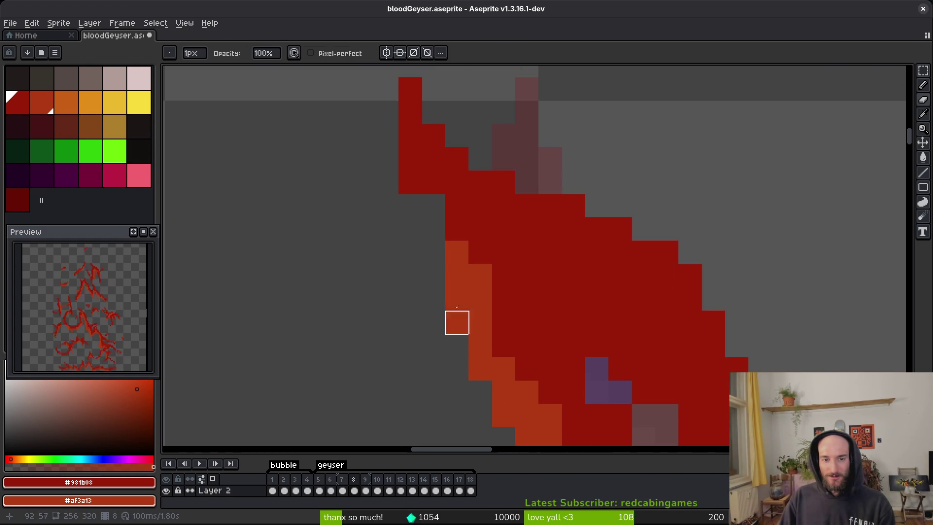
pyautogui.moveTo(410, 158); pyautogui.dragTo(411, 187)
pyautogui.scroll(-8, 566, 327)
pyautogui.hscroll(3, 566, 327)
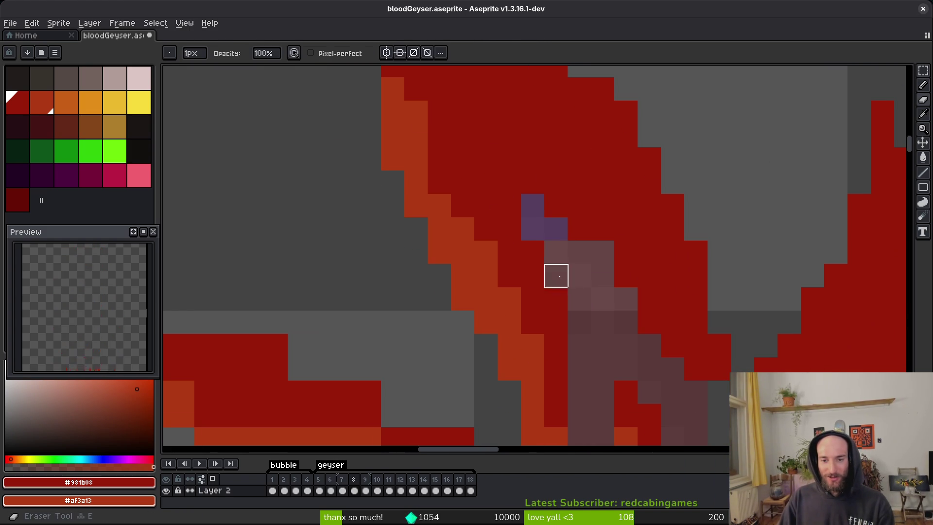
# Step: Paint a red pixel in the flame, add a dark-red pixel to the tendril edge, and repaint the row below
pyautogui.press('b')
pyautogui.click(517, 317)
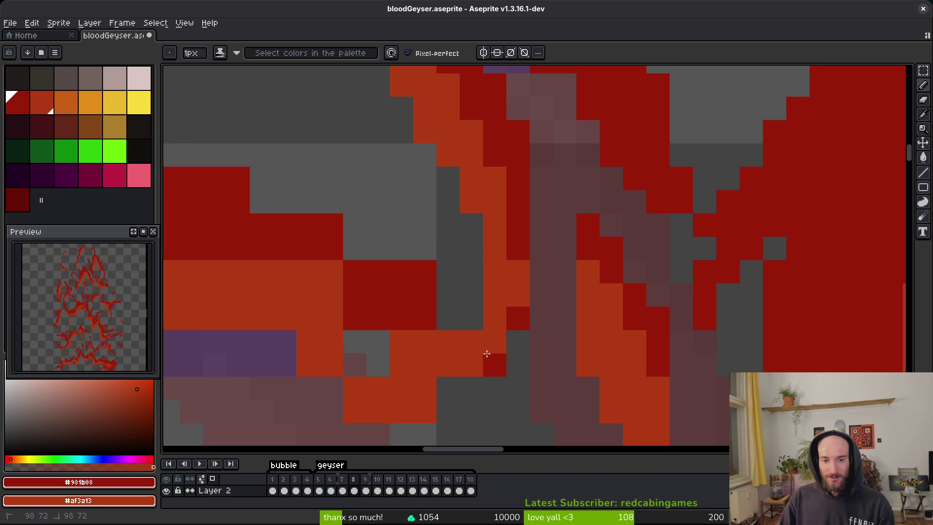
pyautogui.scroll(-1, 515, 301)
pyautogui.hscroll(-1, 515, 302)
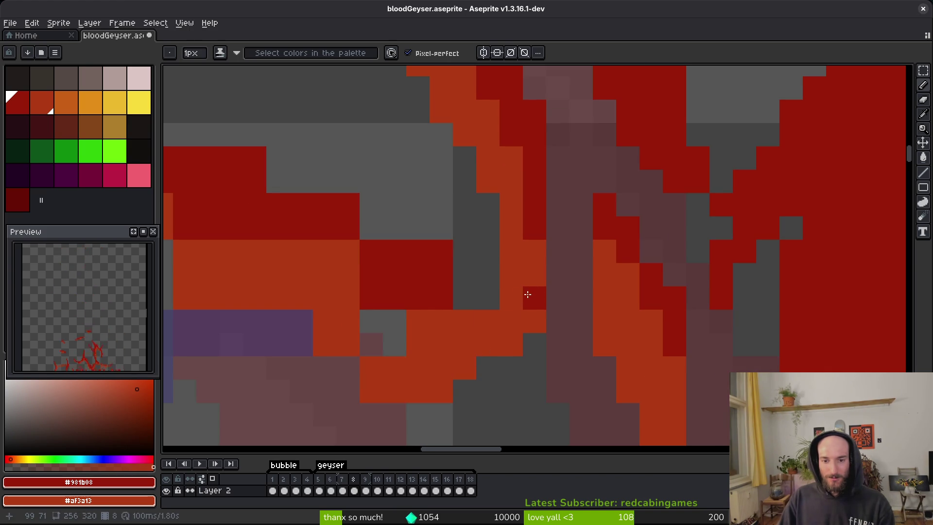
pyautogui.moveTo(469, 322); pyautogui.dragTo(590, 202)
pyautogui.moveTo(401, 91)
pyautogui.mouseDown()
pyautogui.moveTo(539, 232)
pyautogui.moveTo(515, 185)
pyautogui.moveTo(593, 298)
pyautogui.moveTo(377, 202)
pyautogui.moveTo(337, 247)
pyautogui.mouseUp()
pyautogui.moveTo(397, 164); pyautogui.dragTo(497, 265)
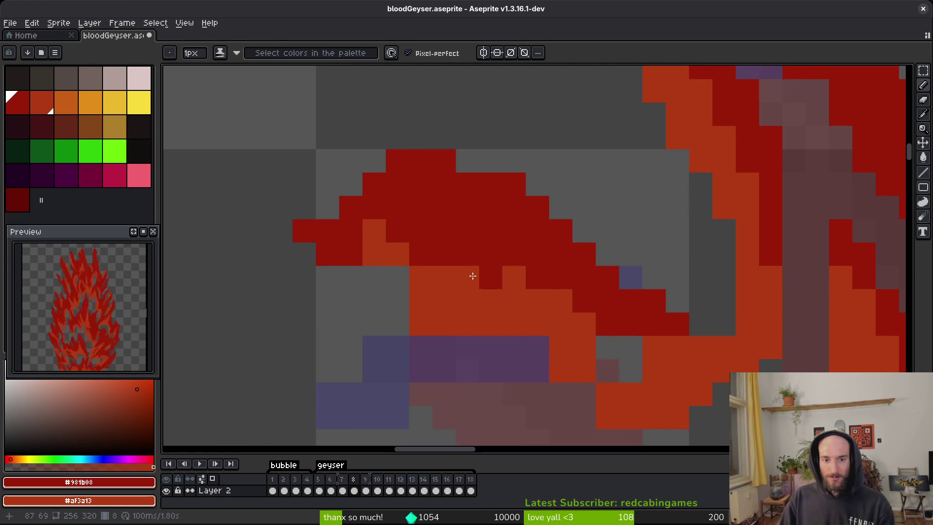
pyautogui.moveTo(356, 263)
pyautogui.mouseDown()
pyautogui.moveTo(401, 272)
pyautogui.moveTo(333, 271)
pyautogui.mouseUp()
# Step: Recolour the tendril's edge rows orange and dark red, extending the orange band leftward
pyautogui.click(444, 298)
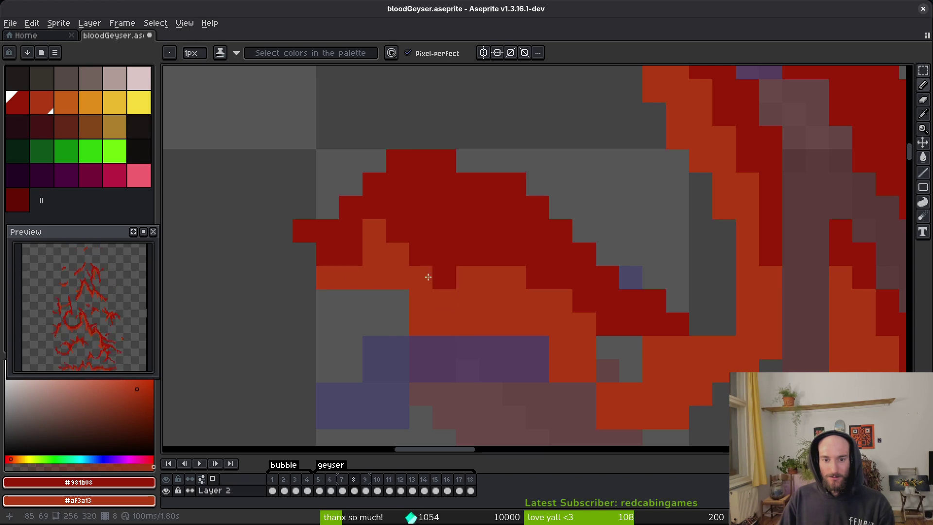
pyautogui.moveTo(444, 298); pyautogui.dragTo(517, 304)
pyautogui.scroll(-1, 517, 305)
pyautogui.hscroll(2, 517, 305)
pyautogui.moveTo(423, 316); pyautogui.dragTo(481, 316)
pyautogui.moveTo(548, 333)
pyautogui.mouseDown()
pyautogui.moveTo(481, 273)
pyautogui.moveTo(506, 275)
pyautogui.mouseUp()
pyautogui.moveTo(653, 314)
pyautogui.mouseDown()
pyautogui.moveTo(627, 331)
pyautogui.moveTo(558, 327)
pyautogui.mouseUp()
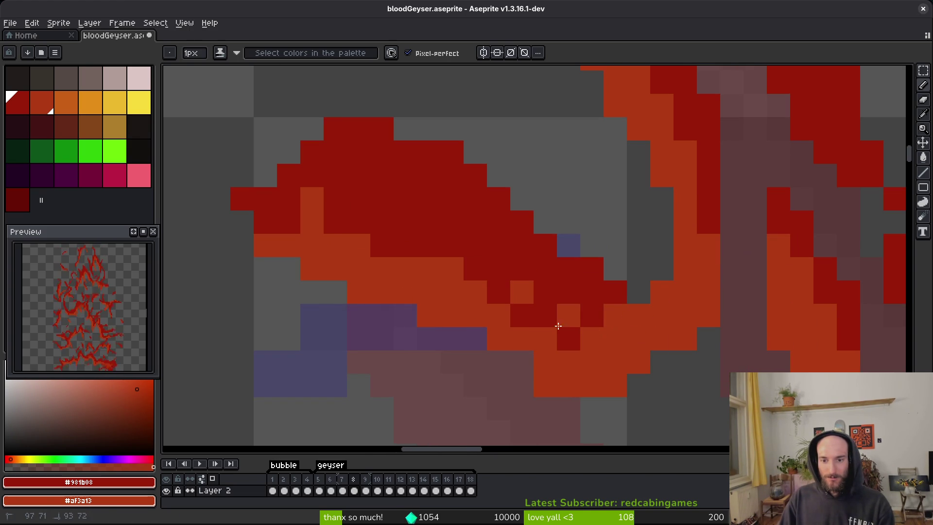
# Step: Save the sprite, then paint the stray orange and grey pixels dark red
pyautogui.press('e')
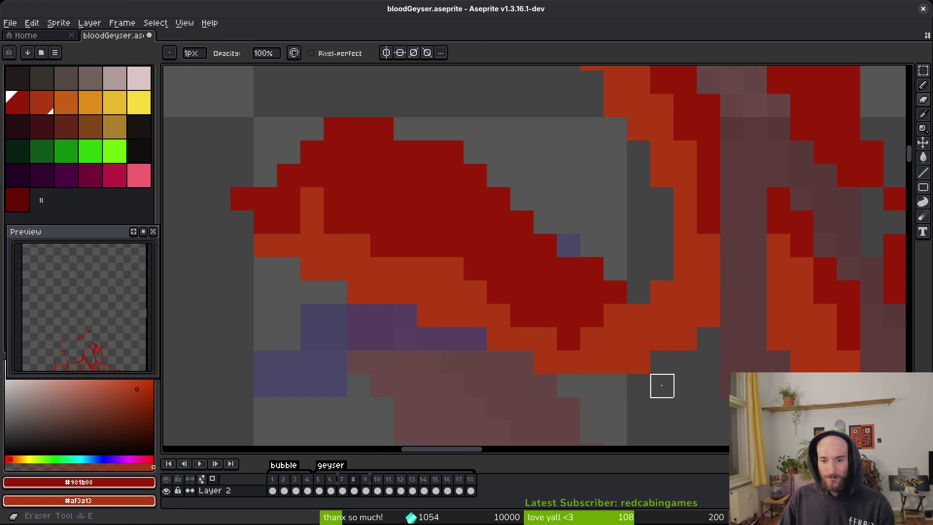
pyautogui.scroll(-3, 592, 383)
pyautogui.hscroll(4, 591, 384)
pyautogui.press('b')
pyautogui.scroll(-3, 566, 298)
pyautogui.hotkey('ctrl', 's')
pyautogui.scroll(3, 537, 153)
pyautogui.moveTo(537, 153)
pyautogui.mouseDown()
pyautogui.moveTo(537, 144)
pyautogui.moveTo(457, 146)
pyautogui.mouseUp()
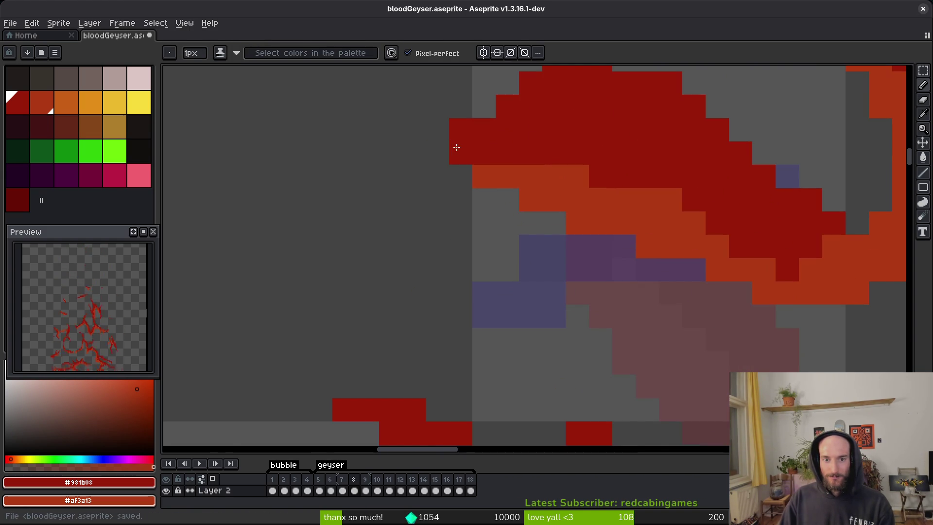
# Step: Erase a column of stray red pixels and a lone stray red pixel beside the tendril
pyautogui.scroll(-3, 577, 245)
pyautogui.scroll(4, 504, 236)
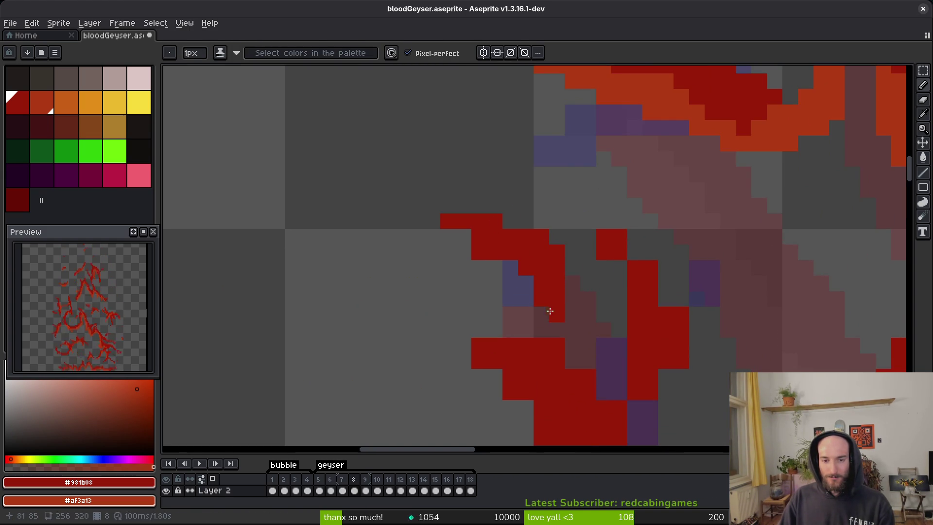
pyautogui.scroll(-2, 530, 248)
pyautogui.scroll(2, 562, 232)
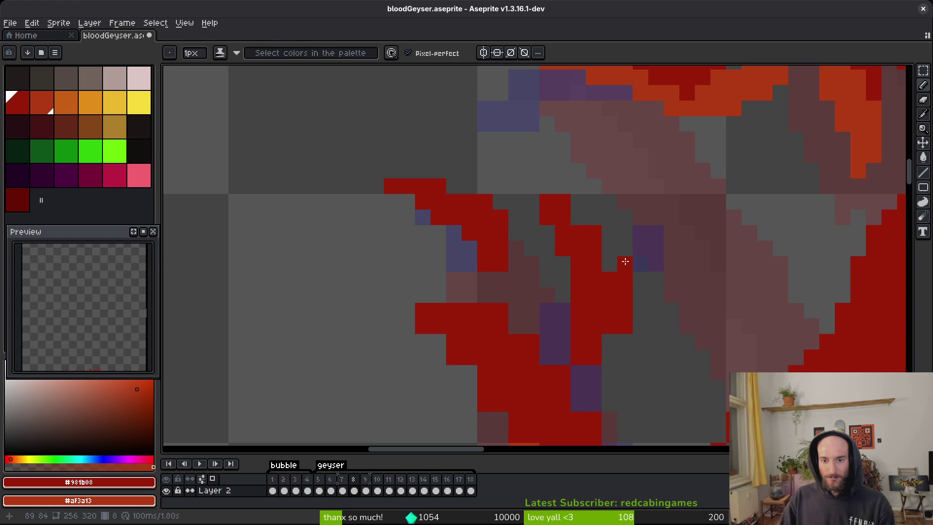
pyautogui.press('e')
pyautogui.moveTo(624, 264); pyautogui.dragTo(624, 301)
pyautogui.scroll(-1, 624, 248)
pyautogui.scroll(1, 646, 311)
pyautogui.press('b')
pyautogui.click(632, 295)
# Step: Erase more stray red pixels along the tendril's edge
pyautogui.press('e')
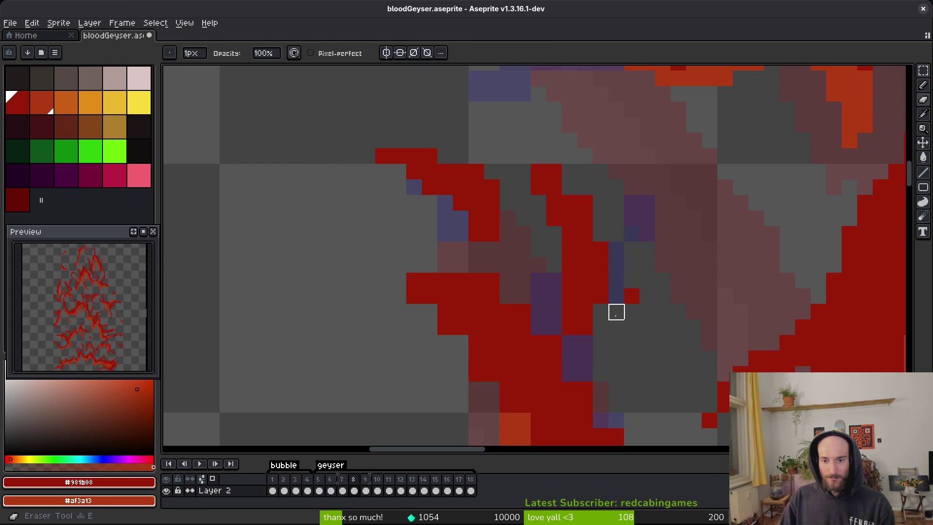
pyautogui.scroll(-1, 617, 311)
pyautogui.press('b')
pyautogui.press('e')
pyautogui.moveTo(468, 261); pyautogui.dragTo(544, 291)
pyautogui.press('b')
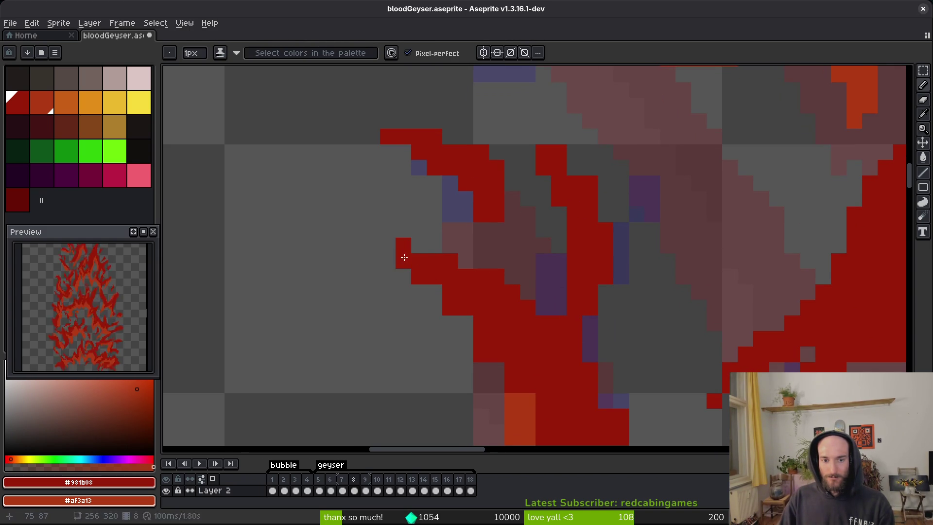
pyautogui.scroll(-2, 383, 232)
pyautogui.press('e')
pyautogui.scroll(-2, 491, 340)
pyautogui.click(414, 252)
pyautogui.scroll(-2, 438, 252)
# Step: Add dark red pixels to the band and paint a grey gap pixel orange
pyautogui.press('b')
pyautogui.moveTo(454, 252); pyautogui.dragTo(457, 272)
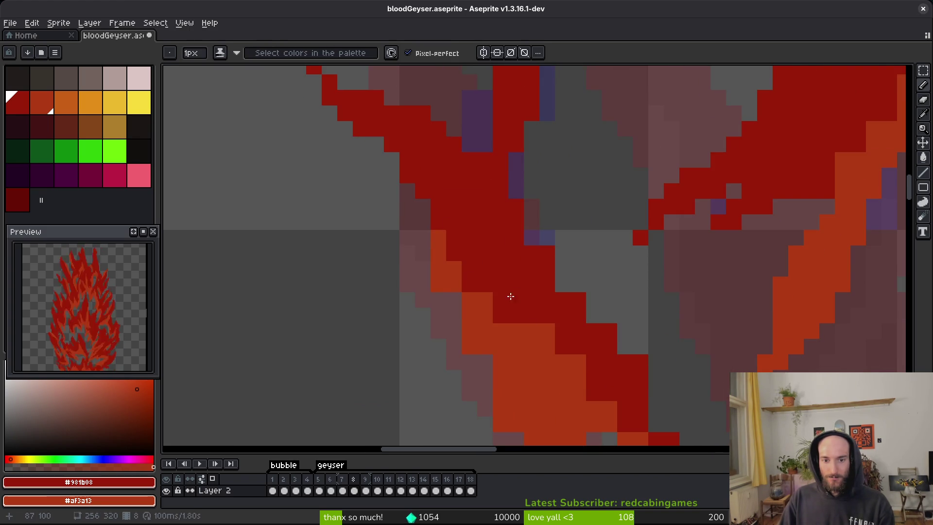
pyautogui.scroll(-2, 479, 240)
pyautogui.scroll(1, 437, 288)
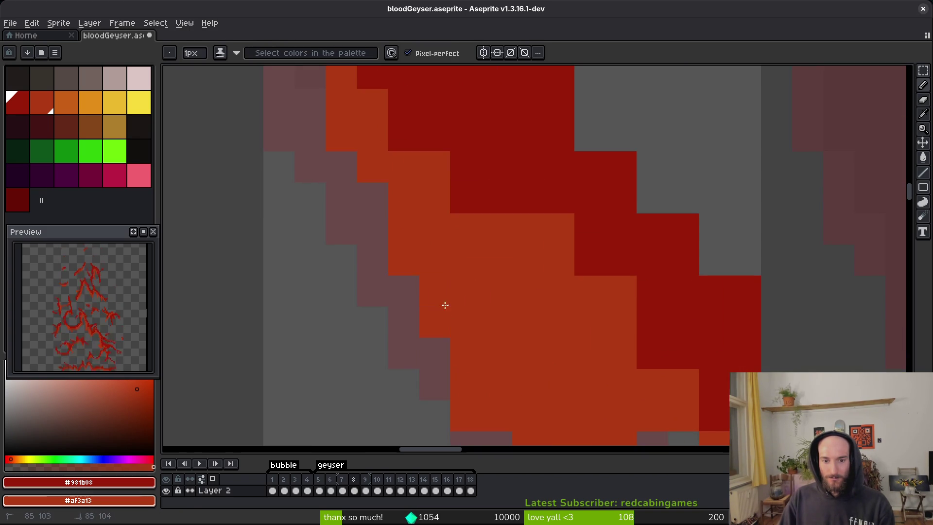
pyautogui.hscroll(-2, 585, 277)
pyautogui.scroll(-1, 521, 235)
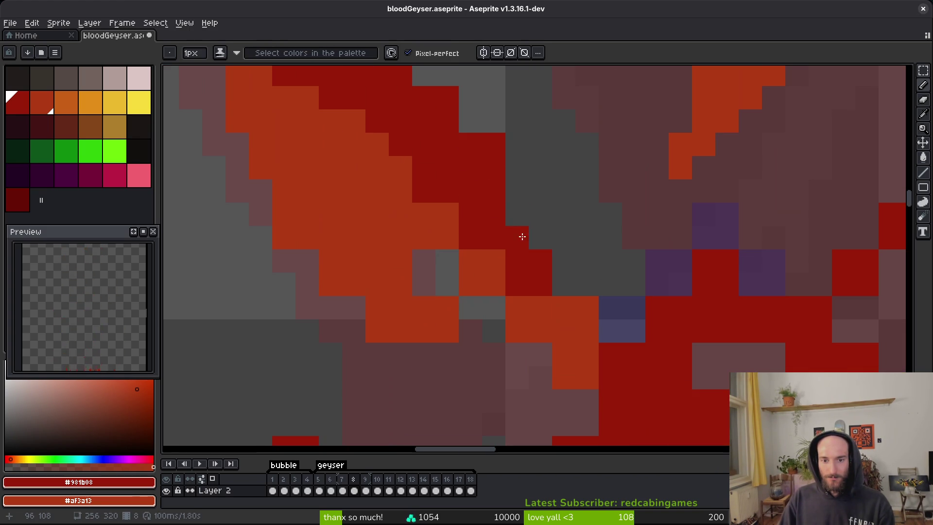
pyautogui.click(539, 307)
pyautogui.rightClick(447, 261)
pyautogui.click(434, 297)
# Step: Erase orange pixels on the diagonal edge, then draw dark red lines extending the bands into the grey gaps
pyautogui.press('e')
pyautogui.moveTo(283, 238); pyautogui.dragTo(471, 355)
pyautogui.press('f')
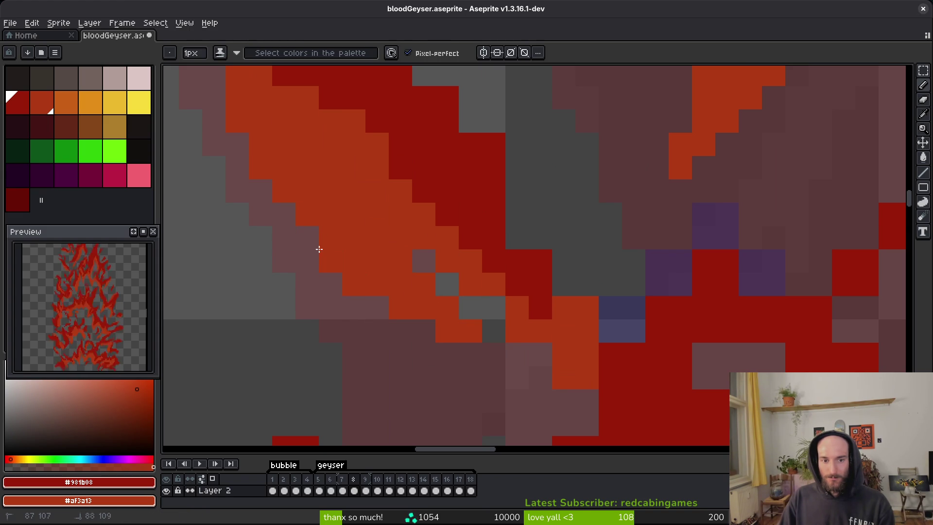
pyautogui.moveTo(516, 203)
pyautogui.mouseDown()
pyautogui.moveTo(519, 250)
pyautogui.moveTo(595, 331)
pyautogui.mouseUp()
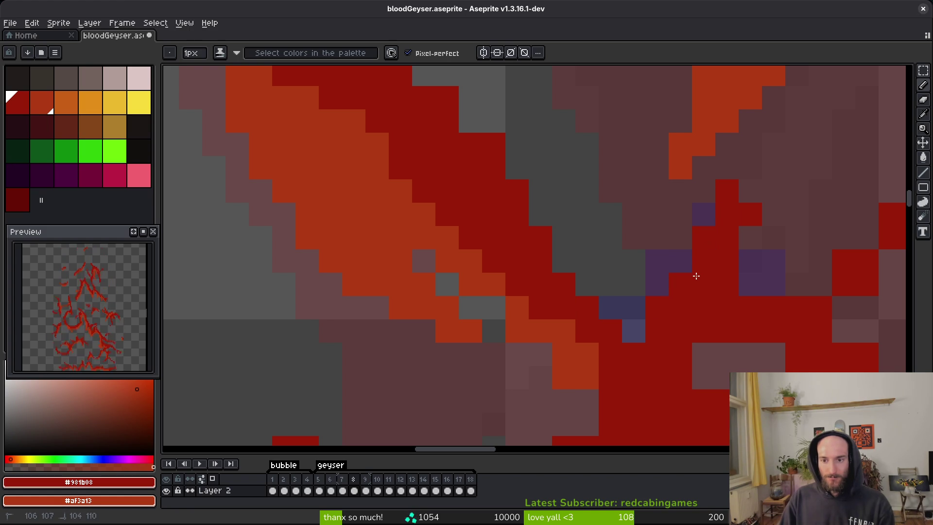
pyautogui.hscroll(5, 598, 319)
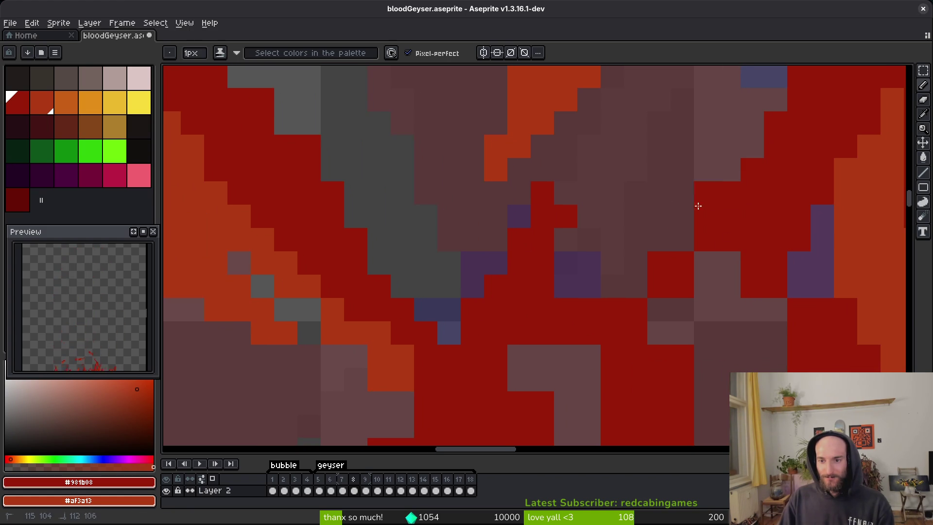
pyautogui.moveTo(699, 206); pyautogui.dragTo(664, 324)
pyautogui.moveTo(712, 282)
pyautogui.mouseDown()
pyautogui.moveTo(729, 308)
pyautogui.moveTo(761, 287)
pyautogui.mouseUp()
pyautogui.scroll(-2, 694, 219)
# Step: Paint the two stray purple pixels and one orange pixel dark red
pyautogui.hscroll(2, 670, 316)
pyautogui.scroll(-2, 583, 344)
pyautogui.scroll(-2, 617, 360)
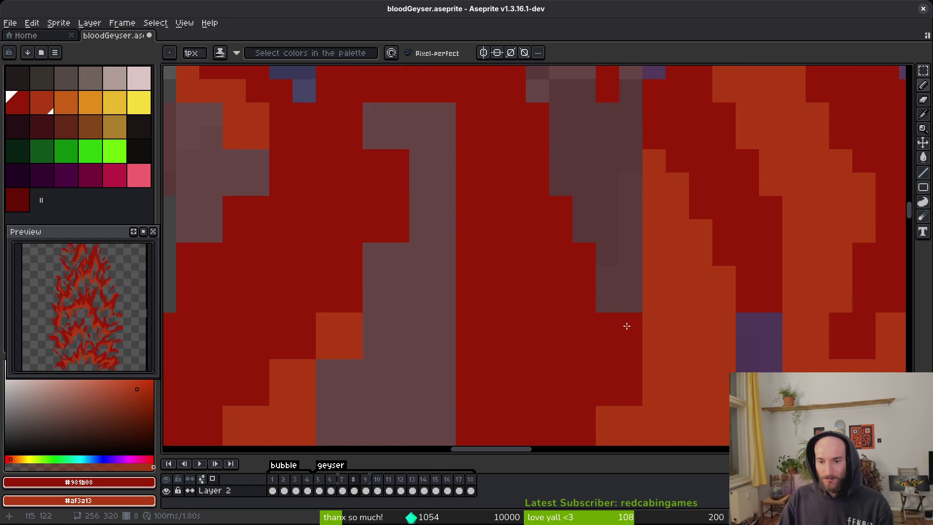
pyautogui.press('e')
pyautogui.scroll(-1, 634, 335)
pyautogui.scroll(1, 635, 343)
pyautogui.scroll(-2, 619, 292)
pyautogui.press('b')
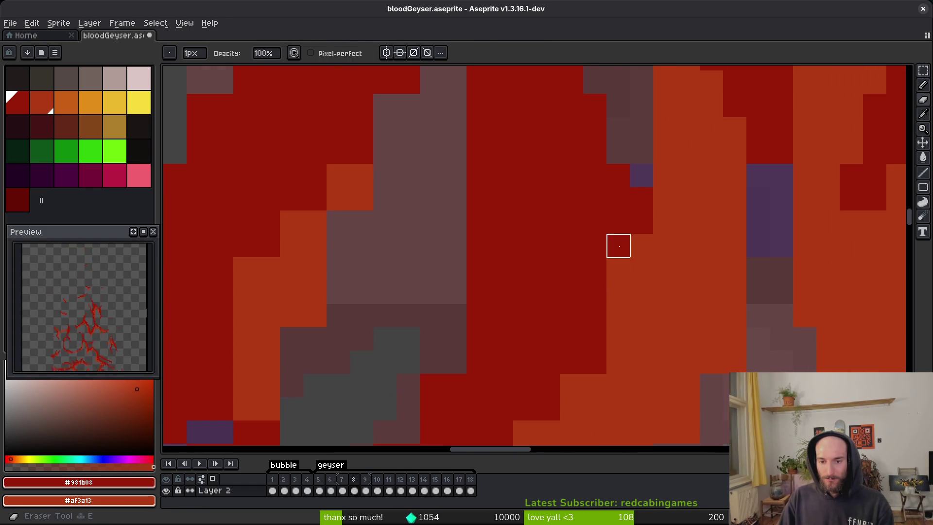
pyautogui.moveTo(615, 300); pyautogui.dragTo(589, 327)
pyautogui.scroll(-3, 590, 327)
pyautogui.hscroll(-1, 590, 327)
pyautogui.click(752, 206)
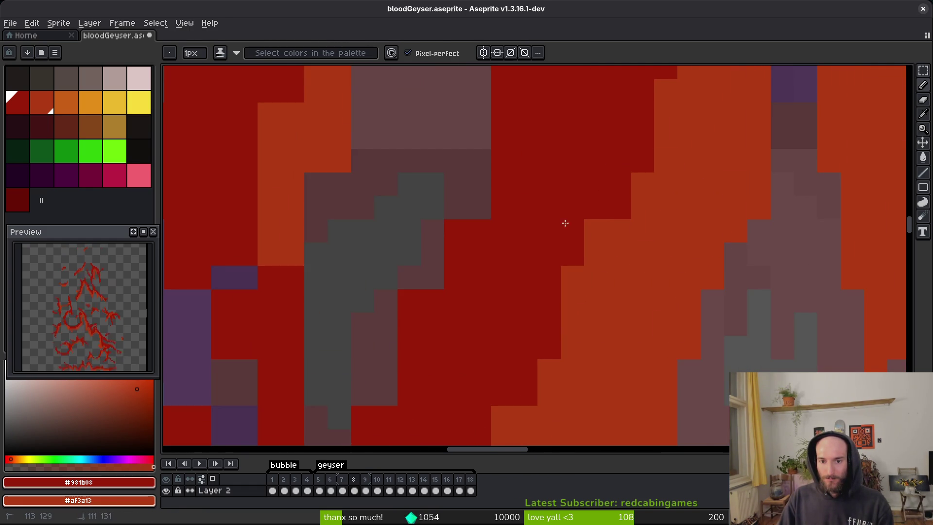
# Step: Draw orange strips into the gaps of the orange tendril
pyautogui.scroll(-3, 577, 184)
pyautogui.hscroll(-1, 578, 184)
pyautogui.scroll(-1, 717, 263)
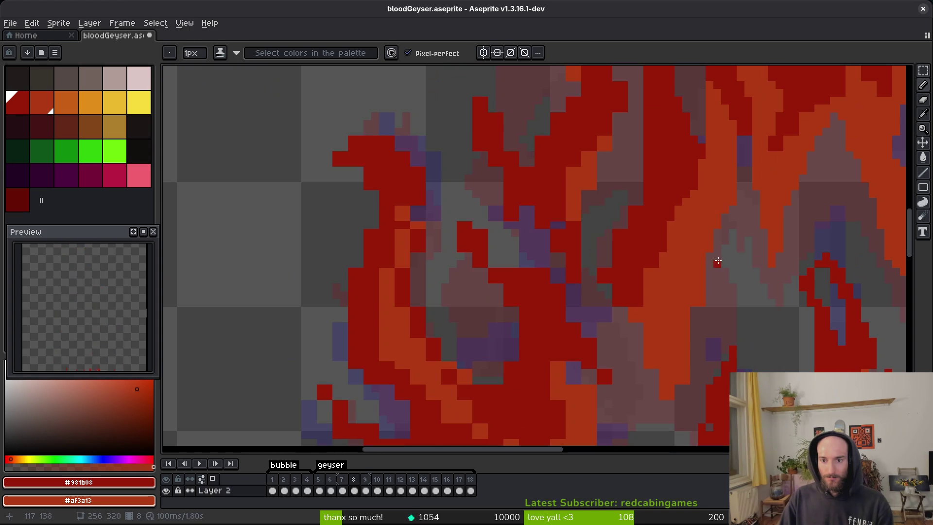
pyautogui.scroll(1, 708, 292)
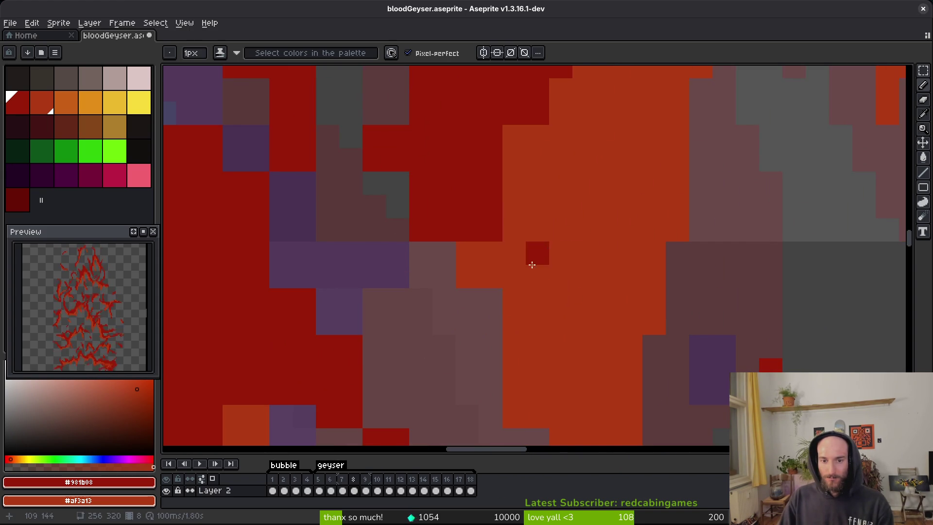
pyautogui.moveTo(419, 165); pyautogui.dragTo(415, 150)
pyautogui.scroll(3, 491, 287)
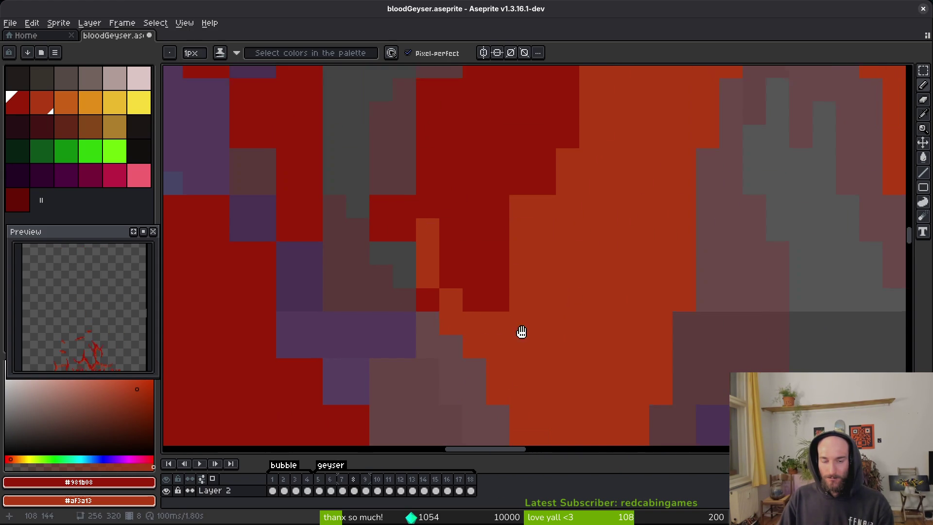
pyautogui.moveTo(452, 290); pyautogui.dragTo(476, 316)
# Step: Pan the canvas over to another part of the sprite
pyautogui.press('e')
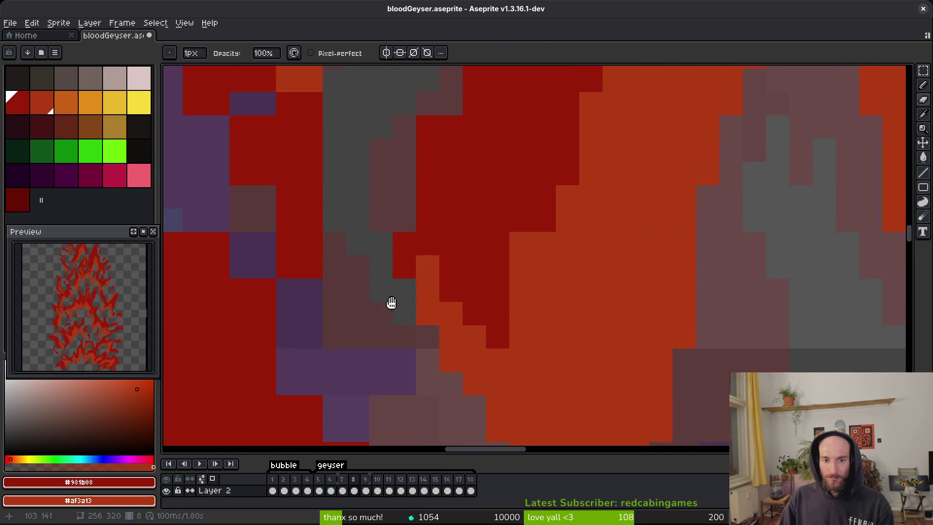
pyautogui.scroll(4, 407, 246)
pyautogui.press('e')
pyautogui.press('b')
pyautogui.scroll(-4, 548, 368)
pyautogui.scroll(5, 589, 360)
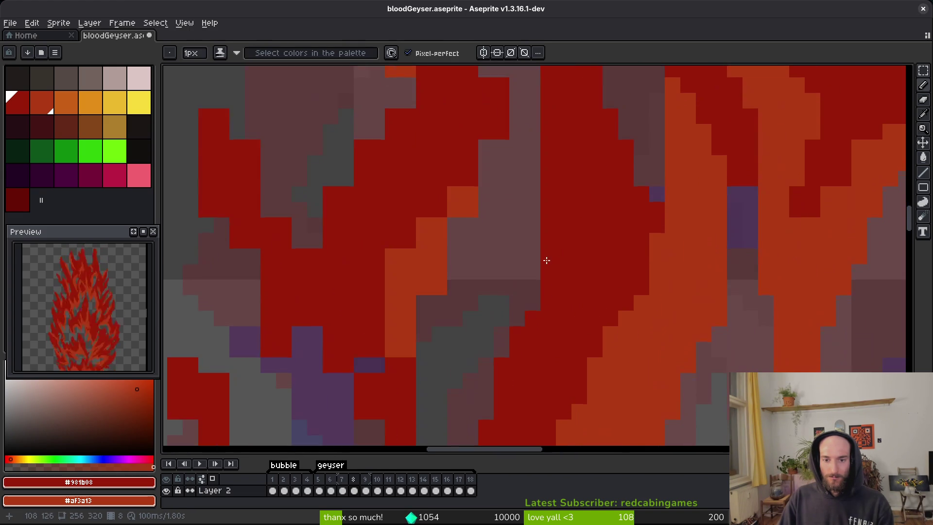
pyautogui.scroll(-2, 549, 261)
pyautogui.press('e')
pyautogui.press('b')
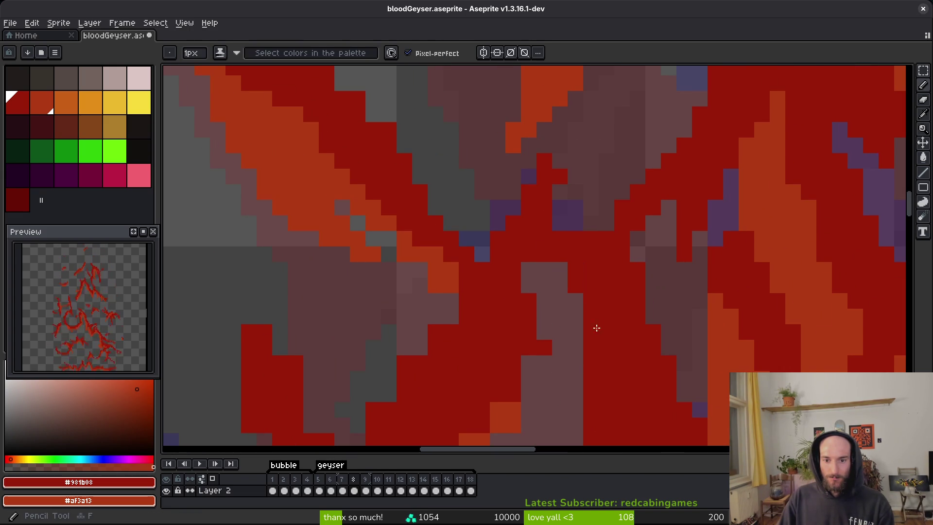
pyautogui.scroll(2, 580, 265)
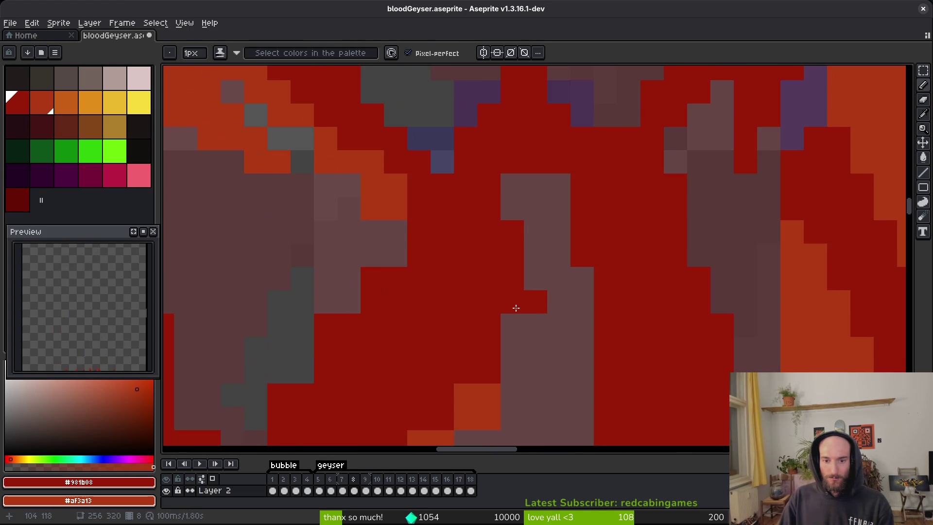
pyautogui.moveTo(418, 258); pyautogui.dragTo(512, 104)
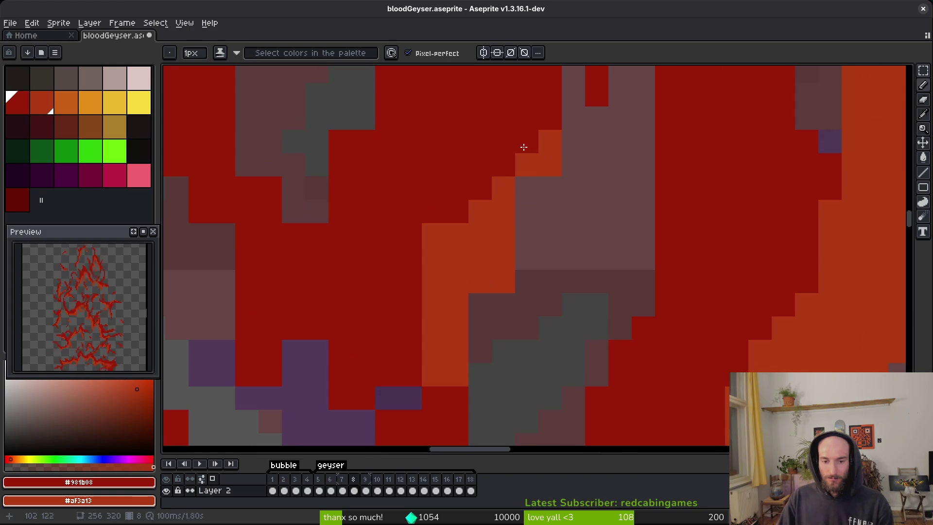
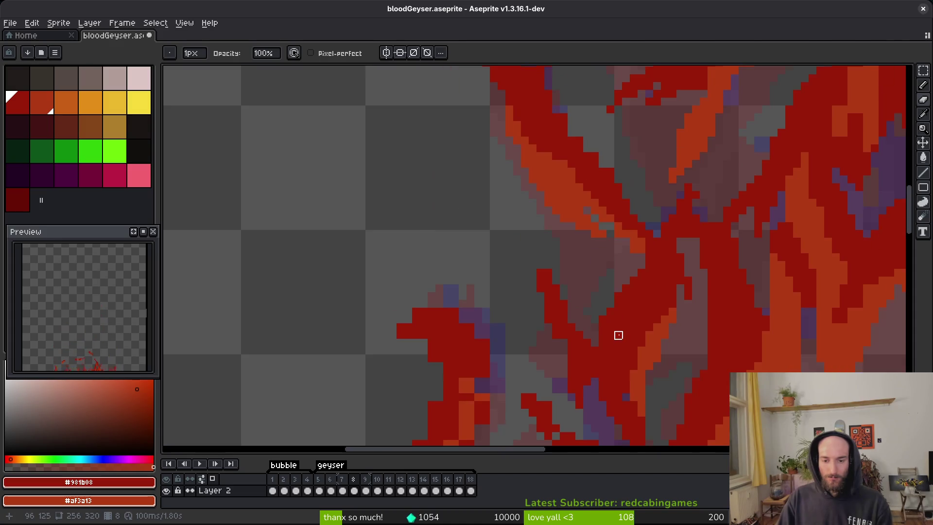
# Step: Switch to the Pencil tool (B) with Pixel-perfect on for freehand pixel drawing
pyautogui.scroll(-3, 577, 375)
pyautogui.scroll(3, 577, 375)
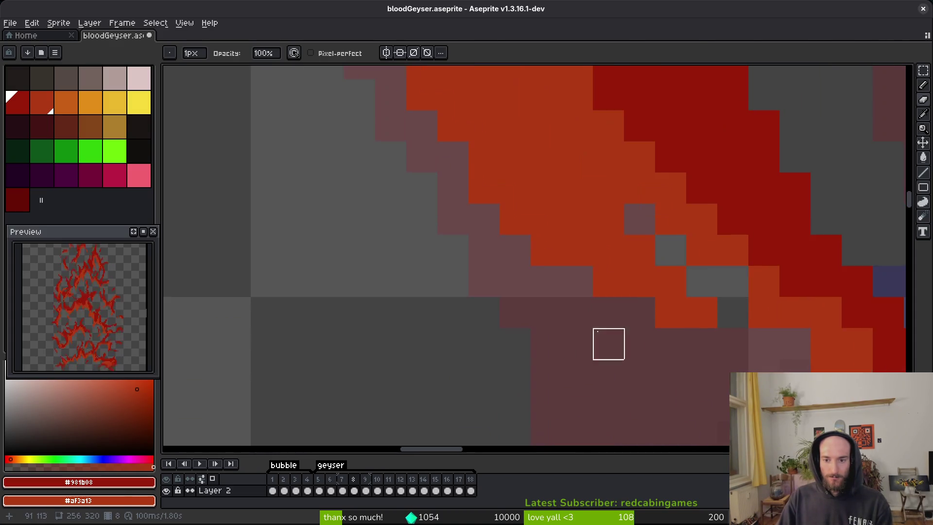
pyautogui.scroll(-3, 407, 206)
pyautogui.scroll(3, 407, 206)
# Step: Pan the canvas to bring the lower part of the red blood spurts into view
pyautogui.scroll(-2, 532, 311)
pyautogui.scroll(1, 518, 279)
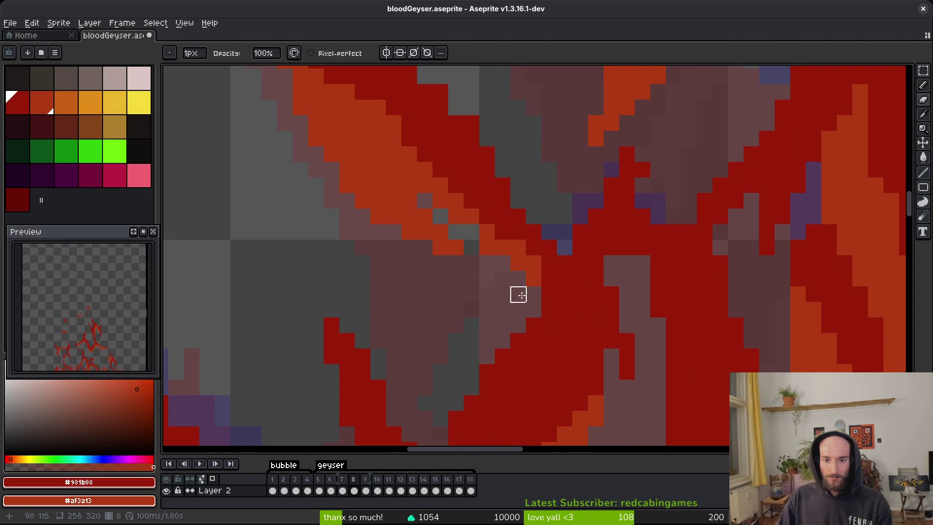
pyautogui.press('b')
pyautogui.scroll(-2, 564, 253)
pyautogui.hscroll(2, 546, 201)
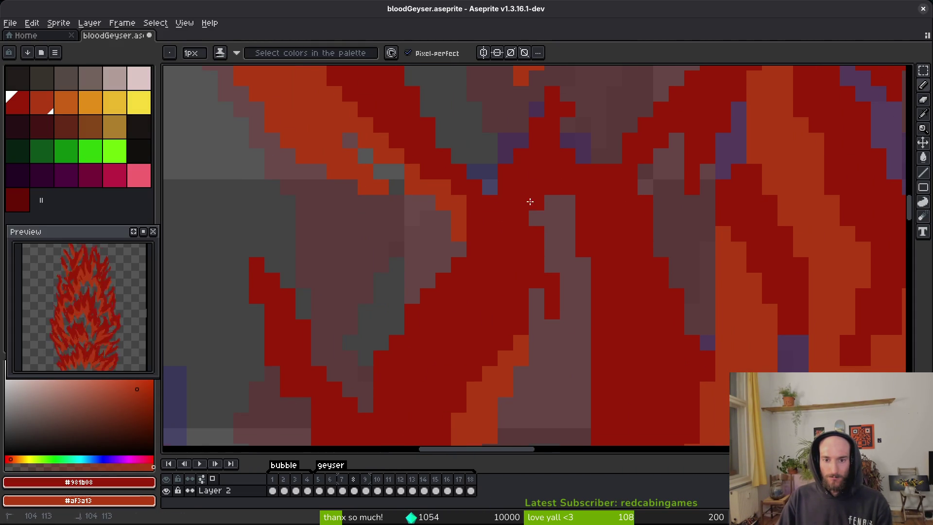
pyautogui.scroll(-3, 623, 261)
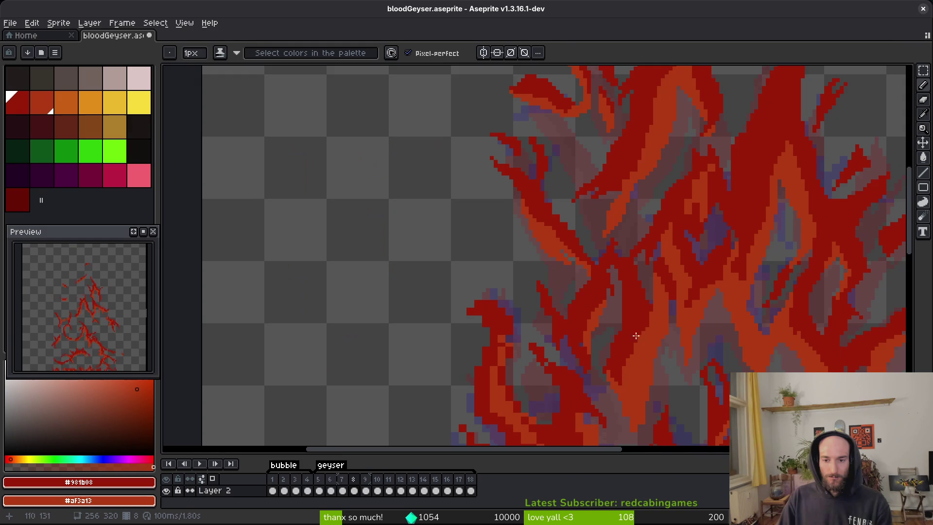
pyautogui.scroll(4, 527, 224)
pyautogui.scroll(-1, 526, 223)
pyautogui.scroll(2, 532, 262)
pyautogui.moveTo(542, 292); pyautogui.dragTo(525, 196)
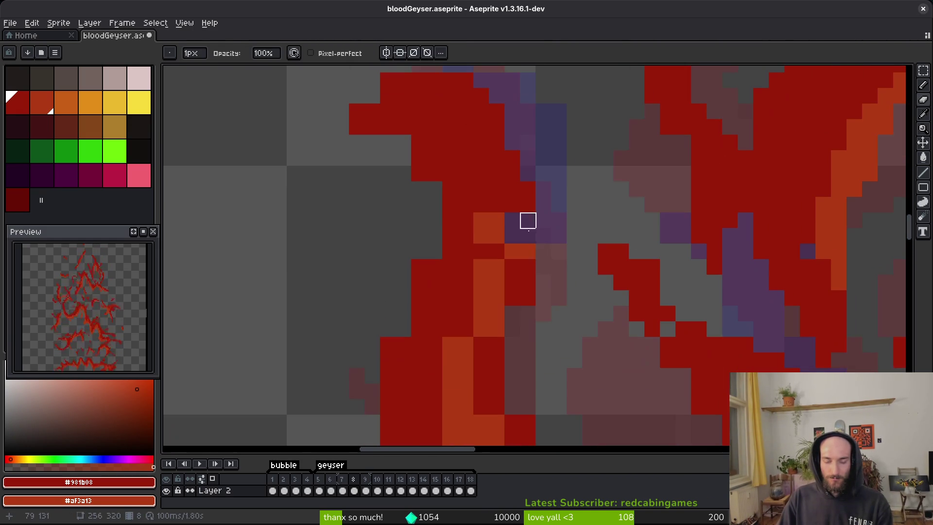
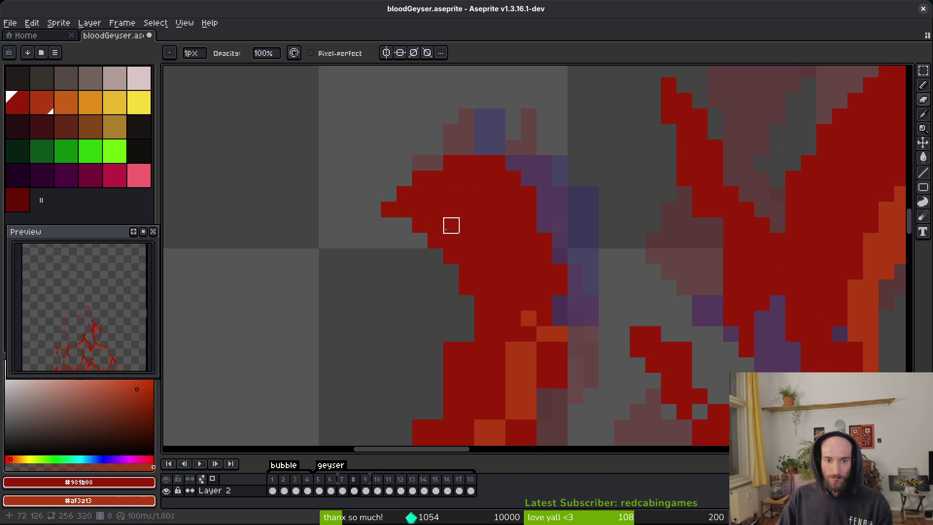
# Step: Bring the flames into view and move forward two frames to frame 8
pyautogui.moveTo(451, 225); pyautogui.dragTo(444, 183)
pyautogui.moveTo(389, 319); pyautogui.dragTo(389, 205)
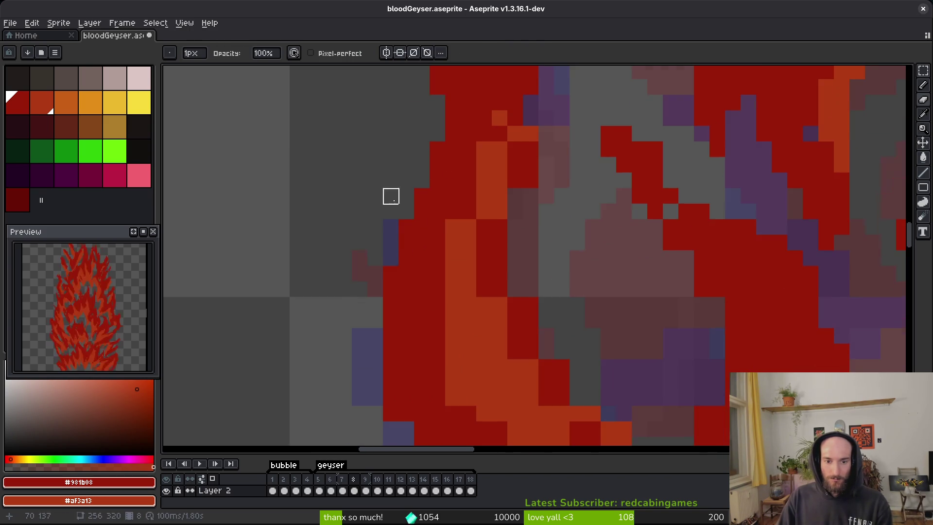
pyautogui.moveTo(395, 360); pyautogui.dragTo(339, 206)
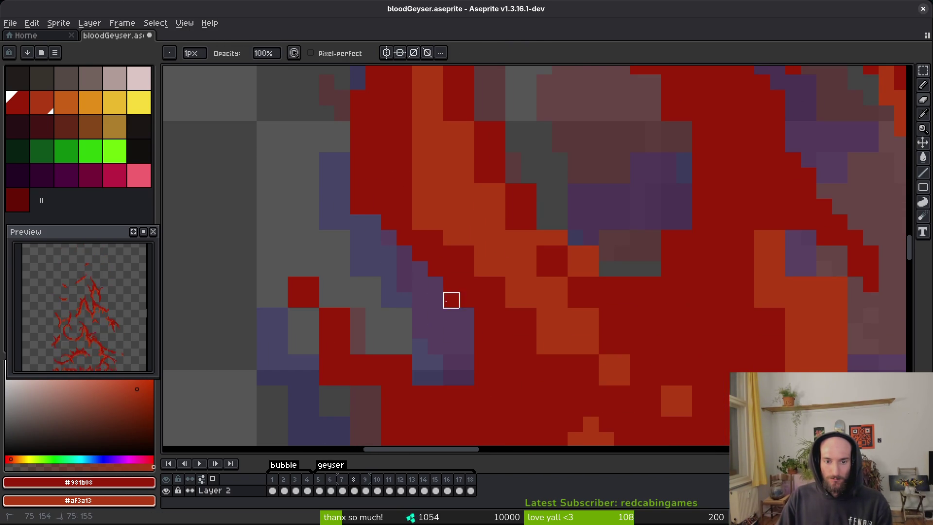
pyautogui.press('Right')
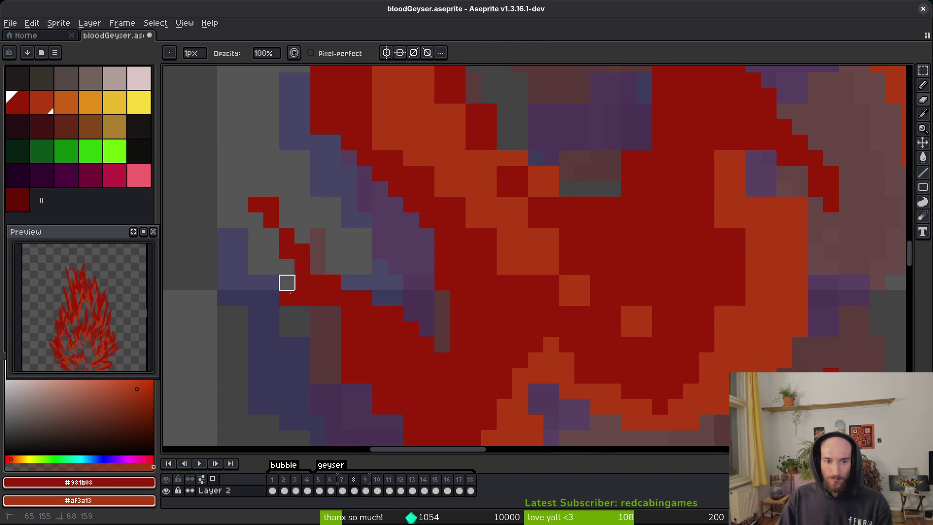
pyautogui.press('Right')
# Step: Paint a short vertical run of pixels and recolour the neighbouring red pixel column
pyautogui.moveTo(326, 348); pyautogui.dragTo(308, 213)
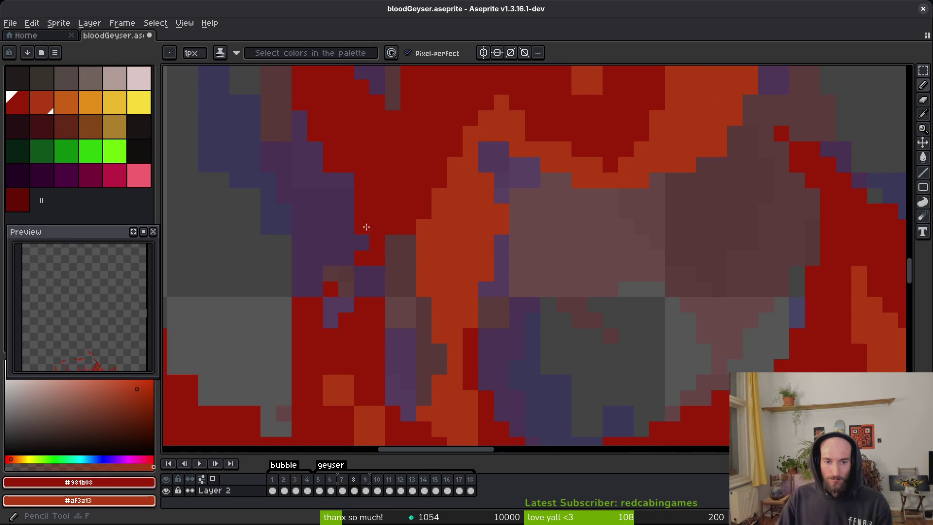
pyautogui.scroll(-3, 284, 350)
pyautogui.moveTo(385, 225); pyautogui.dragTo(385, 303)
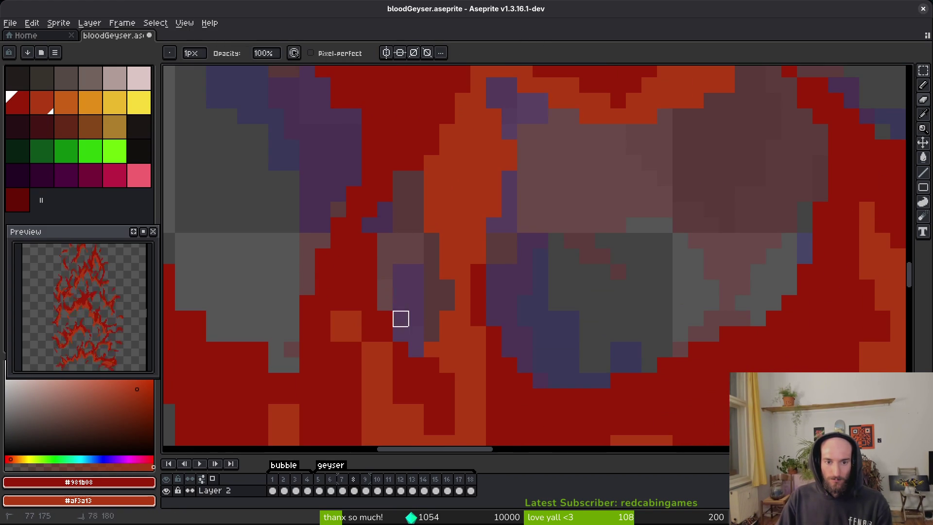
pyautogui.moveTo(416, 147); pyautogui.dragTo(416, 162)
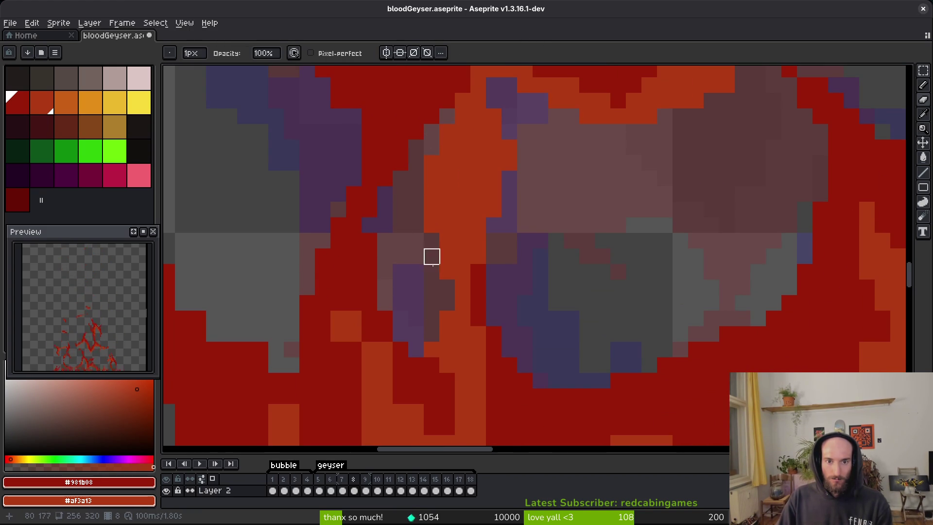
pyautogui.scroll(3, 447, 226)
# Step: With single-pixel drawing, paint dark red over part of the orange area and add one dark red pixel
pyautogui.press('f')
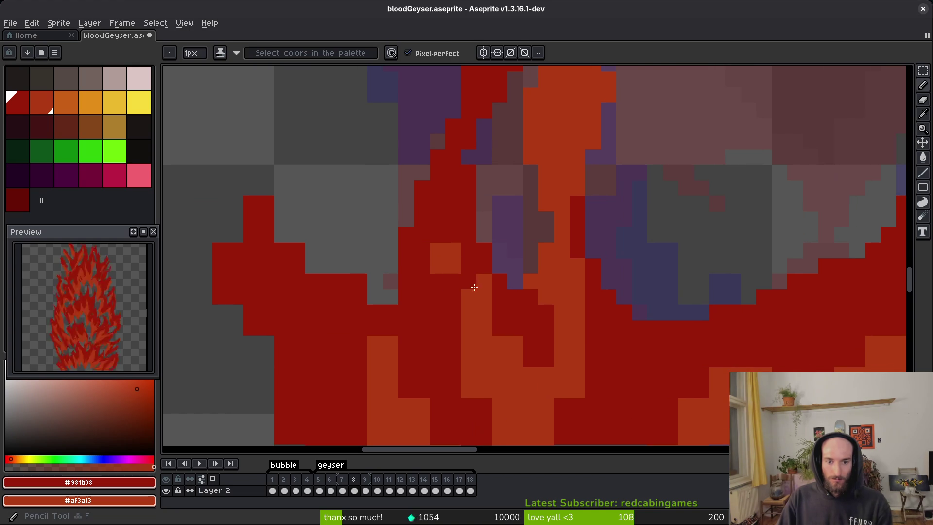
pyautogui.moveTo(467, 262); pyautogui.dragTo(472, 262)
pyautogui.click(532, 238)
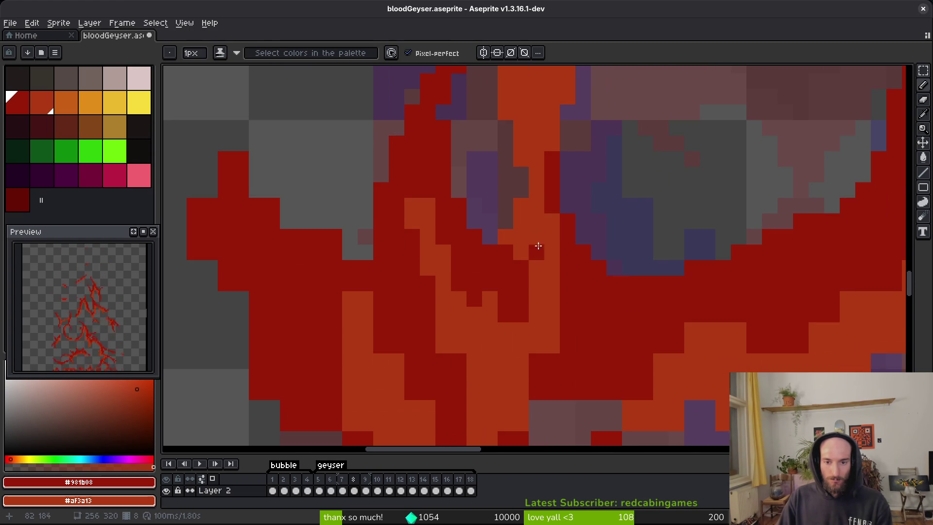
pyautogui.scroll(-3, 720, 209)
pyautogui.hscroll(3, 720, 209)
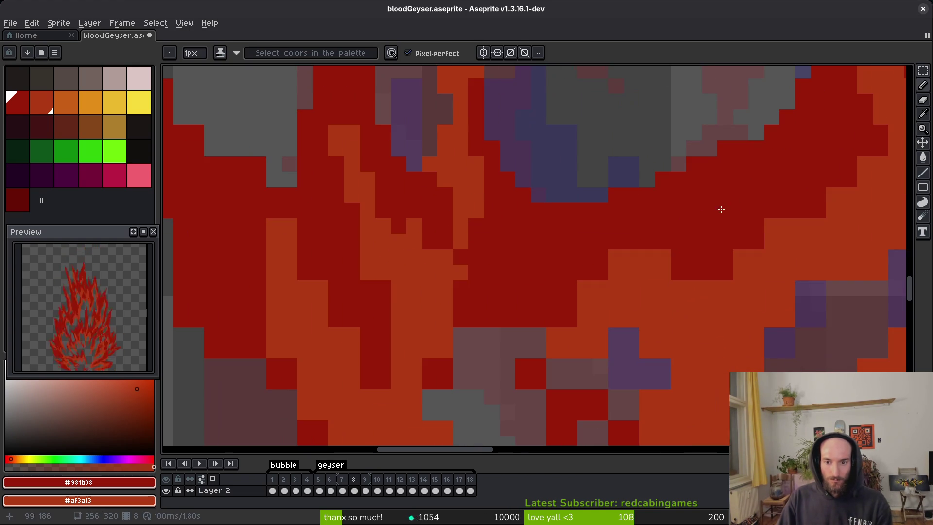
# Step: Turn a stray dark red pixel orange and undo a bad diagonal dark red edge stroke
pyautogui.rightClick(663, 242)
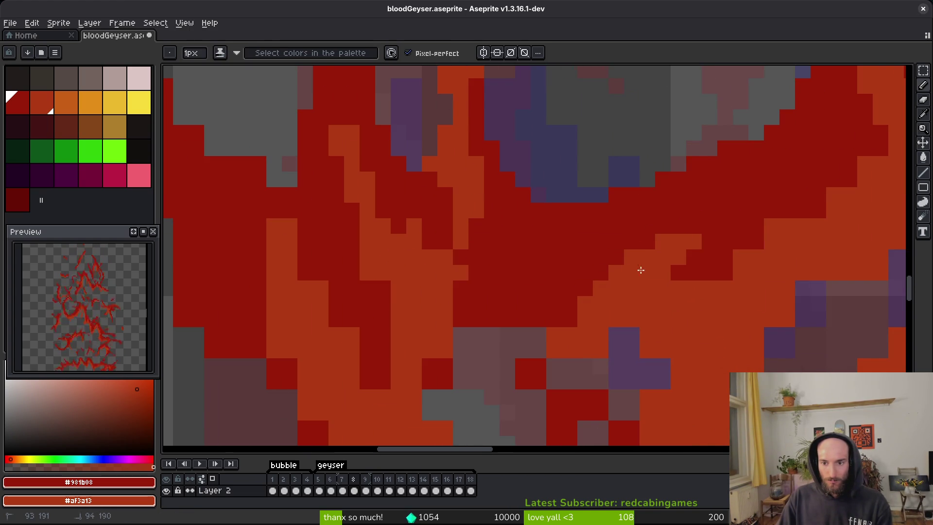
pyautogui.moveTo(879, 150); pyautogui.dragTo(803, 223)
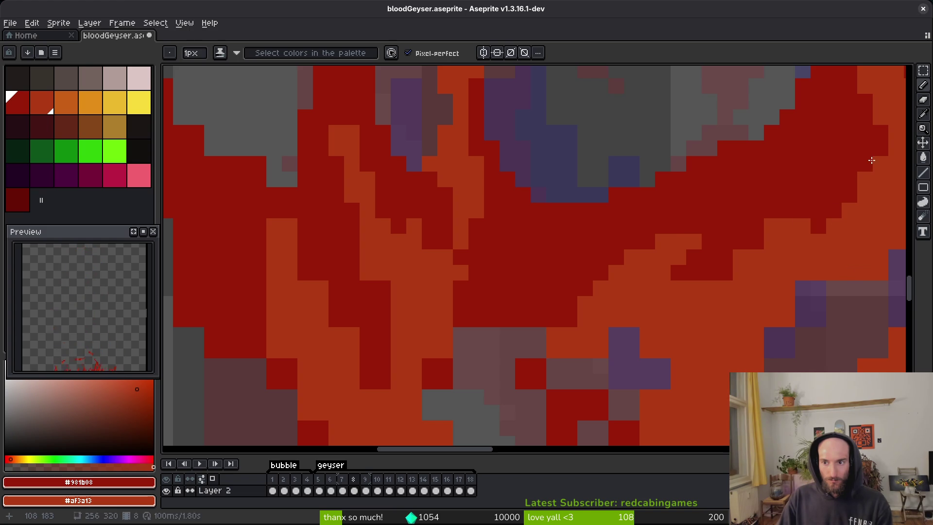
pyautogui.hotkey('ctrl', 'z')
pyautogui.scroll(3, 696, 208)
pyautogui.hscroll(3, 695, 208)
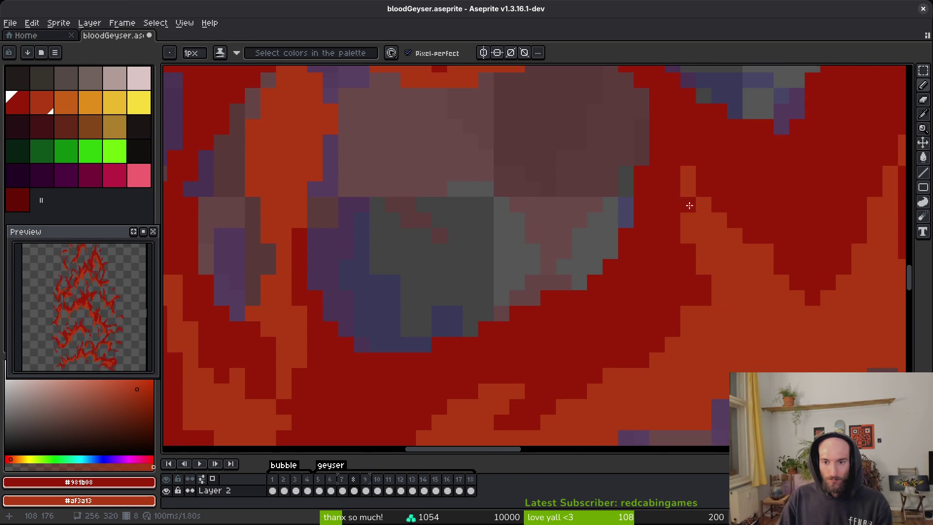
pyautogui.hscroll(2, 773, 318)
pyautogui.scroll(-1, 774, 318)
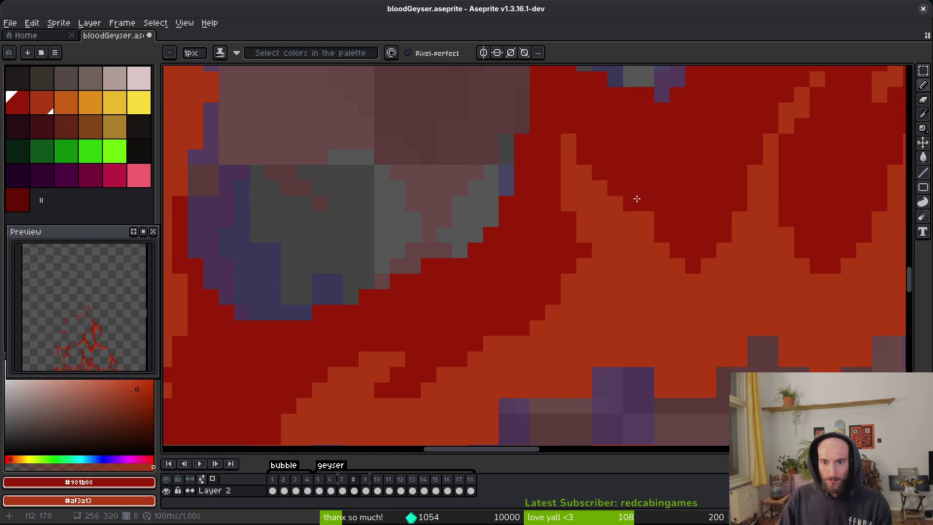
pyautogui.scroll(-3, 685, 292)
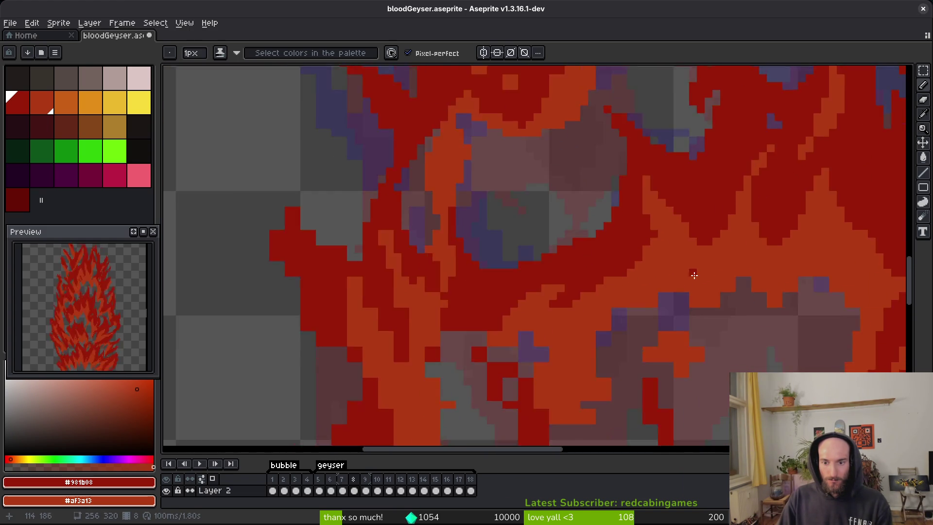
pyautogui.scroll(5, 579, 277)
# Step: Erase stray pixels along the flame edge and add two orange pixels beside the orange blob
pyautogui.press('e')
pyautogui.moveTo(495, 241)
pyautogui.mouseDown()
pyautogui.moveTo(474, 219)
pyautogui.moveTo(424, 277)
pyautogui.mouseUp()
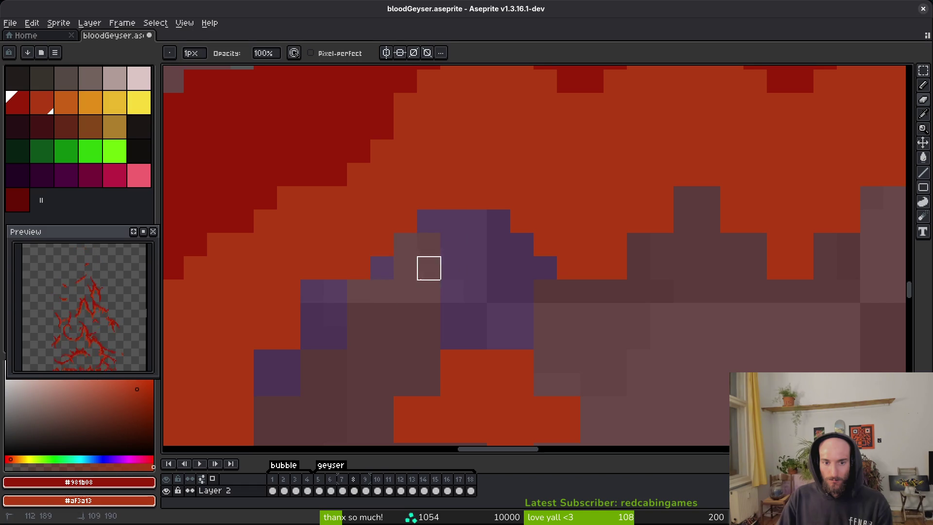
pyautogui.hscroll(-2, 431, 291)
pyautogui.scroll(-2, 431, 291)
pyautogui.scroll(-2, 467, 225)
pyautogui.hscroll(1, 467, 225)
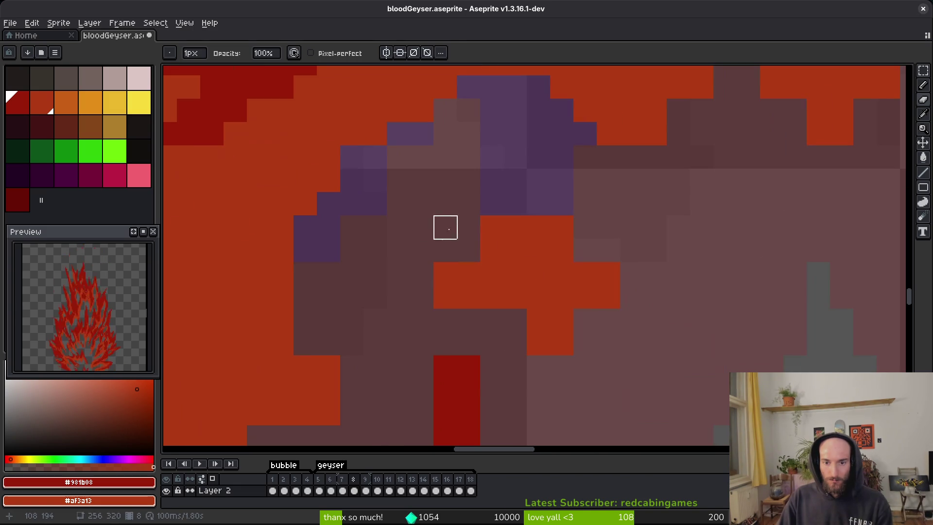
pyautogui.press('b')
pyautogui.rightClick(444, 320)
pyautogui.rightClick(421, 321)
# Step: Erase two stray orange pixels near the orange blob
pyautogui.scroll(-2, 427, 225)
pyautogui.hscroll(2, 427, 225)
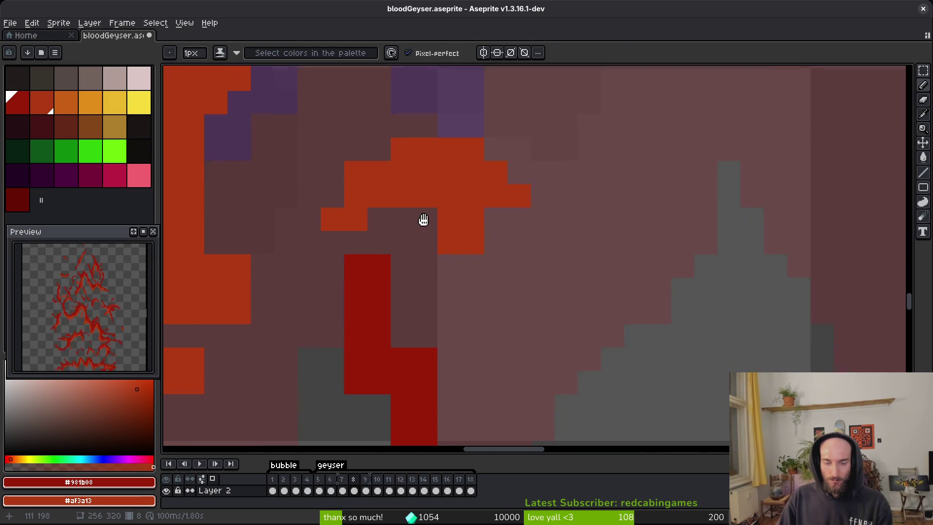
pyautogui.press('e')
pyautogui.click(473, 242)
pyautogui.press('b')
pyautogui.press('e')
pyautogui.click(356, 171)
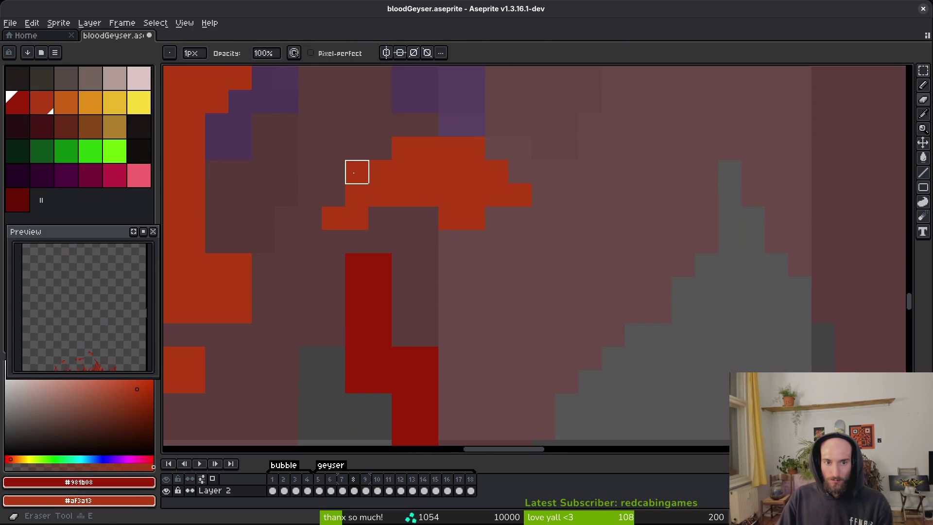
pyautogui.scroll(-2, 497, 178)
pyautogui.hscroll(-2, 497, 178)
pyautogui.scroll(-3, 424, 156)
pyautogui.scroll(3, 527, 246)
# Step: Extend the dark red stroke, remove stray dark red pixels and add a red pixel beside it
pyautogui.press('b')
pyautogui.moveTo(520, 181); pyautogui.dragTo(520, 204)
pyautogui.press('e')
pyautogui.moveTo(568, 368); pyautogui.dragTo(591, 344)
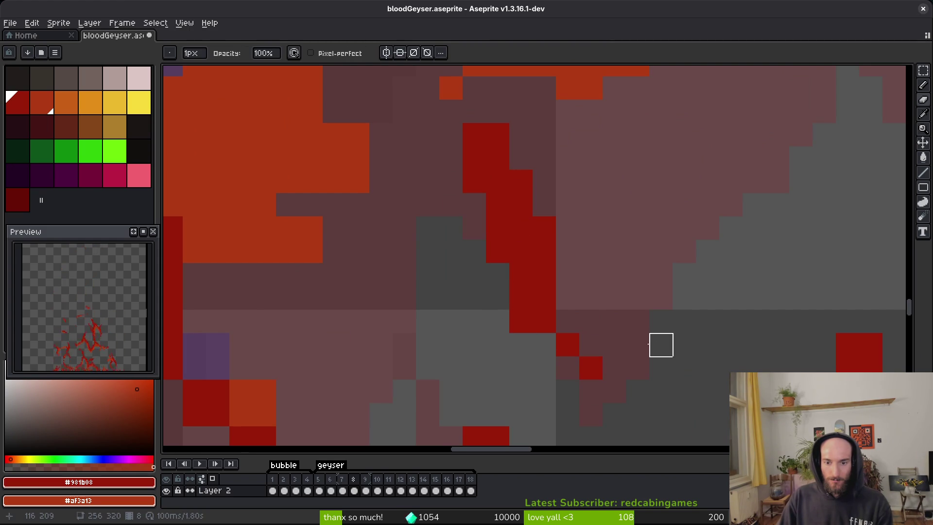
pyautogui.click(521, 321)
pyautogui.press('b')
pyautogui.click(568, 320)
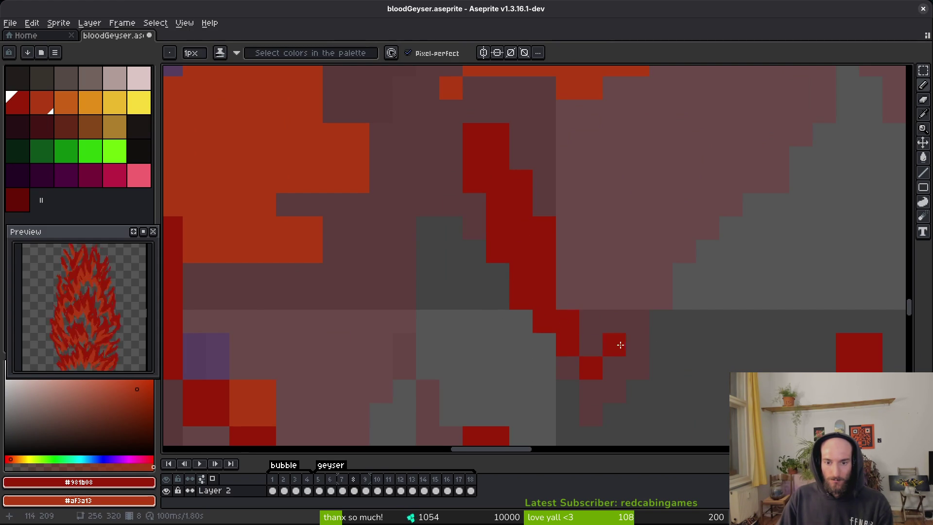
pyautogui.scroll(2, 554, 292)
# Step: Paint orange over the dark pixels in the edge gap
pyautogui.press('e')
pyautogui.scroll(-3, 614, 310)
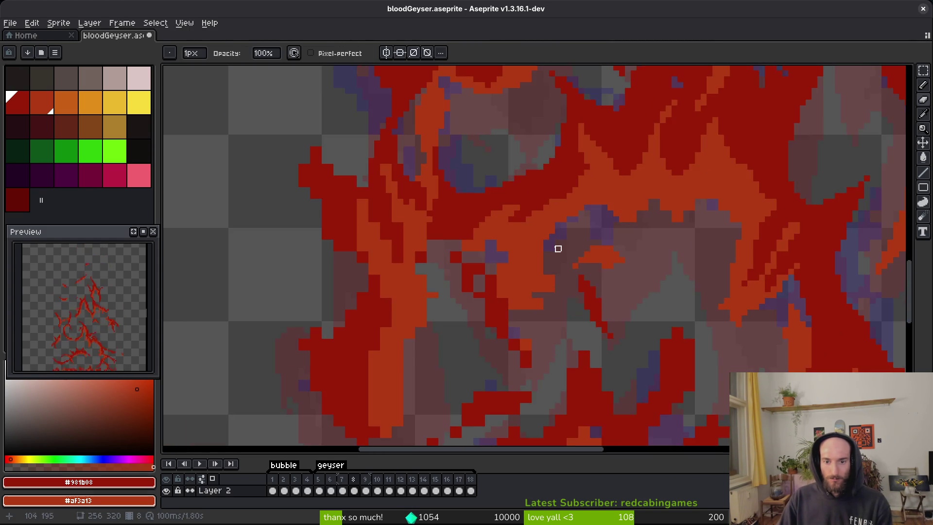
pyautogui.scroll(3, 532, 317)
pyautogui.press('b')
pyautogui.rightClick(527, 303)
pyautogui.moveTo(534, 322); pyautogui.dragTo(500, 194)
# Step: Erase a staircase of orange pixels and the leftover orange pixels along the edge
pyautogui.press('e')
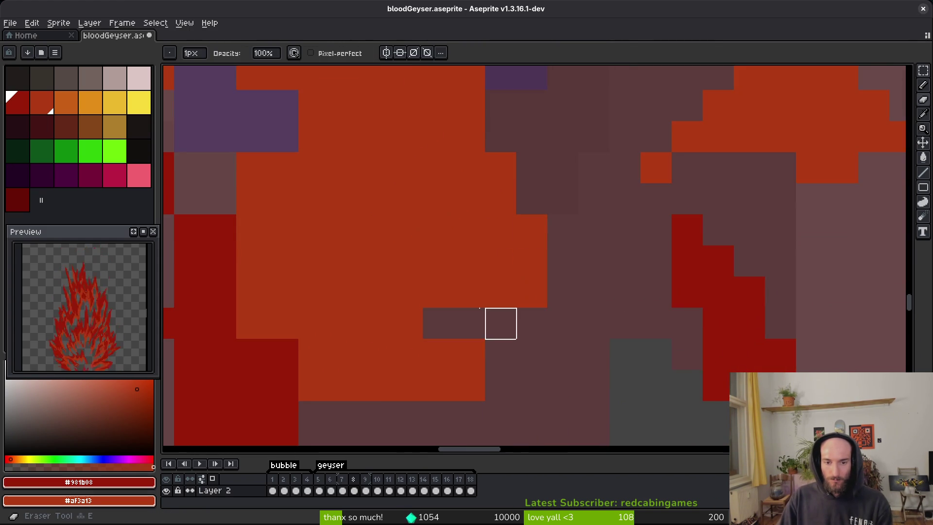
pyautogui.moveTo(376, 229); pyautogui.dragTo(439, 324)
pyautogui.moveTo(439, 355); pyautogui.dragTo(532, 386)
pyautogui.moveTo(439, 355); pyautogui.dragTo(437, 323)
pyautogui.scroll(-2, 495, 331)
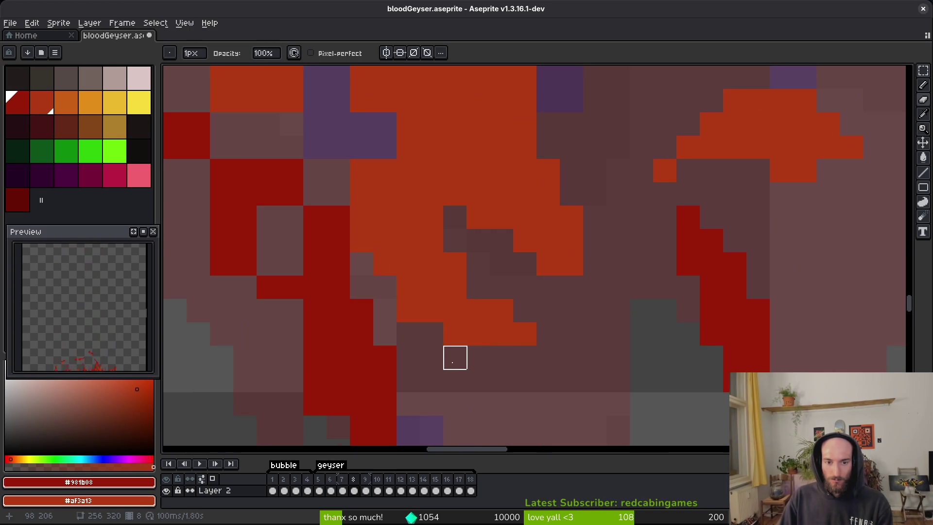
pyautogui.scroll(-1, 419, 322)
pyautogui.hscroll(-1, 419, 321)
pyautogui.scroll(-2, 421, 349)
# Step: Paint a few dark-red pixels along the flame edge
pyautogui.press('e')
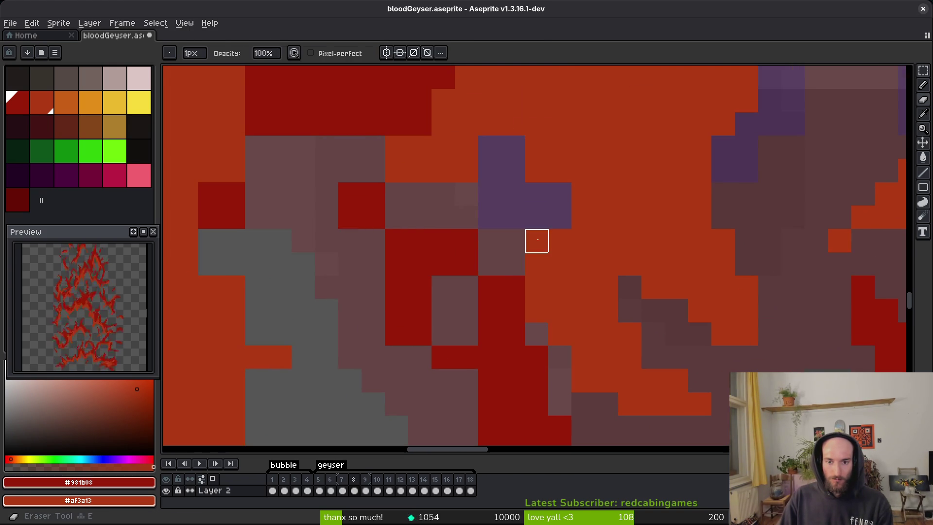
pyautogui.scroll(2, 490, 172)
pyautogui.press('b')
pyautogui.moveTo(556, 239)
pyautogui.mouseDown()
pyautogui.moveTo(494, 228)
pyautogui.moveTo(527, 207)
pyautogui.moveTo(552, 253)
pyautogui.mouseUp()
# Step: Fill a gap pixel and an edge pixel with dark red
pyautogui.press('e')
pyautogui.press('b')
pyautogui.press('e')
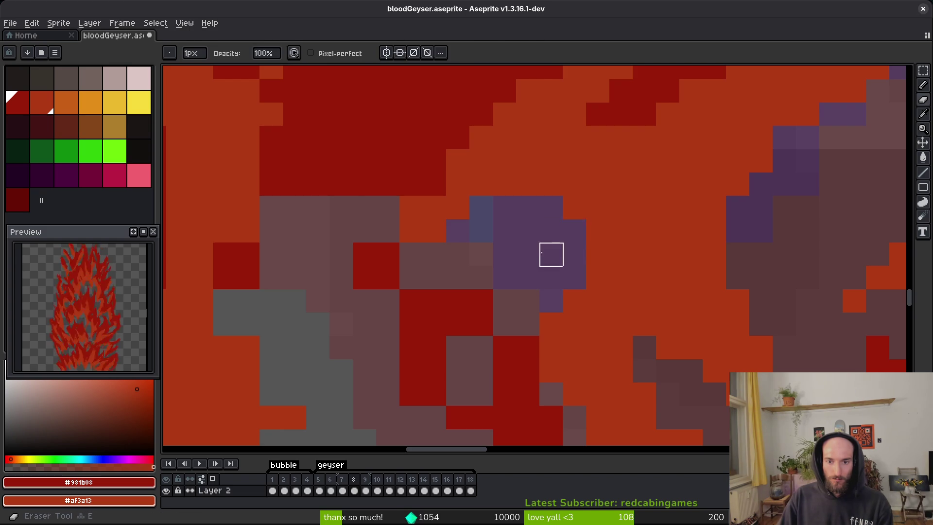
pyautogui.scroll(-1, 552, 255)
pyautogui.scroll(2, 520, 249)
pyautogui.scroll(-2, 552, 313)
pyautogui.press('b')
pyautogui.click(438, 319)
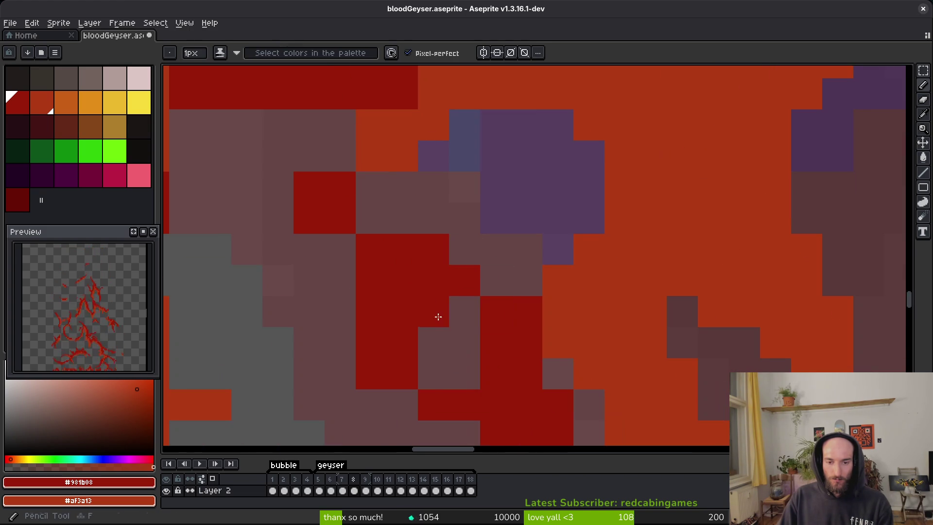
pyautogui.scroll(-2, 347, 217)
pyautogui.click(359, 189)
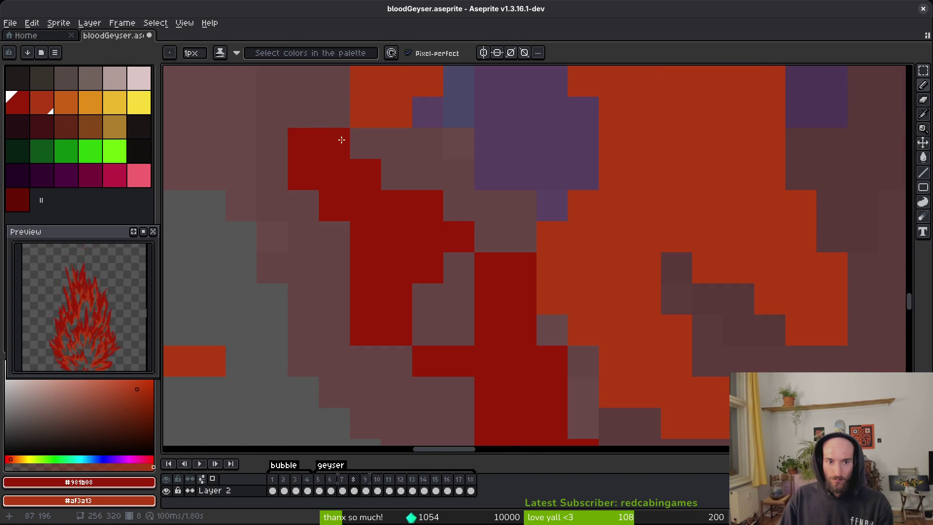
# Step: Erase stray red pixels and add one dark red pixel along the edge
pyautogui.press('e')
pyautogui.click(335, 143)
pyautogui.scroll(-2, 485, 222)
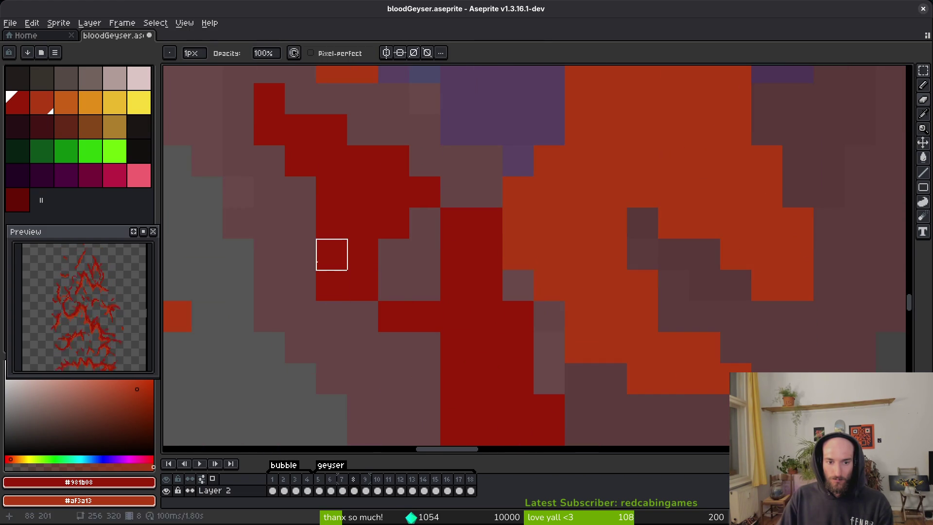
pyautogui.scroll(-3, 340, 273)
pyautogui.press('b')
pyautogui.click(411, 260)
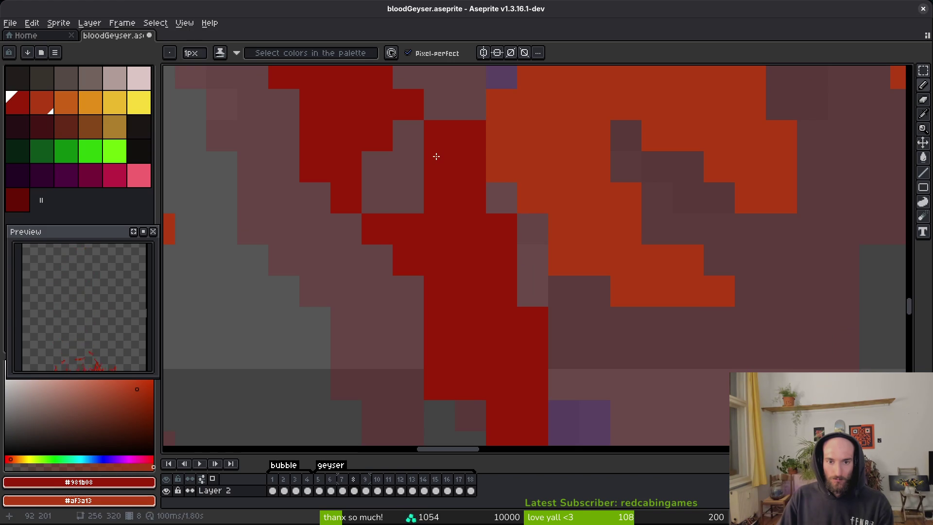
pyautogui.press('e')
pyautogui.scroll(-3, 515, 238)
pyautogui.scroll(3, 486, 214)
pyautogui.press('b')
pyautogui.press('e')
pyautogui.click(497, 199)
# Step: Smooth another part of the flame edge, erasing a stray red pixel and filling an edge gap
pyautogui.scroll(-3, 554, 311)
pyautogui.scroll(2, 520, 316)
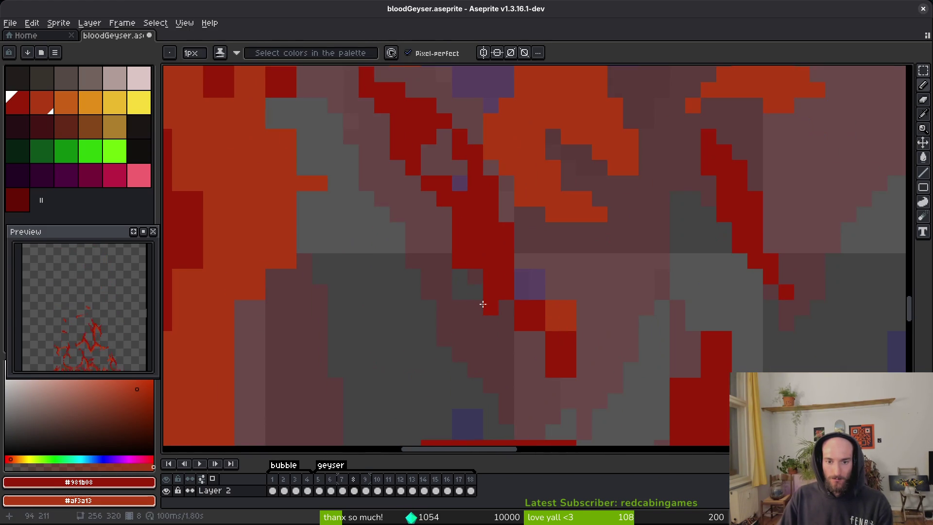
pyautogui.scroll(3, 510, 313)
pyautogui.moveTo(510, 313); pyautogui.dragTo(450, 223)
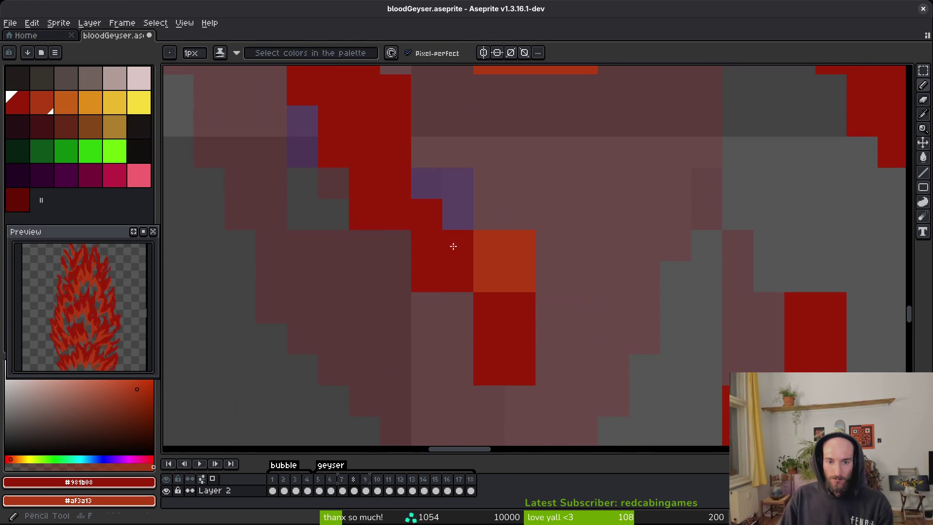
pyautogui.press('b')
pyautogui.click(551, 277)
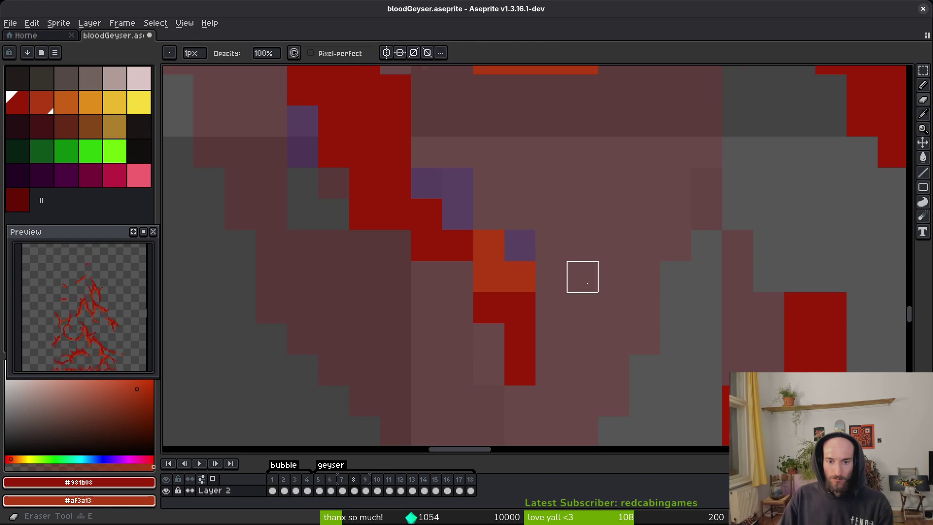
pyautogui.click(534, 295)
pyautogui.scroll(-2, 602, 316)
pyautogui.scroll(1, 602, 316)
pyautogui.hotkey('ctrl', 'z')
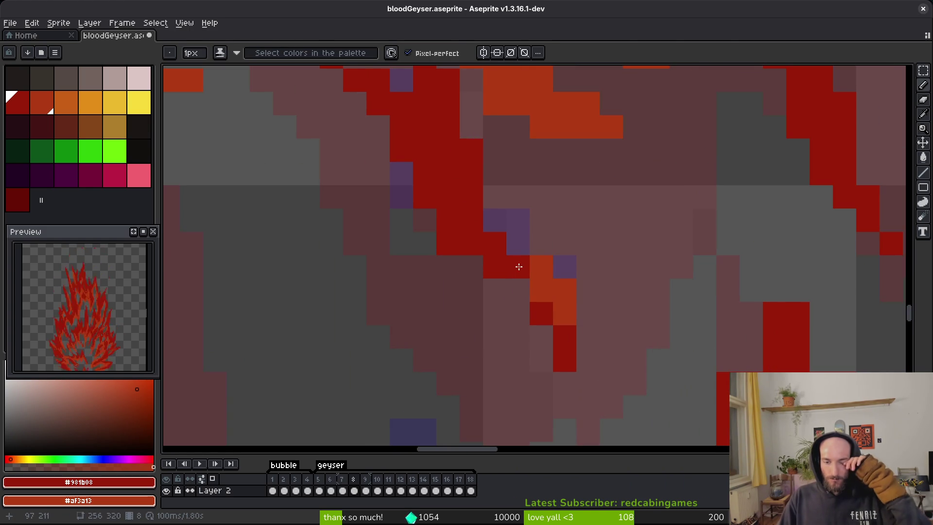
pyautogui.click(499, 245)
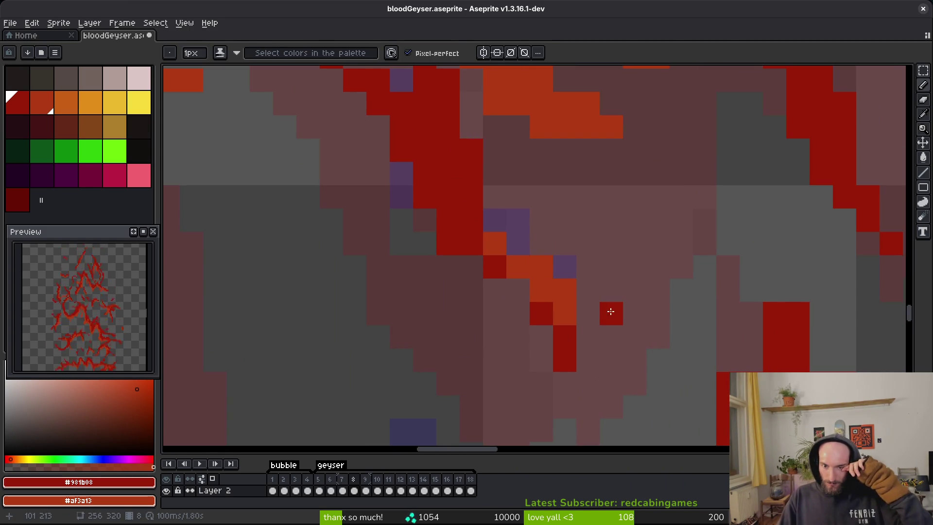
pyautogui.scroll(-4, 608, 312)
pyautogui.scroll(5, 610, 295)
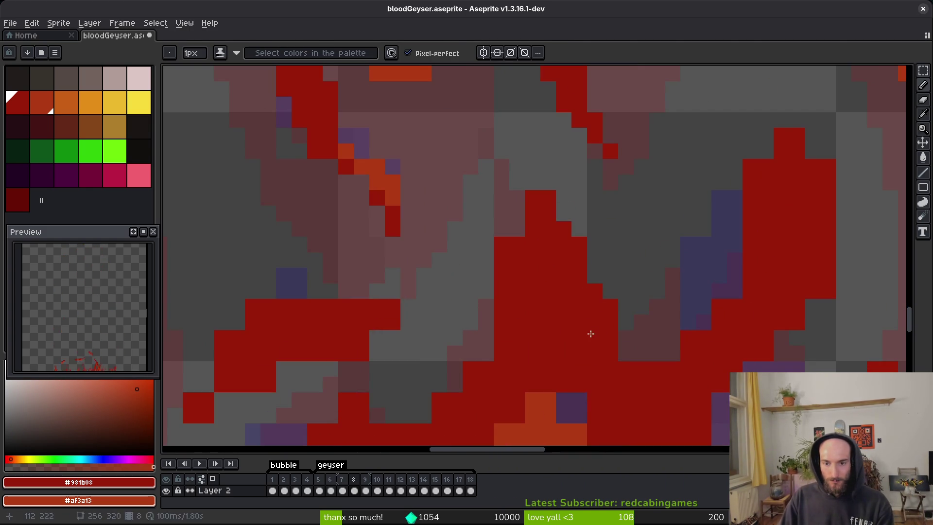
# Step: Erase red pixels along the flame's diagonal edge and a column of stray red pixels
pyautogui.press('e')
pyautogui.scroll(1, 661, 335)
pyautogui.moveTo(801, 148)
pyautogui.mouseDown()
pyautogui.moveTo(753, 288)
pyautogui.moveTo(684, 335)
pyautogui.moveTo(583, 275)
pyautogui.mouseUp()
pyautogui.press('b')
pyautogui.press('e')
pyautogui.moveTo(725, 127); pyautogui.dragTo(680, 268)
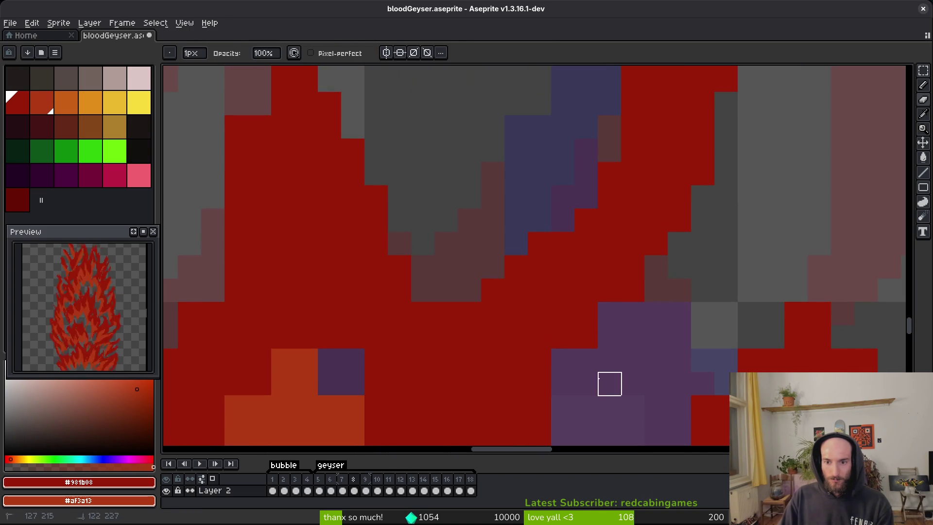
pyautogui.press('b')
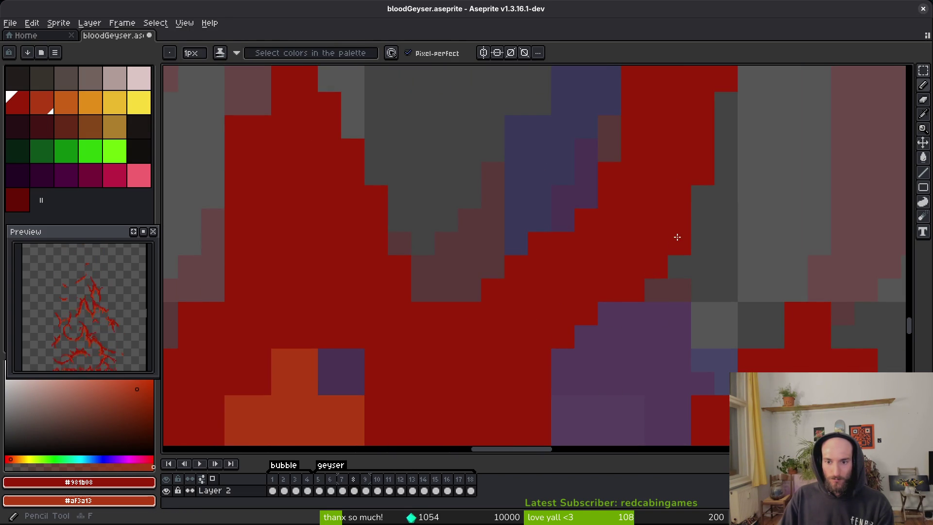
# Step: Paint red pixels to extend the flame shape and fill in its tip
pyautogui.scroll(-3, 619, 400)
pyautogui.scroll(4, 594, 348)
pyautogui.moveTo(474, 204)
pyautogui.mouseDown()
pyautogui.moveTo(495, 137)
pyautogui.moveTo(503, 209)
pyautogui.mouseUp()
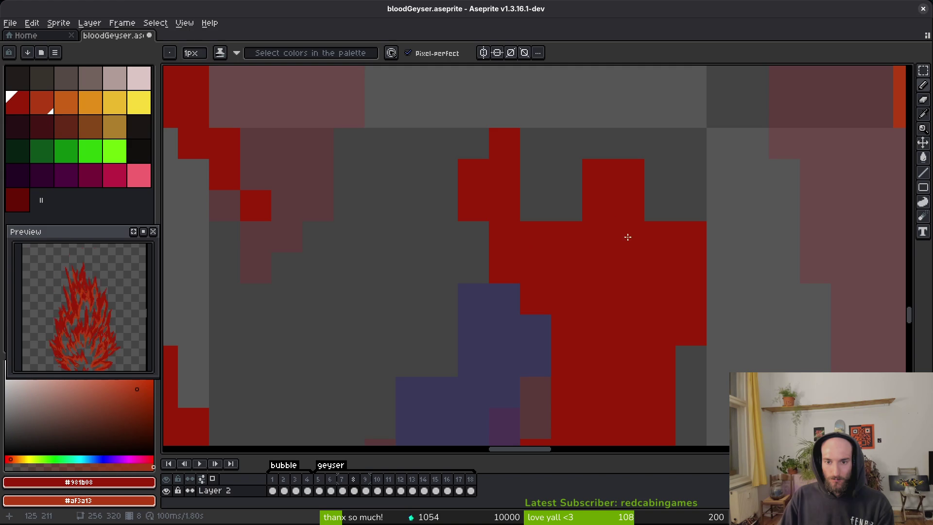
pyautogui.moveTo(624, 217)
pyautogui.mouseDown()
pyautogui.moveTo(639, 135)
pyautogui.moveTo(660, 216)
pyautogui.mouseUp()
pyautogui.scroll(-2, 583, 282)
pyautogui.scroll(1, 573, 287)
pyautogui.scroll(2, 573, 287)
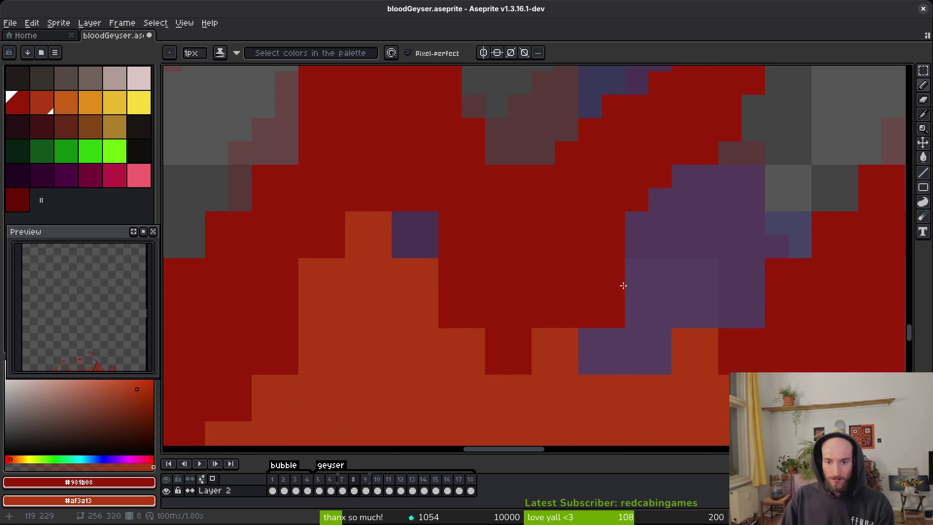
# Step: Add orange pixels into the red area and recolour stray orange pixels dark red
pyautogui.moveTo(501, 292)
pyautogui.mouseDown()
pyautogui.moveTo(557, 240)
pyautogui.moveTo(502, 333)
pyautogui.moveTo(482, 320)
pyautogui.mouseUp()
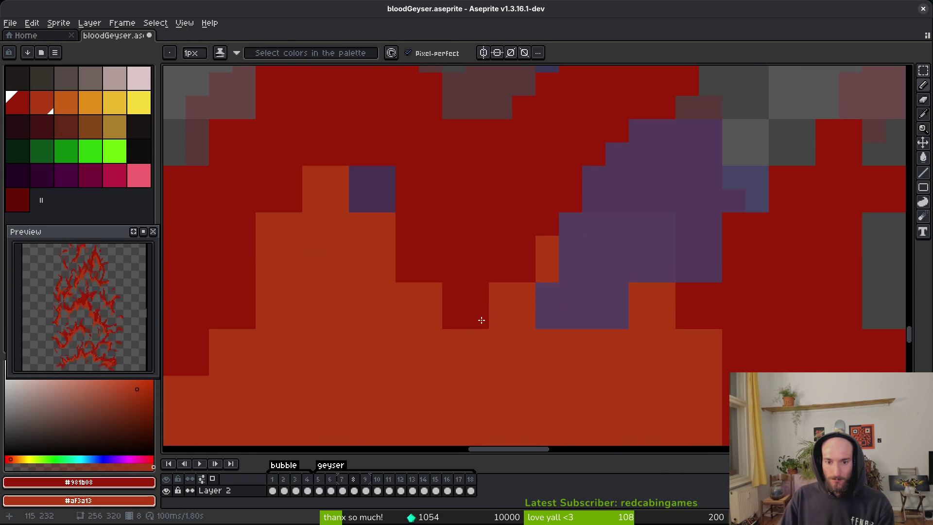
pyautogui.hscroll(-3, 482, 320)
pyautogui.click(444, 214)
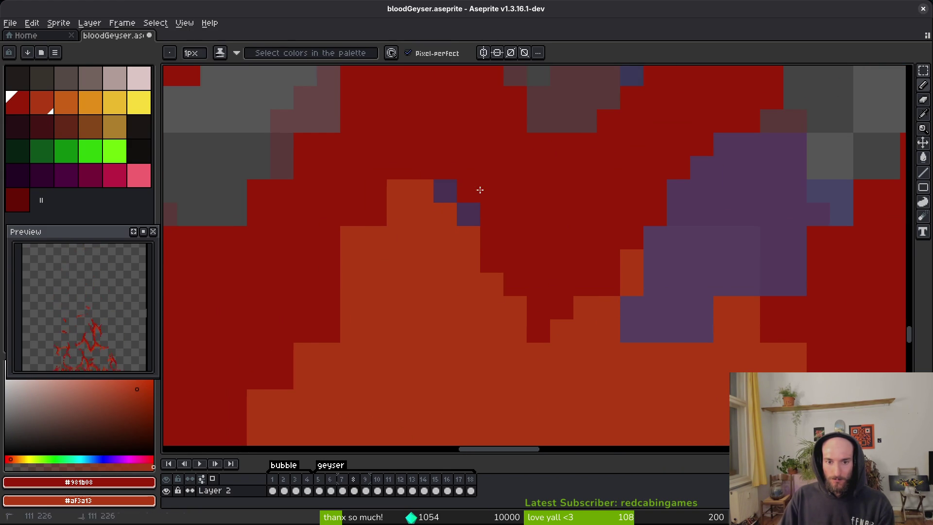
pyautogui.click(351, 238)
pyautogui.moveTo(352, 284); pyautogui.dragTo(354, 256)
pyautogui.click(391, 185)
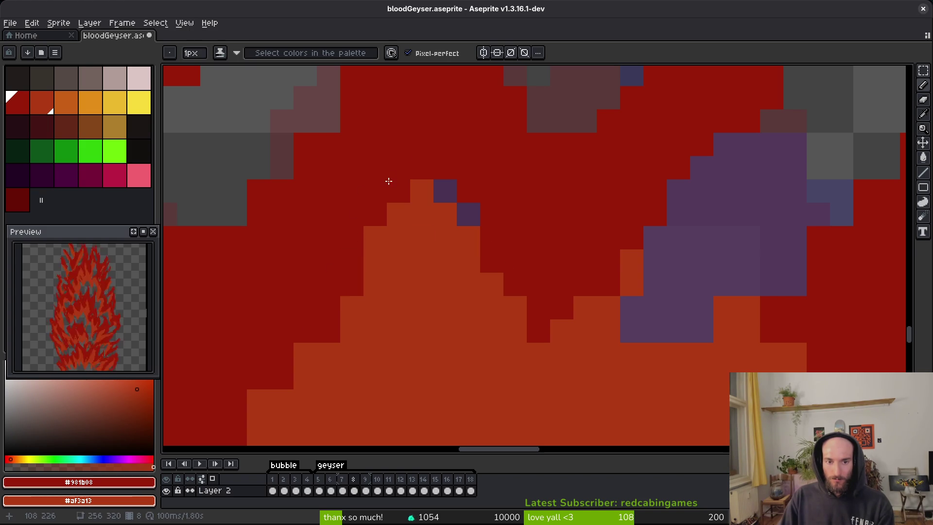
pyautogui.moveTo(421, 146); pyautogui.dragTo(400, 195)
pyautogui.click(422, 185)
# Step: Paint an orange gap pixel and dark-red pixels along the orange edge, including a diagonal run
pyautogui.hscroll(5, 676, 437)
pyautogui.scroll(-2, 676, 437)
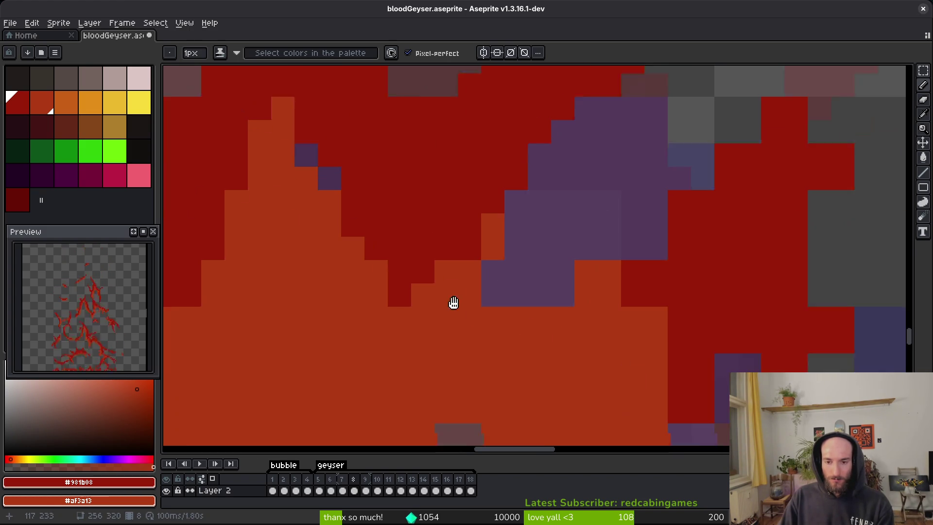
pyautogui.rightClick(479, 276)
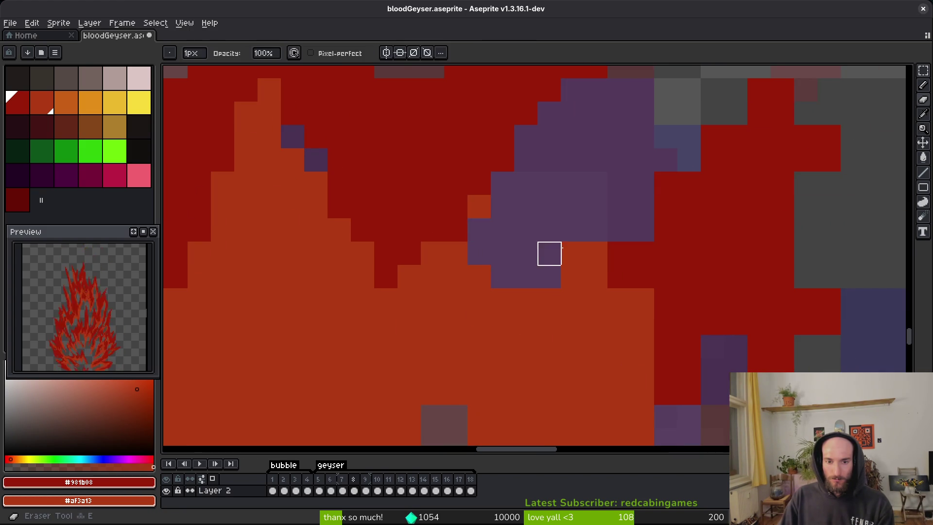
pyautogui.moveTo(525, 251); pyautogui.dragTo(426, 216)
pyautogui.click(497, 217)
pyautogui.moveTo(474, 240); pyautogui.dragTo(451, 241)
pyautogui.moveTo(536, 260)
pyautogui.mouseDown()
pyautogui.moveTo(479, 331)
pyautogui.moveTo(445, 352)
pyautogui.mouseUp()
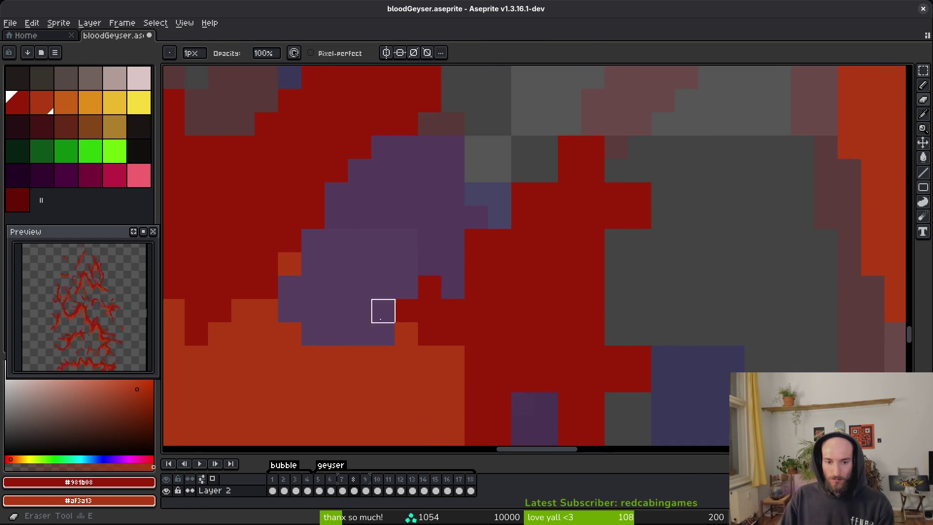
pyautogui.moveTo(616, 101); pyautogui.dragTo(544, 173)
# Step: Erase stray red pixels from the lower flame edge
pyautogui.press('e')
pyautogui.moveTo(626, 266); pyautogui.dragTo(556, 184)
pyautogui.moveTo(499, 364); pyautogui.dragTo(493, 350)
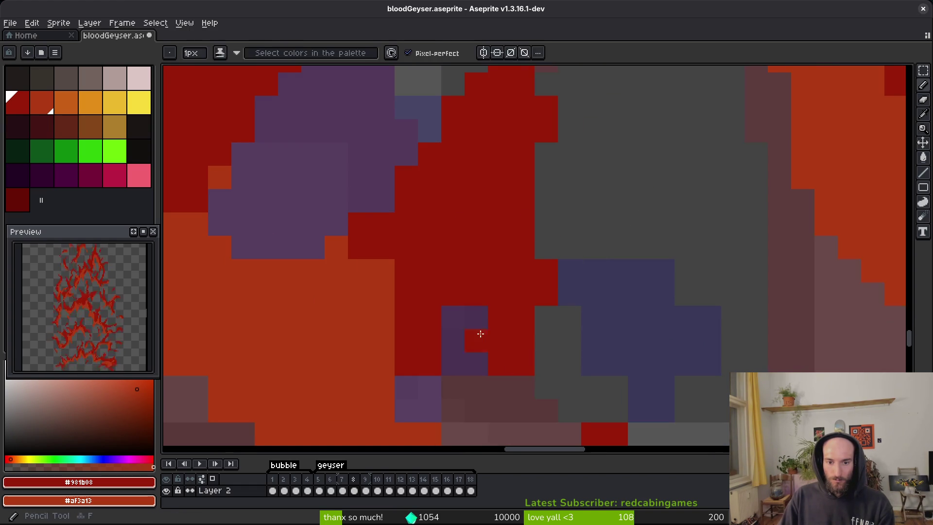
pyautogui.moveTo(467, 387); pyautogui.dragTo(477, 336)
pyautogui.click(440, 312)
# Step: Paint five stray pixels and edge gaps orange
pyautogui.press('b')
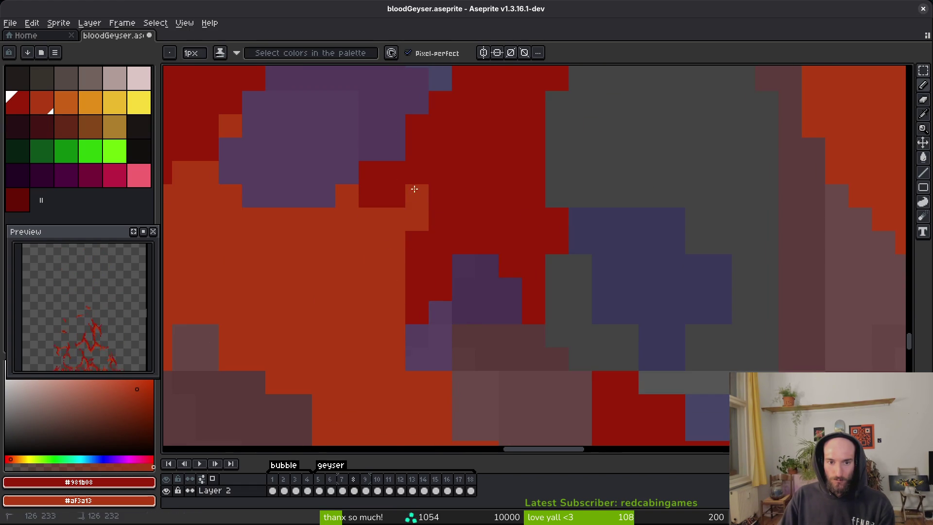
pyautogui.rightClick(398, 206)
pyautogui.rightClick(428, 173)
pyautogui.rightClick(440, 172)
pyautogui.rightClick(417, 242)
pyautogui.rightClick(457, 152)
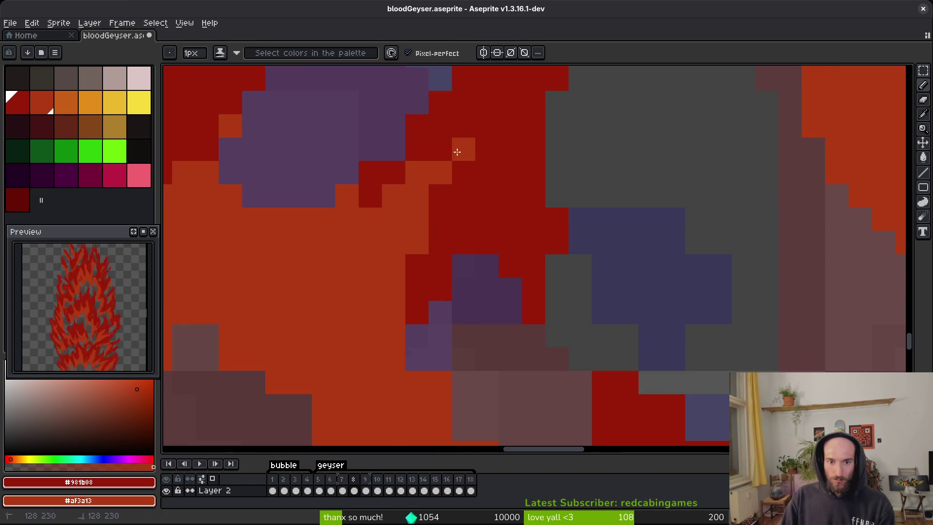
# Step: Erase the remaining stray red pixels and cells along the next rough edge
pyautogui.moveTo(425, 279)
pyautogui.mouseDown()
pyautogui.moveTo(504, 313)
pyautogui.moveTo(462, 194)
pyautogui.mouseUp()
pyautogui.press('e')
pyautogui.moveTo(531, 403)
pyautogui.mouseDown()
pyautogui.moveTo(438, 229)
pyautogui.moveTo(502, 367)
pyautogui.moveTo(485, 345)
pyautogui.mouseUp()
pyautogui.press('b')
pyautogui.press('e')
pyautogui.moveTo(461, 219); pyautogui.dragTo(414, 135)
pyautogui.moveTo(532, 379); pyautogui.dragTo(508, 299)
pyautogui.click(509, 345)
pyautogui.moveTo(601, 203)
pyautogui.mouseDown()
pyautogui.moveTo(573, 279)
pyautogui.moveTo(550, 256)
pyautogui.mouseUp()
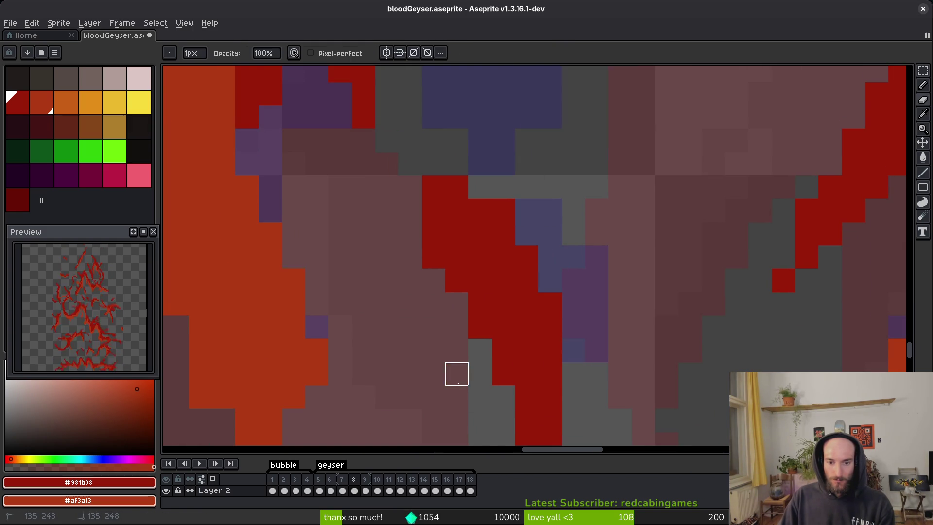
# Step: Erase a column of leftover stray red cells from the blood shapes
pyautogui.scroll(-3, 504, 187)
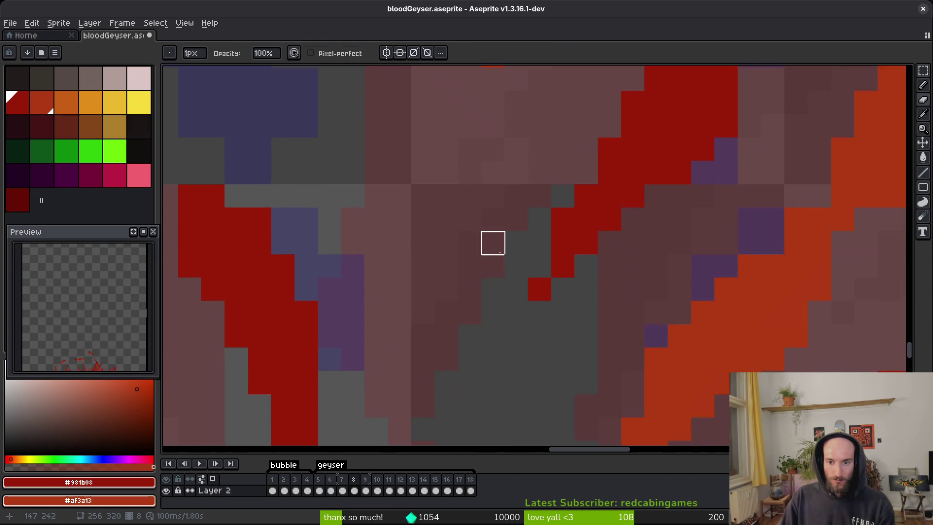
pyautogui.scroll(3, 471, 282)
pyautogui.hscroll(2, 523, 194)
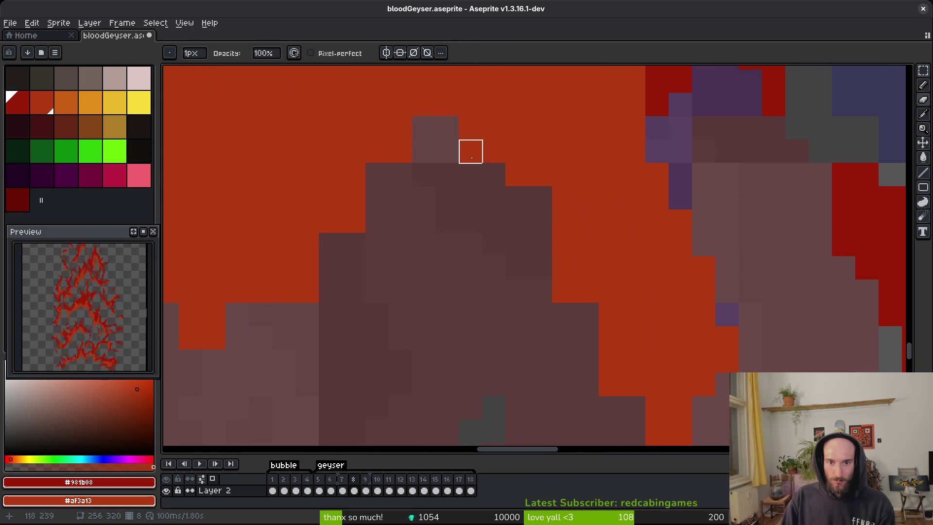
pyautogui.scroll(-3, 535, 316)
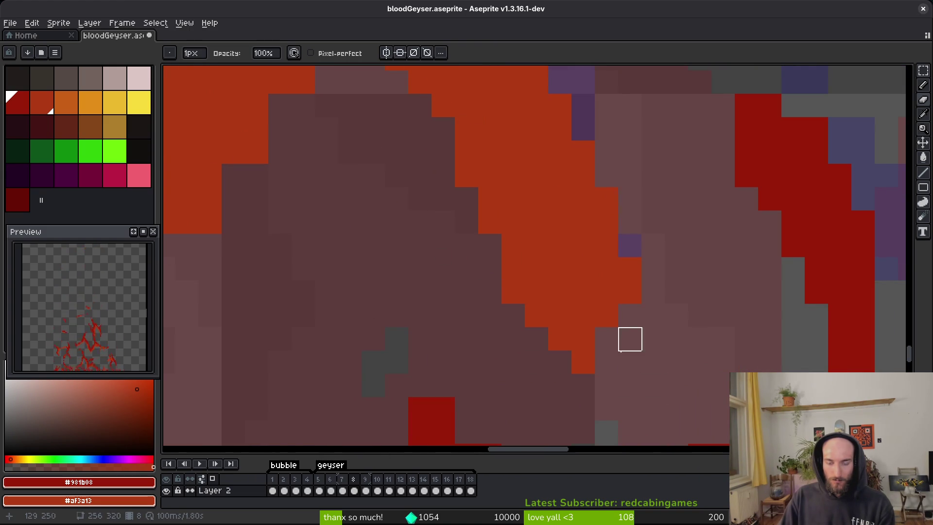
pyautogui.moveTo(490, 268); pyautogui.dragTo(536, 386)
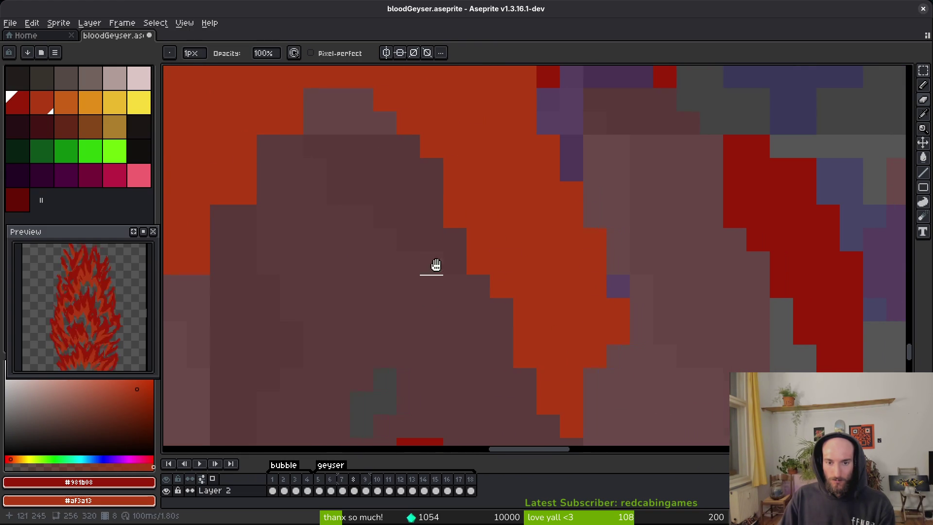
pyautogui.hscroll(-2, 454, 260)
pyautogui.hscroll(-3, 437, 277)
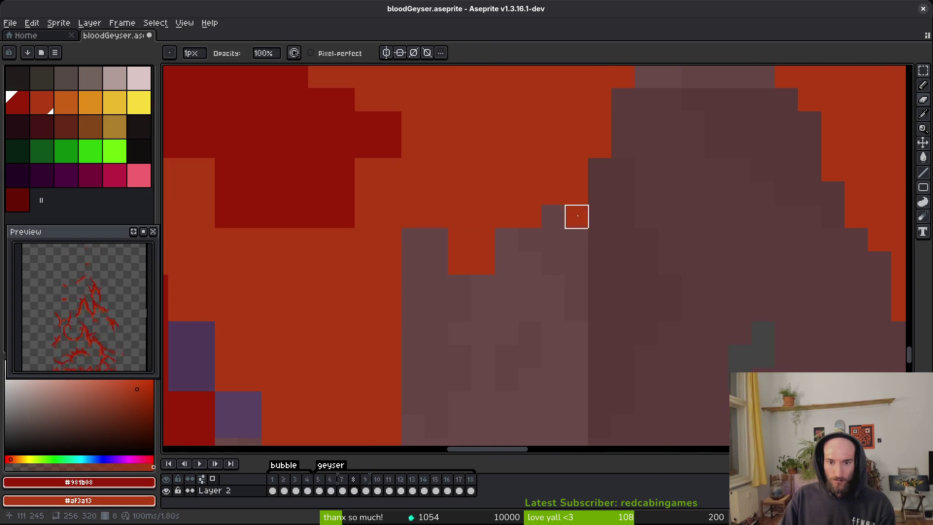
pyautogui.hscroll(-2, 457, 321)
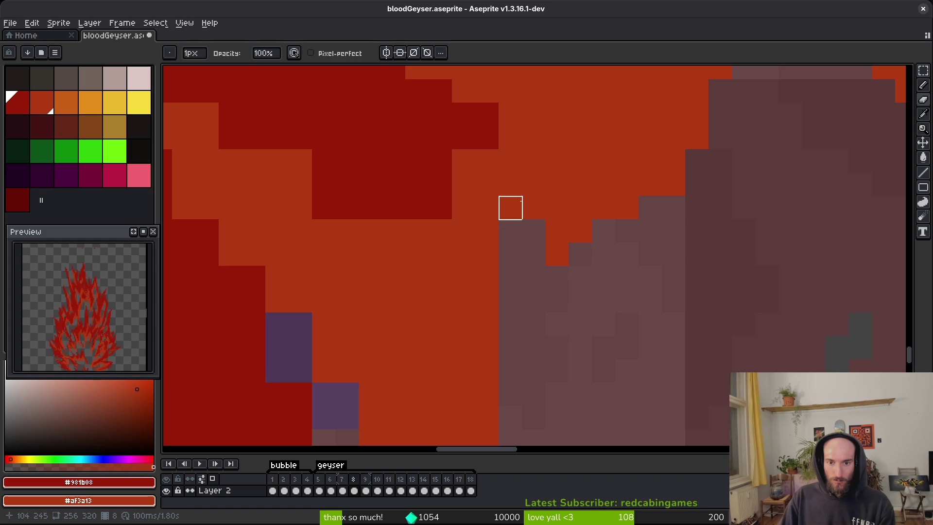
# Step: Recolour four jagged pixels on the red/orange border using Pencil shading ink
pyautogui.press('b')
pyautogui.moveTo(448, 183)
pyautogui.mouseDown()
pyautogui.moveTo(526, 236)
pyautogui.moveTo(506, 310)
pyautogui.mouseUp()
pyautogui.scroll(4, 559, 209)
pyautogui.hscroll(5, 554, 144)
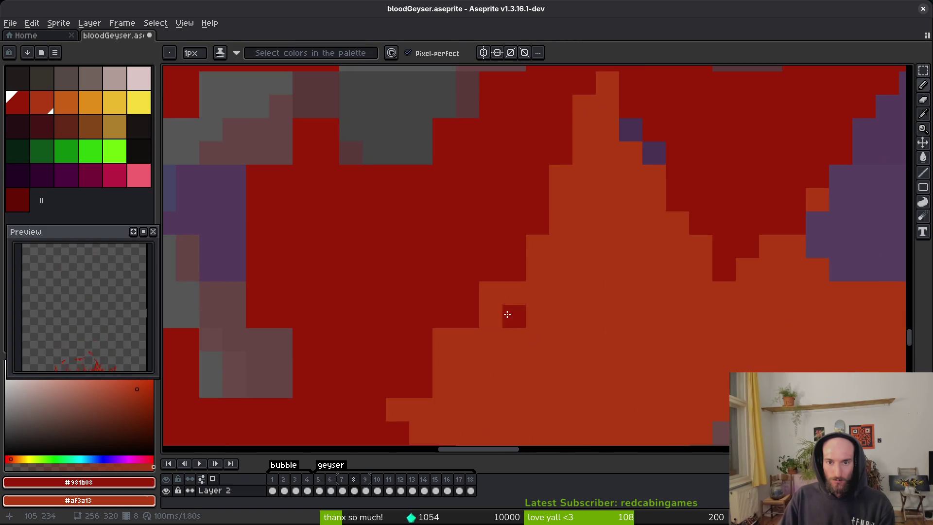
pyautogui.click(467, 316)
pyautogui.click(490, 340)
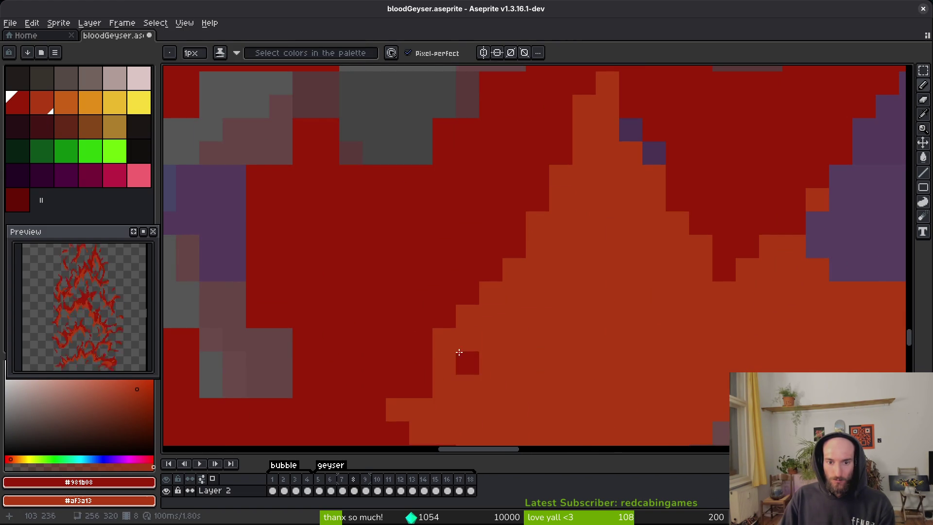
pyautogui.click(455, 351)
pyautogui.click(467, 389)
pyautogui.scroll(-4, 483, 409)
pyautogui.scroll(-2, 483, 409)
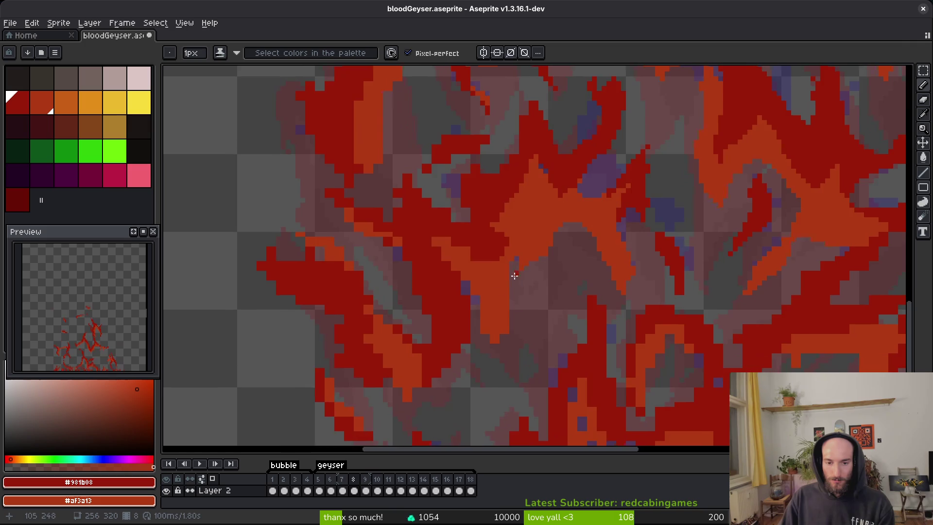
# Step: Fix stair-steps on the boundary: turn a dark red row and pixels orange, stray orange pixels dark red
pyautogui.scroll(4, 515, 273)
pyautogui.press('e')
pyautogui.press('b')
pyautogui.scroll(3, 556, 389)
pyautogui.moveTo(630, 295); pyautogui.dragTo(503, 285)
pyautogui.rightClick(528, 270)
pyautogui.rightClick(572, 272)
pyautogui.click(486, 257)
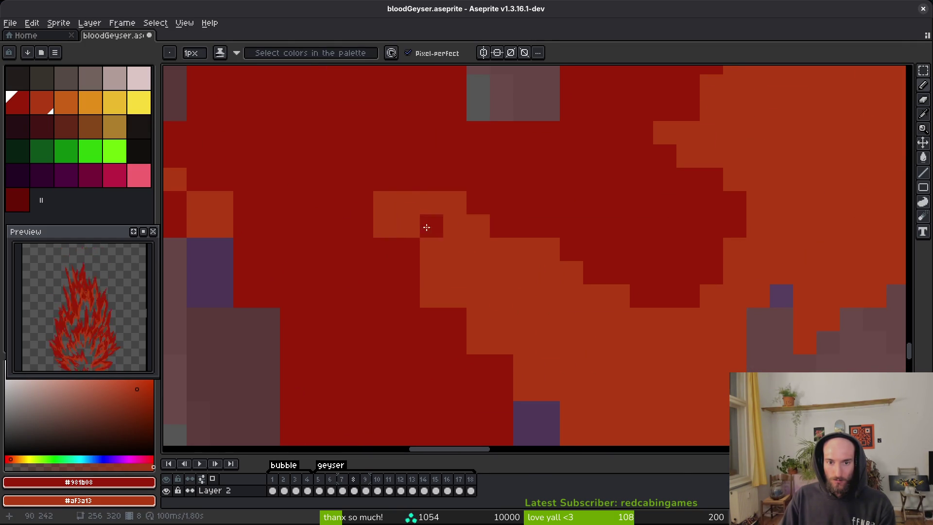
pyautogui.moveTo(385, 226); pyautogui.dragTo(431, 284)
pyautogui.scroll(-2, 430, 302)
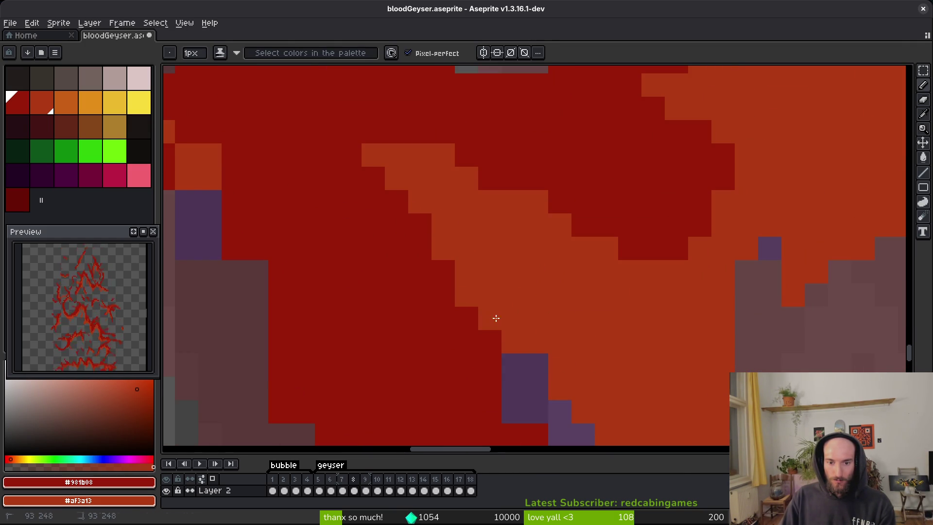
pyautogui.rightClick(496, 317)
pyautogui.scroll(-3, 471, 254)
# Step: Paint the grey gaps and orange edge cells along the lower and upper boundary red
pyautogui.press('e')
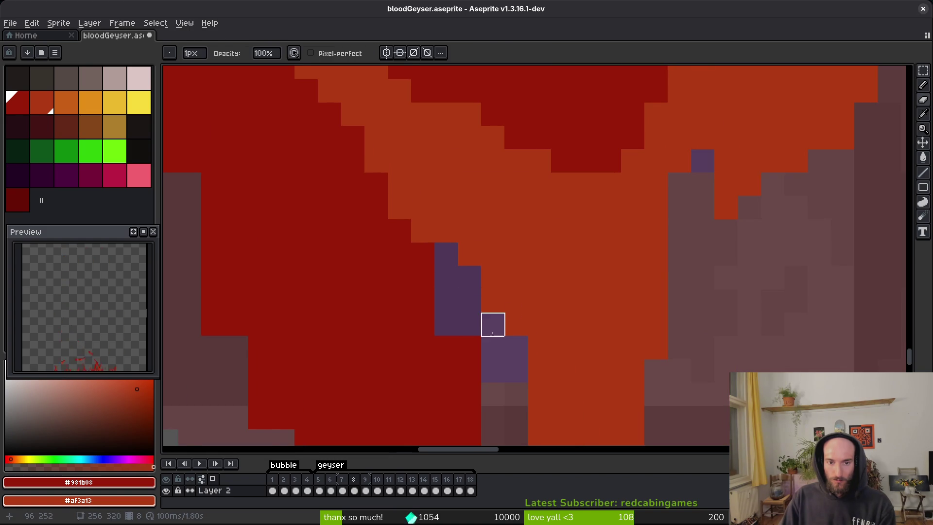
pyautogui.press('b')
pyautogui.scroll(-5, 477, 311)
pyautogui.scroll(-2, 483, 226)
pyautogui.scroll(-3, 483, 313)
pyautogui.moveTo(504, 194)
pyautogui.mouseDown()
pyautogui.moveTo(445, 315)
pyautogui.moveTo(665, 278)
pyautogui.mouseUp()
pyautogui.moveTo(543, 333)
pyautogui.mouseDown()
pyautogui.moveTo(527, 355)
pyautogui.moveTo(535, 345)
pyautogui.mouseUp()
pyautogui.scroll(2, 535, 345)
pyautogui.moveTo(554, 253)
pyautogui.mouseDown()
pyautogui.moveTo(541, 223)
pyautogui.moveTo(570, 269)
pyautogui.moveTo(535, 246)
pyautogui.mouseUp()
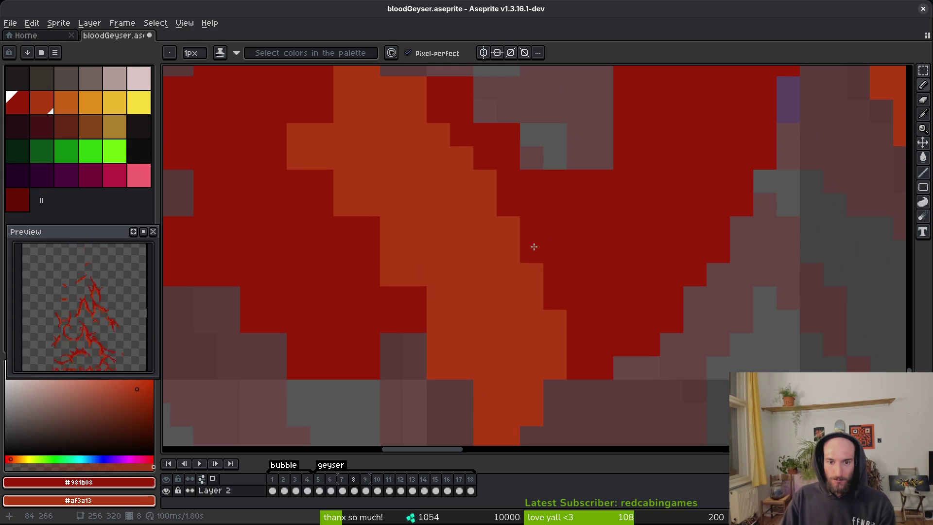
pyautogui.scroll(4, 465, 228)
pyautogui.hscroll(-4, 465, 228)
pyautogui.moveTo(421, 160); pyautogui.dragTo(420, 166)
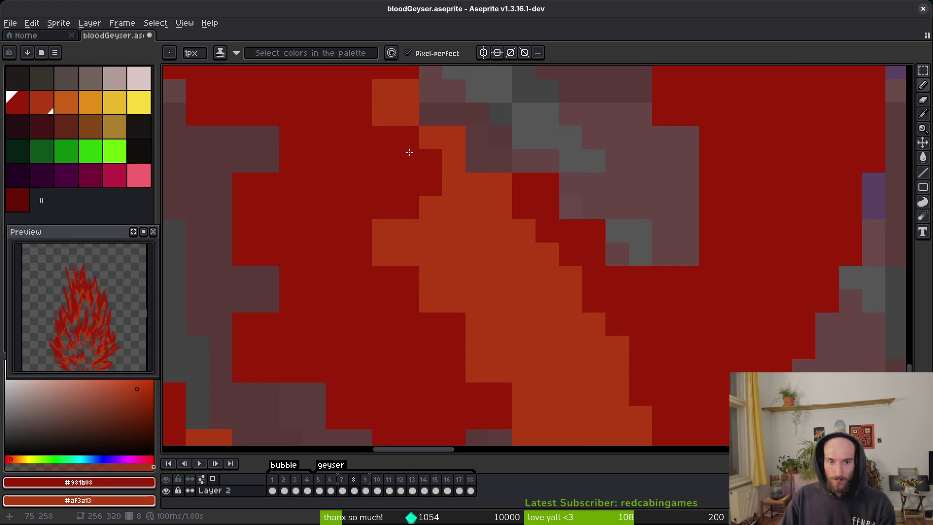
# Step: Paint a stray orange cell, a greyish gap and two more edge cells red
pyautogui.scroll(5, 485, 287)
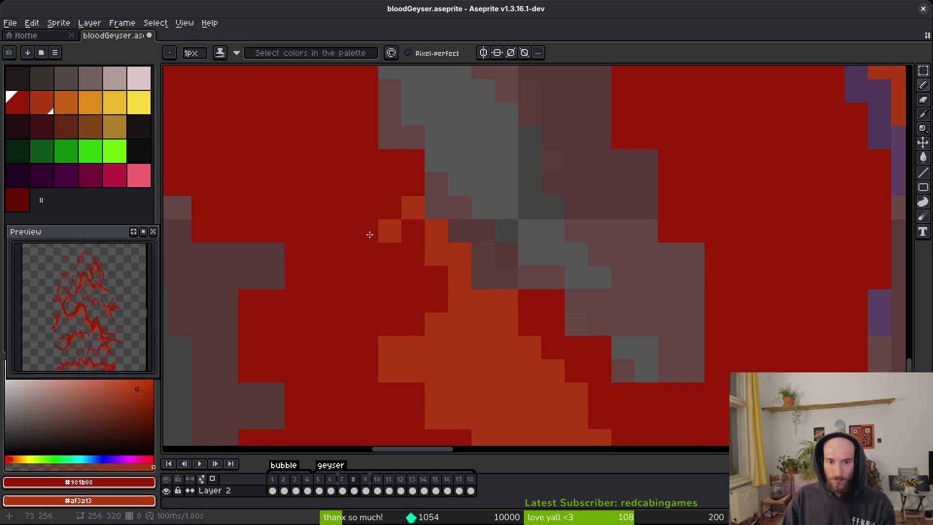
pyautogui.click(389, 231)
pyautogui.click(500, 283)
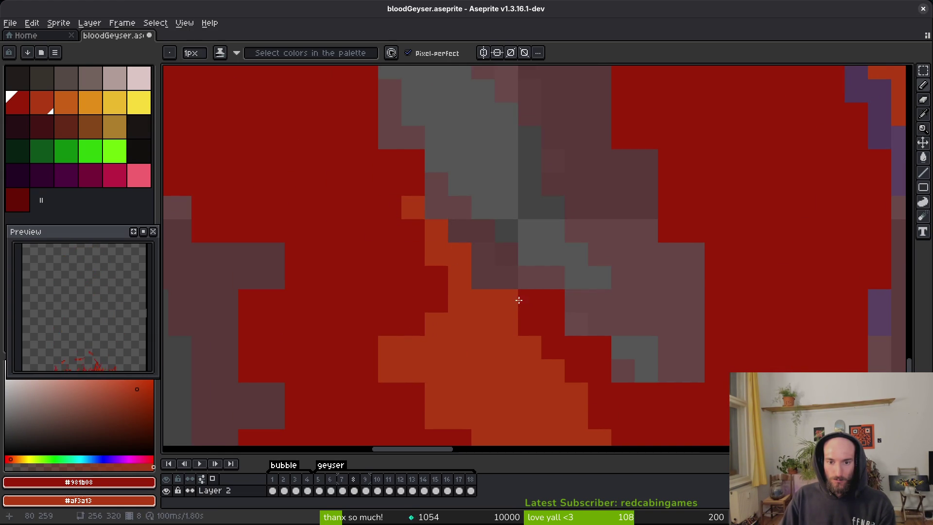
pyautogui.moveTo(520, 301); pyautogui.dragTo(479, 276)
pyautogui.scroll(-3, 554, 369)
pyautogui.scroll(3, 520, 319)
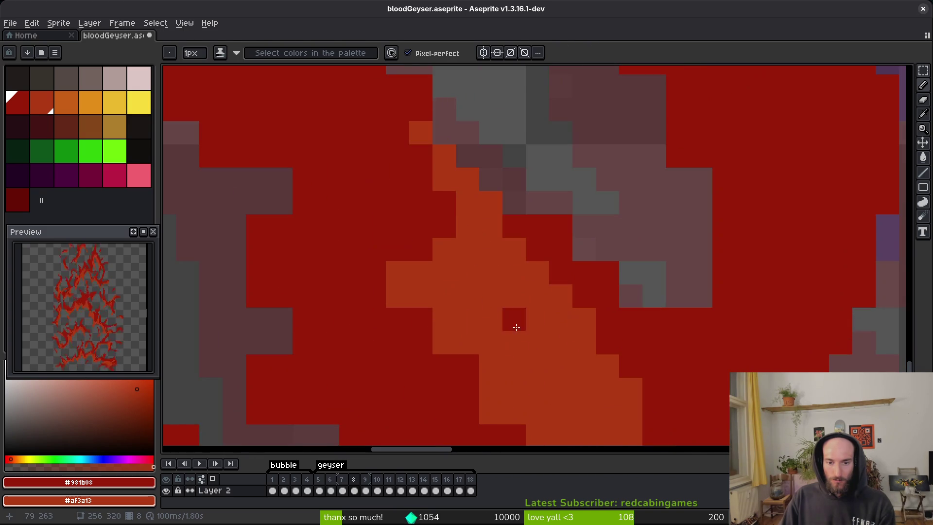
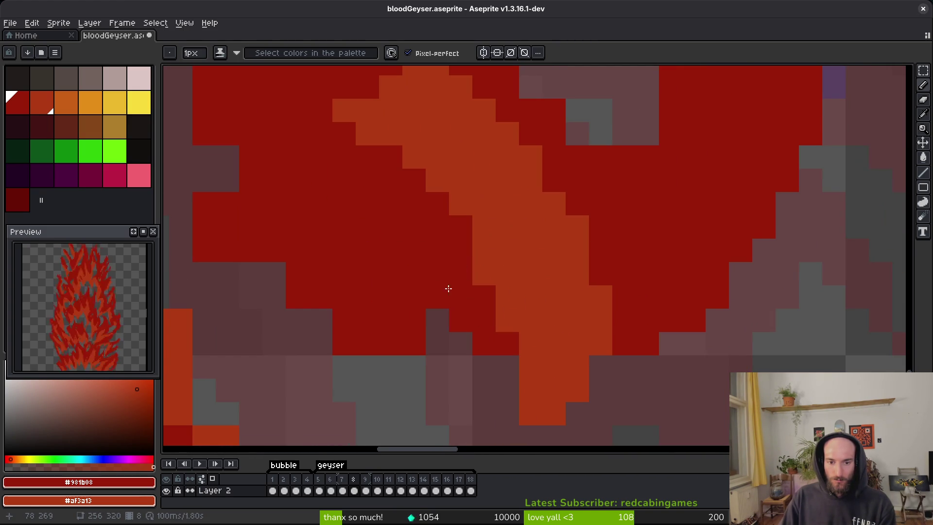
# Step: Fill the stray grey gaps below the red streak and patch its edge
pyautogui.moveTo(403, 340)
pyautogui.mouseDown()
pyautogui.moveTo(427, 366)
pyautogui.moveTo(395, 358)
pyautogui.mouseUp()
pyautogui.scroll(-2, 395, 359)
pyautogui.scroll(2, 462, 316)
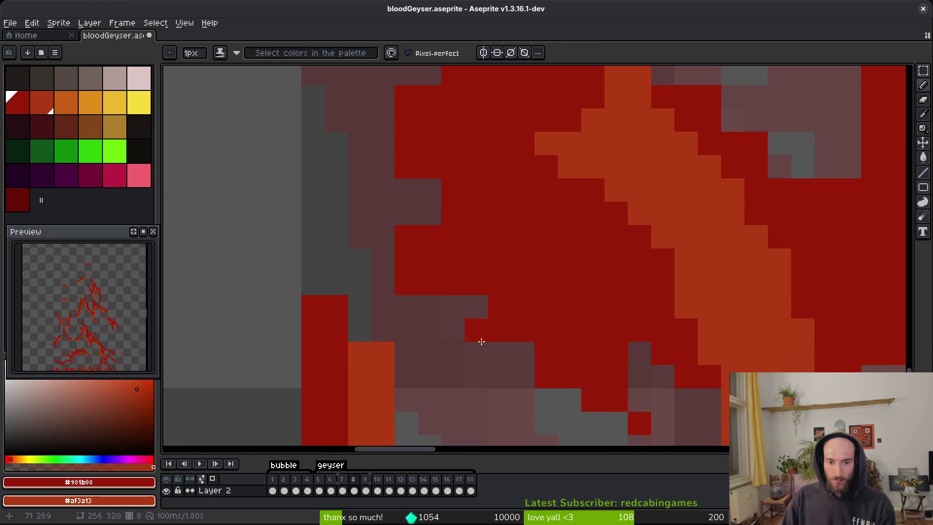
pyautogui.press('e')
pyautogui.moveTo(476, 331)
pyautogui.mouseDown()
pyautogui.moveTo(485, 359)
pyautogui.moveTo(462, 319)
pyautogui.moveTo(516, 366)
pyautogui.mouseUp()
pyautogui.press('b')
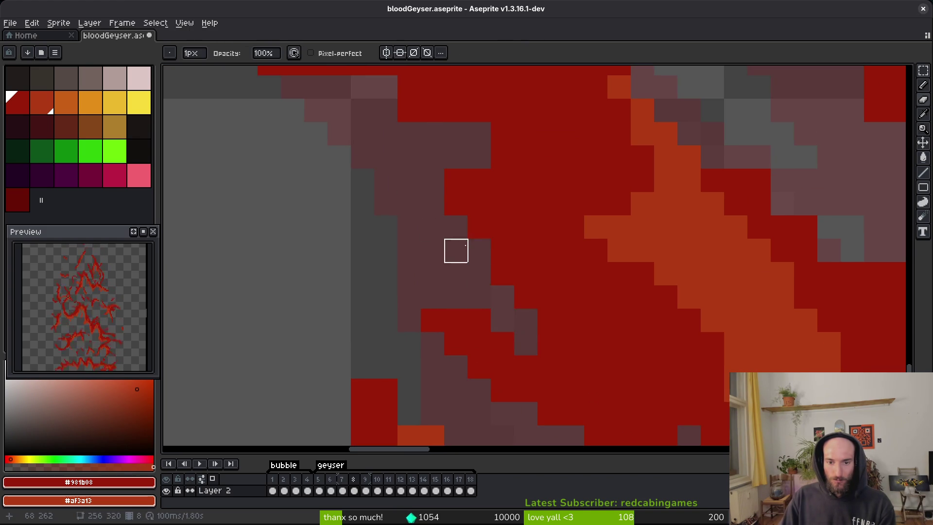
# Step: Add a red pixel to the streak edge, then erase stray red pixels along the diagonal edge
pyautogui.scroll(2, 532, 313)
pyautogui.click(440, 234)
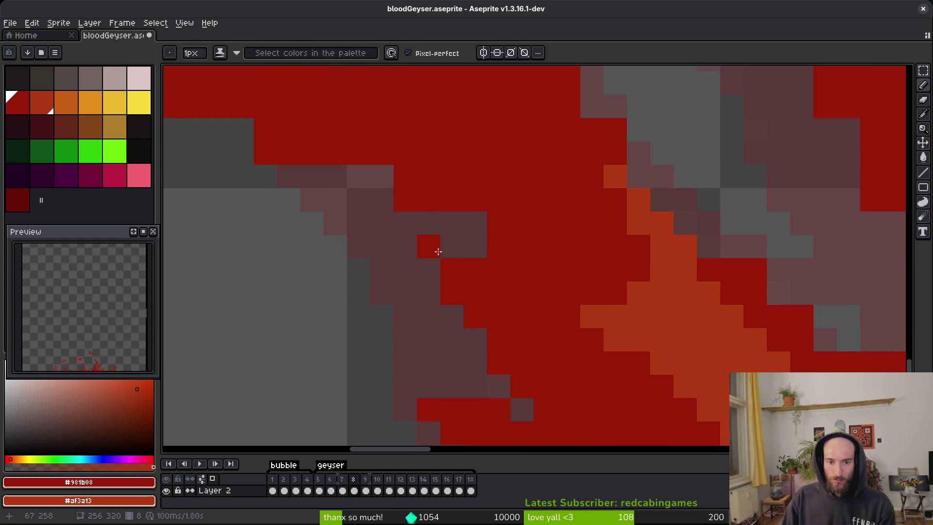
pyautogui.scroll(2, 469, 261)
pyautogui.press('e')
pyautogui.scroll(2, 306, 227)
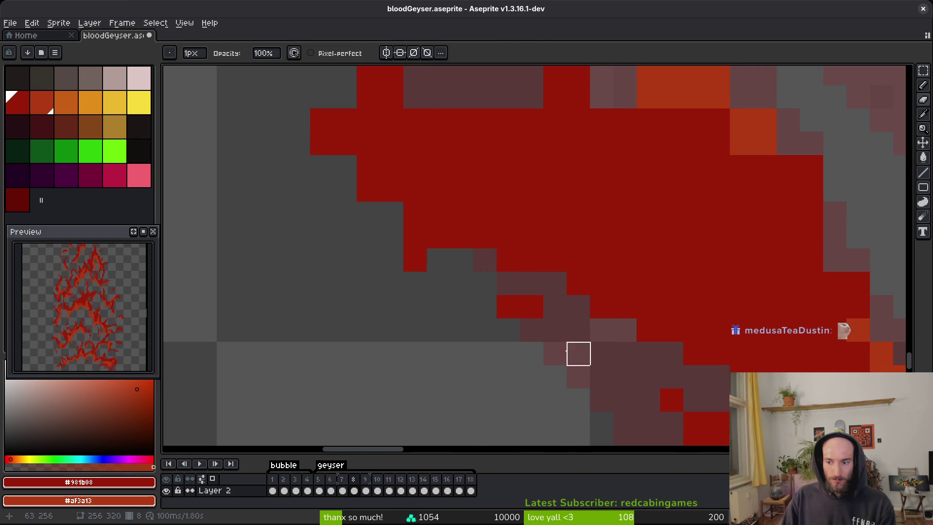
pyautogui.moveTo(602, 354); pyautogui.dragTo(532, 331)
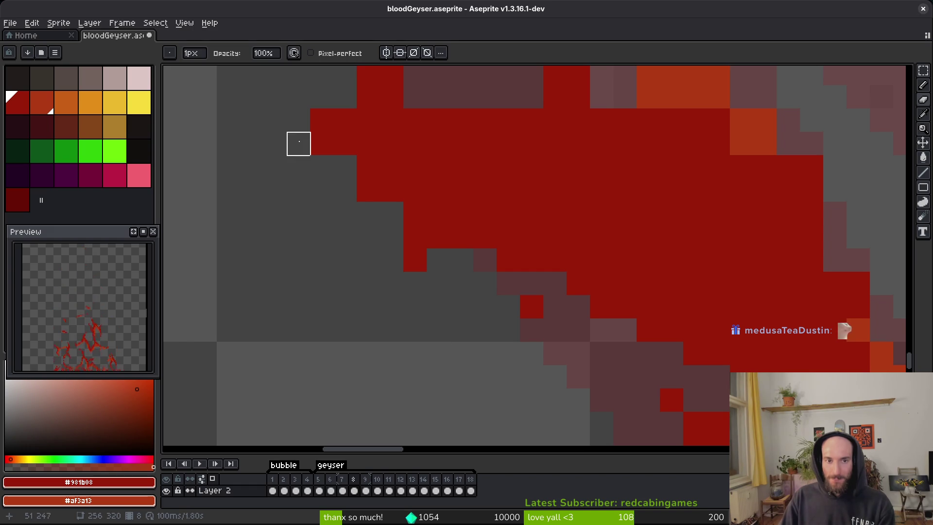
pyautogui.moveTo(298, 144); pyautogui.dragTo(461, 284)
# Step: Remove a lone red pixel and extend the red streak by one pixel
pyautogui.scroll(2, 509, 307)
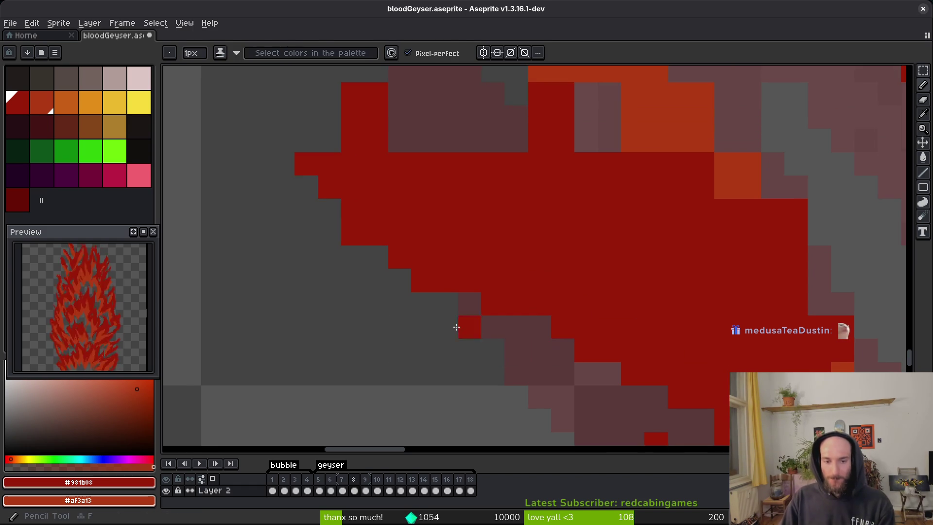
pyautogui.scroll(3, 364, 172)
pyautogui.click(363, 172)
pyautogui.press('b')
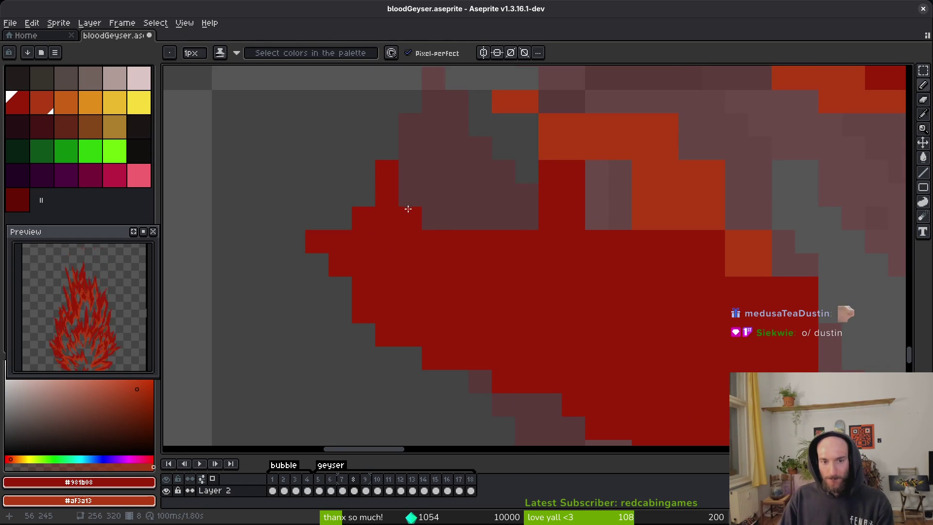
pyautogui.moveTo(415, 213); pyautogui.dragTo(413, 198)
pyautogui.scroll(3, 471, 255)
pyautogui.hscroll(3, 471, 254)
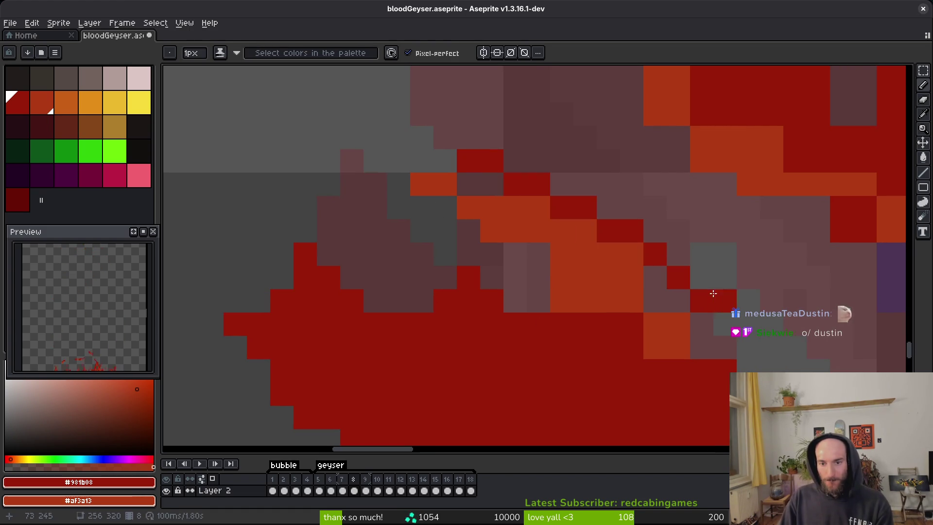
# Step: Save bloodGeyser.aseprite with the touch-ups so far
pyautogui.press('e')
pyautogui.press('b')
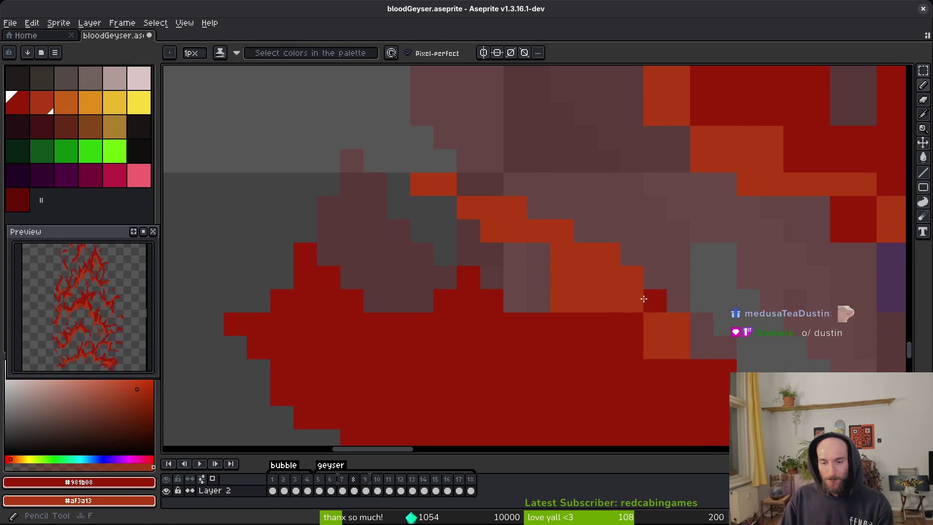
pyautogui.scroll(-3, 709, 395)
pyautogui.hscroll(3, 708, 395)
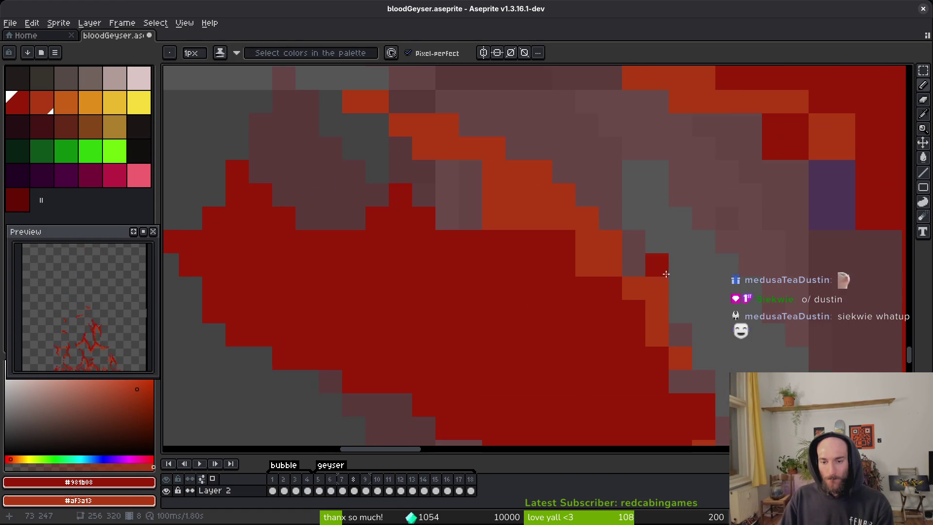
pyautogui.scroll(2, 509, 276)
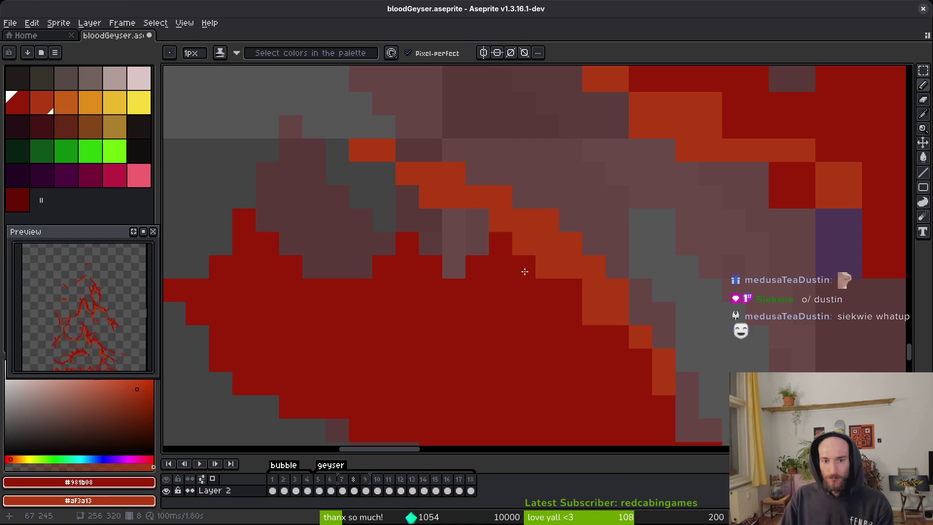
pyautogui.scroll(-3, 521, 276)
pyautogui.hotkey('ctrl', 's')
# Step: Erase two stray red pixels and a short run of stray pixels
pyautogui.press('e')
pyautogui.scroll(3, 610, 289)
pyautogui.click(611, 208)
pyautogui.click(657, 314)
pyautogui.scroll(-3, 585, 335)
pyautogui.hscroll(3, 585, 336)
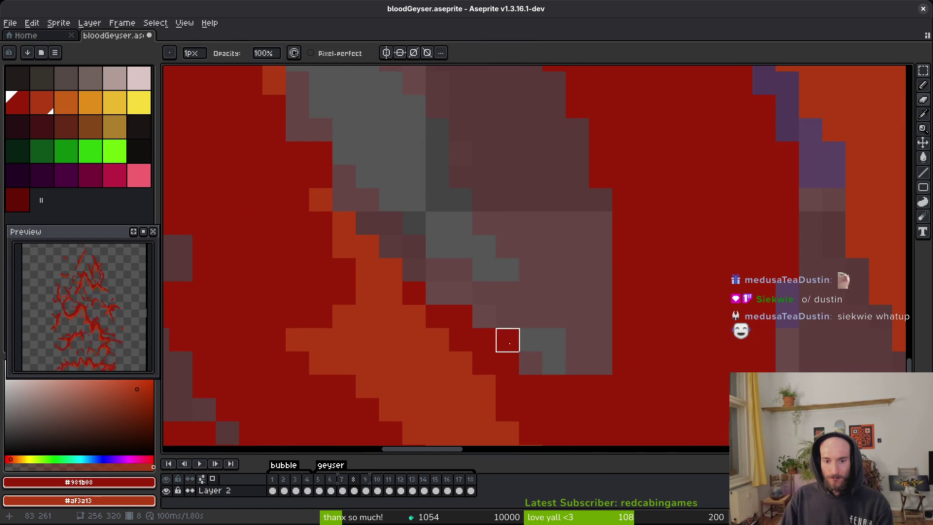
pyautogui.moveTo(460, 317); pyautogui.dragTo(509, 334)
# Step: Draw two red pixels to fill the streak edge and save the sprite again
pyautogui.press('b')
pyautogui.moveTo(600, 340); pyautogui.dragTo(578, 363)
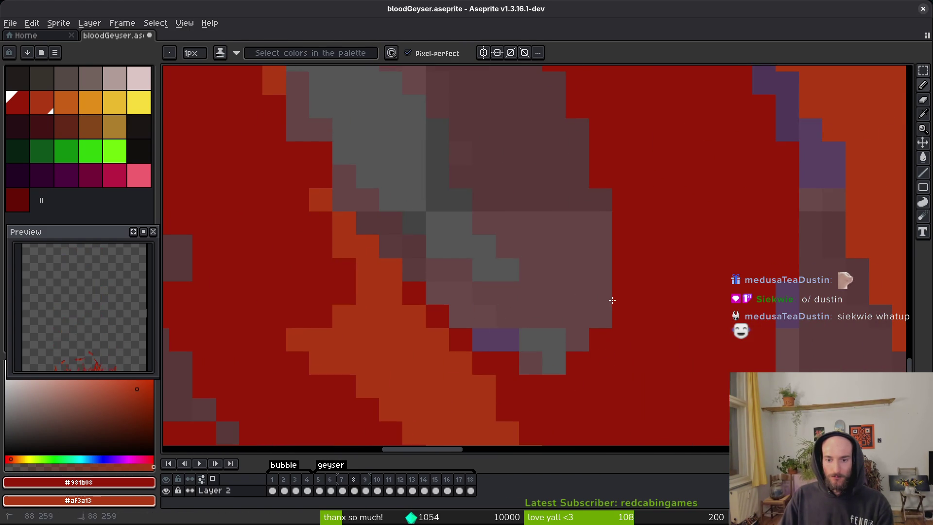
pyautogui.scroll(-4, 612, 299)
pyautogui.hotkey('ctrl', 's')
pyautogui.scroll(3, 492, 237)
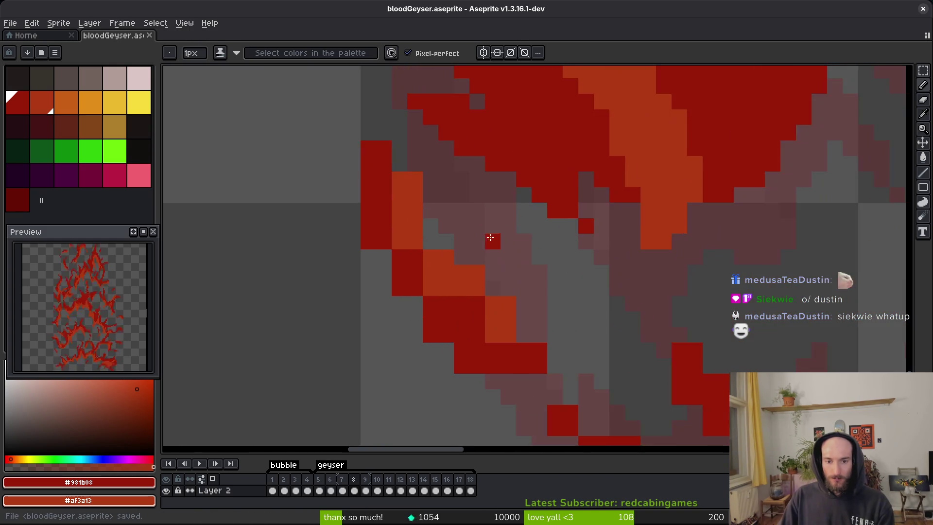
pyautogui.scroll(1, 493, 237)
# Step: Reshape the left red column's edge and erase orange pixels along the streak edge
pyautogui.press('e')
pyautogui.moveTo(315, 105)
pyautogui.mouseDown()
pyautogui.moveTo(337, 221)
pyautogui.moveTo(314, 243)
pyautogui.moveTo(340, 253)
pyautogui.moveTo(353, 225)
pyautogui.moveTo(403, 298)
pyautogui.moveTo(346, 242)
pyautogui.mouseUp()
pyautogui.press('b')
pyautogui.press('e')
pyautogui.moveTo(371, 196); pyautogui.dragTo(418, 243)
pyautogui.press('b')
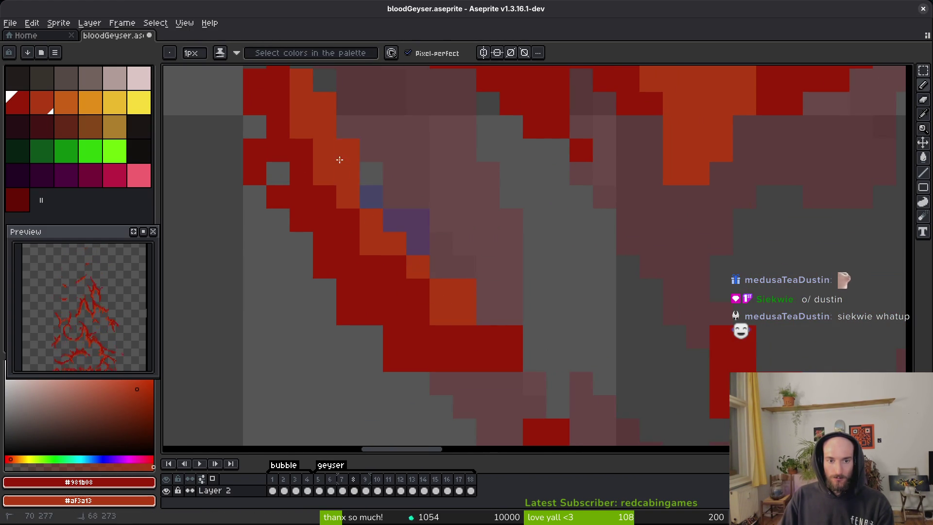
# Step: Erase red pixels along the streak's lower diagonal
pyautogui.press('e')
pyautogui.scroll(3, 316, 212)
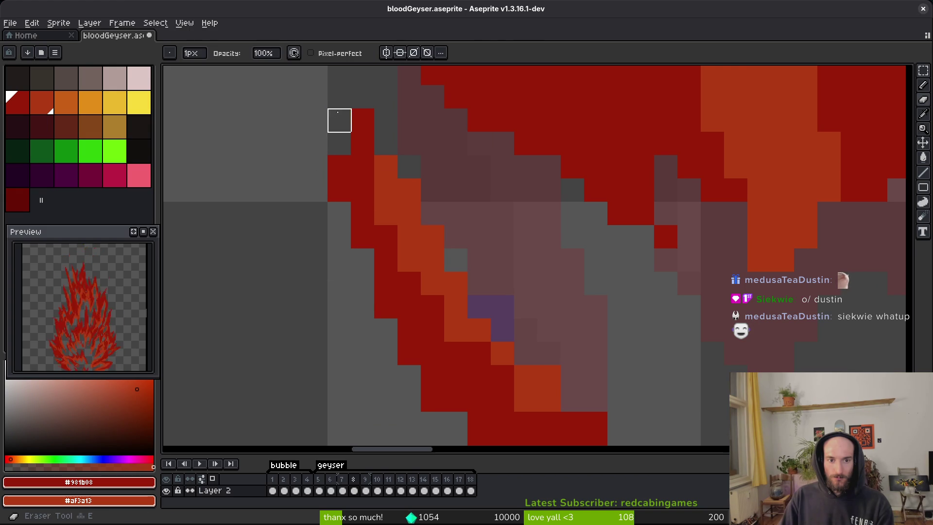
pyautogui.scroll(-2, 341, 146)
pyautogui.press('b')
pyautogui.scroll(3, 340, 169)
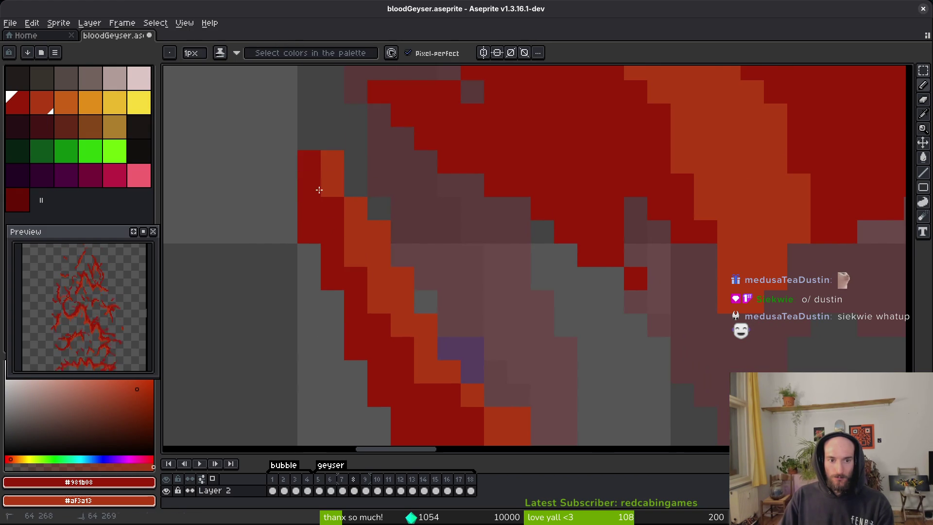
pyautogui.scroll(-3, 473, 348)
pyautogui.press('e')
pyautogui.moveTo(400, 403)
pyautogui.mouseDown()
pyautogui.moveTo(506, 400)
pyautogui.moveTo(426, 360)
pyautogui.mouseUp()
# Step: Paint two diagonal pixels orange and extend the red diagonal down and right
pyautogui.press('b')
pyautogui.rightClick(508, 377)
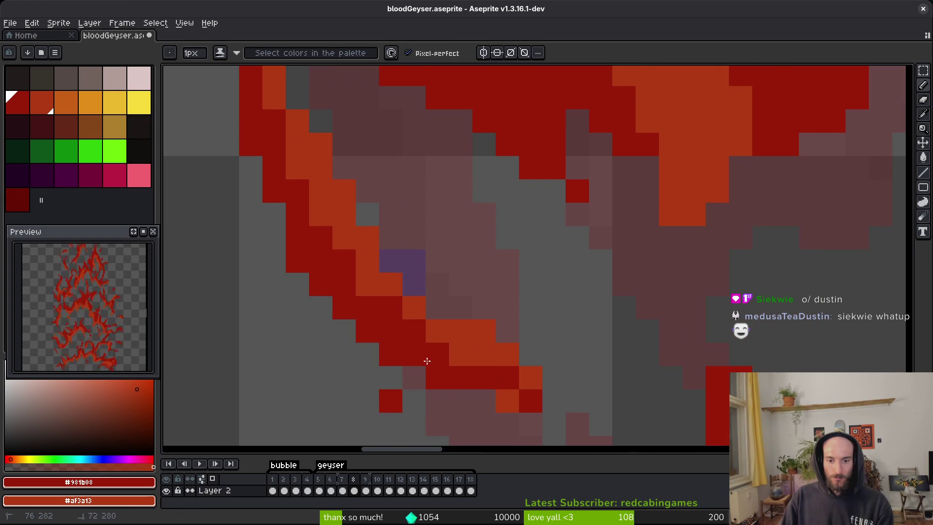
pyautogui.press('e')
pyautogui.scroll(-4, 389, 400)
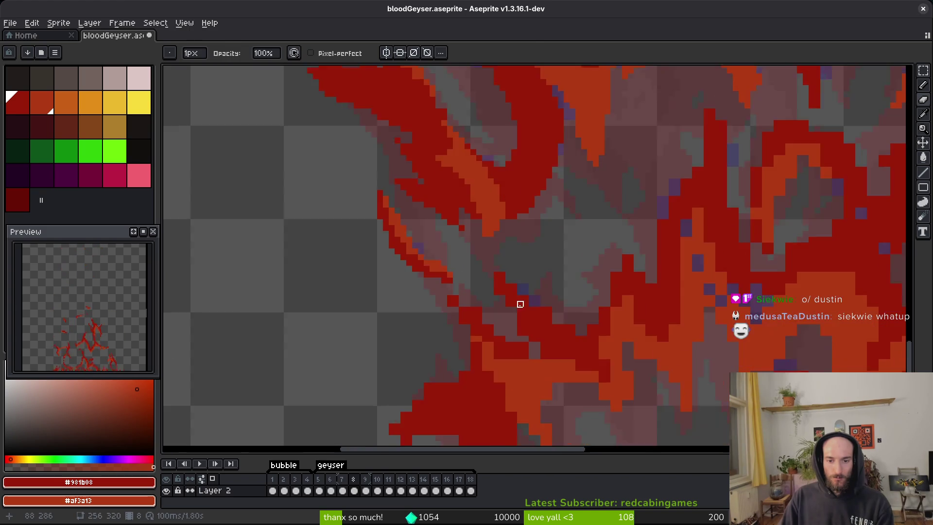
pyautogui.scroll(5, 482, 225)
pyautogui.press('b')
pyautogui.moveTo(472, 267); pyautogui.dragTo(543, 368)
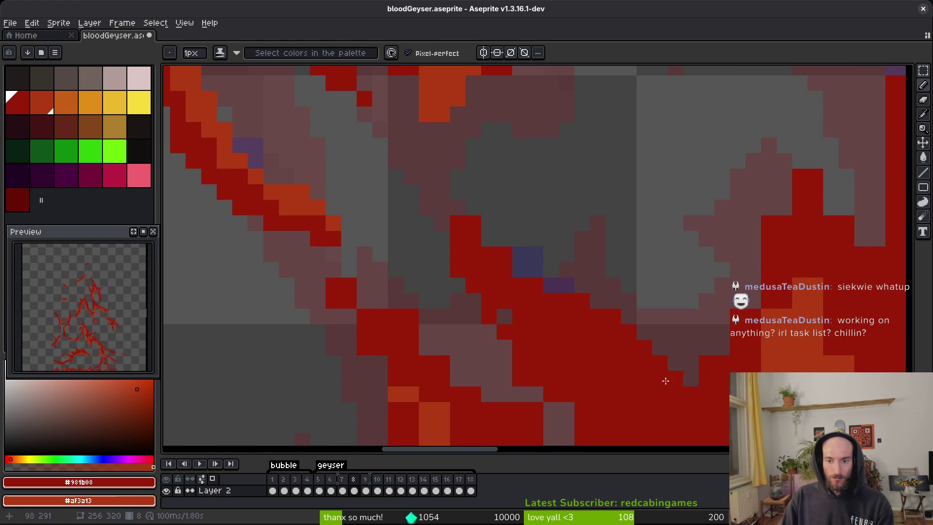
# Step: Erase stray red pixels along the streak edge
pyautogui.press('e')
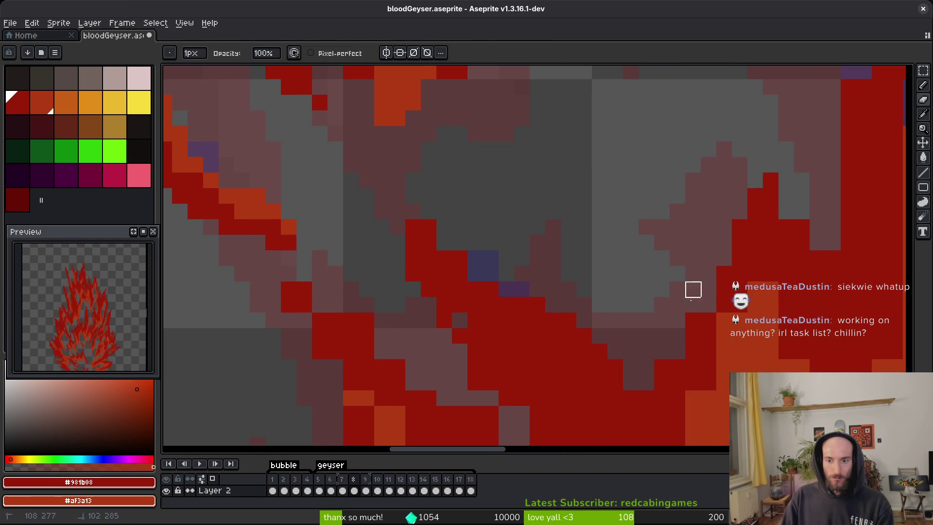
pyautogui.press('ctrl')
pyautogui.scroll(-2, 429, 227)
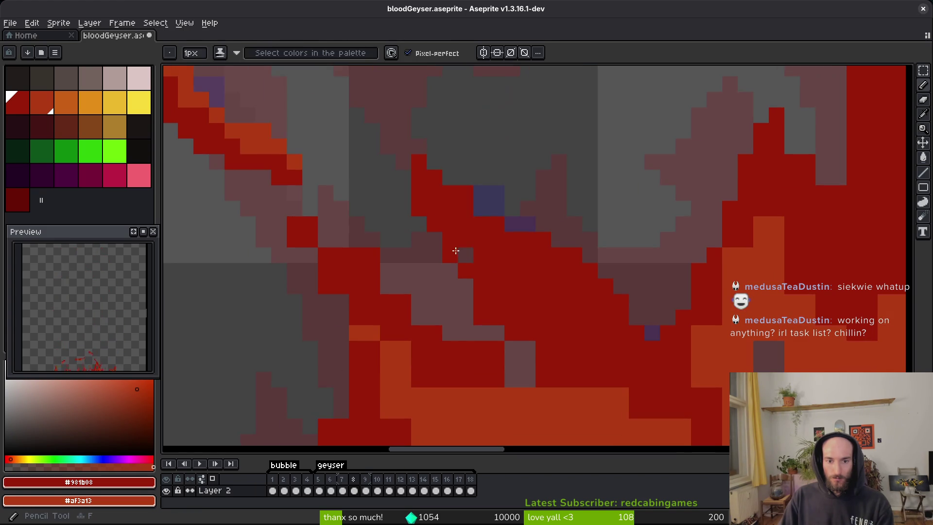
pyautogui.press('b')
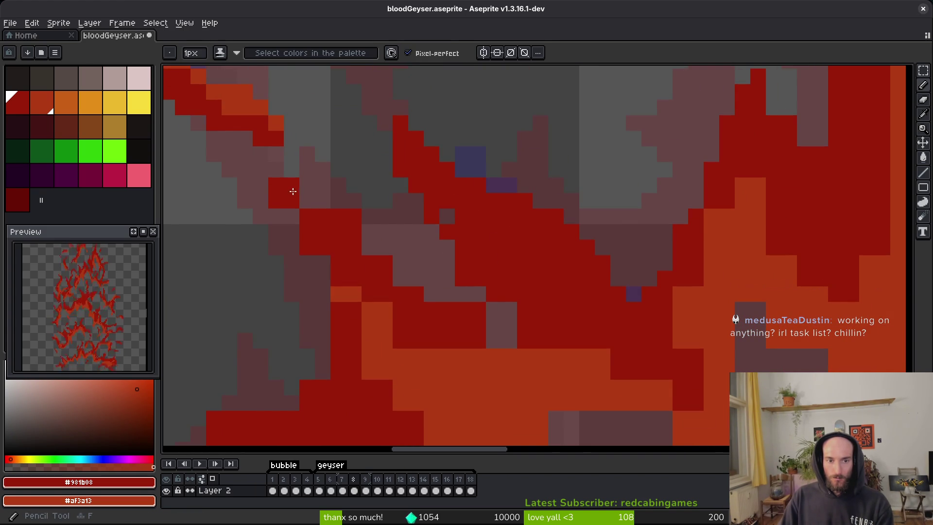
pyautogui.press('e')
pyautogui.moveTo(449, 309); pyautogui.dragTo(509, 325)
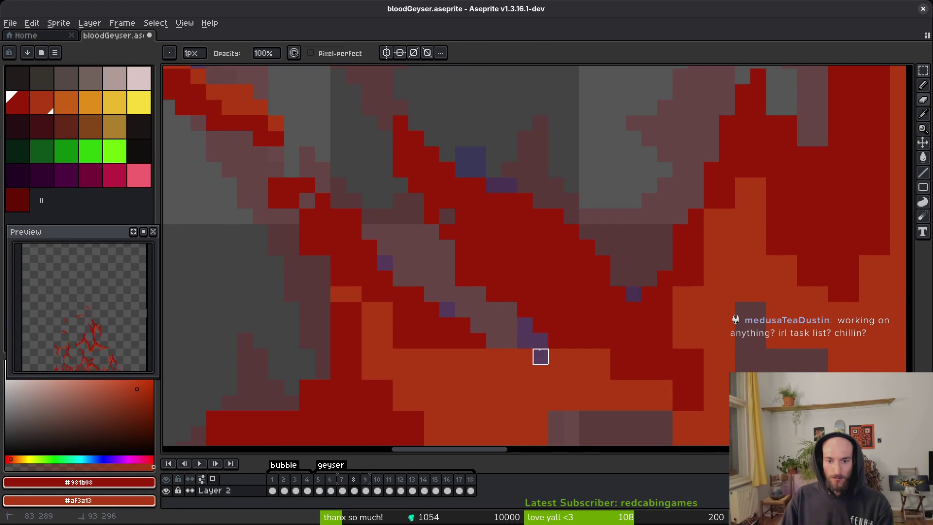
# Step: Use shading ink to darken orange pixels and recolour dark-red streak pixels to orange
pyautogui.scroll(-2, 540, 341)
pyautogui.press('b')
pyautogui.moveTo(369, 291); pyautogui.dragTo(439, 292)
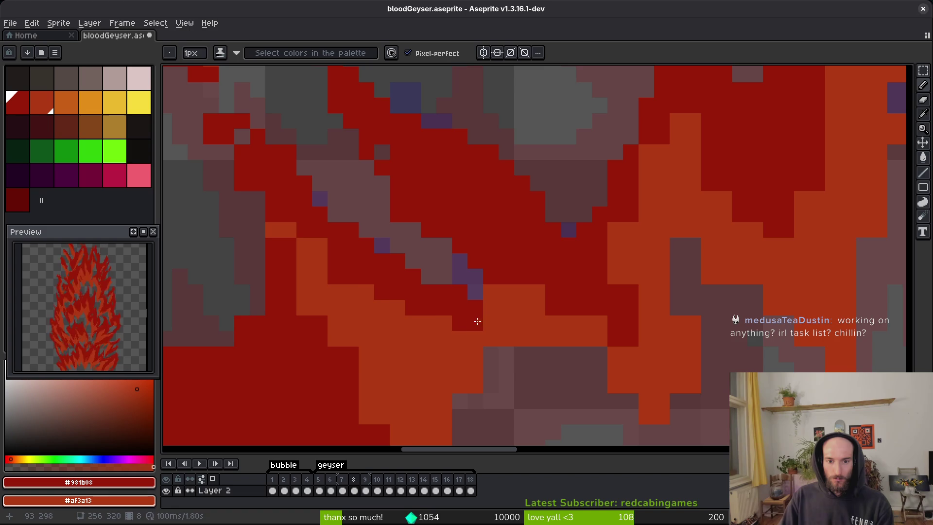
pyautogui.moveTo(462, 322); pyautogui.dragTo(305, 244)
pyautogui.scroll(2, 344, 292)
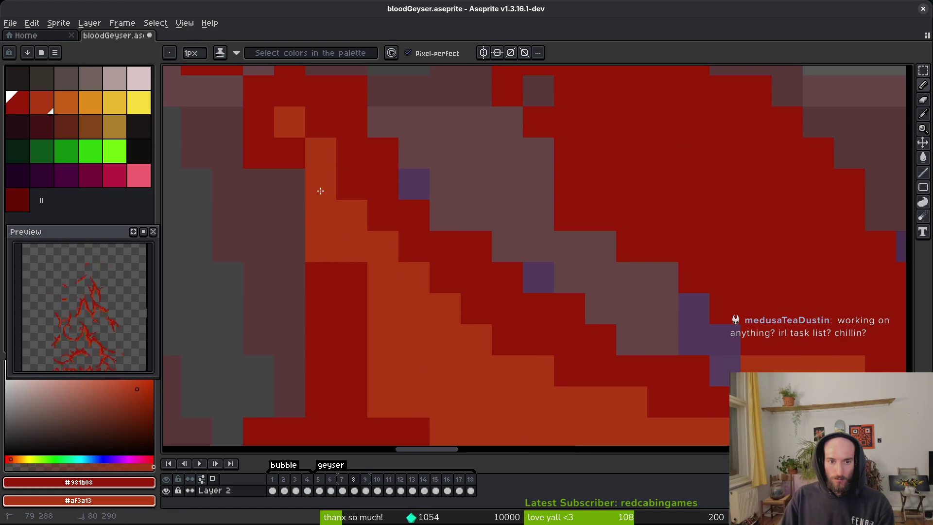
# Step: Save bloodGeyser.aseprite
pyautogui.press('e')
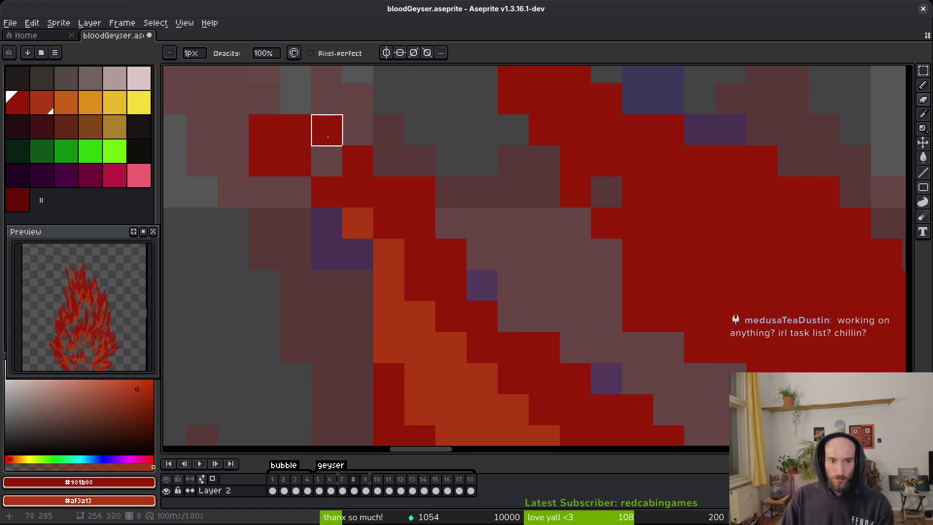
pyautogui.scroll(-3, 356, 221)
pyautogui.scroll(-1, 426, 269)
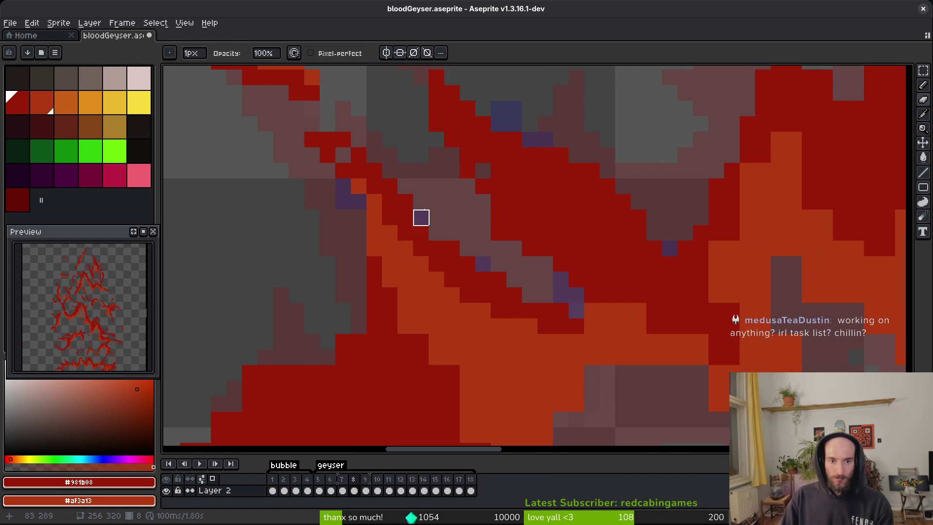
pyautogui.press('b')
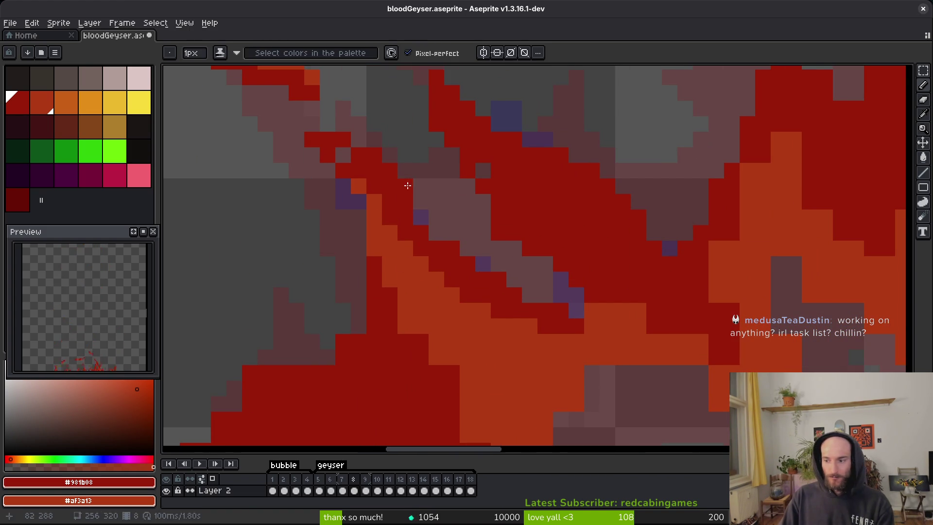
pyautogui.hotkey('ctrl', 's')
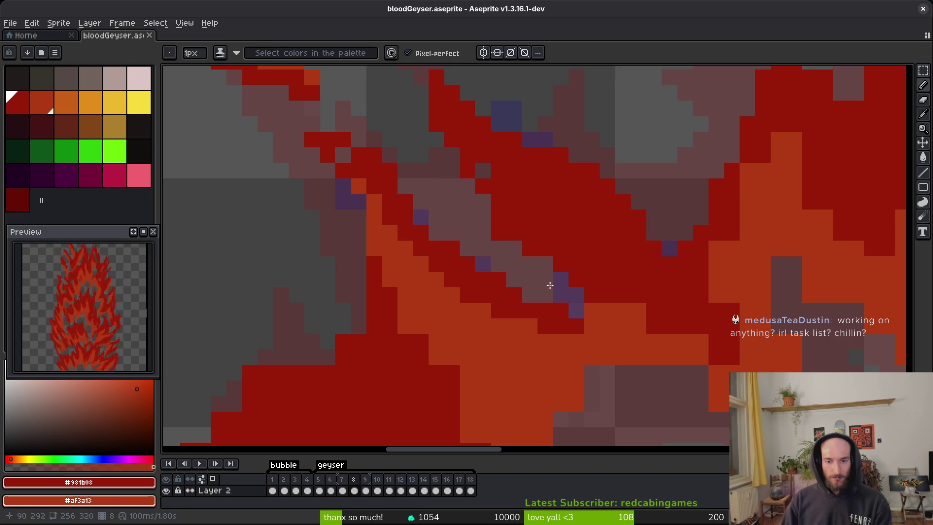
pyautogui.scroll(3, 485, 231)
# Step: Paint red pixels along two jagged stretches of the streak edge
pyautogui.scroll(-1, 602, 166)
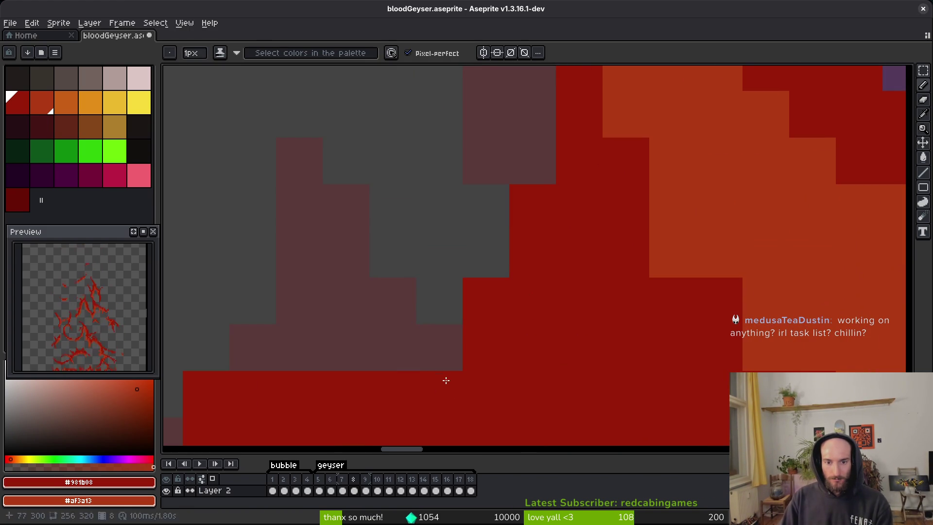
pyautogui.scroll(-5, 506, 241)
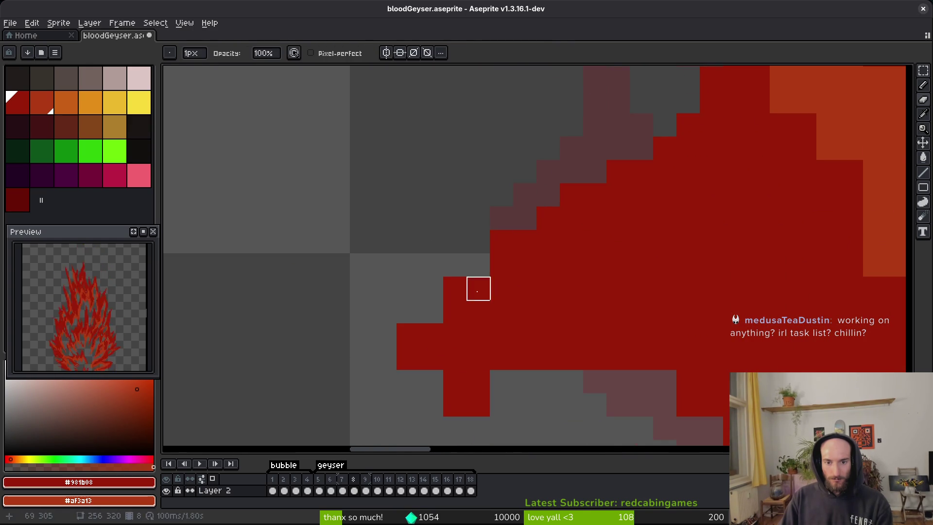
pyautogui.moveTo(376, 284)
pyautogui.mouseDown()
pyautogui.moveTo(409, 253)
pyautogui.moveTo(410, 301)
pyautogui.mouseUp()
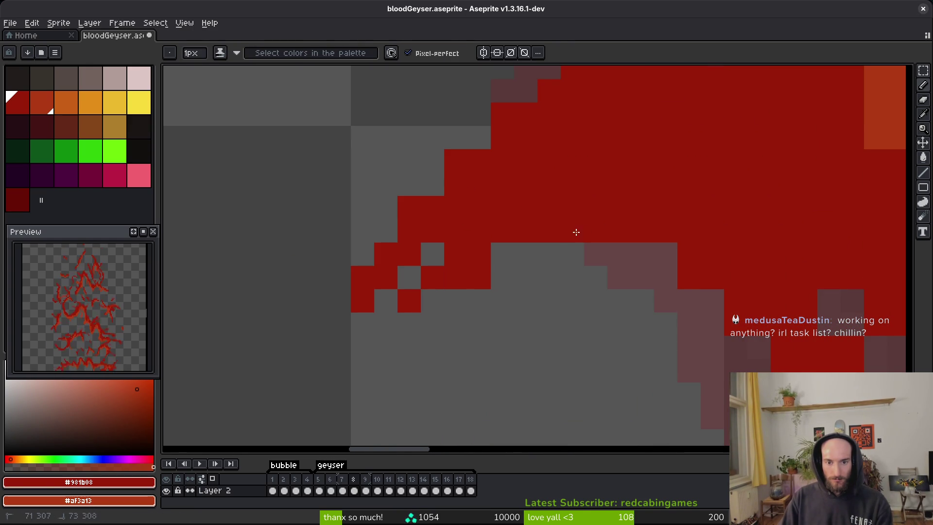
pyautogui.moveTo(503, 277); pyautogui.dragTo(523, 255)
pyautogui.scroll(-3, 506, 276)
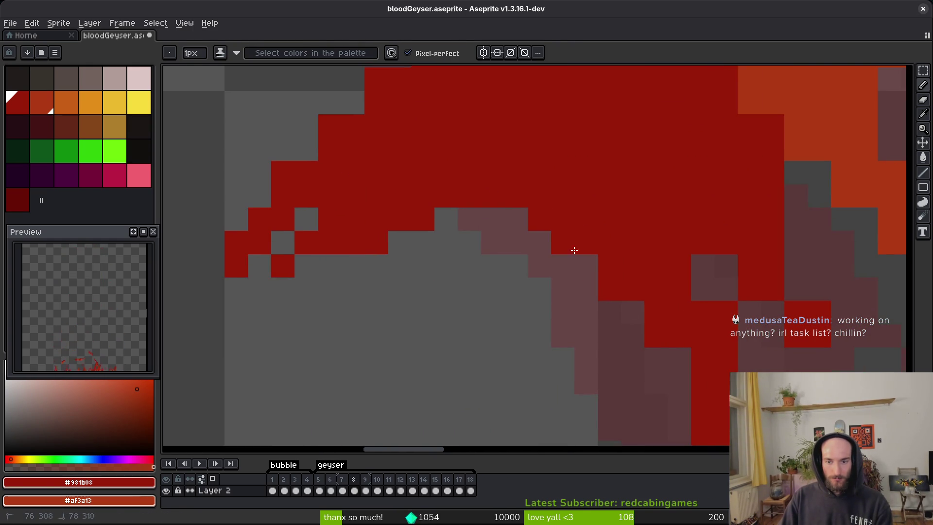
pyautogui.hscroll(4, 583, 248)
pyautogui.scroll(3, 614, 301)
# Step: Erase a diagonal run and a stray red pixel, then add a red pixel at the streak tip
pyautogui.press('e')
pyautogui.moveTo(603, 238)
pyautogui.mouseDown()
pyautogui.moveTo(554, 191)
pyautogui.moveTo(580, 238)
pyautogui.mouseUp()
pyautogui.click(532, 192)
pyautogui.press('f')
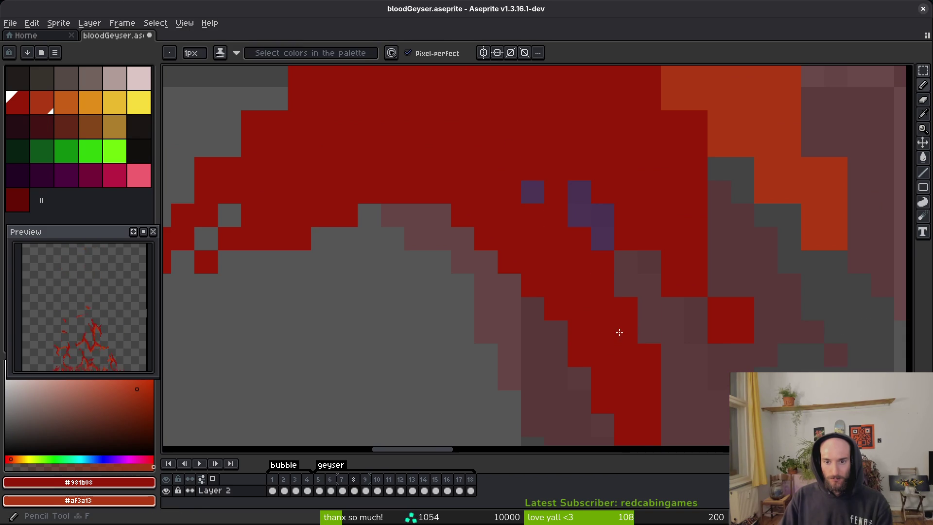
pyautogui.hscroll(3, 635, 345)
pyautogui.click(654, 364)
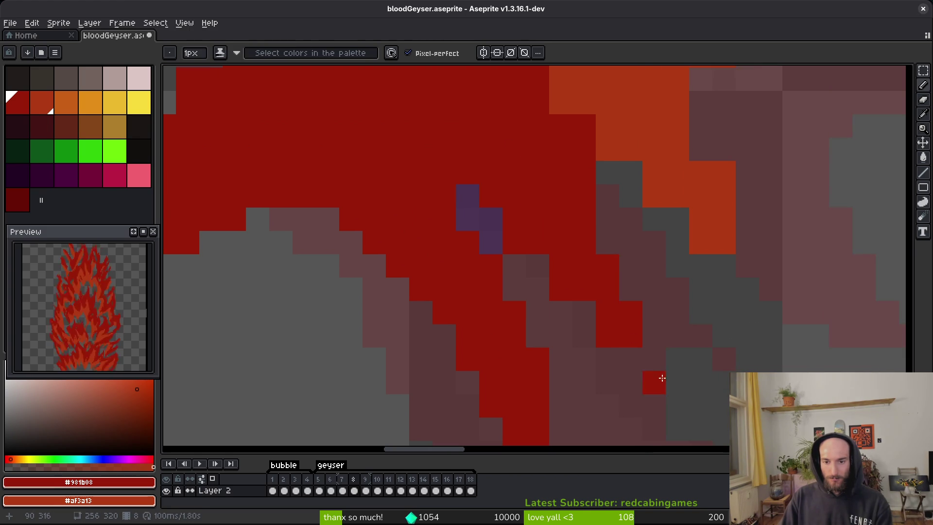
pyautogui.hscroll(2, 622, 335)
# Step: Erase a few pixels at the streak edge and paint one red pixel nearby
pyautogui.press('e')
pyautogui.scroll(3, 641, 195)
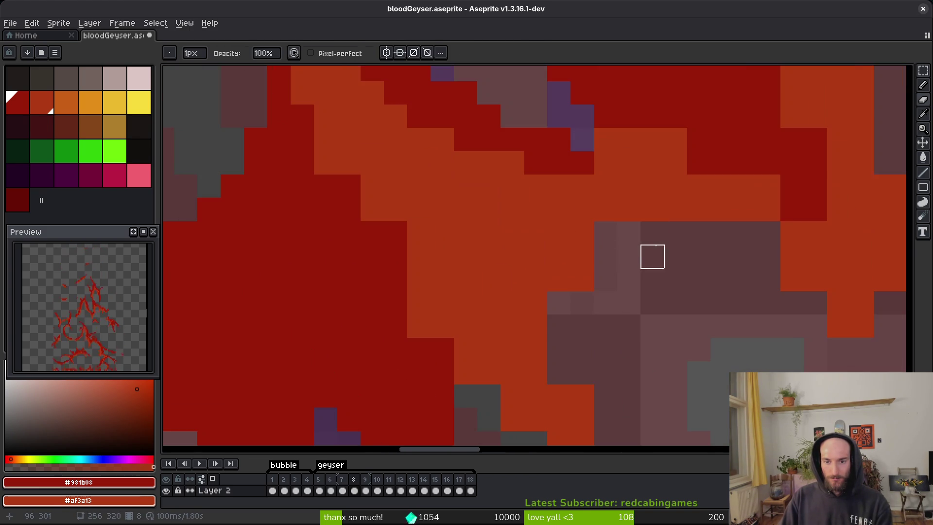
pyautogui.hscroll(2, 632, 316)
pyautogui.scroll(-1, 525, 298)
pyautogui.scroll(-1, 486, 282)
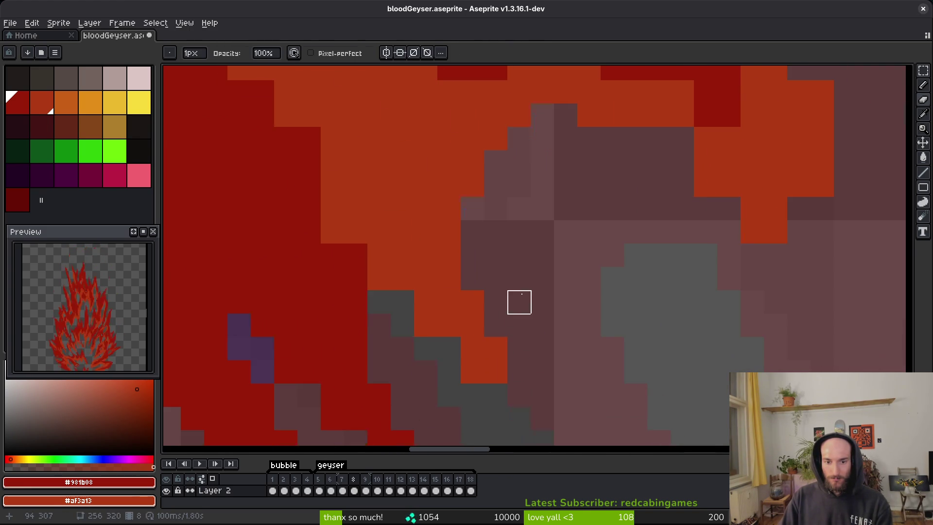
pyautogui.moveTo(333, 209); pyautogui.dragTo(356, 255)
pyautogui.press('b')
pyautogui.click(424, 344)
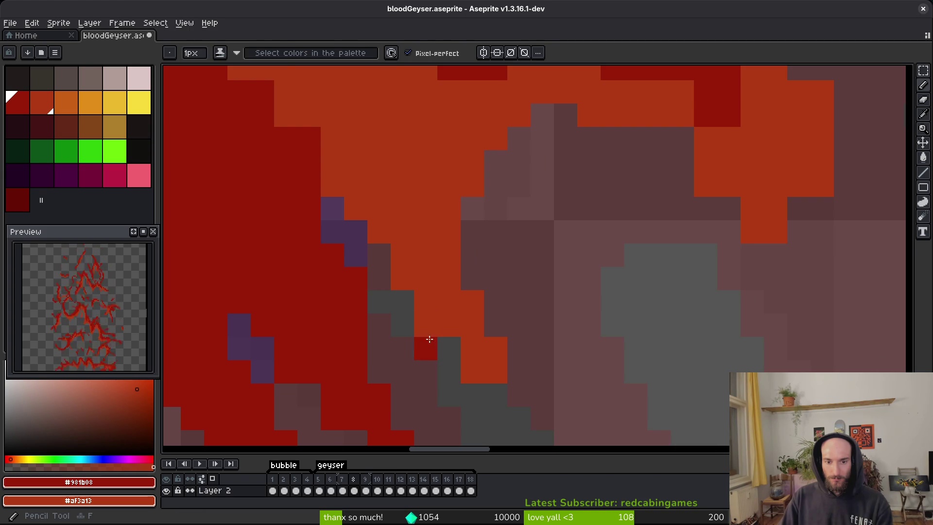
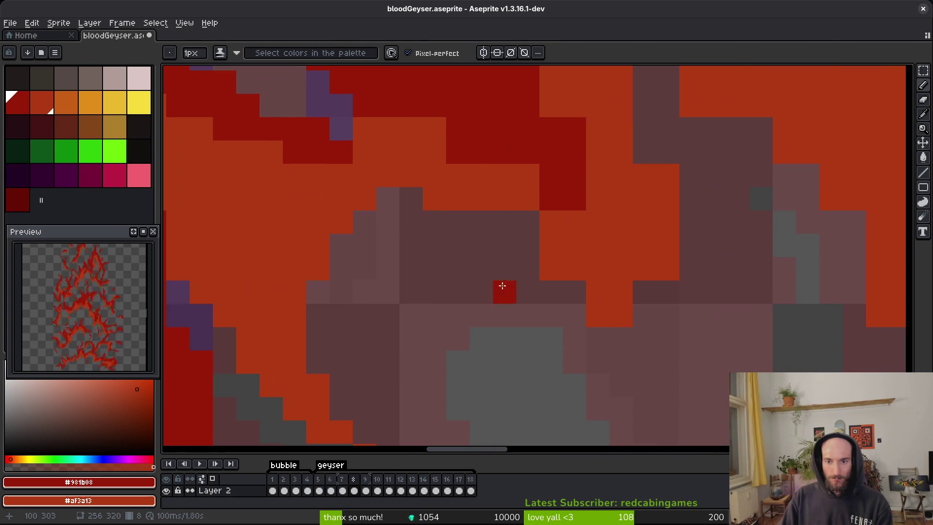
# Step: Paint orange over the brown pixels, add a jagged dark-red stroke, and draw a diagonal orange line
pyautogui.moveTo(482, 222); pyautogui.dragTo(528, 233)
pyautogui.scroll(3, 559, 316)
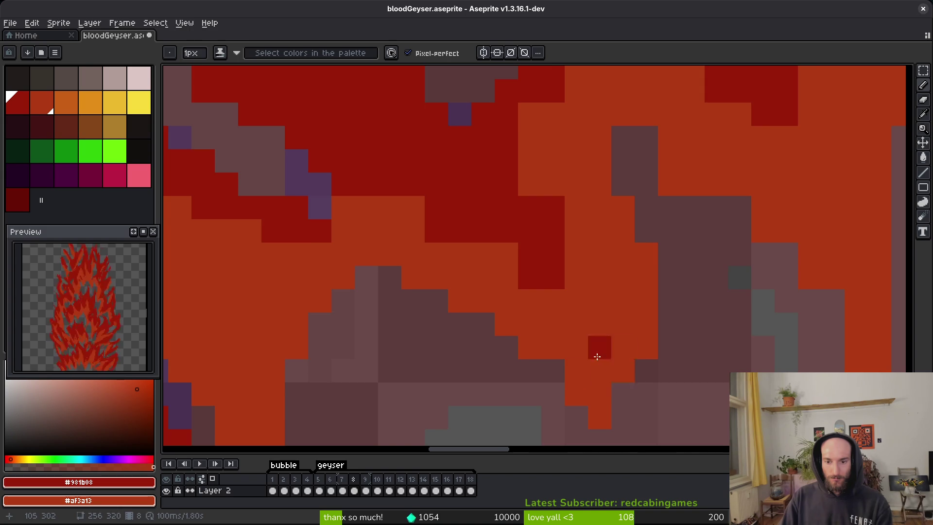
pyautogui.scroll(2, 598, 350)
pyautogui.moveTo(505, 244)
pyautogui.mouseDown()
pyautogui.moveTo(496, 224)
pyautogui.moveTo(481, 287)
pyautogui.mouseUp()
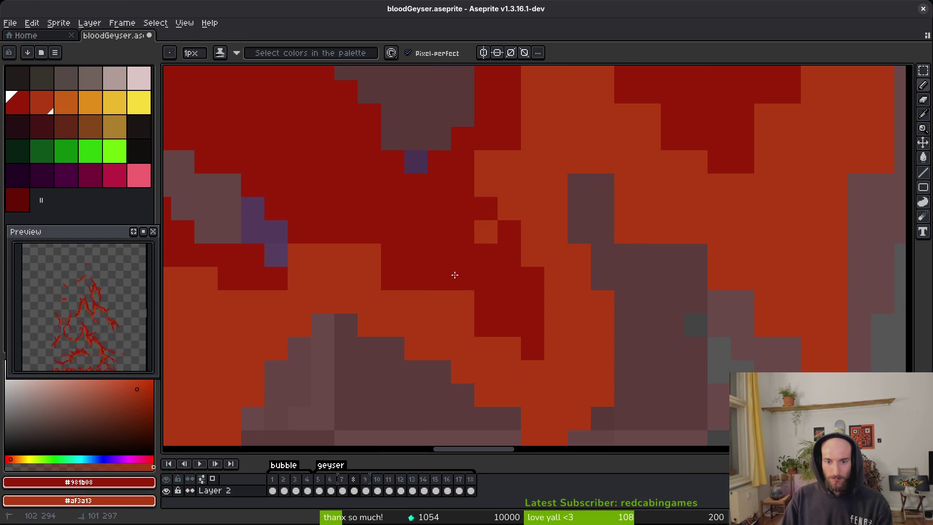
pyautogui.moveTo(346, 208); pyautogui.dragTo(392, 263)
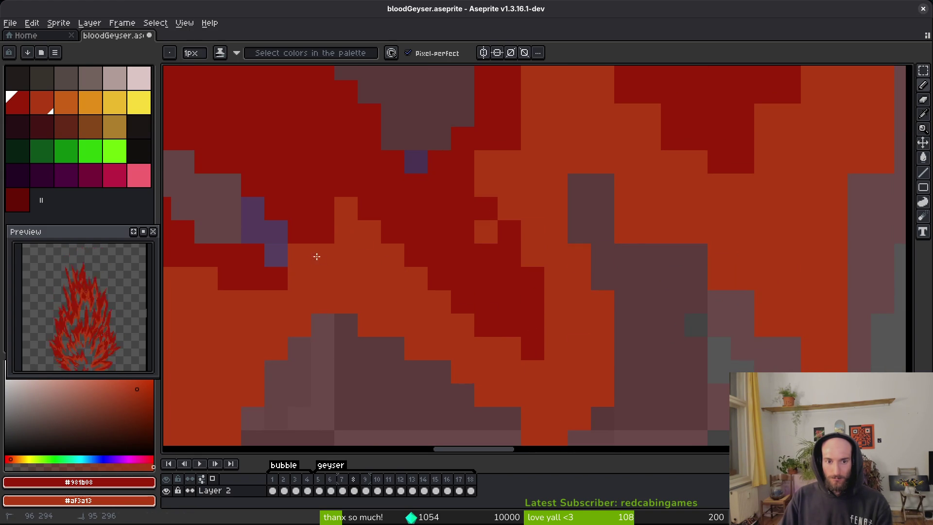
# Step: Place a single dark-red pixel, paint the gray pixels orange, and save bloodGeyser.aseprite
pyautogui.moveTo(396, 295); pyautogui.dragTo(478, 368)
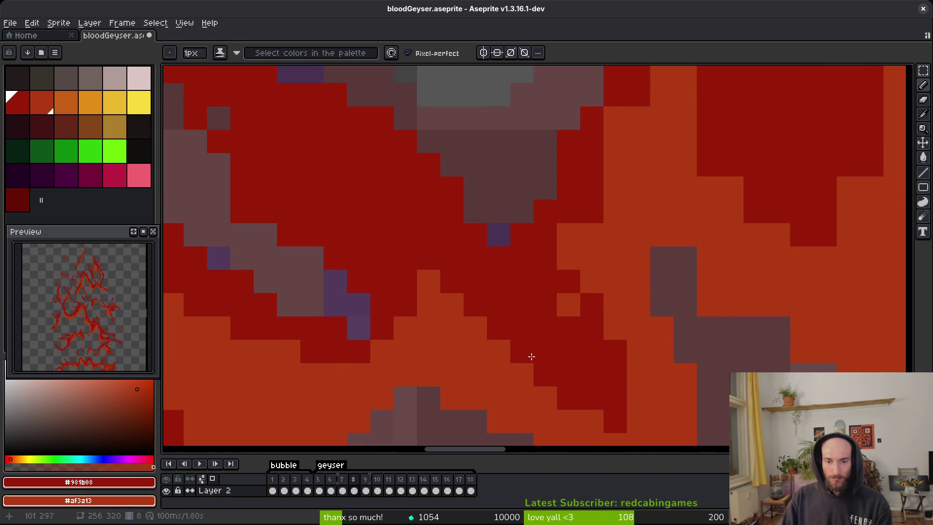
pyautogui.moveTo(584, 369)
pyautogui.mouseDown()
pyautogui.moveTo(495, 277)
pyautogui.moveTo(413, 379)
pyautogui.moveTo(495, 246)
pyautogui.moveTo(487, 326)
pyautogui.moveTo(500, 333)
pyautogui.moveTo(500, 306)
pyautogui.moveTo(583, 336)
pyautogui.mouseUp()
pyautogui.click(593, 338)
pyautogui.moveTo(498, 302)
pyautogui.mouseDown()
pyautogui.moveTo(527, 256)
pyautogui.moveTo(366, 228)
pyautogui.mouseUp()
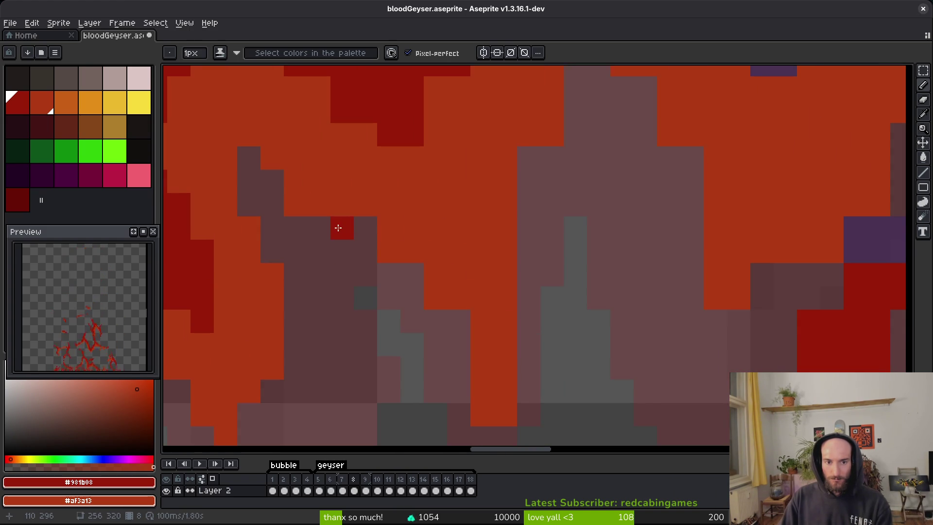
pyautogui.click(412, 274)
pyautogui.click(459, 321)
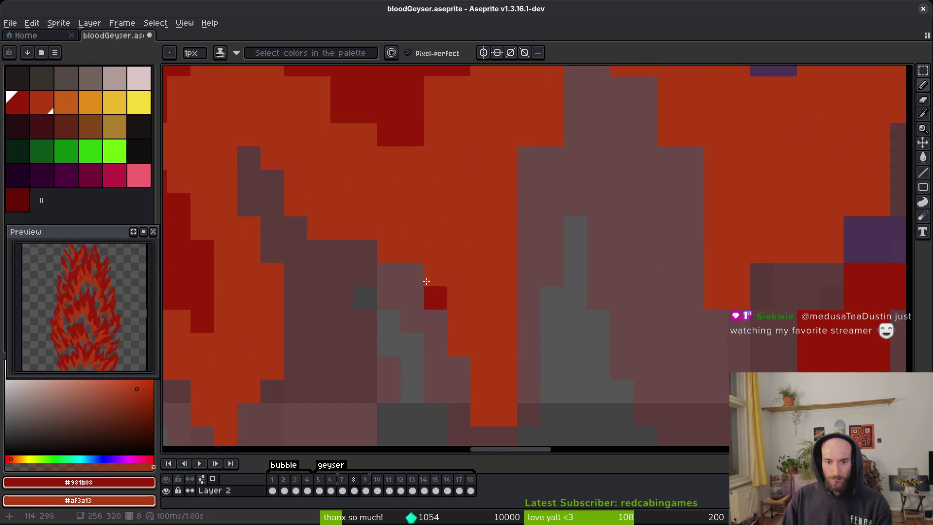
pyautogui.moveTo(529, 158); pyautogui.dragTo(518, 260)
pyautogui.hotkey('ctrl', 's')
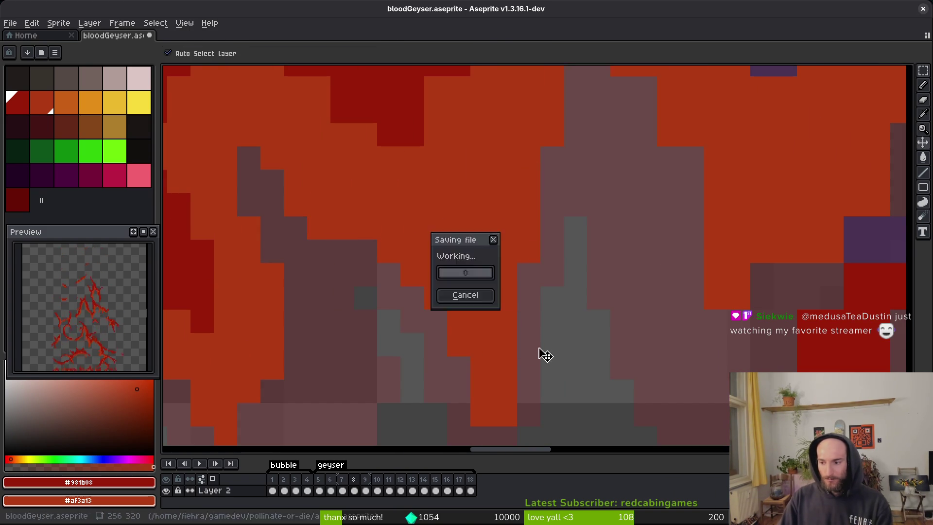
# Step: Paint several orange cells of the geyser dark red to fill gaps
pyautogui.scroll(3, 514, 343)
pyautogui.hscroll(-3, 514, 343)
pyautogui.scroll(3, 431, 262)
pyautogui.hscroll(-1, 454, 217)
pyautogui.moveTo(418, 272)
pyautogui.mouseDown()
pyautogui.moveTo(324, 182)
pyautogui.moveTo(302, 178)
pyautogui.moveTo(323, 179)
pyautogui.mouseUp()
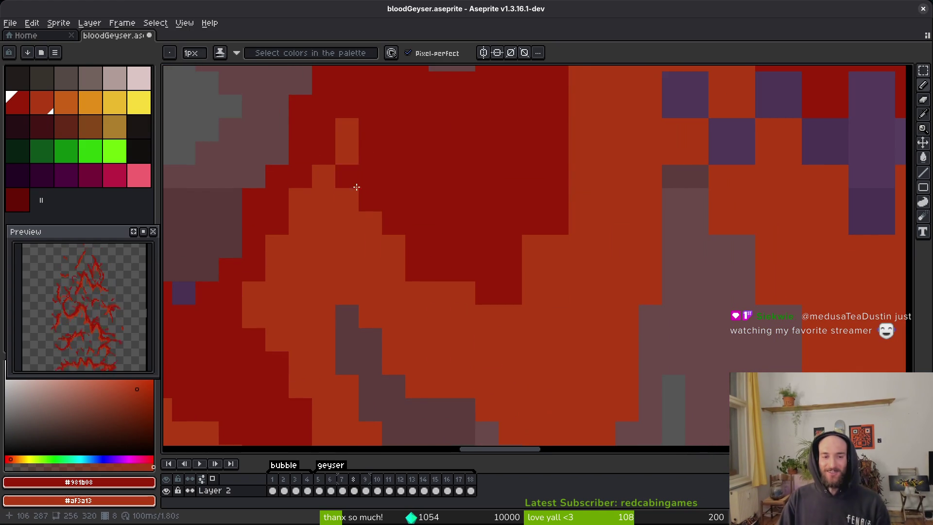
pyautogui.hscroll(-4, 341, 187)
pyautogui.scroll(1, 341, 186)
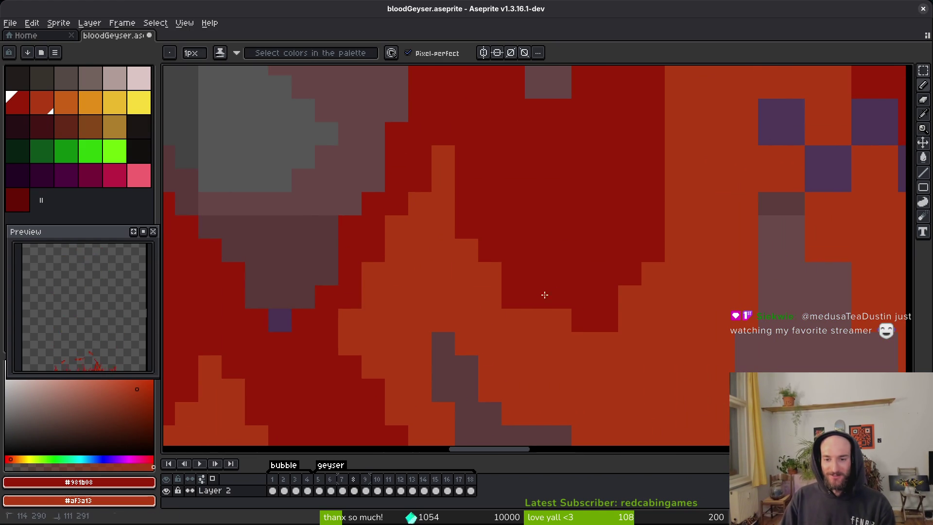
pyautogui.moveTo(616, 297); pyautogui.dragTo(559, 328)
pyautogui.scroll(-2, 558, 327)
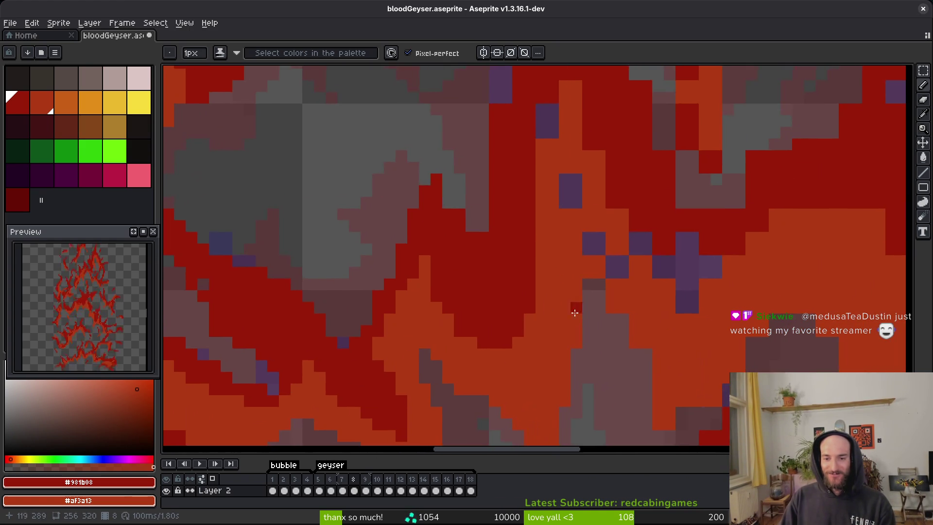
pyautogui.scroll(1, 554, 307)
pyautogui.scroll(3, 528, 263)
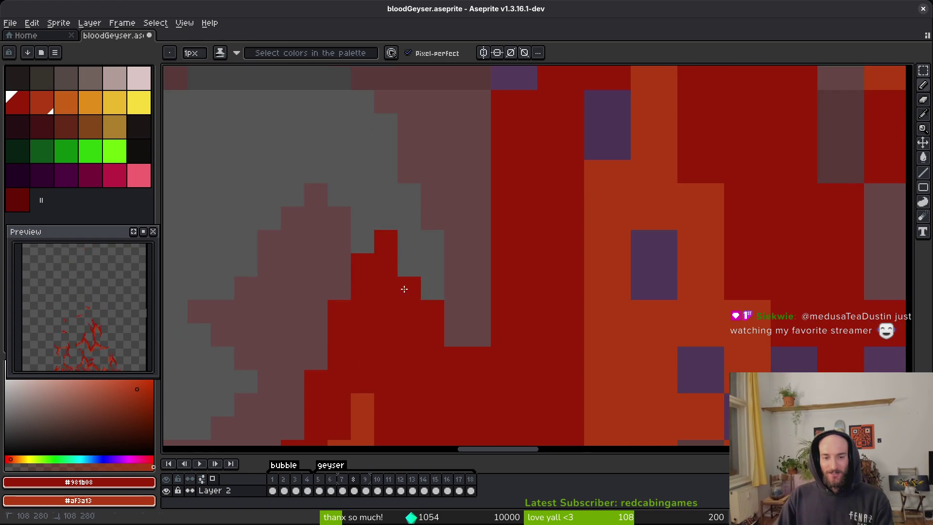
# Step: Erase stray red pixels along a diagonal and beside the purple block with the Eraser
pyautogui.press('e')
pyautogui.scroll(-2, 483, 308)
pyautogui.press('b')
pyautogui.scroll(1, 483, 334)
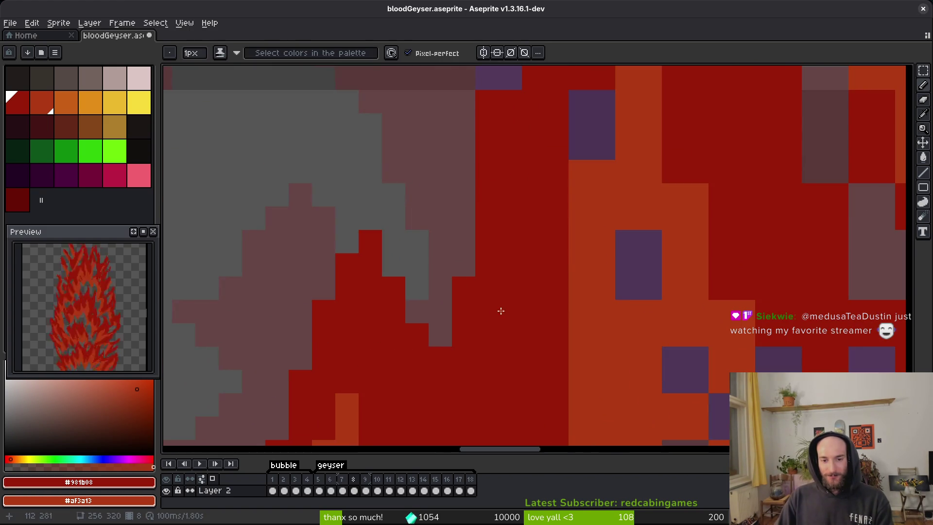
pyautogui.scroll(2, 496, 329)
pyautogui.press('e')
pyautogui.moveTo(539, 173); pyautogui.dragTo(461, 279)
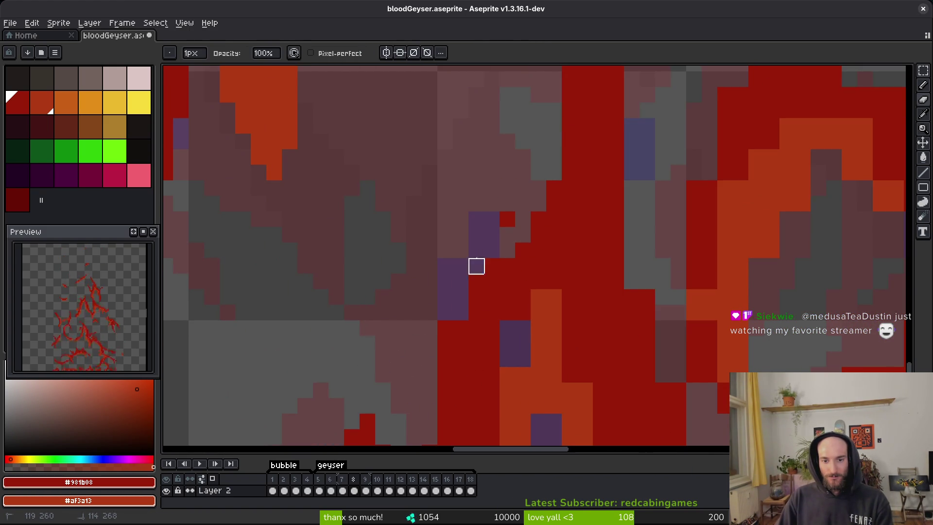
pyautogui.press('b')
pyautogui.moveTo(471, 316); pyautogui.dragTo(422, 405)
pyautogui.press('e')
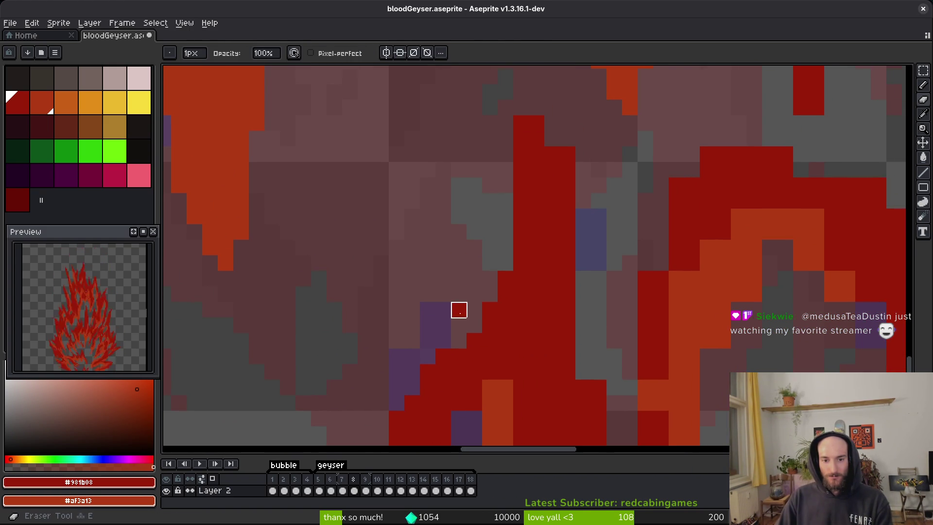
pyautogui.click(458, 310)
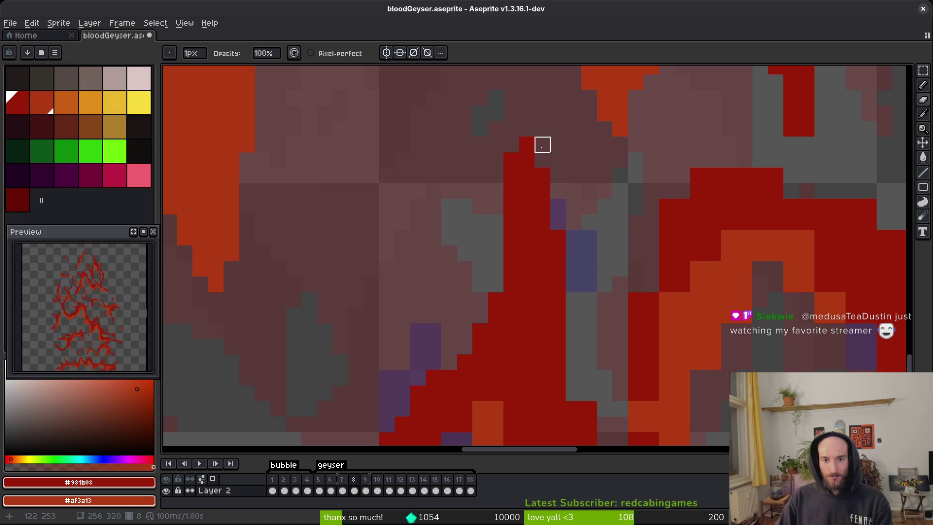
pyautogui.scroll(-5, 546, 284)
pyautogui.hscroll(4, 546, 284)
# Step: Paint red strokes into the purple blocks, including the upper-left part and right edge
pyautogui.press('b')
pyautogui.moveTo(475, 187); pyautogui.dragTo(485, 254)
pyautogui.scroll(-2, 488, 242)
pyautogui.hscroll(1, 488, 242)
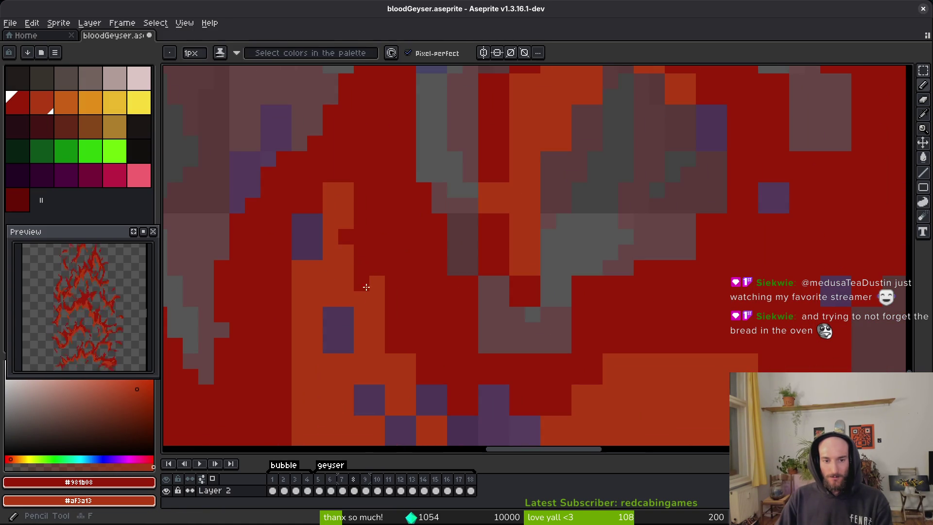
pyautogui.moveTo(299, 212); pyautogui.dragTo(305, 276)
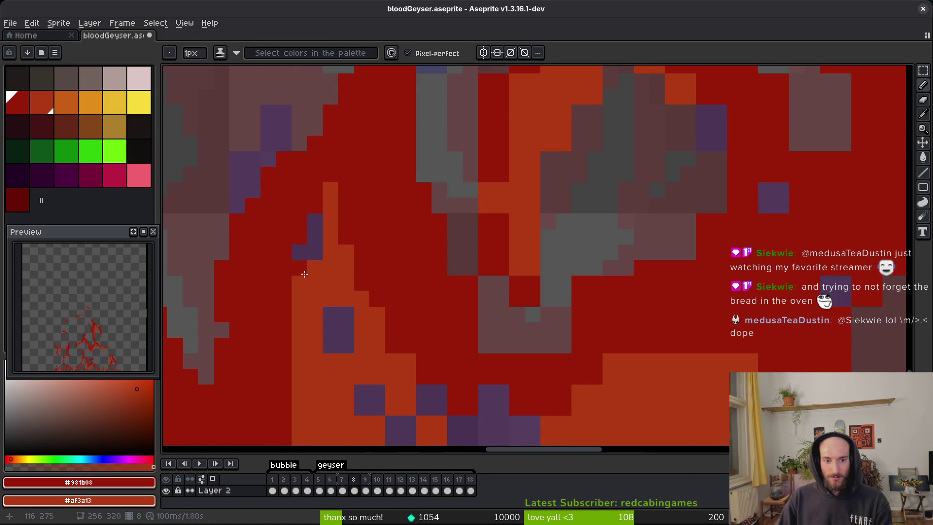
pyautogui.scroll(-2, 304, 322)
pyautogui.hscroll(-1, 304, 322)
pyautogui.moveTo(384, 240); pyautogui.dragTo(379, 269)
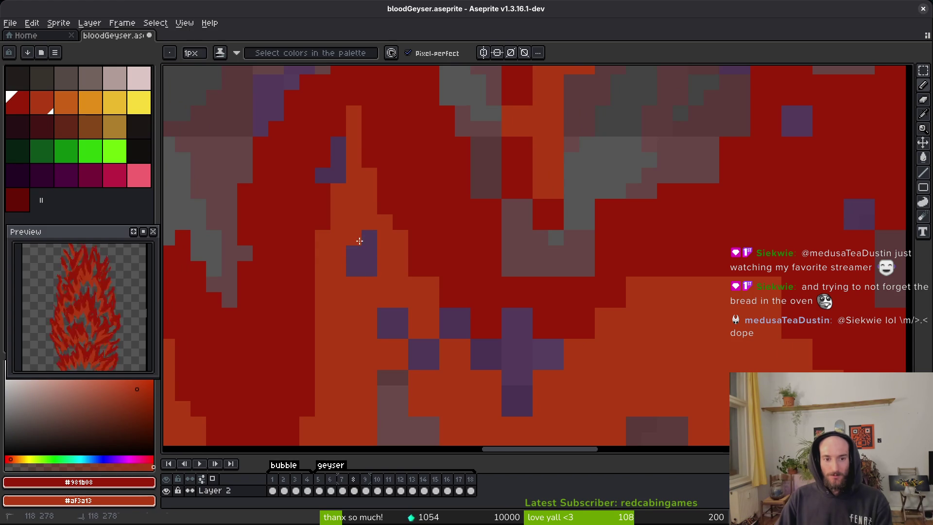
pyautogui.scroll(3, 409, 342)
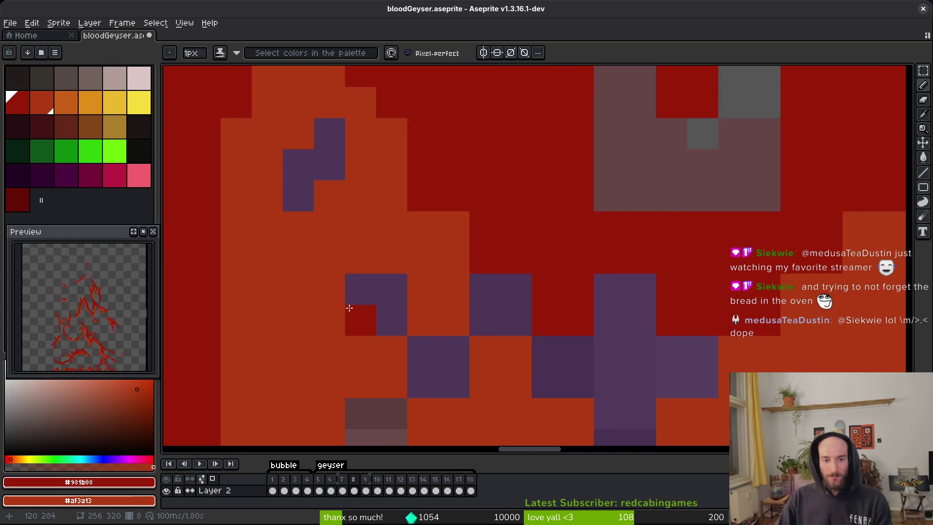
pyautogui.moveTo(428, 320)
pyautogui.mouseDown()
pyautogui.moveTo(458, 240)
pyautogui.moveTo(516, 335)
pyautogui.mouseUp()
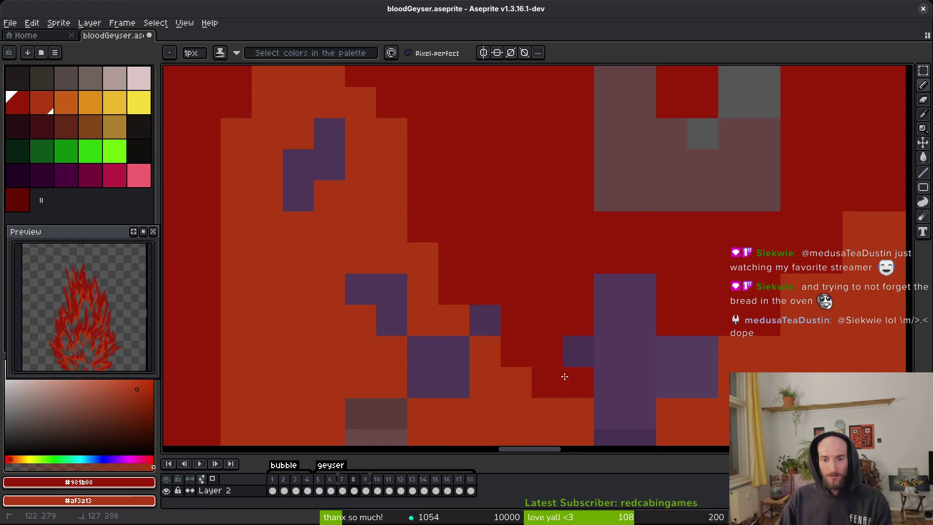
pyautogui.scroll(-3, 558, 358)
pyautogui.hscroll(2, 558, 359)
# Step: Repaint five stray pixels orange and turn remaining purple pixels red
pyautogui.click(529, 243)
pyautogui.rightClick(498, 243)
pyautogui.rightClick(435, 212)
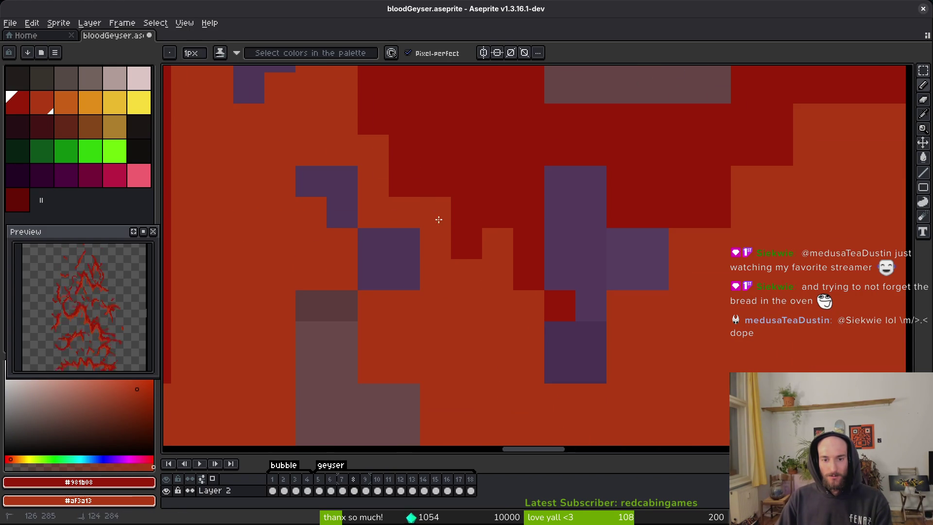
pyautogui.rightClick(483, 274)
pyautogui.rightClick(466, 243)
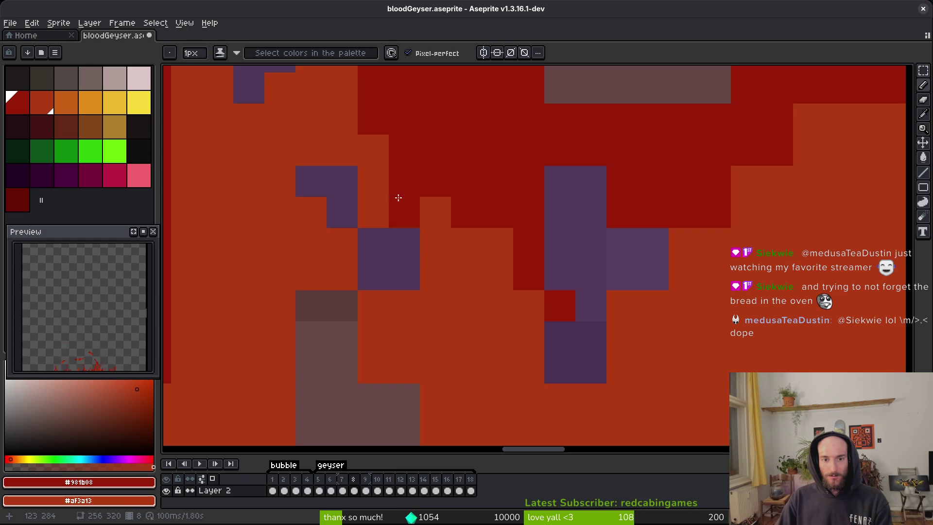
pyautogui.rightClick(405, 181)
pyautogui.click(405, 243)
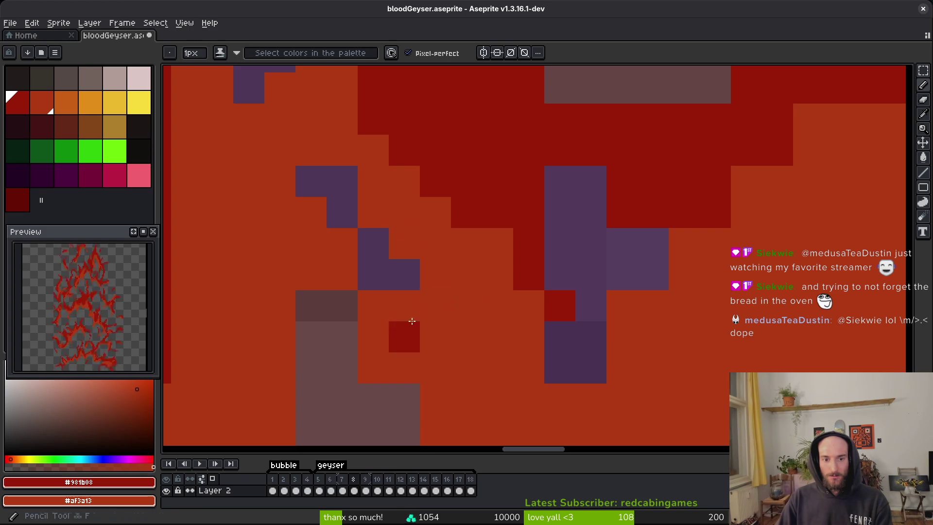
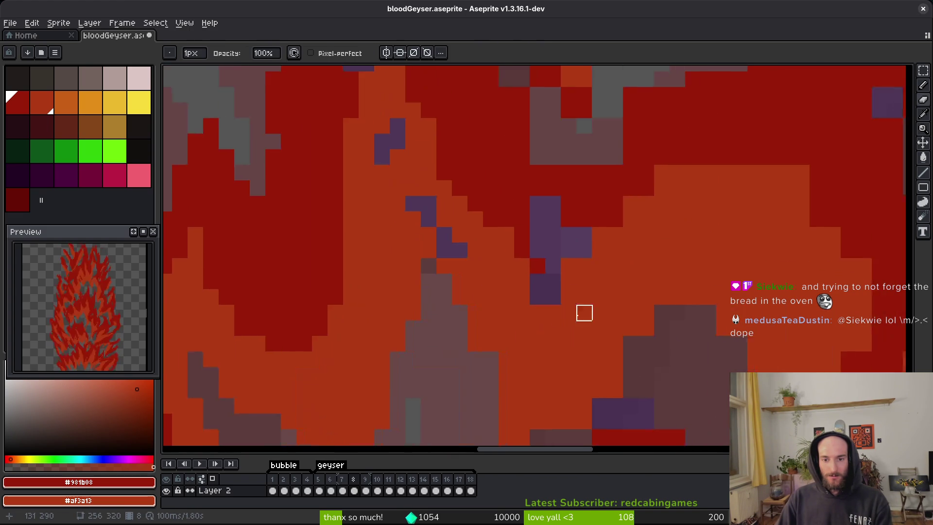
# Step: Extend the dark red area further right and add two single dark red pixels
pyautogui.scroll(3, 506, 267)
pyautogui.scroll(3, 549, 308)
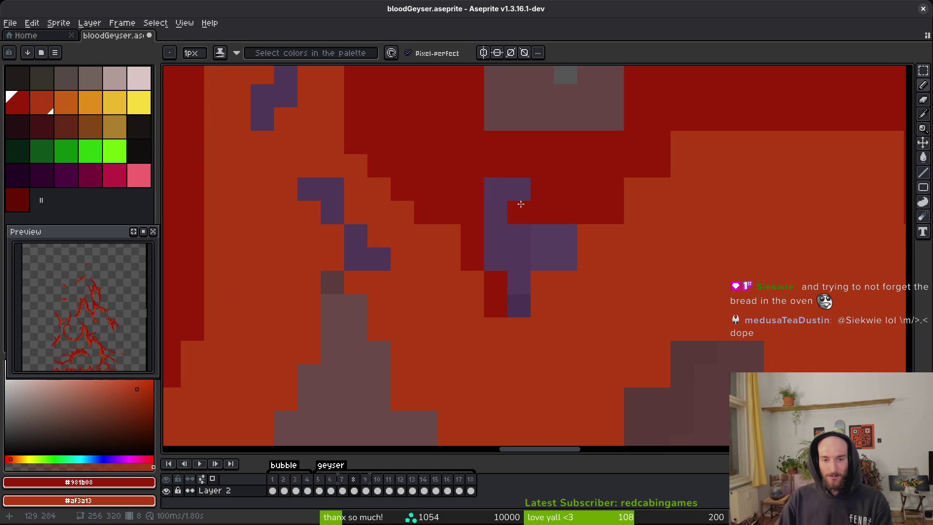
pyautogui.moveTo(636, 190)
pyautogui.mouseDown()
pyautogui.moveTo(744, 150)
pyautogui.moveTo(680, 141)
pyautogui.mouseUp()
pyautogui.click(589, 235)
pyautogui.click(659, 260)
pyautogui.hscroll(3, 632, 262)
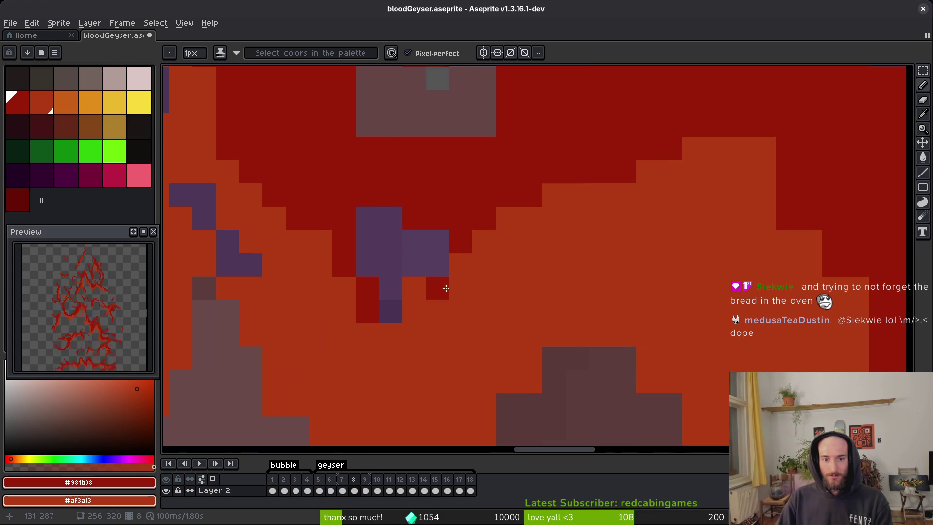
# Step: Erase a column of stray orange pixels with the Eraser
pyautogui.press('e')
pyautogui.scroll(-2, 559, 313)
pyautogui.press('b')
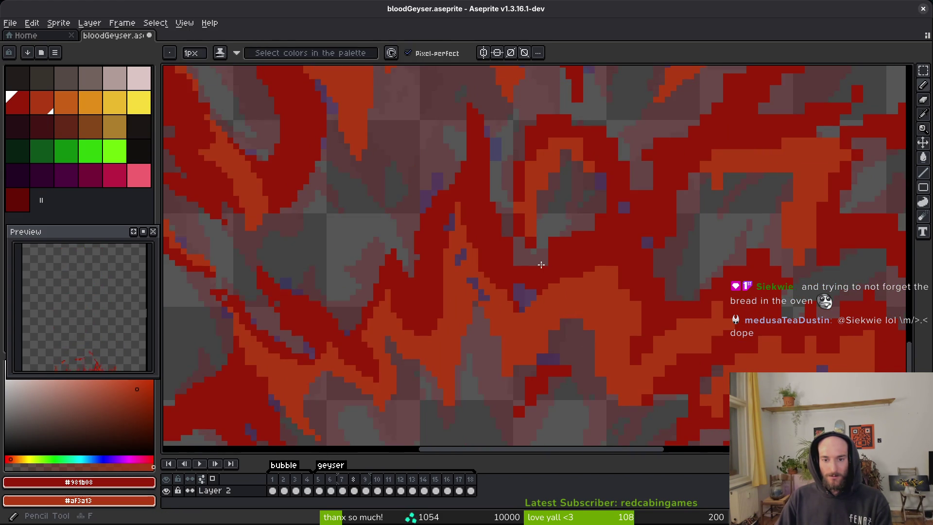
pyautogui.scroll(2, 413, 180)
pyautogui.scroll(3, 594, 307)
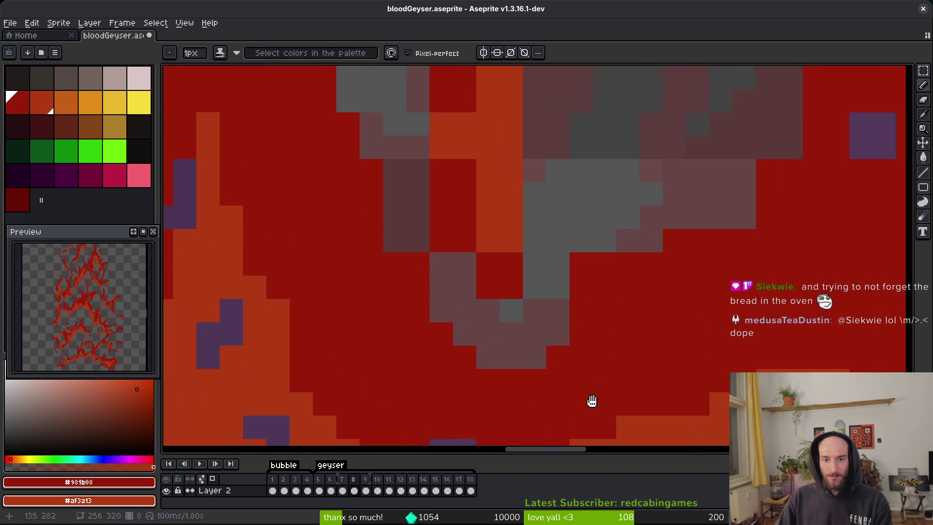
pyautogui.press('e')
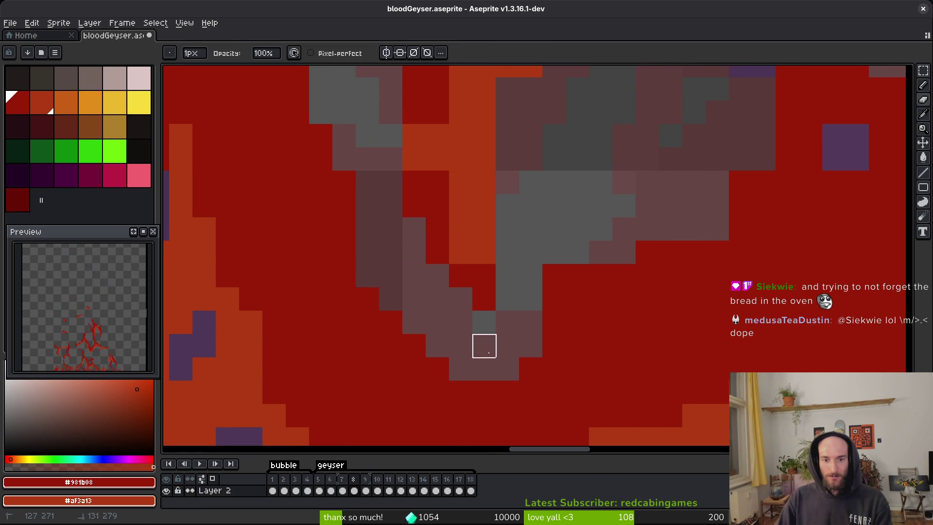
pyautogui.scroll(4, 462, 396)
pyautogui.moveTo(465, 233); pyautogui.dragTo(466, 303)
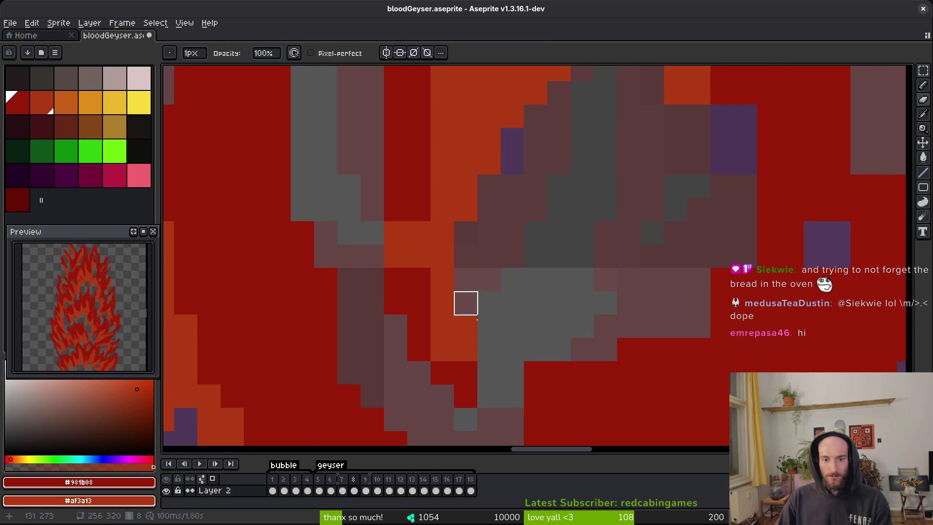
# Step: Repaint individual pixels dark red, red, orange and secondary orange with the Pencil
pyautogui.press('b')
pyautogui.scroll(2, 457, 359)
pyautogui.click(436, 336)
pyautogui.click(394, 296)
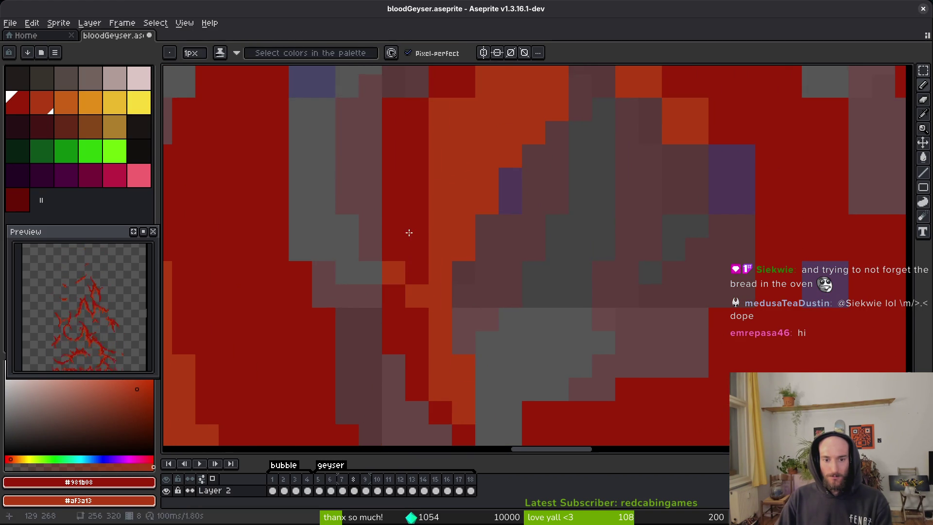
pyautogui.click(394, 272)
pyautogui.rightClick(417, 249)
# Step: Save bloodGeyser.aseprite, then undo a stray dark red pixel in the grey area
pyautogui.hotkey('ctrl', 's')
pyautogui.press('v')
pyautogui.press('b')
pyautogui.click(575, 333)
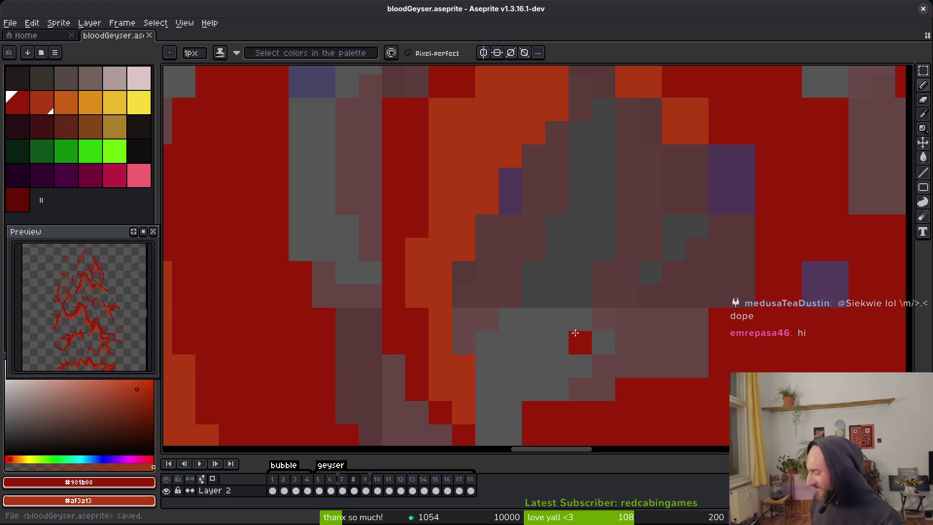
pyautogui.hotkey('ctrl', 'z')
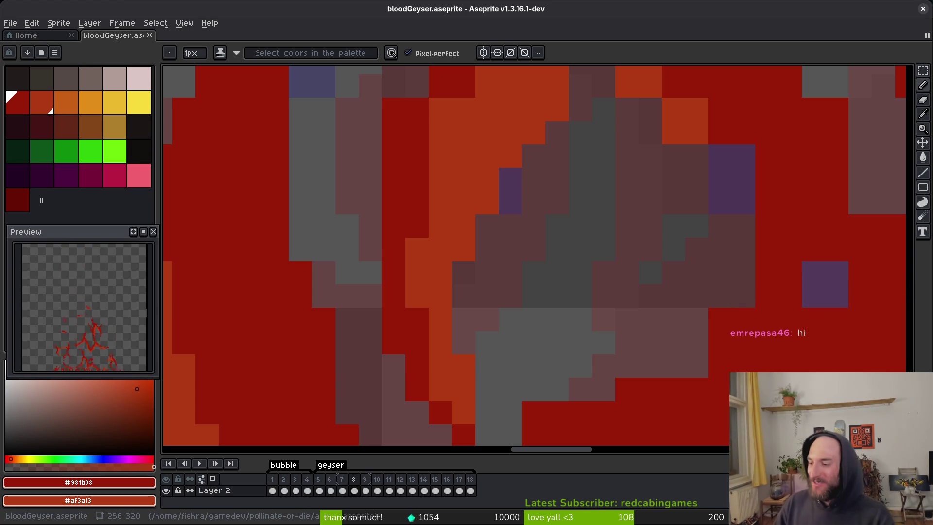
# Step: Paint a few red pixels onto the flame edge
pyautogui.scroll(5, 673, 201)
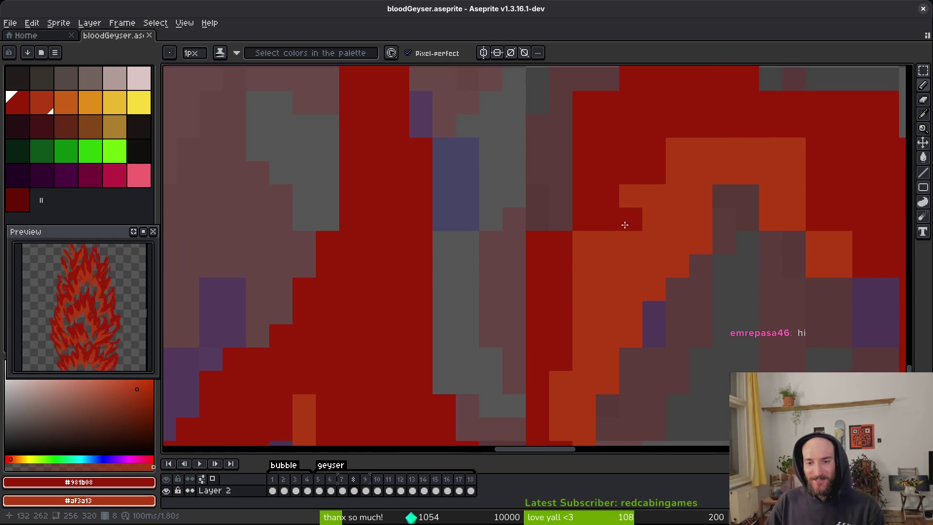
pyautogui.scroll(1, 597, 231)
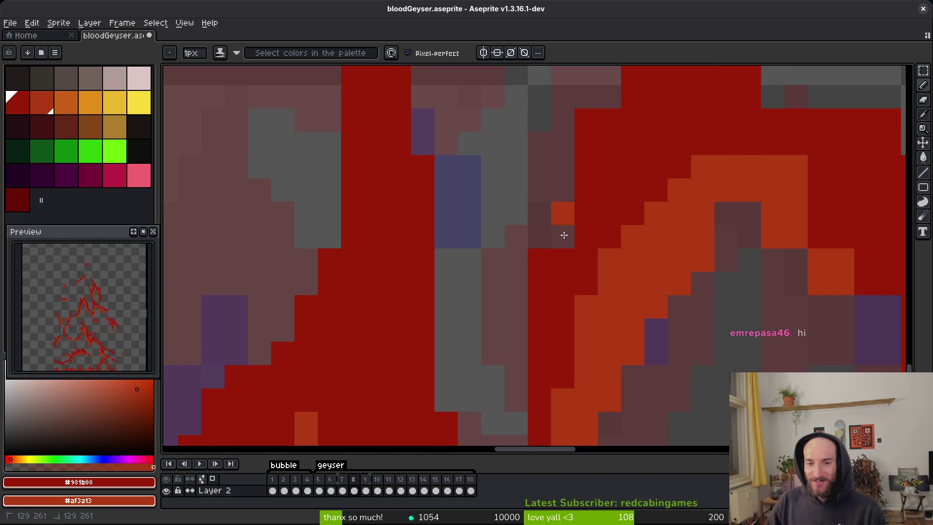
pyautogui.scroll(5, 559, 267)
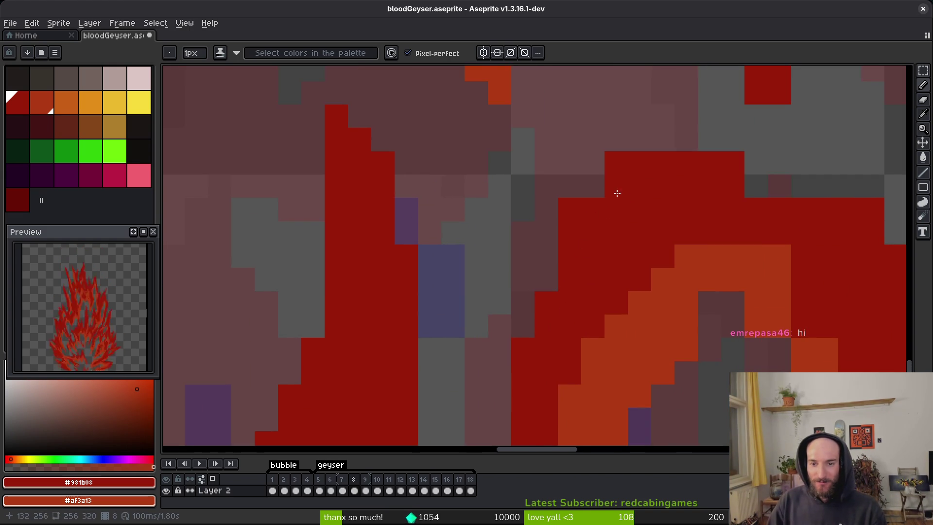
pyautogui.scroll(5, 609, 173)
pyautogui.moveTo(571, 291)
pyautogui.mouseDown()
pyautogui.moveTo(594, 245)
pyautogui.moveTo(554, 254)
pyautogui.mouseUp()
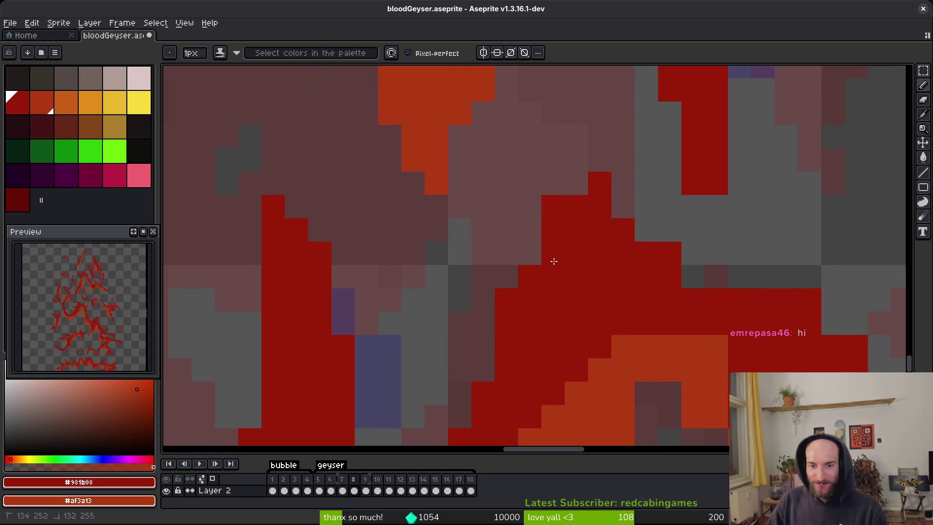
# Step: Repaint a diagonal run of orange pixels red, plus one extra red pixel
pyautogui.hscroll(4, 559, 224)
pyautogui.hscroll(3, 537, 214)
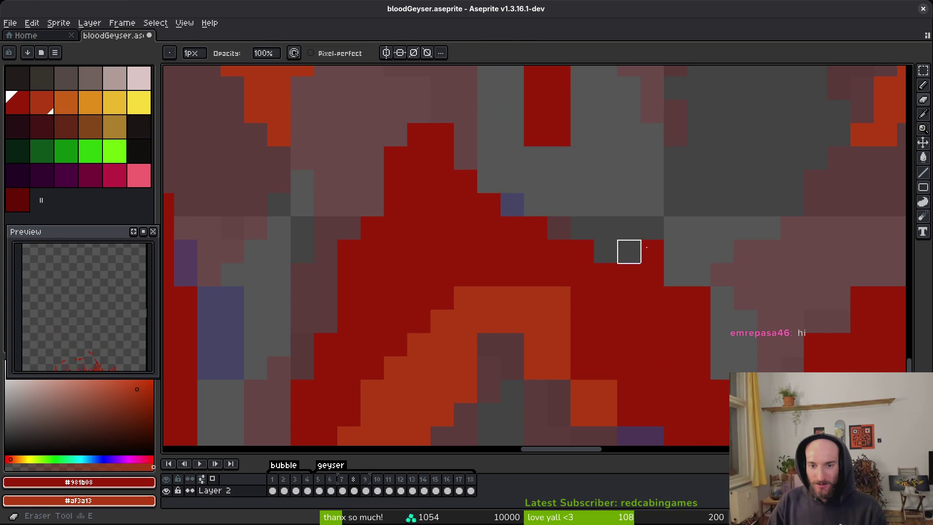
pyautogui.scroll(-5, 486, 276)
pyautogui.moveTo(395, 187); pyautogui.dragTo(493, 266)
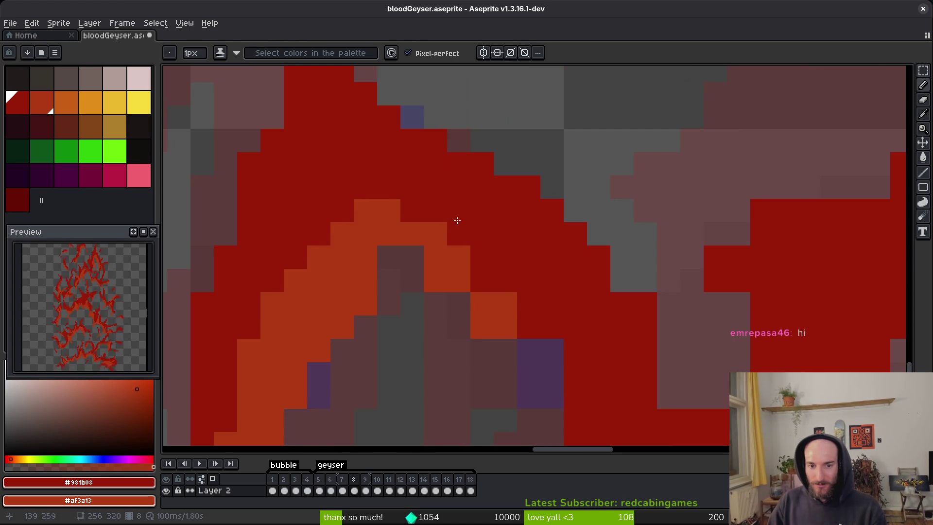
pyautogui.click(447, 206)
# Step: Paint four spots in the secondary orange colour
pyautogui.hscroll(4, 437, 208)
pyautogui.scroll(-3, 438, 209)
pyautogui.rightClick(428, 222)
pyautogui.rightClick(341, 187)
pyautogui.rightClick(381, 223)
pyautogui.rightClick(464, 269)
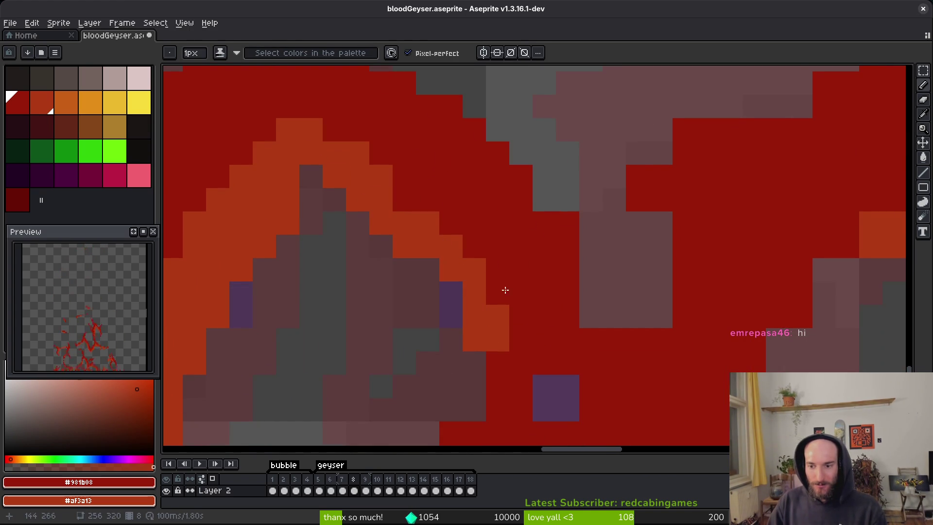
# Step: Recolour two stray purple pixels red
pyautogui.scroll(-2, 466, 262)
pyautogui.hscroll(1, 465, 262)
pyautogui.click(555, 363)
pyautogui.scroll(-2, 508, 308)
pyautogui.click(530, 314)
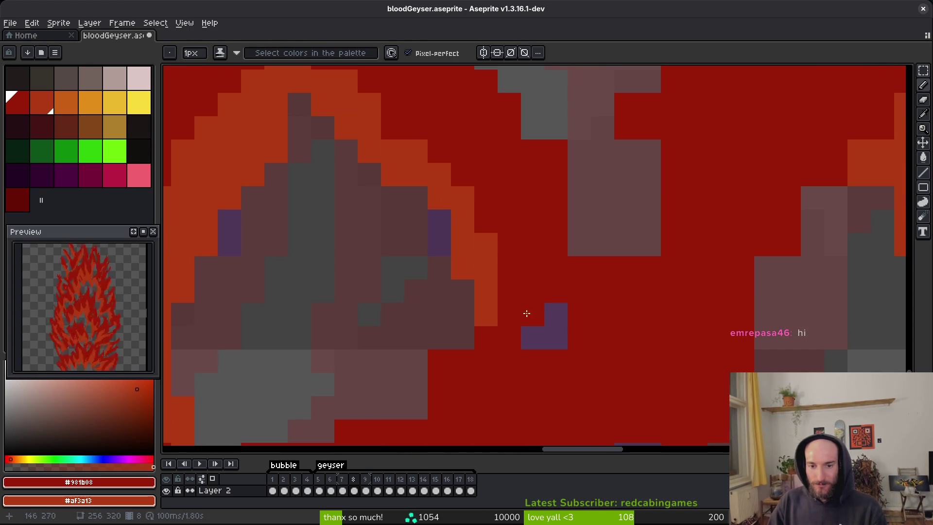
pyautogui.scroll(1, 527, 313)
# Step: Erase stray pixels below the flame edge and paint a short column red
pyautogui.press('e')
pyautogui.moveTo(544, 153); pyautogui.dragTo(544, 200)
pyautogui.scroll(3, 554, 291)
pyautogui.press('f')
pyautogui.moveTo(632, 335); pyautogui.dragTo(636, 285)
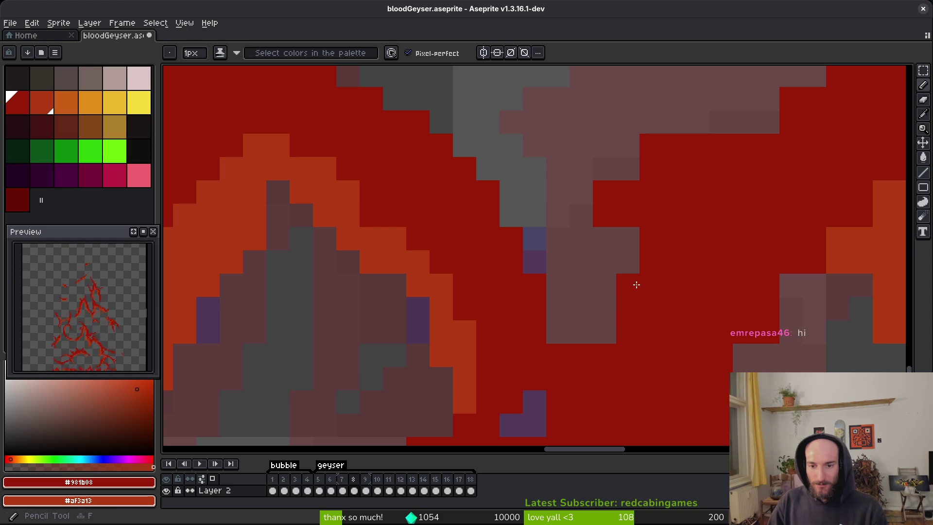
# Step: Erase red pixels along the diagonal edge in two strokes
pyautogui.scroll(2, 556, 269)
pyautogui.hscroll(2, 557, 268)
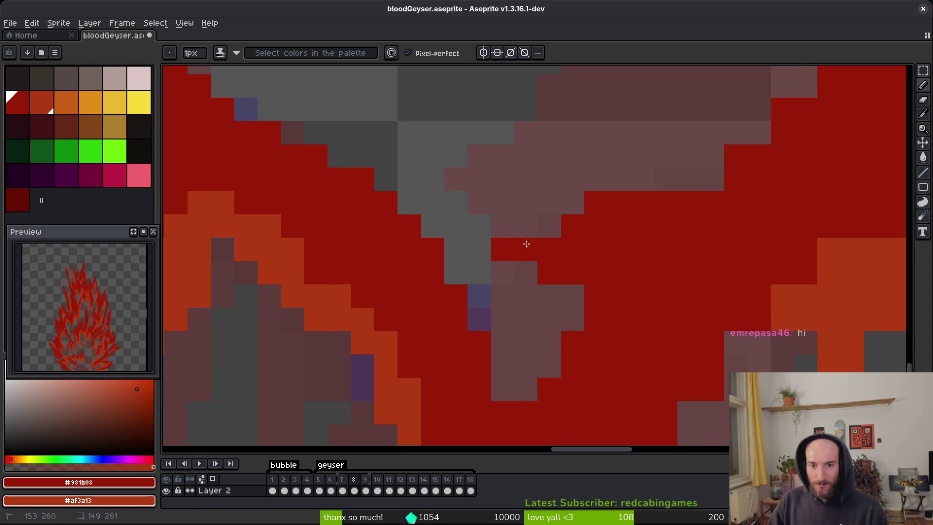
pyautogui.scroll(1, 517, 253)
pyautogui.hscroll(3, 523, 264)
pyautogui.scroll(3, 657, 243)
pyautogui.press('e')
pyautogui.scroll(2, 681, 156)
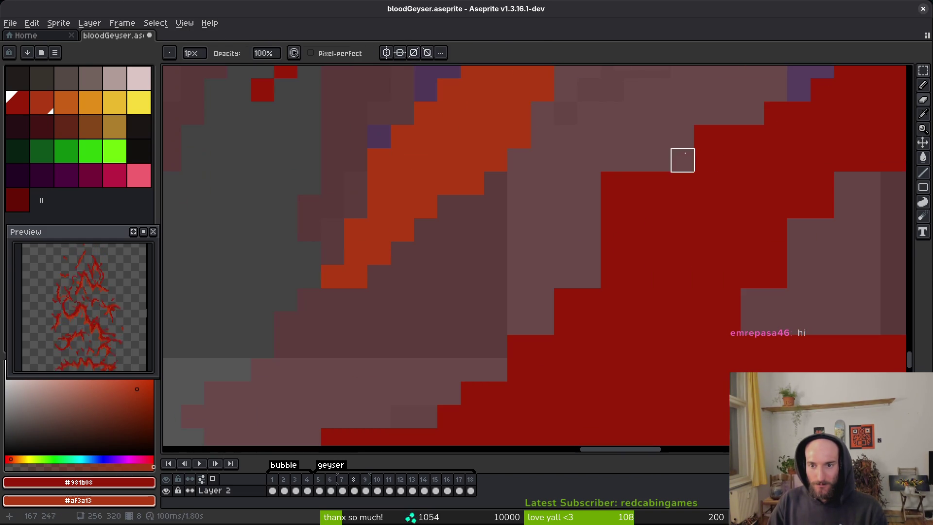
pyautogui.moveTo(566, 300); pyautogui.dragTo(425, 417)
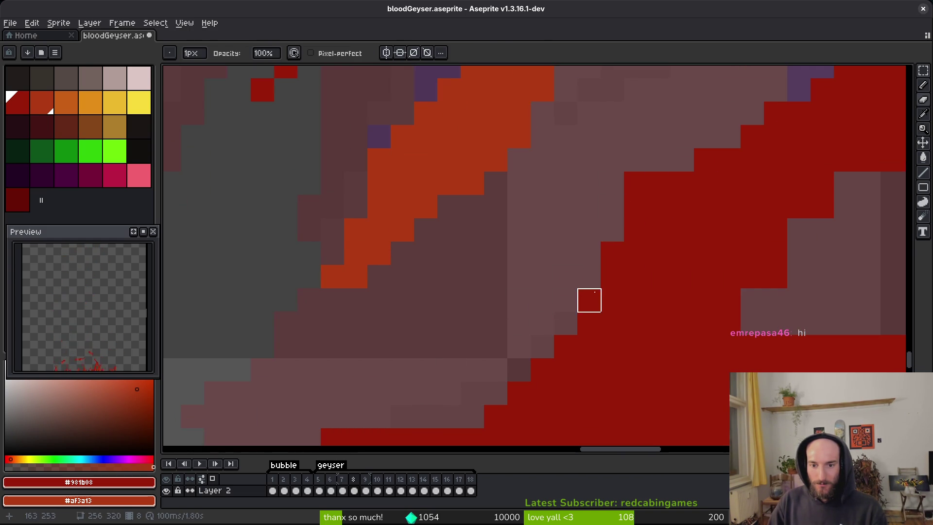
pyautogui.scroll(-4, 527, 348)
pyautogui.scroll(1, 510, 312)
pyautogui.scroll(2, 652, 260)
pyautogui.moveTo(699, 244)
pyautogui.mouseDown()
pyautogui.moveTo(621, 350)
pyautogui.moveTo(544, 383)
pyautogui.mouseUp()
# Step: Paint one pixel red and erase two stray red pixels nearby
pyautogui.press('b')
pyautogui.click(591, 351)
pyautogui.moveTo(593, 349); pyautogui.dragTo(598, 262)
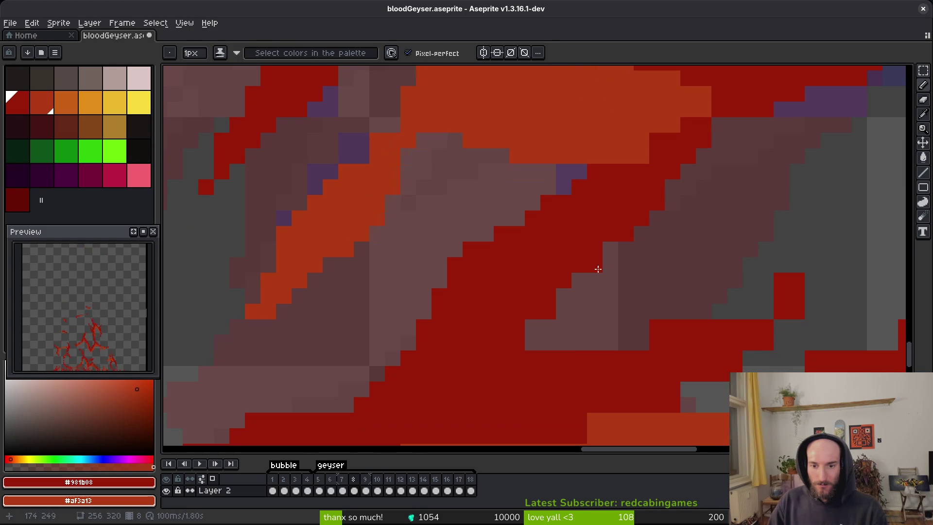
pyautogui.press('e')
pyautogui.click(526, 344)
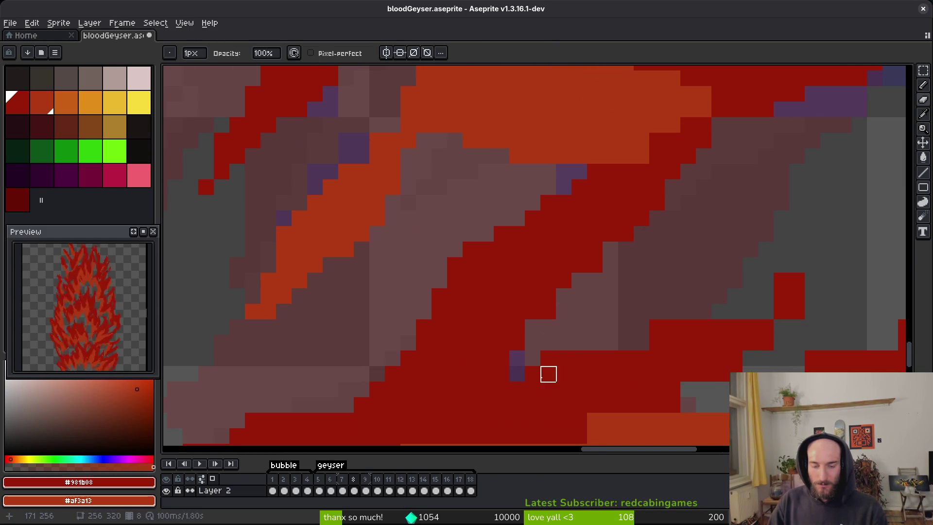
pyautogui.moveTo(611, 340); pyautogui.dragTo(559, 331)
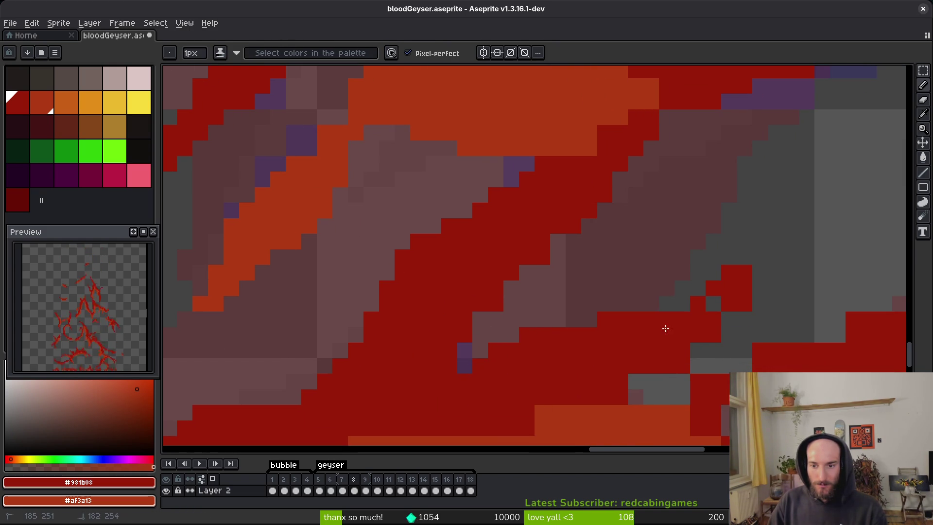
pyautogui.press('e')
pyautogui.click(776, 242)
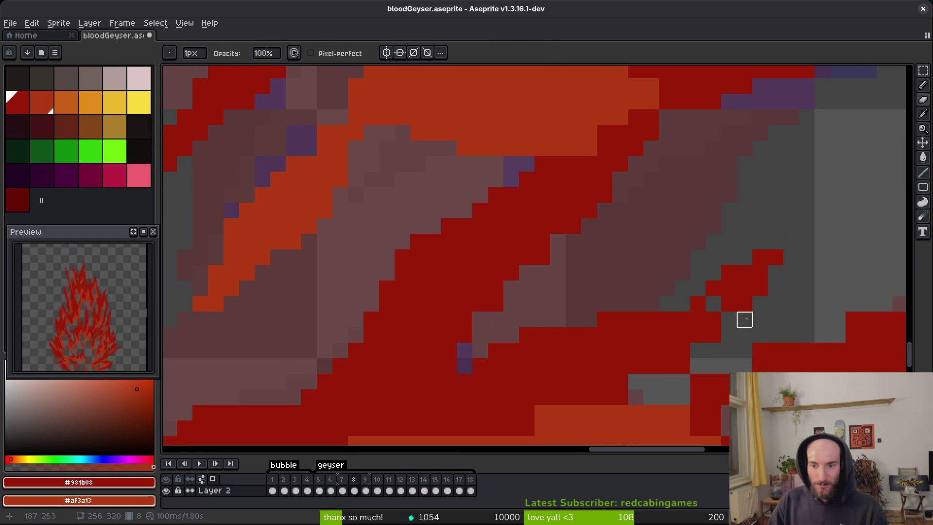
# Step: Paint two grey pixels orange beside the orange column in the upper-left flame
pyautogui.moveTo(745, 319); pyautogui.dragTo(557, 230)
pyautogui.scroll(3, 600, 264)
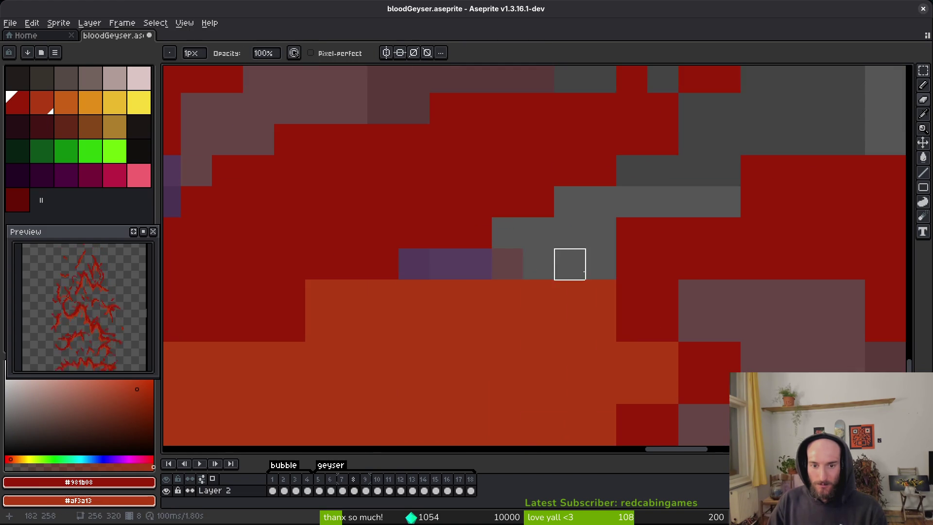
pyautogui.scroll(-2, 592, 260)
pyautogui.scroll(3, 608, 285)
pyautogui.scroll(-3, 559, 283)
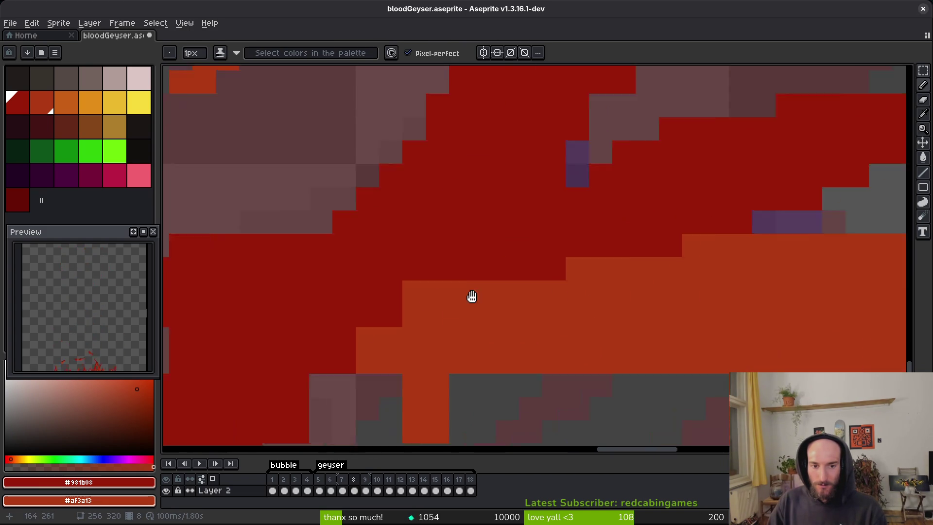
pyautogui.scroll(4, 667, 329)
pyautogui.rightClick(417, 389)
# Step: Recolour a grey pixel and two orange pixels dark red, adding more dark red near the centre
pyautogui.scroll(-2, 452, 331)
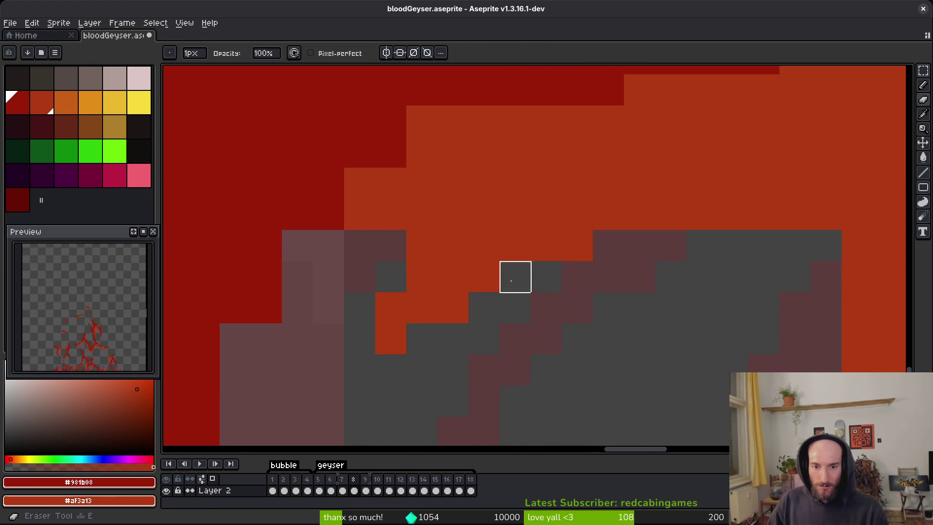
pyautogui.scroll(-4, 602, 308)
pyautogui.scroll(4, 671, 261)
pyautogui.click(634, 316)
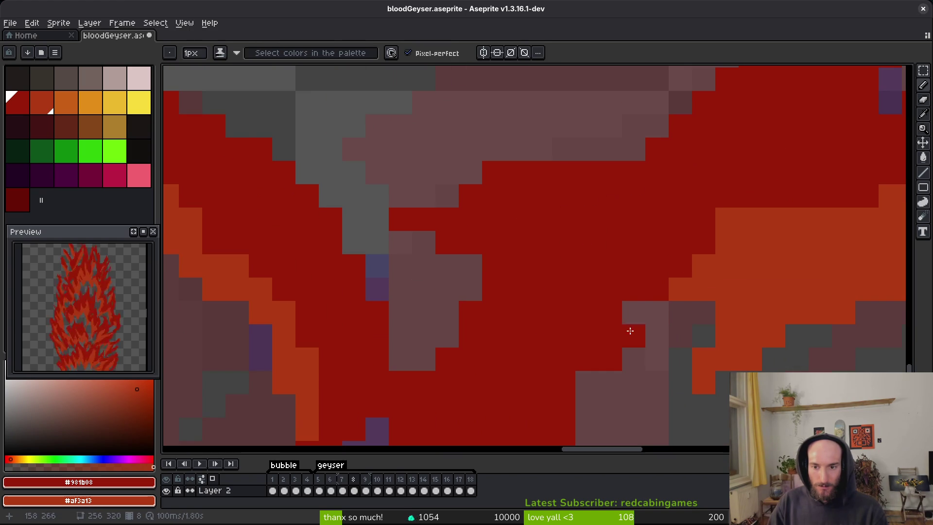
pyautogui.moveTo(718, 218); pyautogui.dragTo(773, 218)
pyautogui.scroll(-2, 681, 156)
pyautogui.hscroll(2, 493, 234)
pyautogui.moveTo(494, 234); pyautogui.dragTo(452, 266)
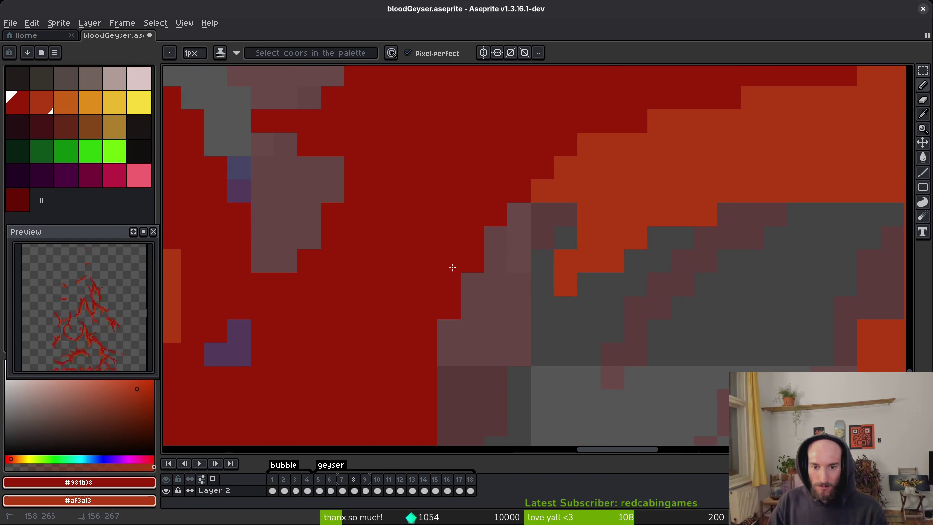
# Step: Draw a dark-red diagonal stroke through the orange area
pyautogui.scroll(-1, 450, 321)
pyautogui.scroll(3, 450, 321)
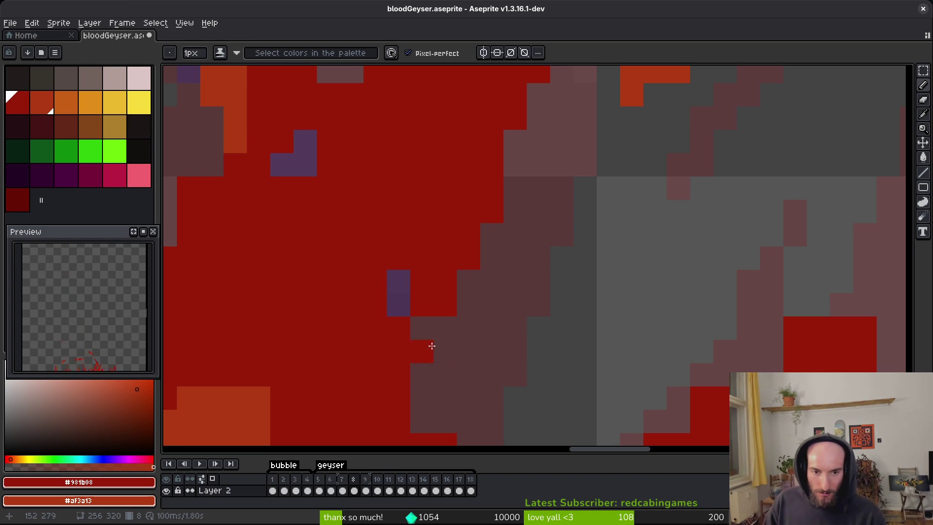
pyautogui.scroll(-5, 481, 339)
pyautogui.scroll(4, 422, 323)
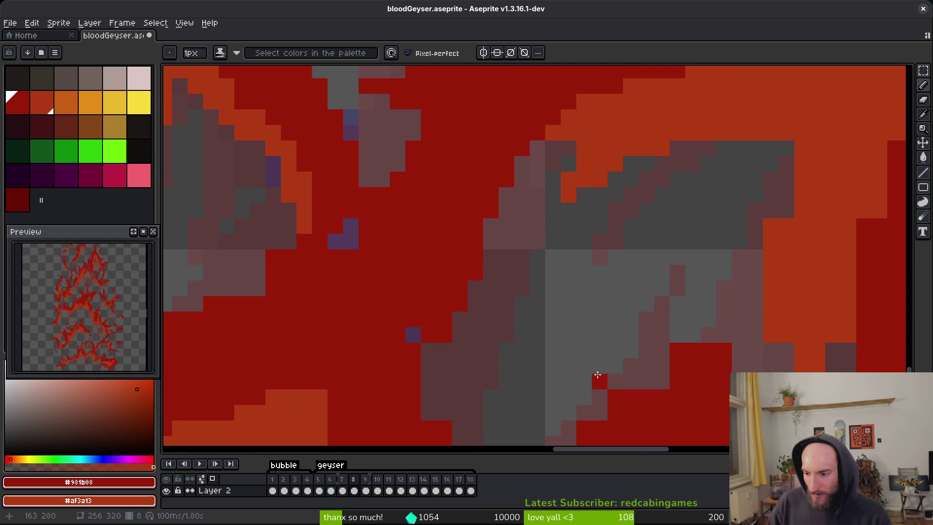
pyautogui.scroll(-3, 597, 375)
pyautogui.scroll(5, 625, 366)
pyautogui.press('e')
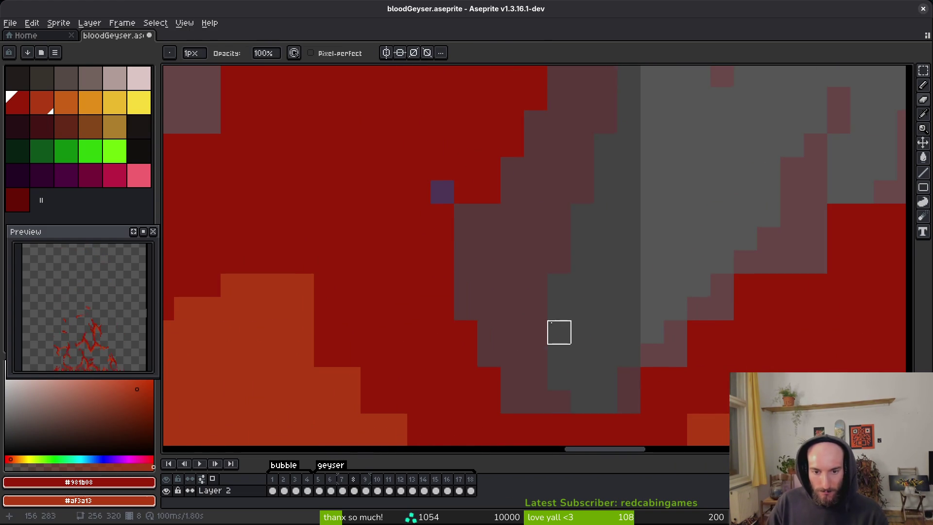
pyautogui.scroll(-3, 528, 315)
pyautogui.scroll(4, 600, 284)
pyautogui.press('b')
pyautogui.moveTo(516, 261); pyautogui.dragTo(583, 396)
# Step: Switch the pencil to shading ink and add a red pixel beside the red block
pyautogui.scroll(-1, 532, 251)
pyautogui.scroll(2, 444, 277)
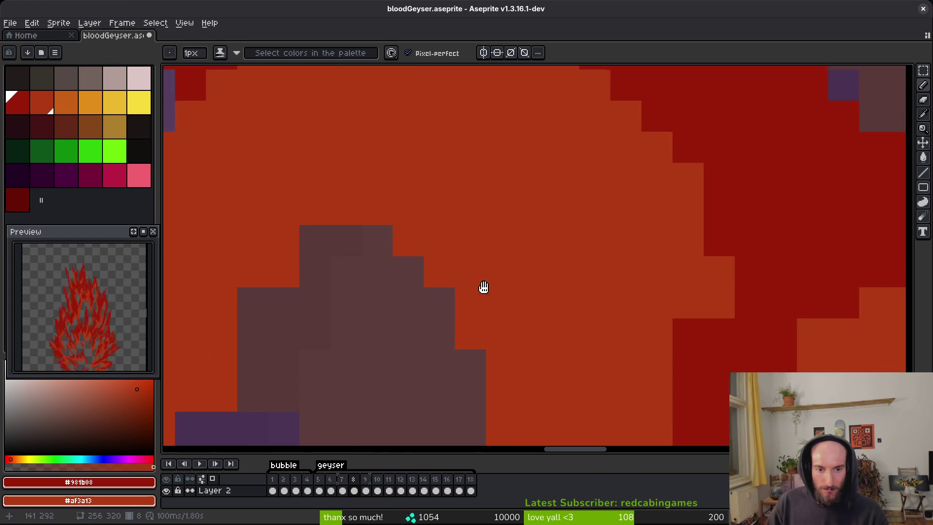
pyautogui.scroll(-2, 451, 296)
pyautogui.scroll(-1, 415, 340)
pyautogui.scroll(2, 471, 275)
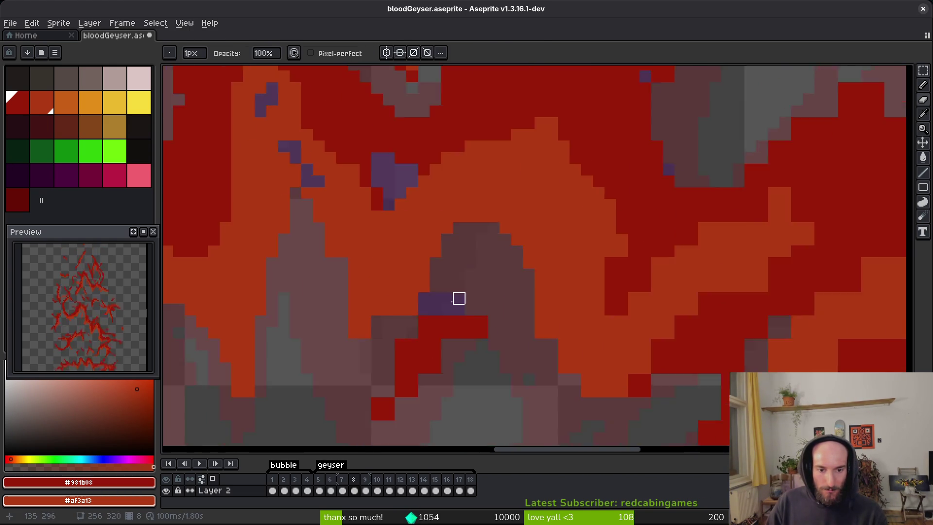
pyautogui.scroll(2, 470, 275)
pyautogui.scroll(-2, 364, 311)
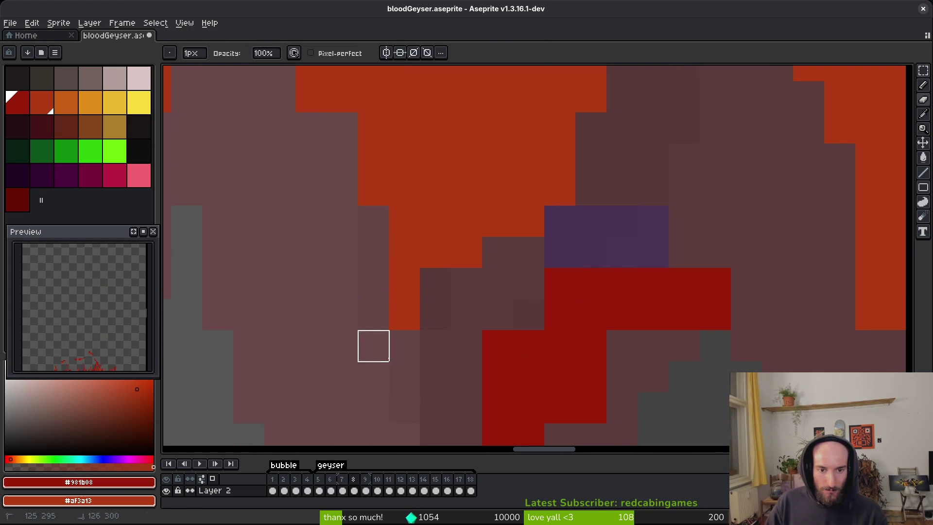
pyautogui.scroll(-1, 388, 210)
pyautogui.scroll(-2, 435, 319)
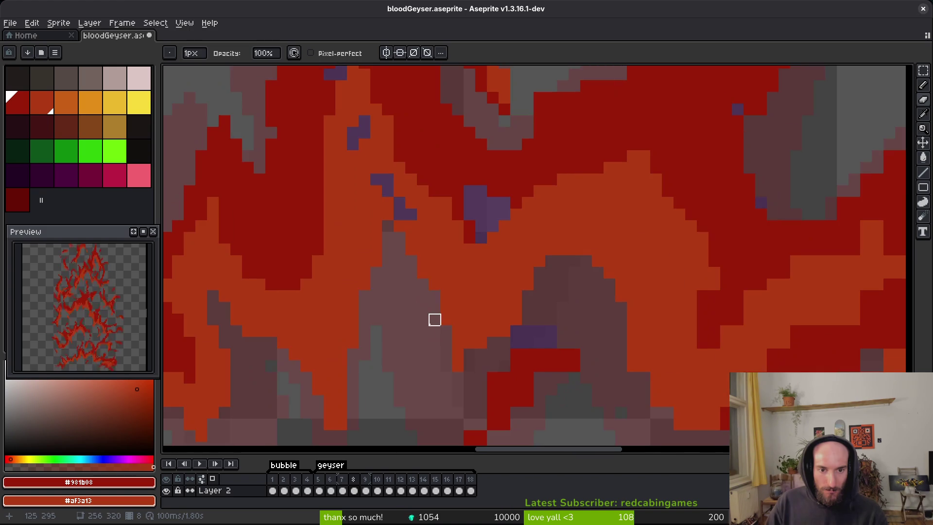
pyautogui.scroll(1, 493, 268)
pyautogui.press('f')
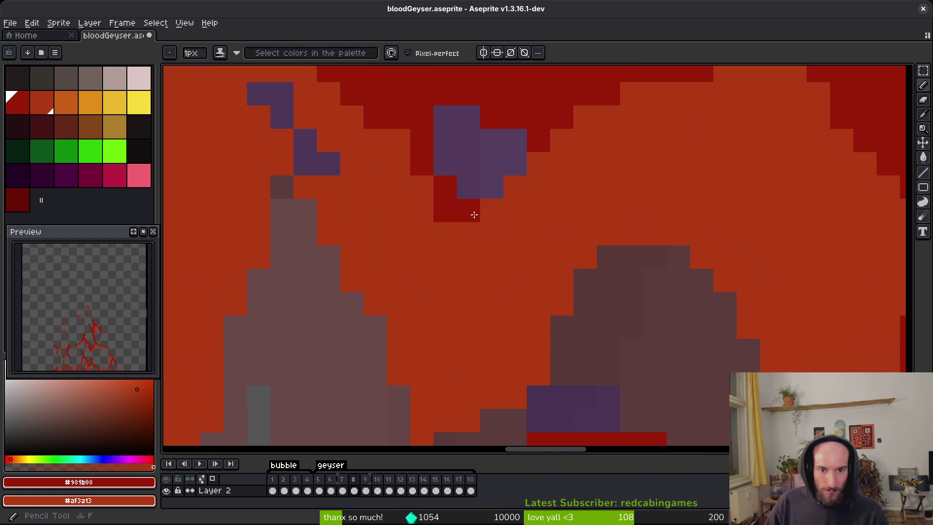
pyautogui.scroll(-1, 376, 126)
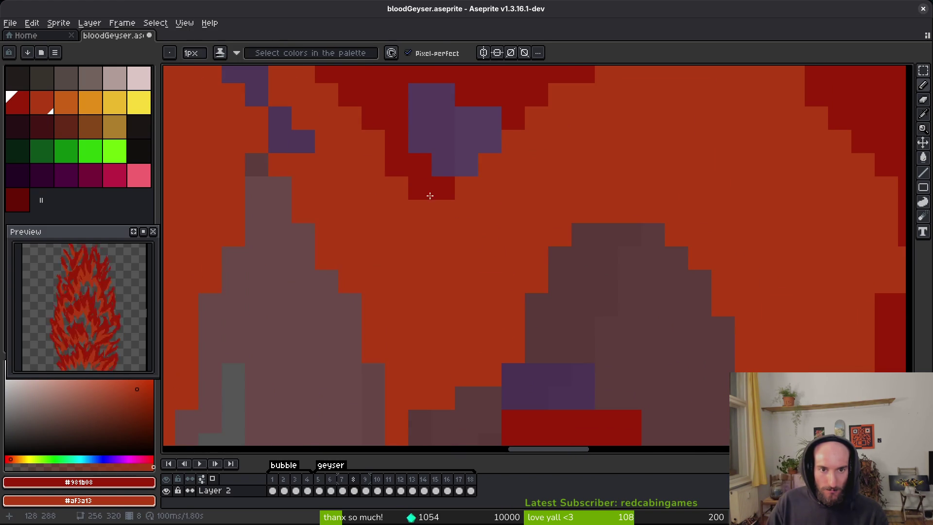
pyautogui.scroll(-2, 513, 277)
pyautogui.scroll(1, 481, 313)
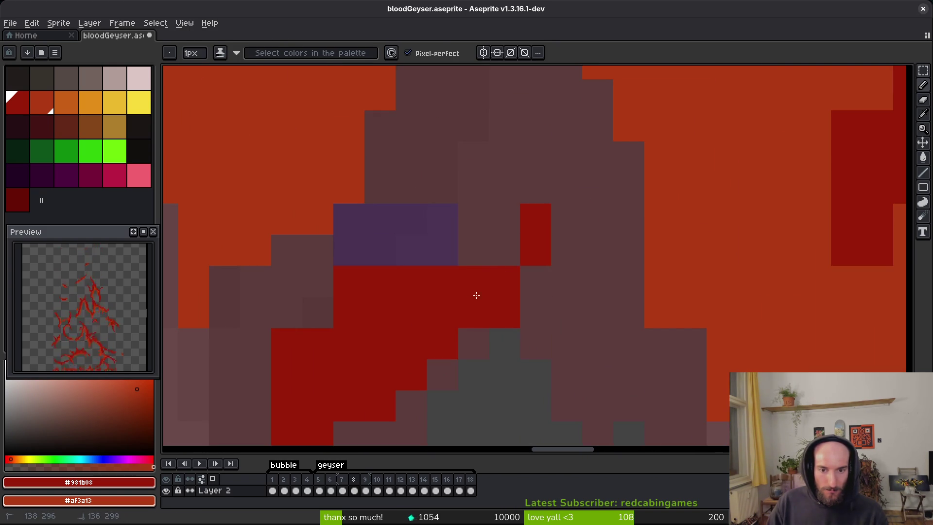
pyautogui.click(500, 253)
# Step: Return to solid ink, save bloodGeyser.aseprite, and undo a stray red pixel at the flame edge
pyautogui.hscroll(-3, 494, 265)
pyautogui.press('b')
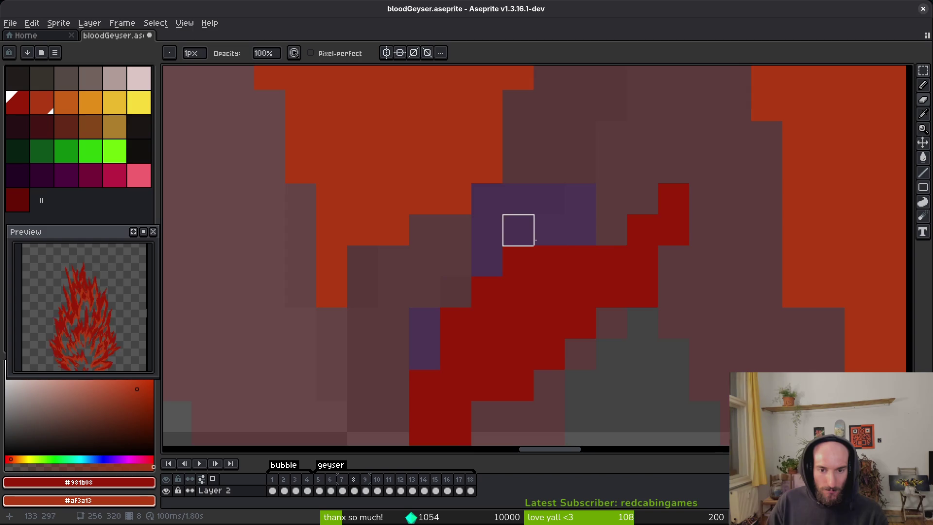
pyautogui.scroll(-3, 518, 230)
pyautogui.hscroll(-2, 535, 272)
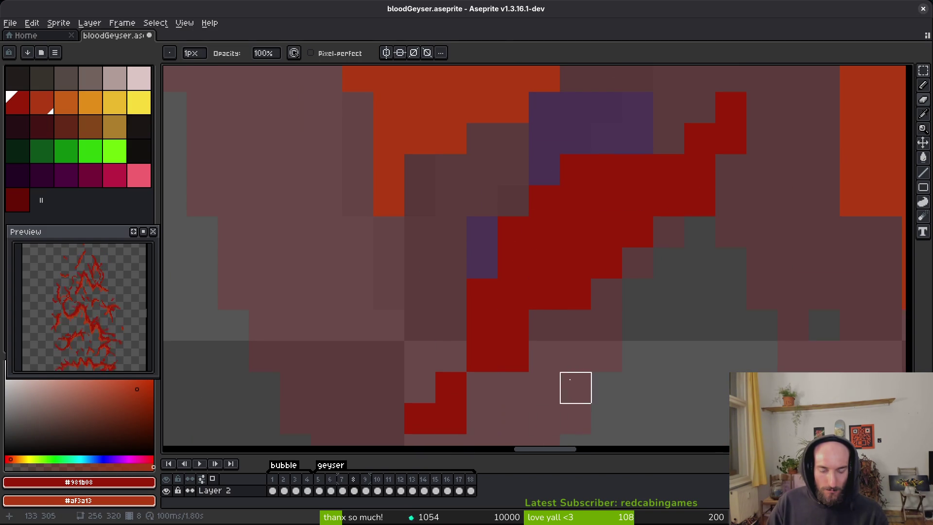
pyautogui.hotkey('ctrl', 's')
pyautogui.scroll(-2, 610, 323)
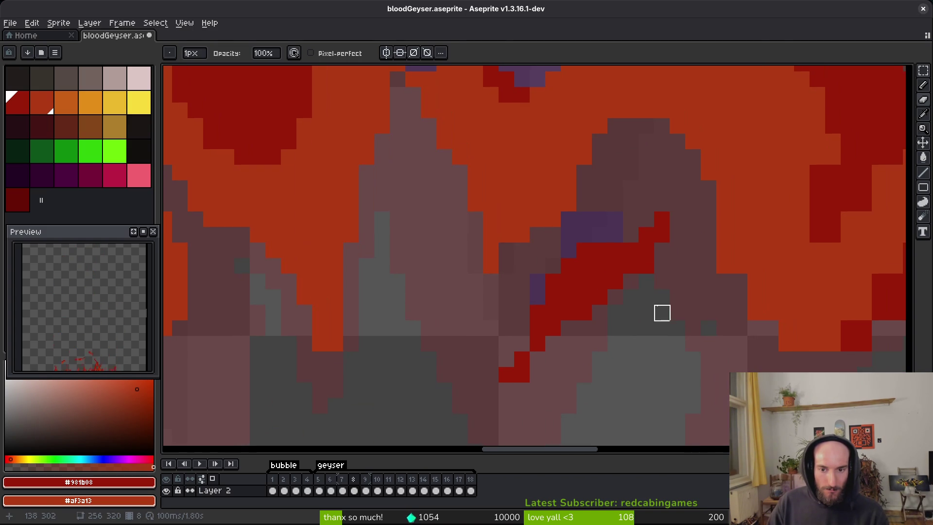
pyautogui.click(631, 235)
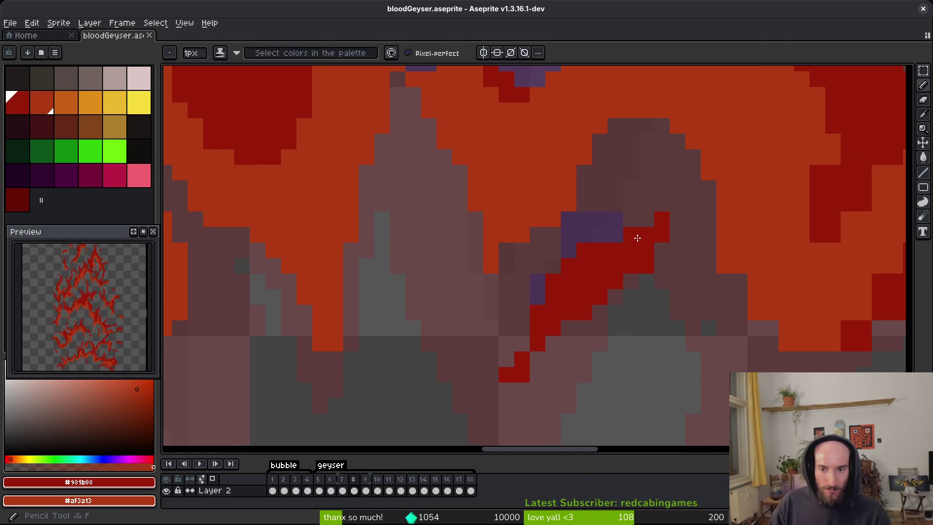
pyautogui.hotkey('ctrl', 'z')
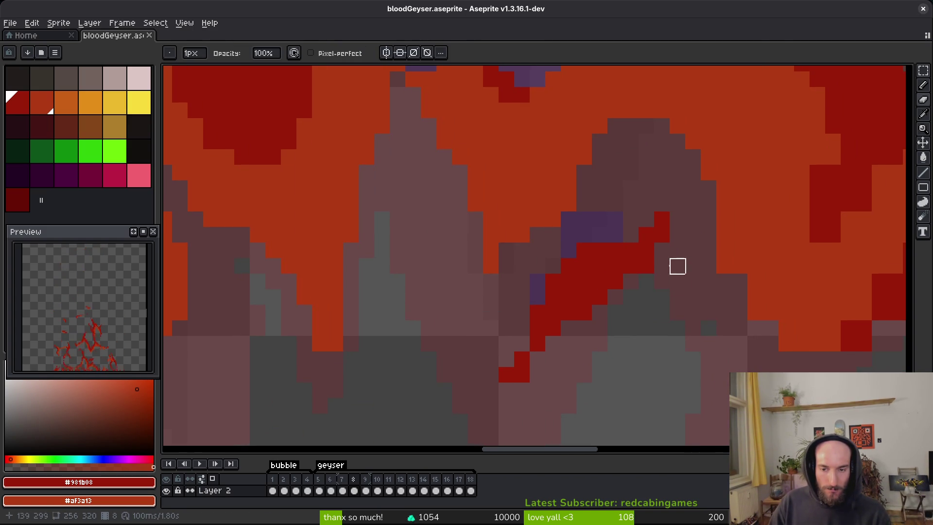
# Step: Erase orange pixels along the flame edge
pyautogui.press('b')
pyautogui.press('e')
pyautogui.hotkey('ctrl', 's')
pyautogui.moveTo(614, 290); pyautogui.dragTo(436, 262)
pyautogui.moveTo(523, 220); pyautogui.dragTo(553, 299)
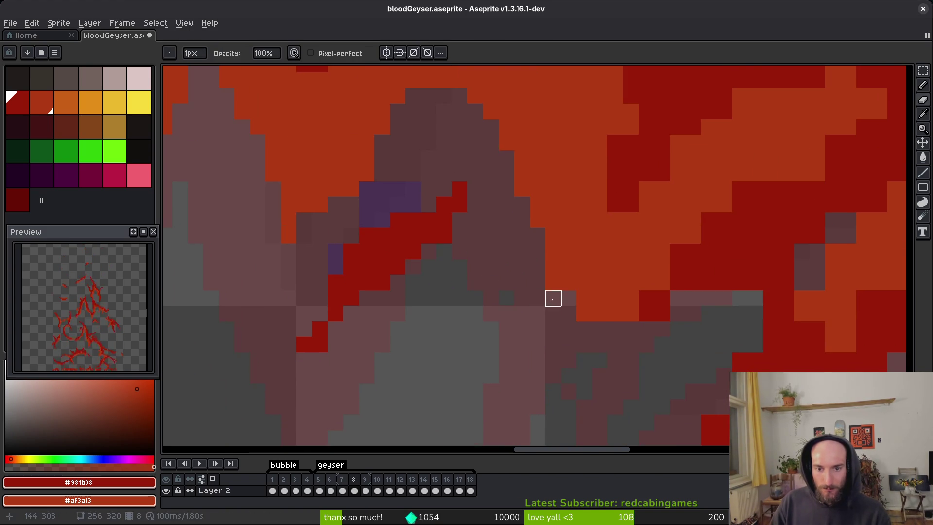
# Step: Paint orange into the red diagonal edge, then cover the orange notch back in red
pyautogui.press('b')
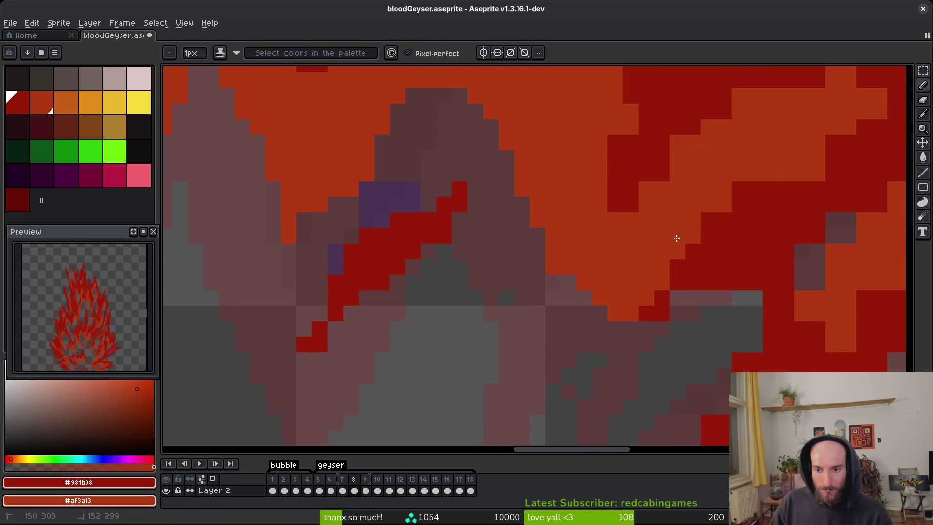
pyautogui.moveTo(677, 237); pyautogui.dragTo(788, 167)
pyautogui.moveTo(693, 249); pyautogui.dragTo(751, 191)
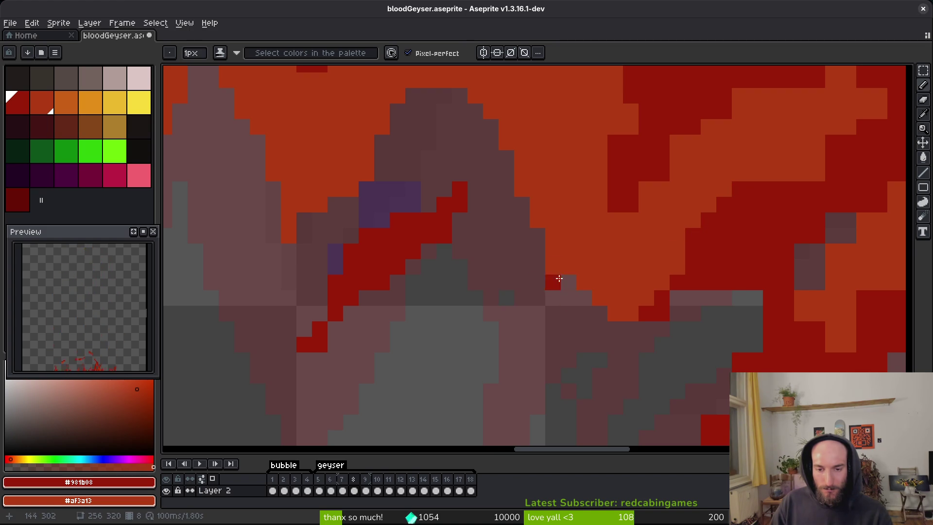
# Step: Widen the orange area along the red edge and recolour four orange pixels red
pyautogui.scroll(-2, 631, 265)
pyautogui.scroll(2, 521, 277)
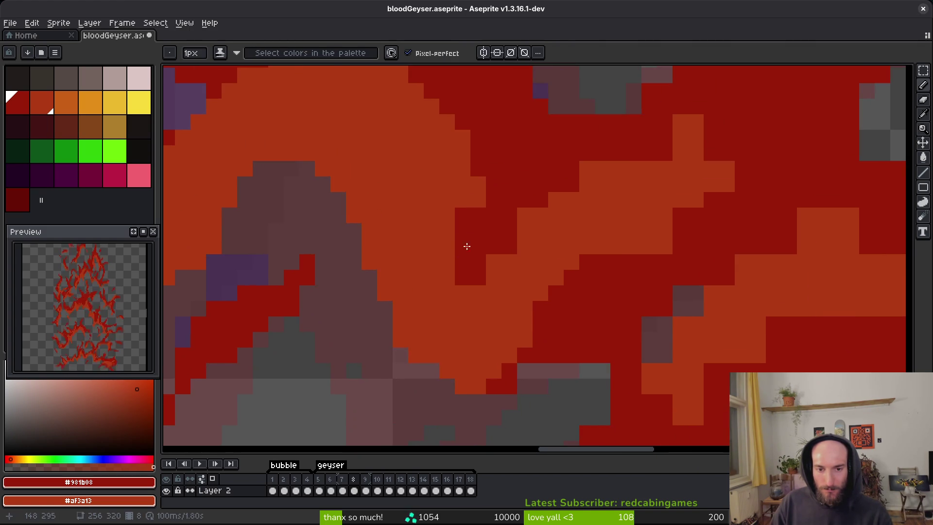
pyautogui.moveTo(474, 240); pyautogui.dragTo(443, 313)
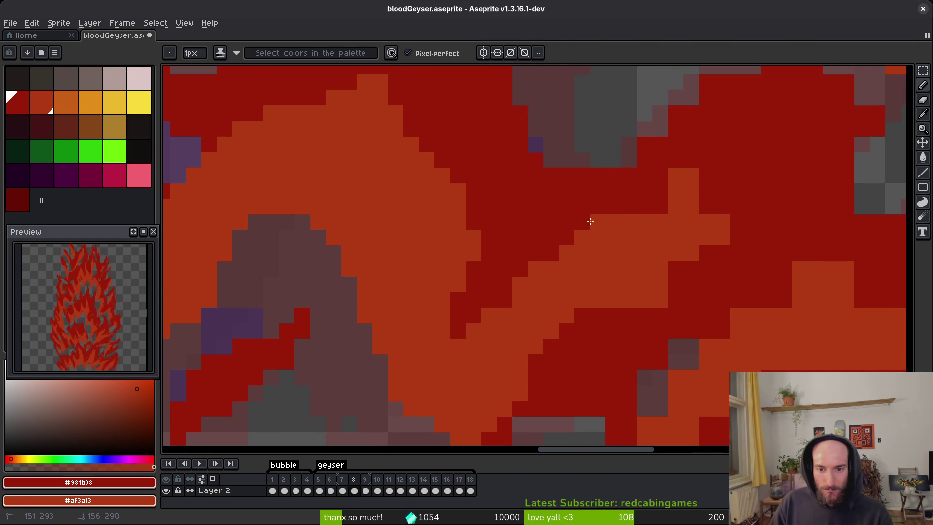
pyautogui.moveTo(691, 175); pyautogui.dragTo(653, 198)
pyautogui.moveTo(688, 262)
pyautogui.mouseDown()
pyautogui.moveTo(665, 280)
pyautogui.moveTo(533, 276)
pyautogui.mouseUp()
# Step: Paint the stray orange pixels in the middle of the flame dark red
pyautogui.click(645, 300)
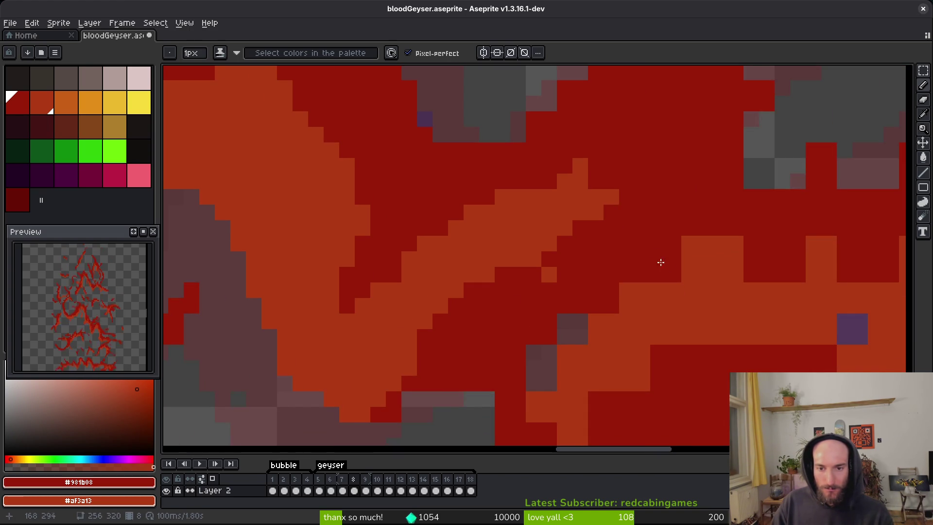
pyautogui.moveTo(635, 298); pyautogui.dragTo(577, 267)
pyautogui.moveTo(646, 212); pyautogui.dragTo(630, 228)
pyautogui.click(631, 213)
pyautogui.click(585, 254)
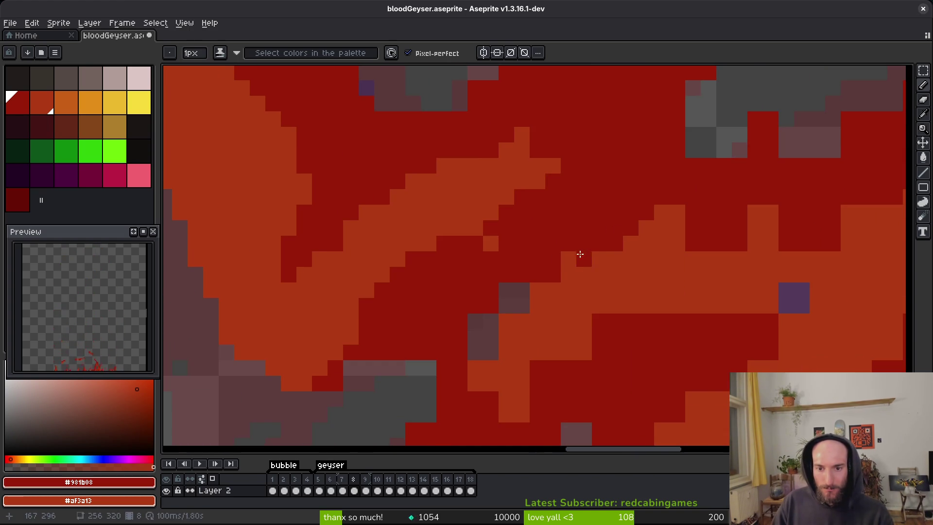
# Step: Fill the grey gap pixels along the next flame edge with dark red
pyautogui.moveTo(521, 319)
pyautogui.mouseDown()
pyautogui.moveTo(573, 250)
pyautogui.moveTo(529, 281)
pyautogui.mouseUp()
pyautogui.scroll(2, 573, 250)
pyautogui.click(579, 246)
pyautogui.click(473, 332)
pyautogui.moveTo(511, 347); pyautogui.dragTo(500, 258)
pyautogui.moveTo(474, 302); pyautogui.dragTo(358, 264)
pyautogui.click(435, 303)
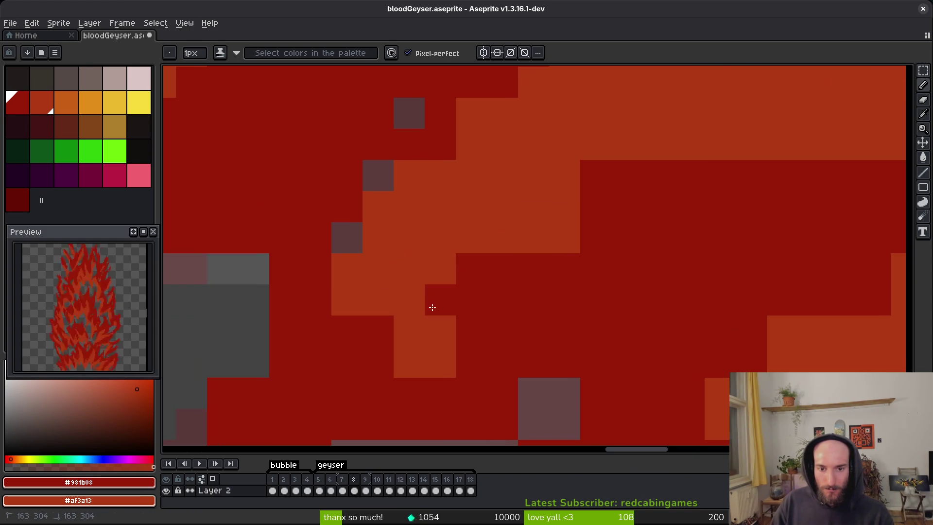
# Step: Extend the orange streak with a new row and repaint a diagonal orange run dark red
pyautogui.moveTo(503, 269); pyautogui.dragTo(472, 331)
pyautogui.moveTo(596, 176); pyautogui.dragTo(653, 175)
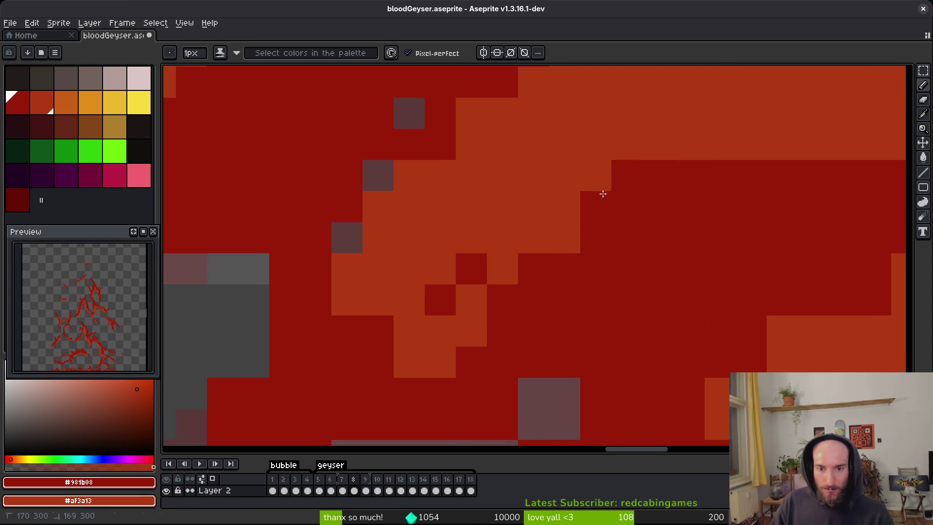
pyautogui.moveTo(565, 207); pyautogui.dragTo(471, 331)
pyautogui.rightClick(441, 310)
pyautogui.click(427, 377)
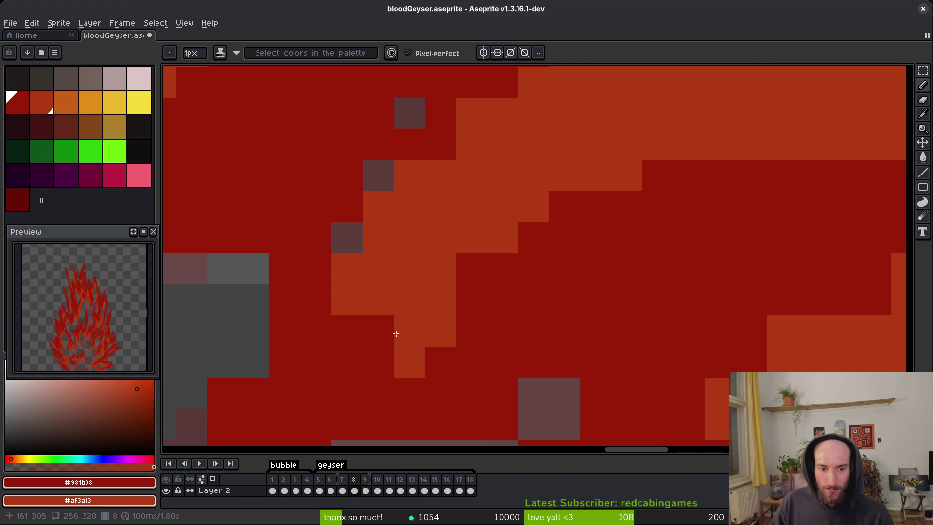
# Step: Repaint the orange row beside the purple block and nearby stray pixels dark red
pyautogui.scroll(-2, 384, 333)
pyautogui.scroll(1, 484, 329)
pyautogui.scroll(1, 475, 302)
pyautogui.click(508, 243)
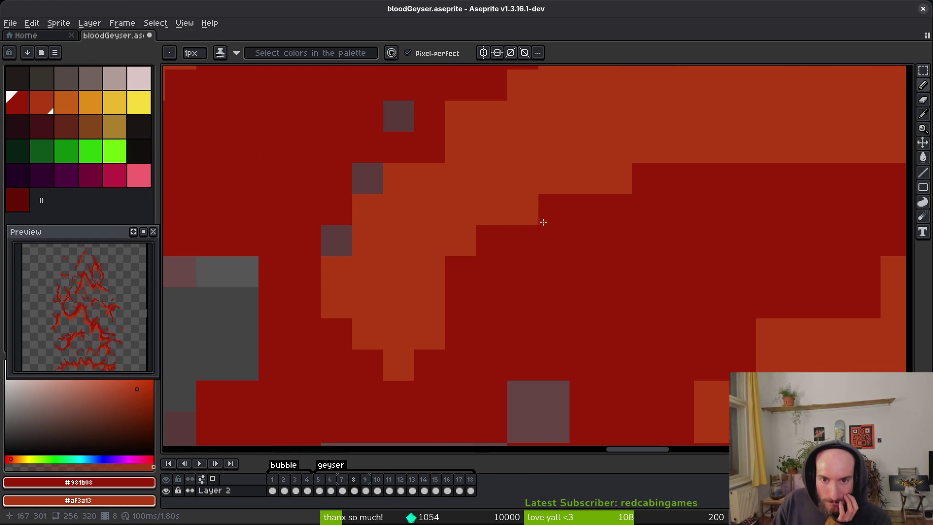
pyautogui.scroll(-2, 544, 267)
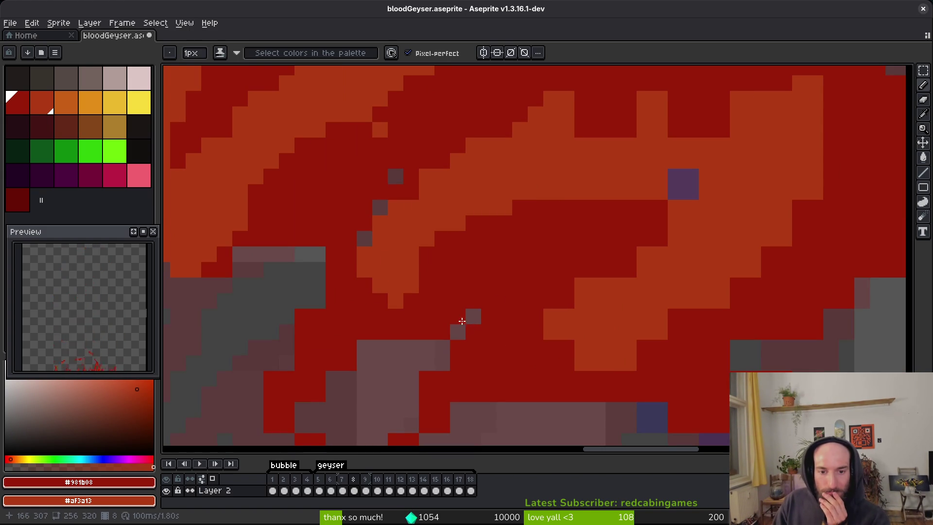
pyautogui.scroll(1, 481, 235)
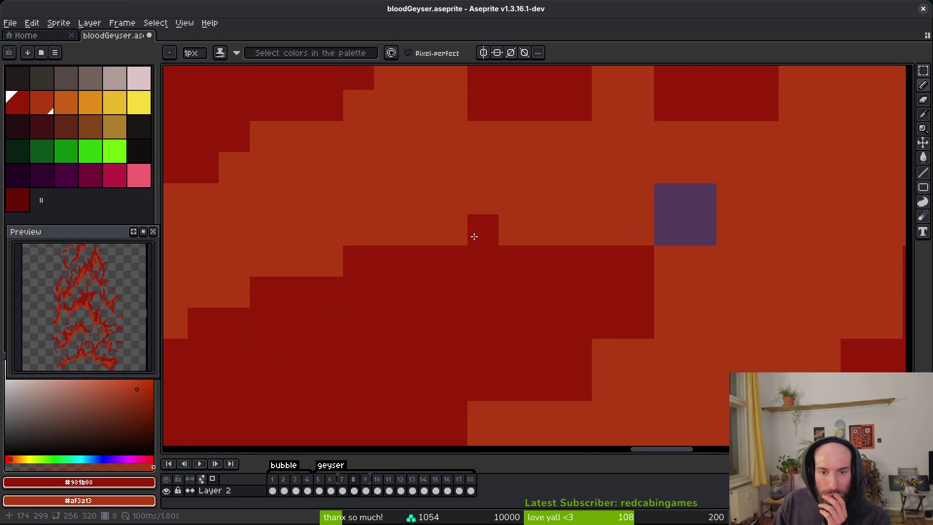
pyautogui.moveTo(481, 235); pyautogui.dragTo(608, 238)
pyautogui.click(545, 207)
# Step: Paint several more stray and orange pixels dark red across the flame
pyautogui.scroll(-1, 486, 233)
pyautogui.scroll(1, 459, 267)
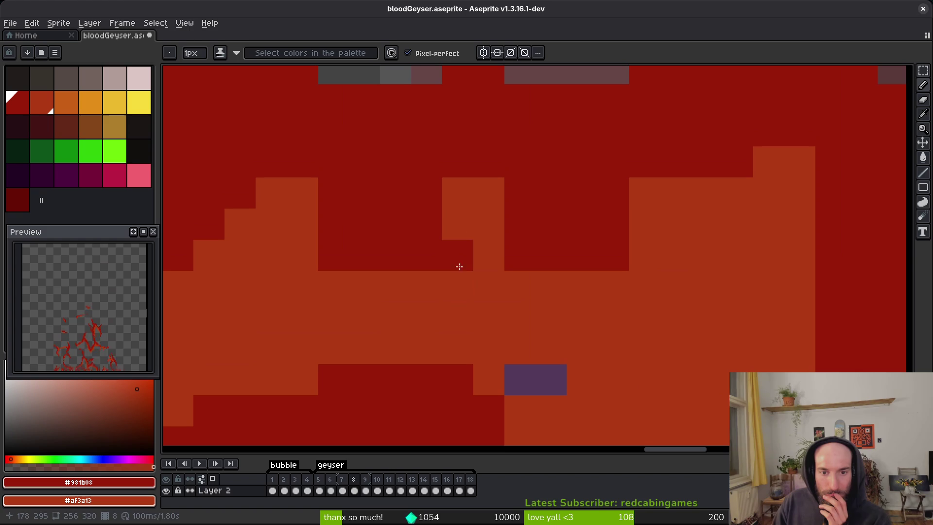
pyautogui.click(458, 256)
pyautogui.click(395, 286)
pyautogui.click(460, 206)
pyautogui.hscroll(-3, 459, 206)
pyautogui.click(494, 246)
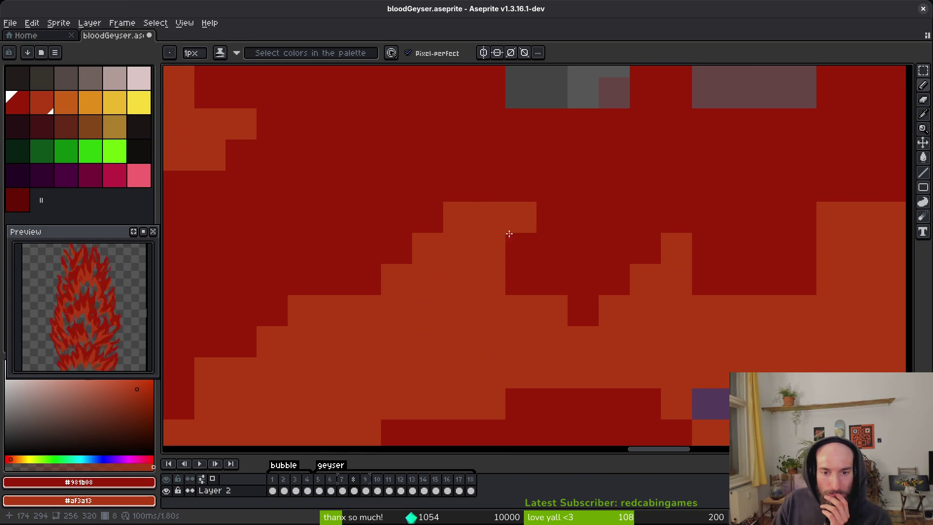
pyautogui.hscroll(5, 556, 302)
pyautogui.moveTo(521, 267); pyautogui.dragTo(553, 235)
# Step: Paint the orange pixels along the lower flame edge dark red
pyautogui.scroll(-1, 629, 271)
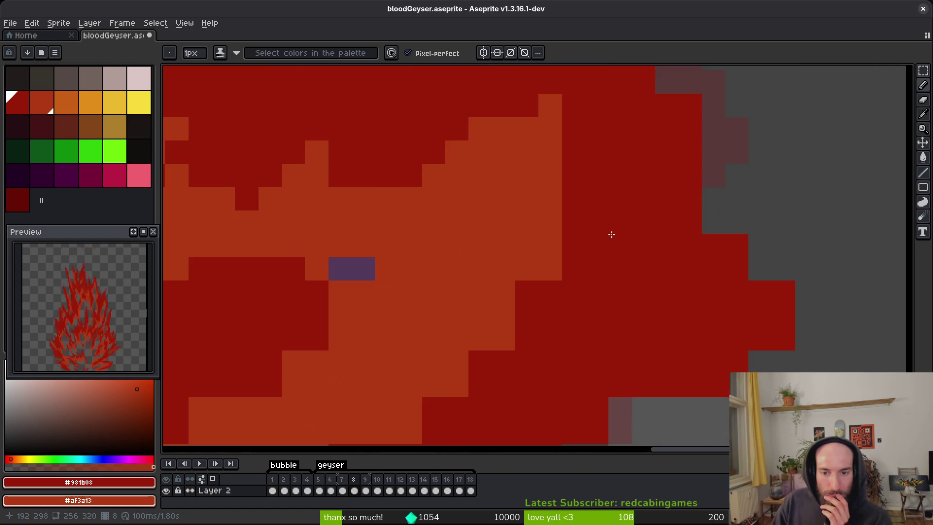
pyautogui.scroll(-2, 556, 264)
pyautogui.hscroll(-2, 572, 237)
pyautogui.moveTo(572, 237); pyautogui.dragTo(548, 265)
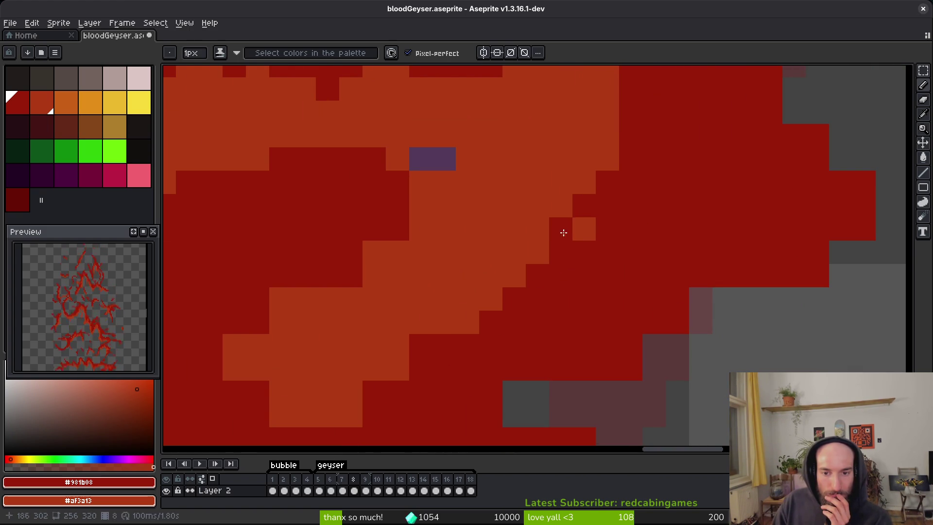
pyautogui.hscroll(-3, 625, 255)
pyautogui.scroll(-1, 625, 254)
pyautogui.moveTo(413, 267); pyautogui.dragTo(368, 278)
pyautogui.moveTo(316, 336); pyautogui.dragTo(353, 359)
pyautogui.moveTo(439, 375); pyautogui.dragTo(570, 339)
pyautogui.scroll(-3, 546, 384)
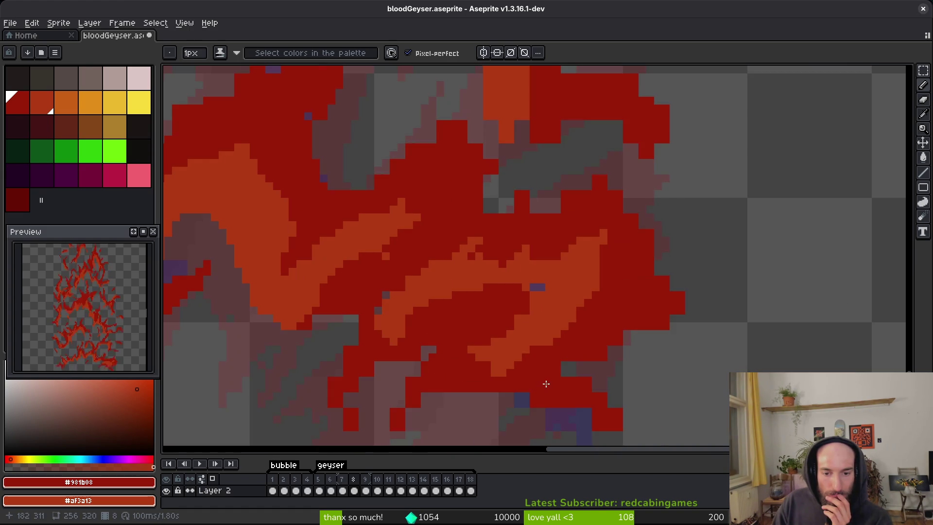
# Step: Paint two pixels near the purple block dark red
pyautogui.scroll(5, 549, 385)
pyautogui.scroll(-6, 546, 358)
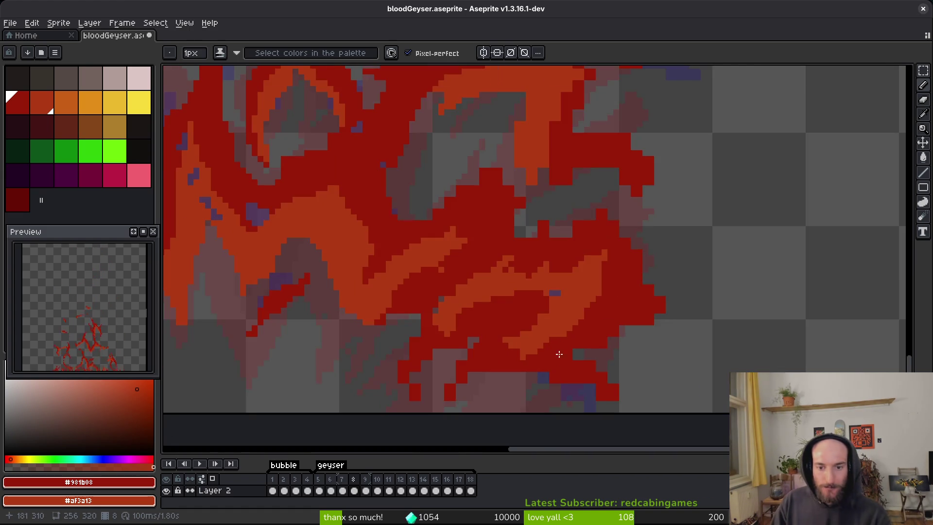
pyautogui.scroll(6, 549, 209)
pyautogui.click(529, 176)
pyautogui.click(553, 154)
pyautogui.scroll(-7, 568, 221)
pyautogui.scroll(2, 568, 221)
pyautogui.scroll(-4, 569, 214)
pyautogui.scroll(3, 565, 203)
pyautogui.scroll(-2, 566, 203)
pyautogui.scroll(6, 520, 258)
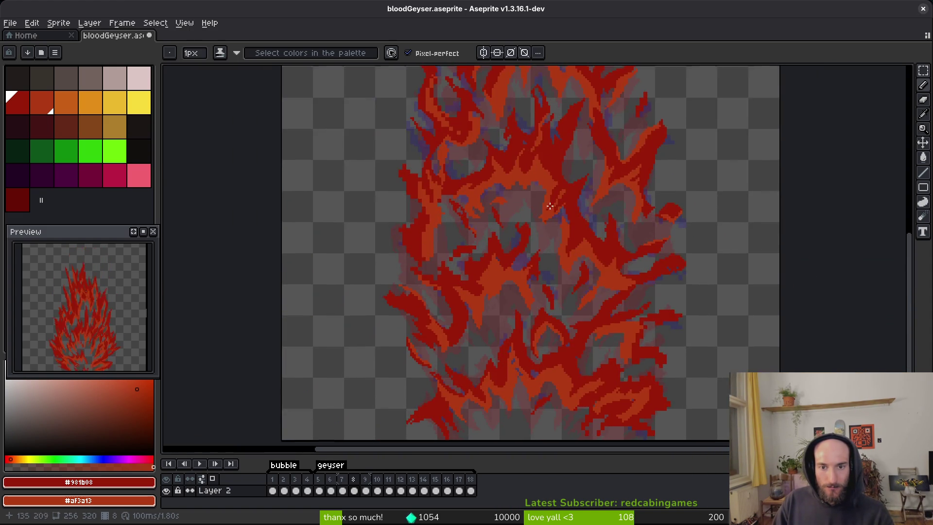
pyautogui.scroll(5, 514, 235)
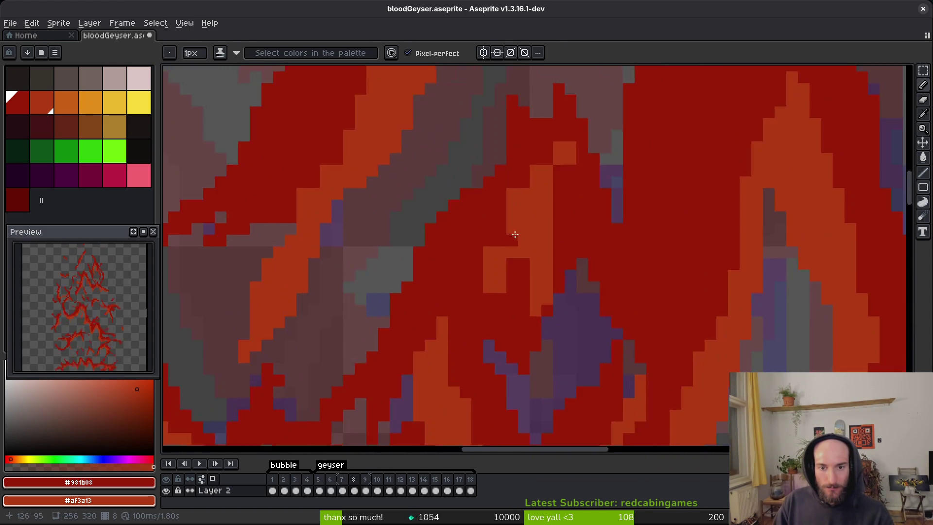
# Step: Play the animation to review the flames, then return to the Pencil
pyautogui.press('Return')
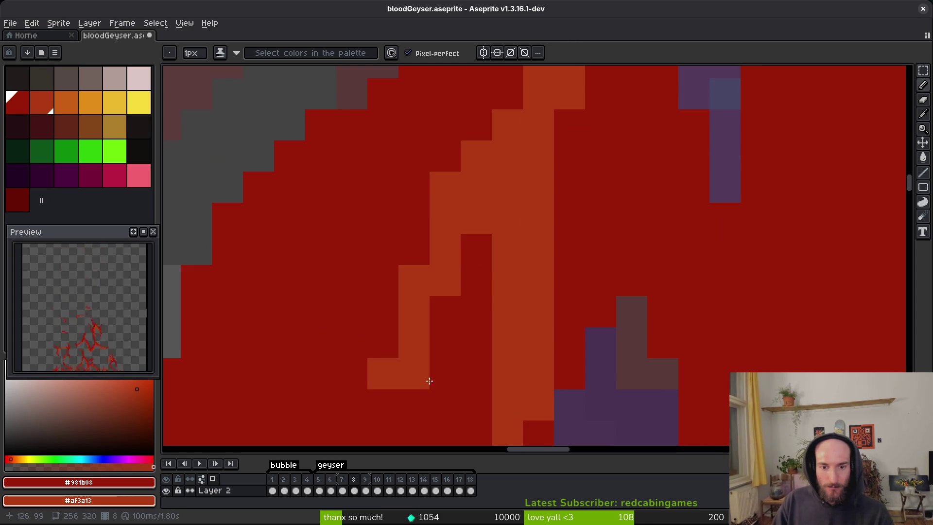
pyautogui.scroll(-5, 515, 306)
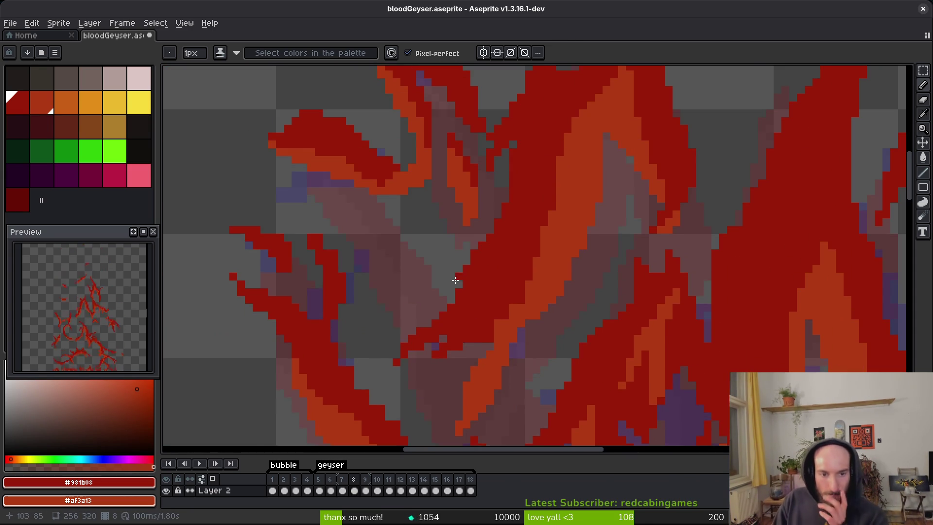
pyautogui.scroll(1, 462, 292)
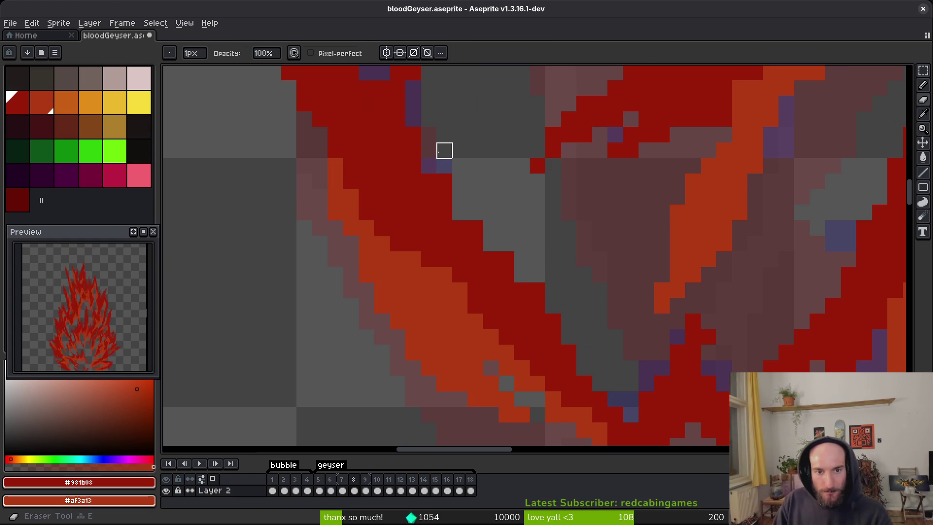
pyautogui.press('f')
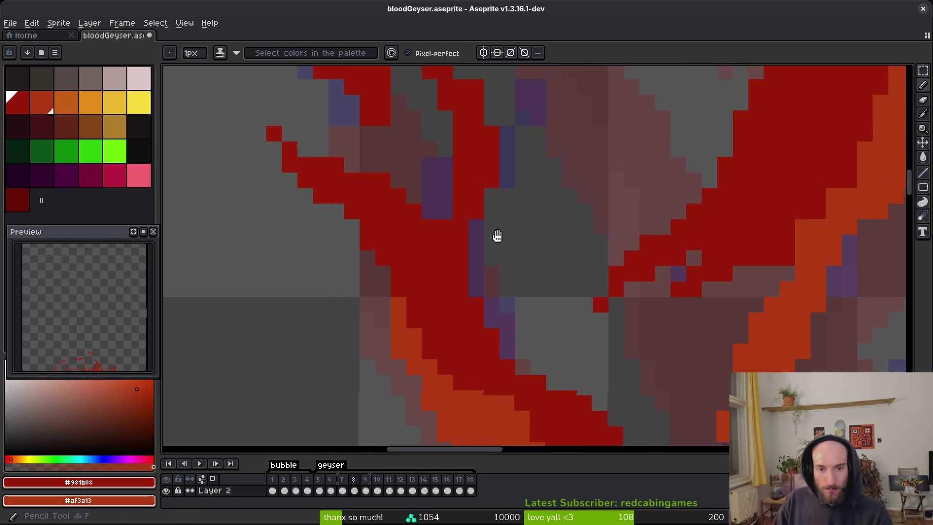
pyautogui.press('e')
pyautogui.press('b')
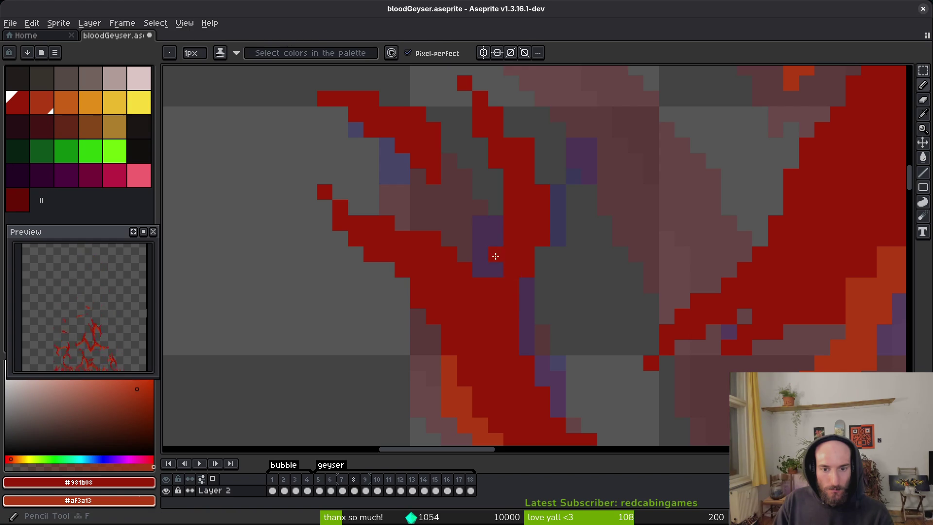
pyautogui.scroll(-3, 515, 303)
pyautogui.scroll(3, 583, 291)
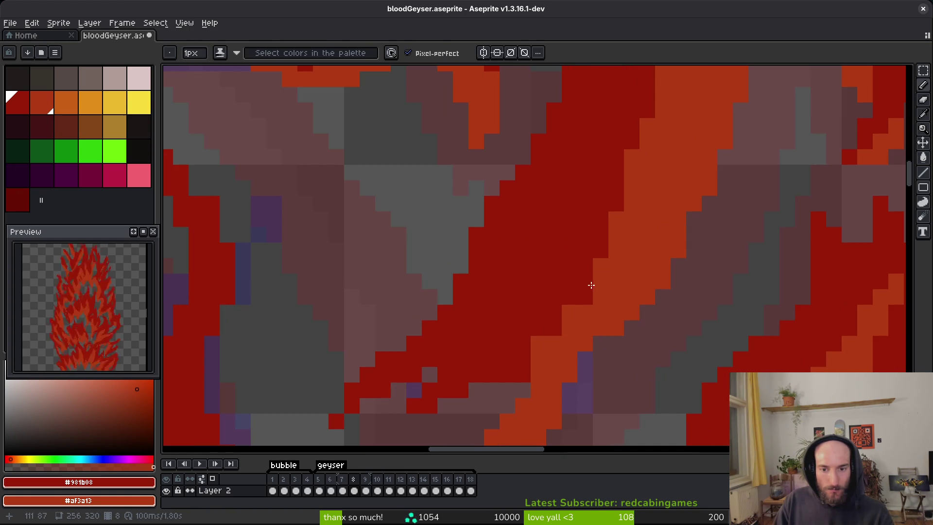
# Step: Turn three dark red pixels orange and paint one pixel dark red
pyautogui.rightClick(556, 361)
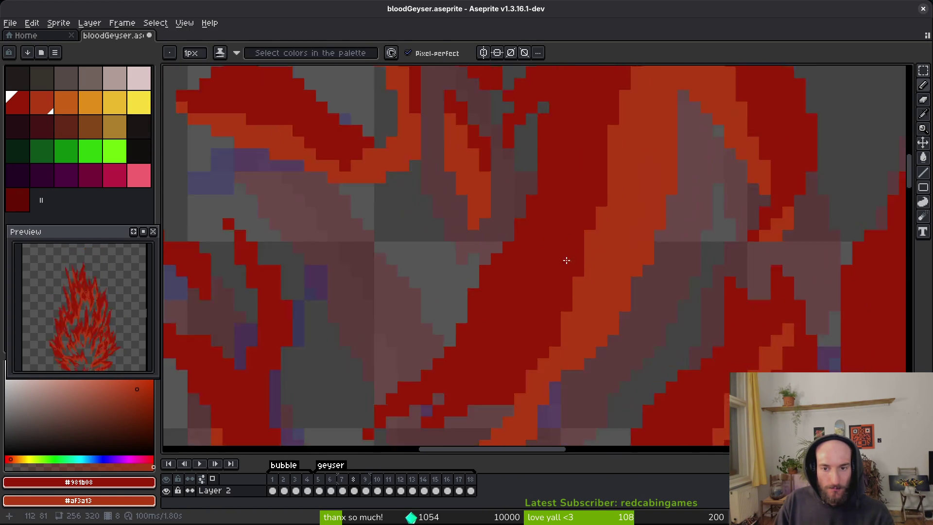
pyautogui.scroll(-4, 568, 272)
pyautogui.scroll(1, 596, 221)
pyautogui.scroll(-2, 670, 198)
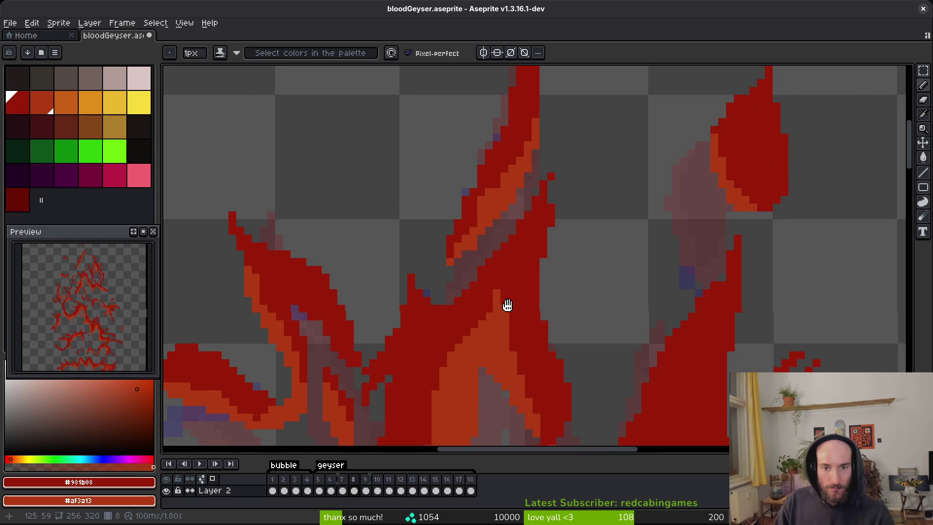
pyautogui.scroll(1, 448, 308)
pyautogui.scroll(-1, 563, 269)
pyautogui.scroll(1, 534, 296)
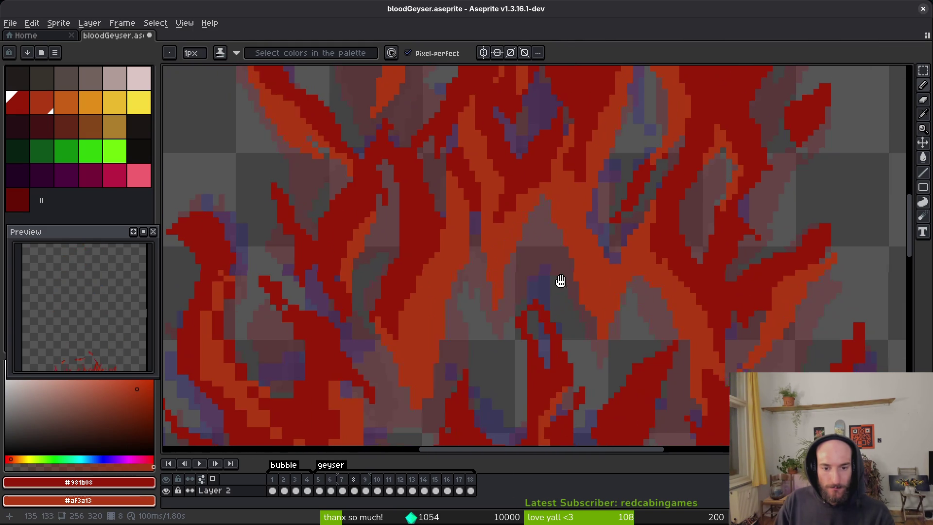
pyautogui.scroll(3, 576, 272)
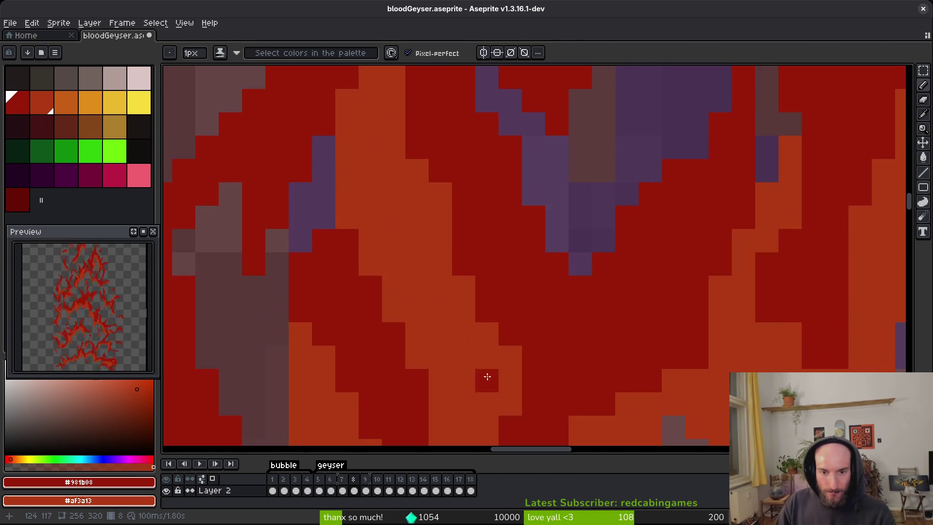
pyautogui.rightClick(556, 296)
pyautogui.moveTo(579, 344); pyautogui.dragTo(547, 345)
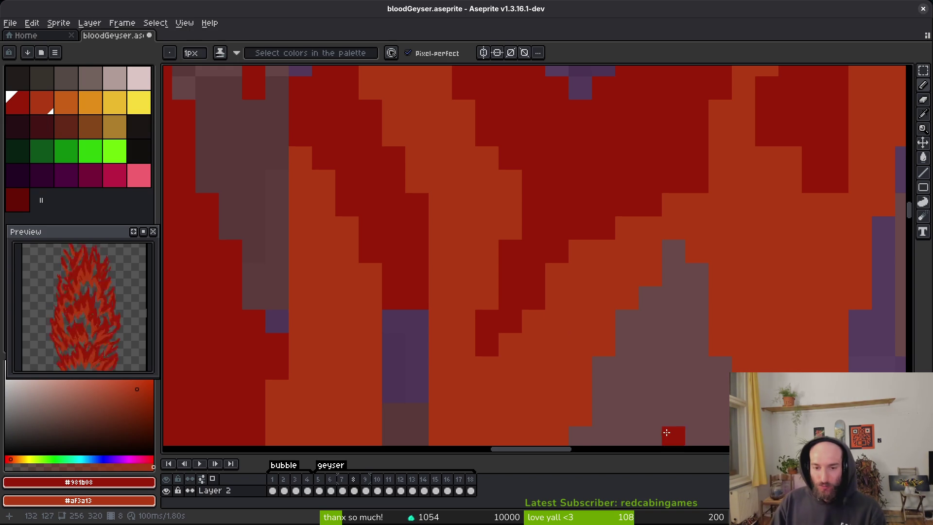
pyautogui.scroll(-3, 627, 320)
pyautogui.scroll(3, 654, 292)
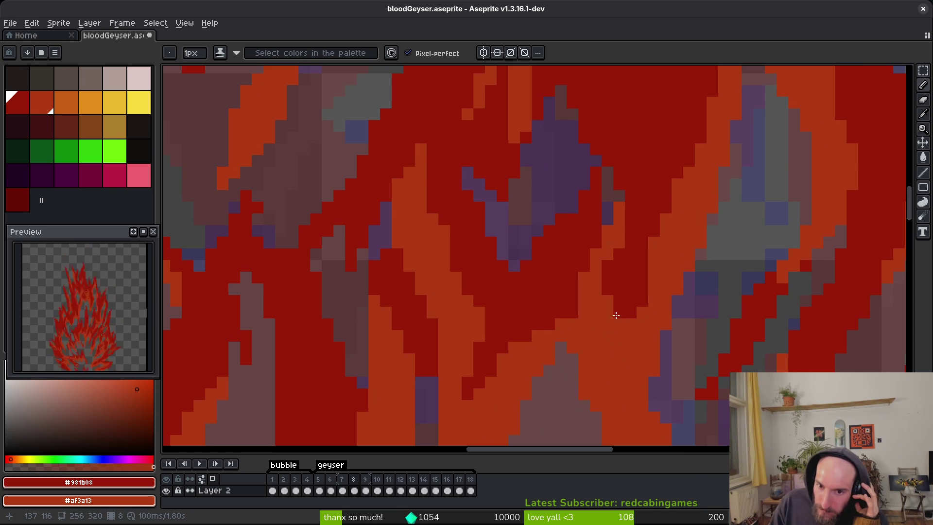
pyautogui.scroll(-3, 665, 310)
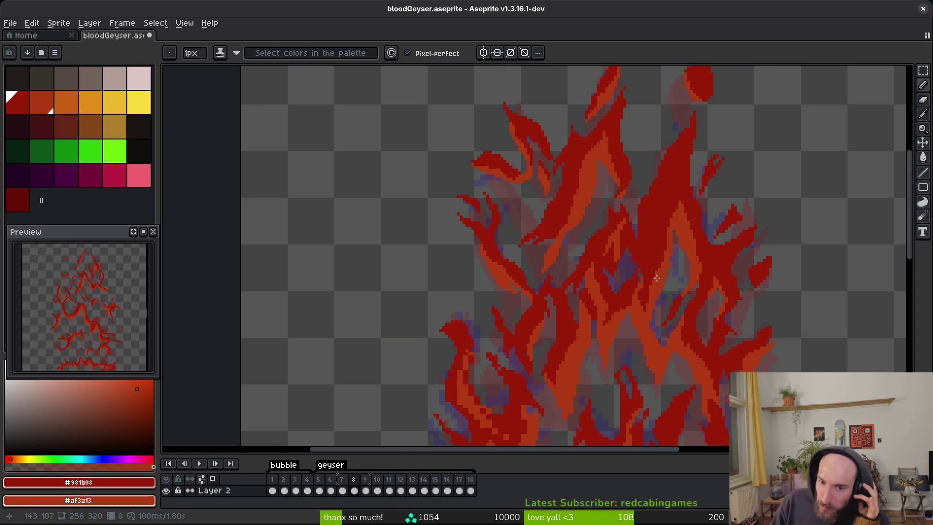
# Step: Erase the stray pixels along the flame edge with the Eraser
pyautogui.scroll(-1, 637, 287)
pyautogui.scroll(1, 647, 290)
pyautogui.scroll(2, 659, 267)
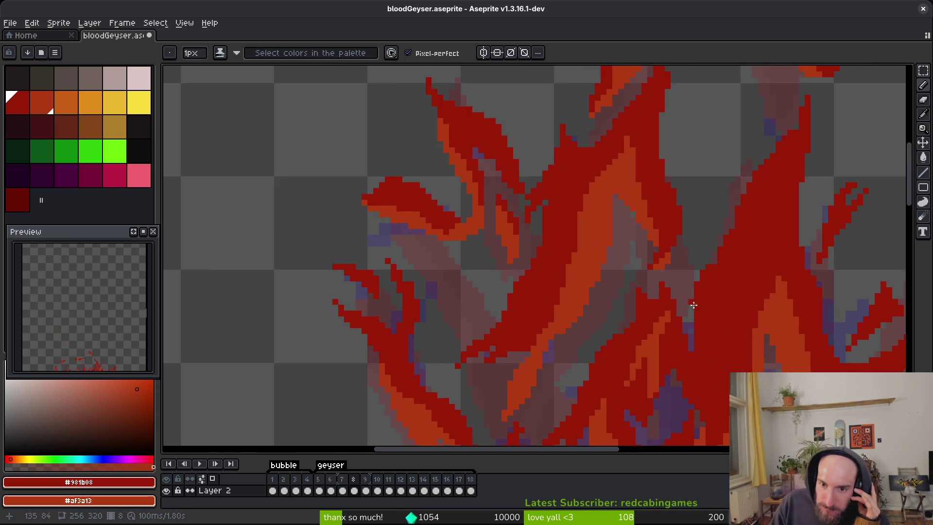
pyautogui.scroll(-2, 678, 291)
pyautogui.scroll(2, 672, 311)
pyautogui.scroll(-2, 557, 359)
pyautogui.scroll(2, 594, 219)
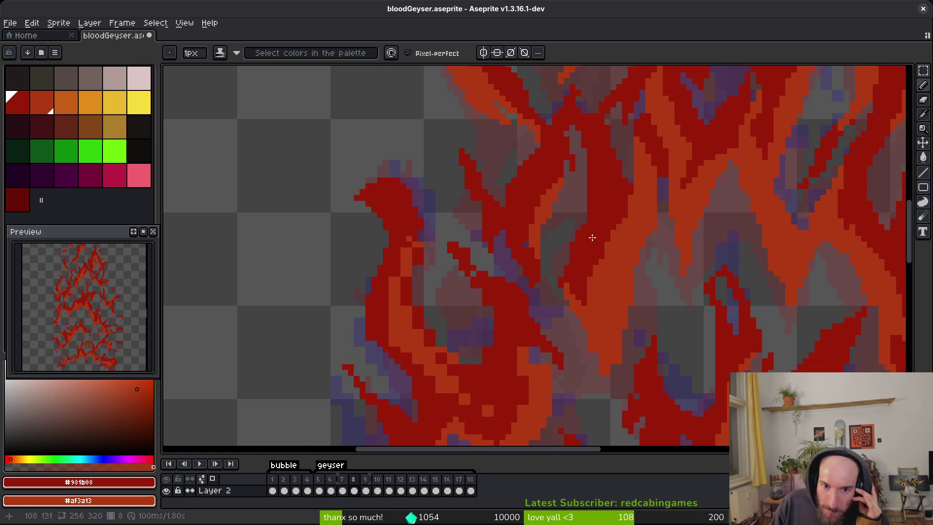
pyautogui.scroll(-2, 417, 225)
pyautogui.scroll(2, 417, 225)
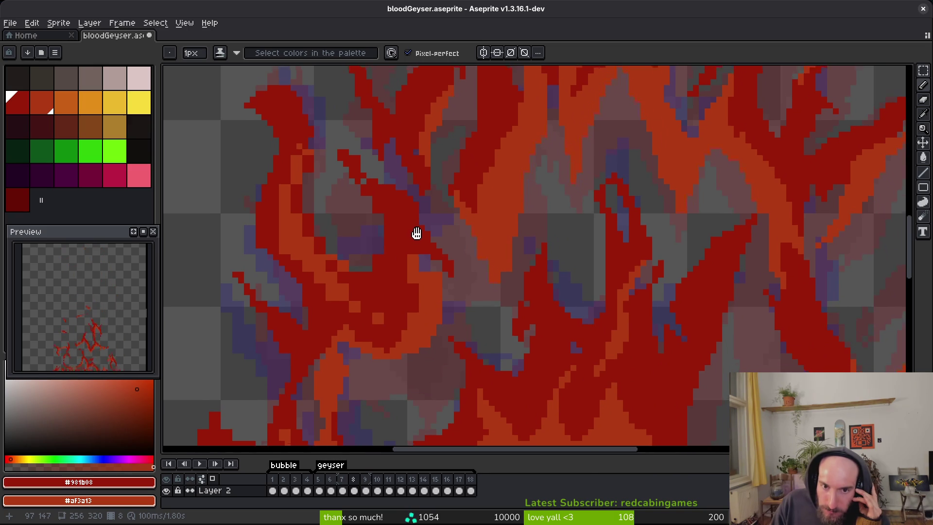
pyautogui.scroll(-2, 416, 233)
pyautogui.scroll(3, 581, 192)
pyautogui.scroll(-1, 582, 192)
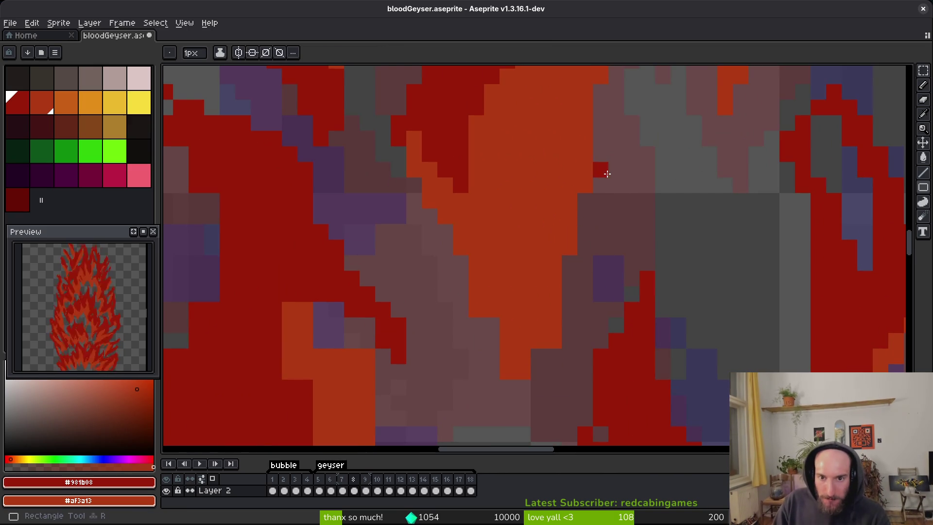
pyautogui.press('e')
pyautogui.moveTo(602, 154)
pyautogui.mouseDown()
pyautogui.moveTo(524, 373)
pyautogui.moveTo(554, 340)
pyautogui.mouseUp()
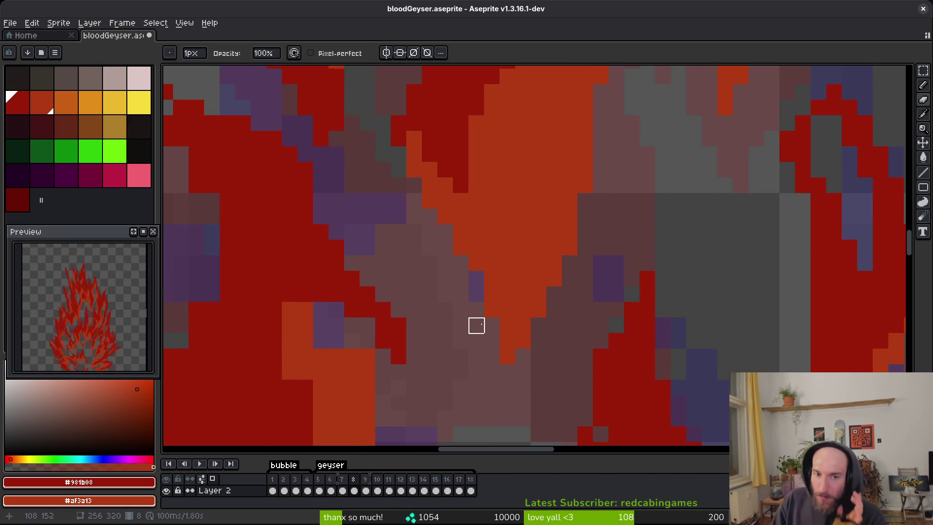
# Step: Shade two orange pixels dark red
pyautogui.scroll(-4, 494, 244)
pyautogui.scroll(2, 519, 260)
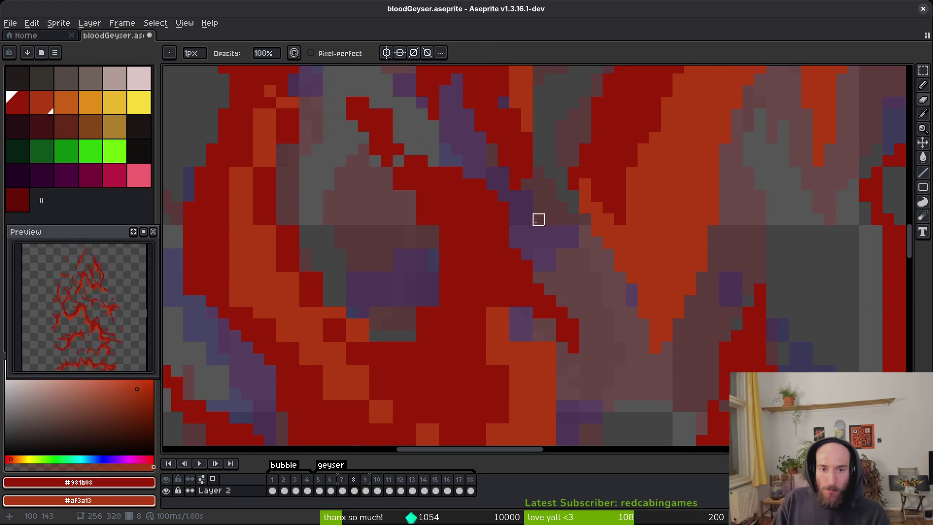
pyautogui.scroll(3, 561, 268)
pyautogui.scroll(-2, 616, 356)
pyautogui.moveTo(476, 226)
pyautogui.mouseDown()
pyautogui.moveTo(469, 235)
pyautogui.moveTo(477, 273)
pyautogui.mouseUp()
pyautogui.scroll(-3, 590, 289)
pyautogui.scroll(2, 506, 313)
# Step: Paint one flame pixel dark red and shade several orange pixel blocks dark red
pyautogui.press('e')
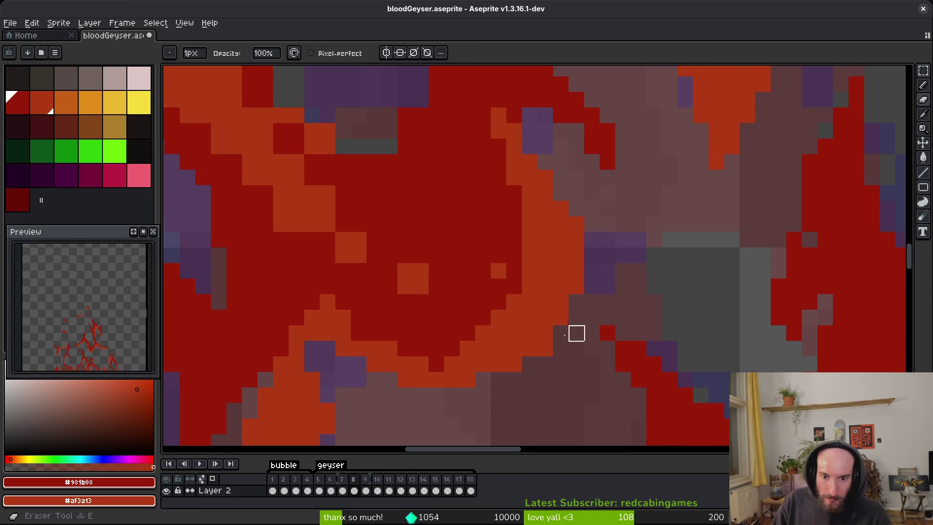
pyautogui.scroll(2, 499, 379)
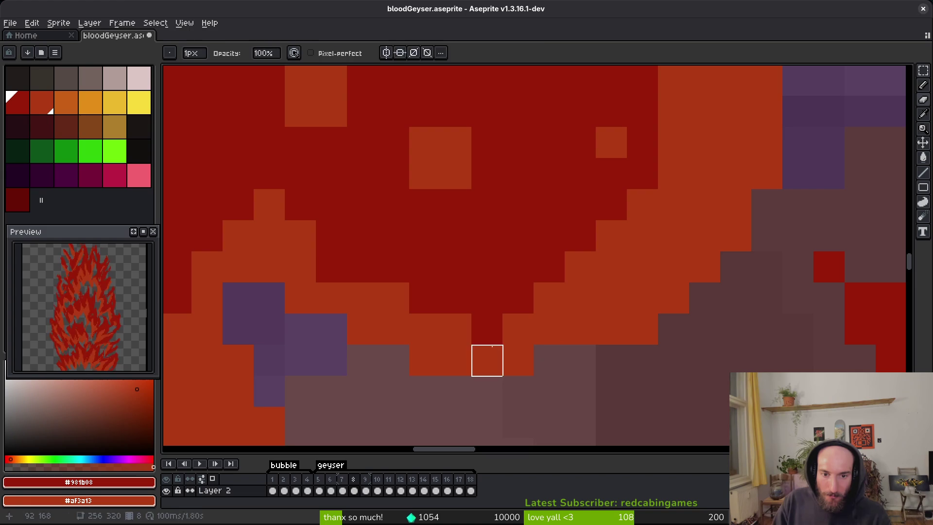
pyautogui.press('b')
pyautogui.click(432, 316)
pyautogui.hscroll(-5, 433, 317)
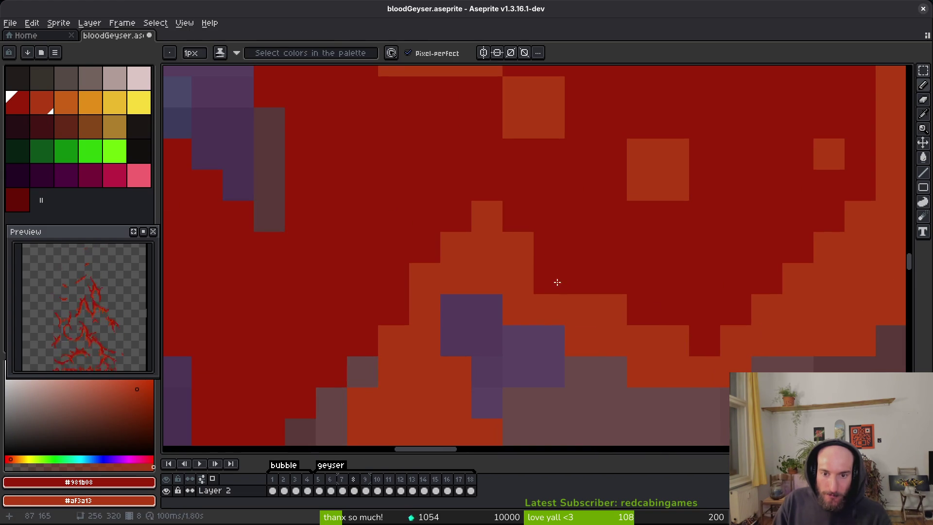
pyautogui.scroll(2, 554, 277)
pyautogui.moveTo(656, 228)
pyautogui.mouseDown()
pyautogui.moveTo(677, 243)
pyautogui.moveTo(688, 229)
pyautogui.mouseUp()
pyautogui.click(844, 228)
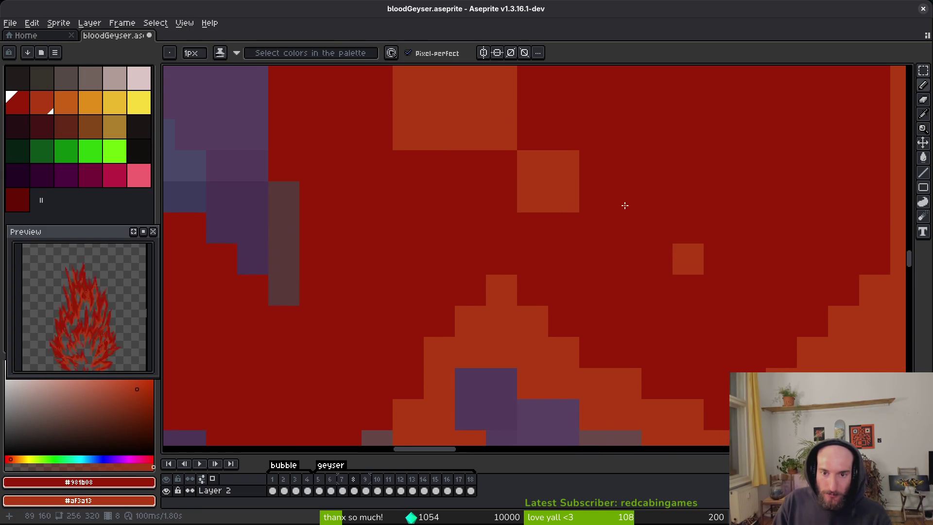
pyautogui.scroll(3, 536, 187)
pyautogui.click(535, 187)
# Step: Shade a diagonal into a staircase edge and repaint rows of dark-red cells orange
pyautogui.moveTo(535, 187); pyautogui.dragTo(652, 283)
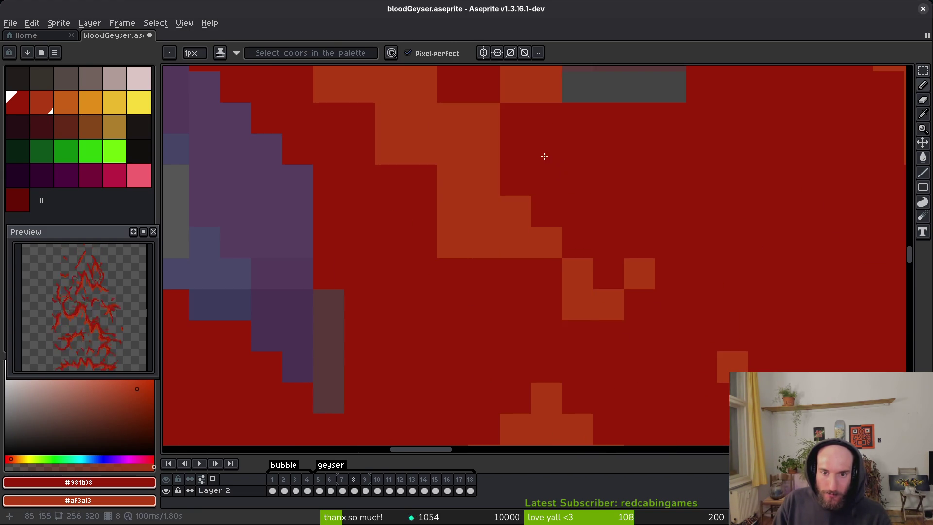
pyautogui.moveTo(500, 262)
pyautogui.mouseDown()
pyautogui.moveTo(579, 273)
pyautogui.moveTo(566, 301)
pyautogui.mouseUp()
pyautogui.hscroll(-5, 558, 260)
pyautogui.scroll(3, 558, 260)
pyautogui.scroll(4, 584, 272)
pyautogui.moveTo(622, 267); pyautogui.dragTo(625, 292)
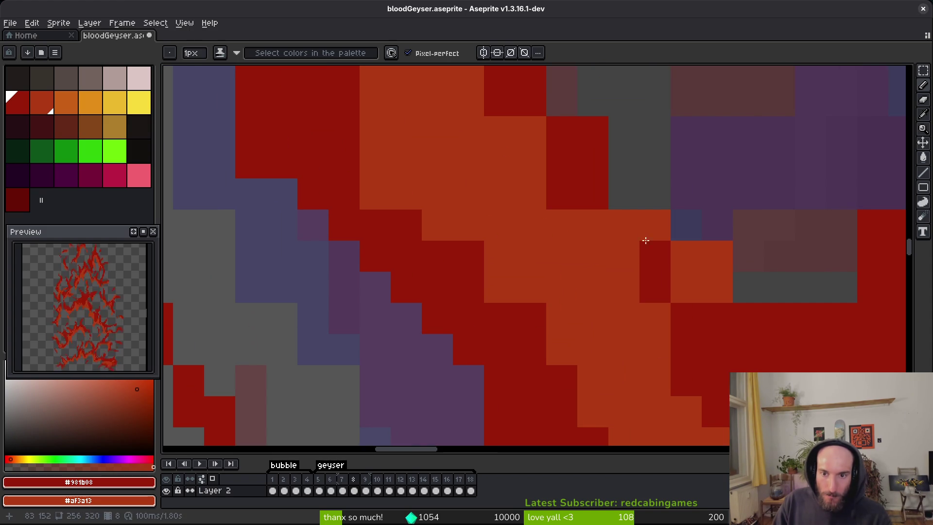
# Step: Erase a diagonal stroke of red pixels, add one dark-red pixel, recolour two cells orange
pyautogui.press('e')
pyautogui.scroll(-3, 661, 298)
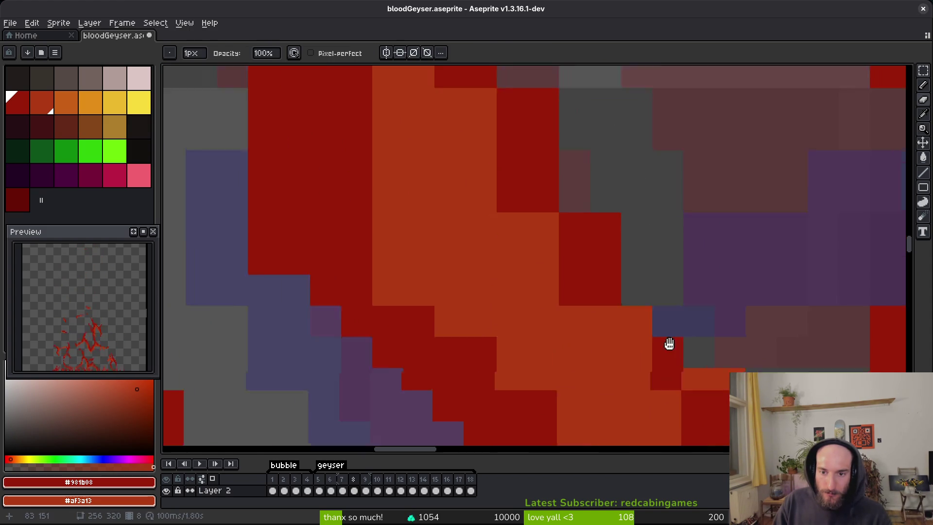
pyautogui.moveTo(647, 335); pyautogui.dragTo(615, 277)
pyautogui.press('b')
pyautogui.click(608, 345)
pyautogui.rightClick(600, 318)
pyautogui.rightClick(637, 365)
# Step: Paint an orange cell and a grey background cell dark red further along the flame
pyautogui.moveTo(640, 369); pyautogui.dragTo(531, 306)
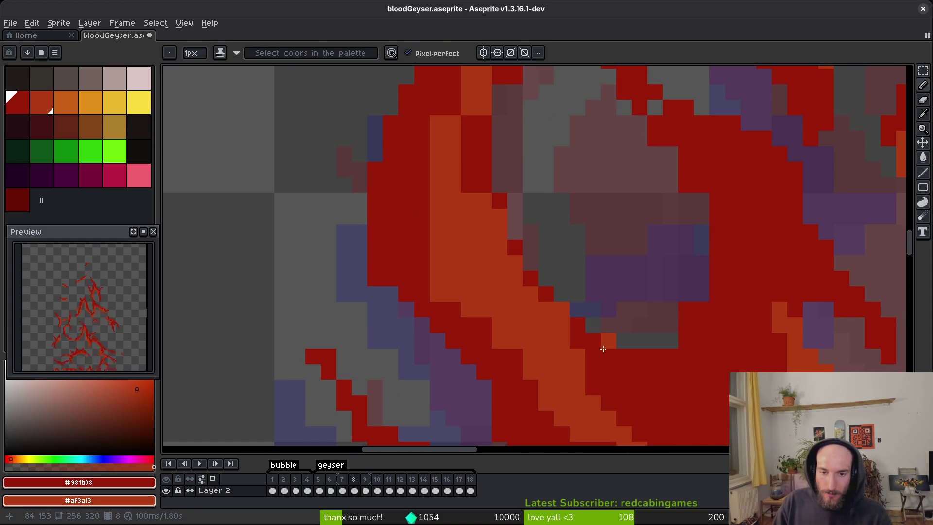
pyautogui.moveTo(632, 345); pyautogui.dragTo(611, 357)
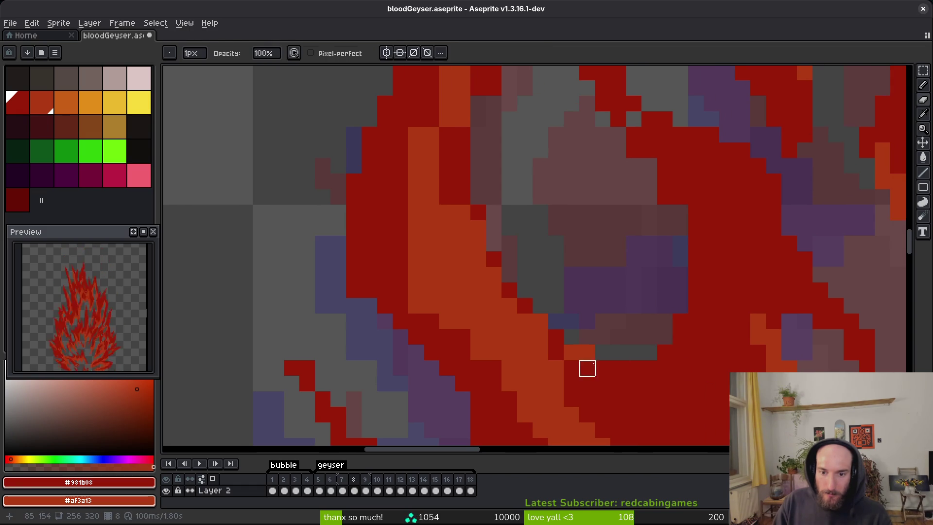
pyautogui.click(572, 352)
pyautogui.moveTo(699, 245)
pyautogui.mouseDown()
pyautogui.moveTo(681, 321)
pyautogui.moveTo(621, 297)
pyautogui.mouseUp()
pyautogui.press('e')
pyautogui.press('b')
pyautogui.press('e')
pyautogui.press('b')
pyautogui.click(606, 284)
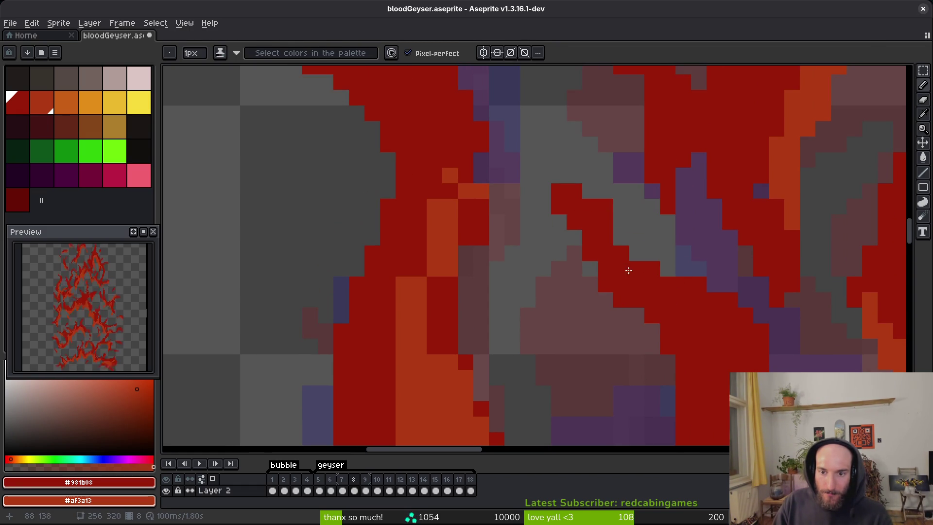
# Step: Erase two stray red pixels in the flame with the eraser
pyautogui.press('e')
pyautogui.click(604, 204)
pyautogui.click(619, 279)
# Step: Paint several patches of orange flame cells dark red with the pencil
pyautogui.press('b')
pyautogui.moveTo(504, 223)
pyautogui.mouseDown()
pyautogui.moveTo(504, 239)
pyautogui.moveTo(537, 188)
pyautogui.moveTo(623, 188)
pyautogui.mouseUp()
pyautogui.click(520, 231)
pyautogui.scroll(2, 437, 146)
pyautogui.scroll(-2, 559, 272)
pyautogui.moveTo(505, 316)
pyautogui.mouseDown()
pyautogui.moveTo(483, 308)
pyautogui.moveTo(475, 229)
pyautogui.mouseUp()
pyautogui.scroll(-2, 467, 243)
pyautogui.moveTo(449, 265)
pyautogui.mouseDown()
pyautogui.moveTo(491, 335)
pyautogui.moveTo(462, 313)
pyautogui.mouseUp()
pyautogui.scroll(-2, 505, 330)
pyautogui.moveTo(481, 245); pyautogui.dragTo(490, 293)
pyautogui.click(546, 260)
# Step: Erase the stray diagonal line of red pixels
pyautogui.press('e')
pyautogui.moveTo(371, 165); pyautogui.dragTo(402, 248)
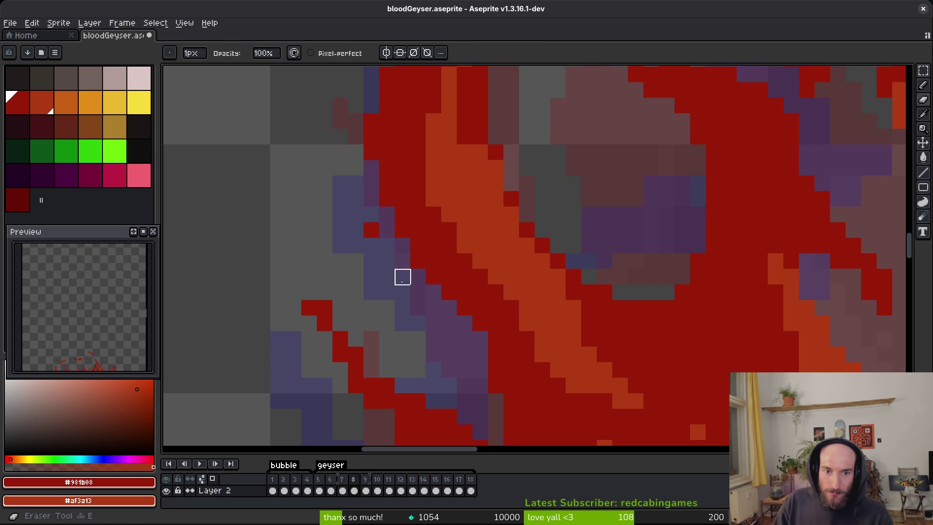
pyautogui.scroll(-4, 445, 258)
pyautogui.scroll(5, 466, 316)
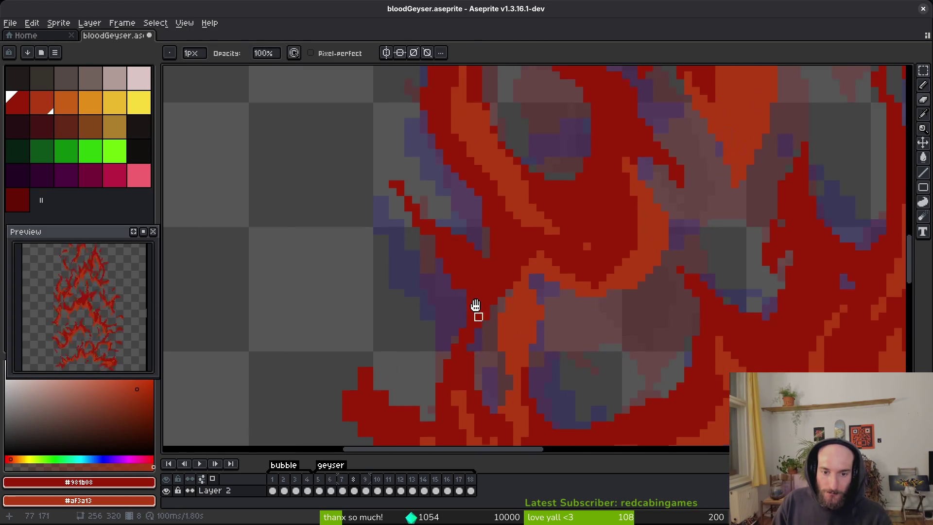
# Step: Paint two single flame pixels dark red to break up the orange streaks
pyautogui.press('f')
pyautogui.click(522, 251)
pyautogui.scroll(-3, 522, 251)
pyautogui.scroll(4, 512, 245)
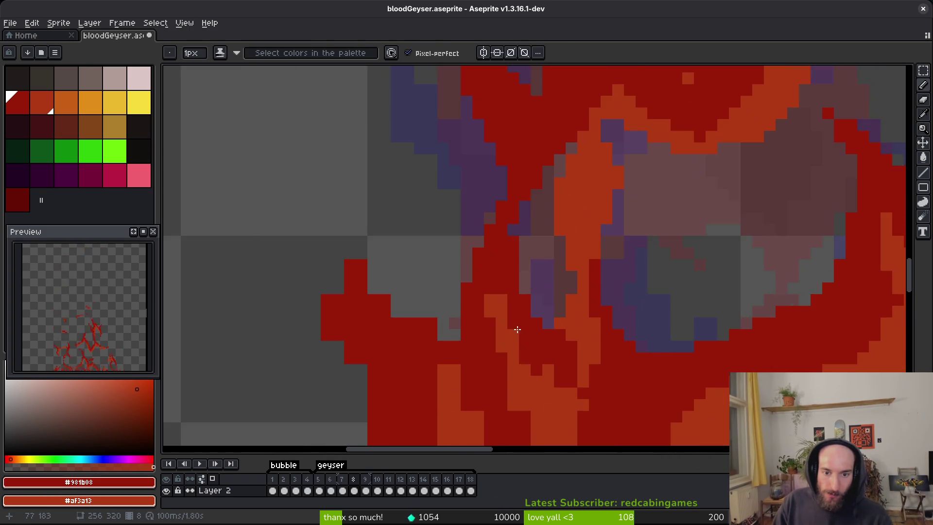
pyautogui.click(485, 258)
pyautogui.scroll(-3, 507, 282)
pyautogui.scroll(3, 490, 334)
pyautogui.scroll(-3, 490, 334)
pyautogui.scroll(3, 500, 202)
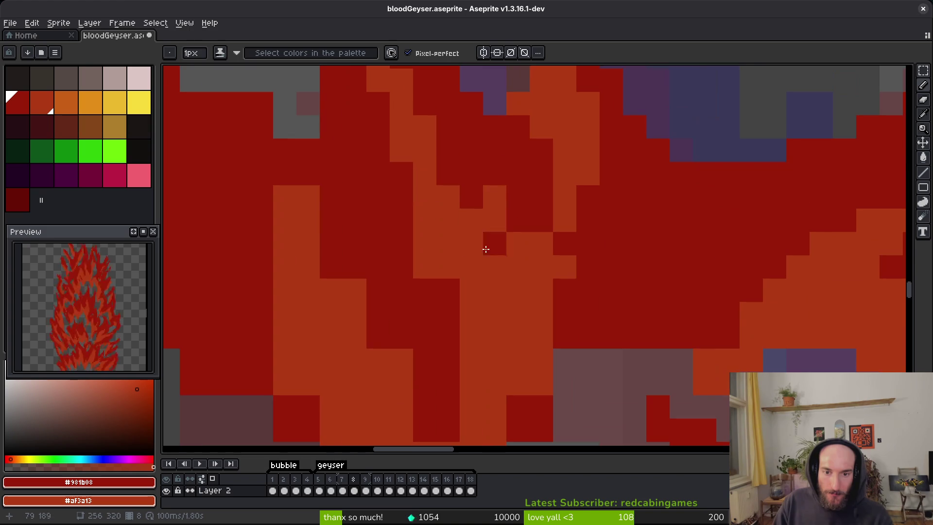
# Step: Paint a column and a few short diagonal strokes of flame cells dark red
pyautogui.moveTo(544, 360)
pyautogui.mouseDown()
pyautogui.moveTo(546, 389)
pyautogui.moveTo(542, 314)
pyautogui.mouseUp()
pyautogui.scroll(-3, 583, 267)
pyautogui.scroll(3, 606, 231)
pyautogui.scroll(-3, 544, 364)
pyautogui.moveTo(494, 372)
pyautogui.mouseDown()
pyautogui.moveTo(444, 262)
pyautogui.moveTo(393, 280)
pyautogui.moveTo(396, 312)
pyautogui.moveTo(416, 343)
pyautogui.moveTo(375, 231)
pyautogui.mouseUp()
pyautogui.scroll(3, 428, 267)
pyautogui.scroll(-3, 400, 257)
pyautogui.scroll(3, 416, 229)
pyautogui.moveTo(404, 272)
pyautogui.mouseDown()
pyautogui.moveTo(447, 328)
pyautogui.moveTo(469, 250)
pyautogui.mouseUp()
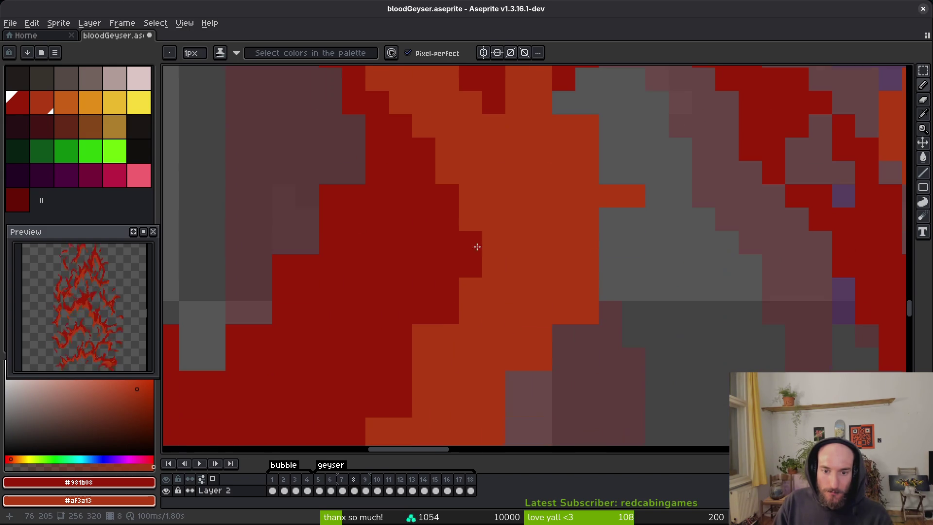
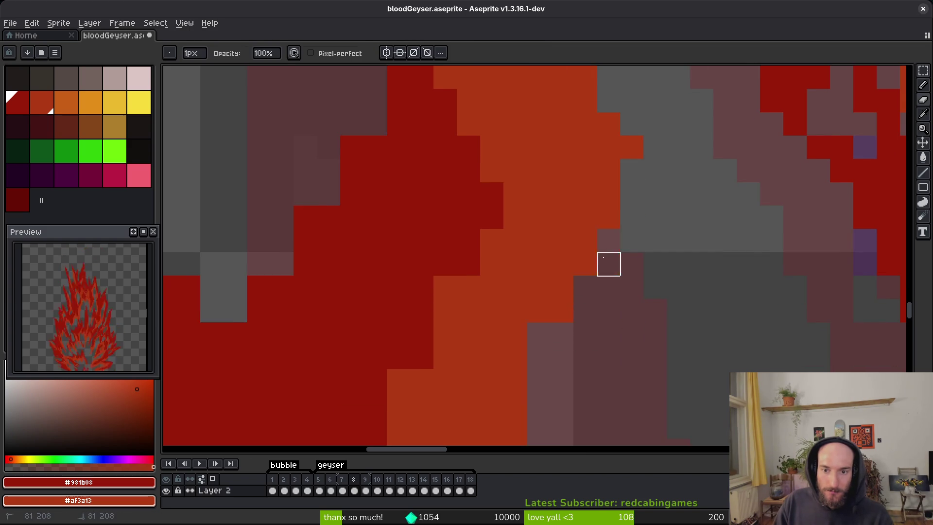
# Step: Paint an orange streak down the flame tongue and add a dark-red pixel on its edge
pyautogui.press('b')
pyautogui.moveTo(657, 246); pyautogui.dragTo(635, 172)
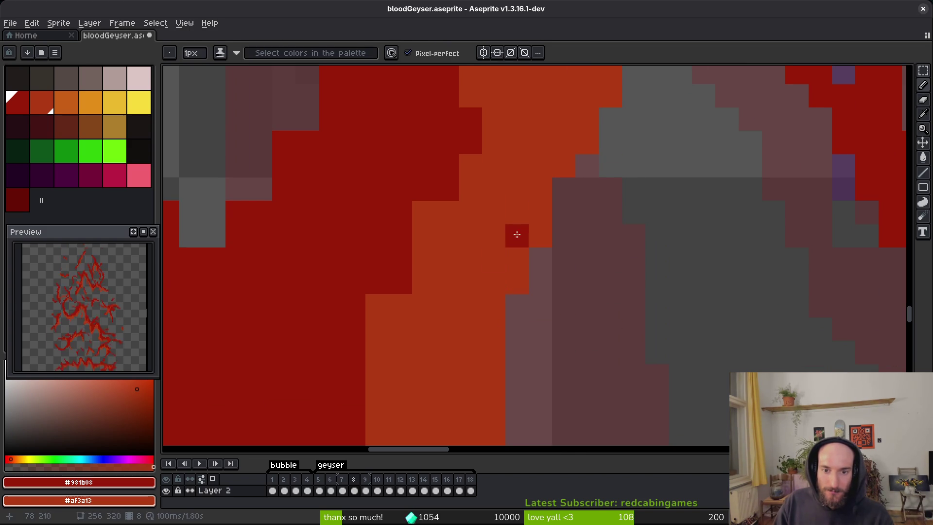
pyautogui.scroll(-5, 391, 258)
pyautogui.scroll(3, 447, 281)
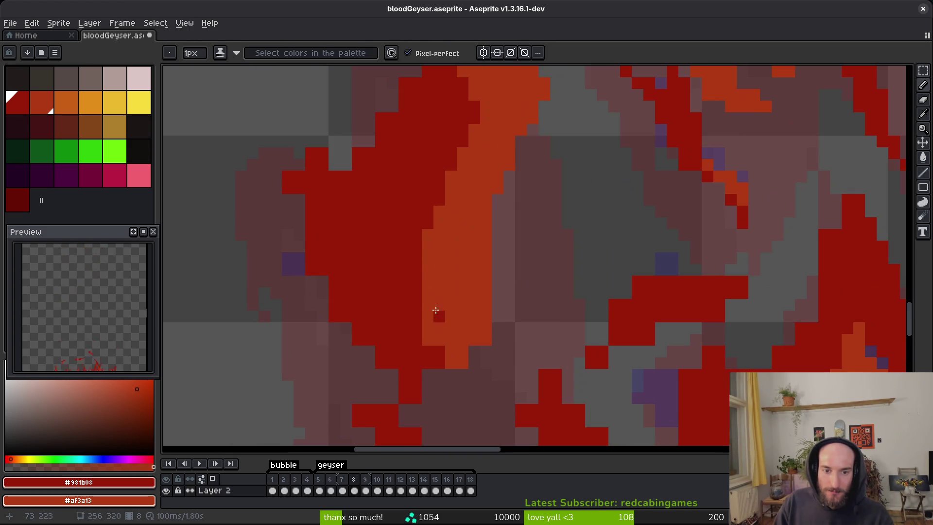
pyautogui.scroll(3, 447, 281)
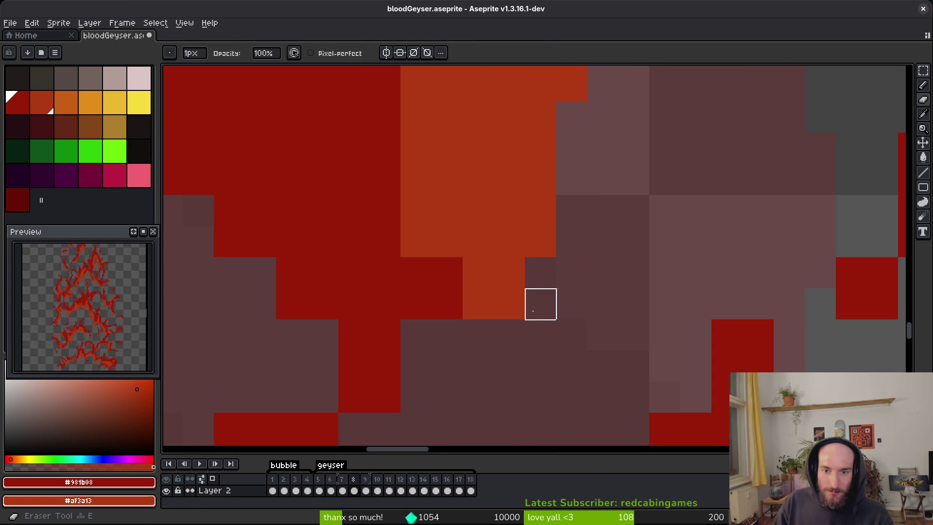
pyautogui.moveTo(450, 333); pyautogui.dragTo(456, 243)
pyautogui.moveTo(406, 345); pyautogui.dragTo(410, 360)
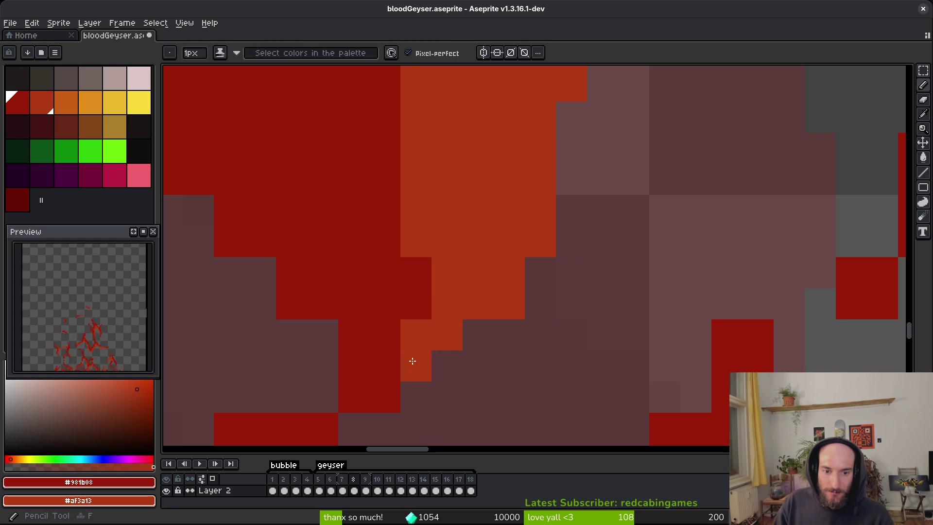
pyautogui.click(413, 210)
# Step: Add an orange pixel inside the flame and fill a nearby gap with dark red
pyautogui.hscroll(-2, 586, 267)
pyautogui.press('e')
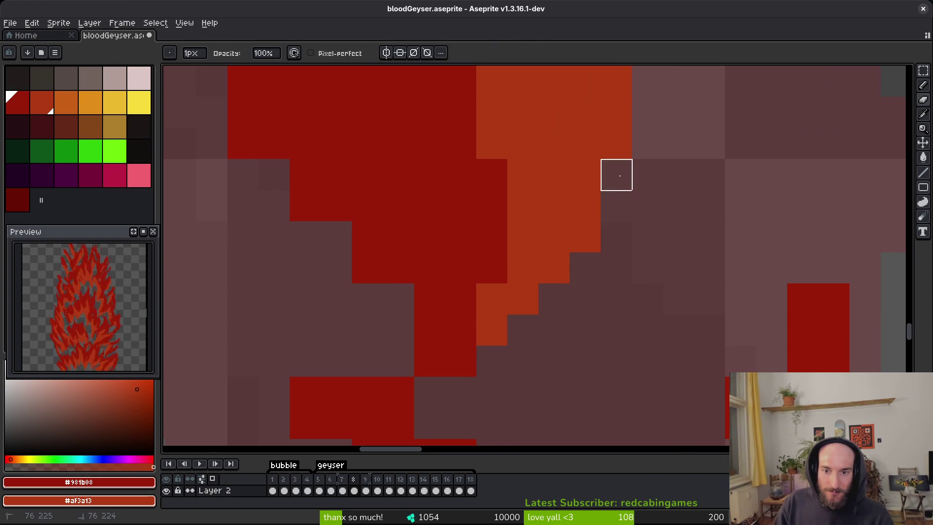
pyautogui.hscroll(-3, 614, 303)
pyautogui.press('b')
pyautogui.rightClick(543, 297)
pyautogui.click(494, 304)
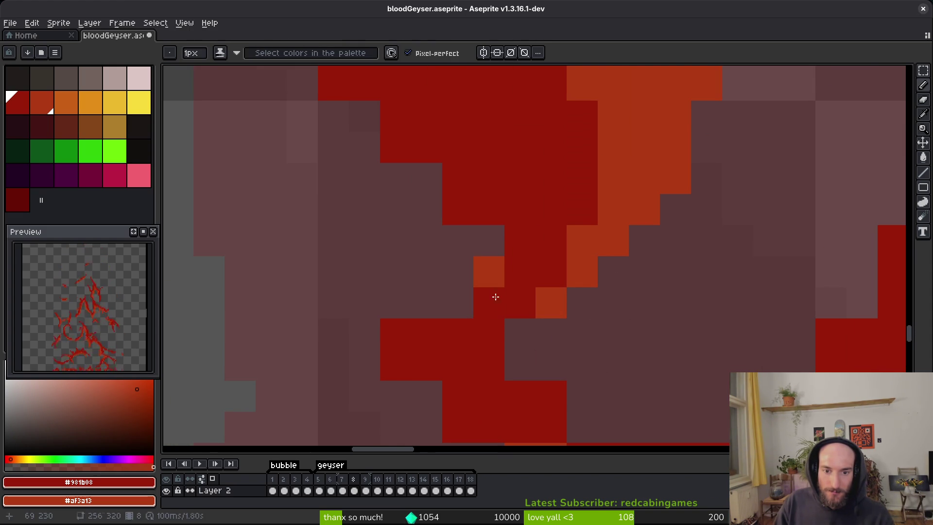
# Step: Erase stray red pixels along the next flame edge with the Eraser
pyautogui.press('e')
pyautogui.scroll(-2, 396, 334)
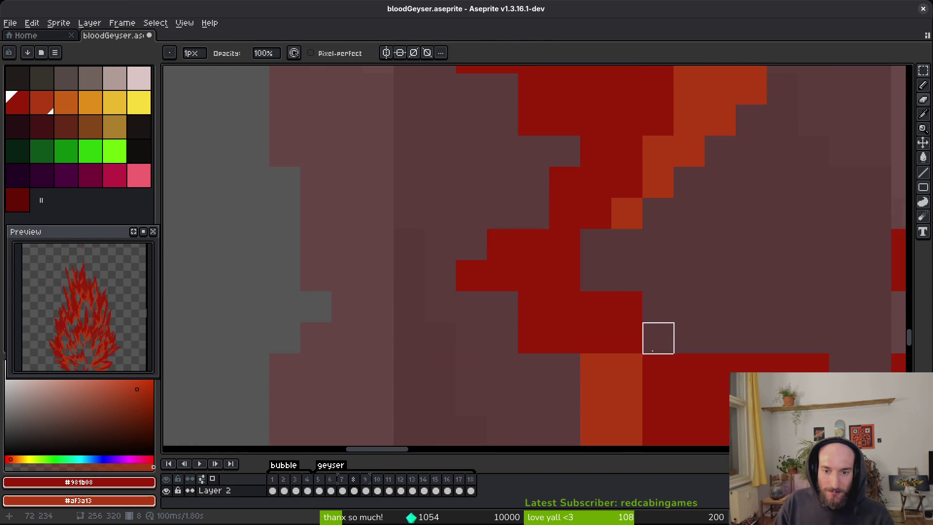
pyautogui.moveTo(703, 323)
pyautogui.mouseDown()
pyautogui.moveTo(537, 283)
pyautogui.moveTo(513, 243)
pyautogui.mouseUp()
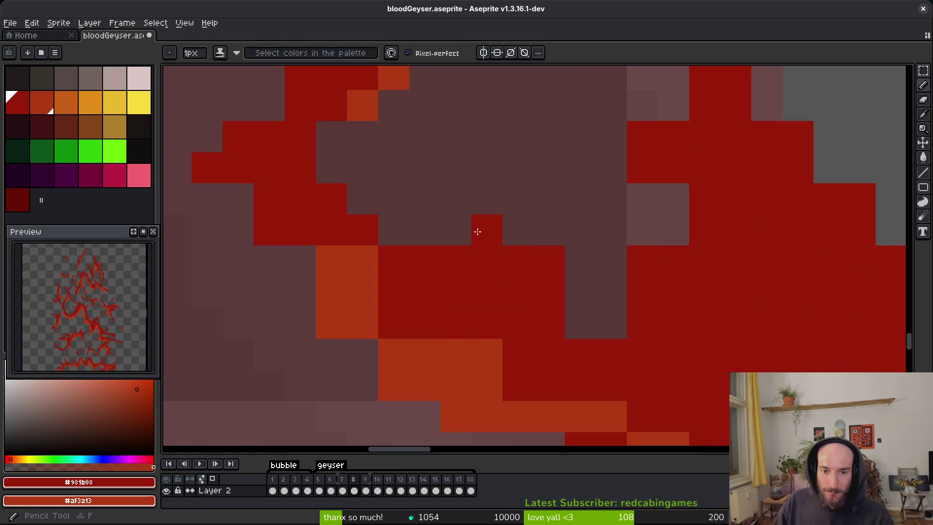
pyautogui.moveTo(425, 230); pyautogui.dragTo(549, 292)
pyautogui.moveTo(643, 168)
pyautogui.mouseDown()
pyautogui.moveTo(642, 289)
pyautogui.moveTo(641, 261)
pyautogui.moveTo(672, 261)
pyautogui.moveTo(477, 321)
pyautogui.mouseUp()
# Step: Erase loose outline pixels and paint red pixels to fill out the flame
pyautogui.press('b')
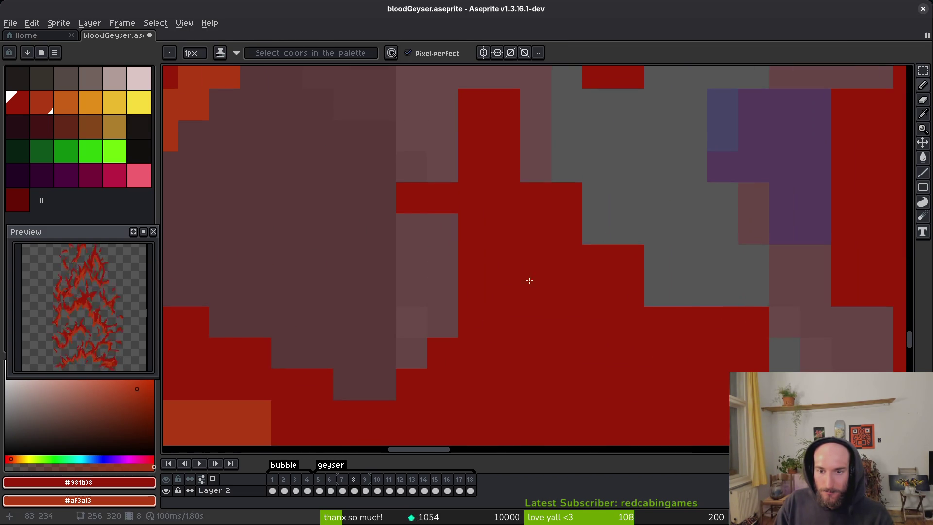
pyautogui.press('e')
pyautogui.moveTo(504, 102); pyautogui.dragTo(566, 197)
pyautogui.moveTo(555, 255); pyautogui.dragTo(554, 274)
pyautogui.press('b')
pyautogui.moveTo(428, 185)
pyautogui.mouseDown()
pyautogui.moveTo(412, 189)
pyautogui.moveTo(371, 167)
pyautogui.moveTo(367, 180)
pyautogui.moveTo(351, 159)
pyautogui.mouseUp()
# Step: Erase red pixels at the band's left end and lower-left block, undoing one extra erase
pyautogui.press('e')
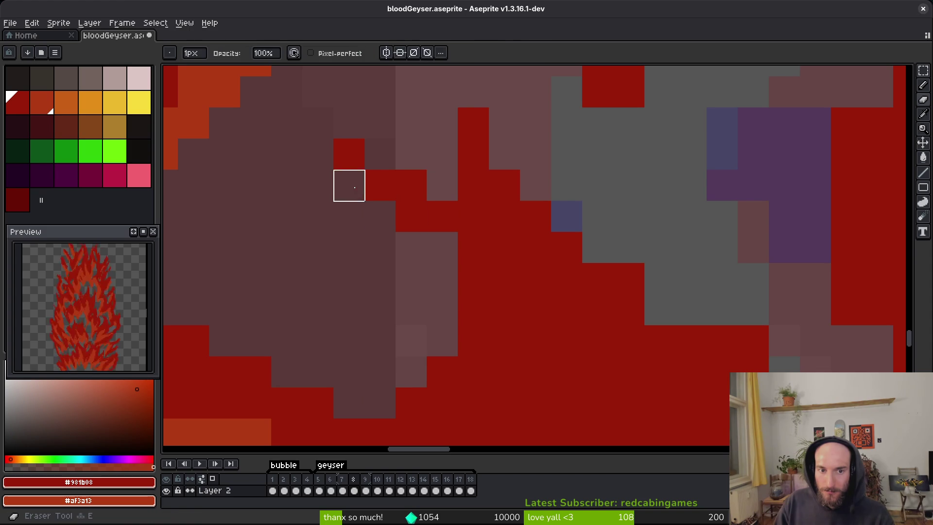
pyautogui.scroll(-1, 531, 325)
pyautogui.scroll(1, 541, 285)
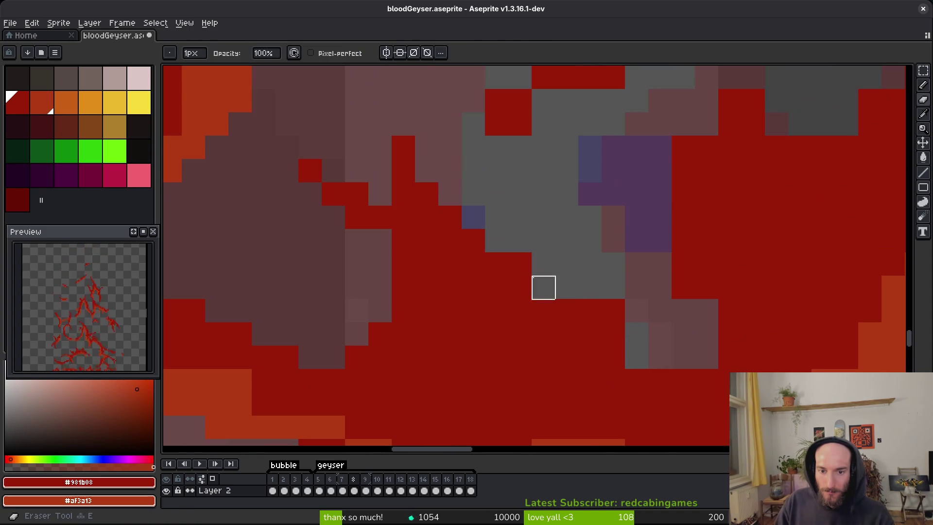
pyautogui.moveTo(612, 379)
pyautogui.mouseDown()
pyautogui.moveTo(554, 263)
pyautogui.moveTo(476, 234)
pyautogui.mouseUp()
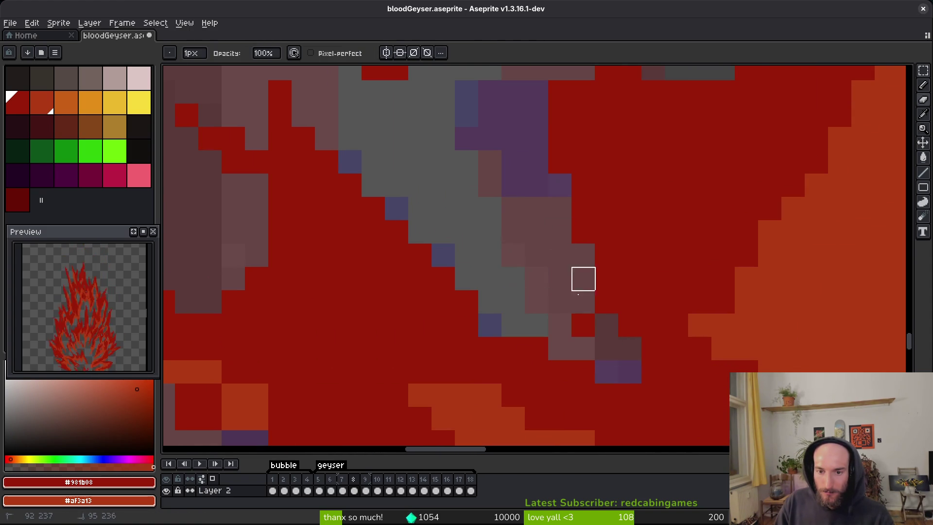
pyautogui.moveTo(493, 329)
pyautogui.mouseDown()
pyautogui.moveTo(575, 292)
pyautogui.moveTo(581, 192)
pyautogui.mouseUp()
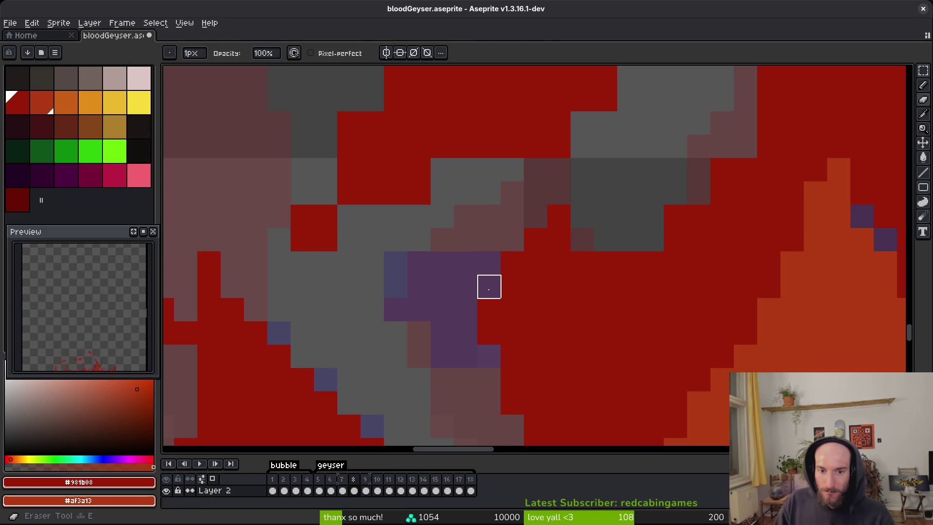
pyautogui.scroll(-1, 550, 288)
pyautogui.scroll(1, 648, 241)
pyautogui.scroll(-2, 629, 316)
pyautogui.scroll(2, 549, 264)
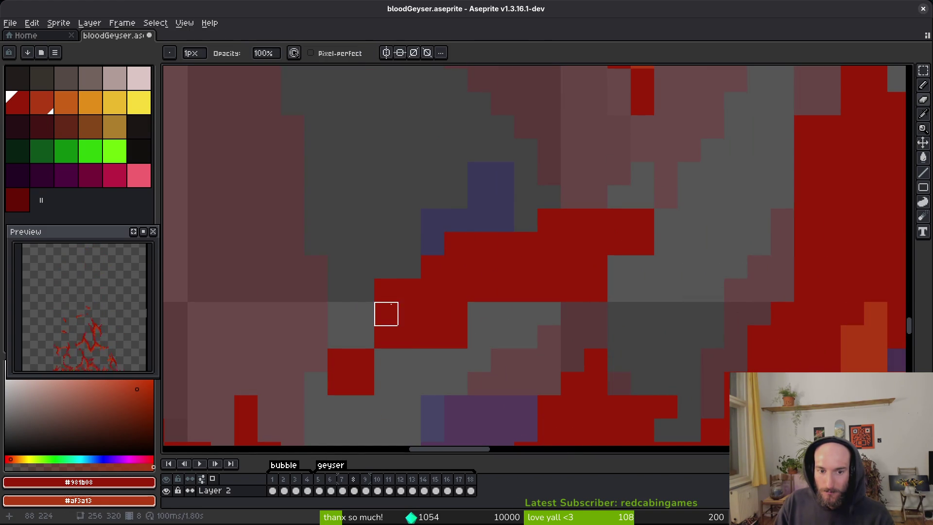
pyautogui.click(386, 290)
pyautogui.moveTo(339, 360); pyautogui.dragTo(362, 384)
pyautogui.hotkey('ctrl', 'z')
# Step: Trim red pixels along the band's right edge and save bloodGeyser.aseprite
pyautogui.moveTo(549, 290); pyautogui.dragTo(666, 267)
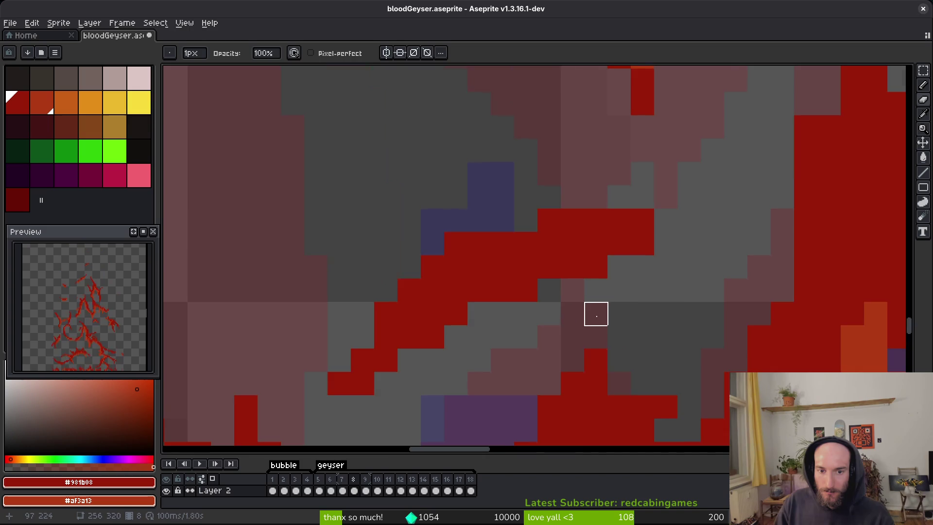
pyautogui.scroll(-2, 574, 314)
pyautogui.scroll(2, 654, 300)
pyautogui.hotkey('ctrl', 's')
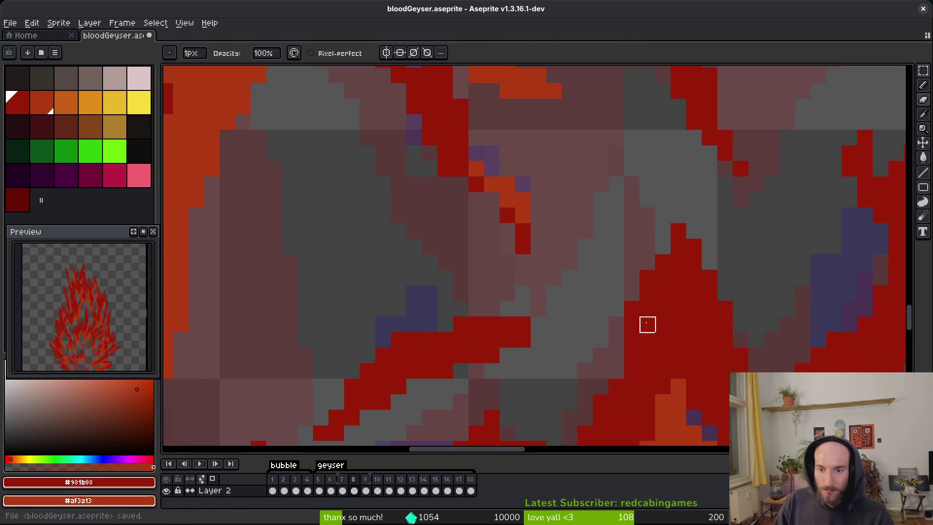
# Step: Erase dark-red pixels along the stepped lower edge of the flame
pyautogui.scroll(2, 632, 324)
pyautogui.press('f')
pyautogui.scroll(-4, 680, 310)
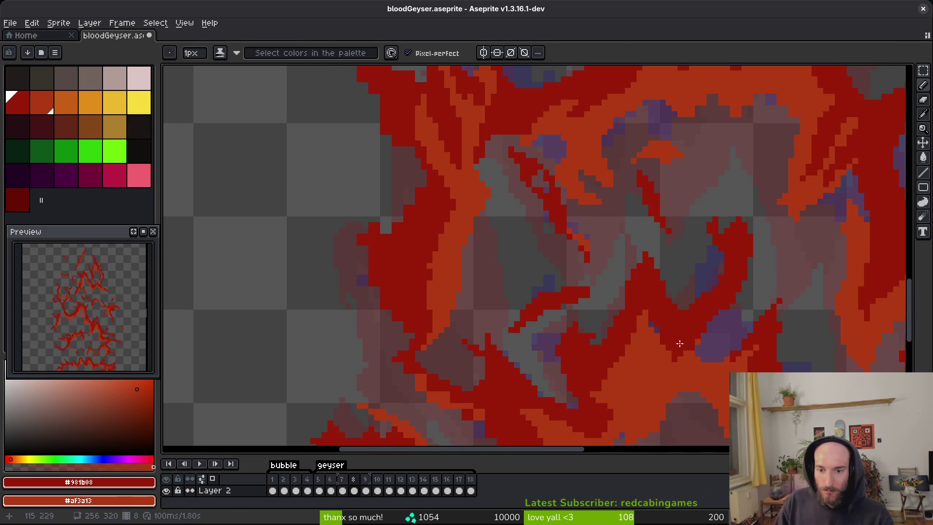
pyautogui.scroll(4, 589, 264)
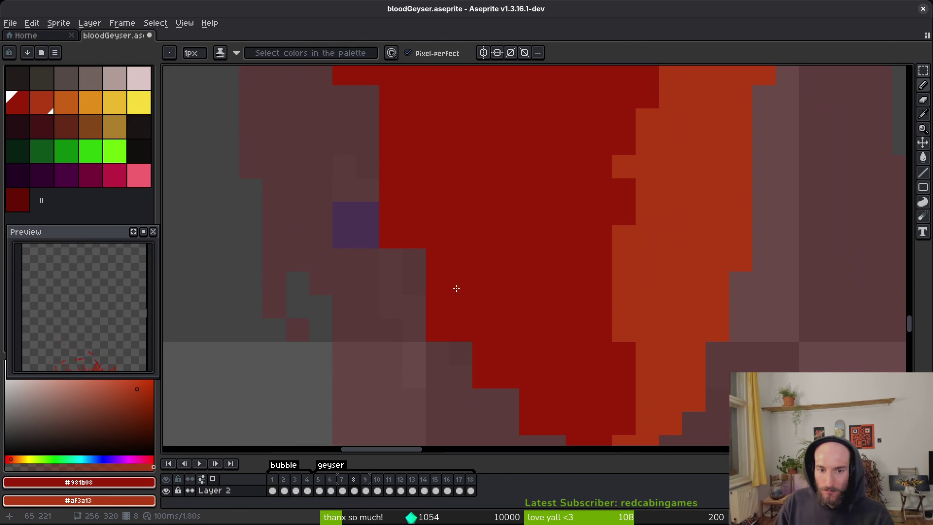
pyautogui.press('e')
pyautogui.moveTo(461, 400); pyautogui.dragTo(444, 350)
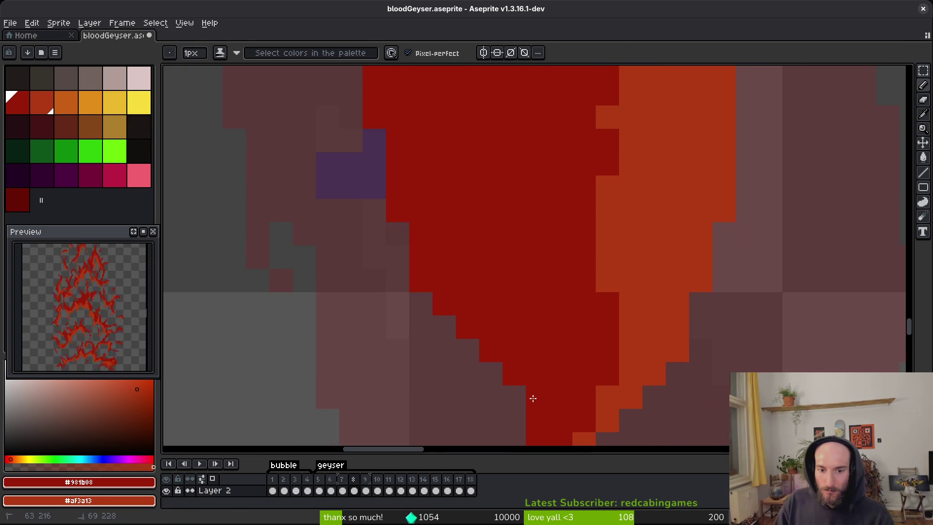
pyautogui.moveTo(515, 396); pyautogui.dragTo(397, 210)
pyautogui.scroll(-2, 443, 256)
pyautogui.scroll(1, 486, 277)
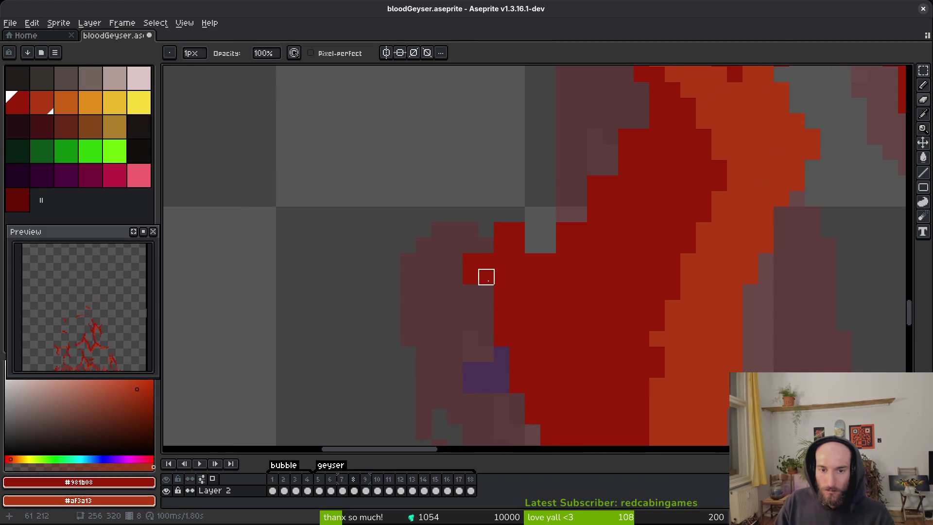
pyautogui.scroll(1, 508, 254)
pyautogui.moveTo(506, 277)
pyautogui.mouseDown()
pyautogui.moveTo(575, 302)
pyautogui.moveTo(507, 256)
pyautogui.mouseUp()
# Step: Paint a red pixel into a gap and darken pixels at the flame edge
pyautogui.press('b')
pyautogui.click(552, 305)
pyautogui.scroll(4, 529, 333)
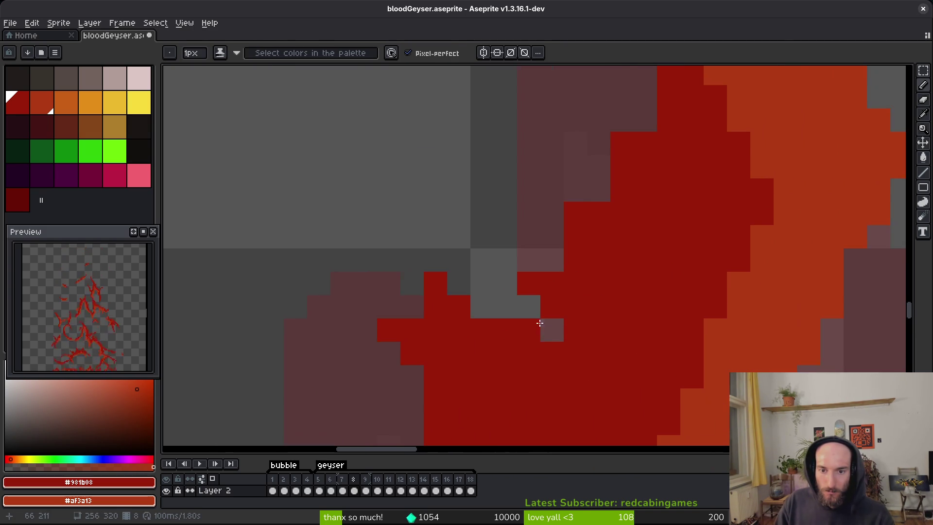
pyautogui.hscroll(3, 564, 271)
pyautogui.moveTo(572, 254); pyautogui.dragTo(525, 321)
pyautogui.scroll(4, 540, 379)
pyautogui.scroll(5, 539, 379)
# Step: Erase red pixels along the flame edge and save the sprite
pyautogui.press('e')
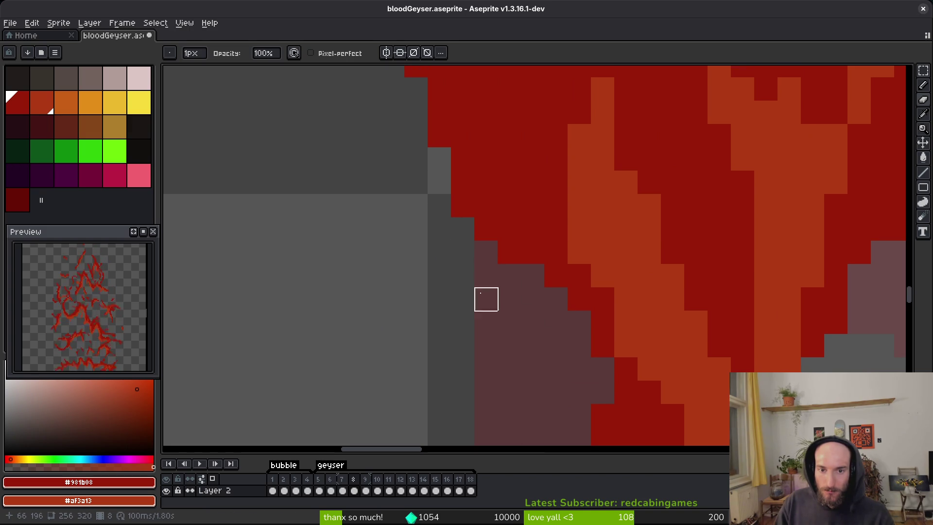
pyautogui.scroll(2, 498, 306)
pyautogui.scroll(-1, 475, 247)
pyautogui.scroll(3, 415, 275)
pyautogui.moveTo(486, 159); pyautogui.dragTo(648, 299)
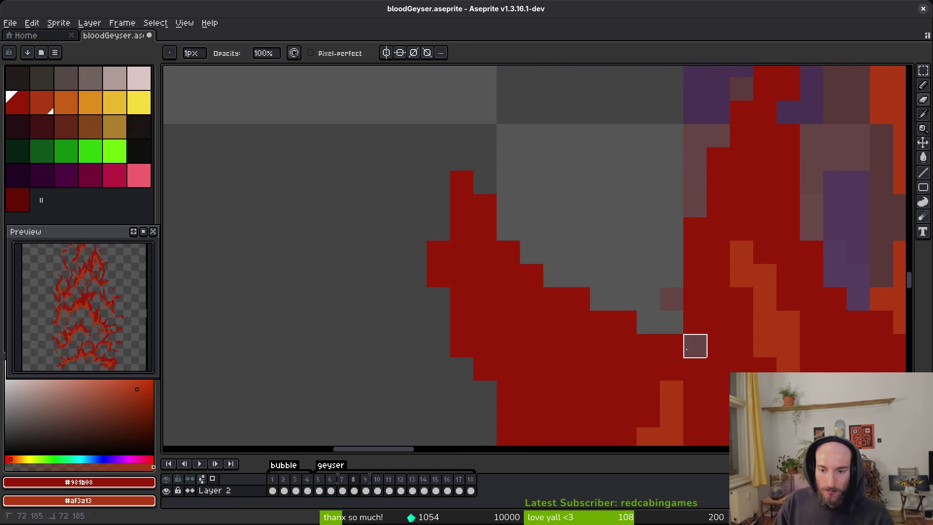
pyautogui.hotkey('ctrl', 's')
pyautogui.scroll(-3, 692, 350)
pyautogui.scroll(3, 637, 337)
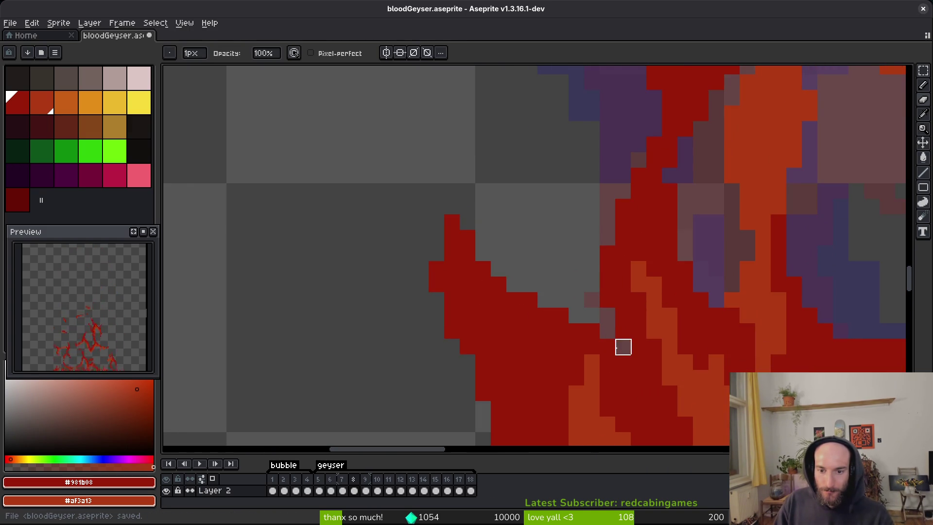
# Step: Paint a dark-red pixel into the orange part of the flame
pyautogui.scroll(-3, 632, 369)
pyautogui.scroll(-2, 581, 319)
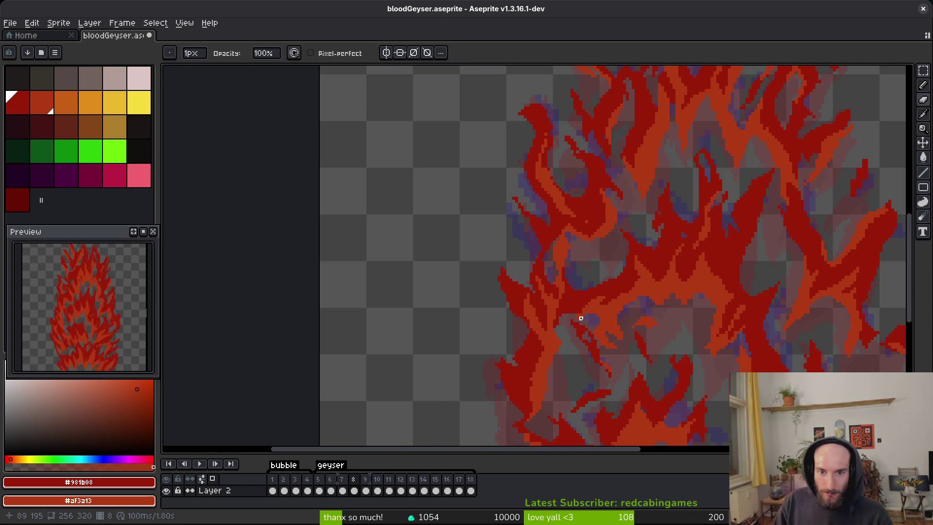
pyautogui.scroll(3, 581, 163)
pyautogui.press('b')
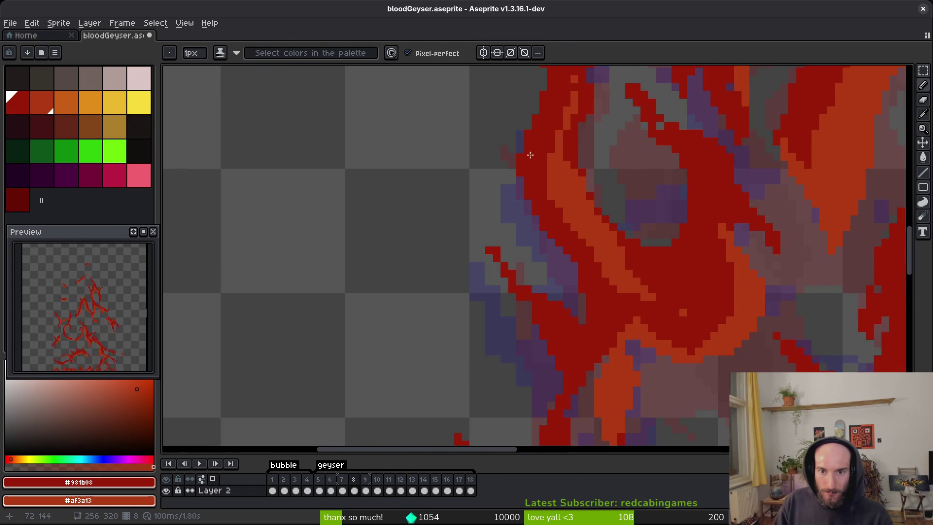
pyautogui.scroll(2, 568, 215)
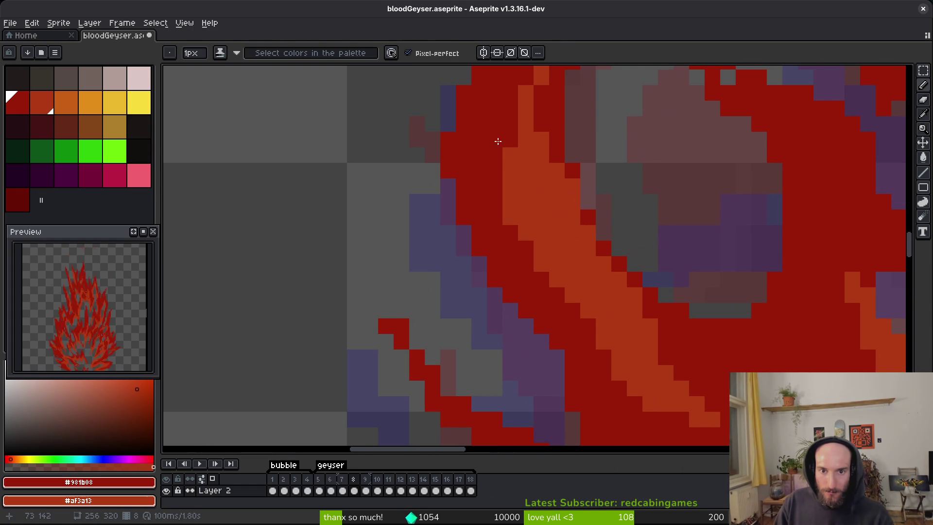
pyautogui.click(526, 189)
pyautogui.scroll(-1, 525, 191)
pyautogui.scroll(-7, 516, 209)
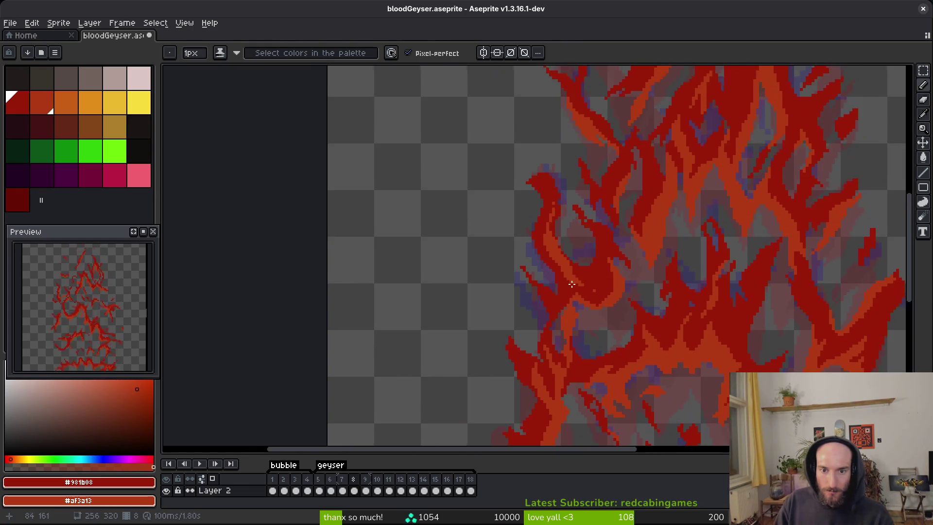
pyautogui.scroll(3, 559, 330)
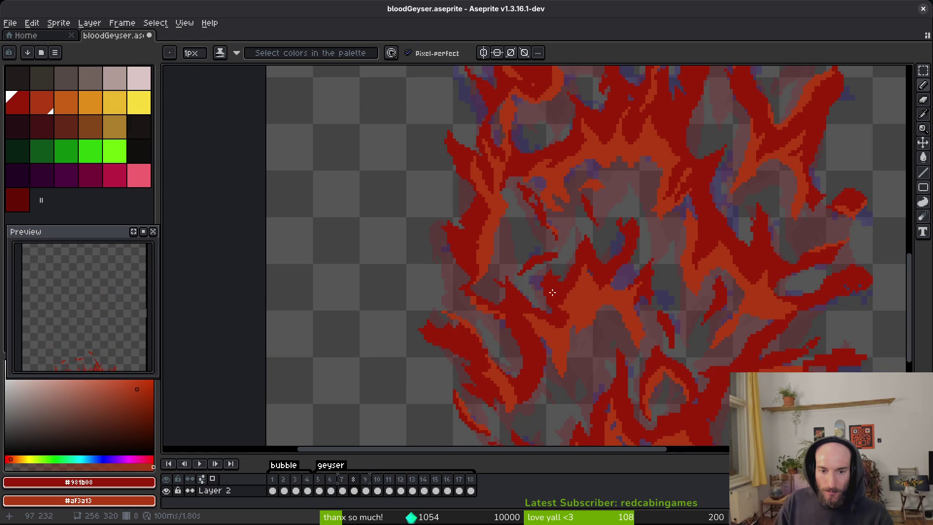
pyautogui.moveTo(551, 279); pyautogui.dragTo(481, 247)
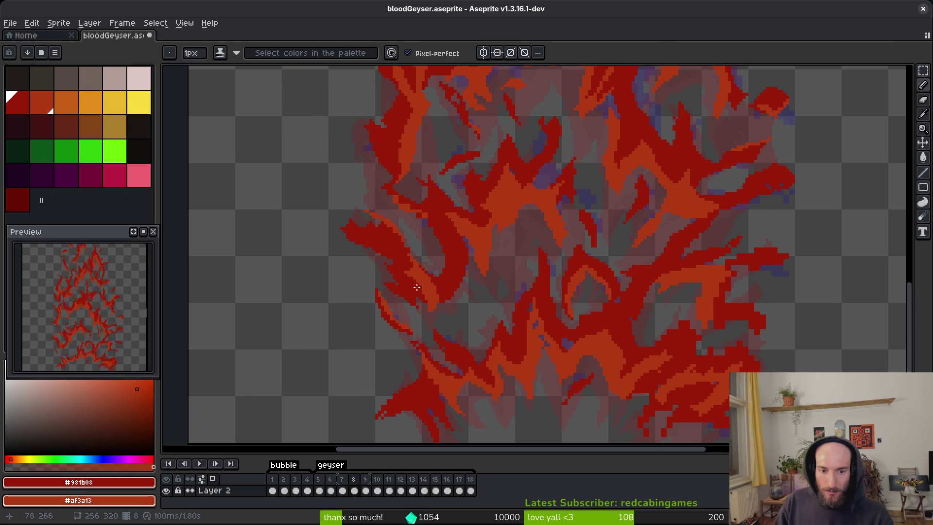
pyautogui.scroll(5, 417, 287)
# Step: Inspect the flame at varying zoom, then erase red pixels along its diagonal edge
pyautogui.press('e')
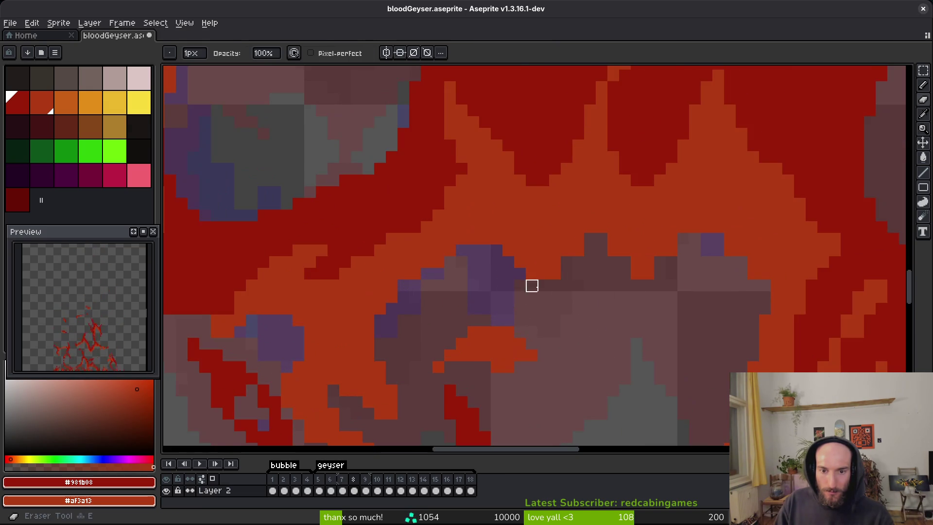
pyautogui.scroll(2, 532, 286)
pyautogui.scroll(1, 627, 222)
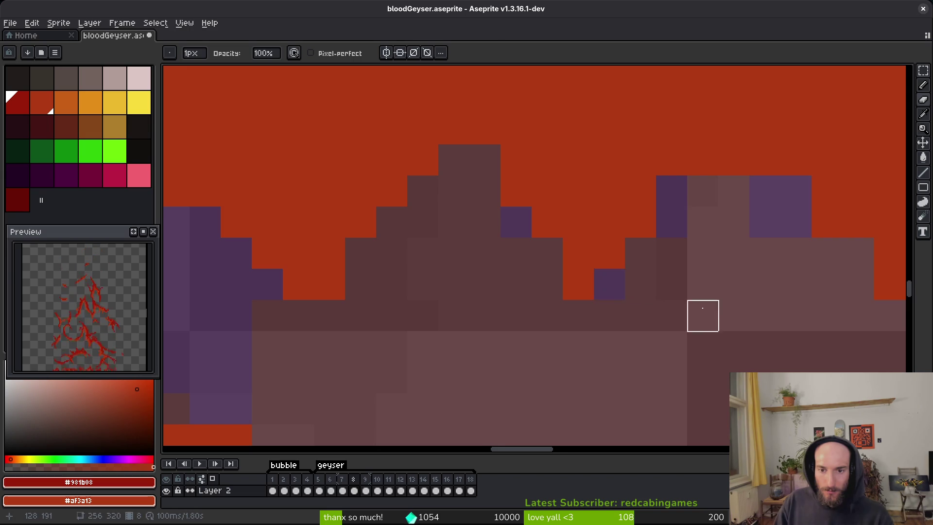
pyautogui.hscroll(3, 639, 281)
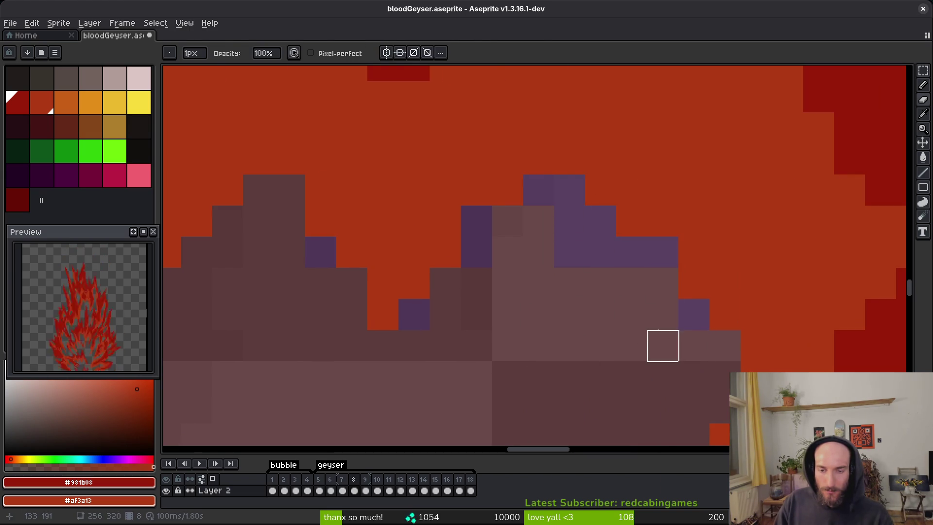
pyautogui.press('f')
pyautogui.scroll(-5, 657, 343)
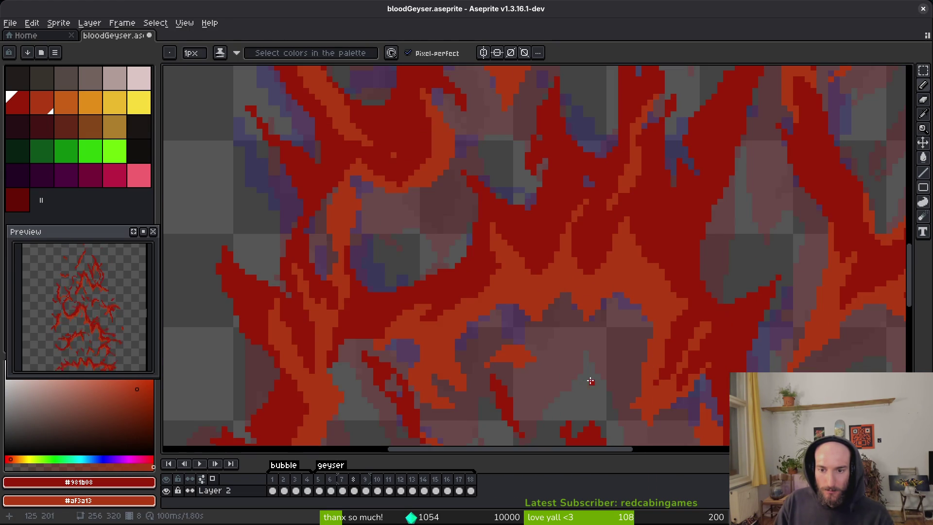
pyautogui.scroll(3, 587, 383)
pyautogui.scroll(-3, 619, 373)
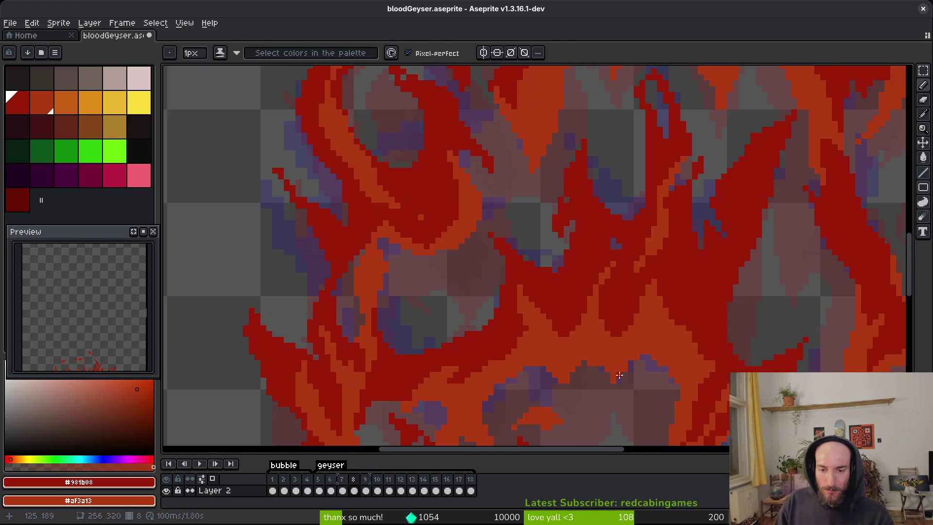
pyautogui.scroll(1, 620, 373)
pyautogui.scroll(-2, 590, 366)
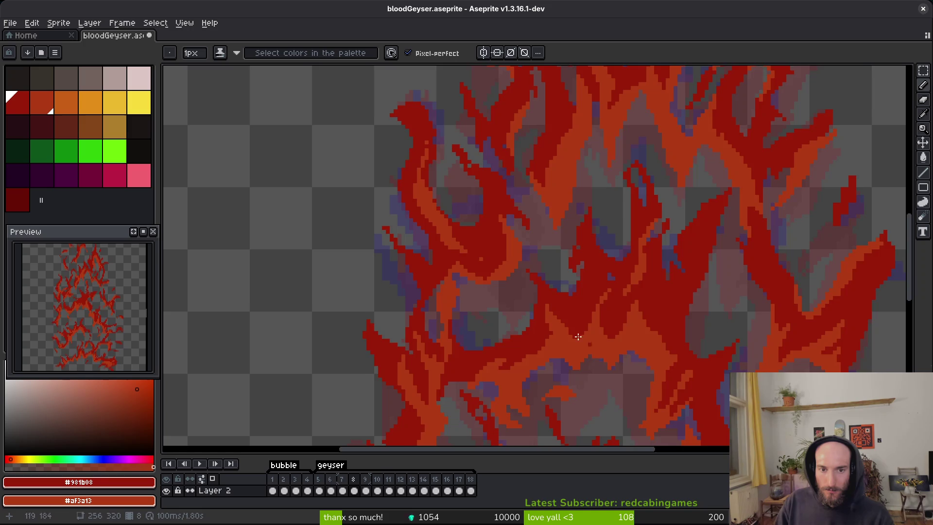
pyautogui.scroll(1, 598, 356)
pyautogui.scroll(-1, 477, 323)
pyautogui.scroll(1, 477, 333)
pyautogui.scroll(-1, 488, 392)
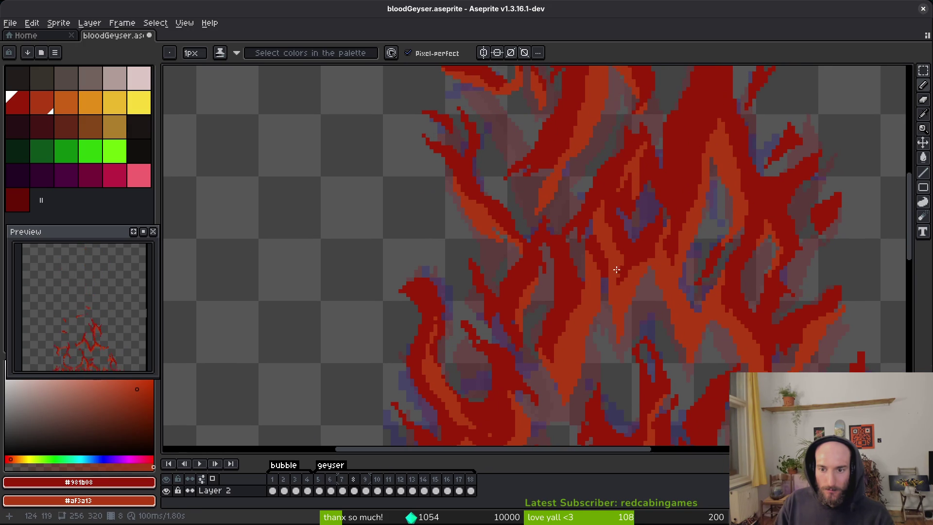
pyautogui.scroll(1, 599, 359)
pyautogui.scroll(-1, 597, 371)
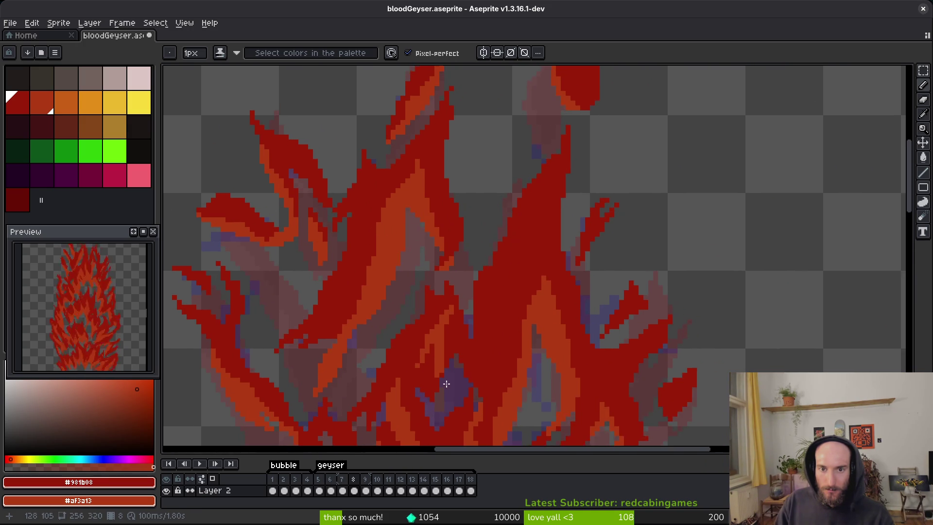
pyautogui.scroll(1, 467, 346)
pyautogui.scroll(-2, 467, 346)
pyautogui.scroll(-2, 507, 309)
pyautogui.scroll(1, 505, 311)
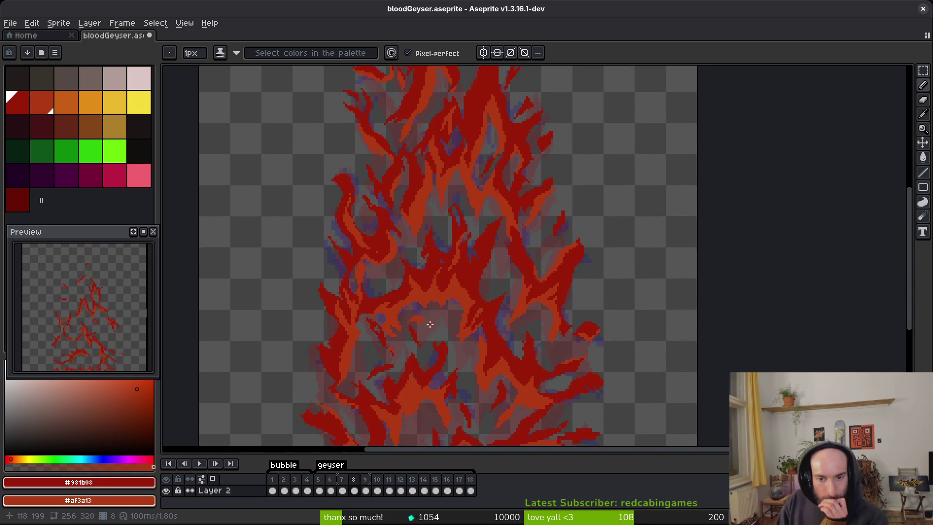
pyautogui.scroll(-1, 466, 239)
pyautogui.scroll(4, 466, 238)
pyautogui.scroll(1, 584, 333)
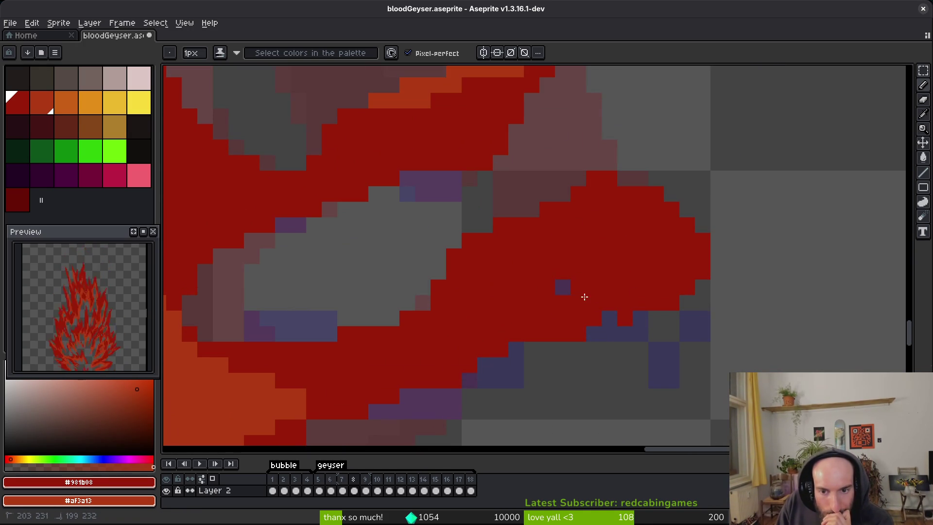
pyautogui.scroll(-5, 578, 297)
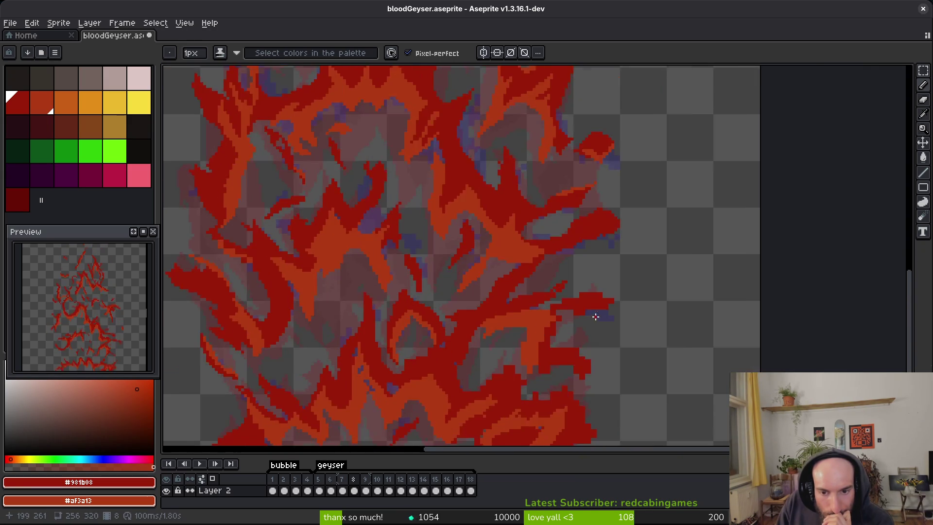
pyautogui.scroll(2, 588, 252)
pyautogui.scroll(-2, 458, 297)
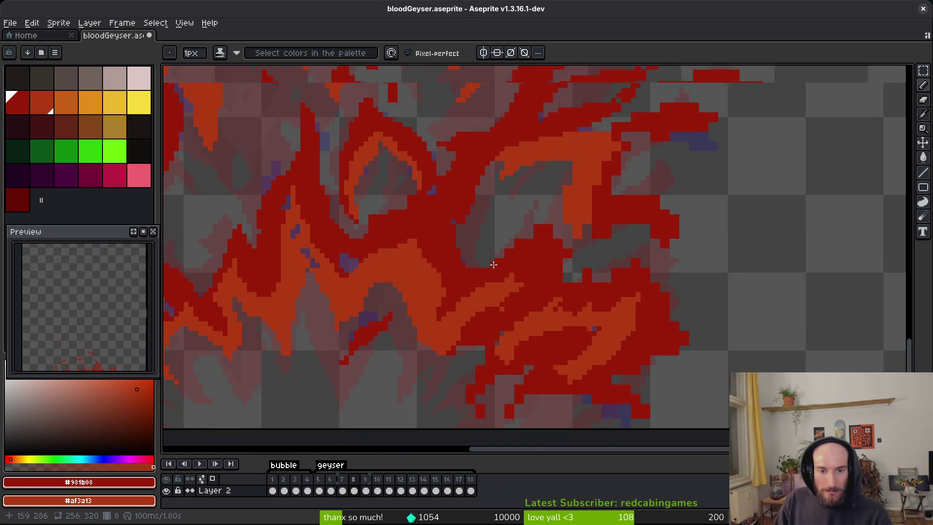
pyautogui.scroll(4, 522, 231)
pyautogui.press('e')
pyautogui.moveTo(487, 290); pyautogui.dragTo(604, 150)
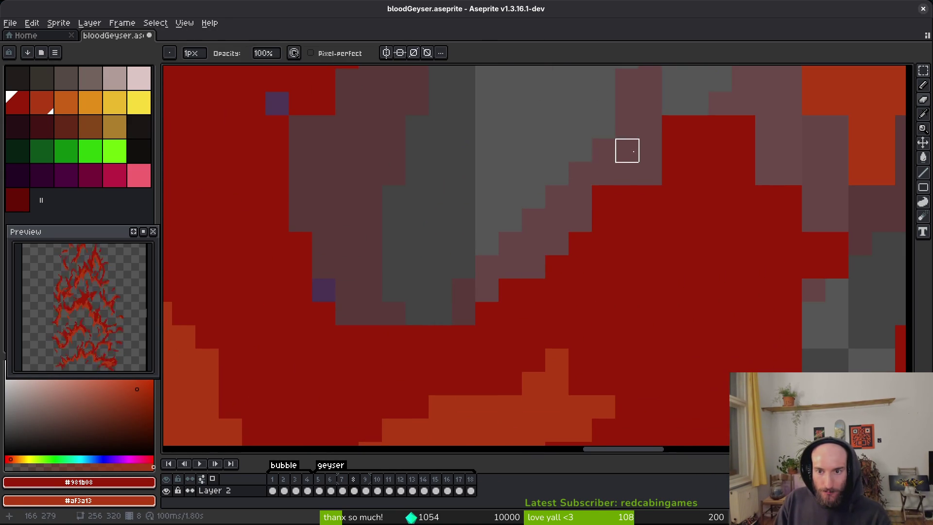
# Step: Redraw clean red pixels along the diagonal flame edge, turning a brown pixel red
pyautogui.press('b')
pyautogui.moveTo(532, 219)
pyautogui.mouseDown()
pyautogui.moveTo(614, 181)
pyautogui.moveTo(626, 212)
pyautogui.moveTo(415, 170)
pyautogui.mouseUp()
pyautogui.moveTo(557, 243); pyautogui.dragTo(477, 313)
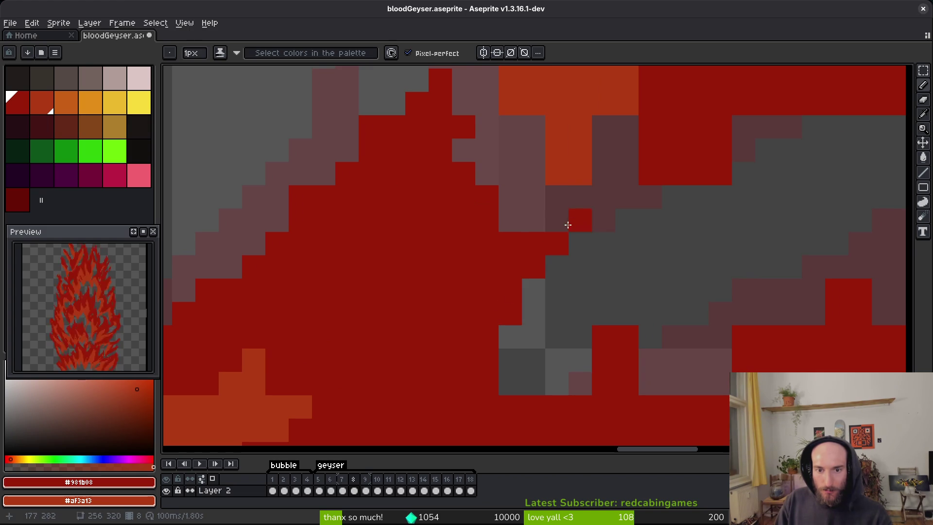
pyautogui.moveTo(579, 220); pyautogui.dragTo(411, 159)
pyautogui.press('e')
pyautogui.moveTo(483, 279)
pyautogui.mouseDown()
pyautogui.moveTo(343, 323)
pyautogui.moveTo(427, 292)
pyautogui.moveTo(413, 324)
pyautogui.moveTo(310, 330)
pyautogui.mouseUp()
pyautogui.press('b')
pyautogui.click(483, 322)
# Step: Draw a red diagonal line along the flame edge and erase three stray diagonal pixels
pyautogui.press('e')
pyautogui.press('b')
pyautogui.moveTo(398, 324)
pyautogui.mouseDown()
pyautogui.moveTo(591, 192)
pyautogui.moveTo(581, 275)
pyautogui.mouseUp()
pyautogui.press('e')
pyautogui.moveTo(512, 203); pyautogui.dragTo(466, 250)
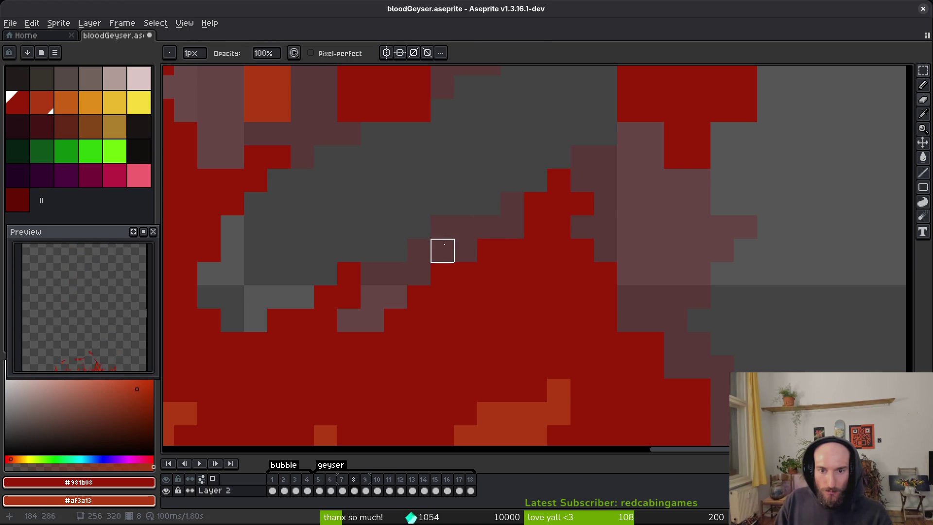
# Step: Clear stray pixels beside the flame tip and extend the red outline up its right edge
pyautogui.moveTo(605, 357); pyautogui.dragTo(532, 314)
pyautogui.press('b')
pyautogui.moveTo(600, 358); pyautogui.dragTo(537, 188)
pyautogui.press('e')
pyautogui.moveTo(559, 222); pyautogui.dragTo(612, 298)
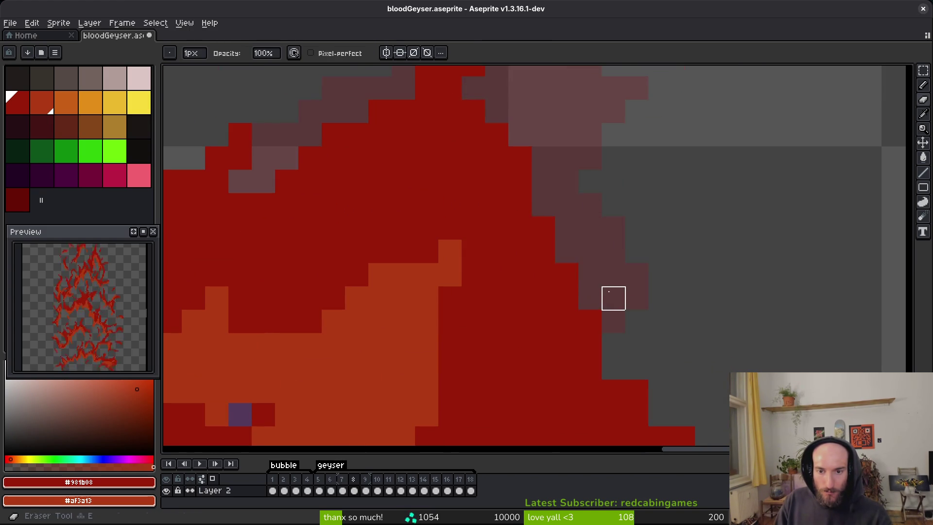
pyautogui.scroll(-2, 556, 339)
pyautogui.scroll(2, 661, 298)
pyautogui.press('b')
pyautogui.click(566, 306)
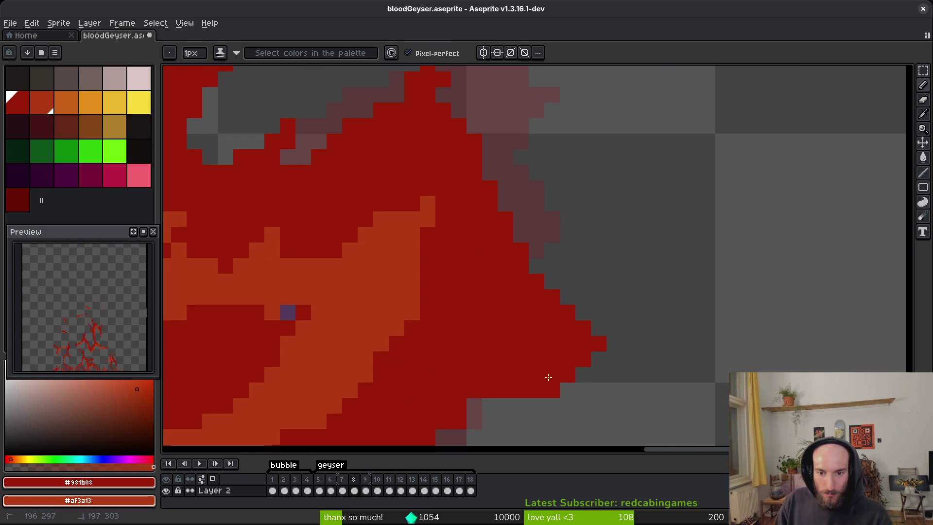
pyautogui.moveTo(599, 330); pyautogui.dragTo(562, 287)
# Step: Paint red pixels down the flame's lower edge
pyautogui.moveTo(526, 406); pyautogui.dragTo(579, 342)
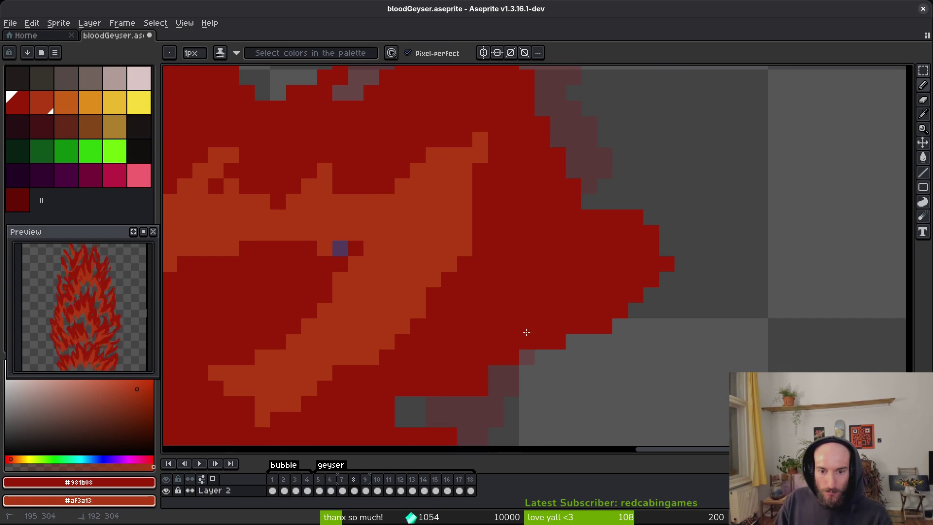
pyautogui.moveTo(467, 415); pyautogui.dragTo(557, 324)
pyautogui.press('e')
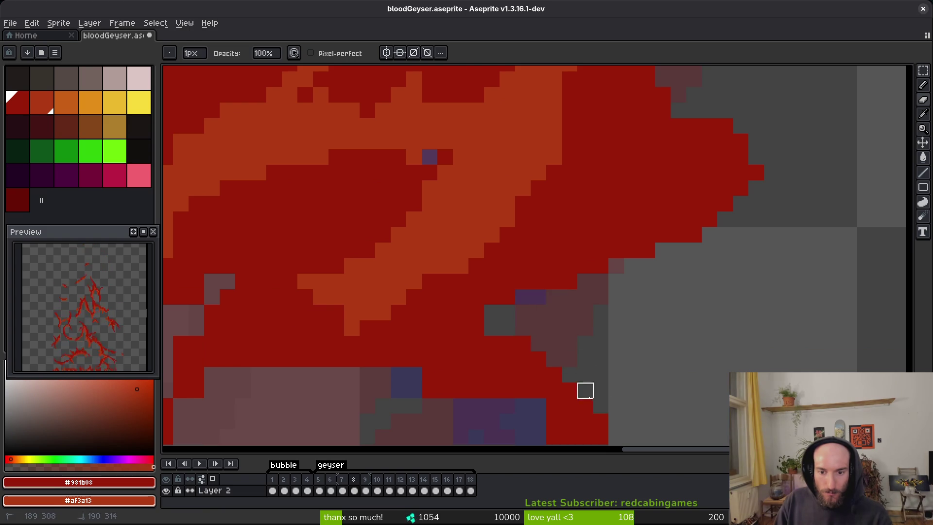
pyautogui.press('b')
pyautogui.moveTo(554, 375); pyautogui.dragTo(545, 428)
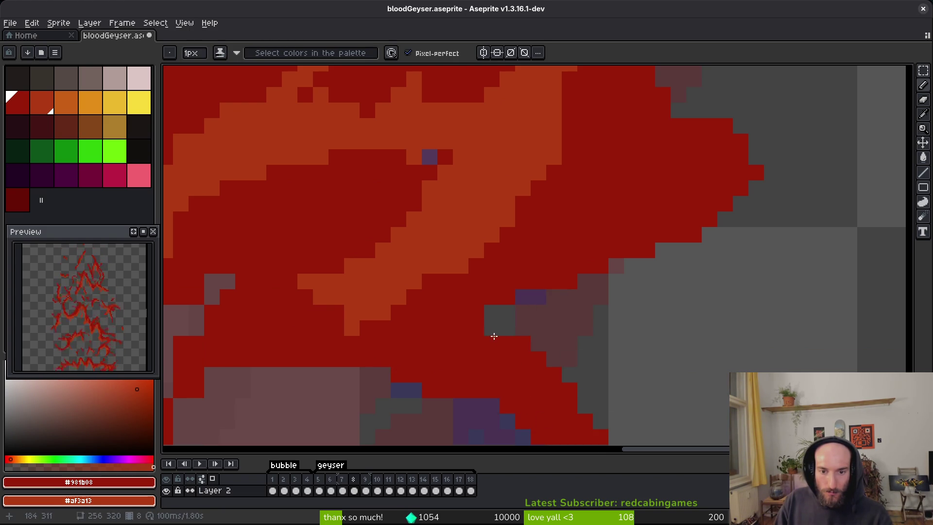
pyautogui.scroll(-2, 587, 359)
# Step: Play through the animation frames and pan to the lower-right flame edge of the geyser
pyautogui.moveTo(552, 378); pyautogui.dragTo(600, 305)
pyautogui.scroll(-1, 600, 304)
pyautogui.press('Return')
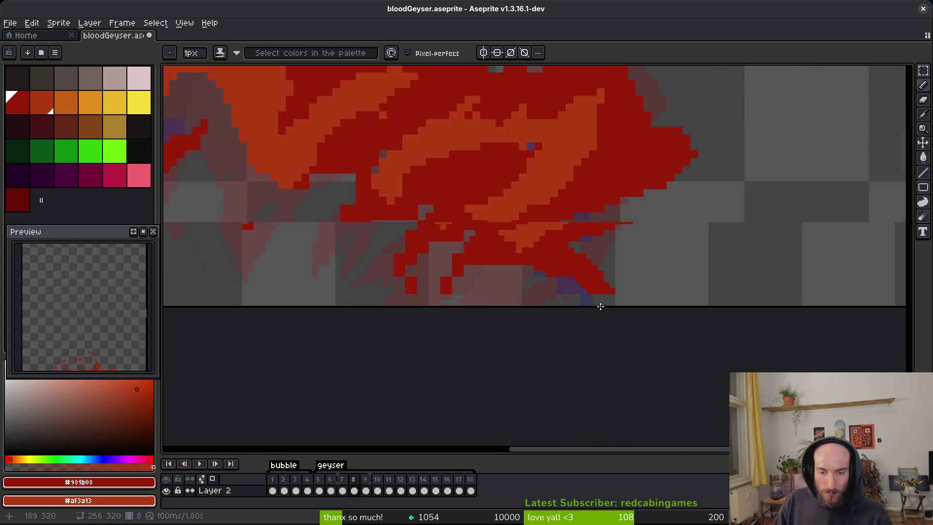
pyautogui.scroll(5, 671, 304)
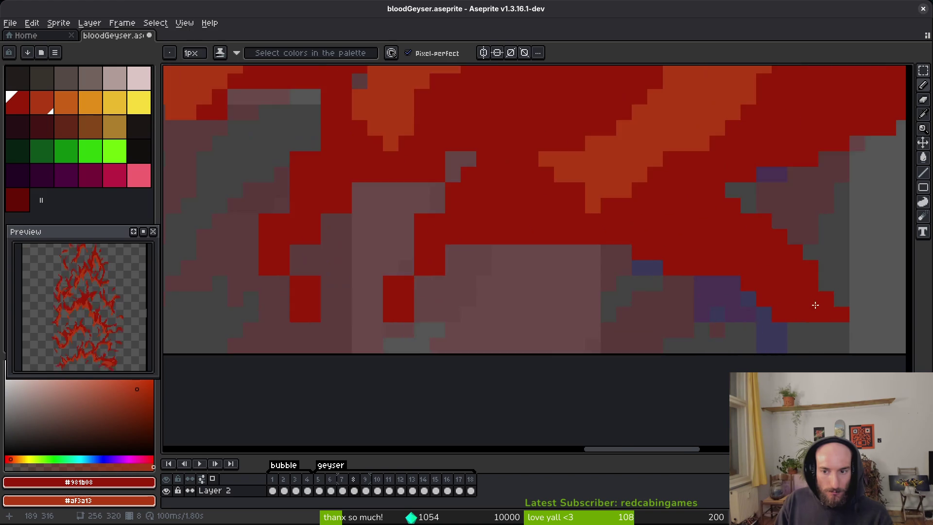
pyautogui.press('h')
pyautogui.moveTo(534, 266)
pyautogui.mouseDown()
pyautogui.moveTo(641, 290)
pyautogui.moveTo(444, 348)
pyautogui.moveTo(567, 308)
pyautogui.moveTo(556, 364)
pyautogui.moveTo(575, 298)
pyautogui.moveTo(538, 396)
pyautogui.moveTo(587, 313)
pyautogui.mouseUp()
pyautogui.scroll(2, 545, 290)
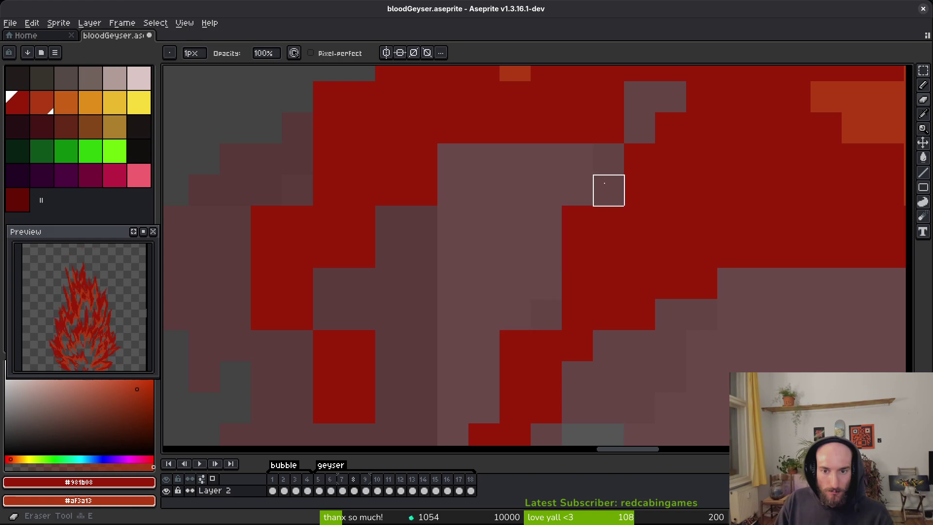
# Step: Erase stray red blocks along the diagonal flame edge and at the lower left
pyautogui.moveTo(606, 190); pyautogui.dragTo(577, 252)
pyautogui.click(515, 344)
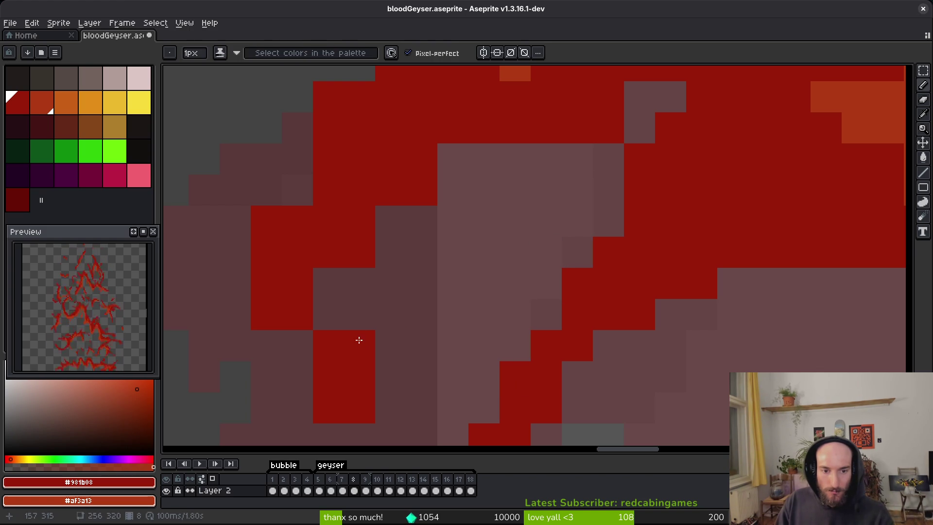
pyautogui.press('e')
pyautogui.moveTo(360, 252); pyautogui.dragTo(359, 362)
pyautogui.click(329, 407)
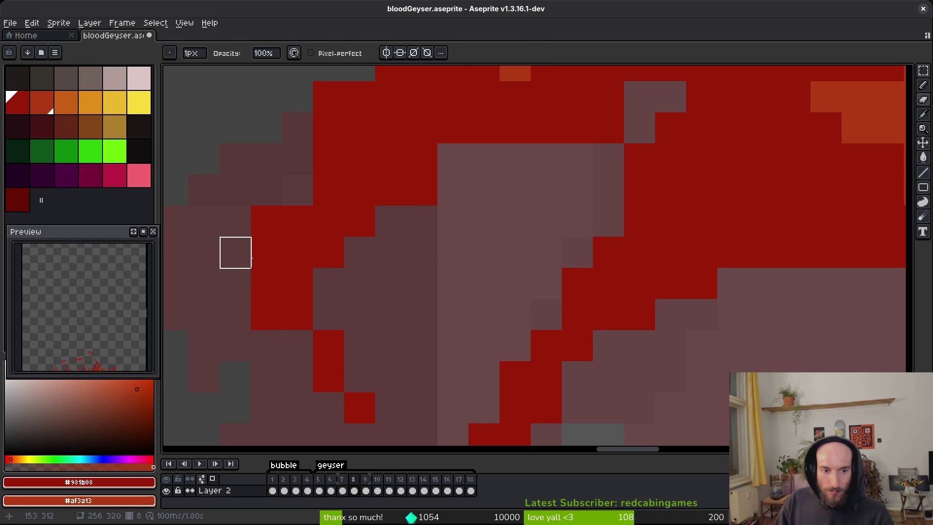
pyautogui.scroll(2, 272, 258)
pyautogui.scroll(2, 341, 323)
# Step: Zoom in and out on the lower flame edge, switching from Pencil back to Eraser
pyautogui.press('b')
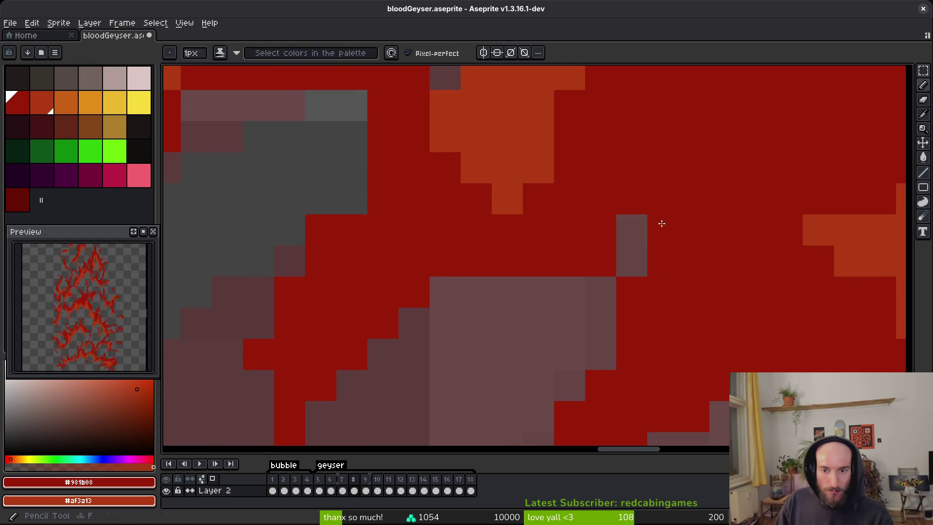
pyautogui.scroll(-2, 361, 188)
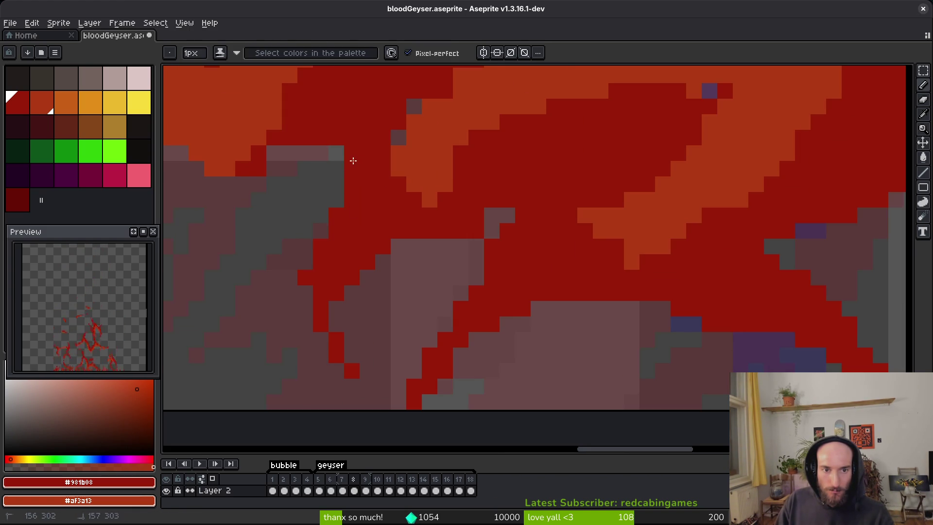
pyautogui.scroll(-1, 345, 145)
pyautogui.scroll(2, 471, 253)
pyautogui.press('e')
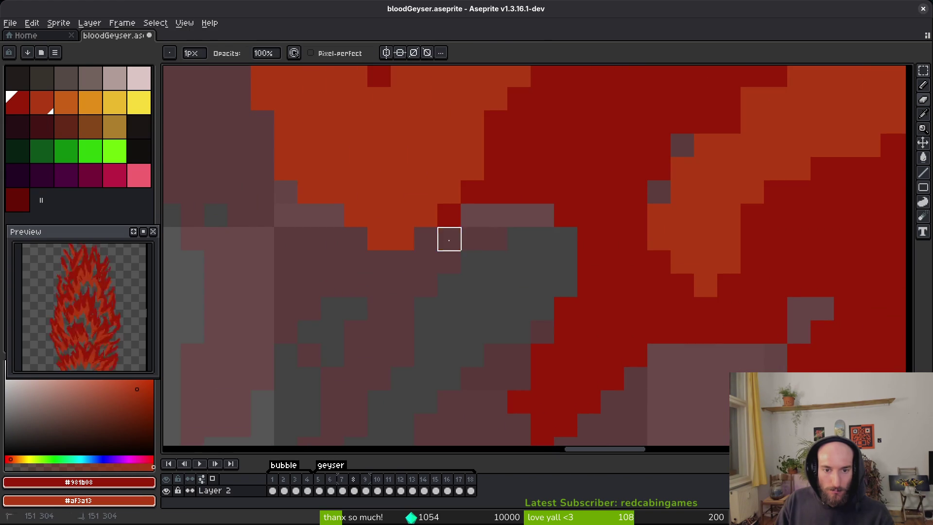
pyautogui.scroll(-4, 539, 277)
pyautogui.scroll(3, 548, 277)
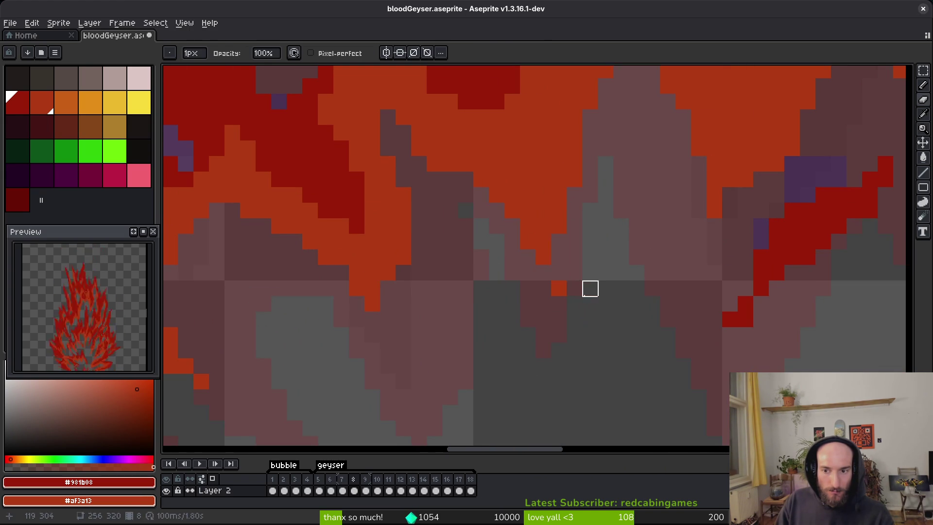
pyautogui.scroll(-2, 559, 288)
# Step: Zoom in on frame 8's flame edges, toggling between Pencil and Eraser
pyautogui.scroll(-1, 486, 321)
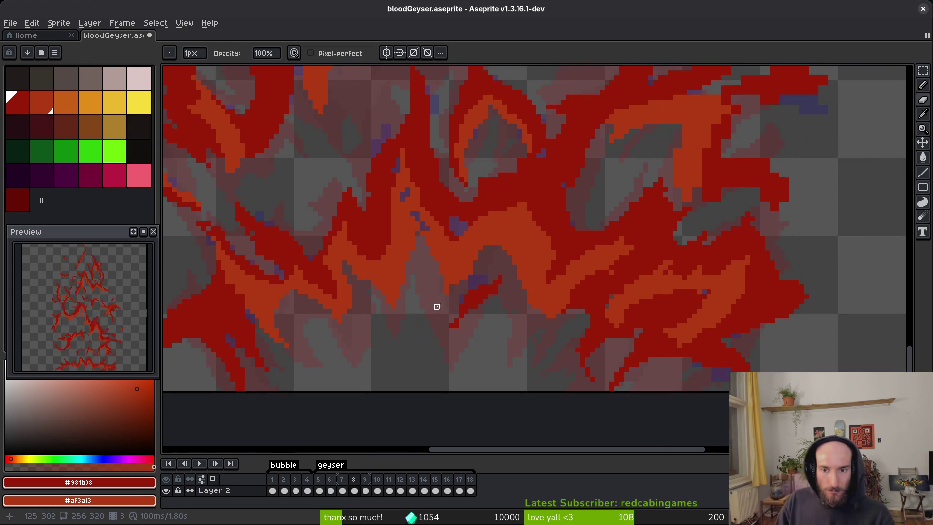
pyautogui.scroll(4, 428, 147)
pyautogui.scroll(-2, 505, 195)
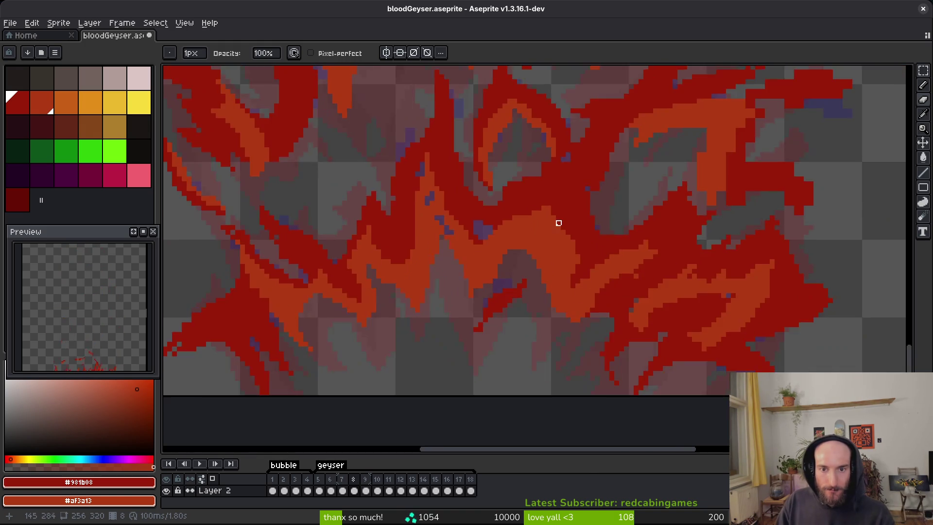
pyautogui.scroll(2, 551, 157)
pyautogui.press('f')
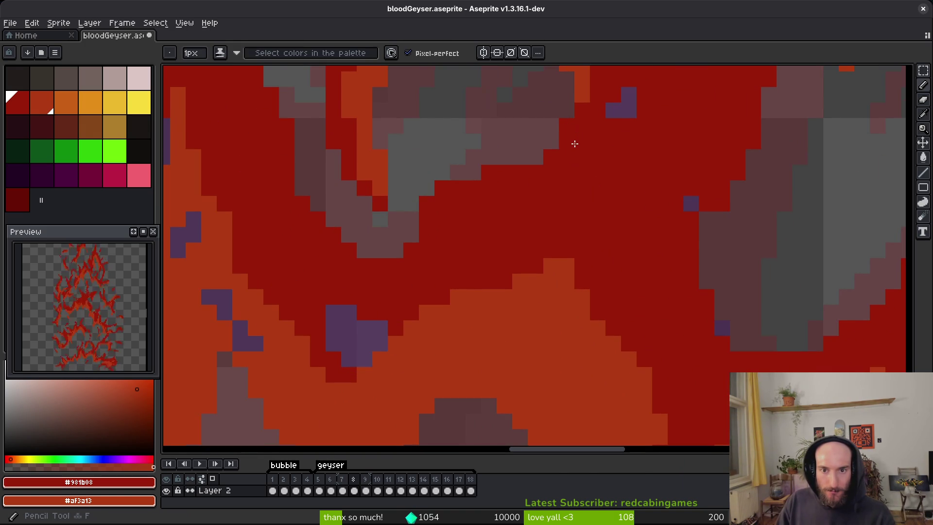
pyautogui.scroll(-2, 570, 167)
pyautogui.press('e')
pyautogui.scroll(2, 606, 198)
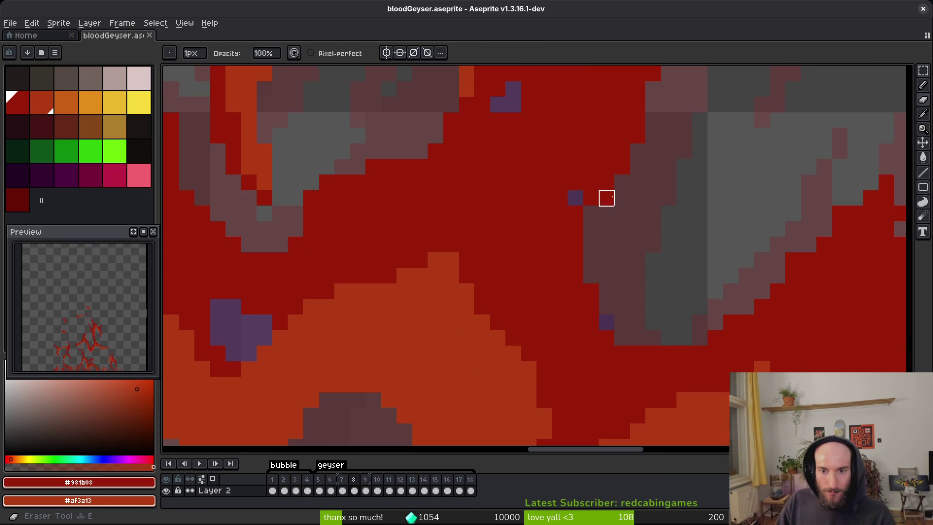
pyautogui.scroll(-3, 613, 217)
pyautogui.press('b')
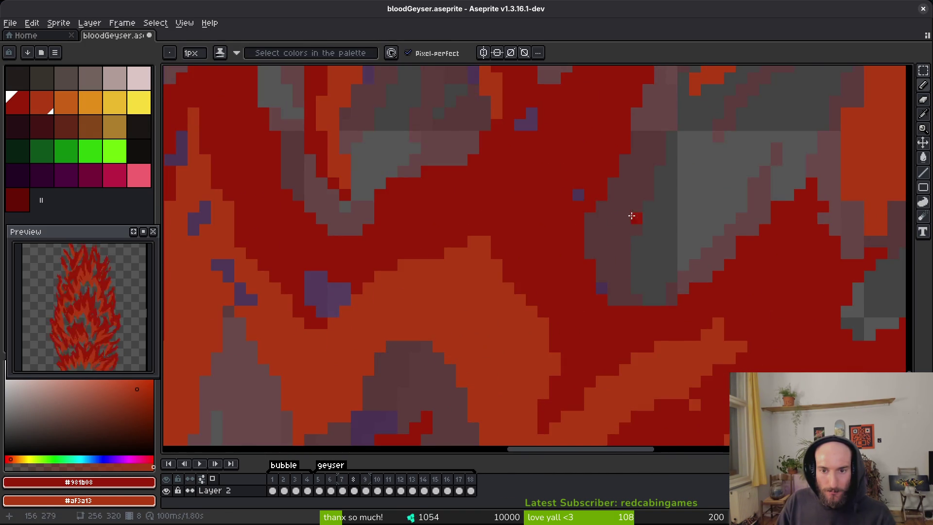
pyautogui.scroll(-3, 632, 223)
pyautogui.scroll(5, 638, 241)
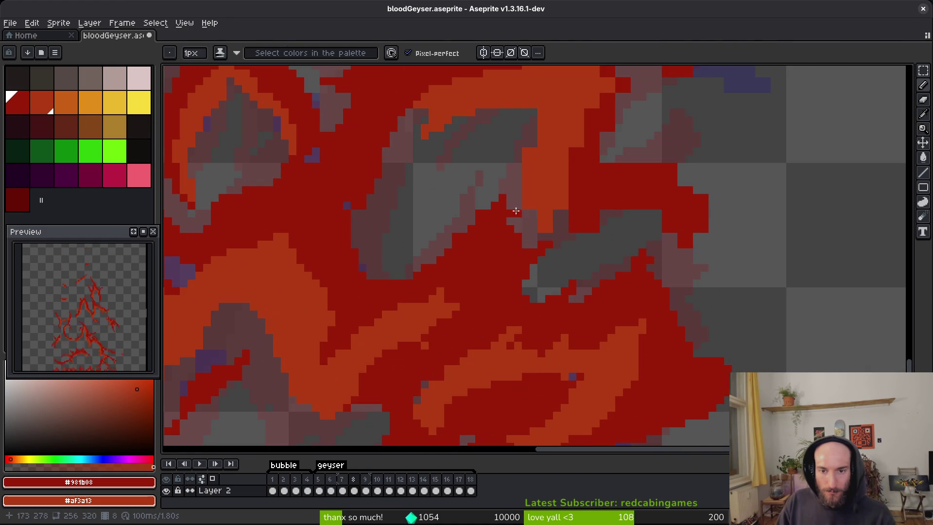
pyautogui.press('e')
pyautogui.scroll(5, 528, 225)
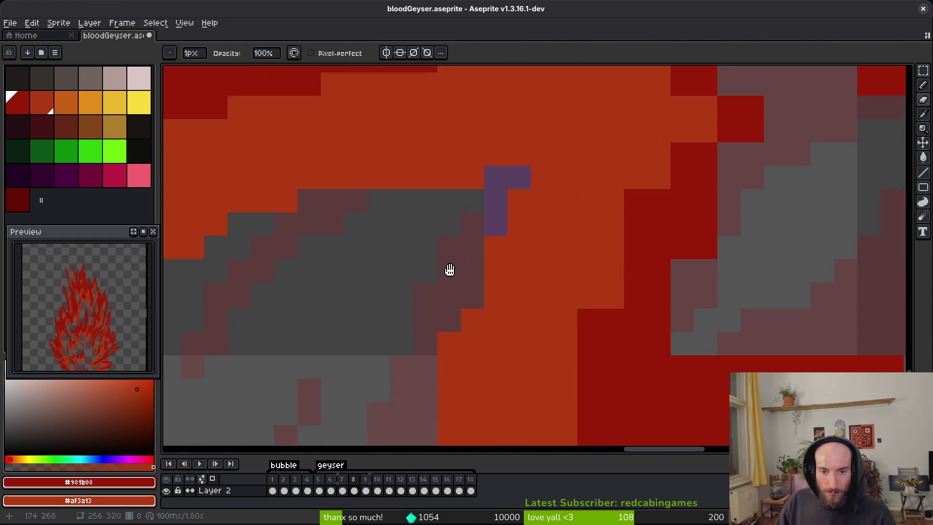
# Step: Paint red pixels over the grey gaps along the flame edge
pyautogui.hscroll(3, 531, 317)
pyautogui.press('b')
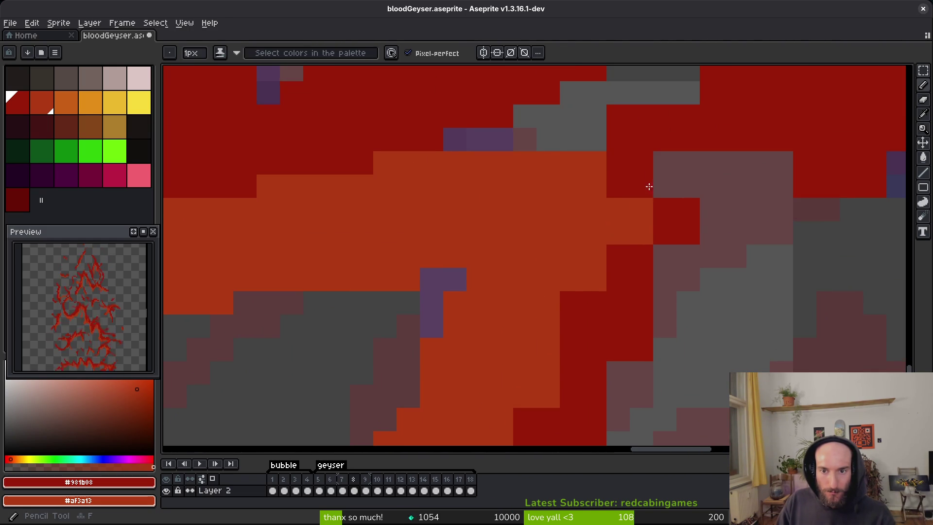
pyautogui.hscroll(3, 535, 277)
pyautogui.moveTo(432, 291); pyautogui.dragTo(469, 248)
pyautogui.hscroll(5, 597, 239)
pyautogui.moveTo(404, 194)
pyautogui.mouseDown()
pyautogui.moveTo(686, 271)
pyautogui.moveTo(648, 236)
pyautogui.moveTo(752, 262)
pyautogui.moveTo(615, 310)
pyautogui.moveTo(503, 304)
pyautogui.mouseUp()
# Step: Erase stray pixels at the flame edge and touch up its red pixels
pyautogui.press('e')
pyautogui.hscroll(-3, 598, 313)
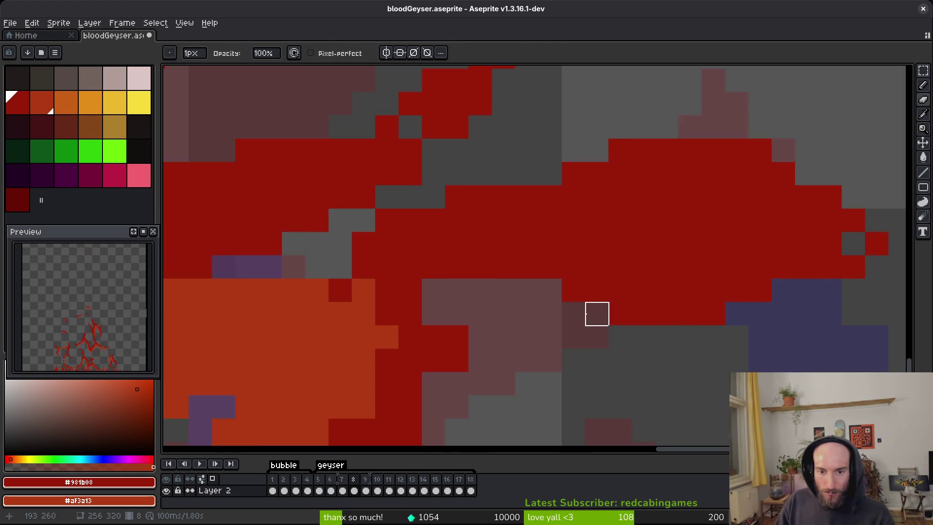
pyautogui.scroll(-2, 515, 298)
pyautogui.moveTo(466, 251)
pyautogui.mouseDown()
pyautogui.moveTo(457, 284)
pyautogui.moveTo(443, 251)
pyautogui.mouseUp()
pyautogui.press('b')
pyautogui.scroll(-1, 486, 311)
pyautogui.hscroll(-1, 486, 311)
pyautogui.click(480, 307)
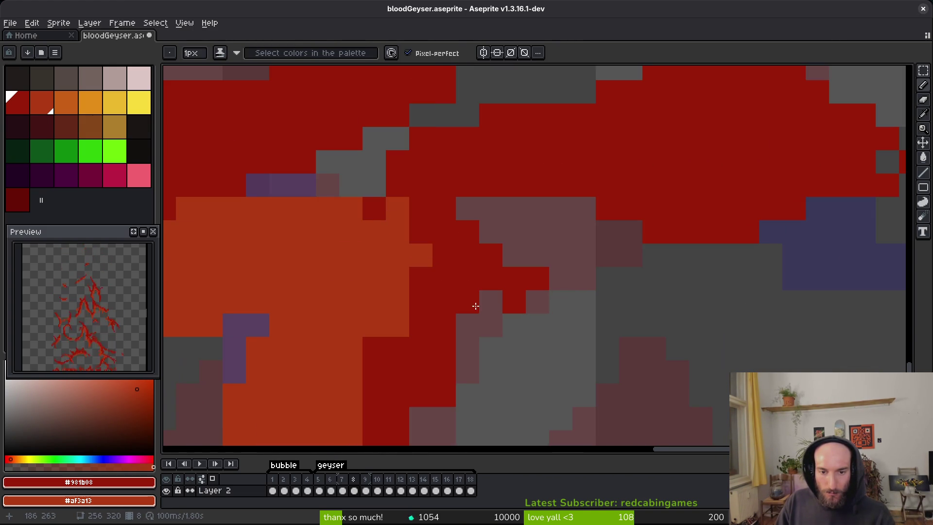
pyautogui.moveTo(538, 278); pyautogui.dragTo(538, 302)
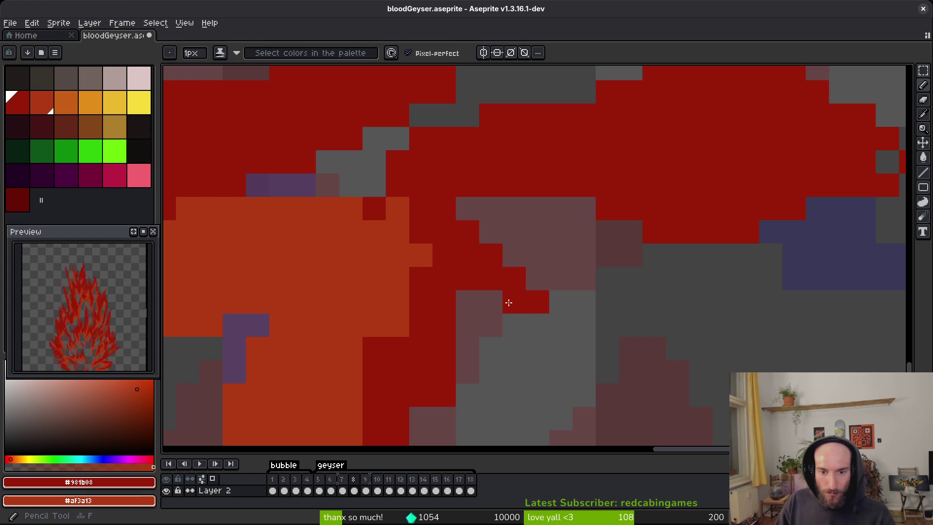
# Step: Paint red pixels to extend the flame tongue
pyautogui.scroll(-4, 432, 284)
pyautogui.hscroll(-2, 432, 284)
pyautogui.moveTo(525, 197)
pyautogui.mouseDown()
pyautogui.moveTo(477, 365)
pyautogui.moveTo(595, 330)
pyautogui.mouseUp()
pyautogui.scroll(-3, 472, 282)
pyautogui.hscroll(1, 472, 282)
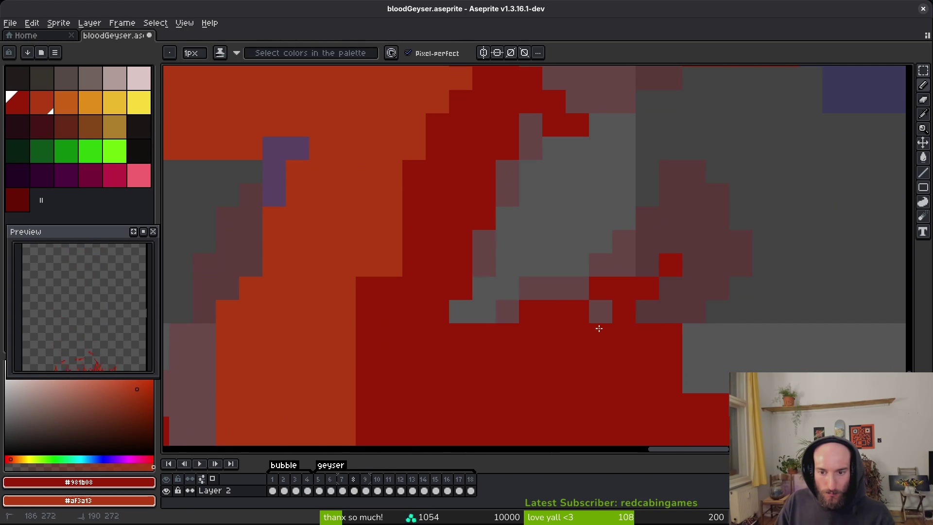
pyautogui.scroll(-3, 607, 321)
# Step: Trim two red pixels at the flame tip and add red pixels near and below it
pyautogui.press('e')
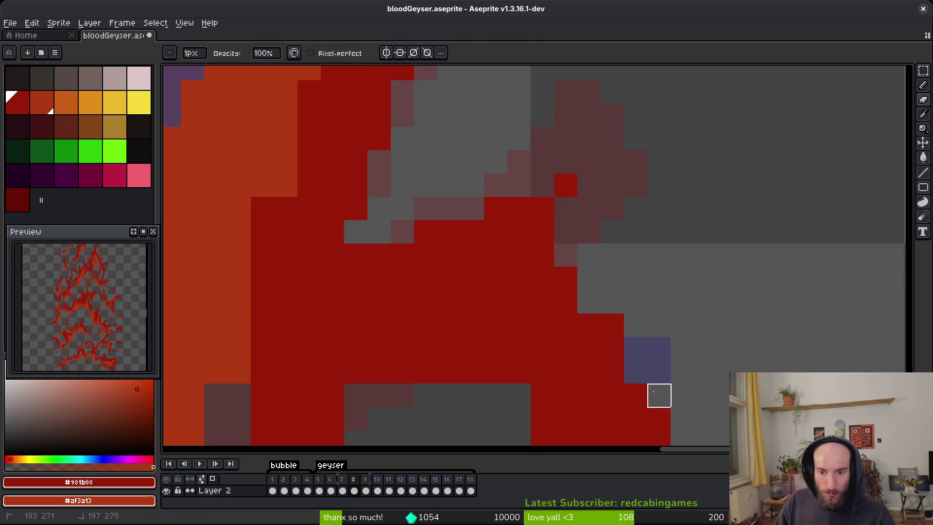
pyautogui.scroll(-5, 646, 291)
pyautogui.moveTo(602, 334); pyautogui.dragTo(579, 334)
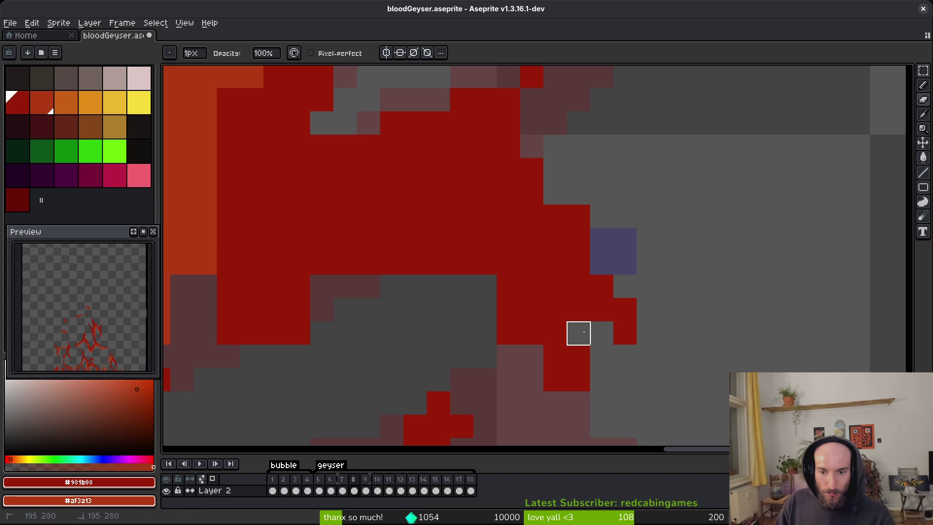
pyautogui.press('b')
pyautogui.click(601, 332)
pyautogui.click(578, 309)
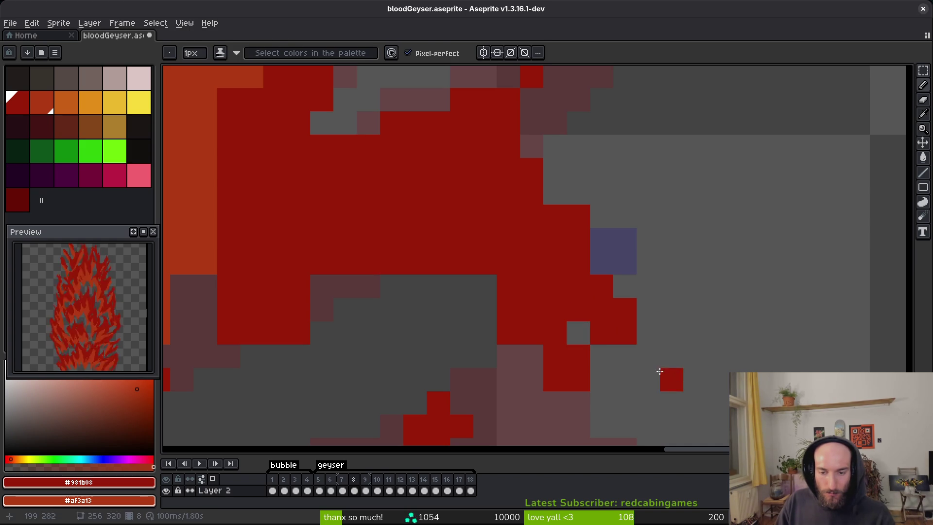
pyautogui.click(648, 357)
# Step: Erase stray orange and red pixels along and below the flame edge
pyautogui.press('e')
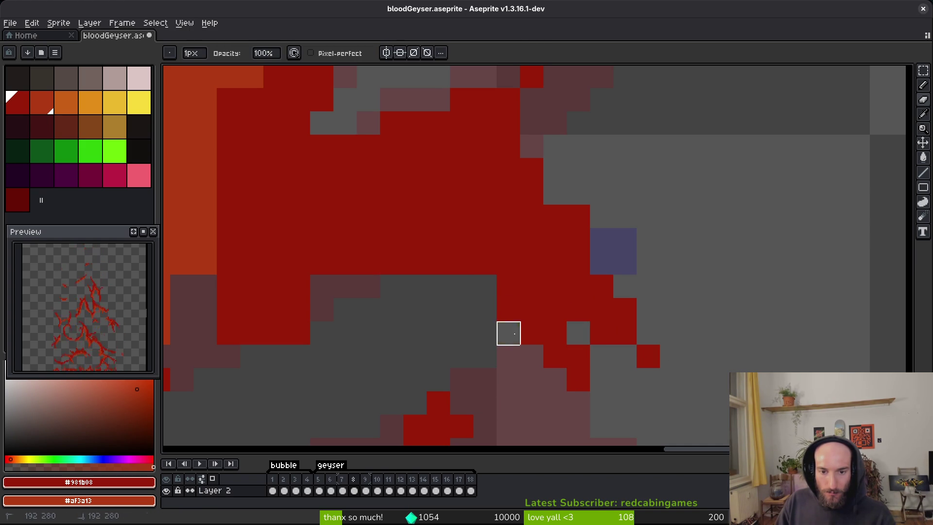
pyautogui.hscroll(-3, 343, 309)
pyautogui.hscroll(-3, 417, 341)
pyautogui.moveTo(527, 226); pyautogui.dragTo(527, 249)
pyautogui.moveTo(526, 297); pyautogui.dragTo(550, 343)
pyautogui.moveTo(504, 320); pyautogui.dragTo(457, 343)
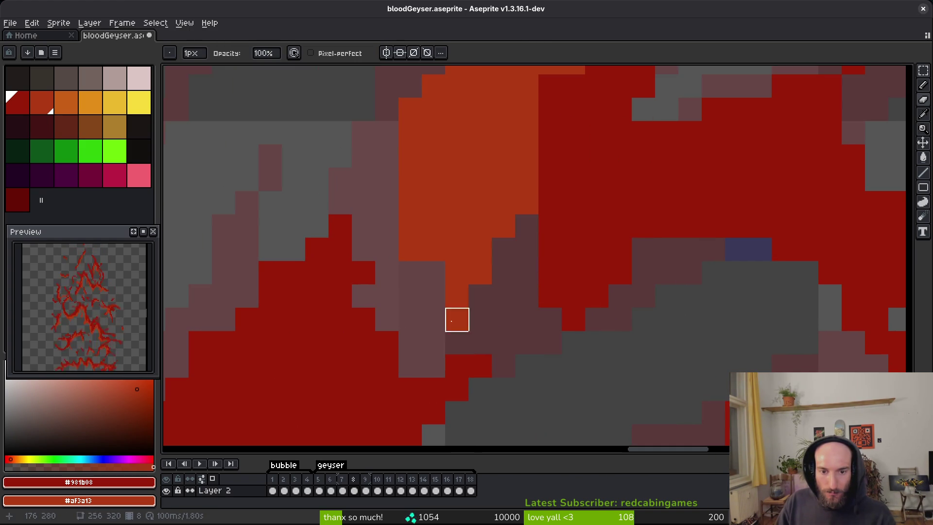
pyautogui.scroll(-3, 411, 296)
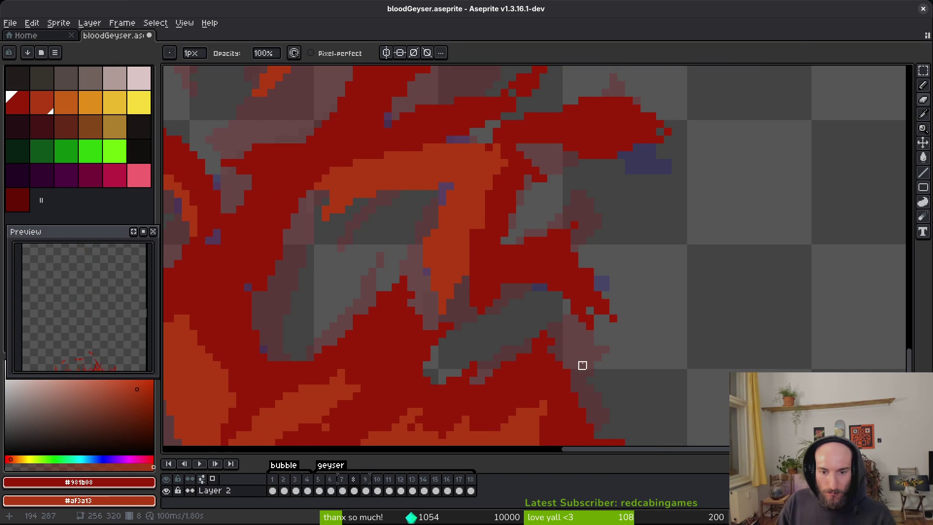
# Step: Preview the bare canvas, try a dark red spray, undo it, and place one dark red pixel
pyautogui.hotkey('ctrl', 'f')
pyautogui.hotkey('ctrl', 'f')
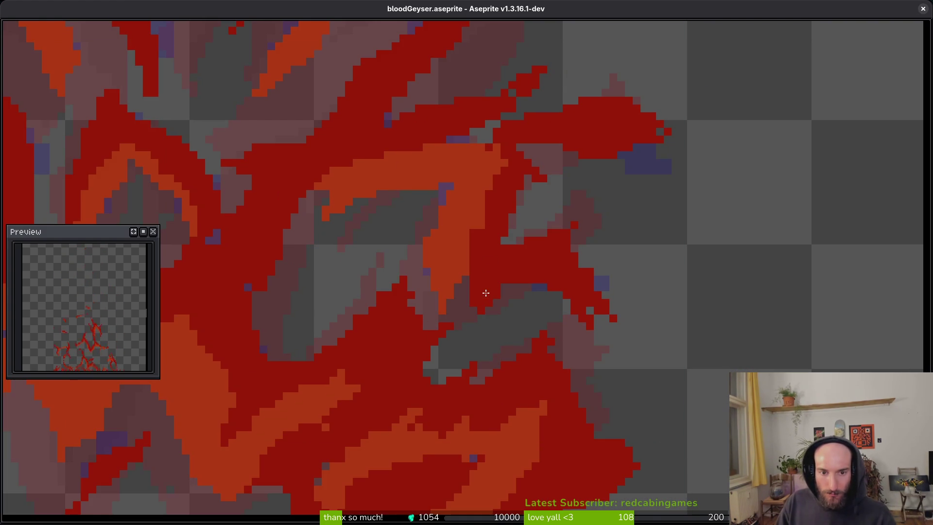
pyautogui.hotkey('ctrl', 'f')
pyautogui.hotkey('shift', 'b')
pyautogui.scroll(3, 459, 308)
pyautogui.moveTo(410, 379)
pyautogui.mouseDown()
pyautogui.moveTo(494, 313)
pyautogui.moveTo(456, 356)
pyautogui.moveTo(444, 348)
pyautogui.moveTo(390, 391)
pyautogui.mouseUp()
pyautogui.press('b')
pyautogui.hotkey('ctrl', 'z')
pyautogui.click(534, 330)
# Step: Save the sprite and zoom in and out to review the cleaned flames
pyautogui.scroll(-5, 539, 335)
pyautogui.hotkey('ctrl', 's')
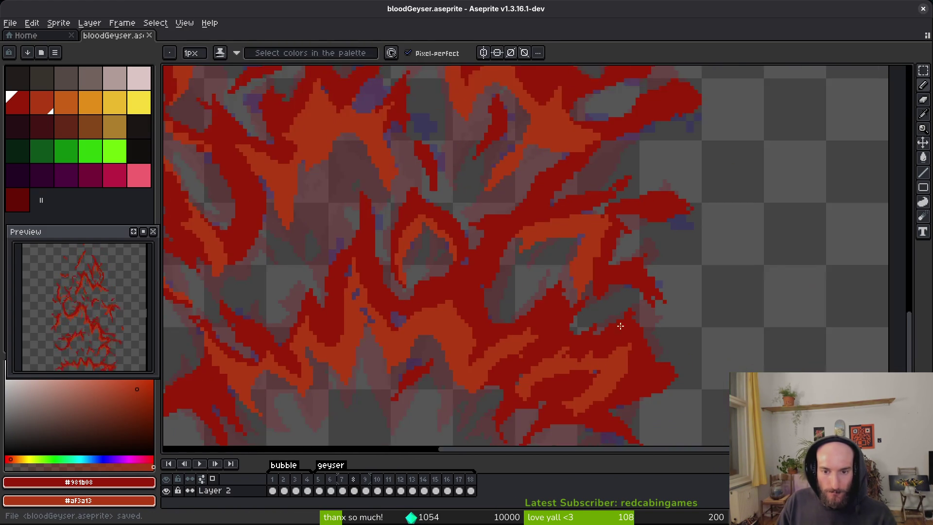
pyautogui.scroll(-1, 618, 321)
pyautogui.scroll(3, 564, 230)
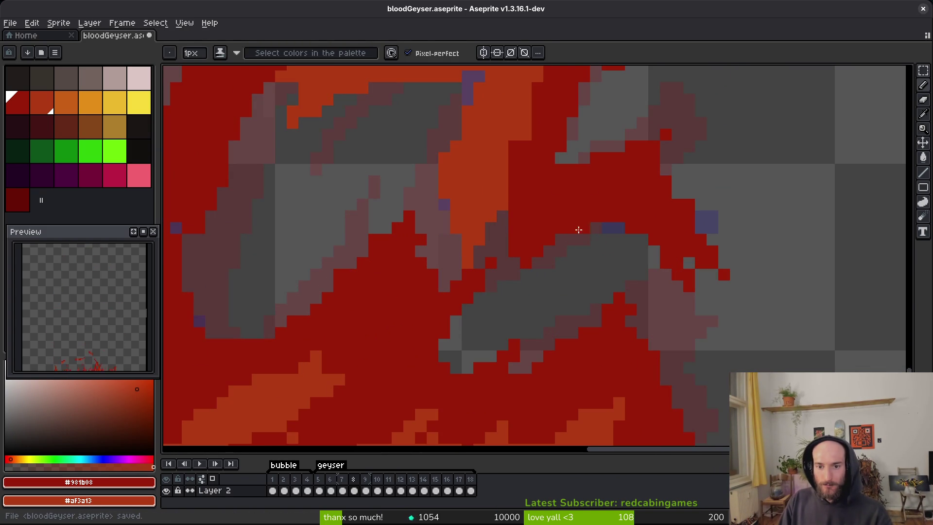
pyautogui.scroll(-2, 584, 243)
pyautogui.scroll(4, 571, 218)
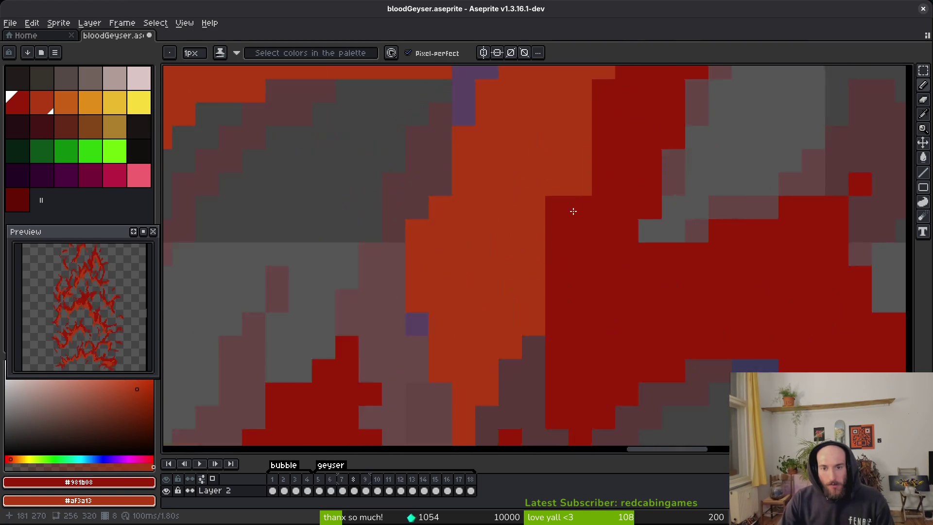
pyautogui.scroll(-4, 547, 218)
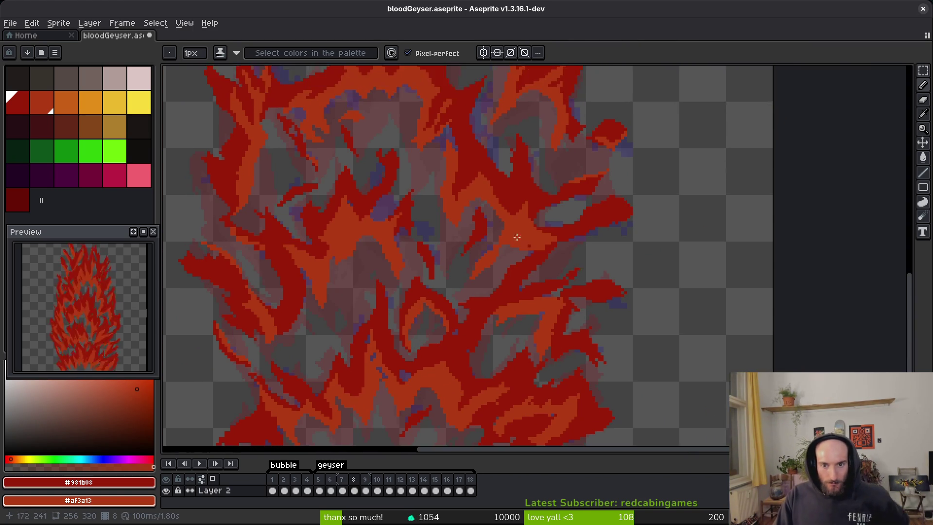
pyautogui.scroll(5, 583, 254)
pyautogui.scroll(-4, 670, 307)
pyautogui.scroll(4, 681, 299)
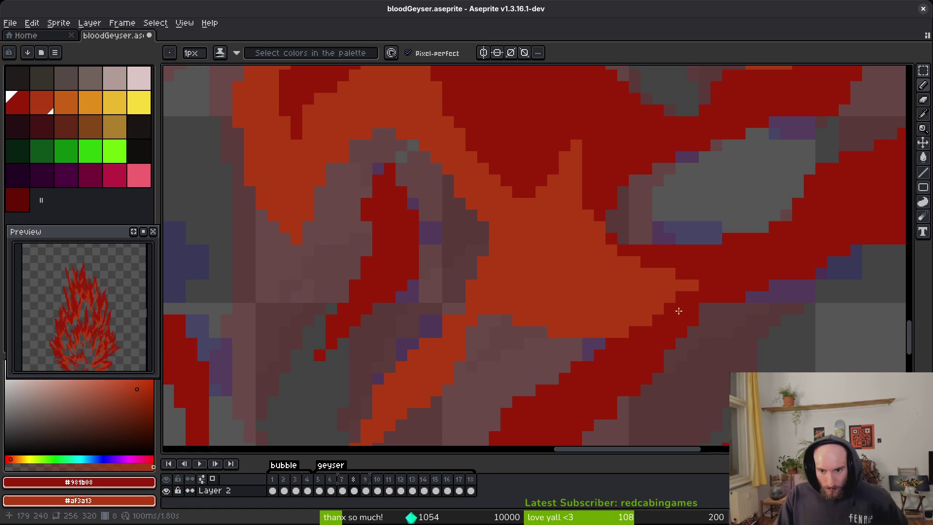
pyautogui.scroll(-3, 708, 346)
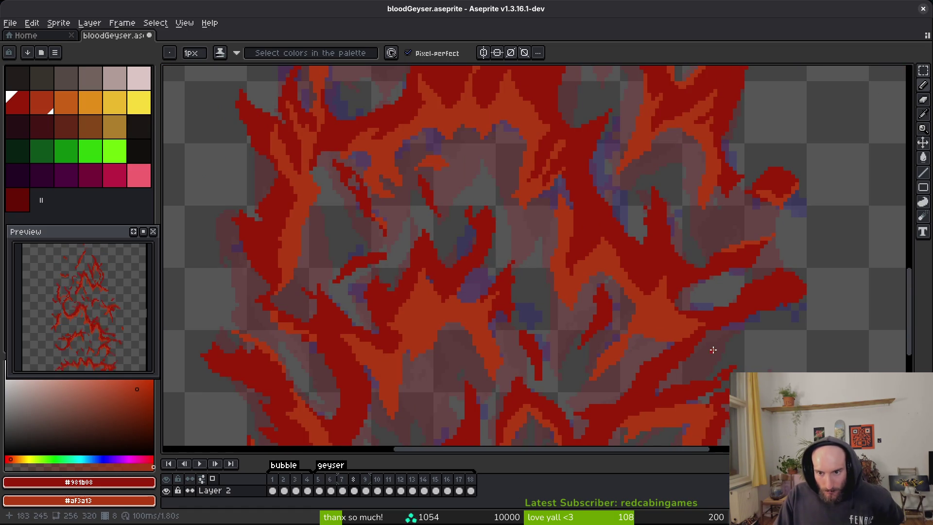
pyautogui.scroll(-4, 616, 317)
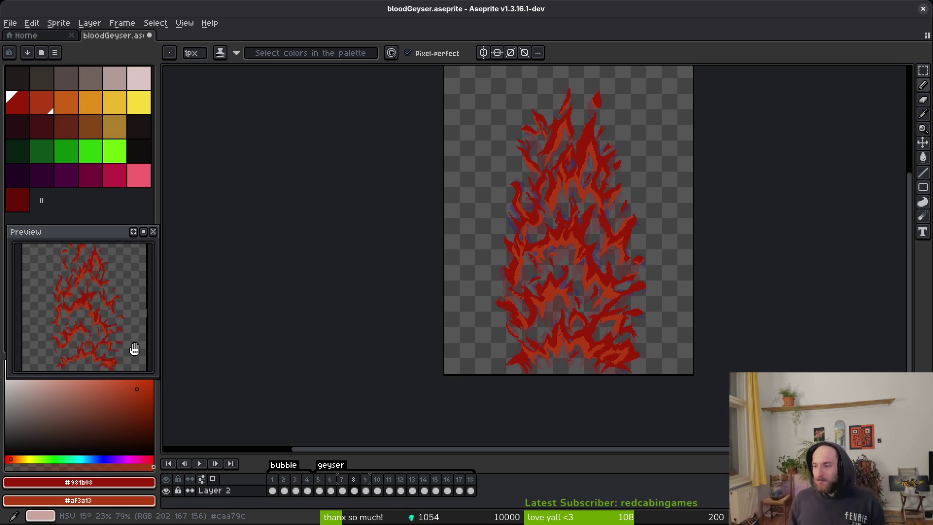
# Step: Save, advance to frame 9, and paint a pixel on the upper flame tongue
pyautogui.hotkey('ctrl', 's')
pyautogui.press('Right')
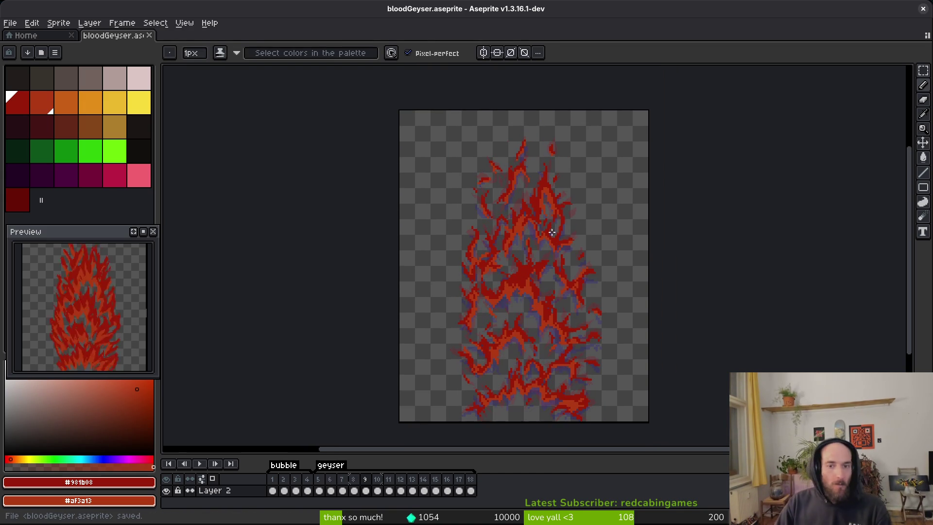
pyautogui.moveTo(559, 381); pyautogui.dragTo(527, 308)
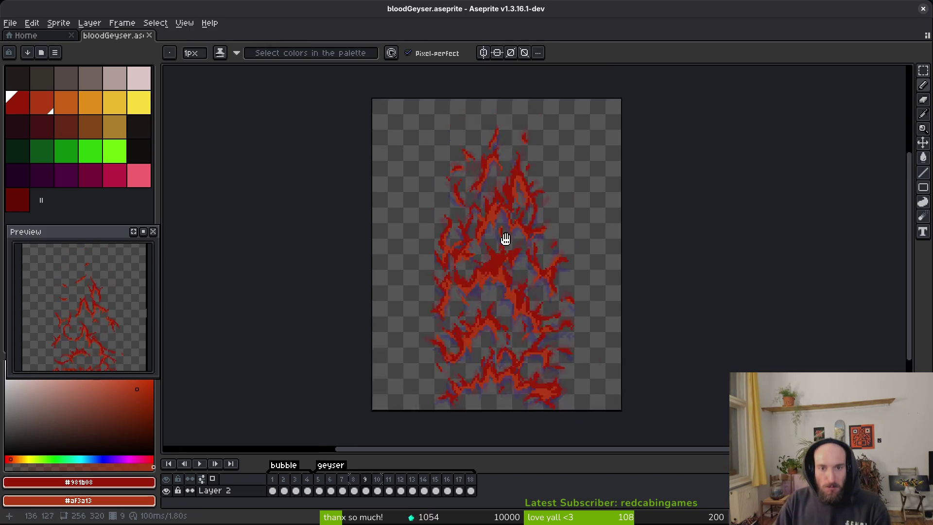
pyautogui.scroll(5, 504, 244)
pyautogui.scroll(3, 504, 243)
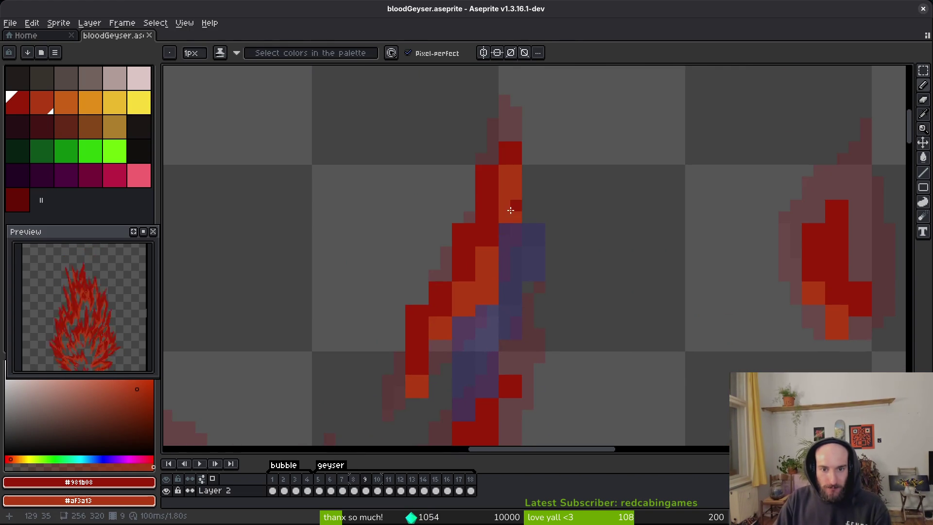
pyautogui.click(505, 244)
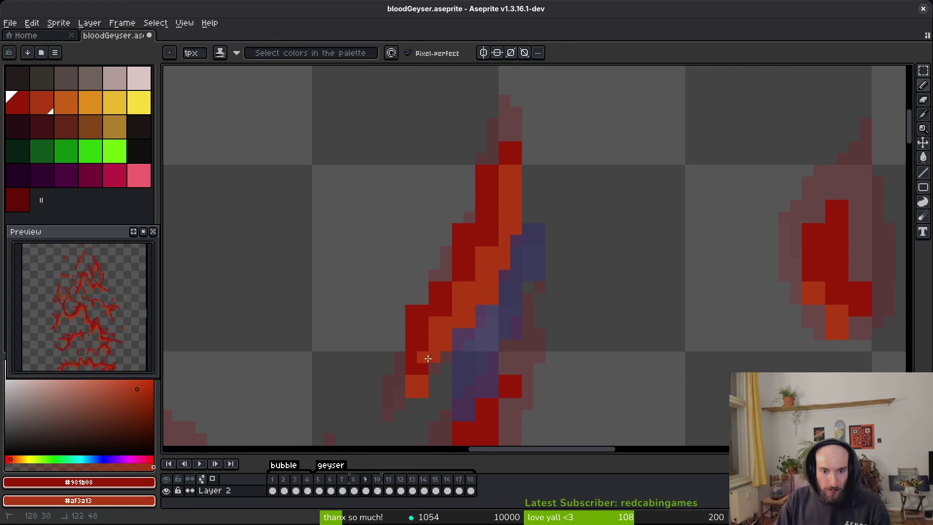
# Step: Erase stray red pixels on the tongue's left edge and orange pixels in its middle
pyautogui.press('e')
pyautogui.moveTo(481, 156)
pyautogui.mouseDown()
pyautogui.moveTo(469, 227)
pyautogui.moveTo(435, 287)
pyautogui.mouseUp()
pyautogui.click(481, 171)
pyautogui.click(411, 311)
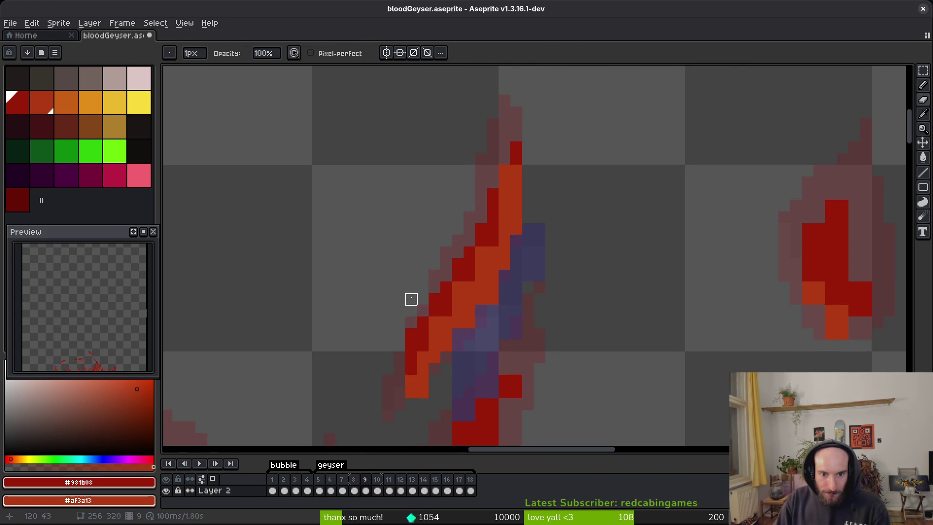
pyautogui.moveTo(498, 299); pyautogui.dragTo(504, 275)
pyautogui.moveTo(464, 331); pyautogui.dragTo(493, 253)
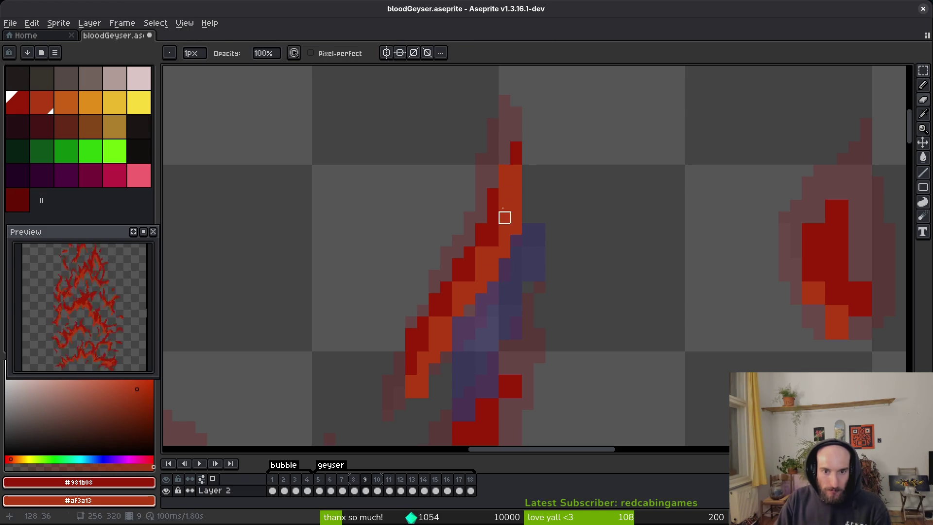
# Step: Add a red pixel near the tip, repaint the upper orange column dark red, and save
pyautogui.press('b')
pyautogui.click(508, 127)
pyautogui.moveTo(506, 159); pyautogui.dragTo(487, 236)
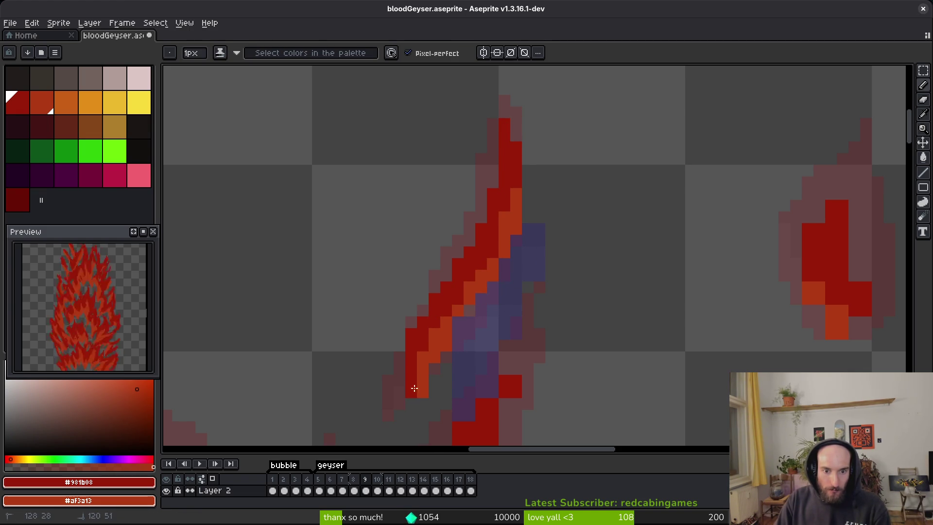
pyautogui.scroll(-2, 484, 256)
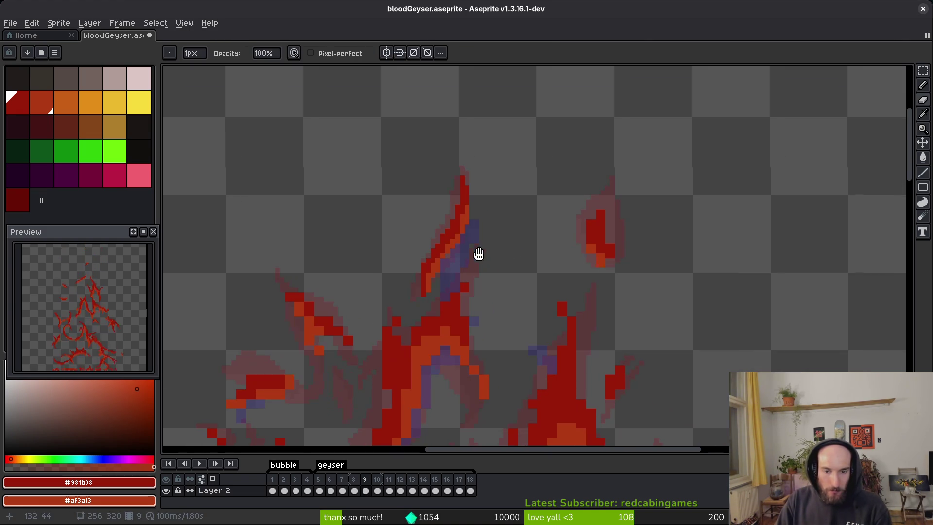
pyautogui.hotkey('ctrl', 's')
pyautogui.scroll(3, 556, 214)
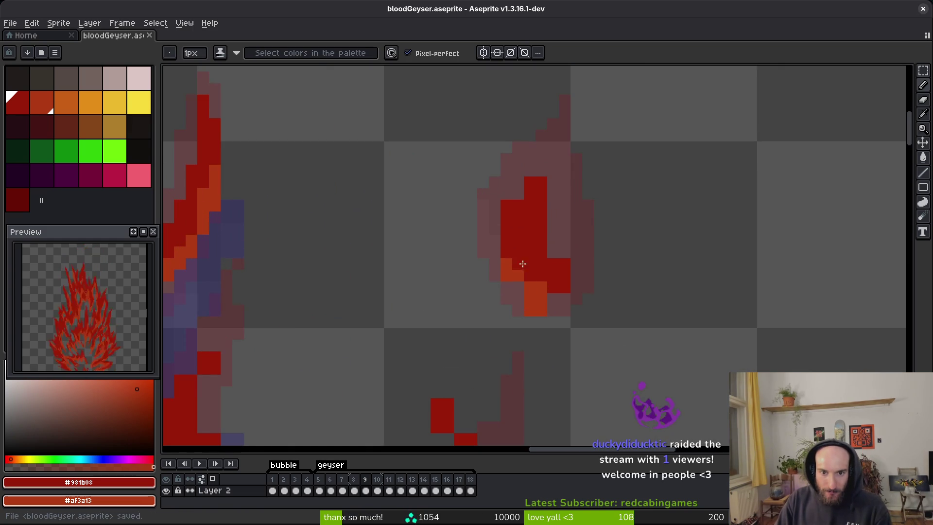
# Step: Add orange pixels into the right red blob and red pixels along its right edge
pyautogui.rightClick(526, 287)
pyautogui.rightClick(553, 282)
pyautogui.press('e')
pyautogui.press('b')
pyautogui.moveTo(553, 256); pyautogui.dragTo(552, 232)
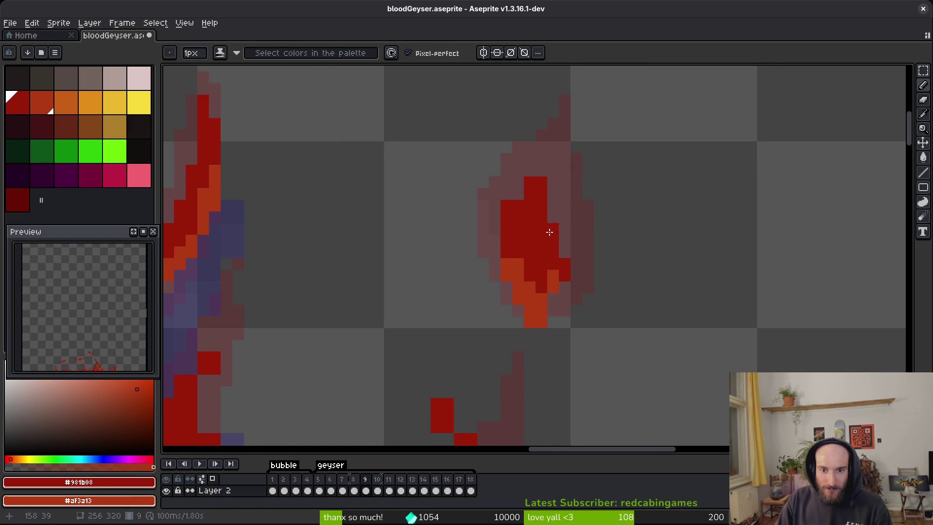
pyautogui.scroll(1, 552, 232)
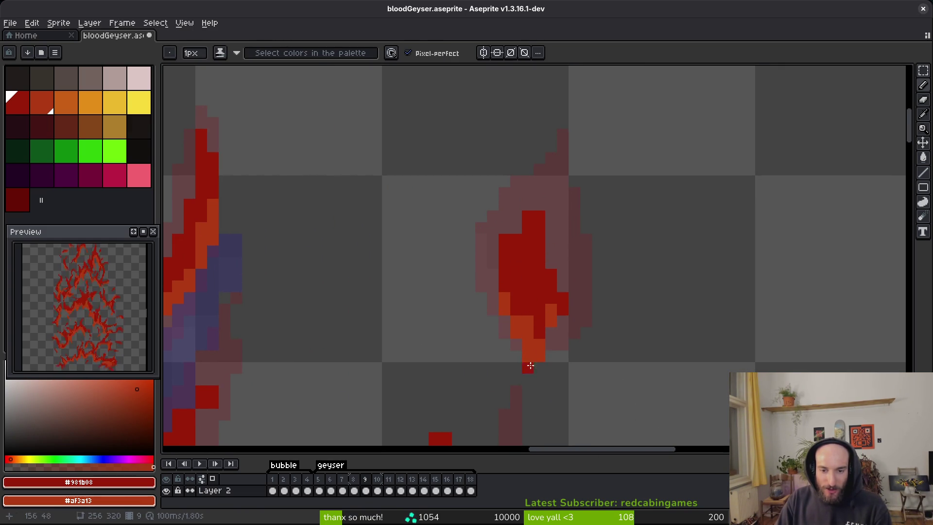
pyautogui.scroll(1, 573, 319)
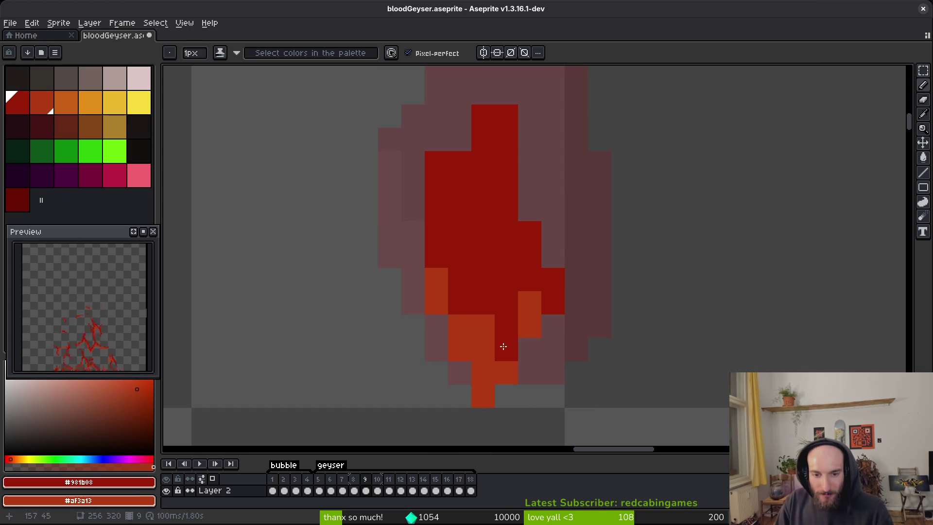
pyautogui.rightClick(549, 280)
pyautogui.scroll(1, 463, 208)
# Step: Erase three stray red pixels from the blob and save the sprite
pyautogui.press('e')
pyautogui.click(481, 142)
pyautogui.click(435, 189)
pyautogui.click(433, 212)
pyautogui.hotkey('ctrl', 's')
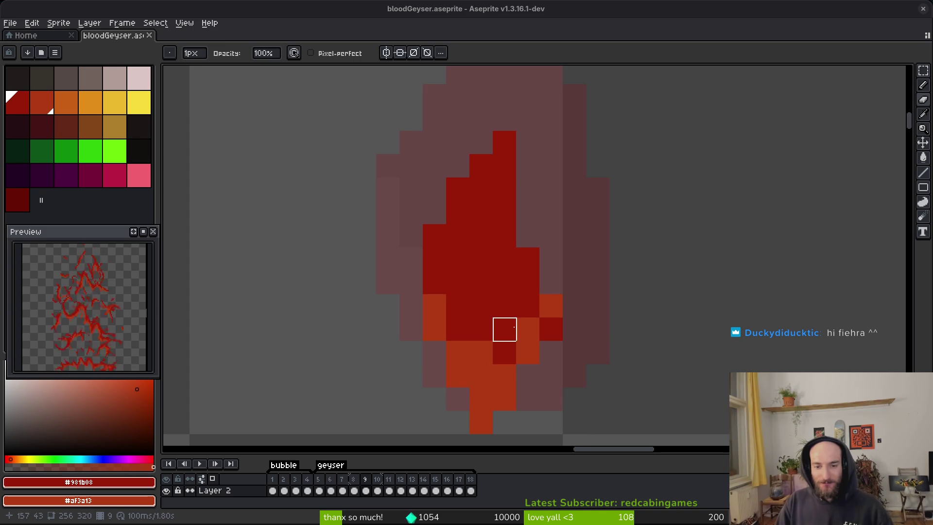
# Step: Paint red pixels back into the flame shape, including one single red pixel
pyautogui.scroll(-3, 569, 300)
pyautogui.press('b')
pyautogui.scroll(2, 492, 342)
pyautogui.moveTo(423, 217); pyautogui.dragTo(436, 264)
pyautogui.click(409, 187)
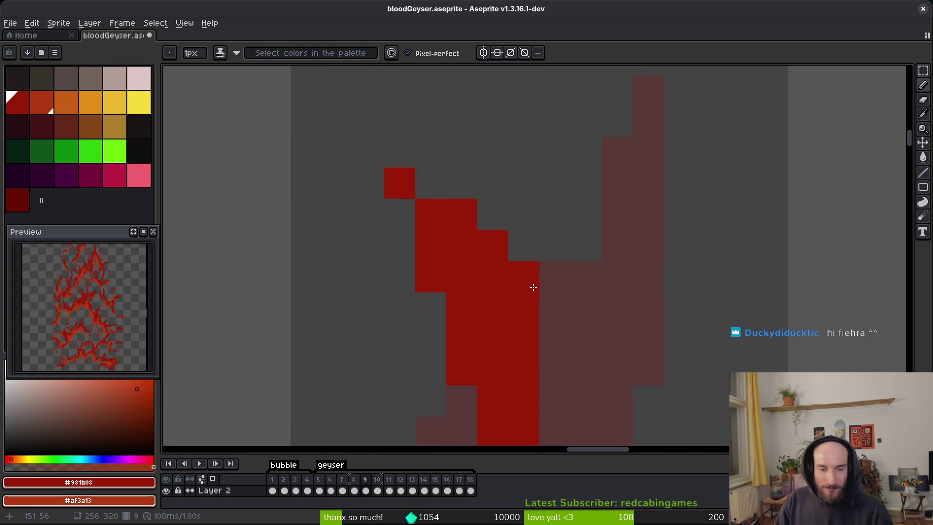
# Step: Save the sprite, then erase stray red pixels along the flame edge and a lone red pixel
pyautogui.scroll(-2, 521, 233)
pyautogui.scroll(2, 432, 296)
pyautogui.press('e')
pyautogui.scroll(-4, 473, 291)
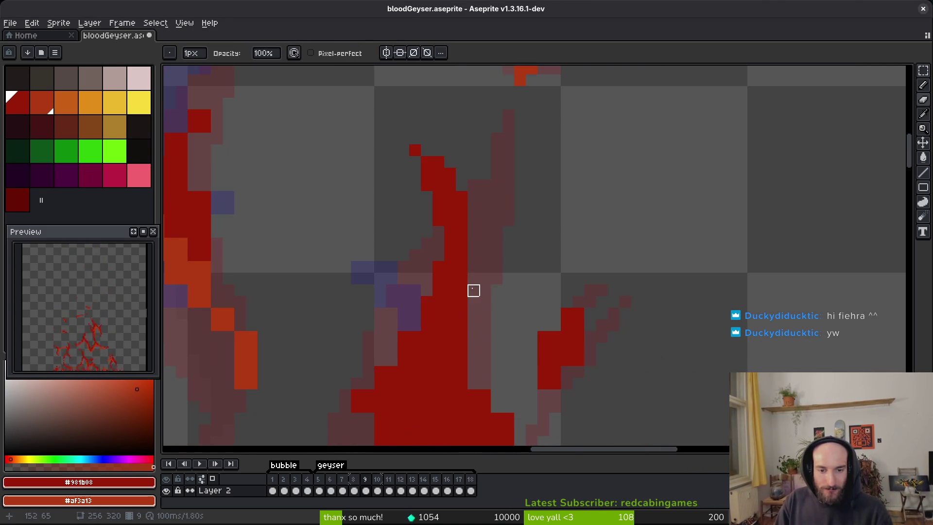
pyautogui.hotkey('ctrl', 's')
pyautogui.scroll(3, 479, 306)
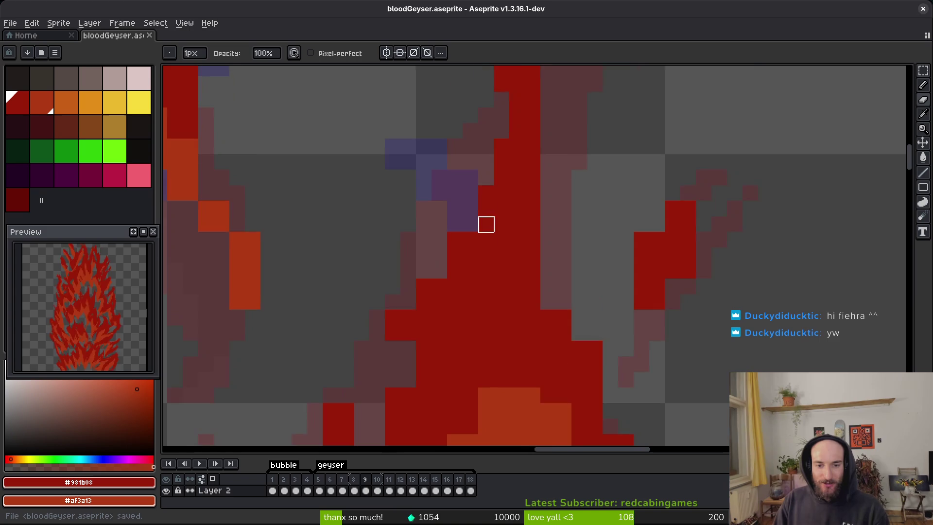
pyautogui.moveTo(442, 255); pyautogui.dragTo(407, 328)
pyautogui.hscroll(3, 581, 305)
pyautogui.click(574, 250)
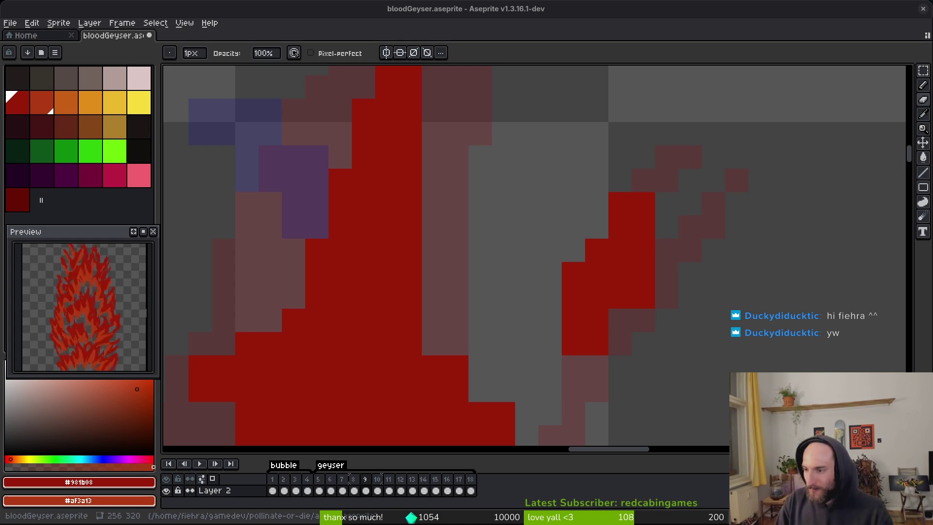
# Step: Paint a short stroke of dark red pixels into the flame with the Pencil
pyautogui.scroll(-3, 573, 296)
pyautogui.scroll(3, 567, 312)
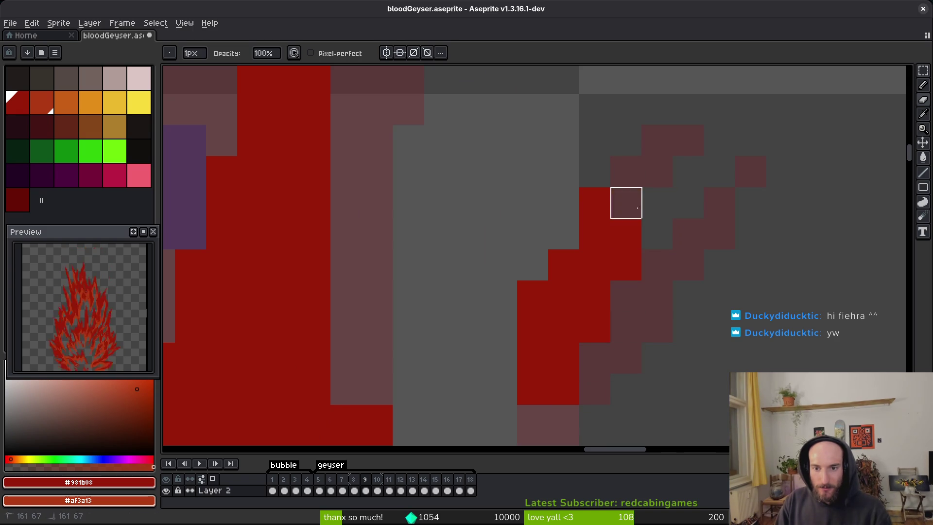
pyautogui.scroll(-2, 673, 313)
pyautogui.scroll(2, 621, 252)
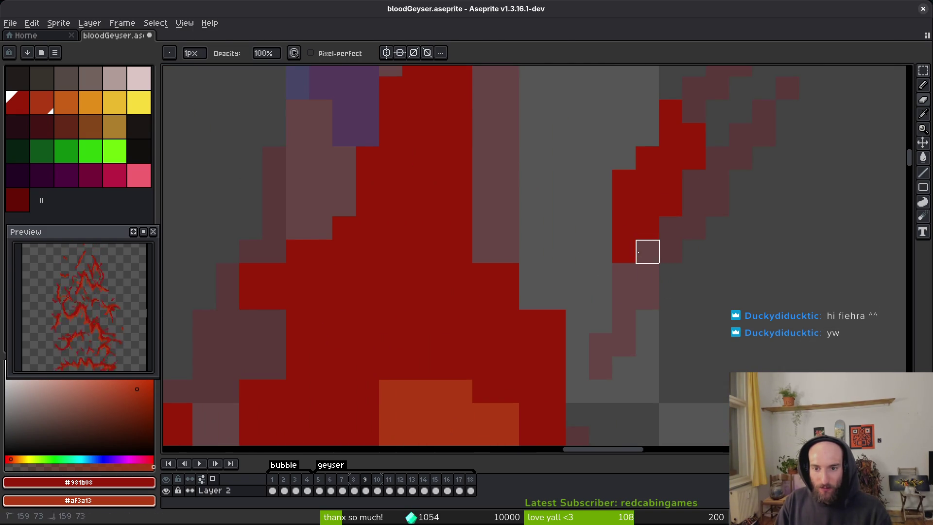
pyautogui.scroll(1, 647, 250)
pyautogui.press('e')
pyautogui.scroll(-2, 492, 210)
pyautogui.press('b')
pyautogui.scroll(-2, 496, 300)
pyautogui.scroll(-1, 500, 253)
pyautogui.scroll(1, 494, 256)
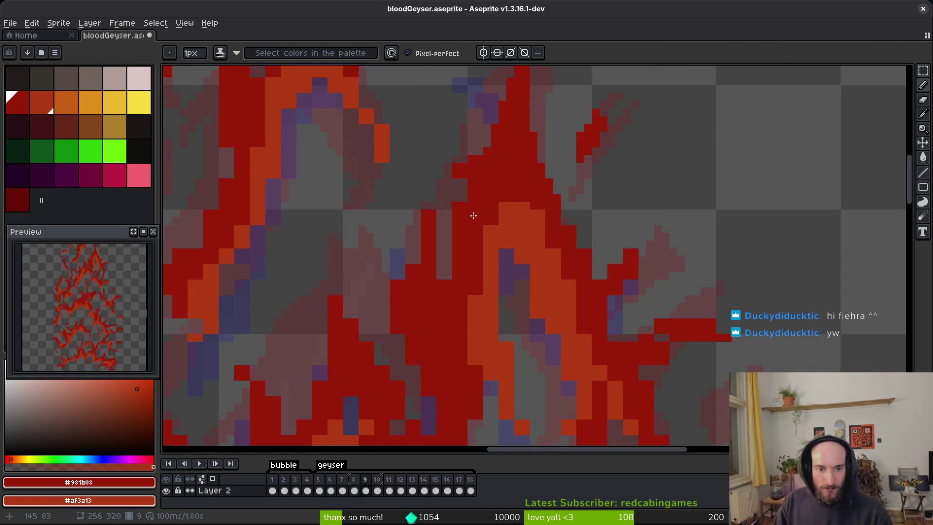
pyautogui.scroll(1, 494, 256)
pyautogui.moveTo(409, 229); pyautogui.dragTo(423, 201)
# Step: Paint red strokes down the flame, over the orange peak and along its side
pyautogui.scroll(-2, 440, 212)
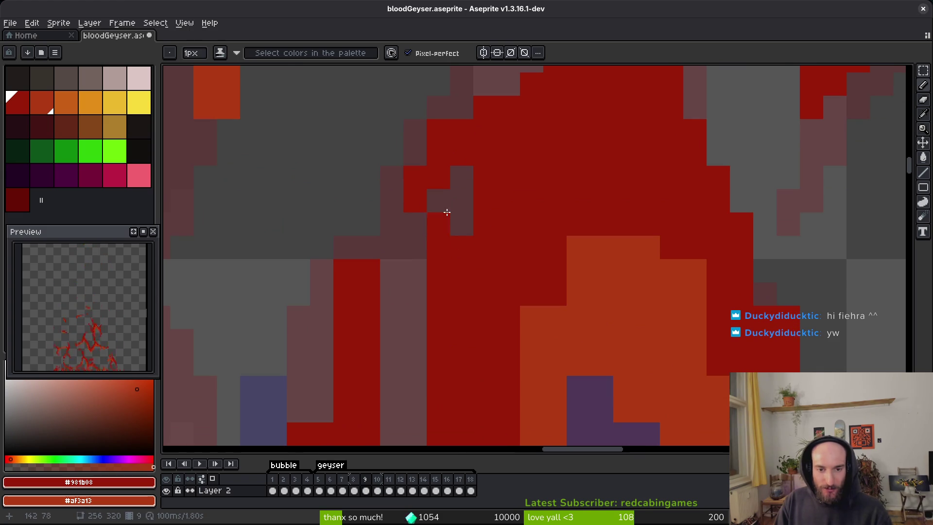
pyautogui.scroll(-2, 406, 253)
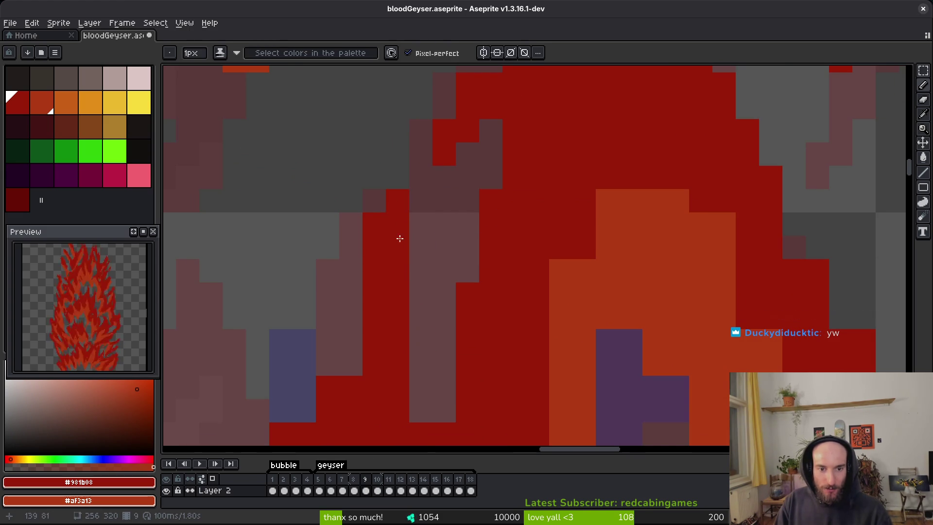
pyautogui.scroll(-2, 418, 263)
pyautogui.moveTo(433, 345); pyautogui.dragTo(444, 315)
pyautogui.scroll(1, 585, 165)
pyautogui.hscroll(2, 585, 165)
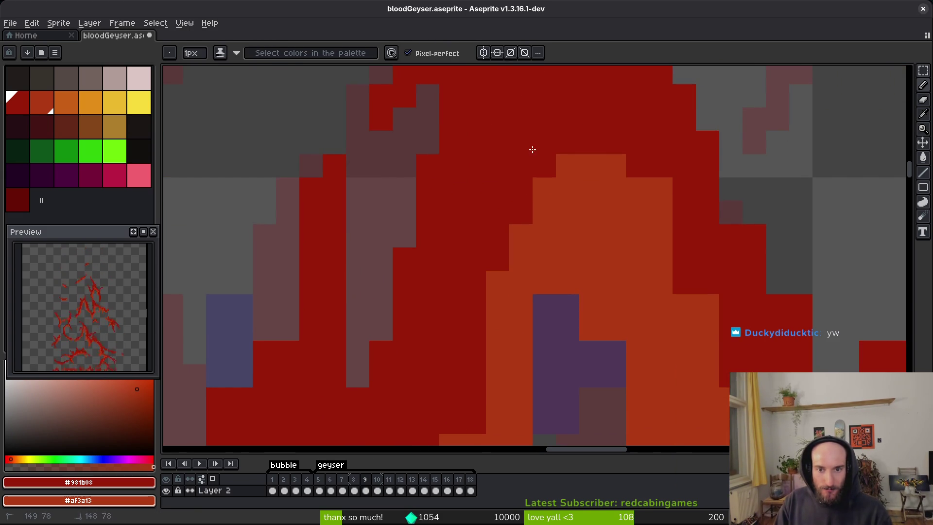
pyautogui.moveTo(611, 149); pyautogui.dragTo(652, 160)
pyautogui.hscroll(2, 651, 161)
pyautogui.scroll(1, 525, 200)
pyautogui.moveTo(501, 260); pyautogui.dragTo(513, 250)
pyautogui.scroll(-1, 516, 302)
pyautogui.hscroll(1, 514, 299)
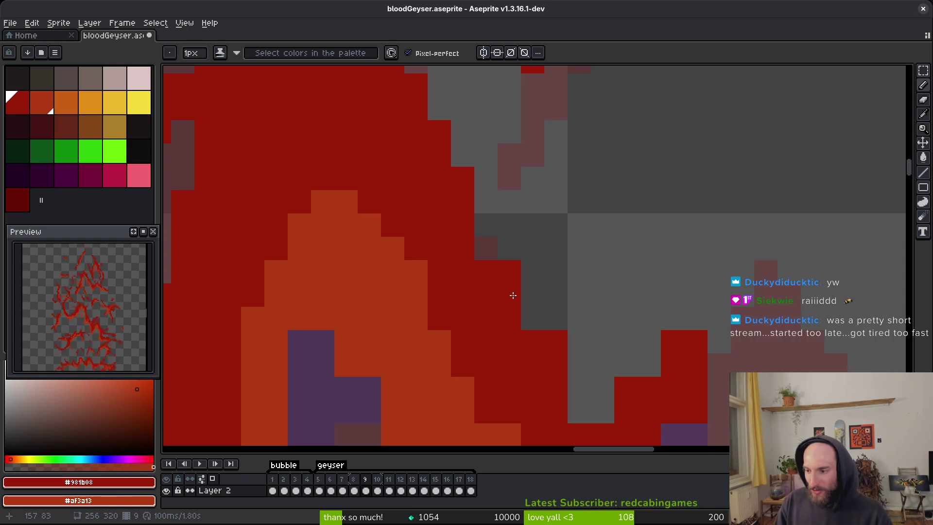
pyautogui.scroll(-1, 498, 269)
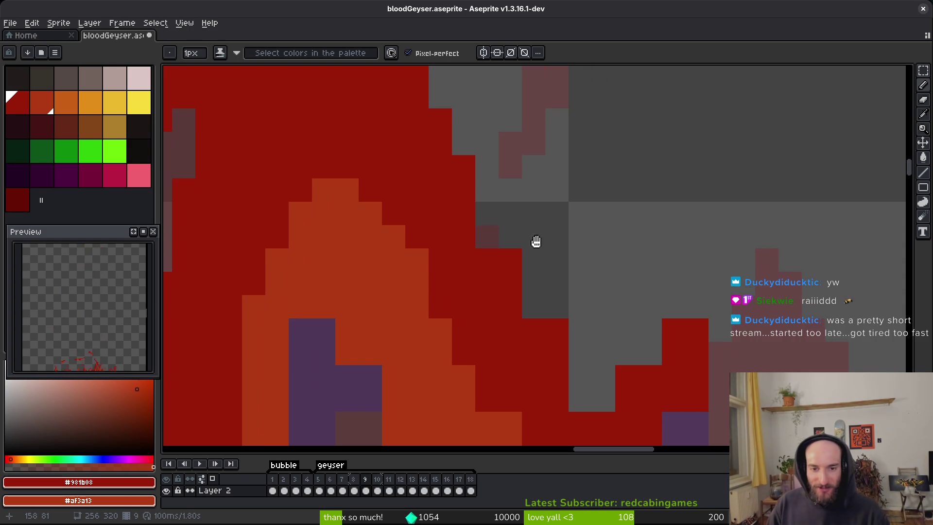
# Step: Erase a staircase of red edge pixels and three stray red pixels at the edge
pyautogui.press('e')
pyautogui.moveTo(510, 213); pyautogui.dragTo(533, 330)
pyautogui.scroll(-1, 598, 275)
pyautogui.hscroll(2, 598, 275)
pyautogui.moveTo(574, 297); pyautogui.dragTo(621, 251)
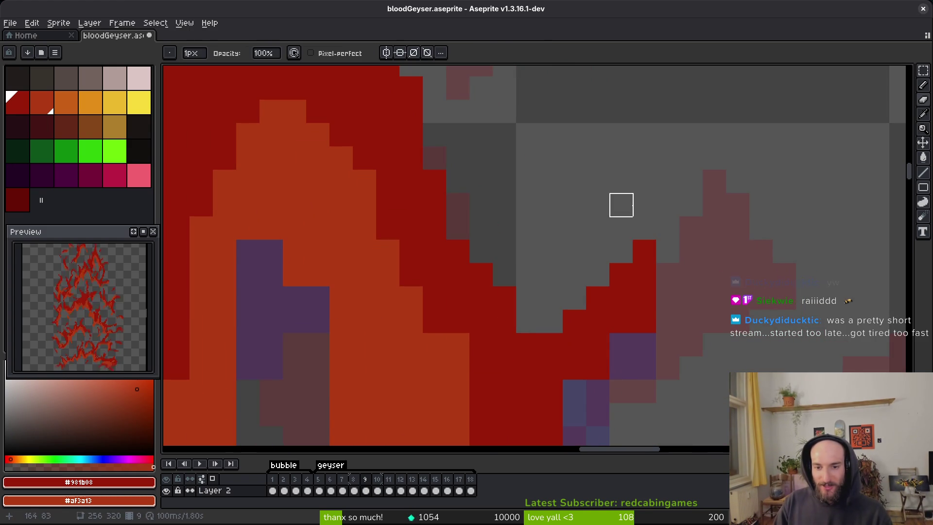
pyautogui.click(644, 298)
pyautogui.click(598, 367)
pyautogui.click(644, 321)
# Step: Repaint two vertical runs of orange pixels dark red
pyautogui.press('b')
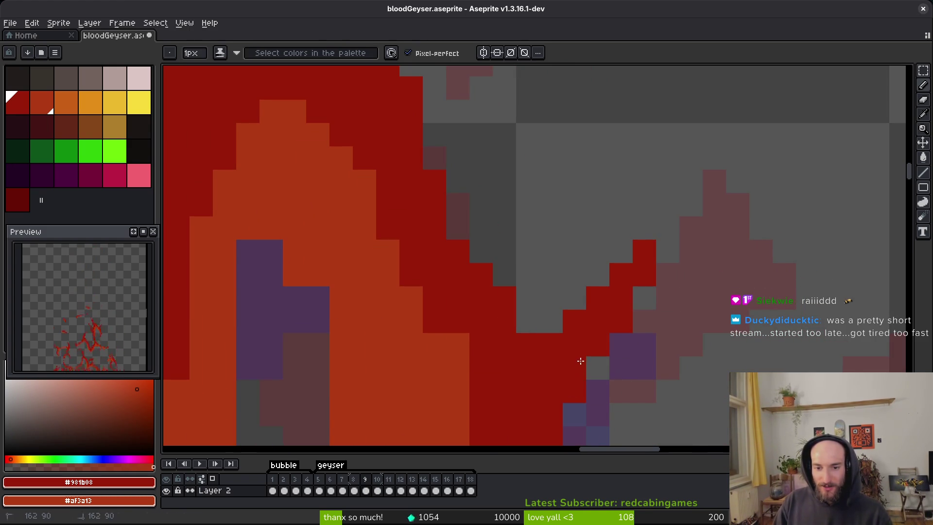
pyautogui.scroll(-5, 581, 361)
pyautogui.hscroll(1, 580, 362)
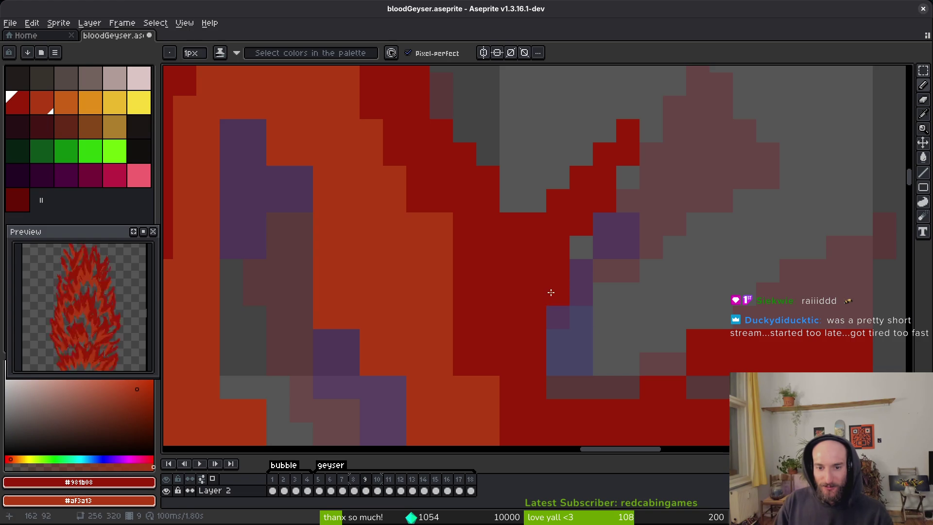
pyautogui.moveTo(441, 224); pyautogui.dragTo(441, 248)
pyautogui.scroll(-5, 457, 261)
pyautogui.hscroll(1, 457, 261)
pyautogui.moveTo(448, 281); pyautogui.dragTo(447, 255)
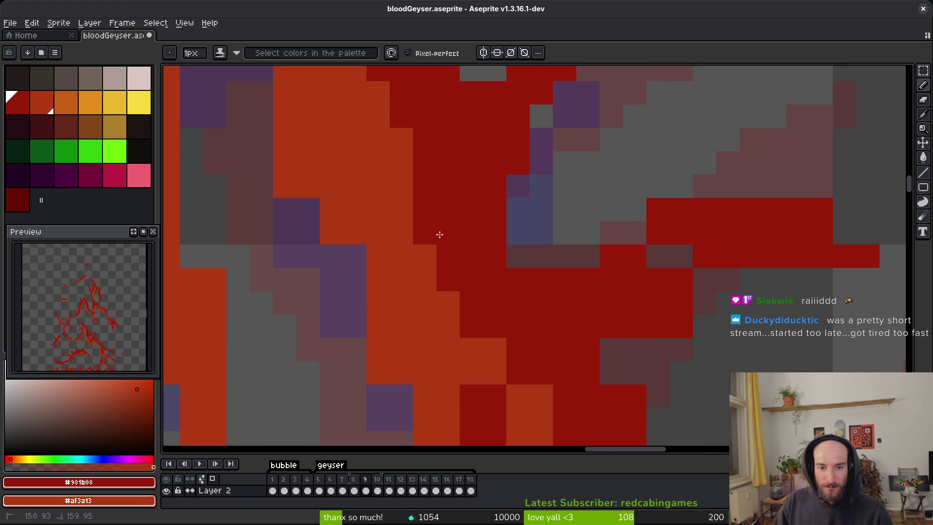
# Step: Paint an L-shaped run of pixels, then undo the last two red strokes
pyautogui.scroll(-5, 440, 235)
pyautogui.hscroll(2, 440, 236)
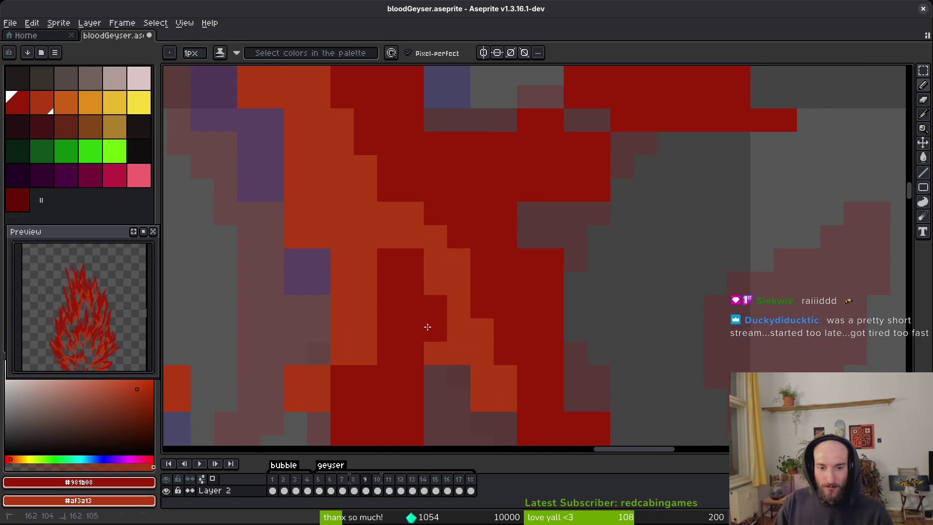
pyautogui.scroll(-4, 552, 357)
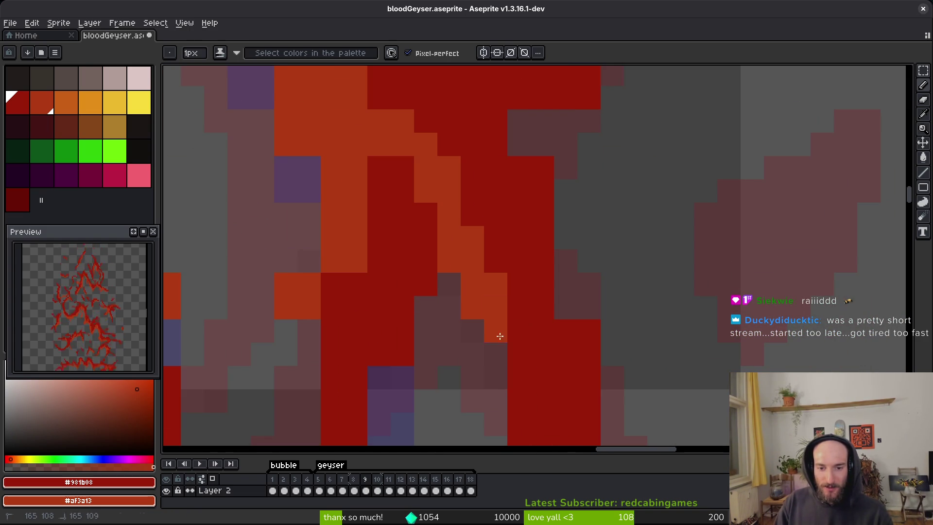
pyautogui.moveTo(495, 314); pyautogui.dragTo(513, 363)
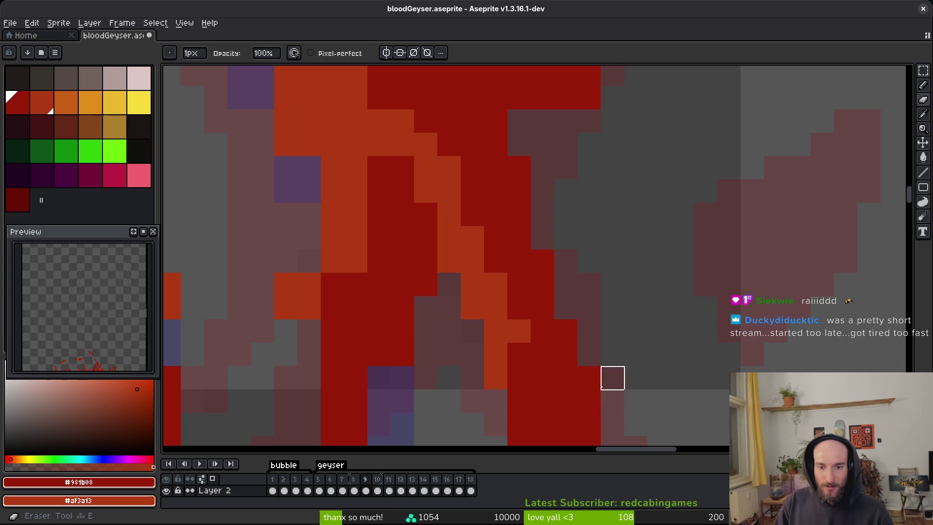
pyautogui.scroll(-5, 593, 335)
pyautogui.hotkey('ctrl', 'z')
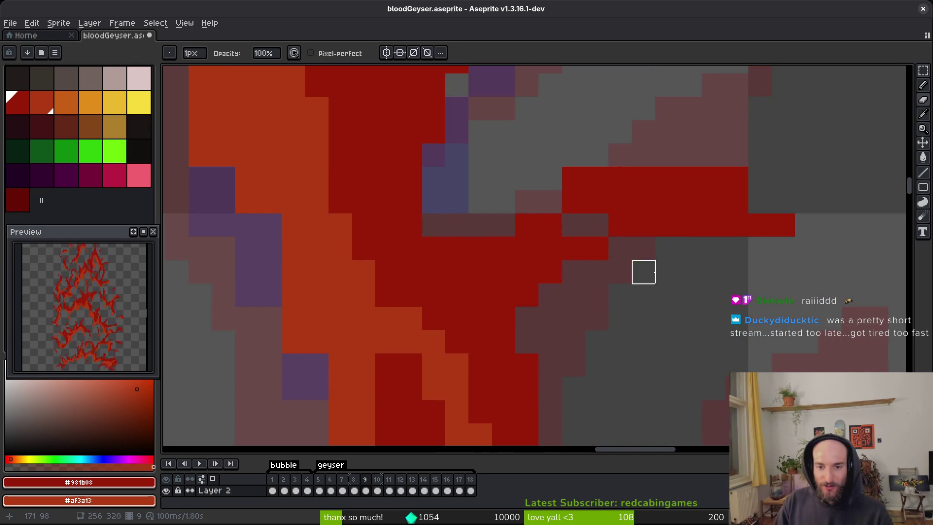
pyautogui.hotkey('ctrl', 'z')
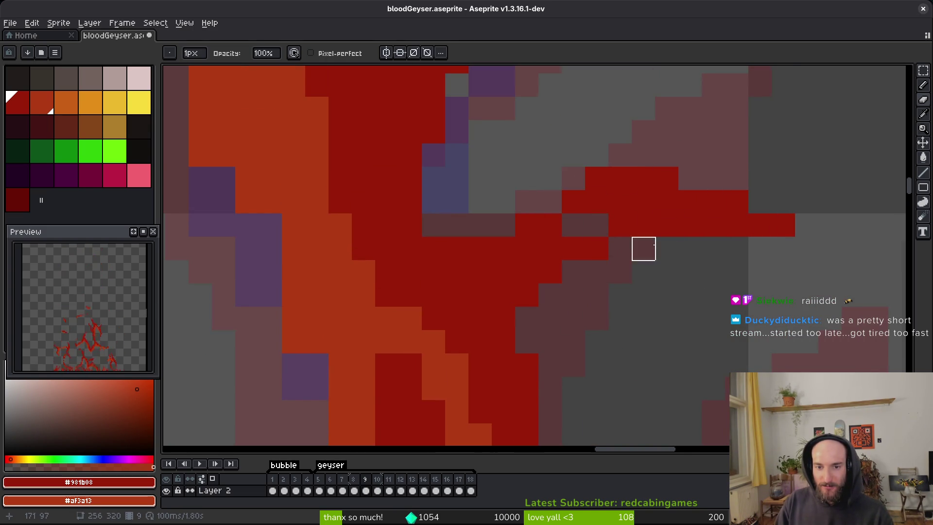
pyautogui.scroll(-2, 665, 223)
pyautogui.scroll(2, 644, 274)
# Step: Erase a diagonal band of stray pixels from the flame
pyautogui.press('e')
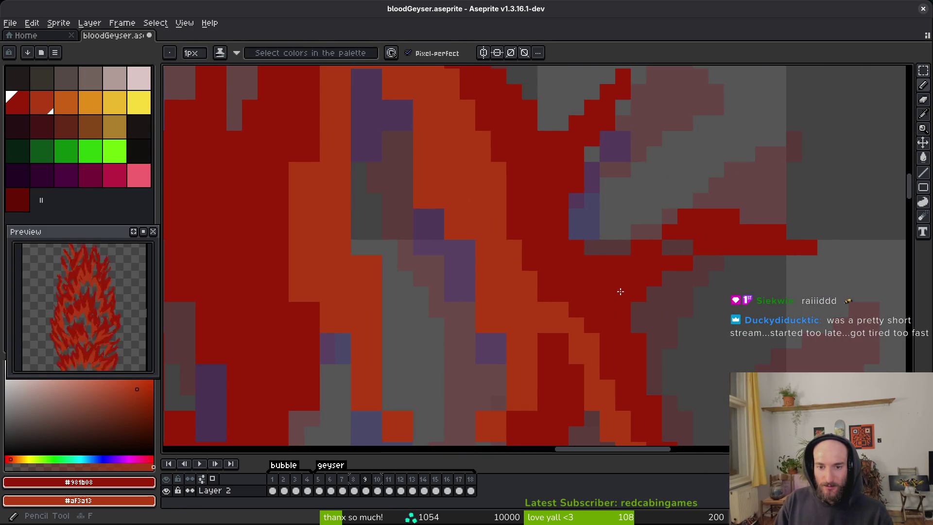
pyautogui.scroll(-3, 611, 277)
pyautogui.scroll(4, 398, 193)
pyautogui.moveTo(397, 99); pyautogui.dragTo(510, 404)
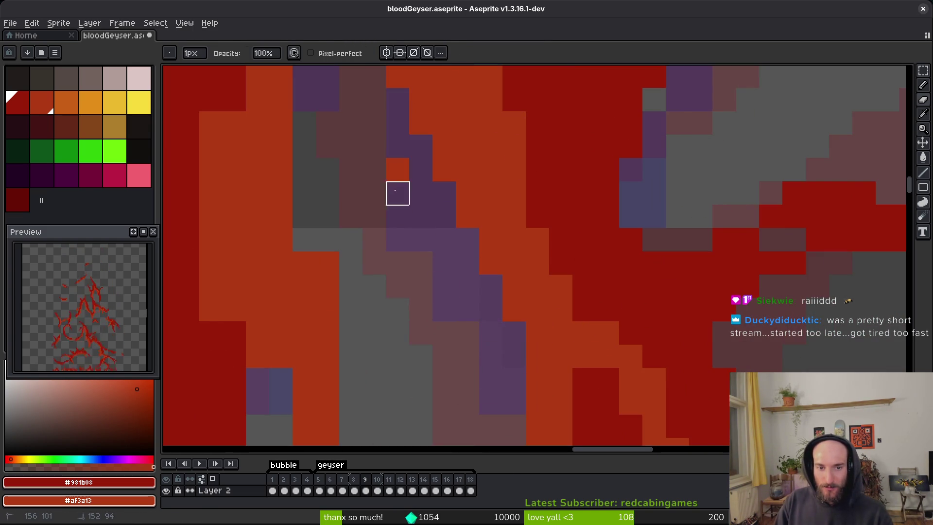
pyautogui.scroll(-3, 421, 239)
pyautogui.scroll(2, 491, 254)
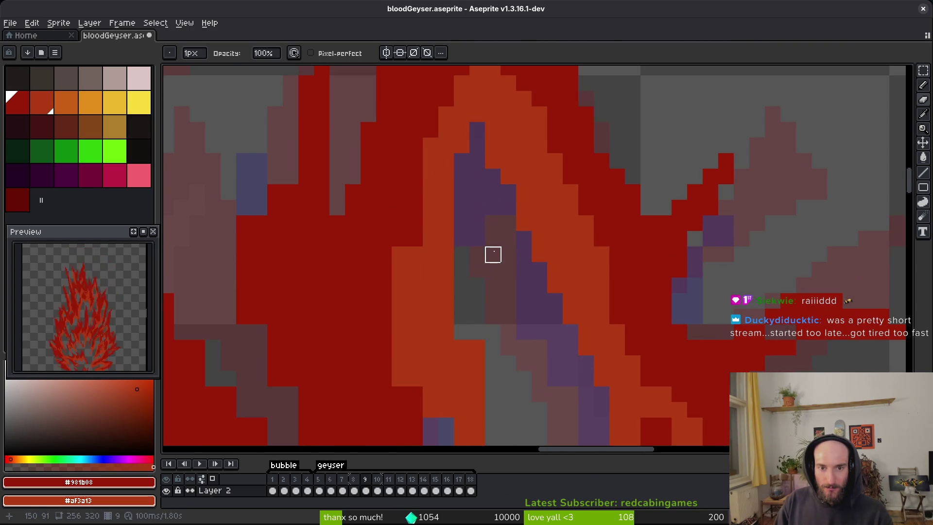
pyautogui.scroll(-3, 481, 313)
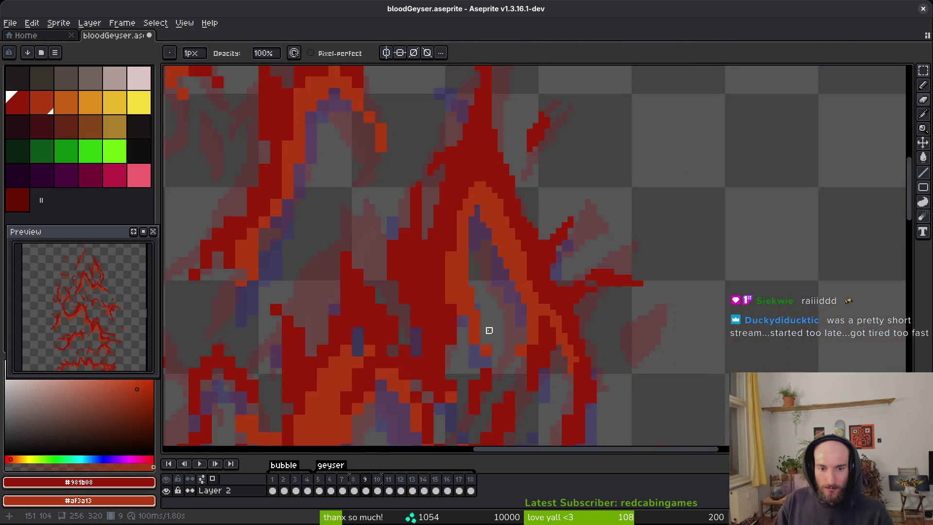
pyautogui.scroll(3, 481, 312)
# Step: Use the shading Pencil to darken a few cells and one stray cell
pyautogui.press('b')
pyautogui.scroll(2, 483, 252)
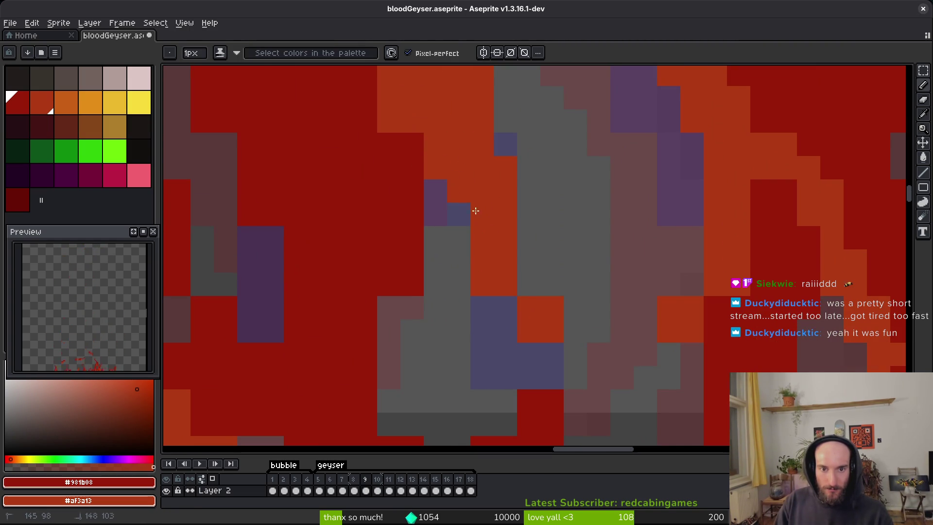
pyautogui.scroll(-1, 452, 190)
pyautogui.scroll(1, 425, 135)
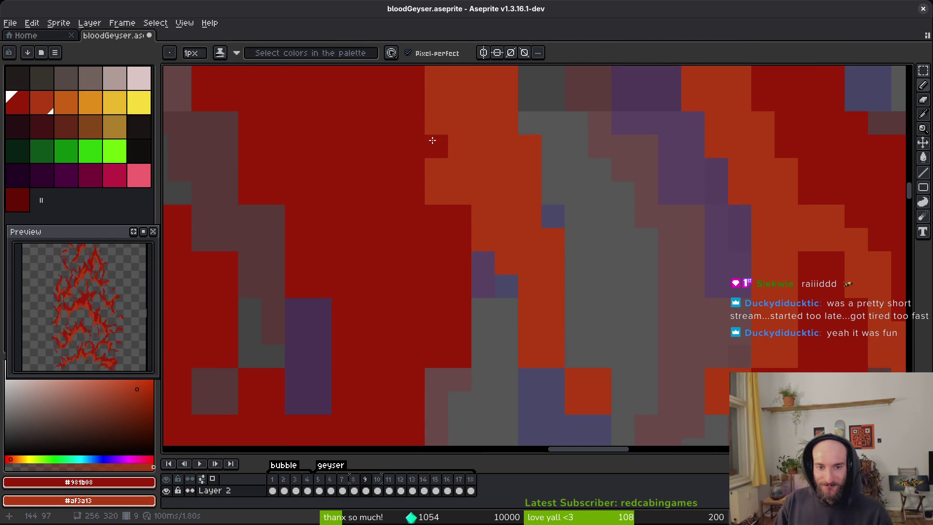
pyautogui.scroll(-2, 438, 160)
pyautogui.moveTo(442, 272); pyautogui.dragTo(441, 283)
pyautogui.click(582, 284)
# Step: Erase a stray orange cell and darken two orange cells to dark red
pyautogui.press('e')
pyautogui.click(606, 274)
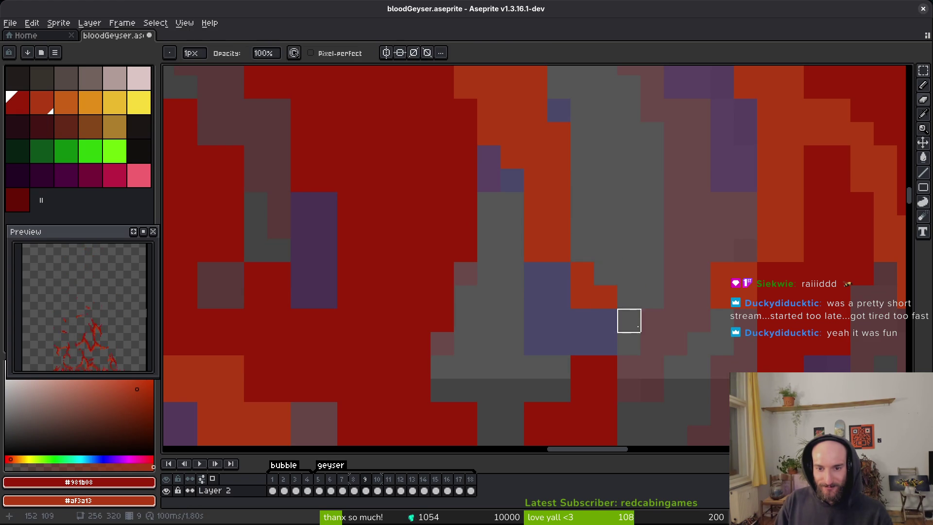
pyautogui.hscroll(2, 652, 306)
pyautogui.press('b')
pyautogui.click(654, 244)
pyautogui.click(649, 259)
pyautogui.hscroll(2, 649, 313)
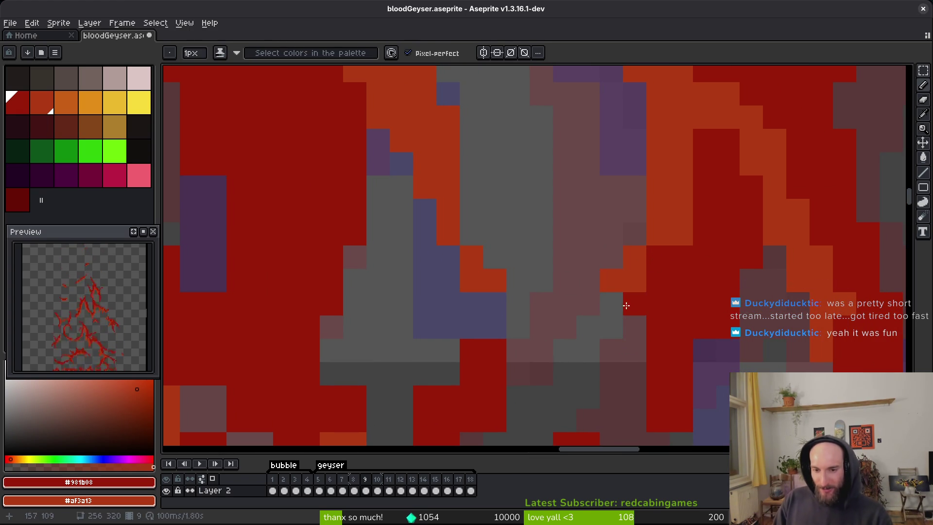
pyautogui.hscroll(3, 646, 309)
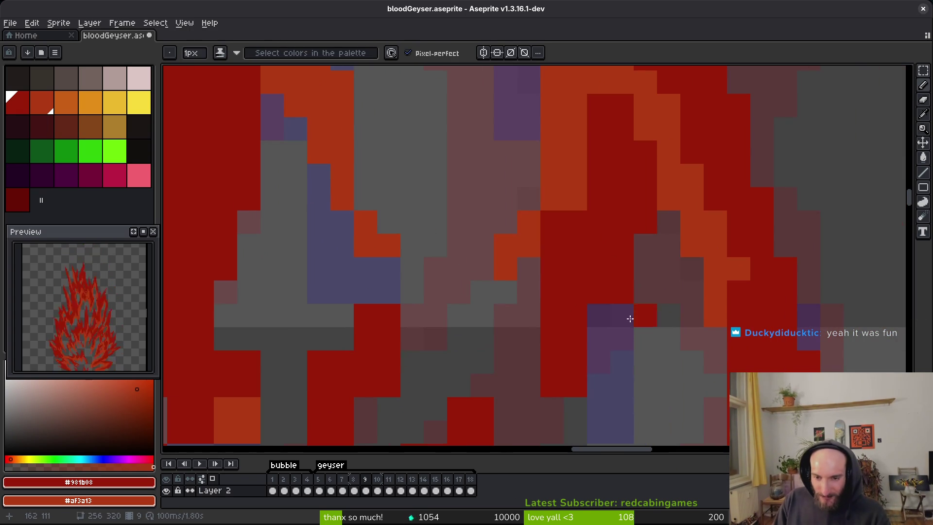
# Step: Erase a short vertical run of red cells at the flame edge
pyautogui.press('e')
pyautogui.hscroll(3, 598, 338)
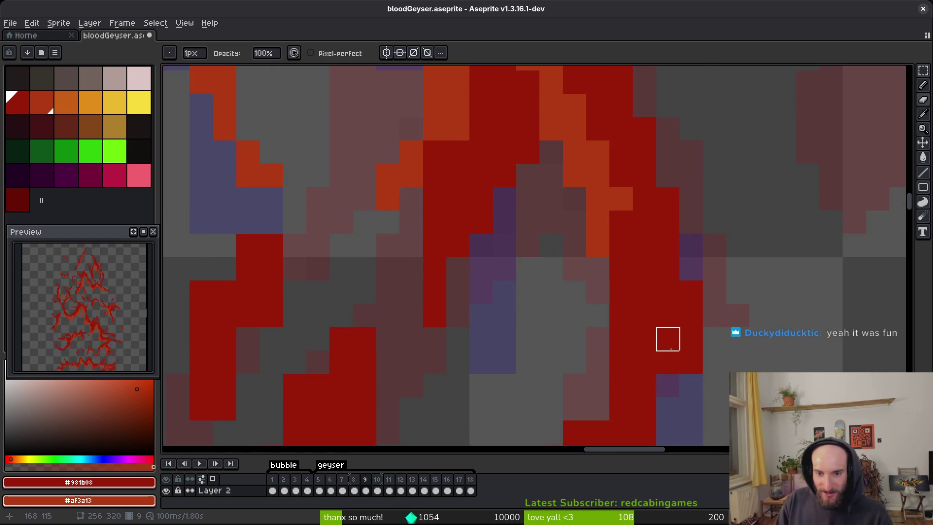
pyautogui.scroll(-3, 666, 337)
pyautogui.scroll(-3, 596, 247)
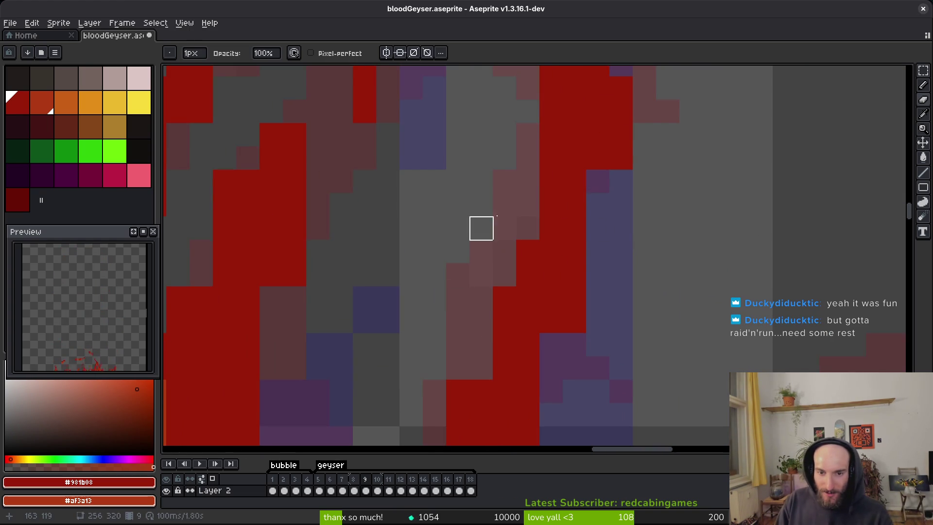
pyautogui.moveTo(575, 321); pyautogui.dragTo(575, 275)
pyautogui.scroll(-2, 588, 271)
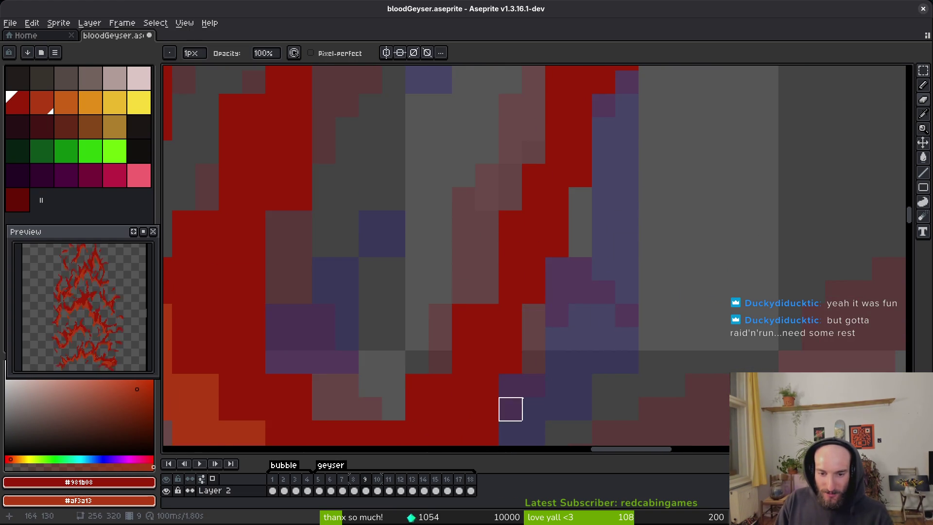
pyautogui.scroll(-3, 505, 340)
pyautogui.hscroll(-2, 430, 327)
pyautogui.scroll(1, 429, 327)
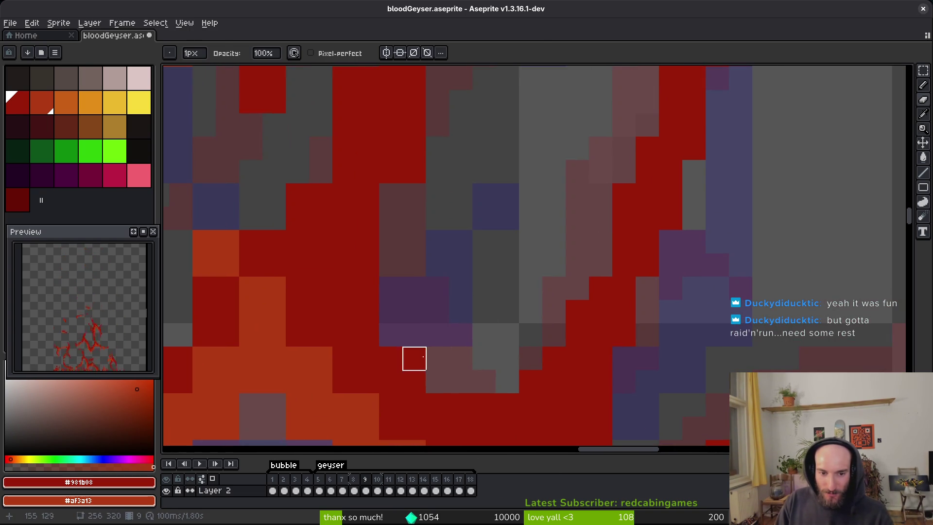
pyautogui.press('b')
pyautogui.press('e')
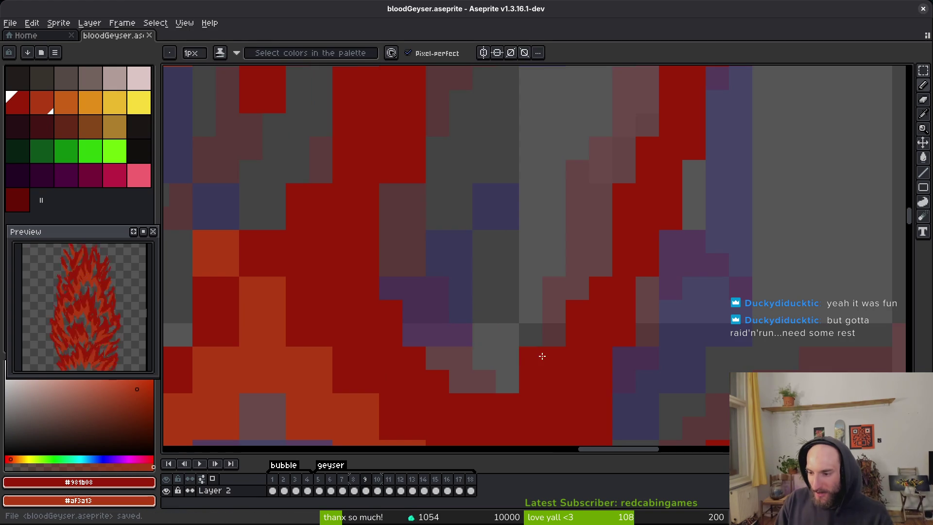
pyautogui.scroll(-2, 530, 350)
# Step: Erase stray pixels and a column of stray red pixels, then save the sprite
pyautogui.moveTo(468, 236); pyautogui.dragTo(469, 330)
pyautogui.scroll(-2, 496, 348)
pyautogui.hscroll(-2, 448, 219)
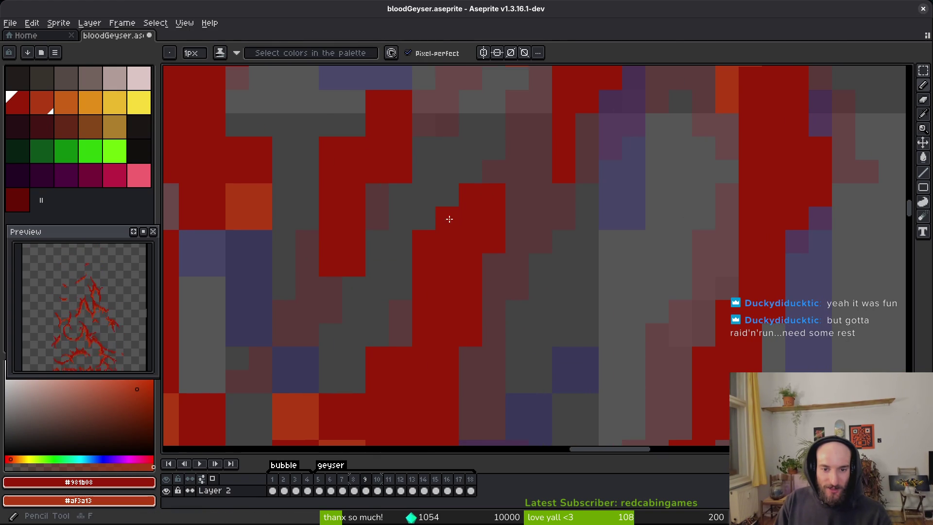
pyautogui.moveTo(422, 242); pyautogui.dragTo(481, 307)
pyautogui.scroll(1, 397, 206)
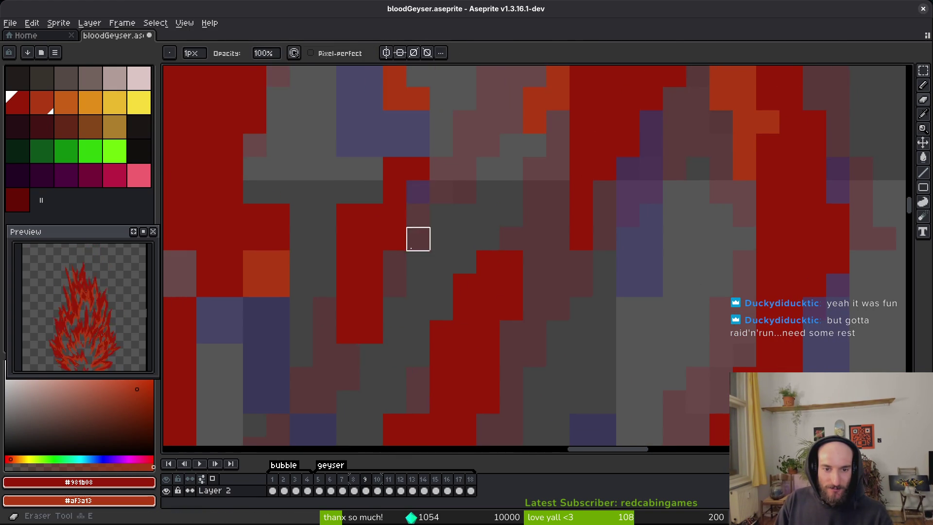
pyautogui.hscroll(-1, 417, 189)
pyautogui.moveTo(409, 173)
pyautogui.mouseDown()
pyautogui.moveTo(356, 204)
pyautogui.moveTo(363, 270)
pyautogui.mouseUp()
pyautogui.hotkey('ctrl', 's')
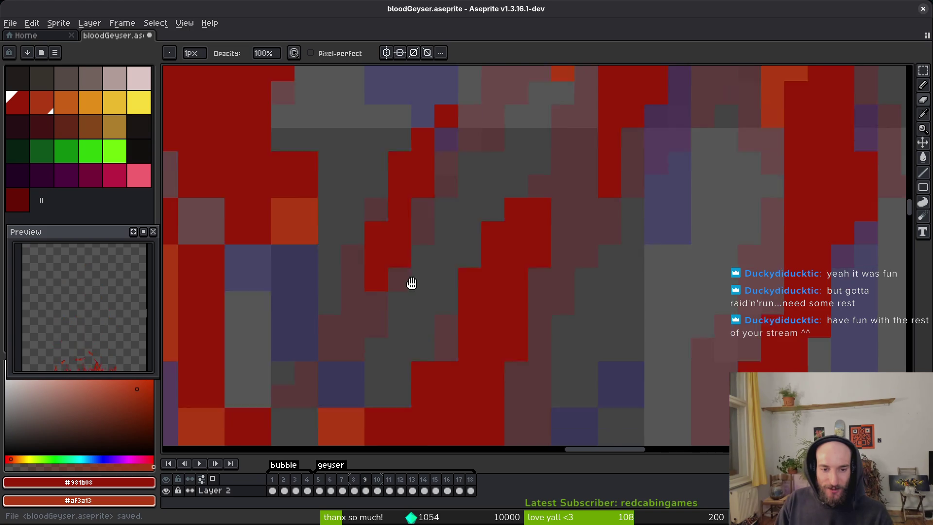
# Step: Erase two stray pixels, then paint a red pixel and a diagonal line of orange pixels
pyautogui.hscroll(-2, 487, 197)
pyautogui.click(463, 220)
pyautogui.click(370, 267)
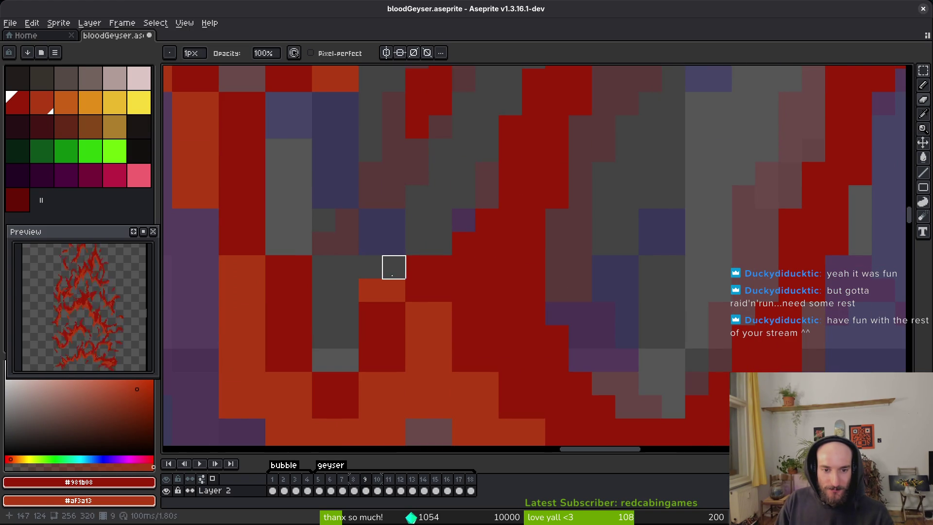
pyautogui.press('b')
pyautogui.click(365, 289)
pyautogui.rightClick(414, 266)
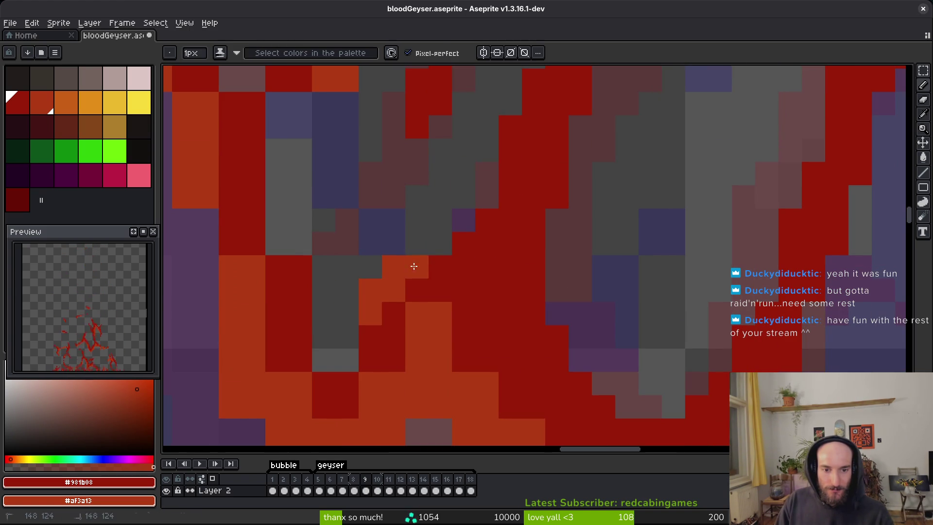
pyautogui.scroll(-2, 437, 222)
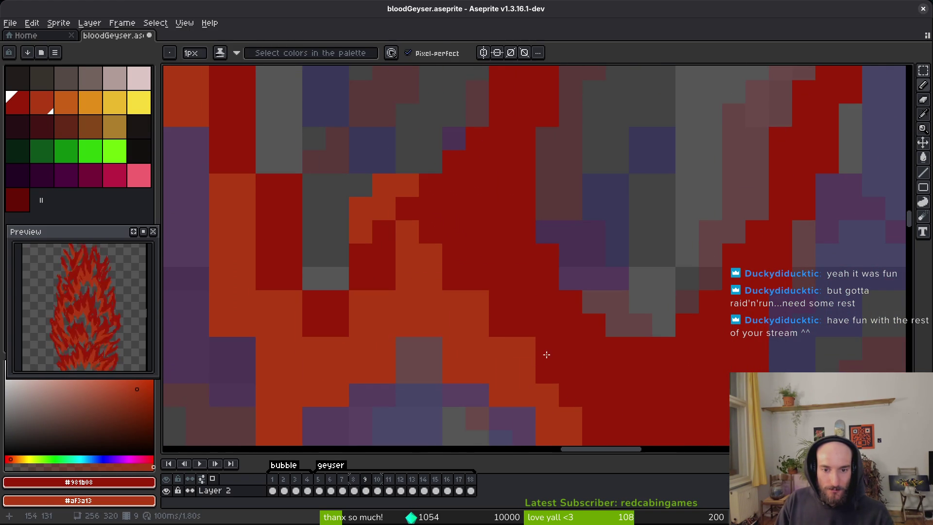
pyautogui.scroll(-2, 537, 354)
pyautogui.moveTo(422, 200); pyautogui.dragTo(486, 292)
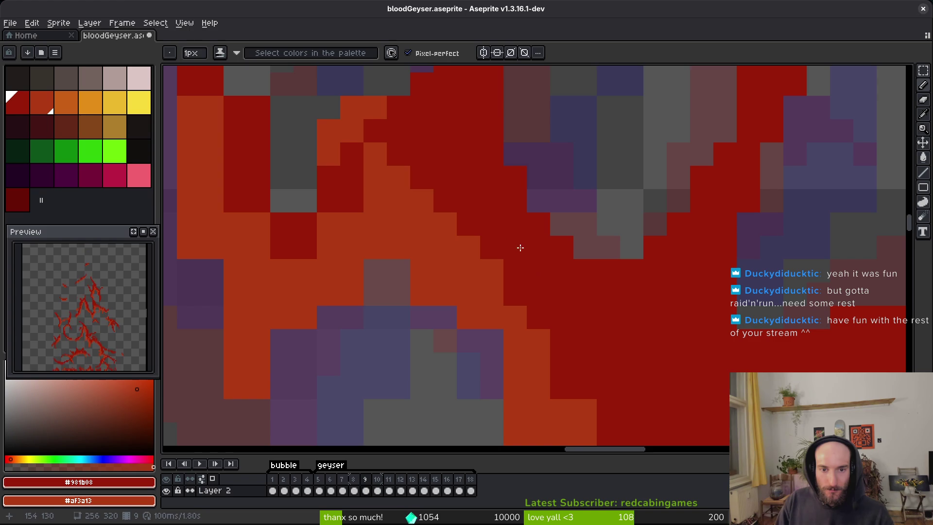
pyautogui.moveTo(432, 206); pyautogui.dragTo(468, 224)
pyautogui.scroll(-2, 467, 225)
# Step: Erase a stray orange pixel, add dark red along the edge, and swap purple and orange pixels
pyautogui.press('e')
pyautogui.moveTo(413, 201); pyautogui.dragTo(436, 226)
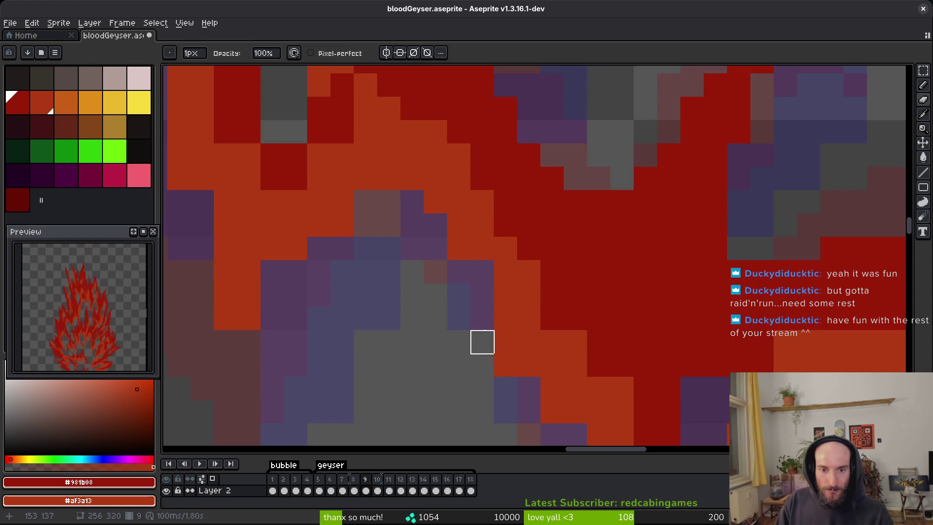
pyautogui.press('b')
pyautogui.click(505, 319)
pyautogui.scroll(-2, 500, 304)
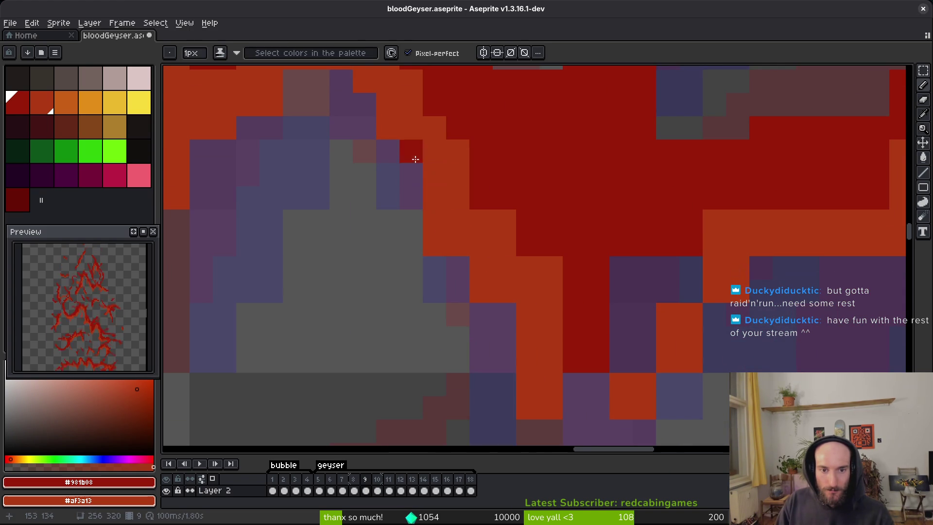
pyautogui.hscroll(3, 521, 333)
pyautogui.moveTo(529, 316)
pyautogui.mouseDown()
pyautogui.moveTo(520, 372)
pyautogui.moveTo(528, 277)
pyautogui.mouseUp()
pyautogui.click(528, 300)
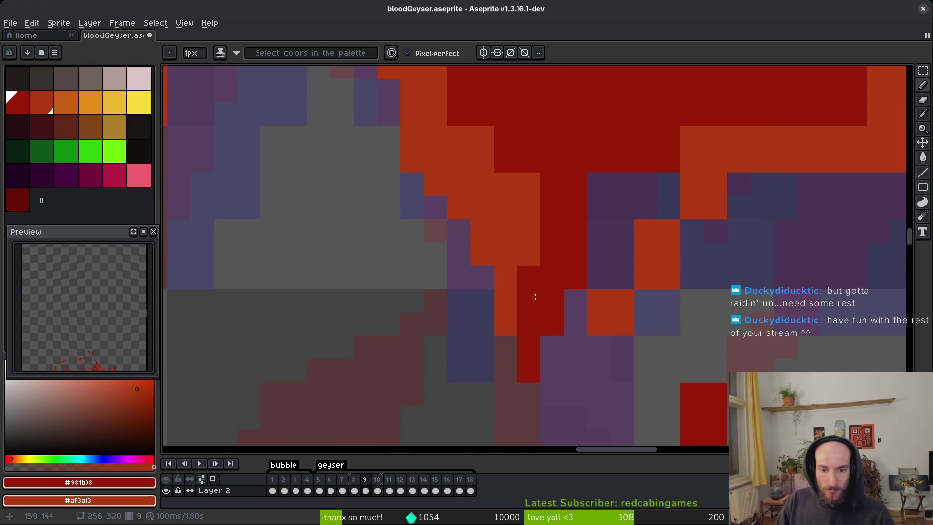
pyautogui.click(668, 207)
pyautogui.click(692, 230)
pyautogui.click(598, 300)
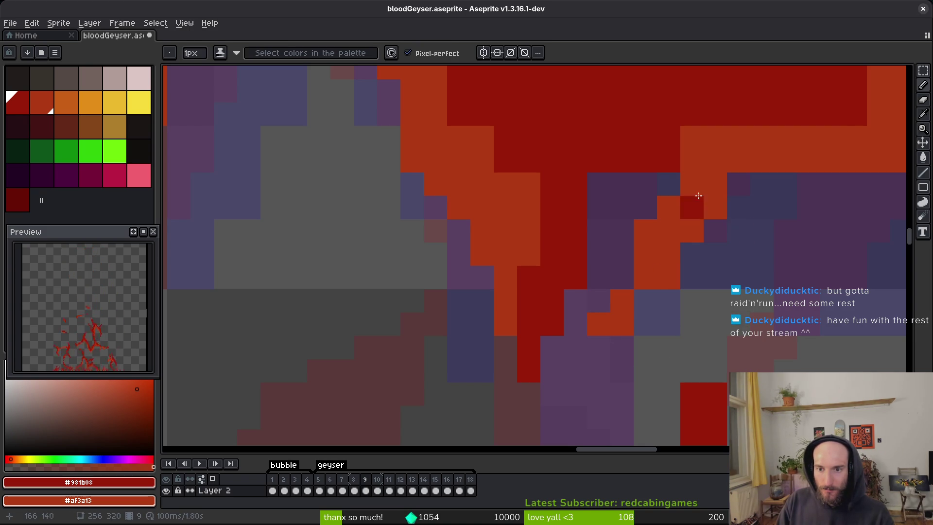
# Step: Paint dark red over the orange edge pixels, undo a stray one, and clear two orange pixels
pyautogui.hscroll(4, 673, 195)
pyautogui.scroll(2, 673, 195)
pyautogui.moveTo(690, 215); pyautogui.dragTo(509, 222)
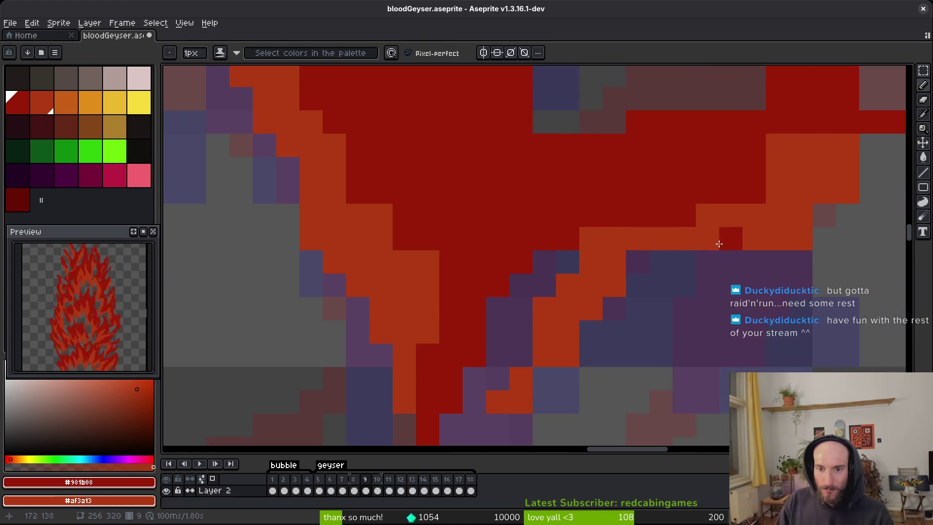
pyautogui.moveTo(672, 208); pyautogui.dragTo(515, 260)
pyautogui.moveTo(620, 220)
pyautogui.mouseDown()
pyautogui.moveTo(667, 197)
pyautogui.moveTo(737, 197)
pyautogui.mouseUp()
pyautogui.hotkey('ctrl', 'z')
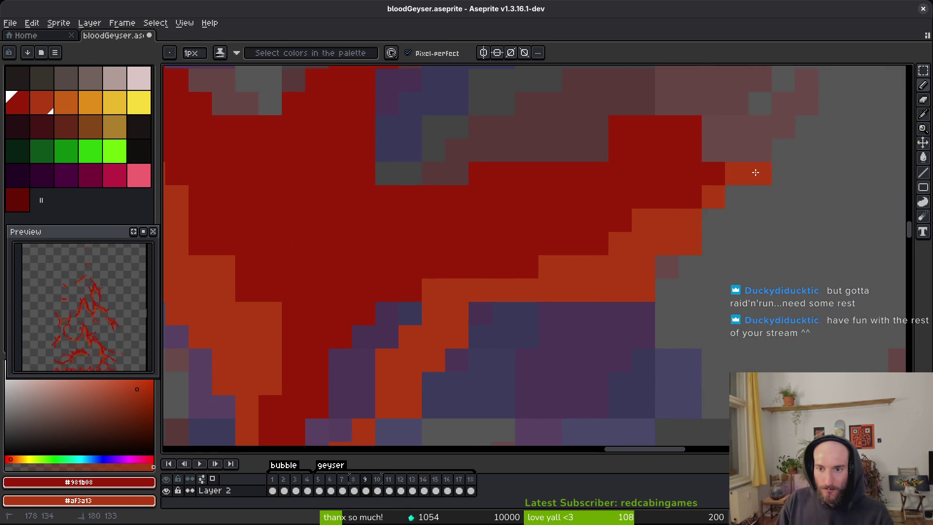
pyautogui.moveTo(643, 290); pyautogui.dragTo(619, 290)
pyautogui.click(664, 159)
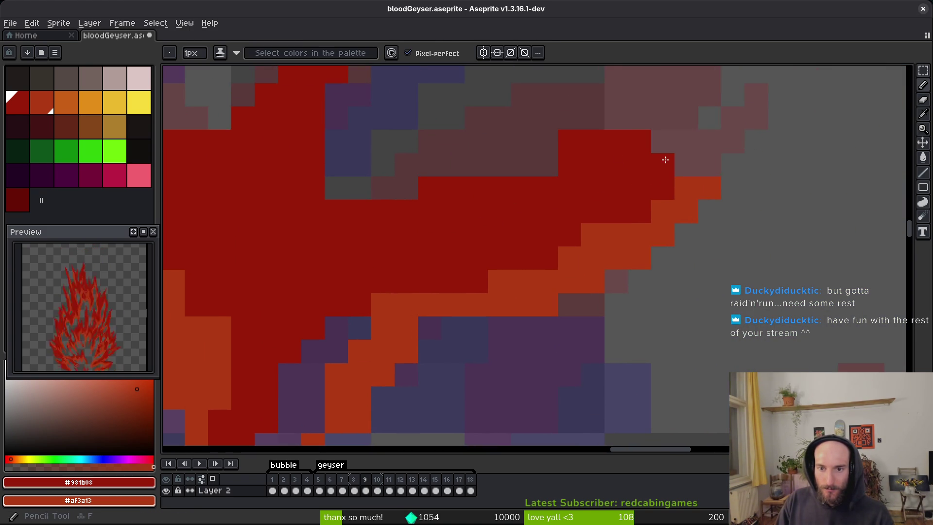
pyautogui.moveTo(417, 188)
pyautogui.mouseDown()
pyautogui.moveTo(409, 281)
pyautogui.moveTo(266, 288)
pyautogui.mouseUp()
pyautogui.press('e')
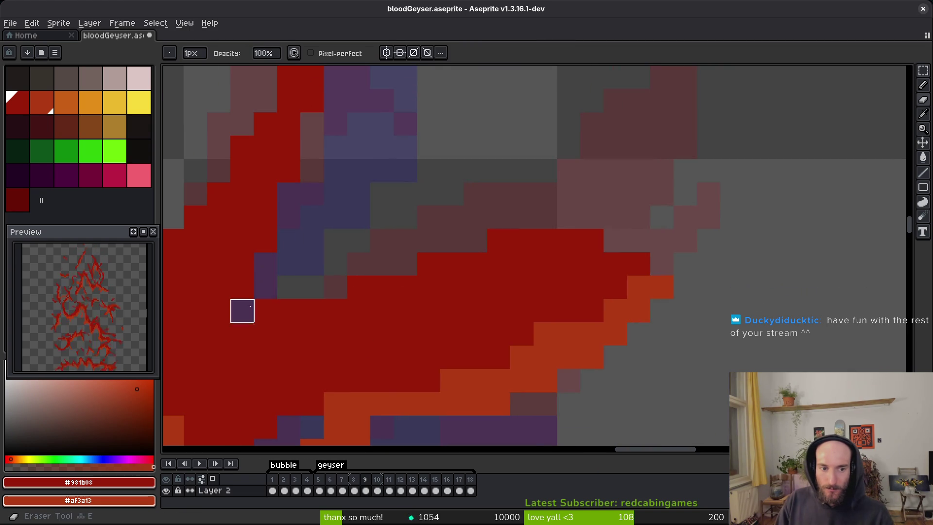